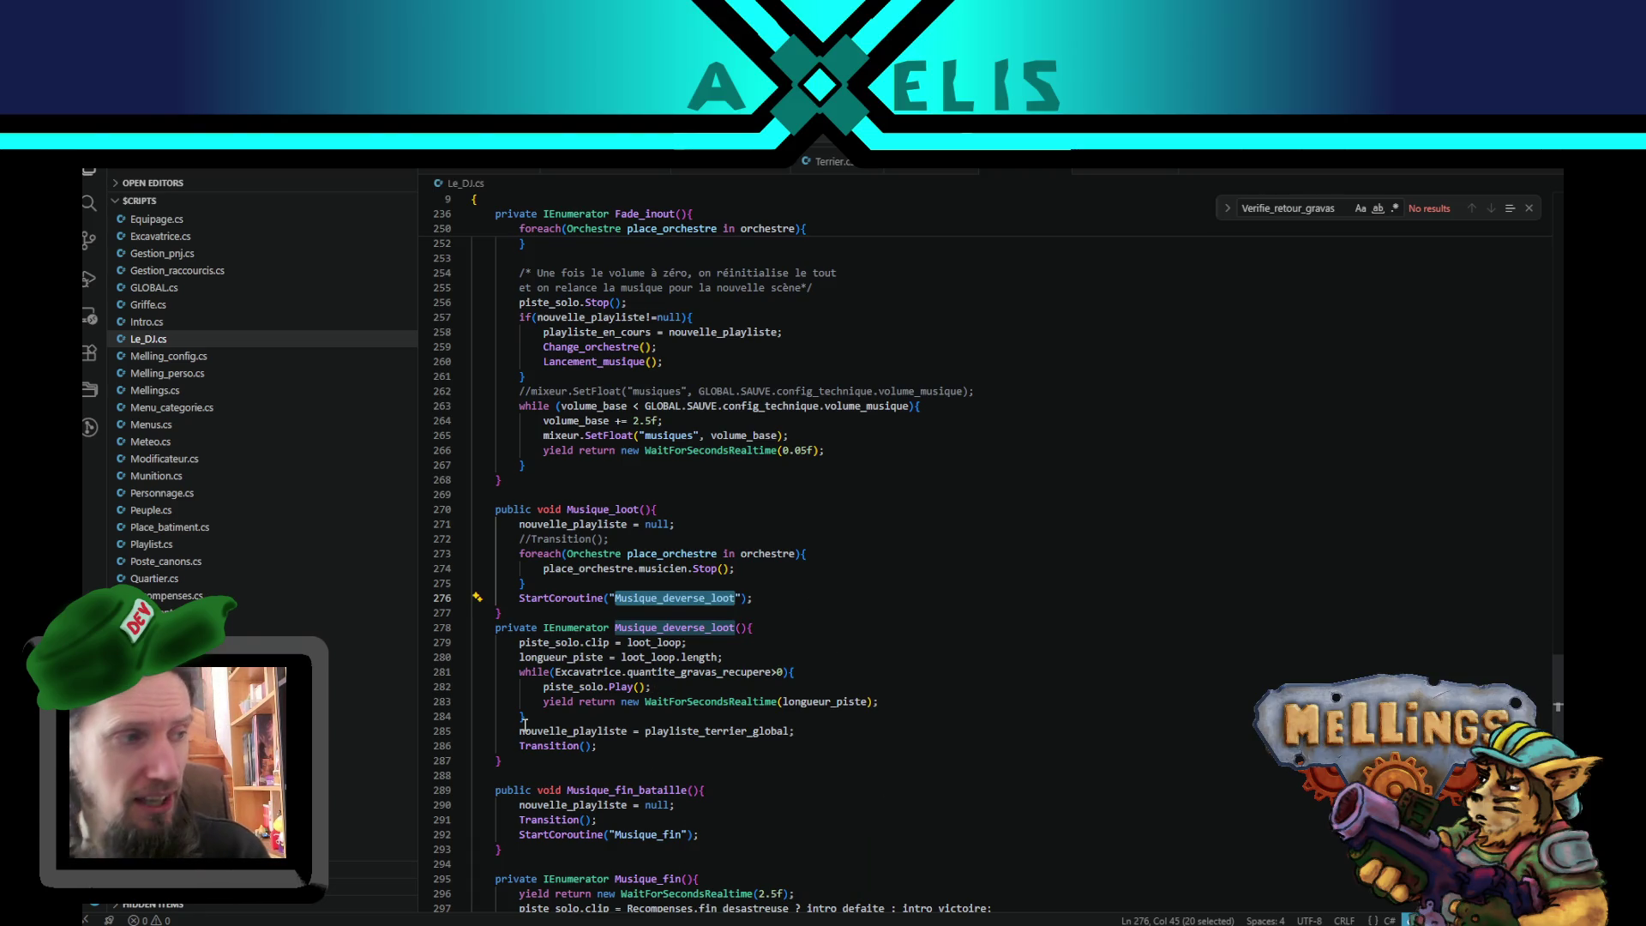
# - Inspect the nouvelle_playliste and Excavatrice code on lines 281–285 of Le_DJ.cs, then switch to Recompenses.cs
pyautogui.click(566, 731)
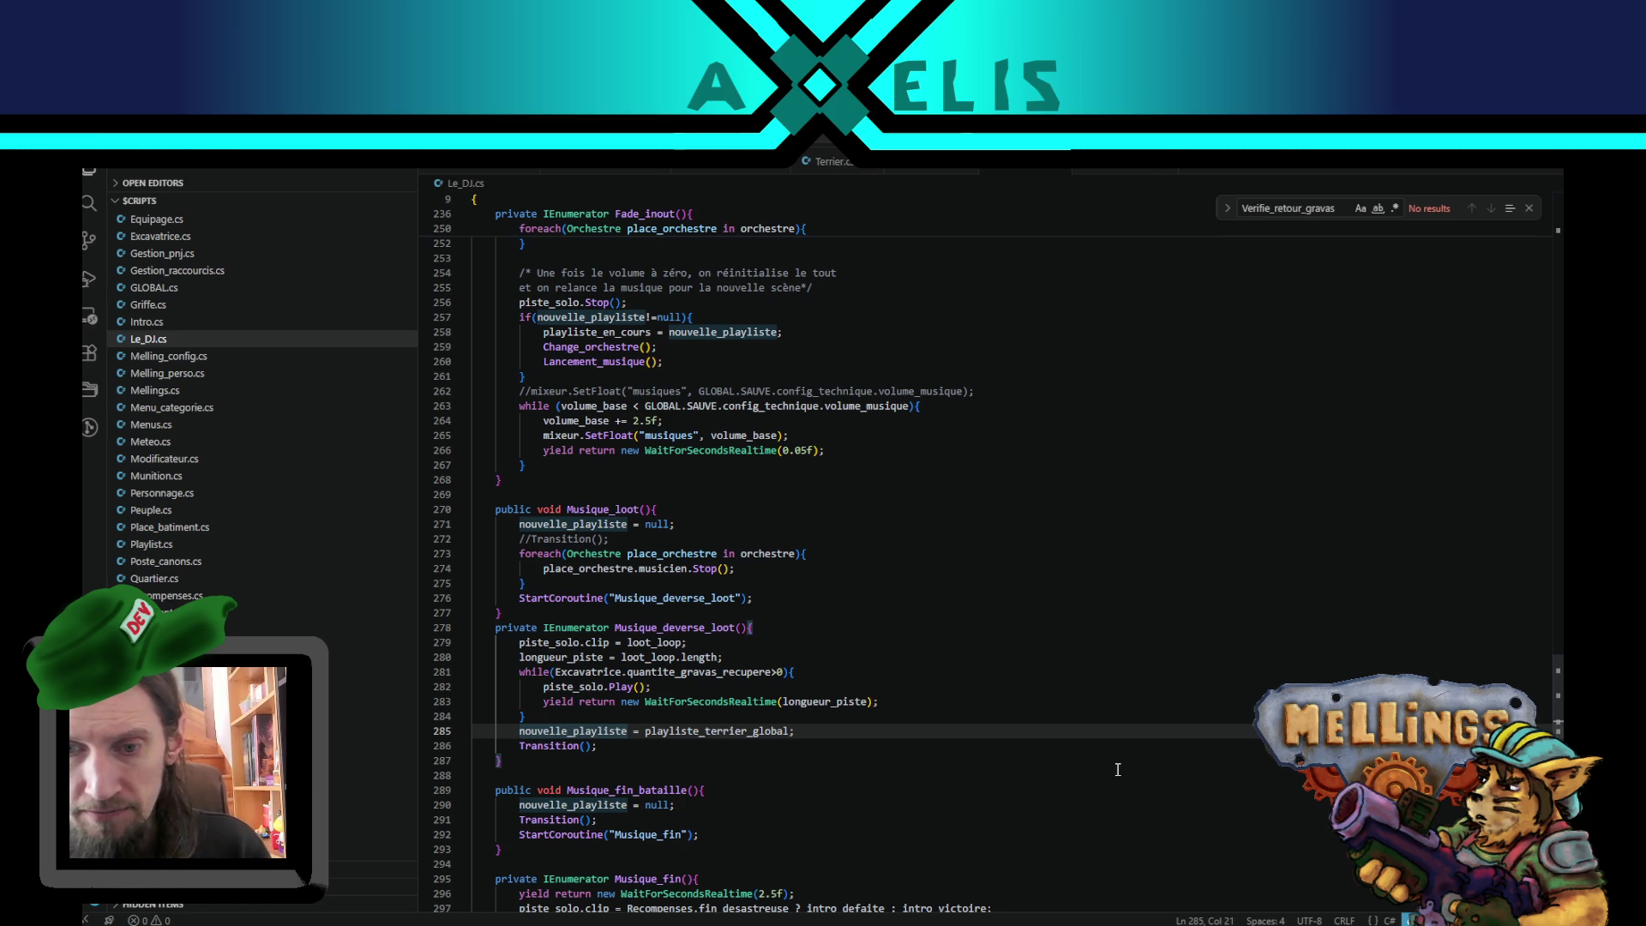
pyautogui.doubleClick(584, 674)
pyautogui.hotkey('shift', 'alt', 'Right')
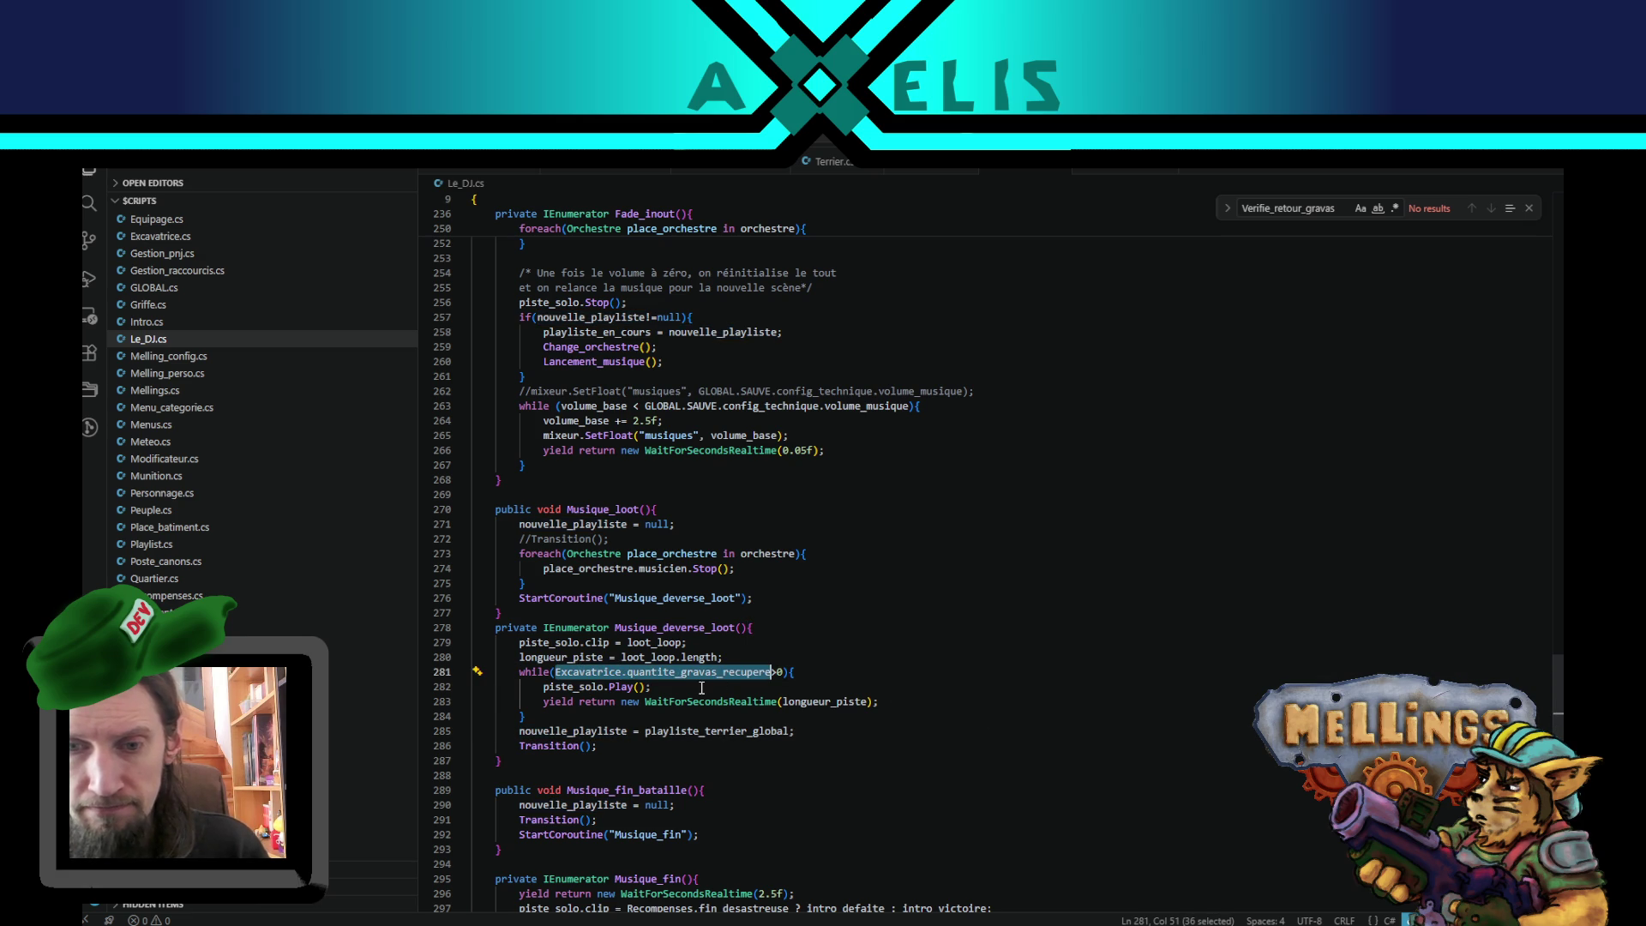
pyautogui.click(702, 688)
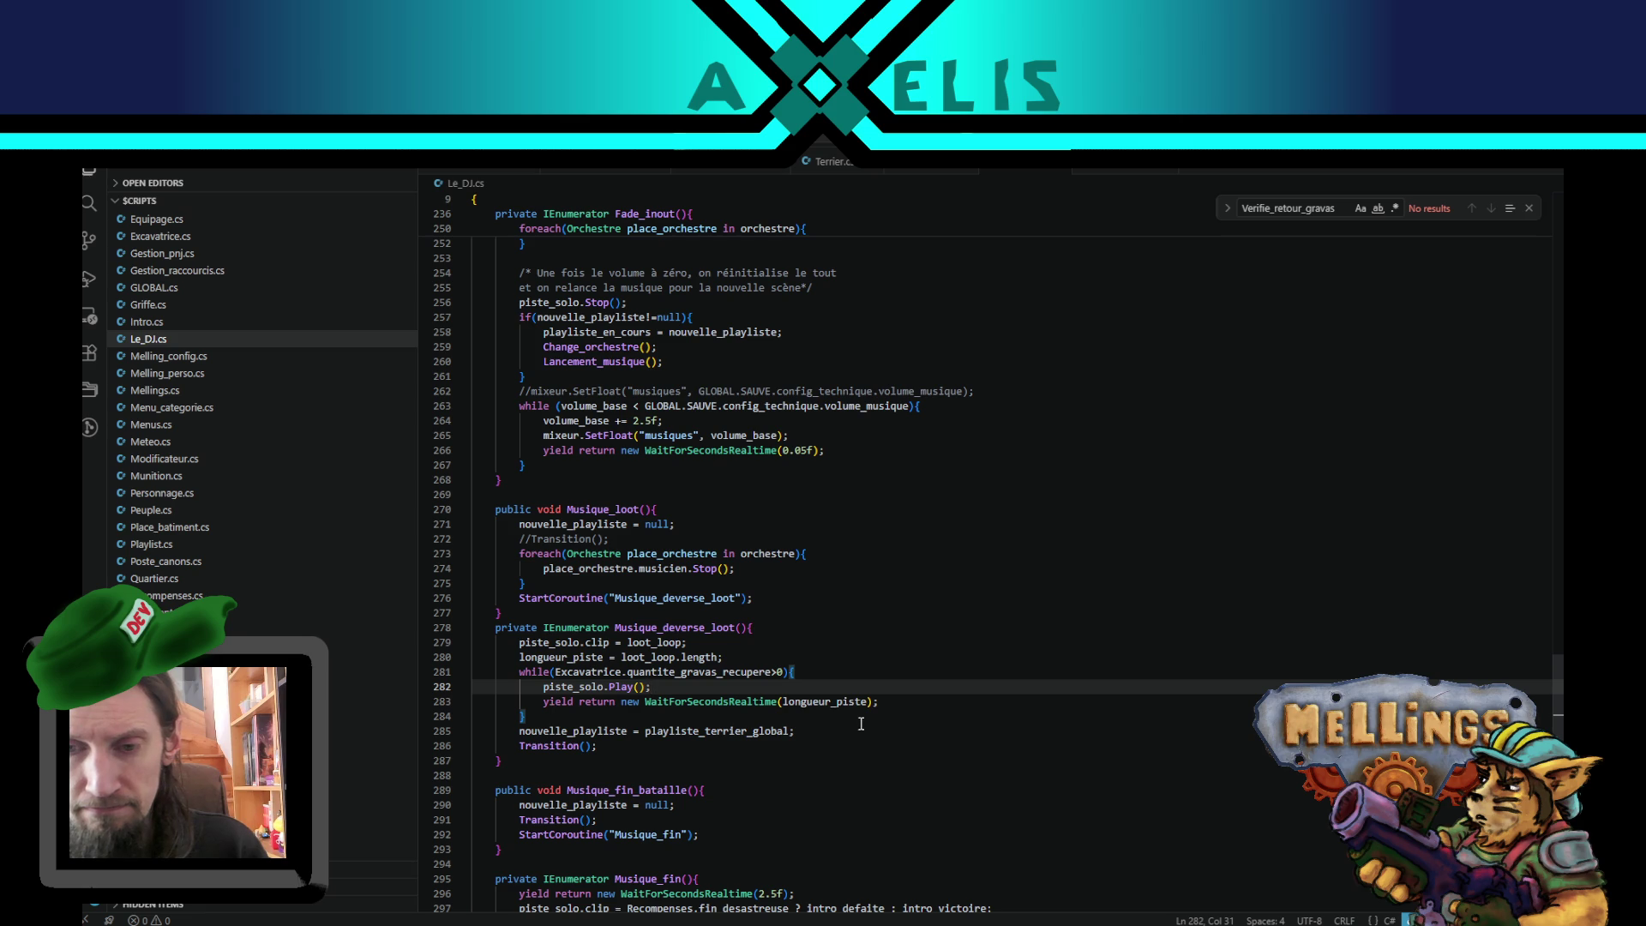
pyautogui.doubleClick(694, 729)
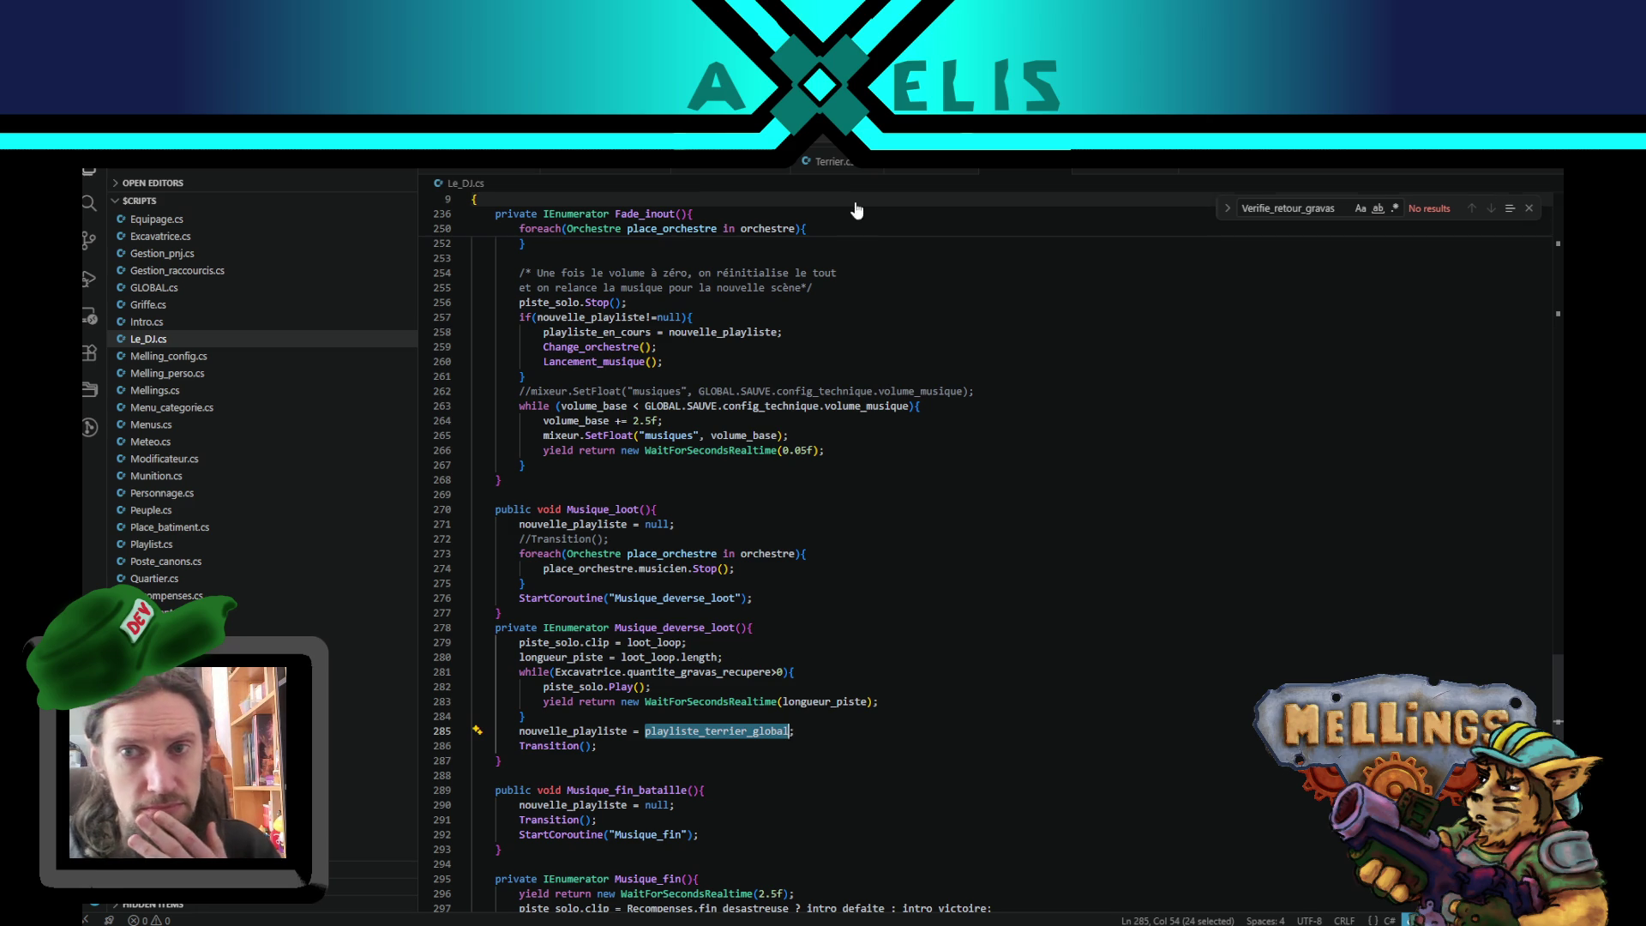
pyautogui.click(830, 163)
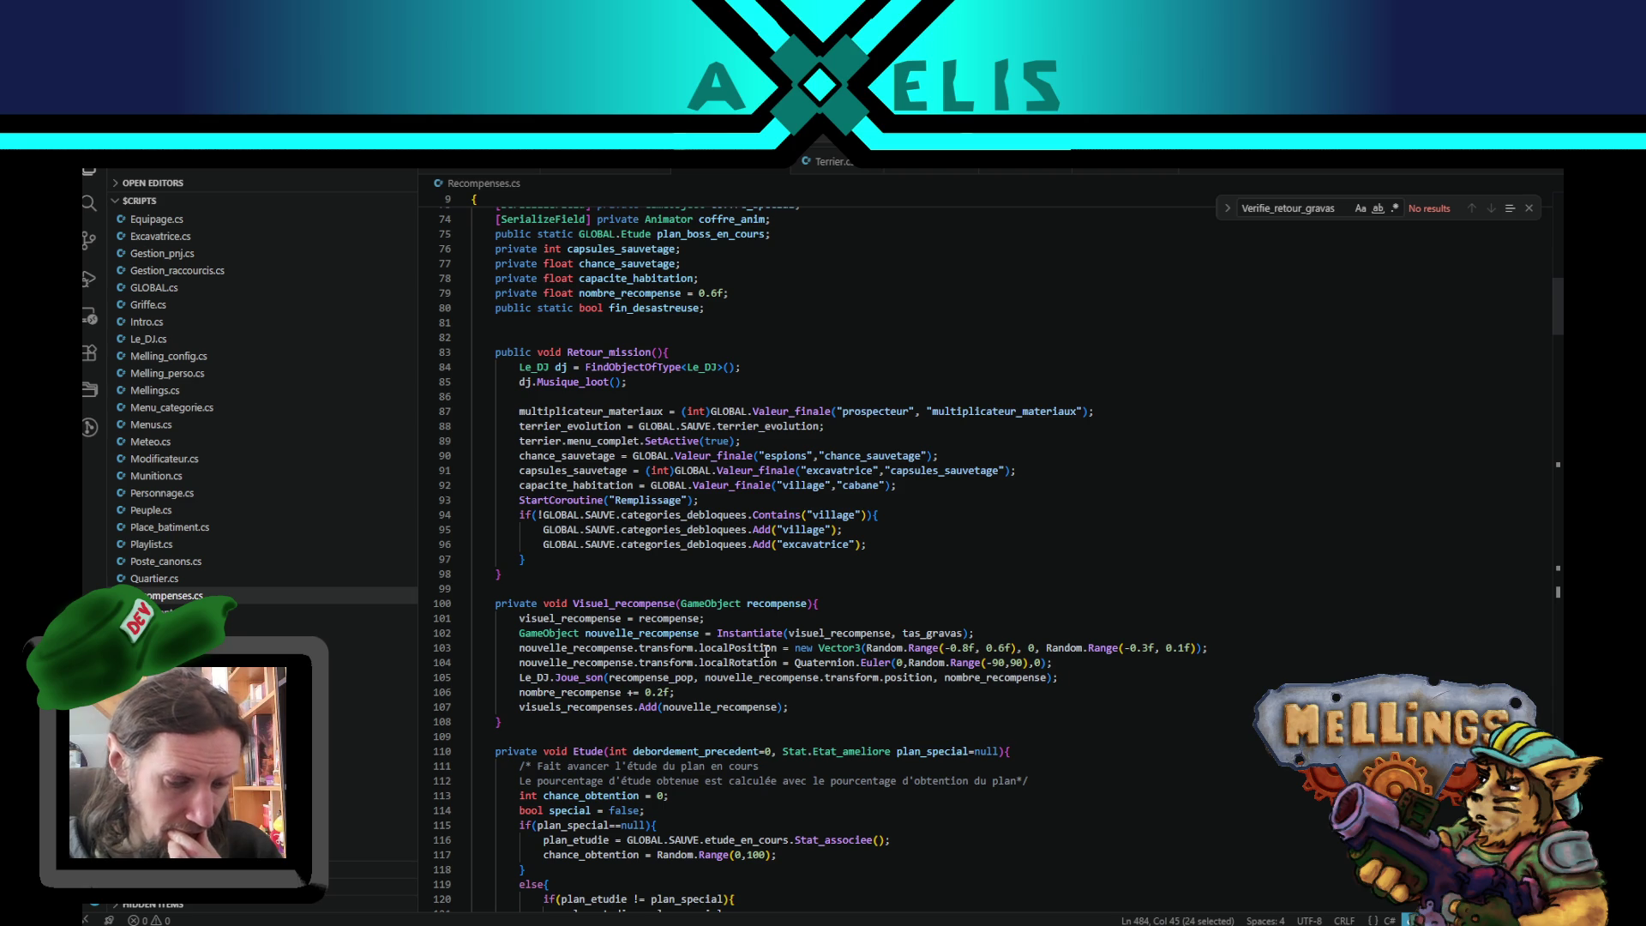
# - Read through the Retour_mission and Etude methods, then return to Unity so it recompiles
pyautogui.scroll(-8, 766, 652)
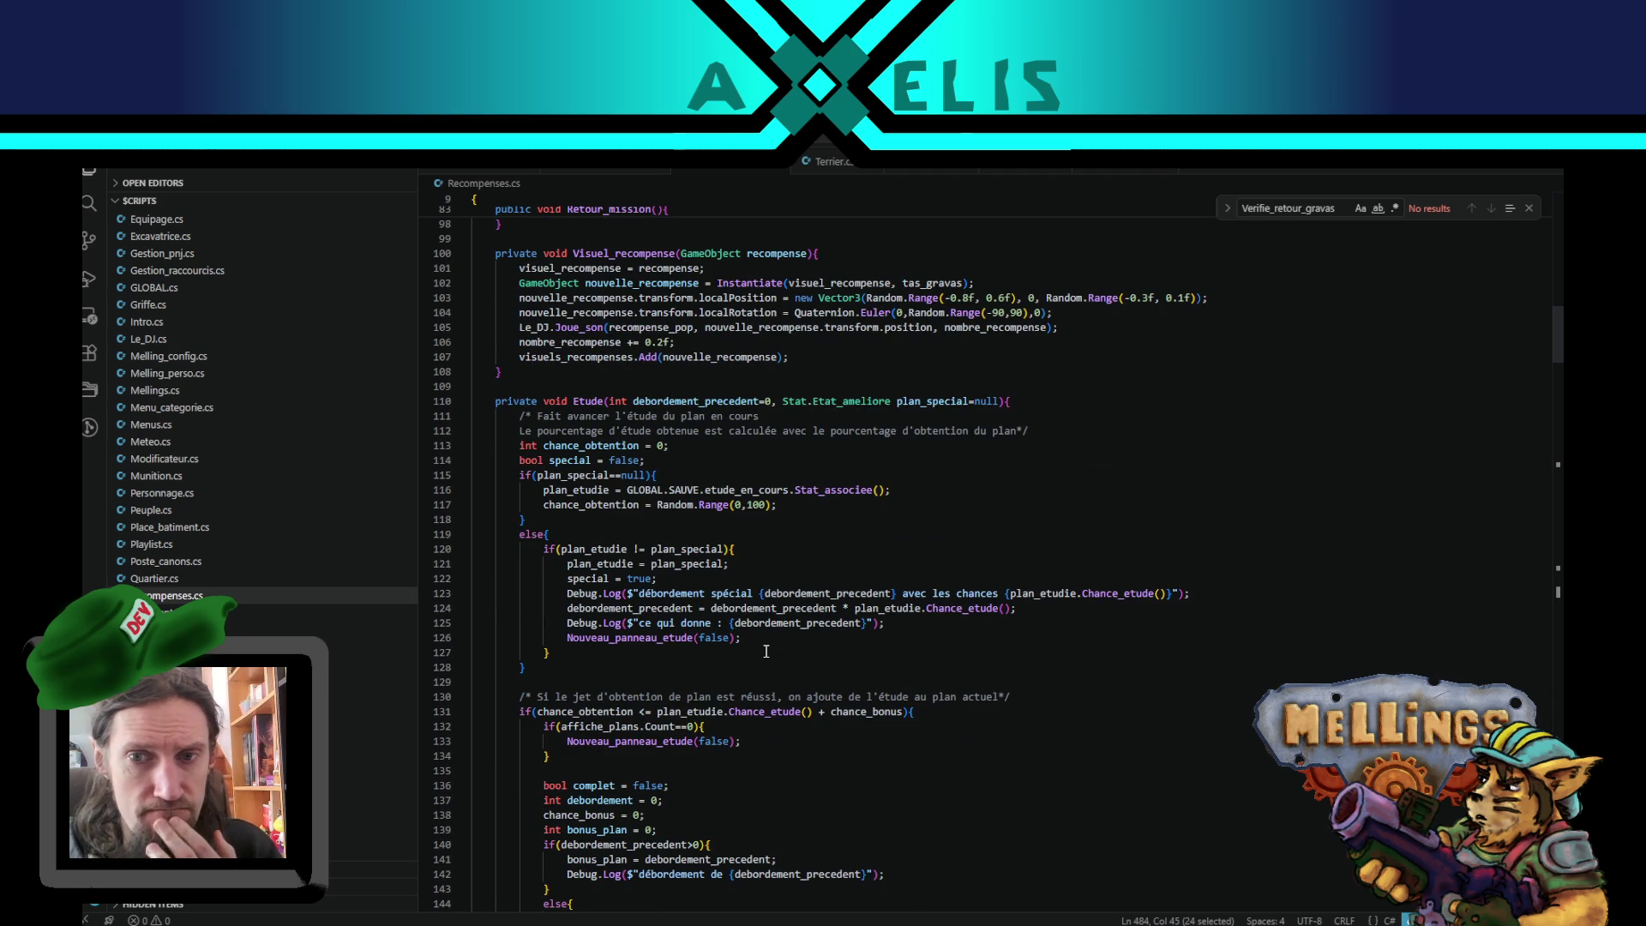
pyautogui.scroll(-4, 766, 652)
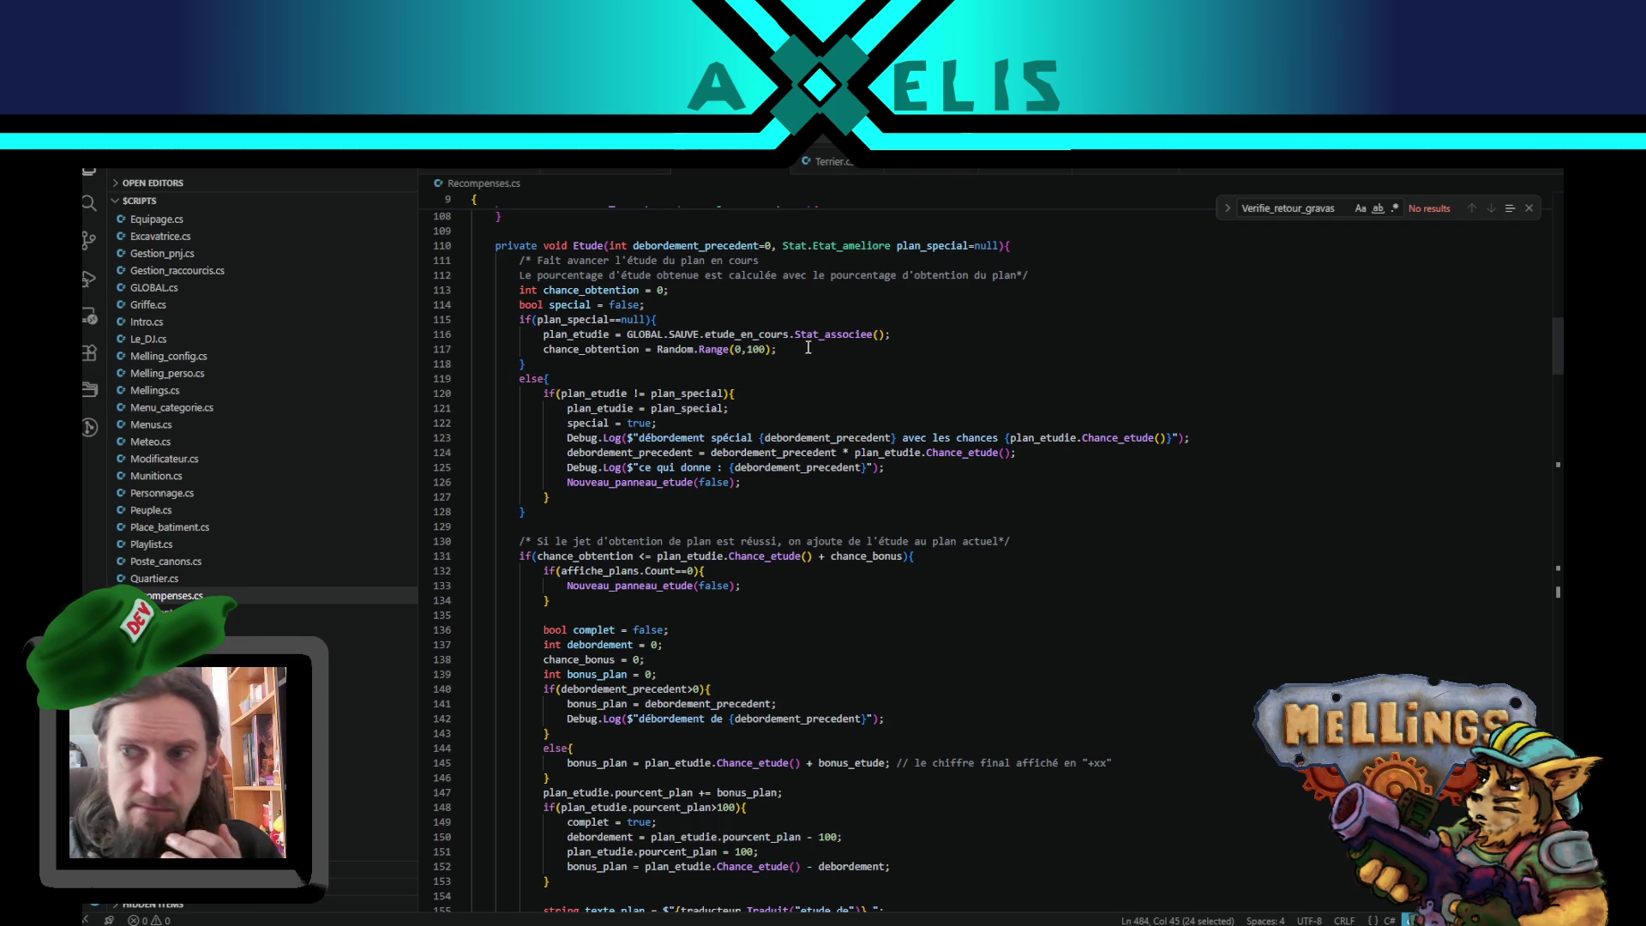
pyautogui.scroll(8, 798, 455)
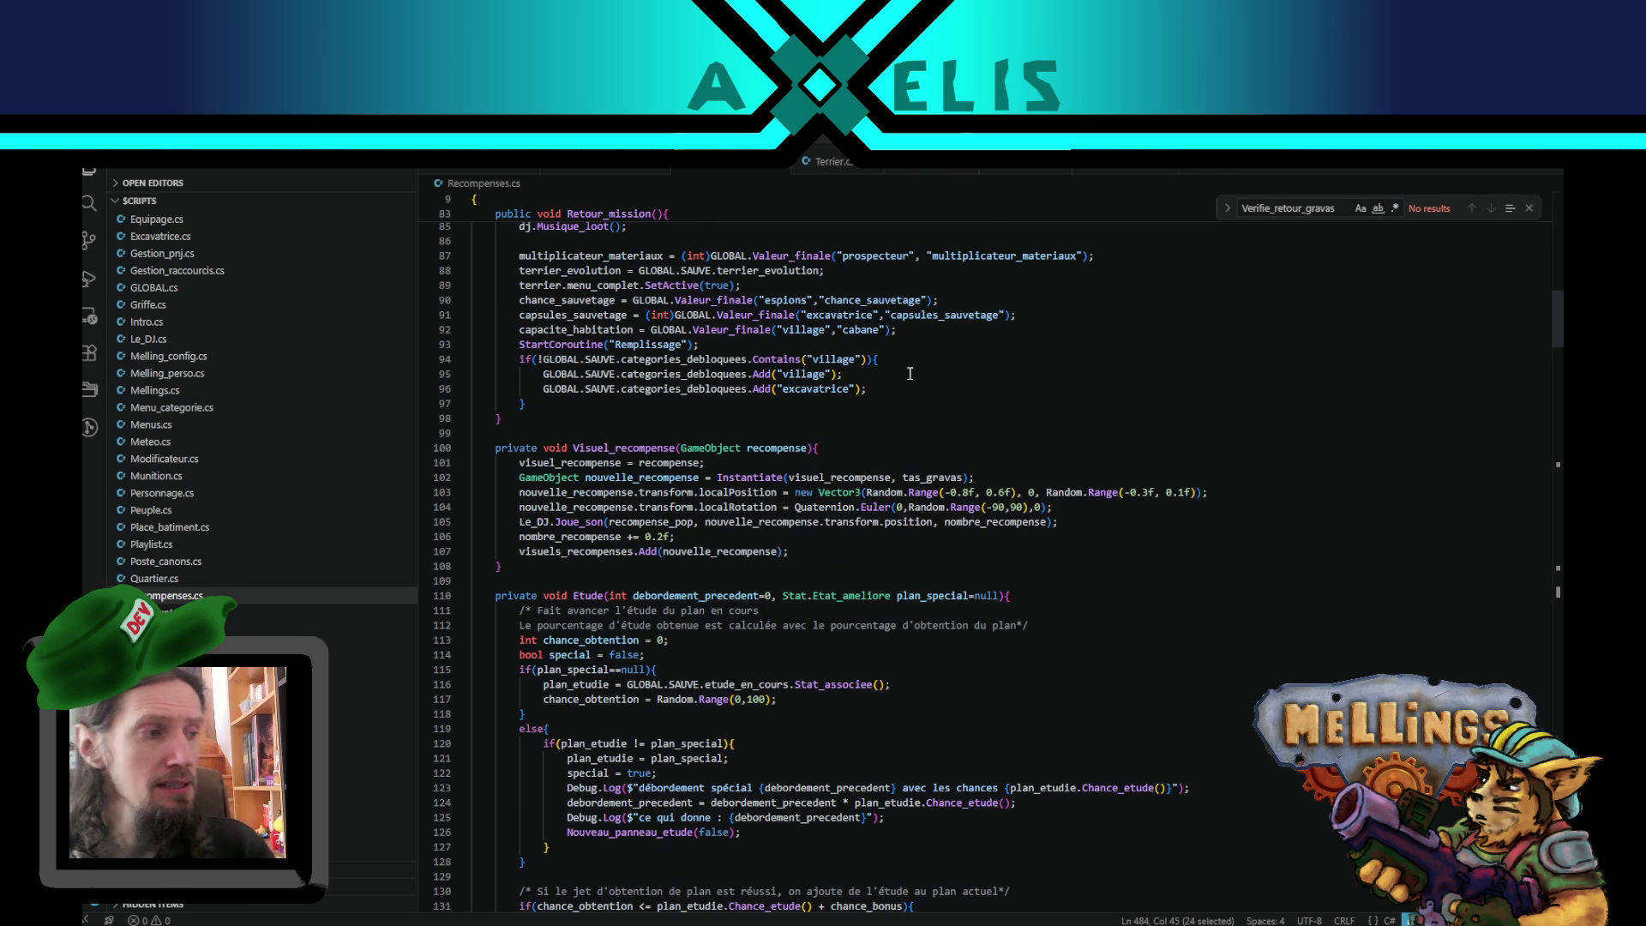
pyautogui.scroll(3, 928, 475)
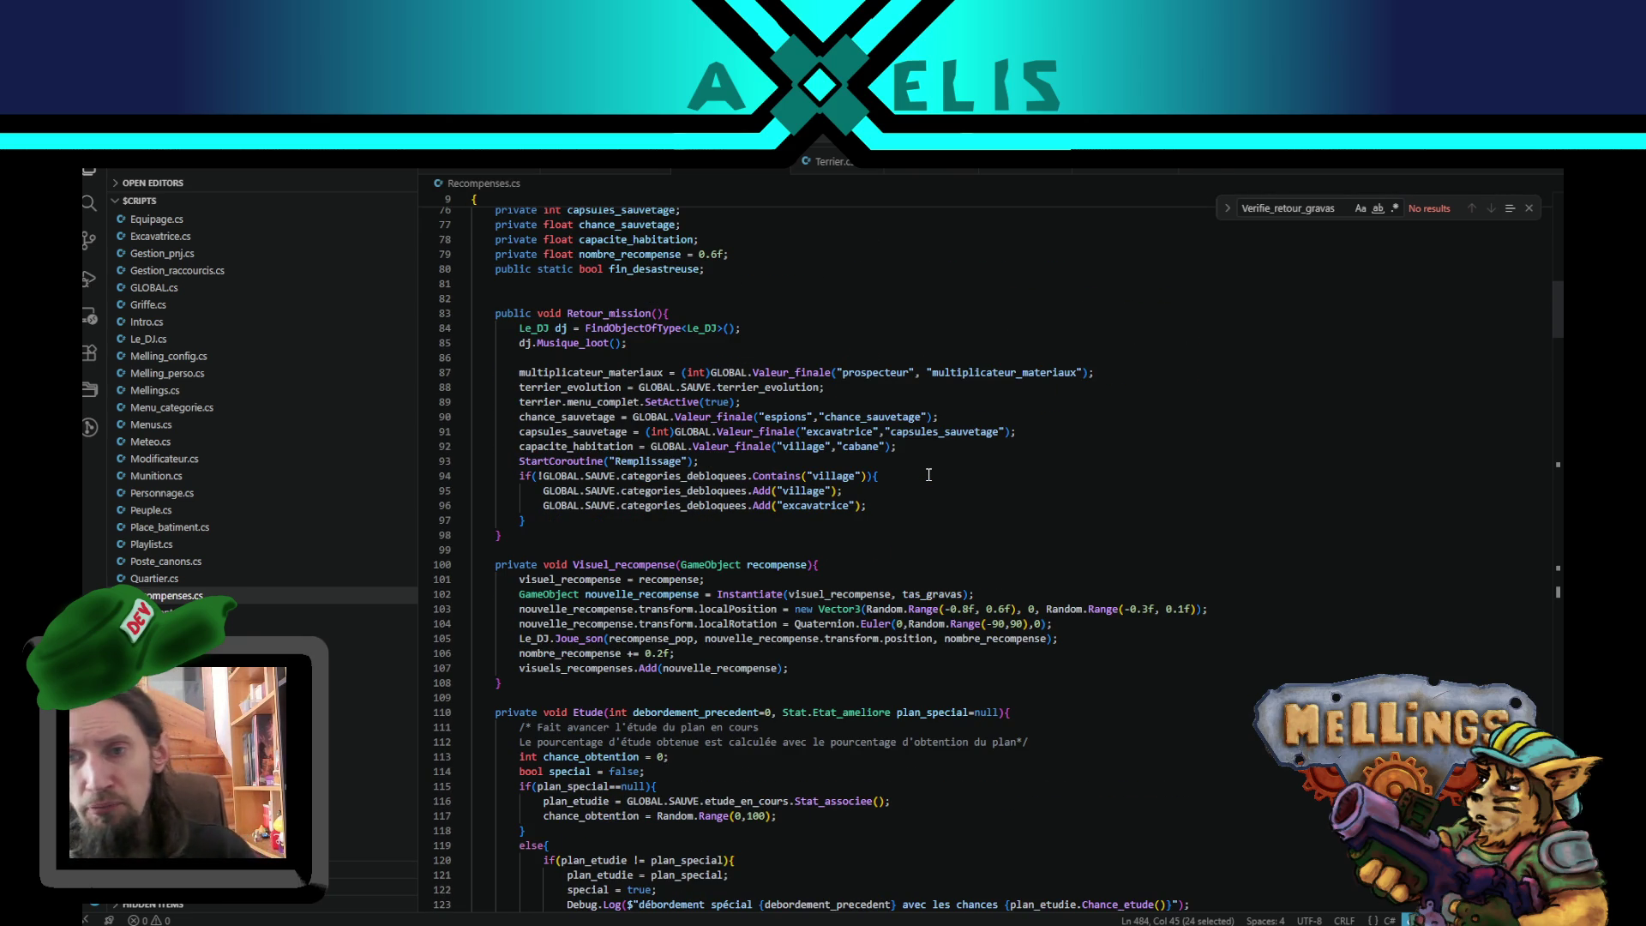
pyautogui.scroll(-3, 700, 613)
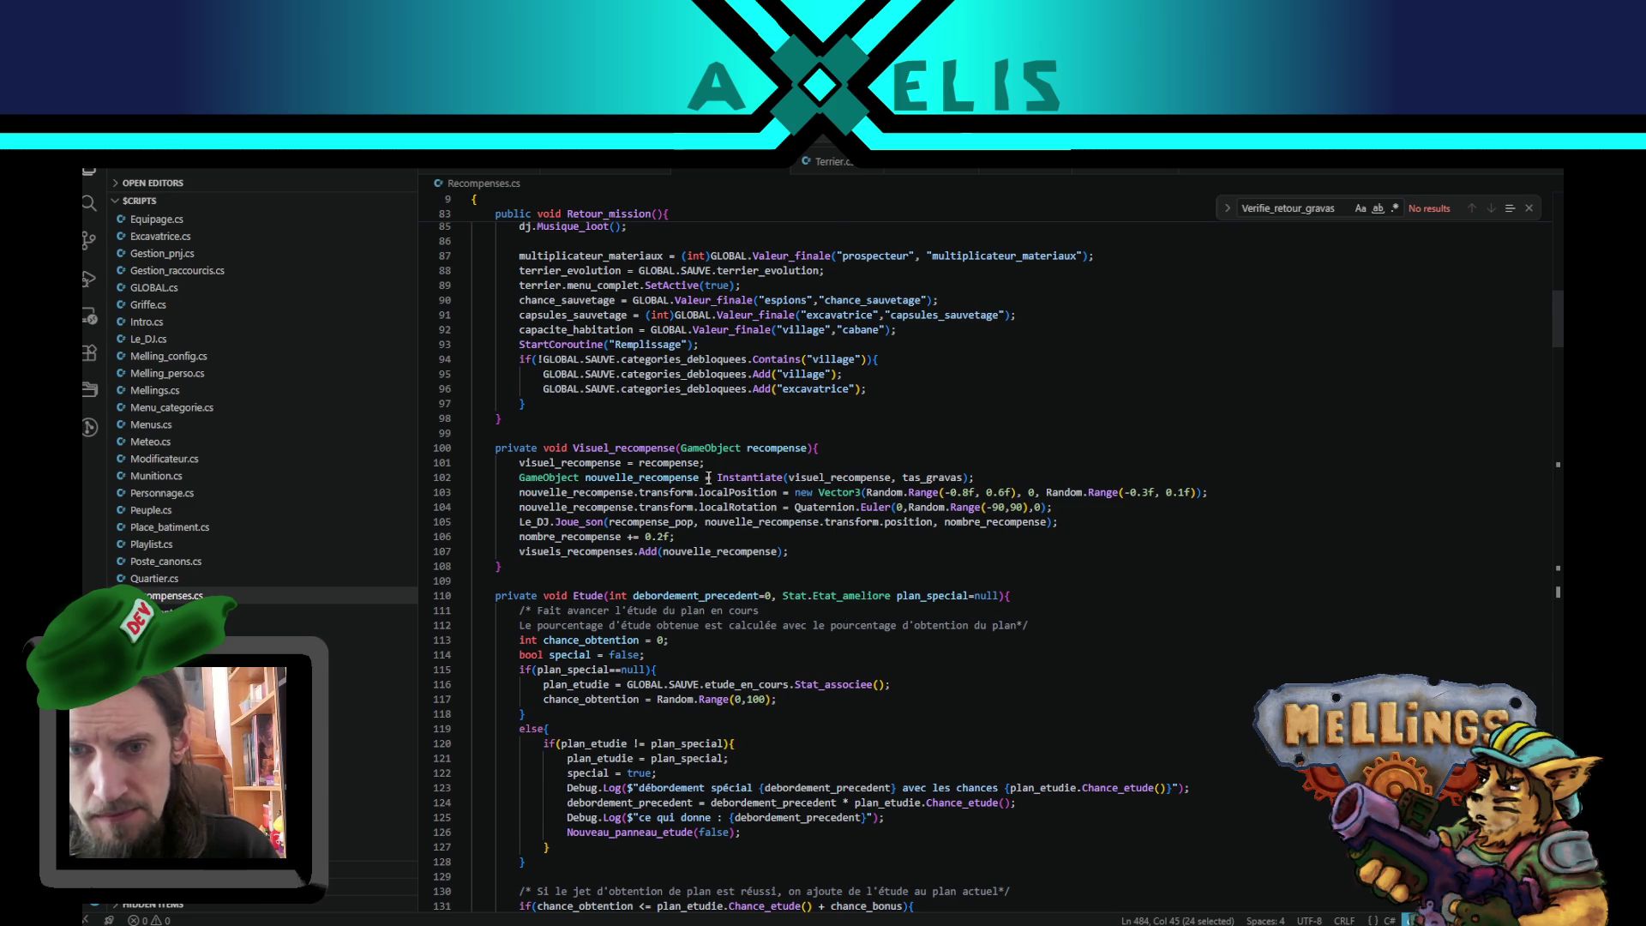
pyautogui.scroll(5, 708, 480)
pyautogui.scroll(-15, 704, 489)
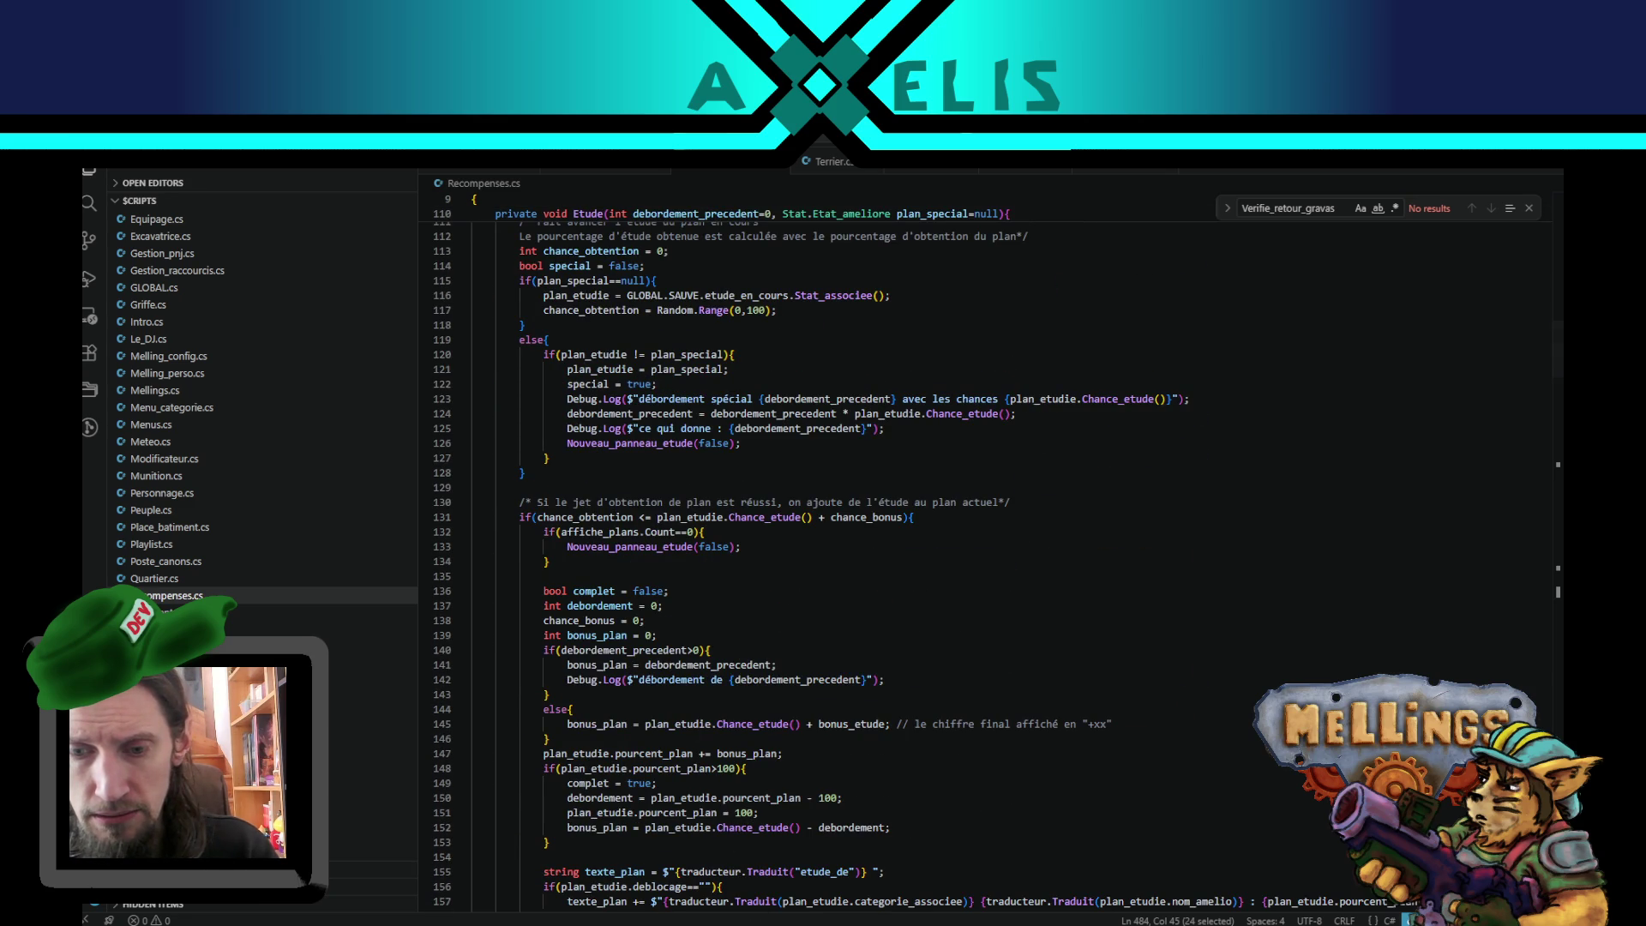
pyautogui.hotkey('alt', 'Tab')
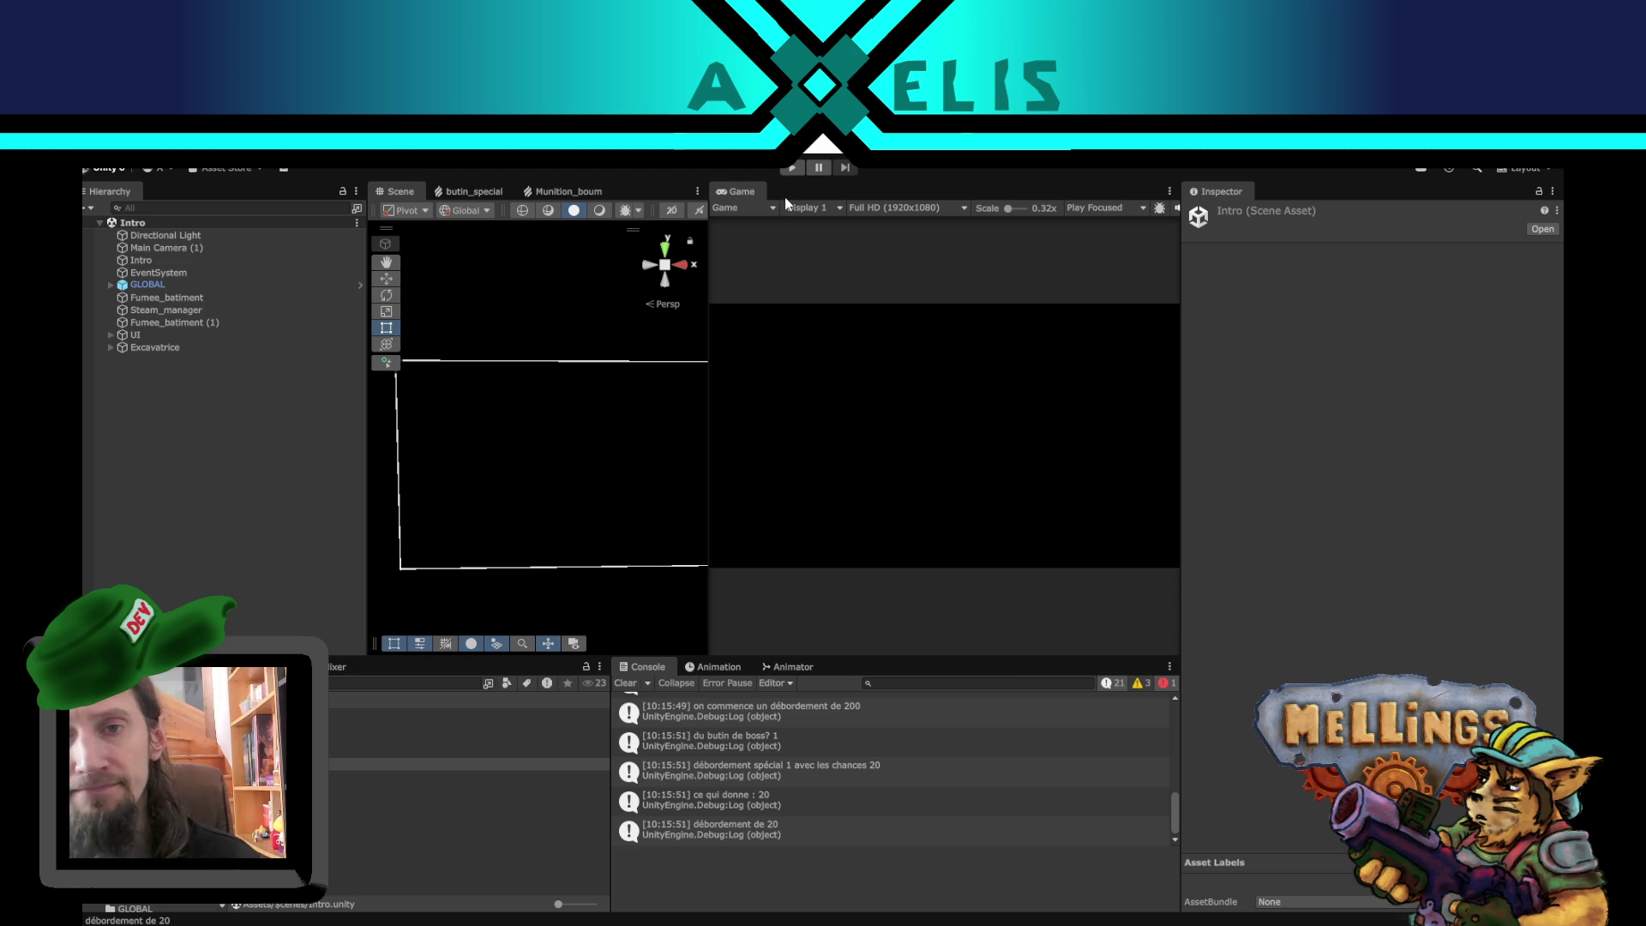
# - Enter Play mode, start from the title menu, and launch a mission through Lancer
pyautogui.click(792, 167)
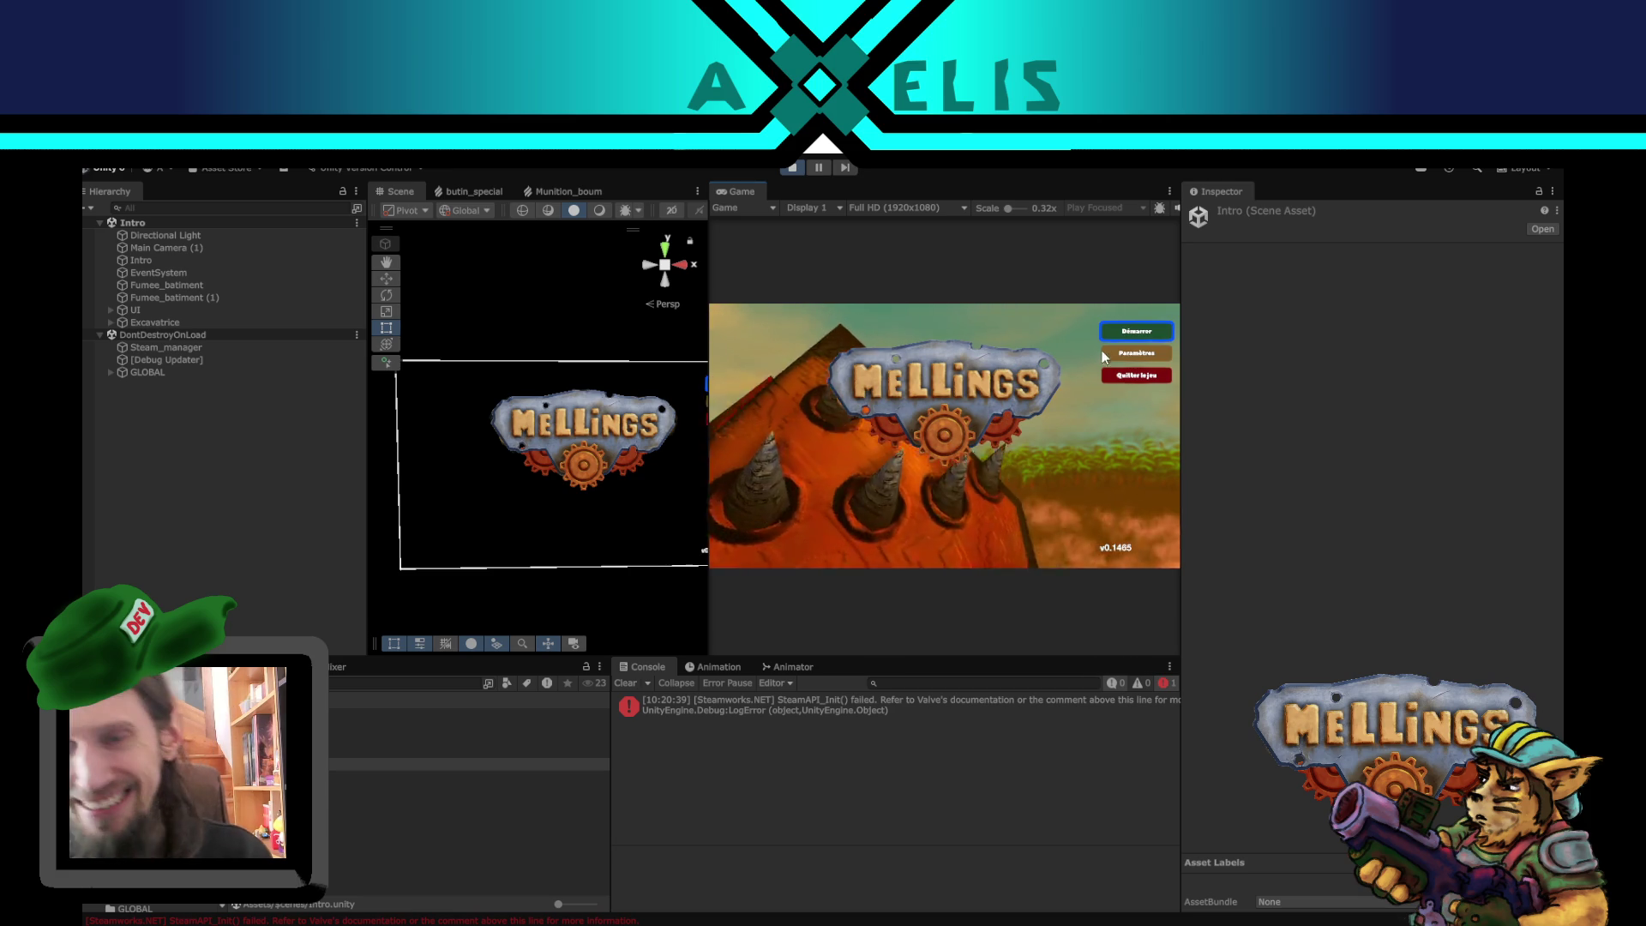
pyautogui.click(1101, 343)
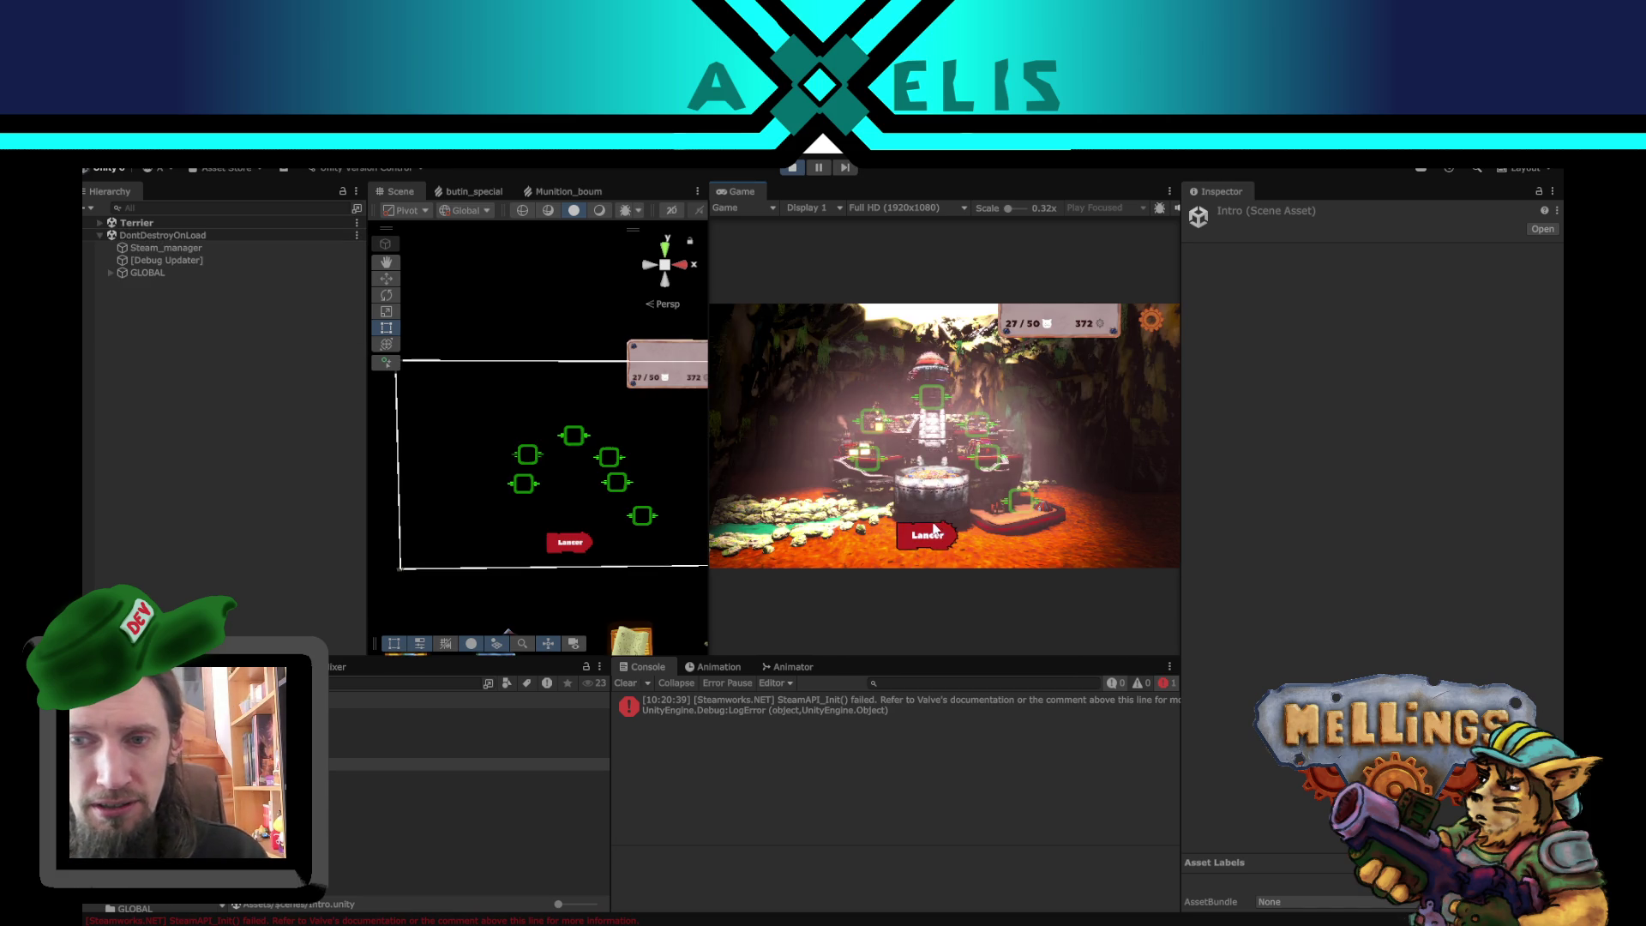
pyautogui.click(930, 533)
pyautogui.click(843, 499)
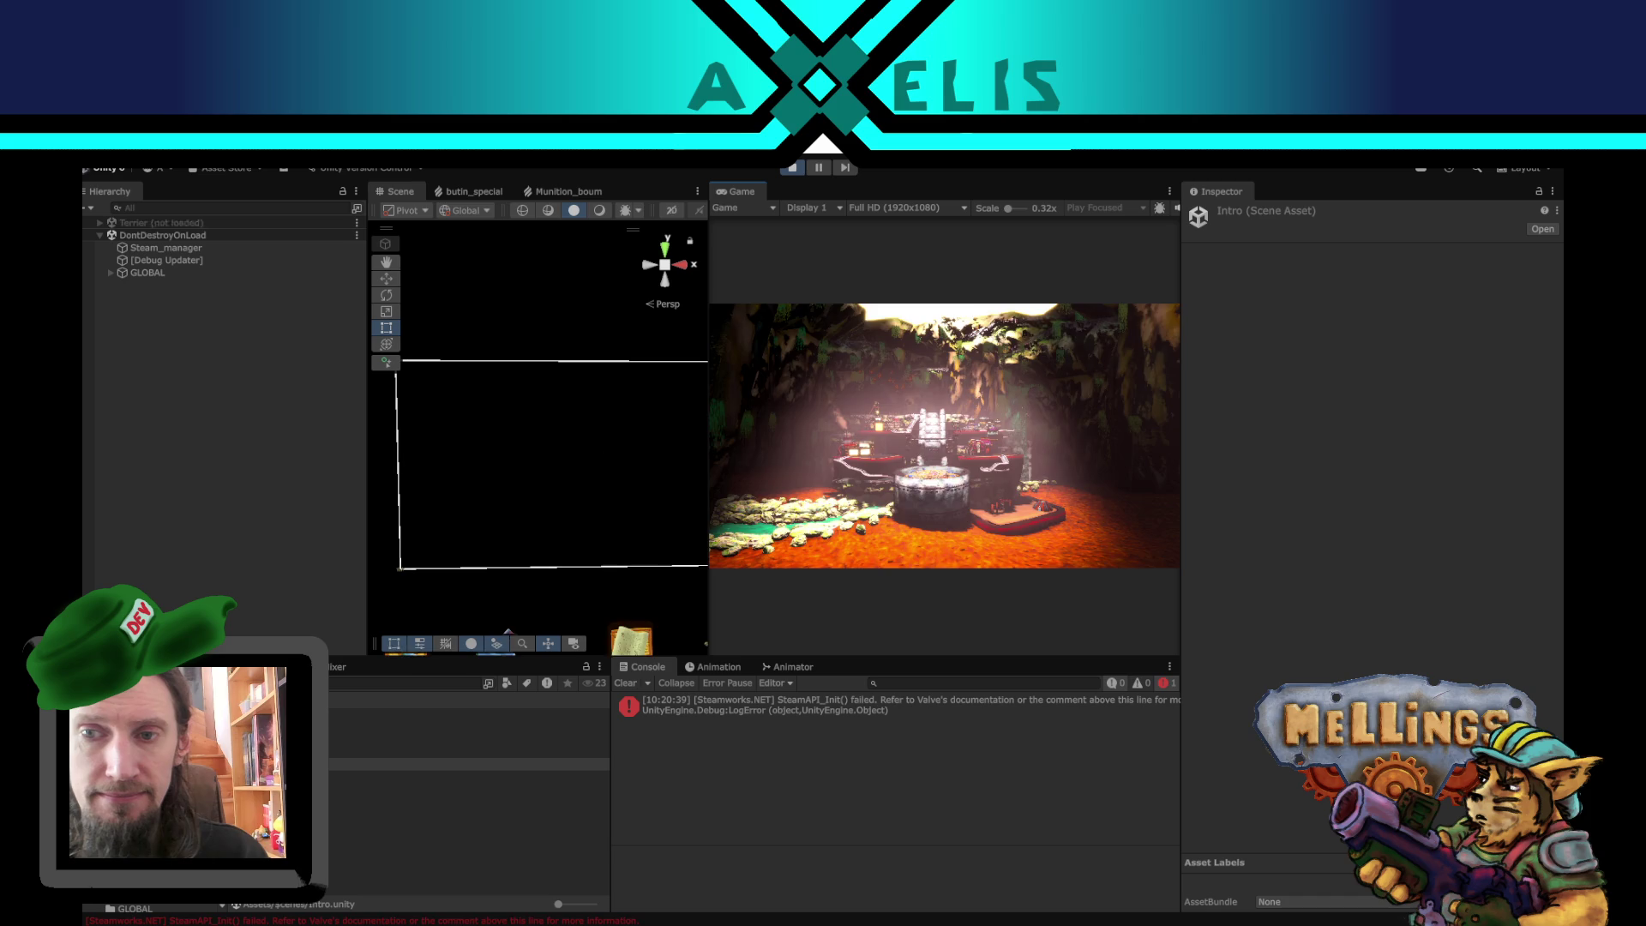
# - Skip the in-game dialog and dismiss the Fin de la mission panel to reach the rewards
pyautogui.press('Return')
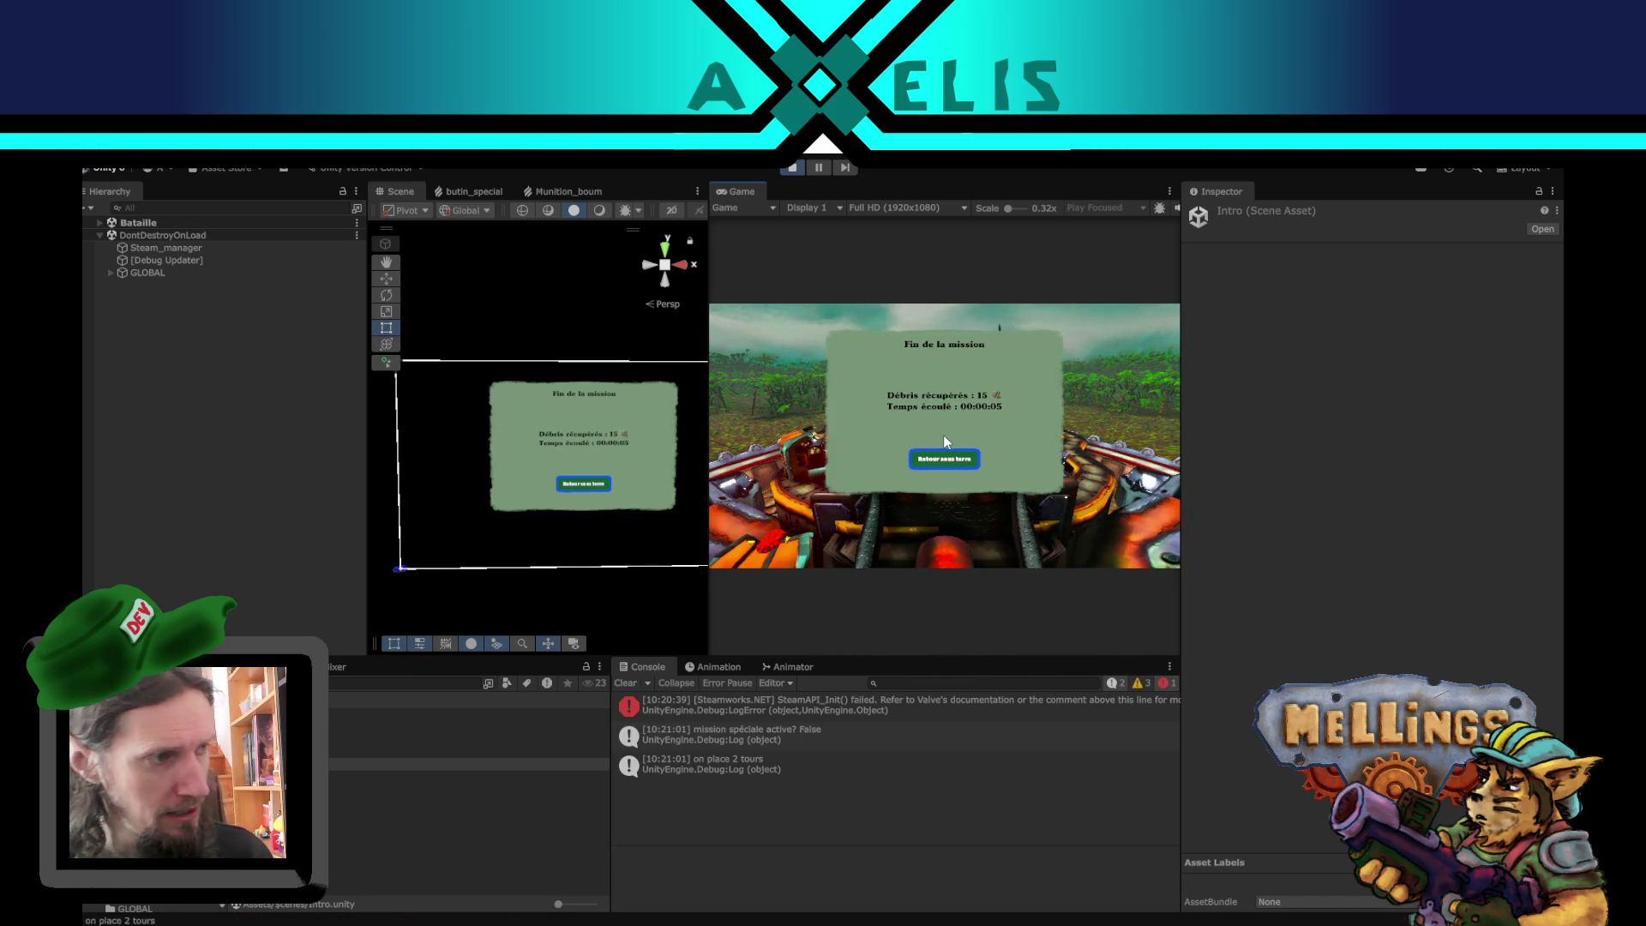
pyautogui.press('Return')
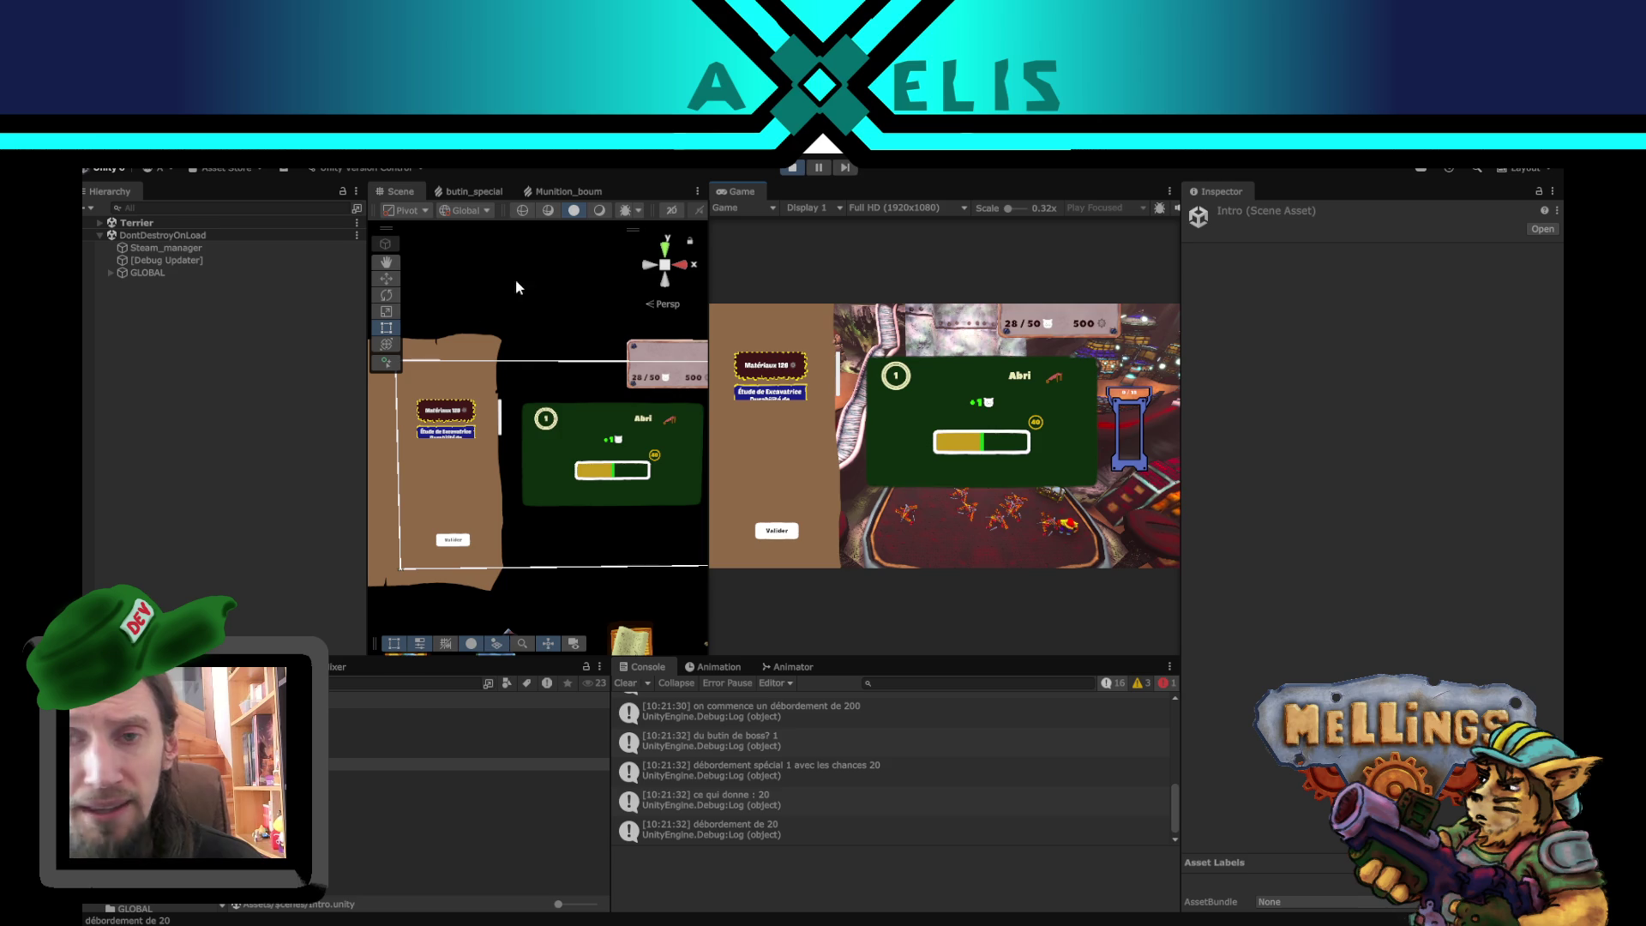
# - Select the recompenses Scroll Rect, frame the Matériaux 128 entry, and nudge the area down
pyautogui.click(451, 429)
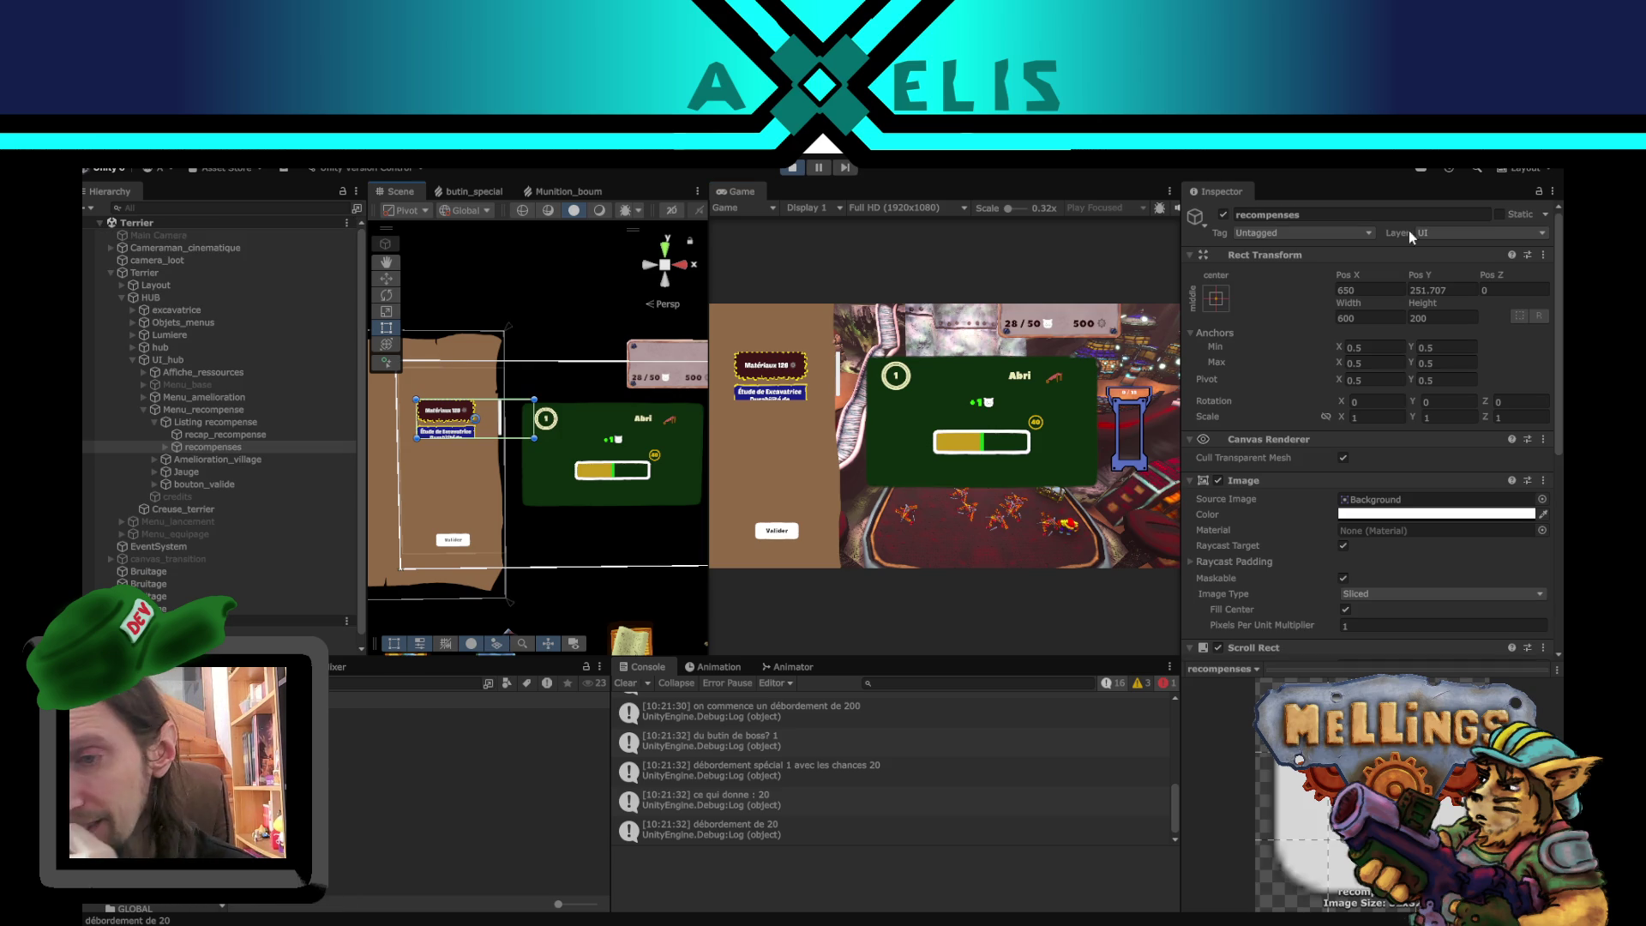
pyautogui.scroll(-5, 1343, 499)
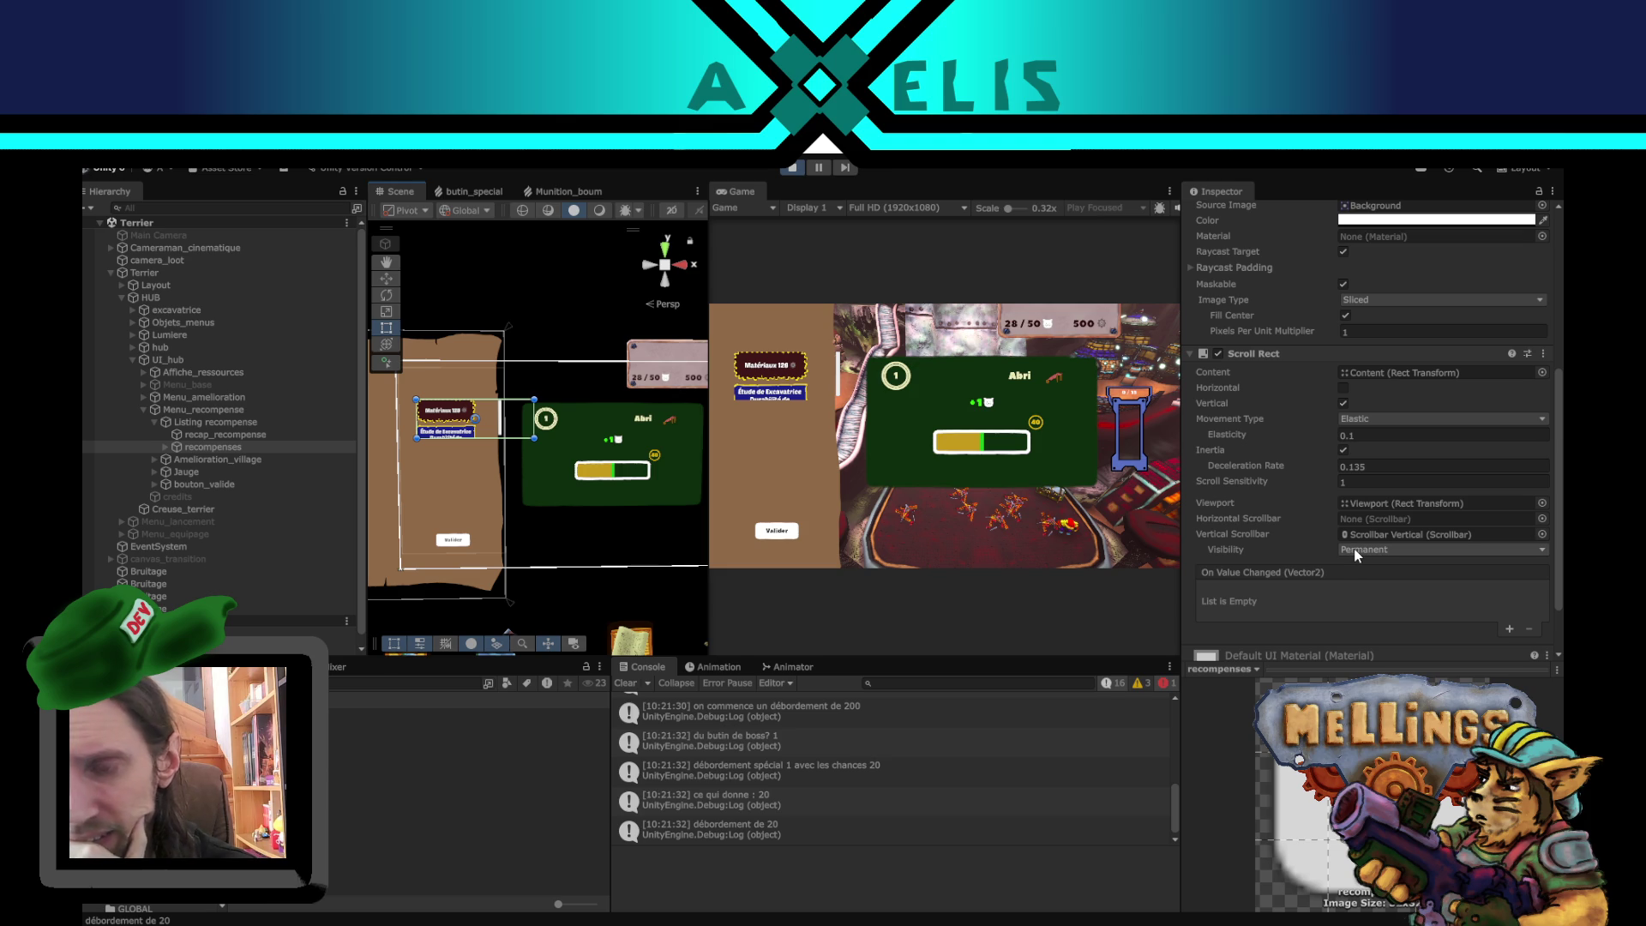
pyautogui.scroll(4, 471, 446)
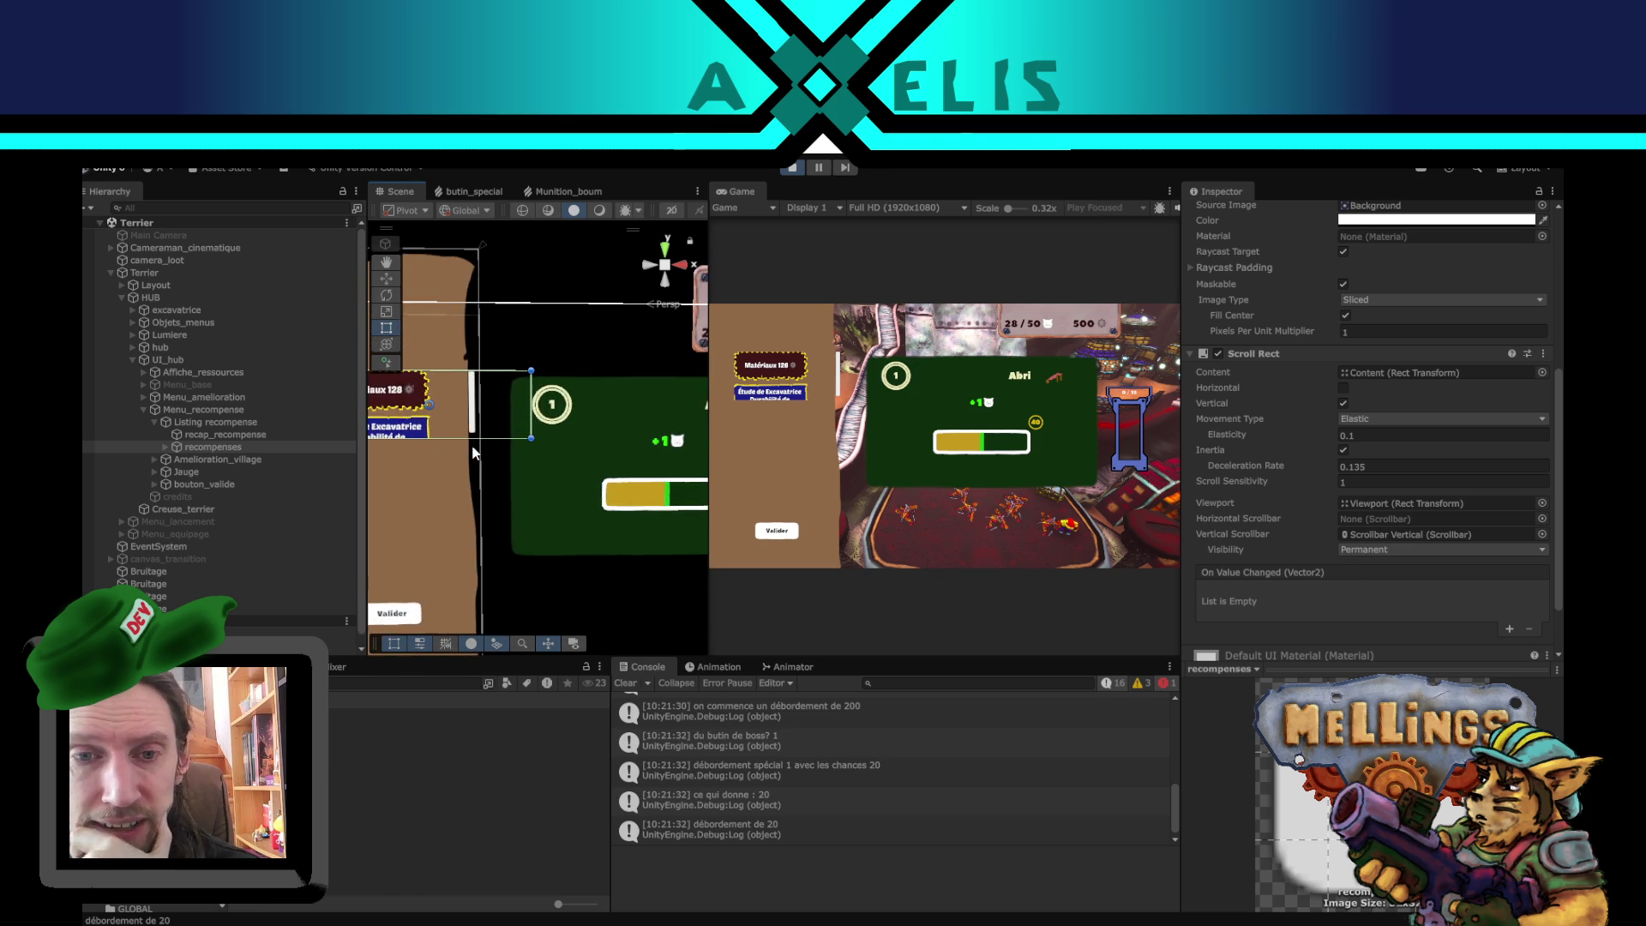
pyautogui.scroll(2, 472, 452)
pyautogui.moveTo(467, 437)
pyautogui.mouseDown()
pyautogui.moveTo(634, 480)
pyautogui.moveTo(592, 504)
pyautogui.moveTo(608, 495)
pyautogui.mouseUp()
pyautogui.scroll(2, 600, 514)
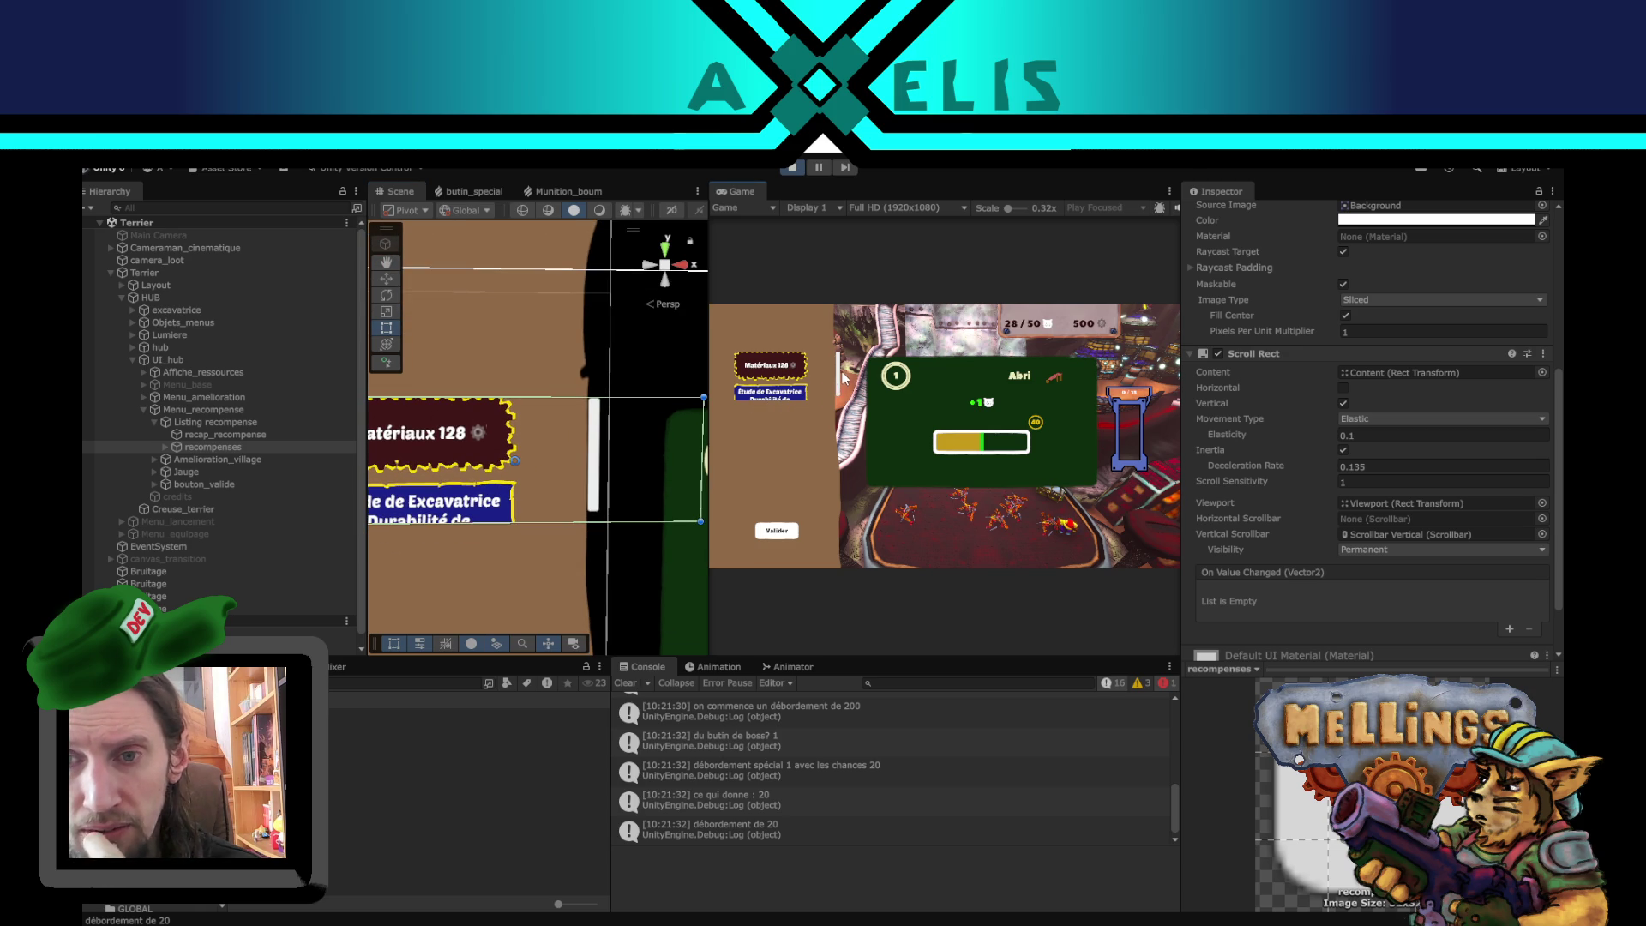
pyautogui.moveTo(596, 449)
pyautogui.mouseDown()
pyautogui.moveTo(596, 471)
pyautogui.moveTo(595, 448)
pyautogui.mouseUp()
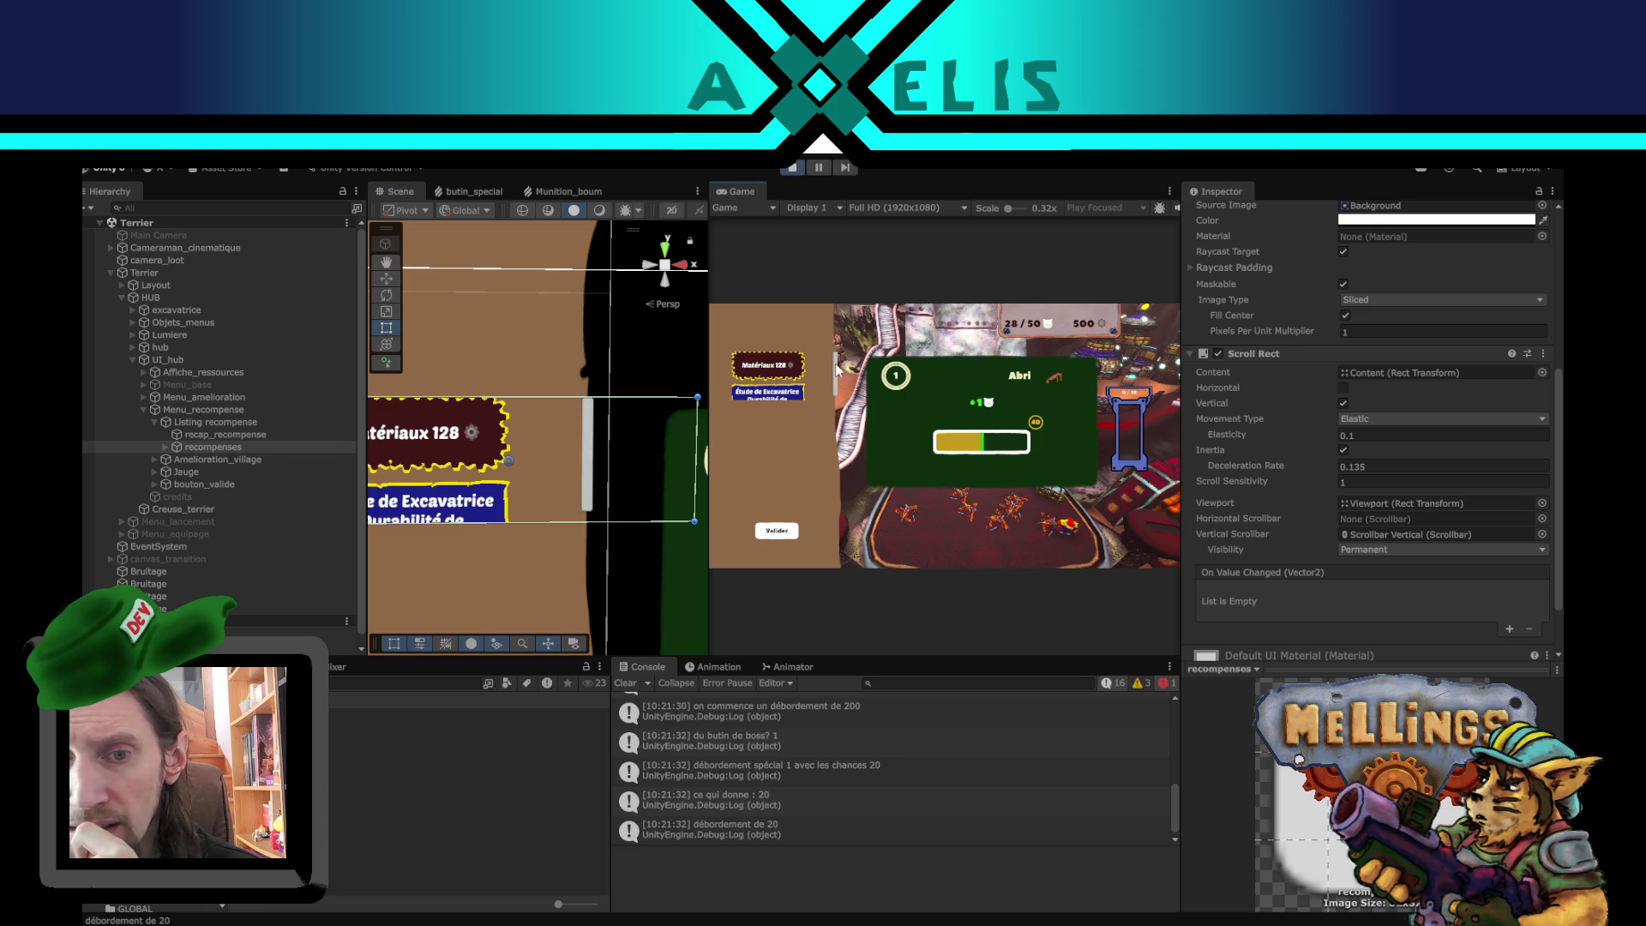
pyautogui.click(590, 455)
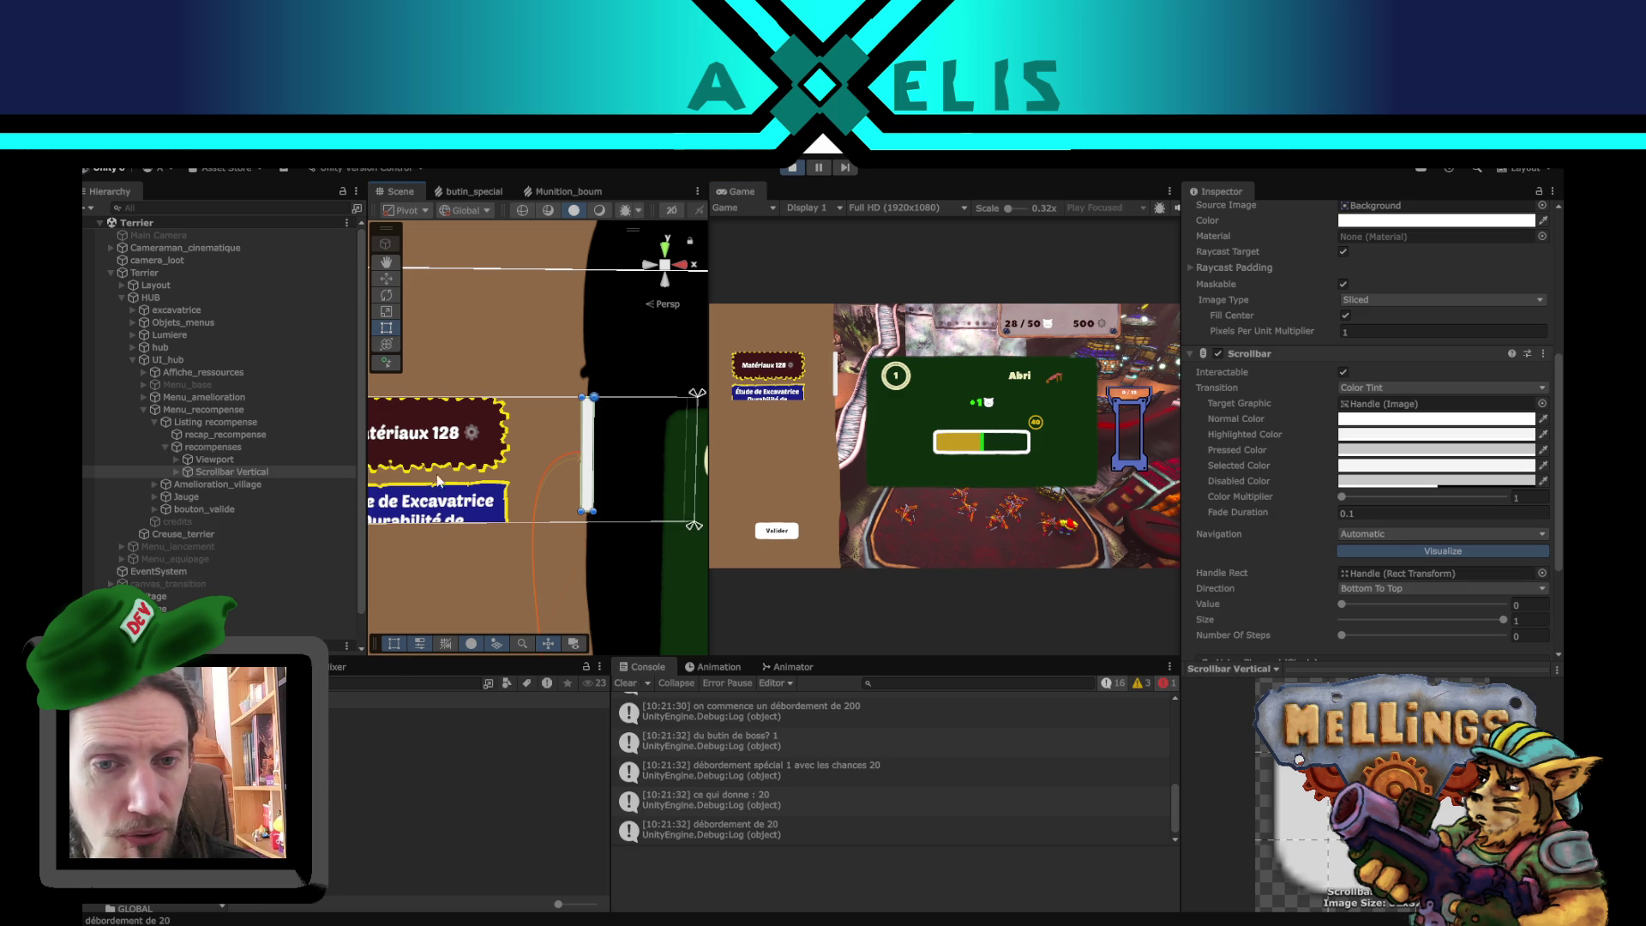
pyautogui.click(224, 446)
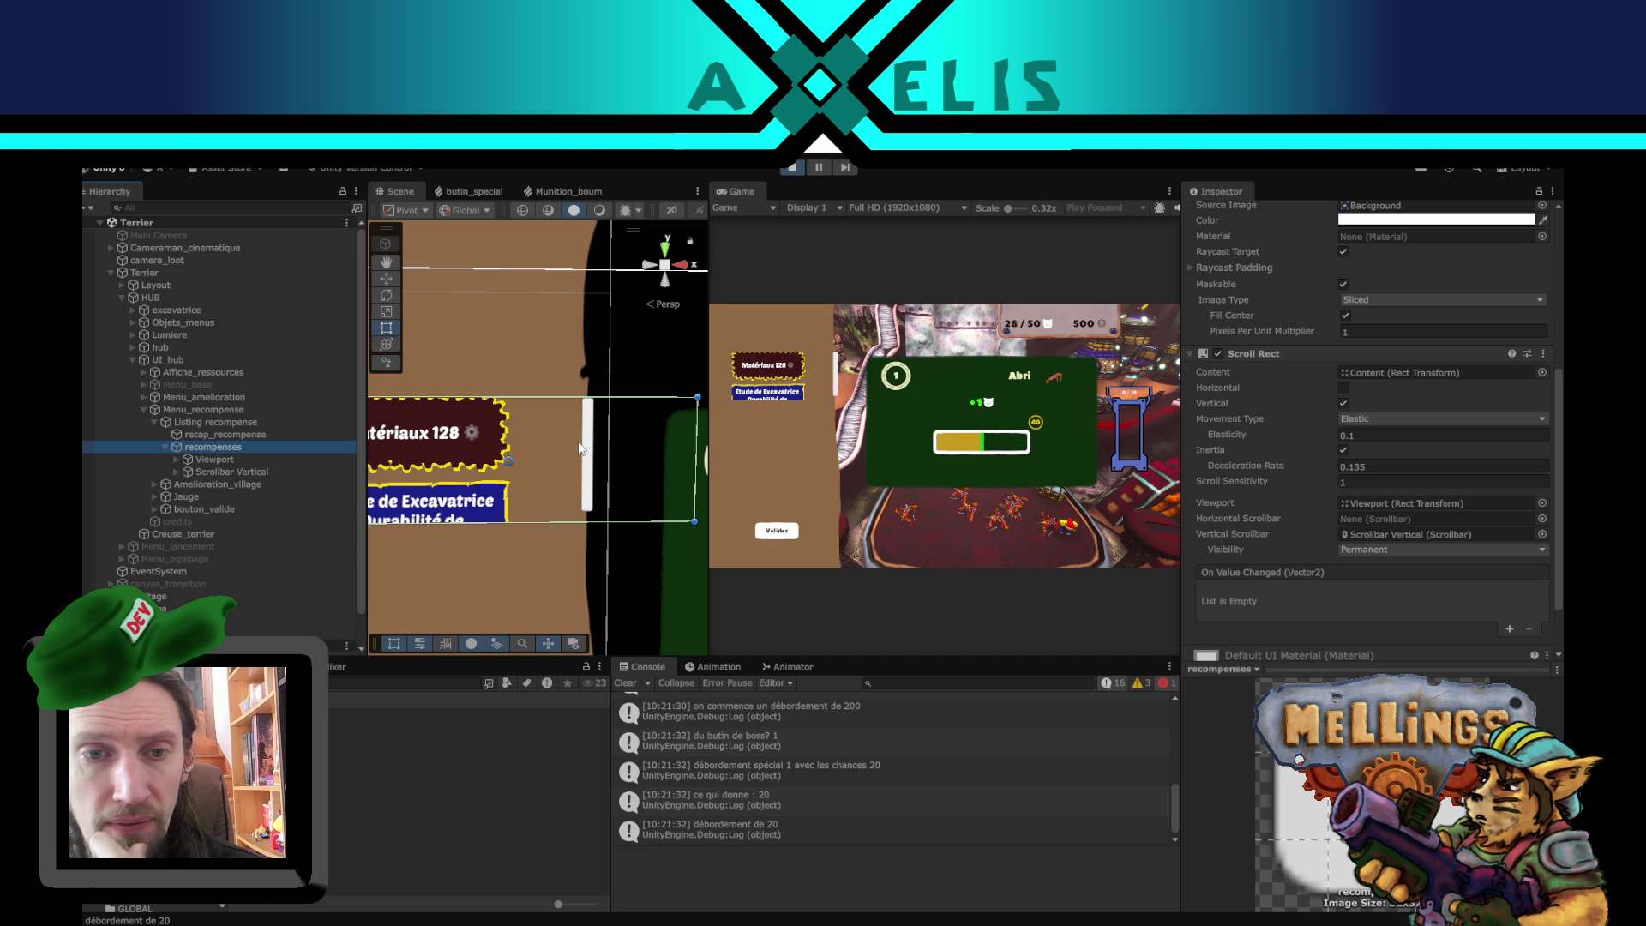
pyautogui.scroll(-5, 542, 438)
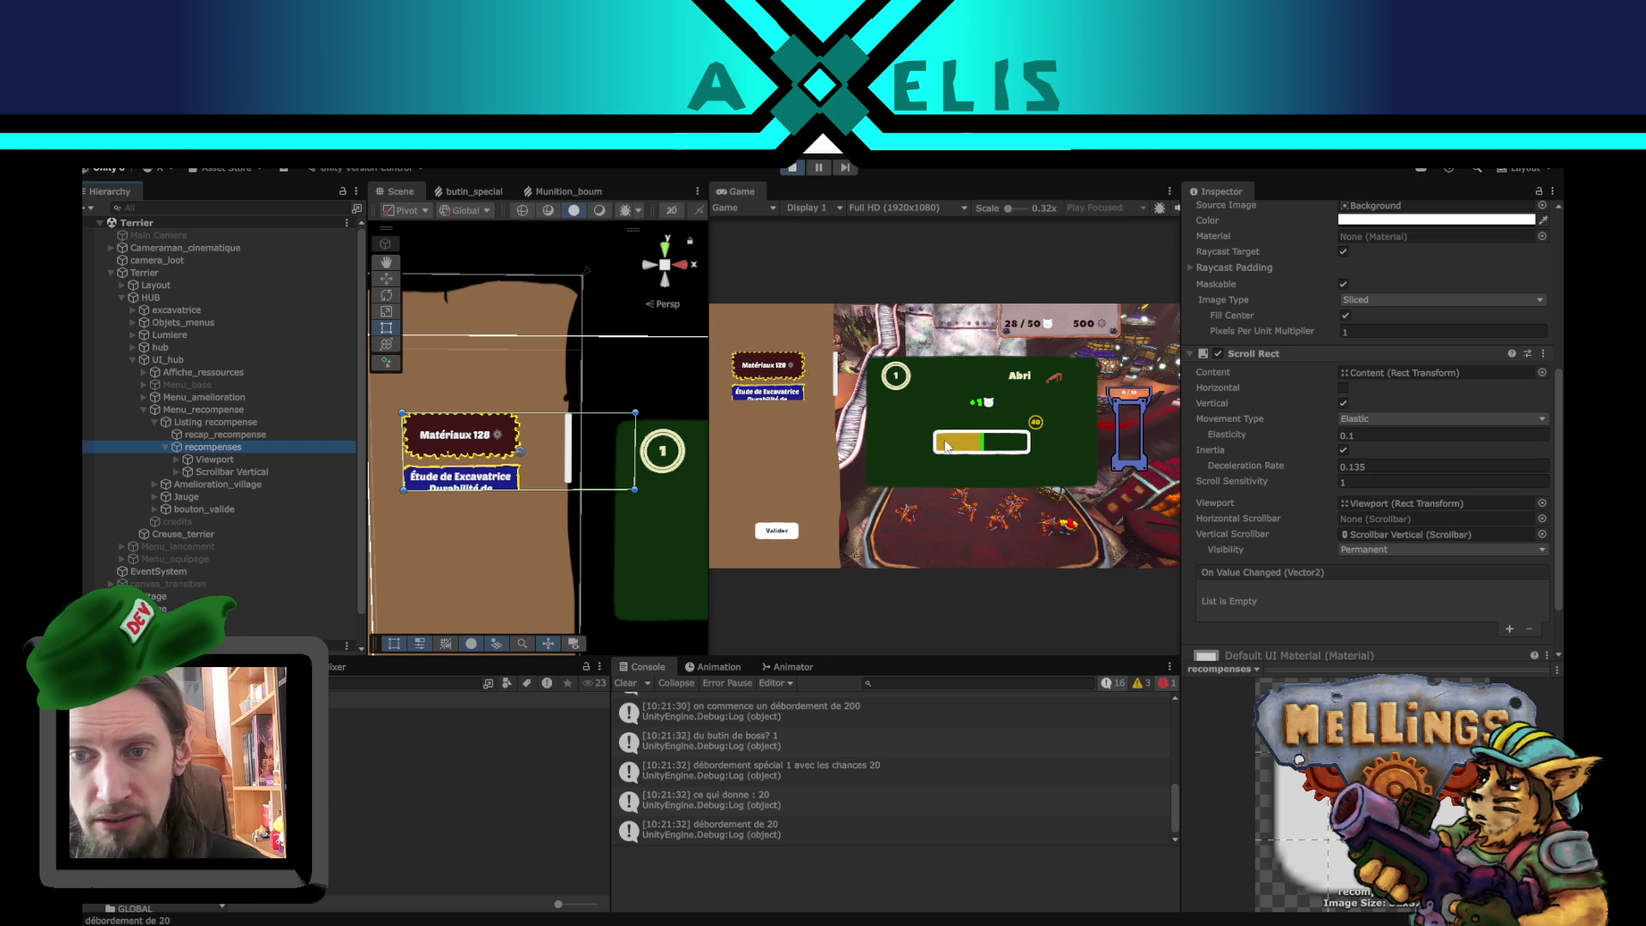
pyautogui.click(837, 396)
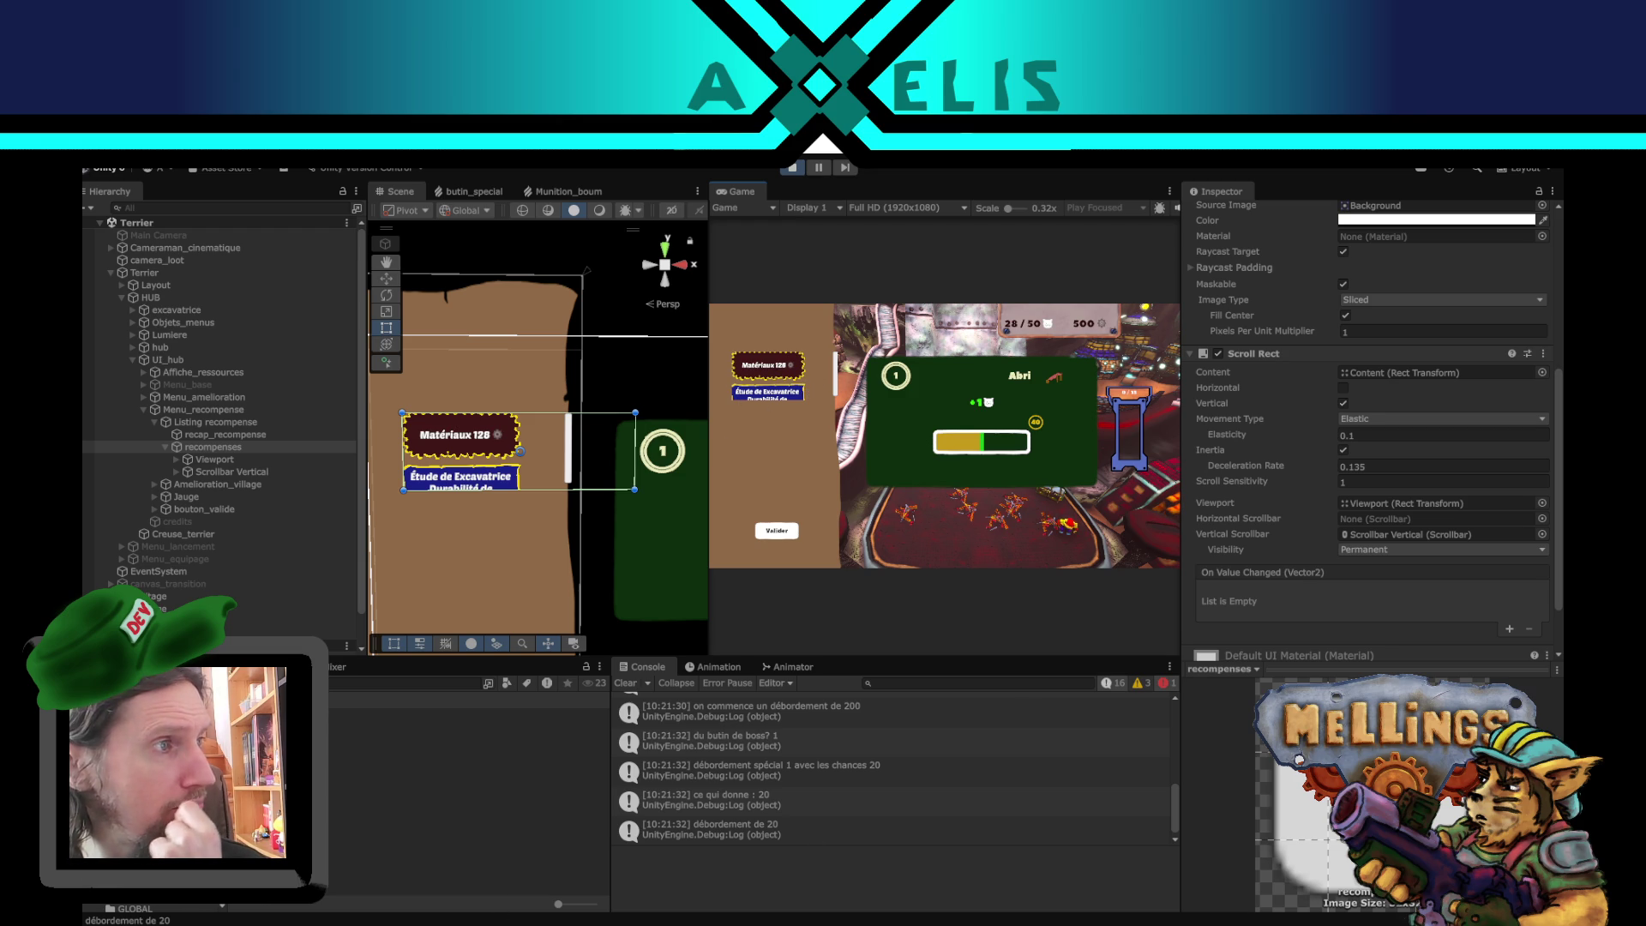
pyautogui.click(575, 902)
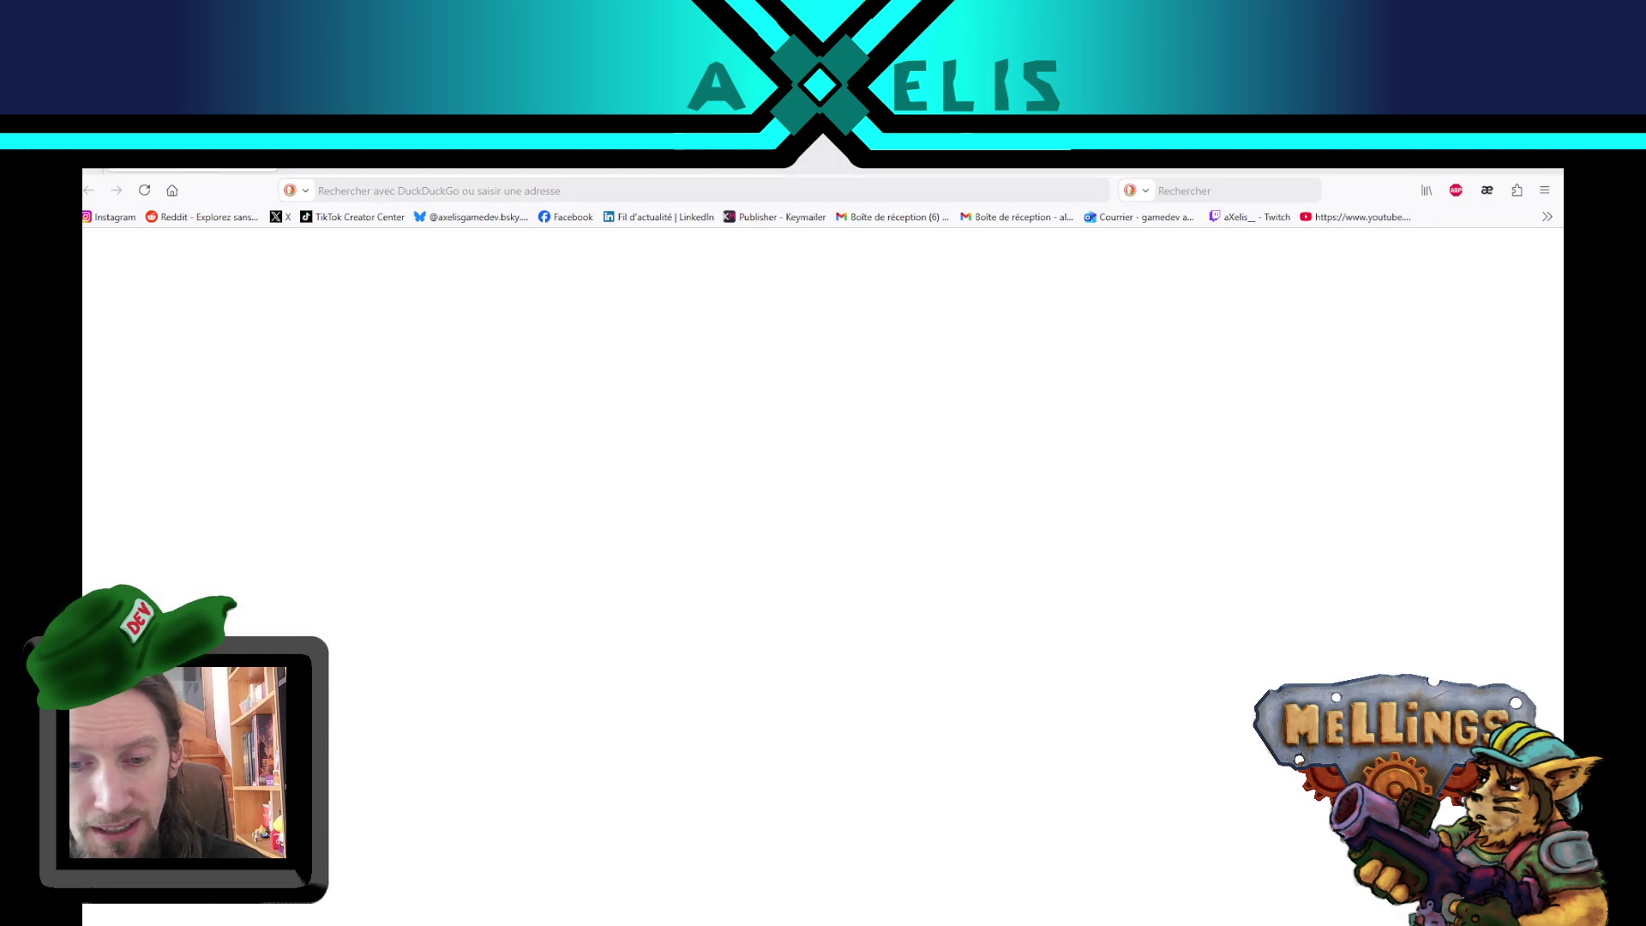
pyautogui.hotkey('alt', 'Tab')
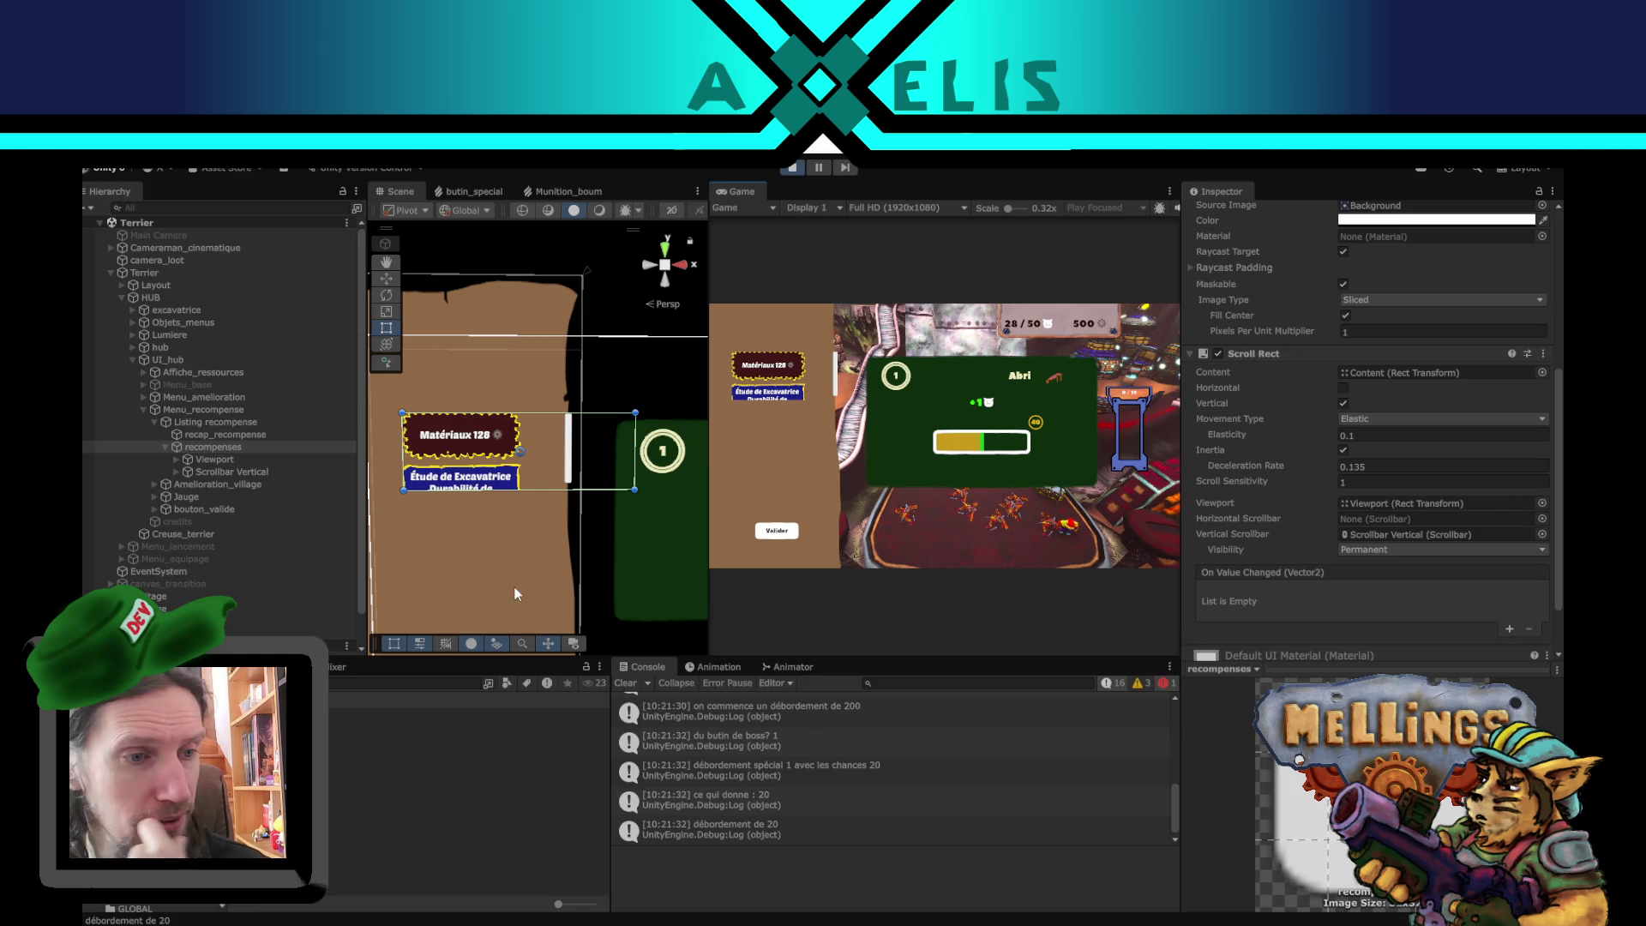
# - Validate the rewards and open the Excavatrice upgrade menu, framing its card panel
pyautogui.click(777, 530)
pyautogui.click(1024, 463)
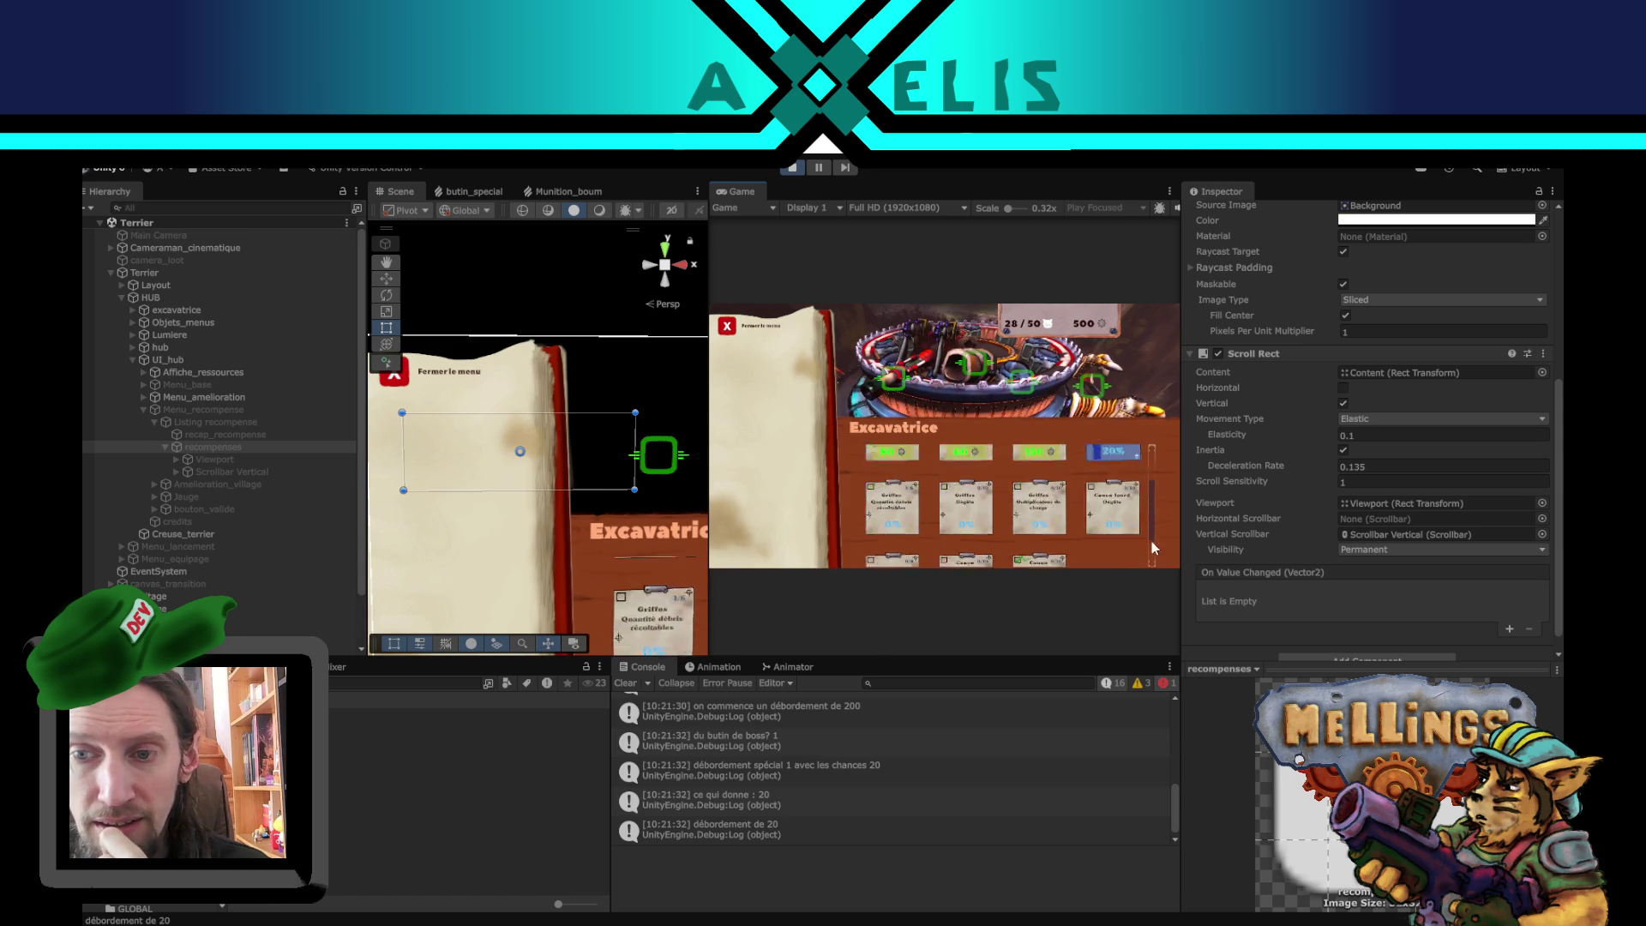
pyautogui.scroll(2, 1146, 496)
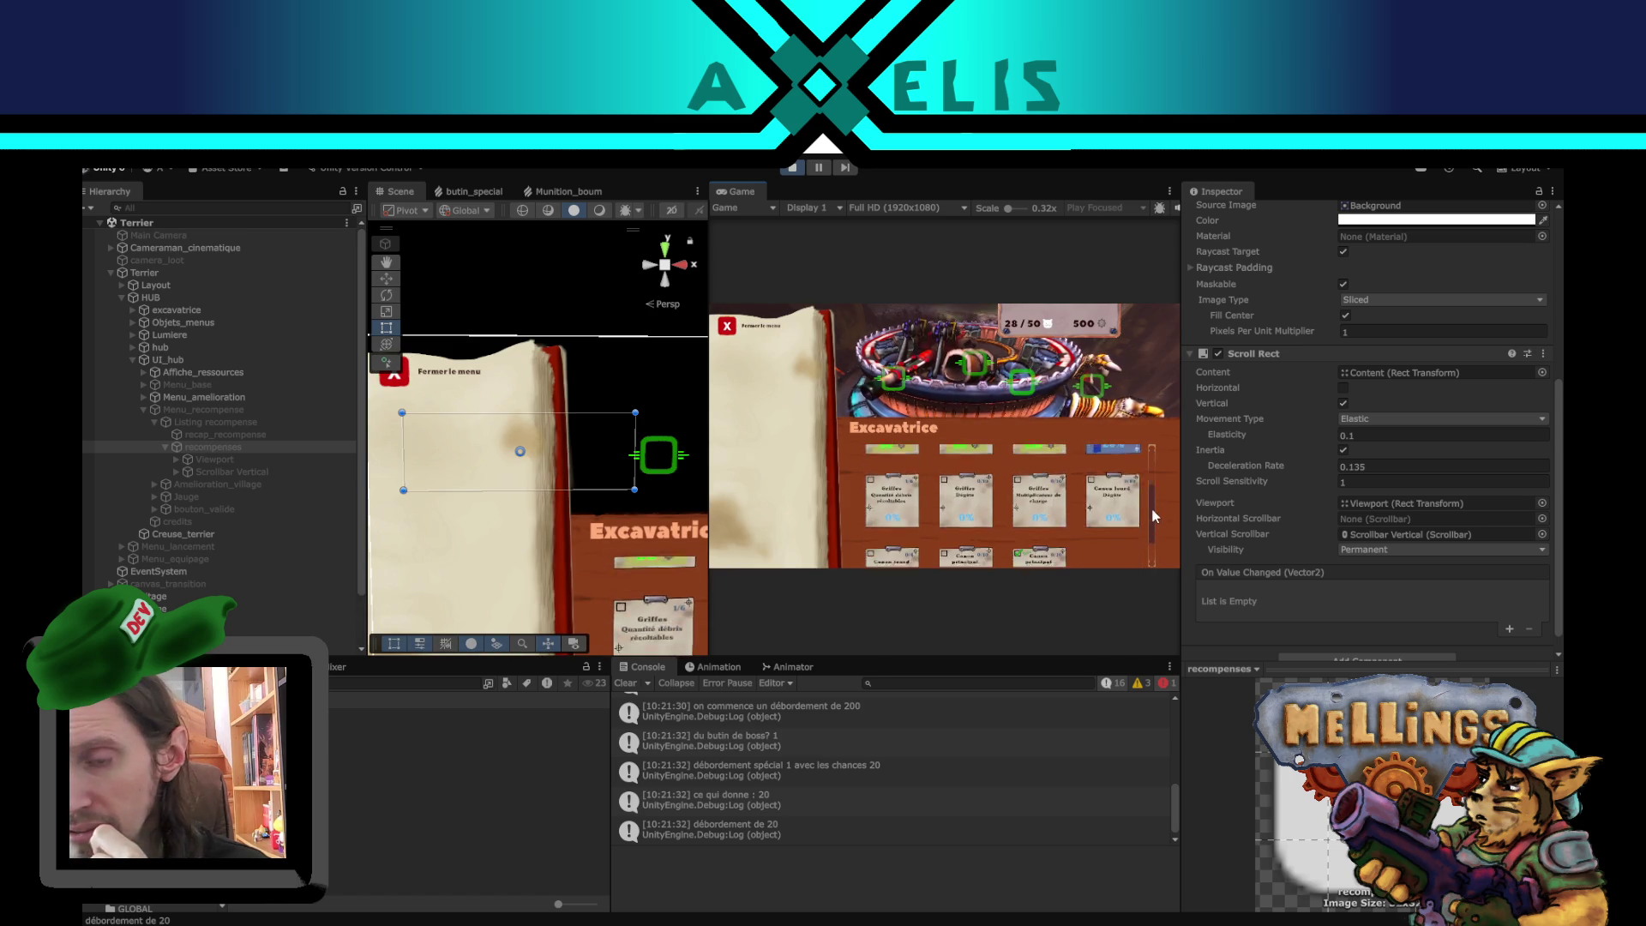
pyautogui.moveTo(585, 549); pyautogui.dragTo(558, 408)
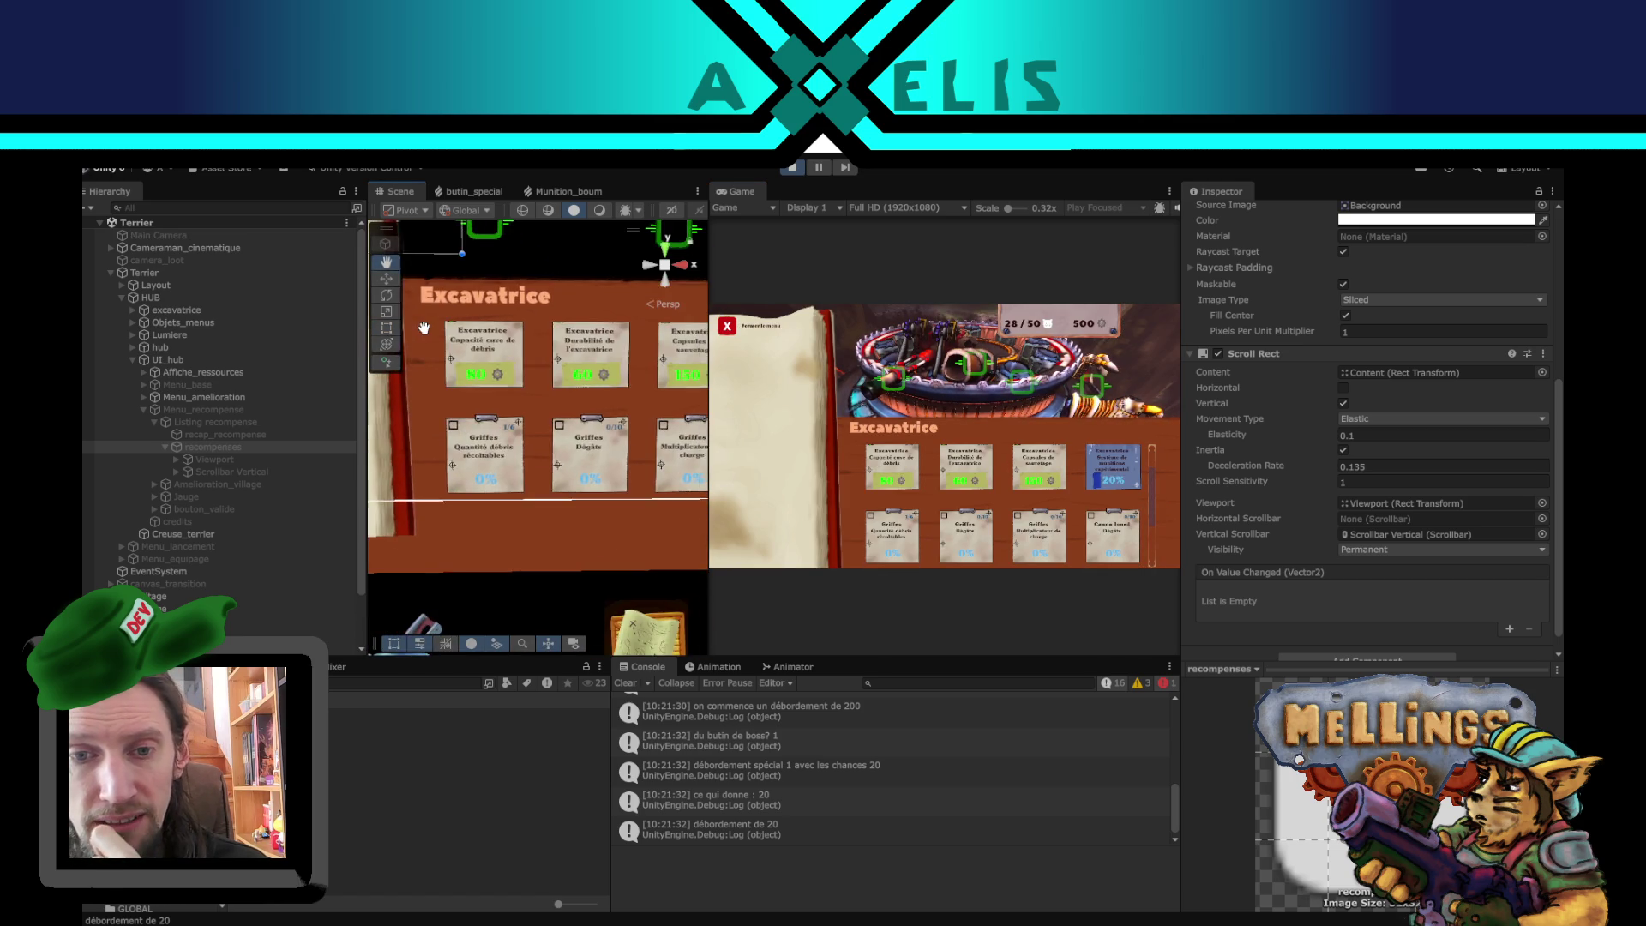
pyautogui.scroll(-5, 557, 407)
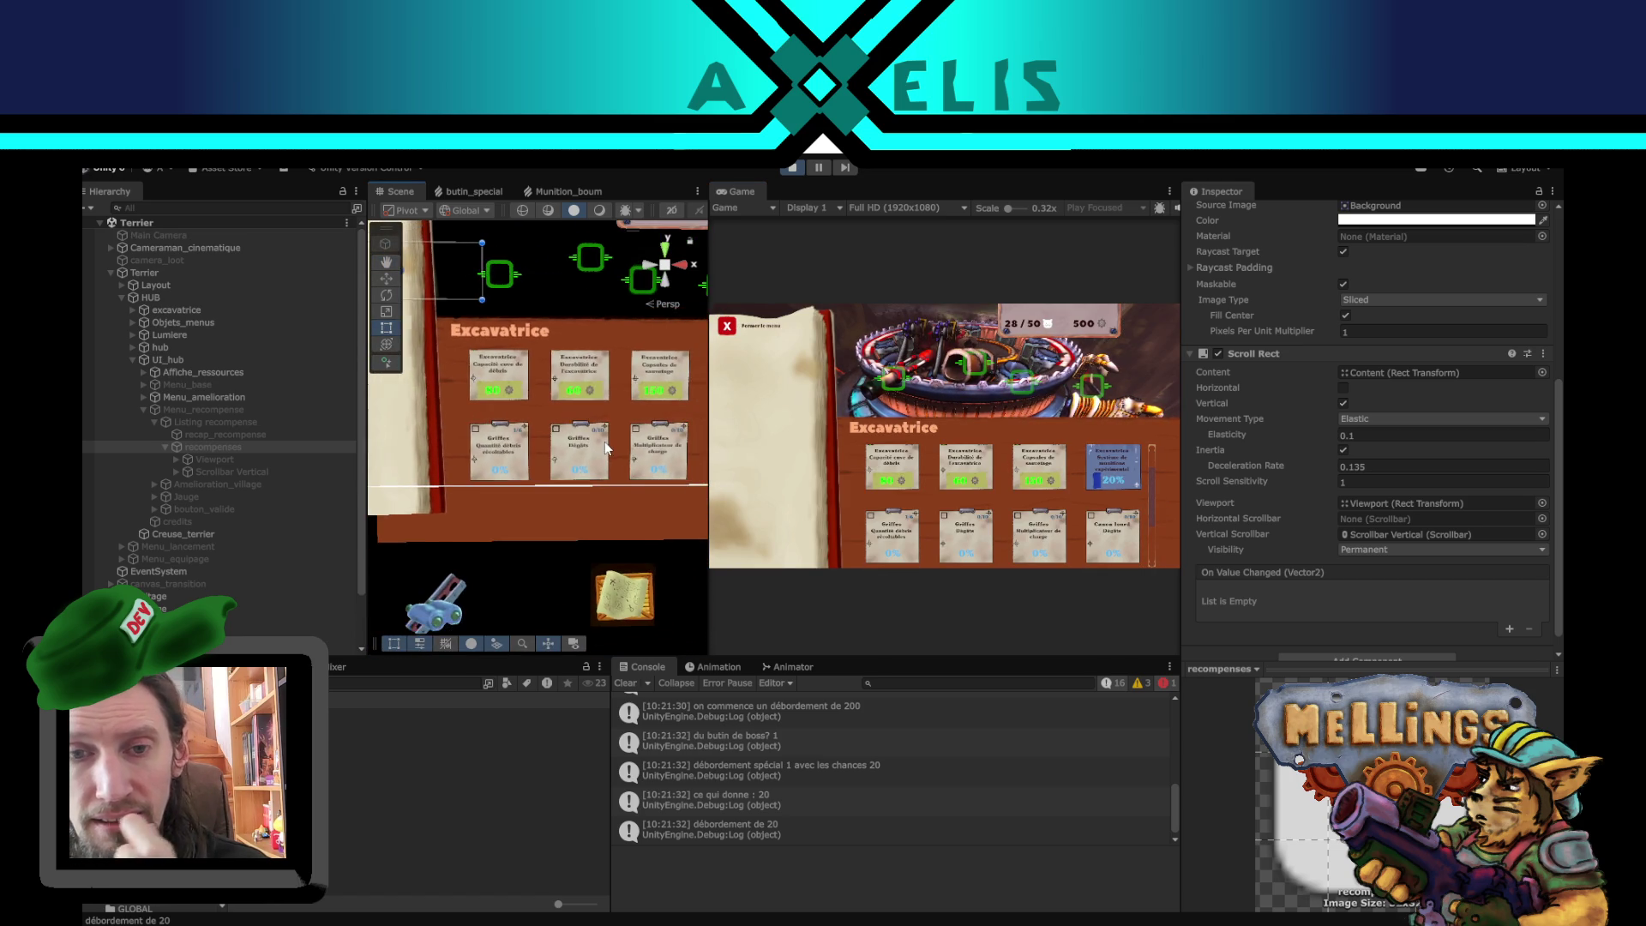
# - Inspect contener's Scroll Rect and its Vertical Scrollbar, test it, then close the upgrade menu
pyautogui.click(553, 476)
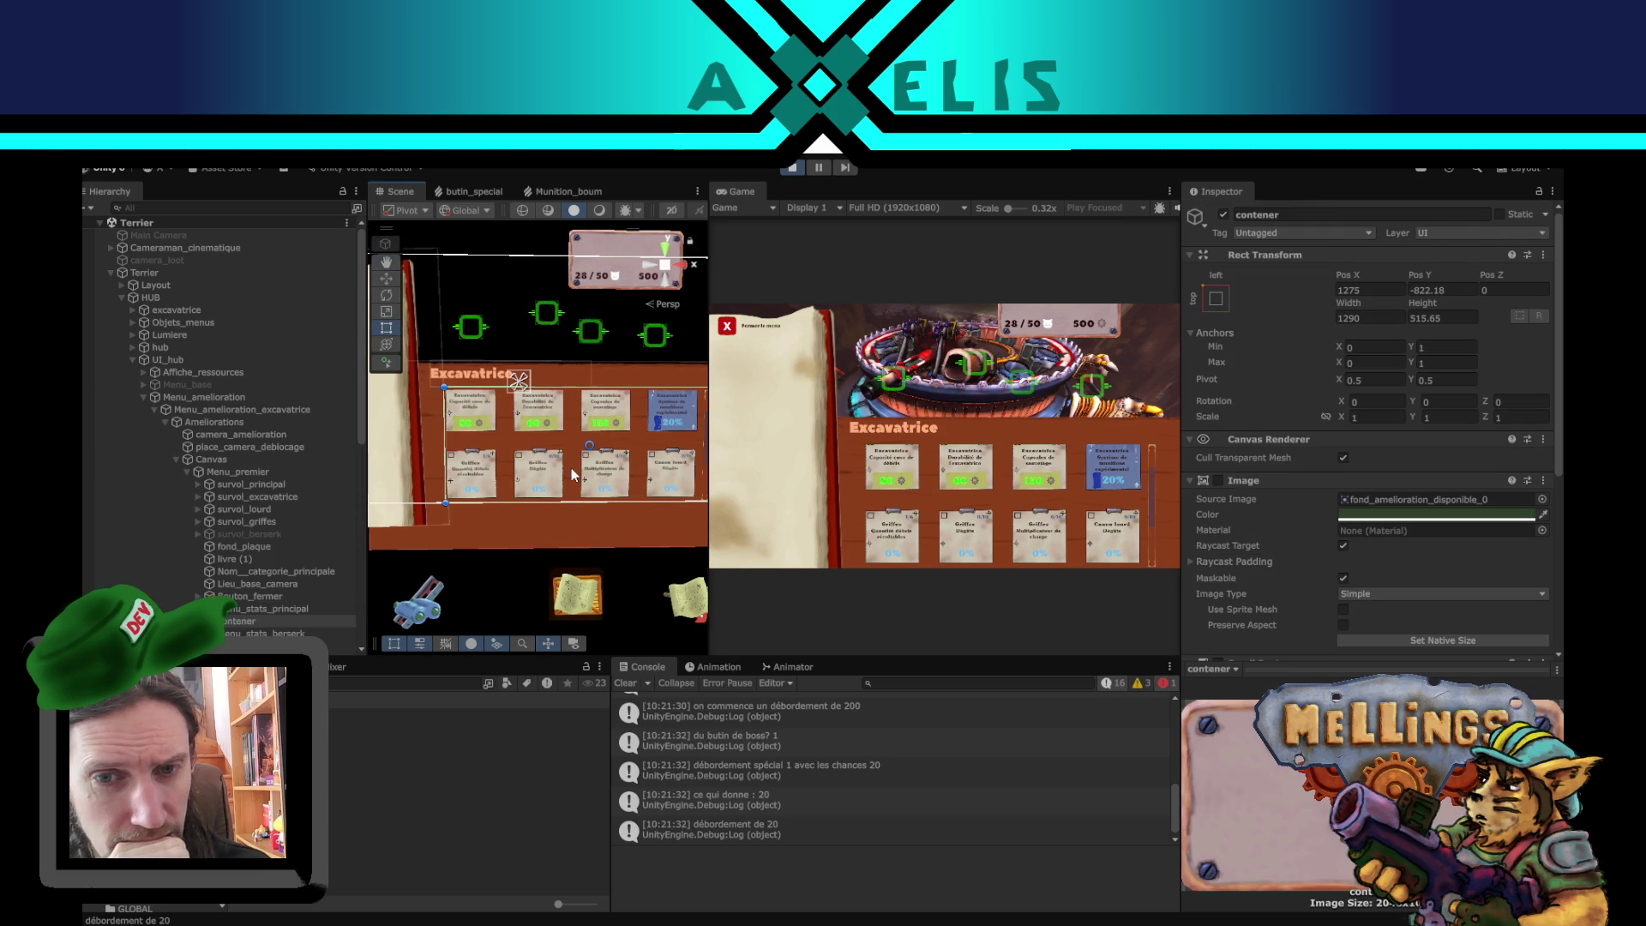
pyautogui.moveTo(589, 496)
pyautogui.mouseDown()
pyautogui.moveTo(541, 490)
pyautogui.moveTo(577, 506)
pyautogui.mouseUp()
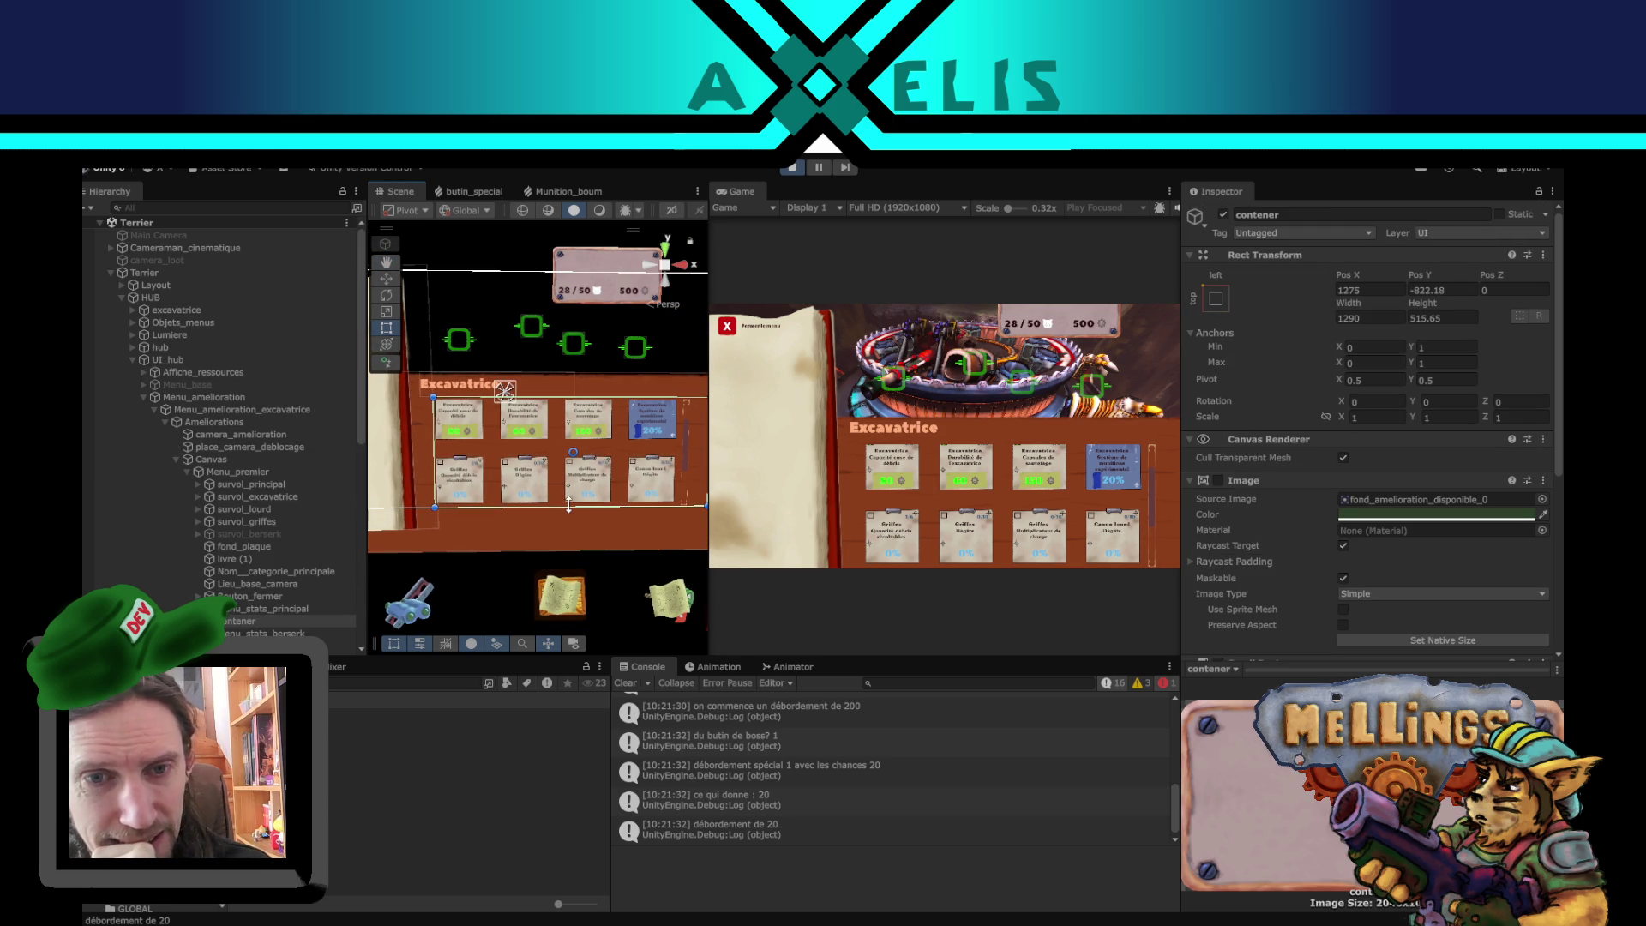
pyautogui.scroll(-5, 1288, 458)
pyautogui.scroll(-2, 1289, 473)
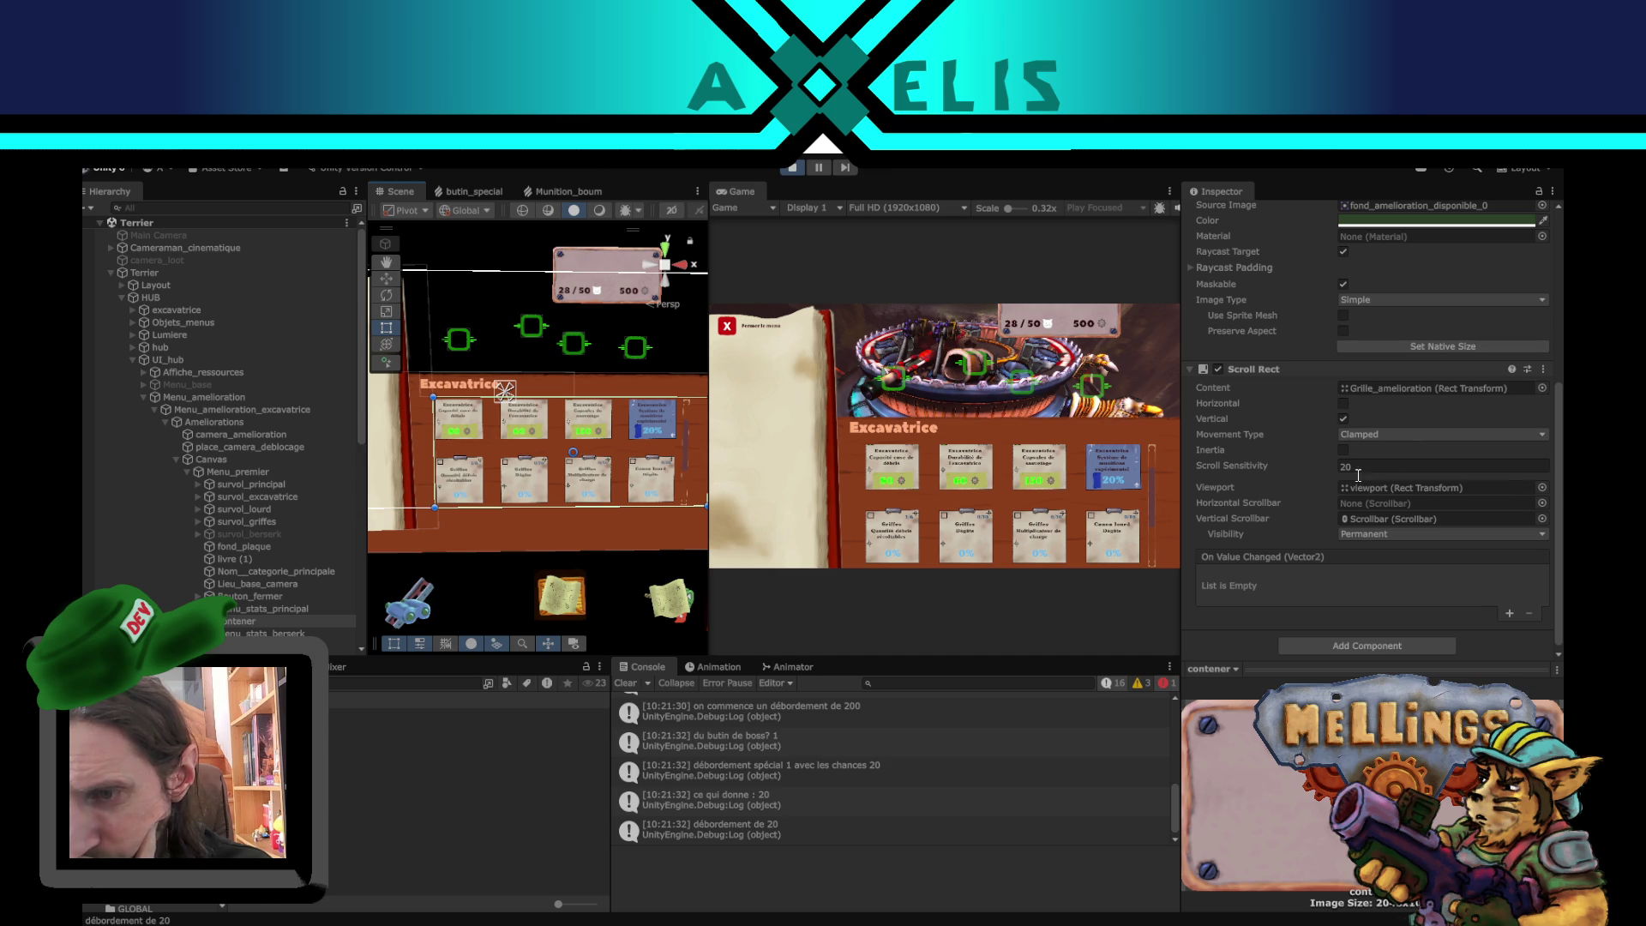
pyautogui.click(1442, 517)
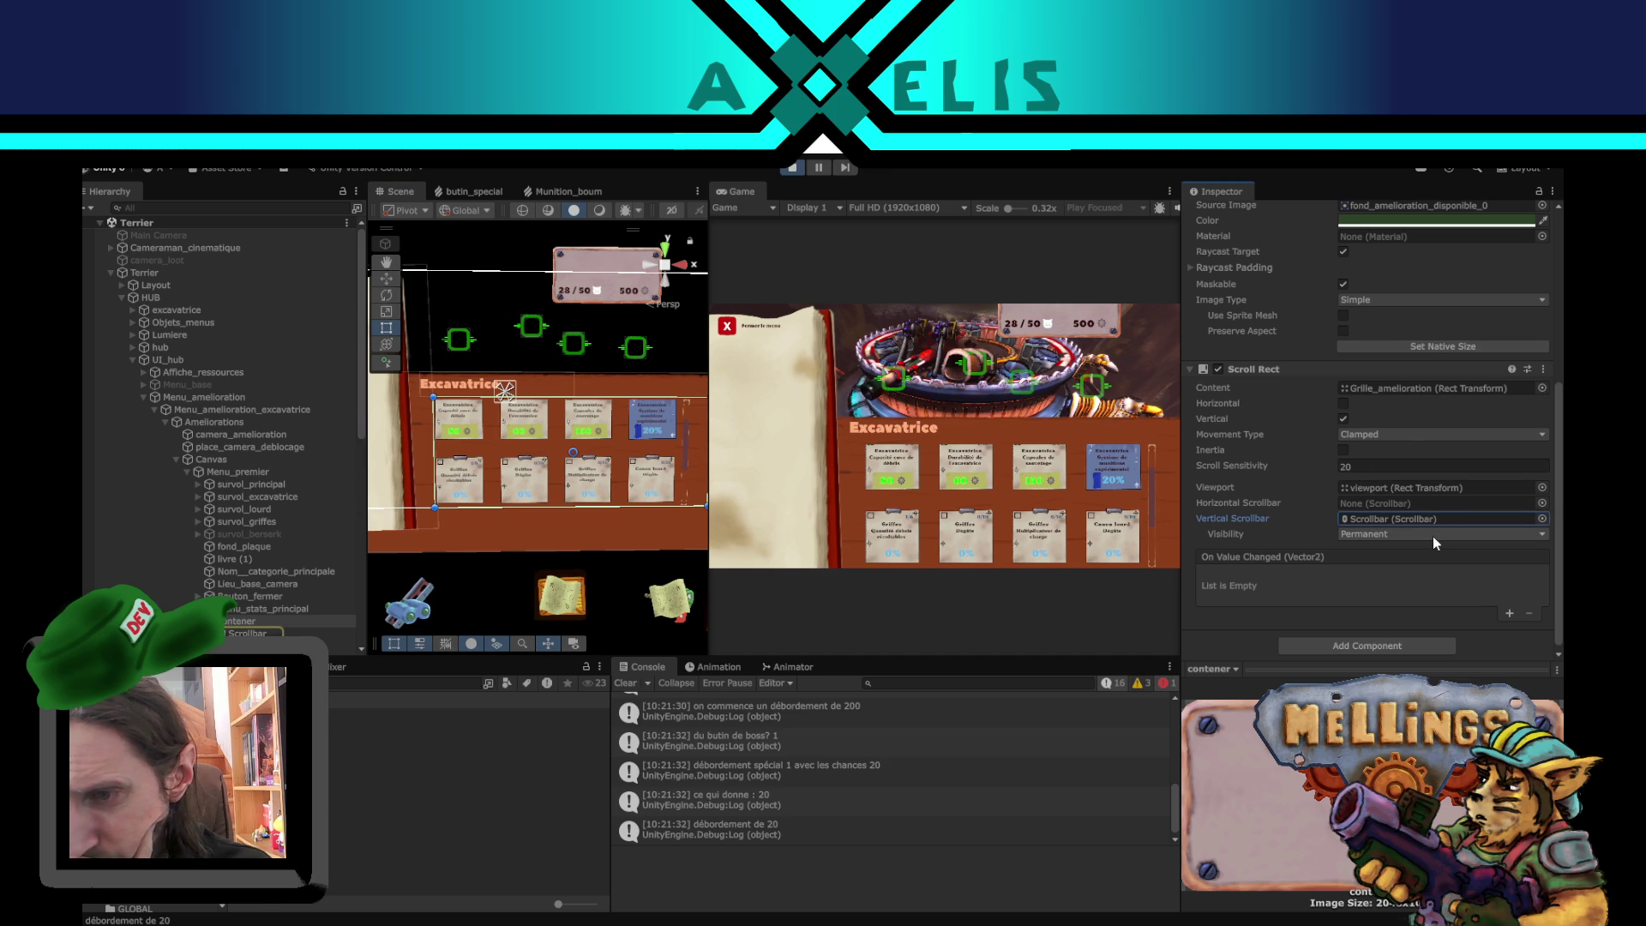
pyautogui.moveTo(1145, 492)
pyautogui.mouseDown()
pyautogui.moveTo(1153, 471)
pyautogui.moveTo(1155, 559)
pyautogui.moveTo(1150, 465)
pyautogui.moveTo(1166, 483)
pyautogui.moveTo(1156, 539)
pyautogui.moveTo(1151, 465)
pyautogui.moveTo(1153, 502)
pyautogui.moveTo(1157, 468)
pyautogui.moveTo(1160, 491)
pyautogui.mouseUp()
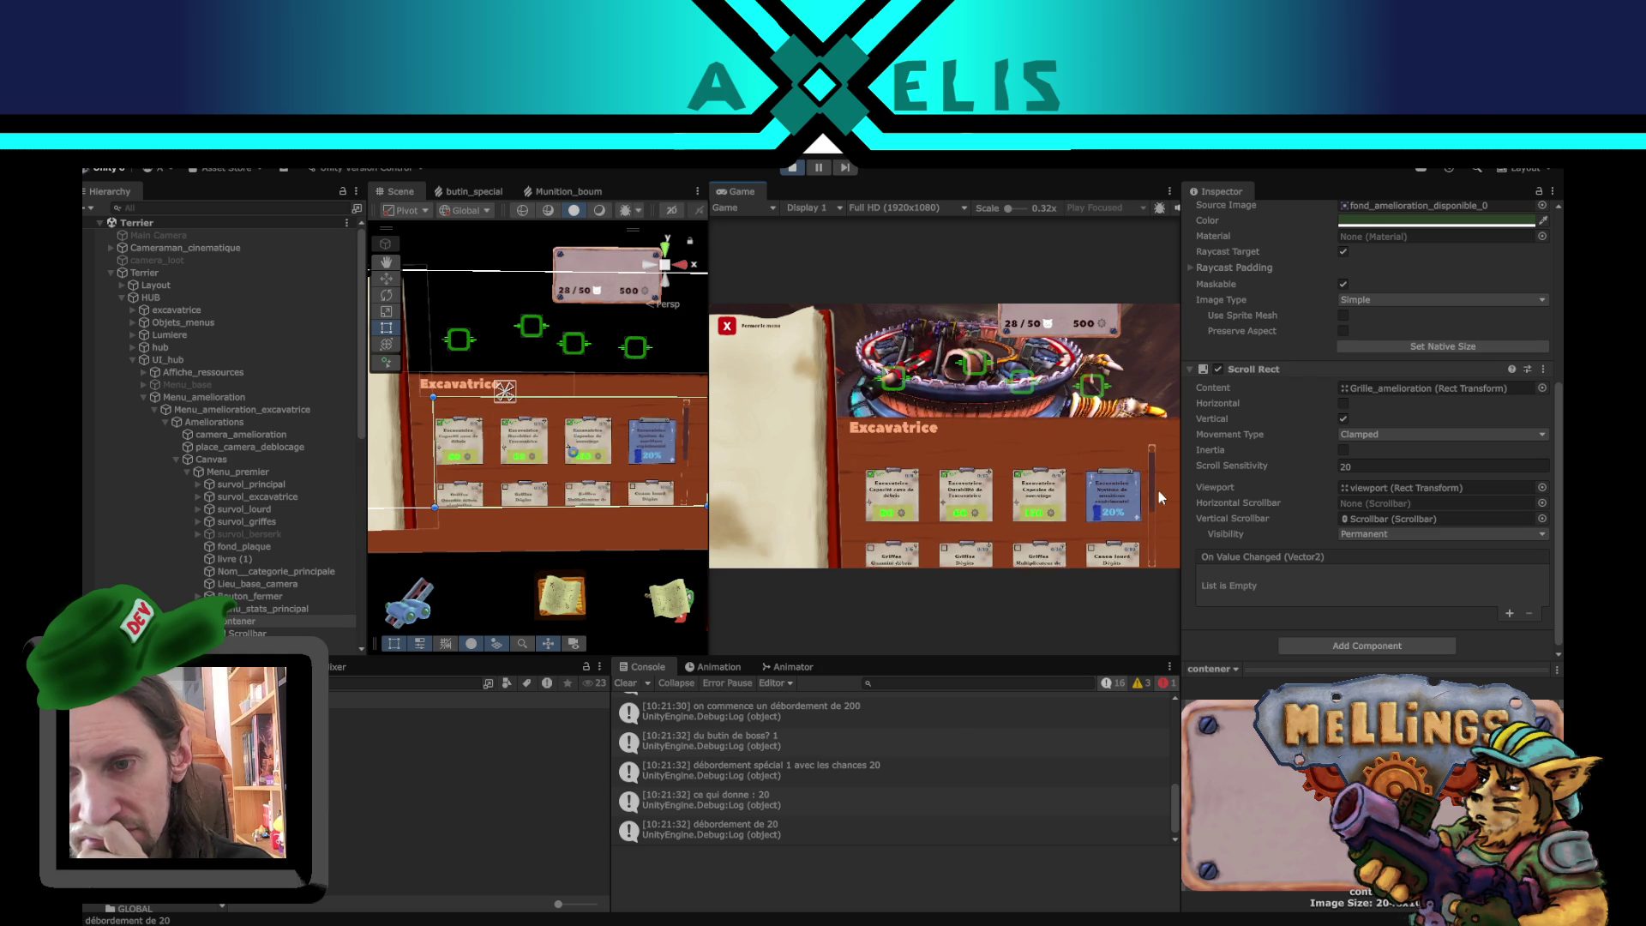
pyautogui.click(728, 328)
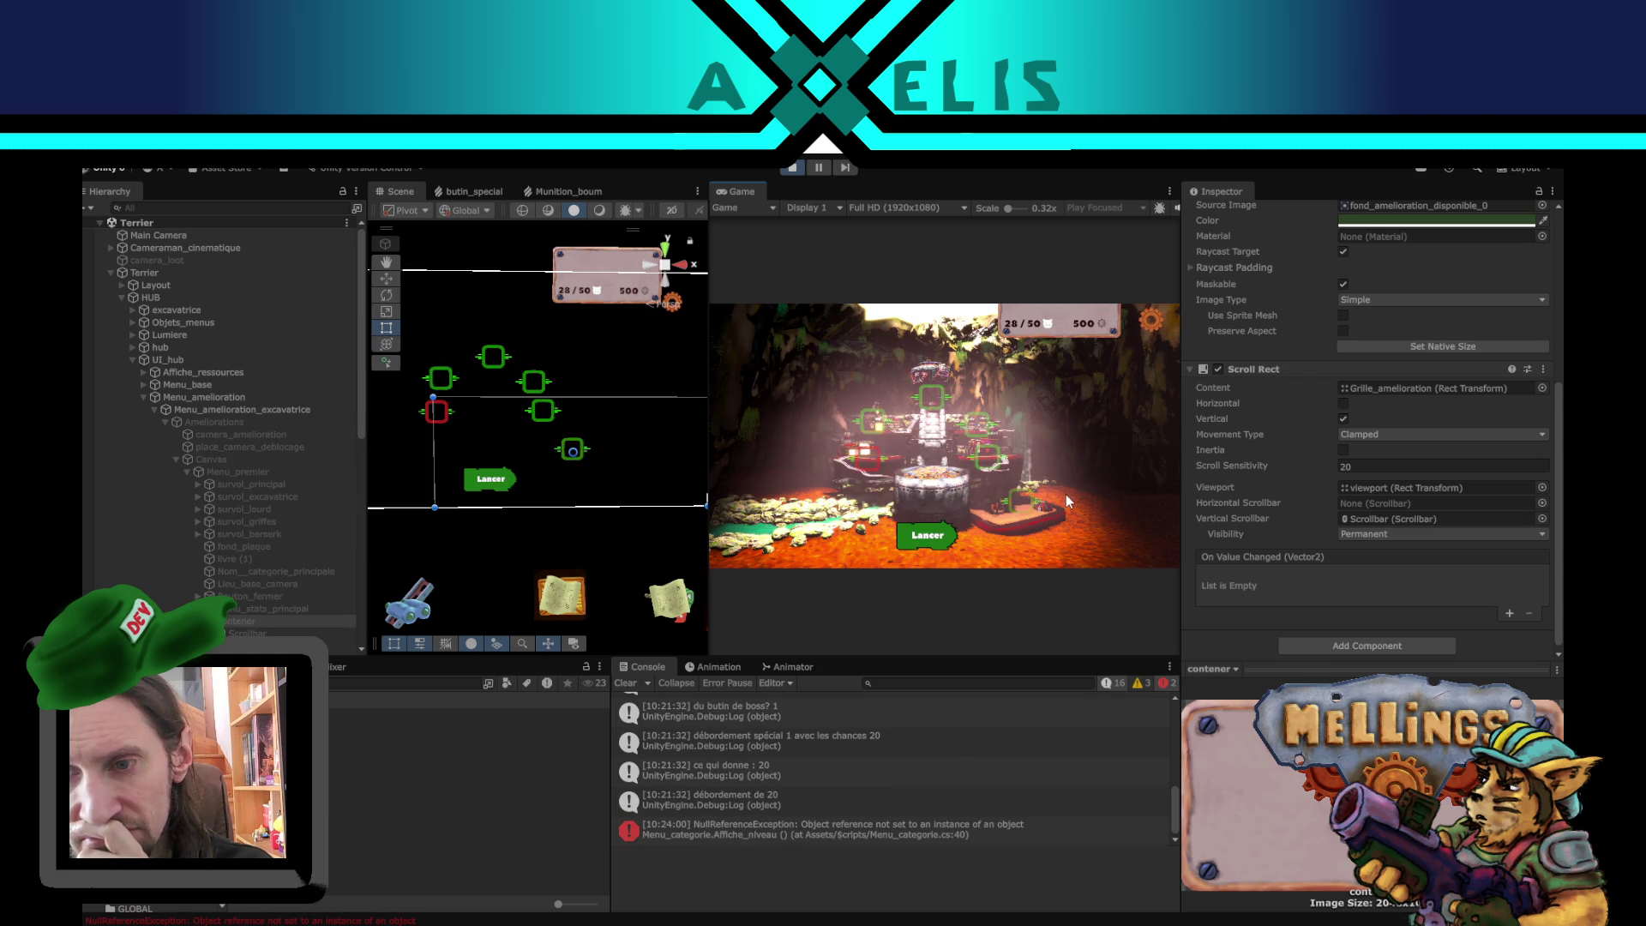
# - Open the Loge d'Exploration menu from the exploration building, showing three 0% cards
pyautogui.click(884, 462)
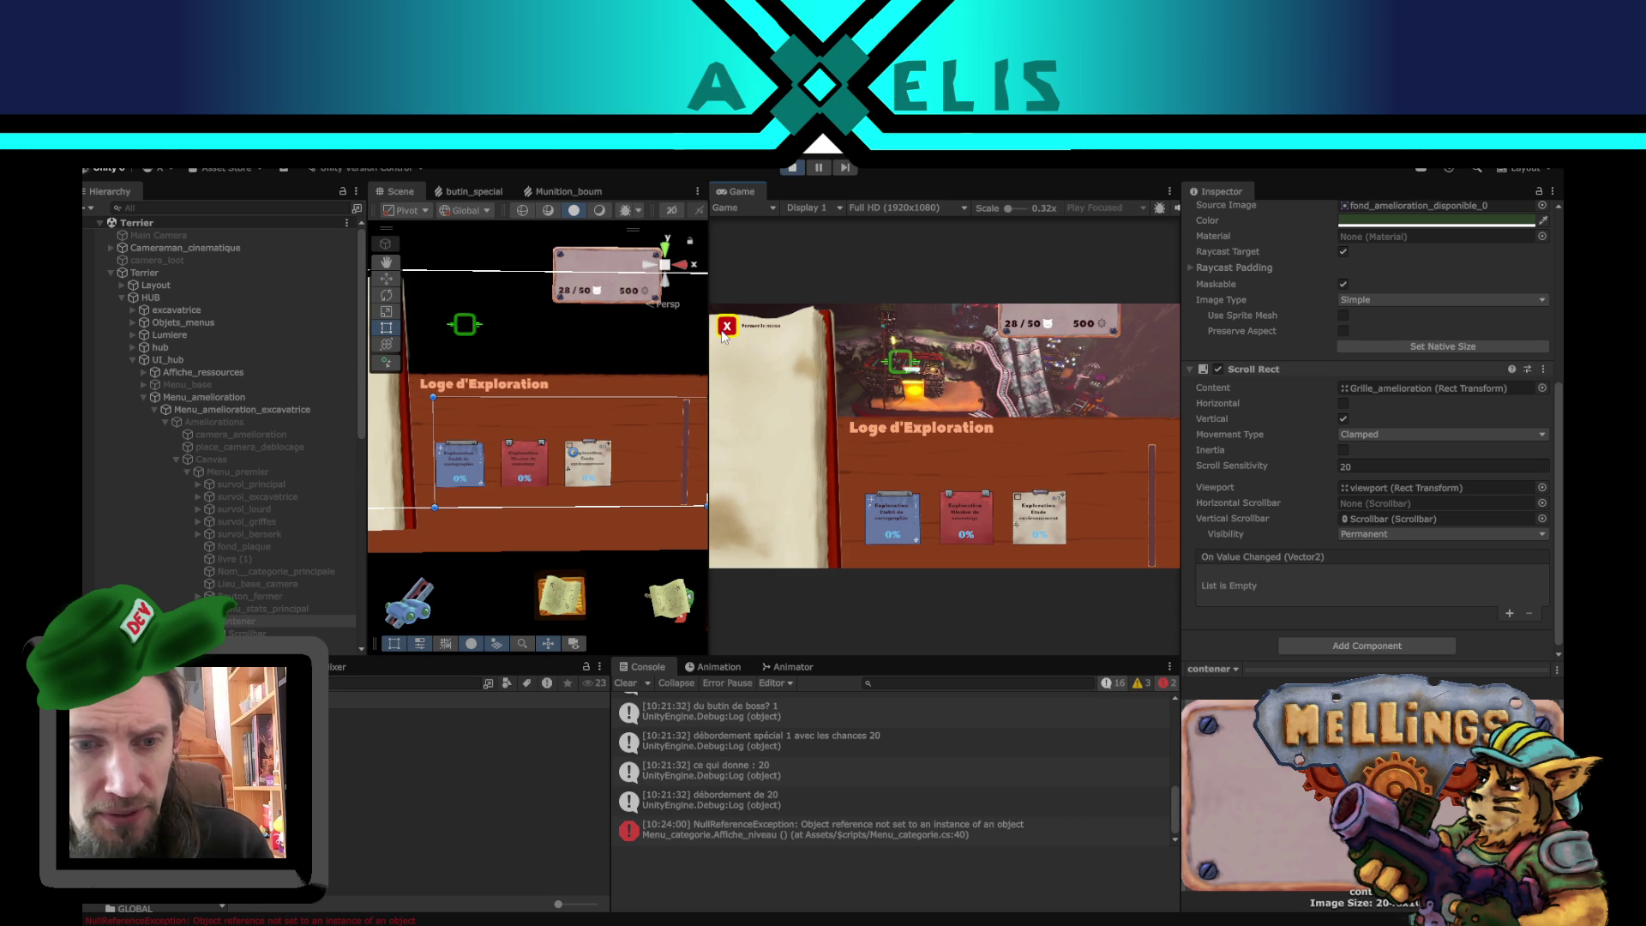
pyautogui.scroll(4, 1247, 481)
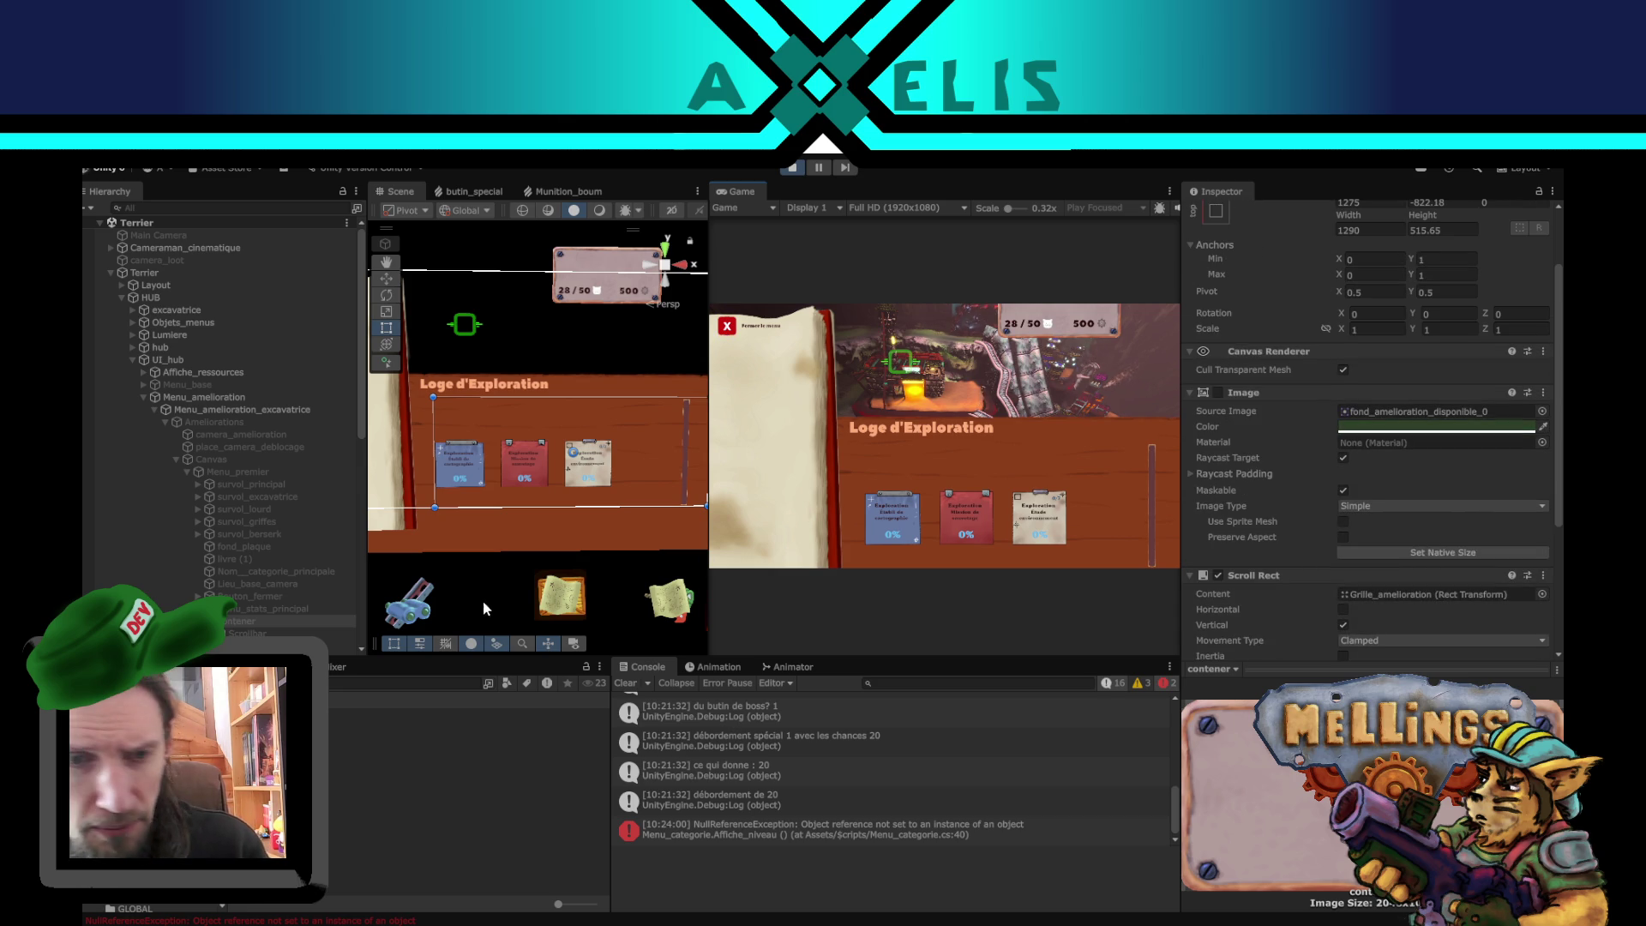
# - Inspect a card, contener, Scrollbar, viewport and Grille_amelioration, then exit Play mode
pyautogui.scroll(-3, 293, 577)
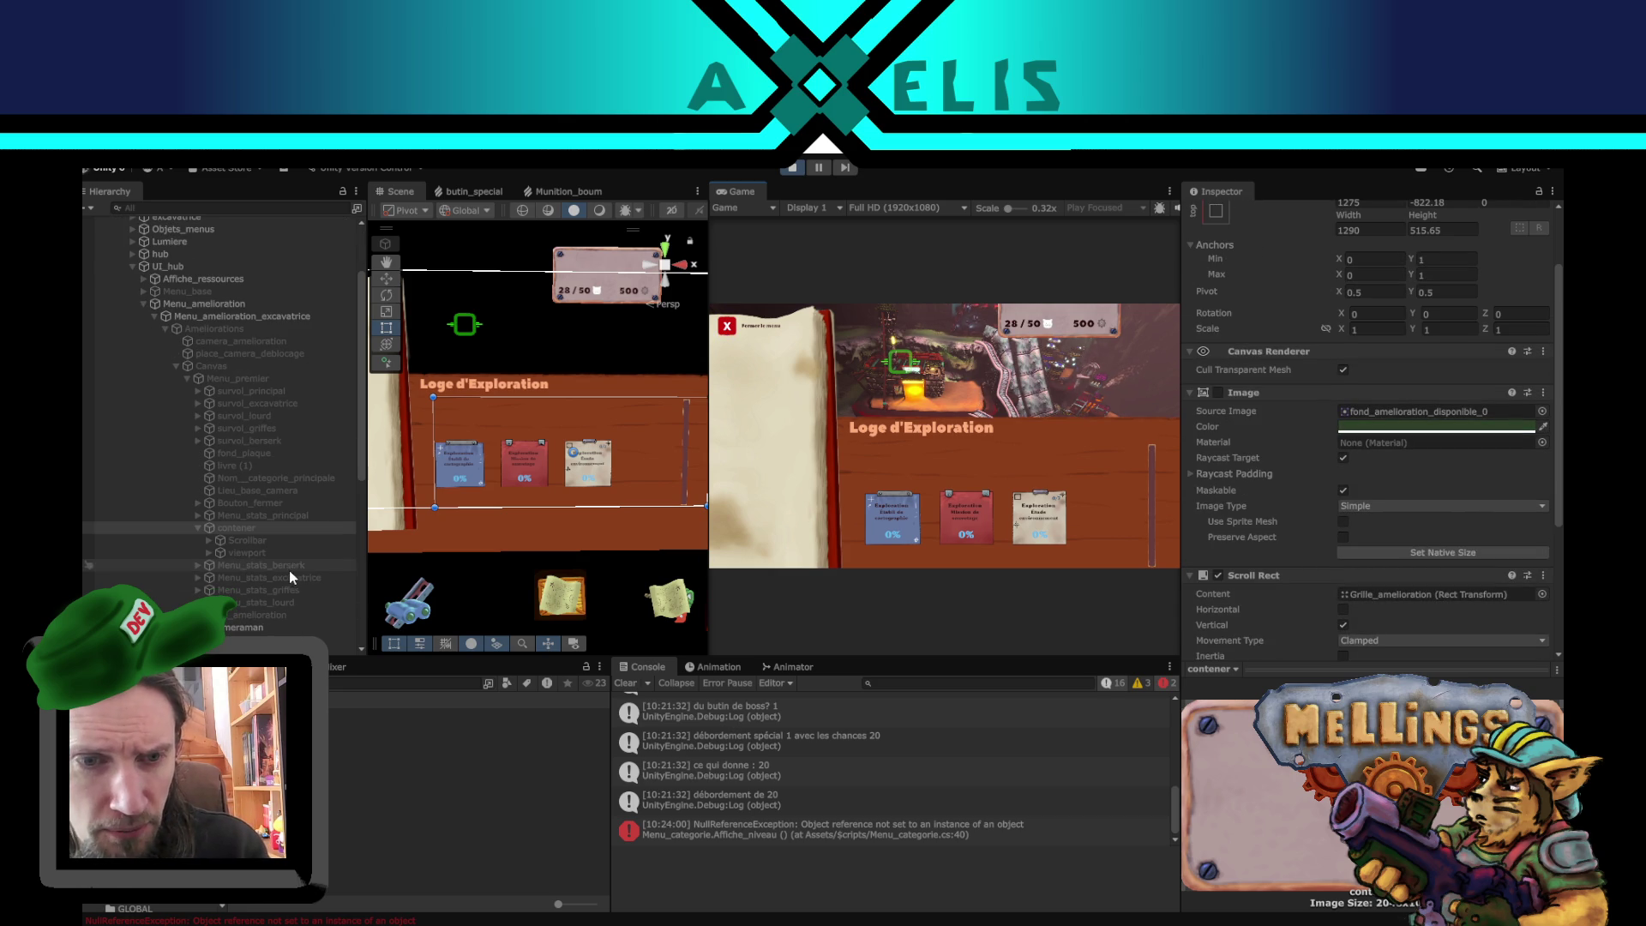
pyautogui.click(592, 456)
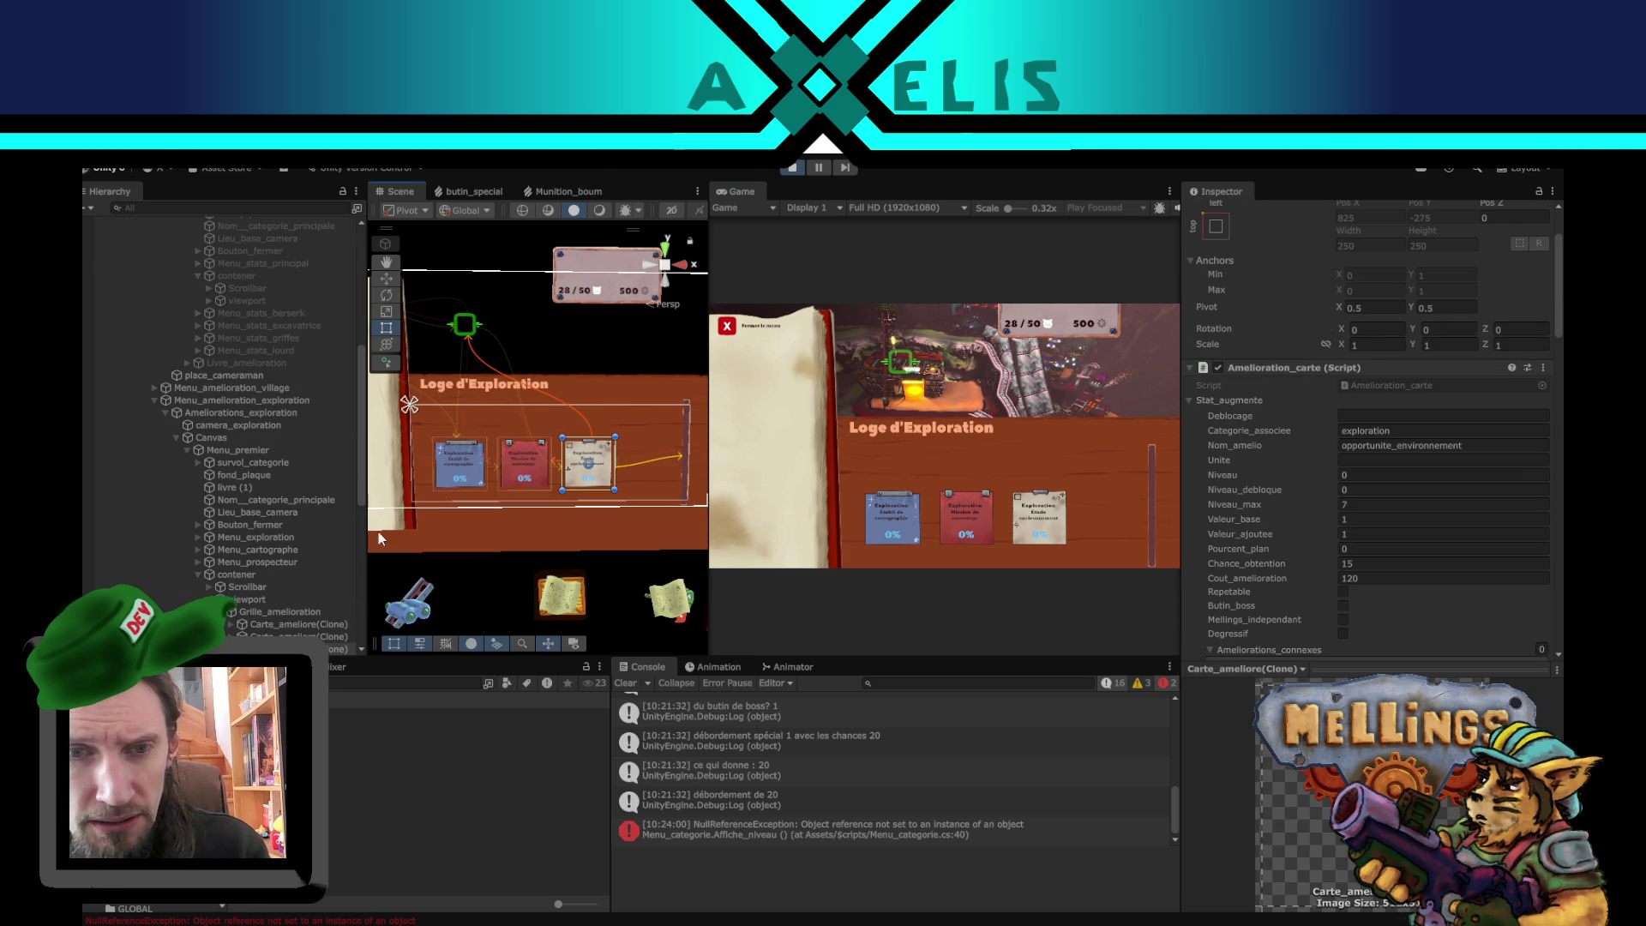
pyautogui.click(257, 575)
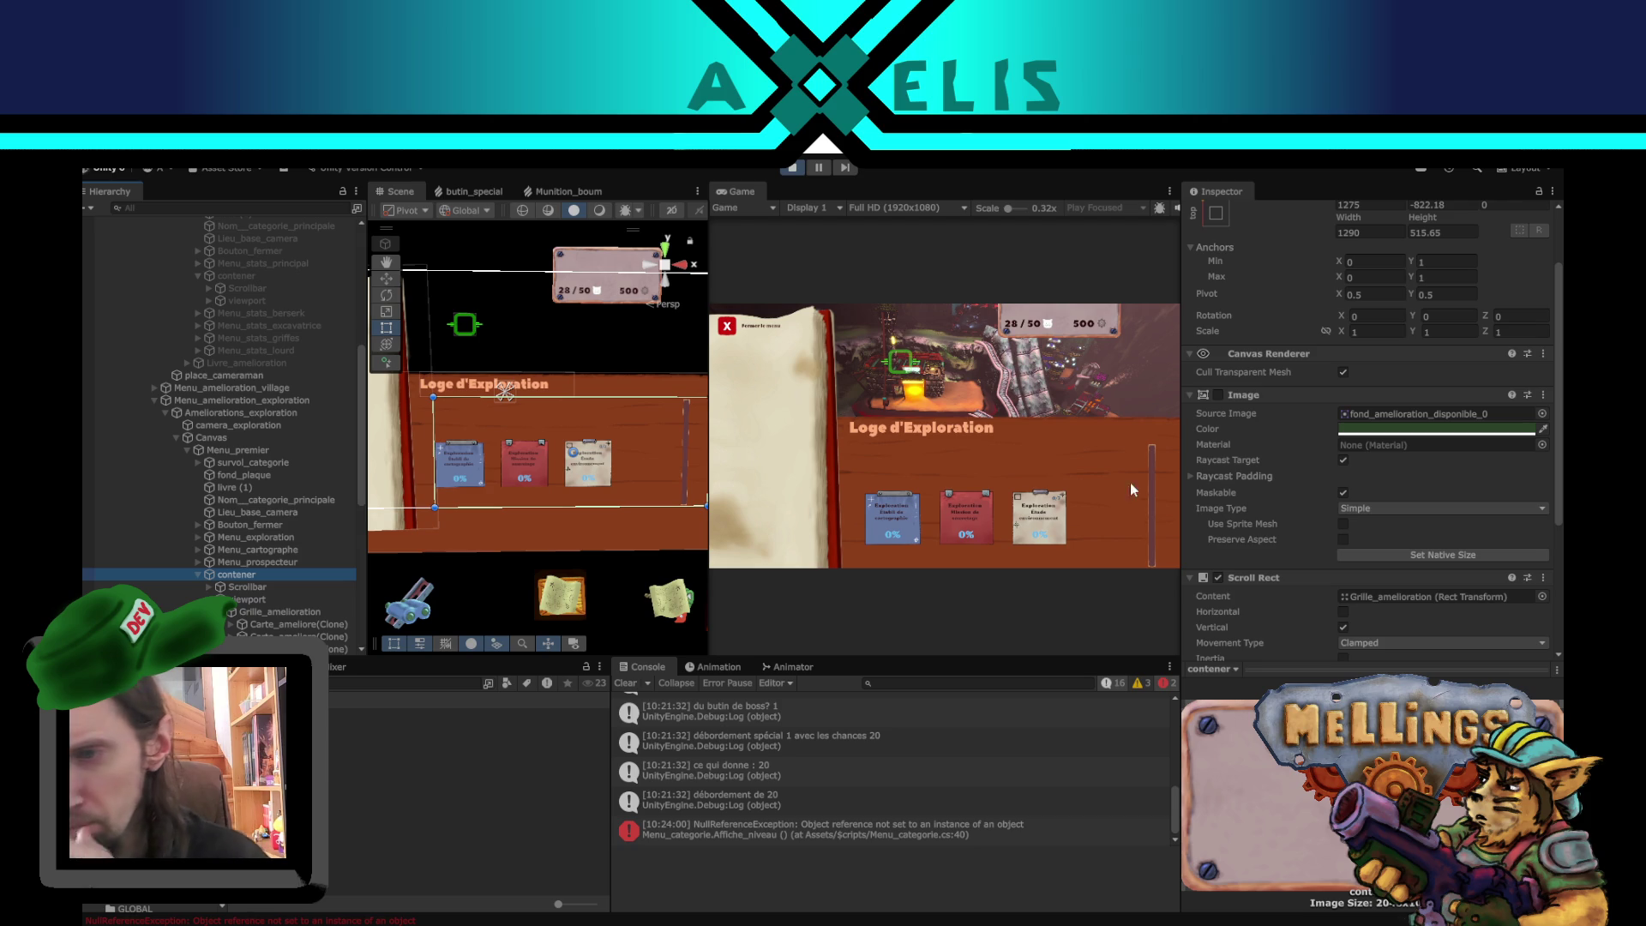
pyautogui.scroll(-2, 1315, 473)
pyautogui.scroll(2, 1290, 489)
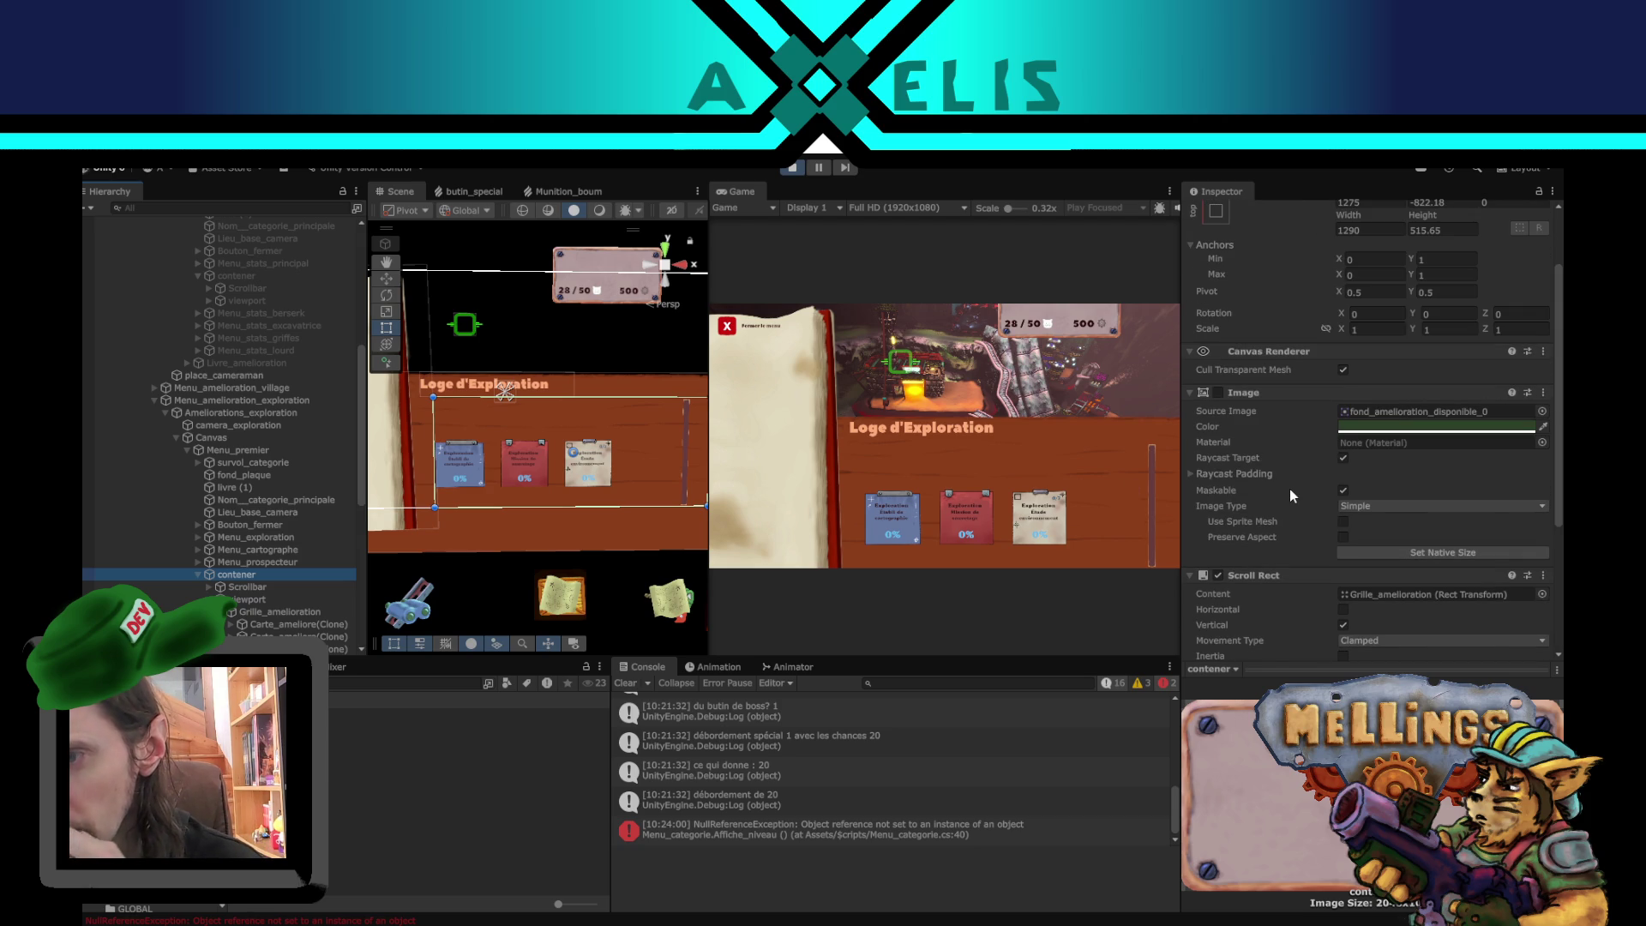
pyautogui.scroll(-3, 1277, 458)
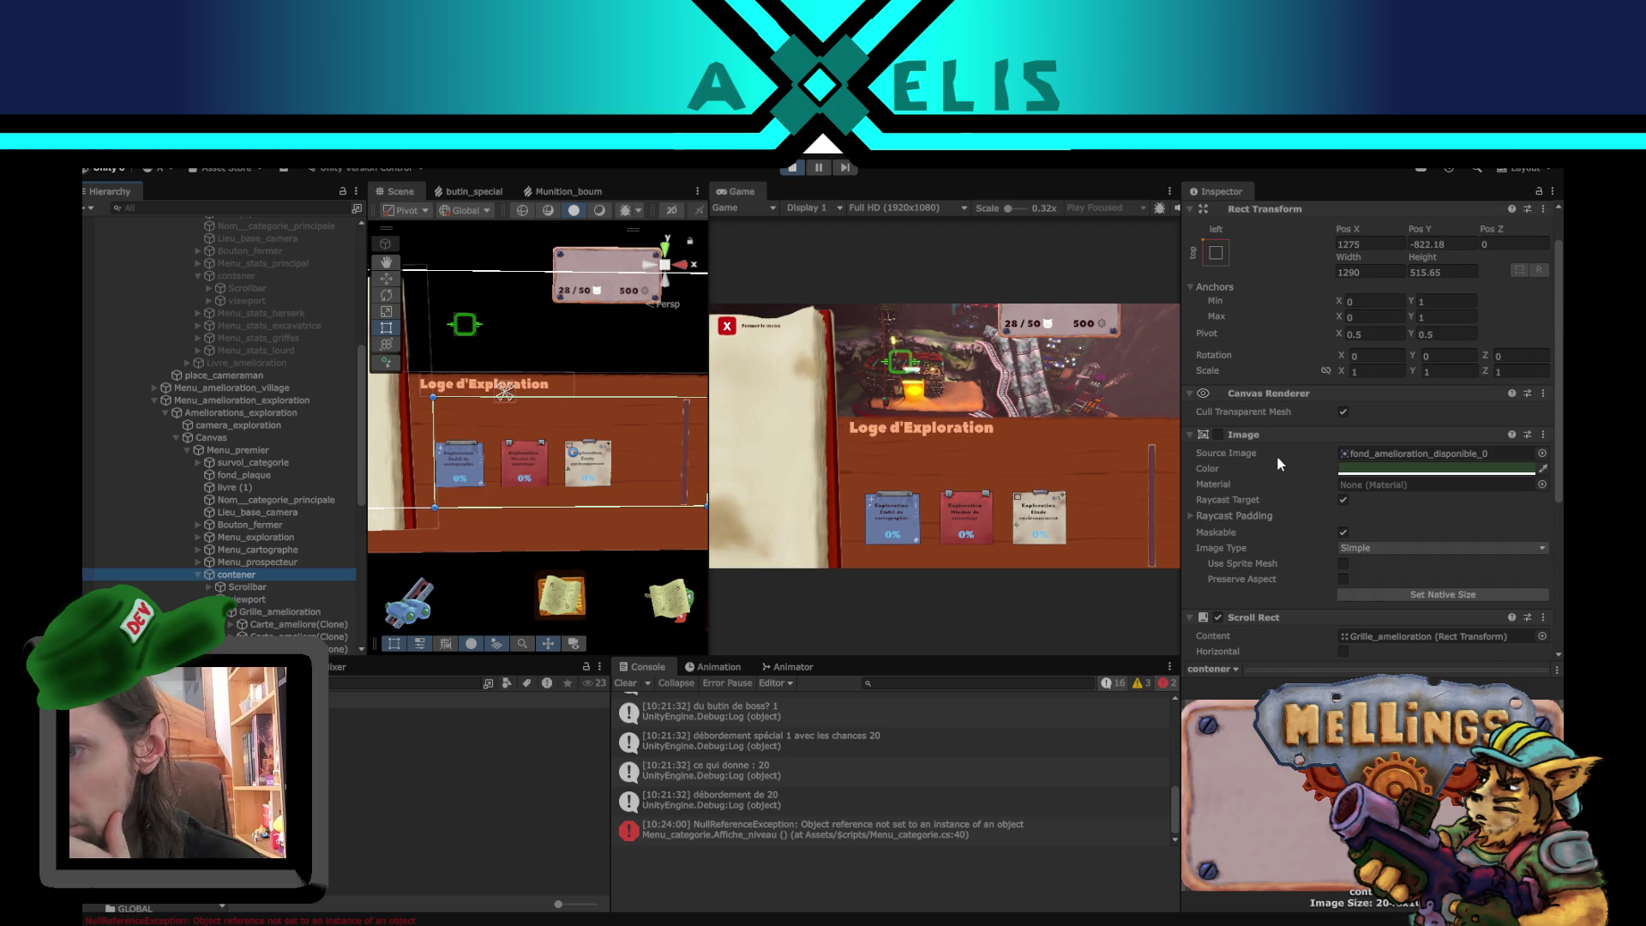
pyautogui.click(260, 588)
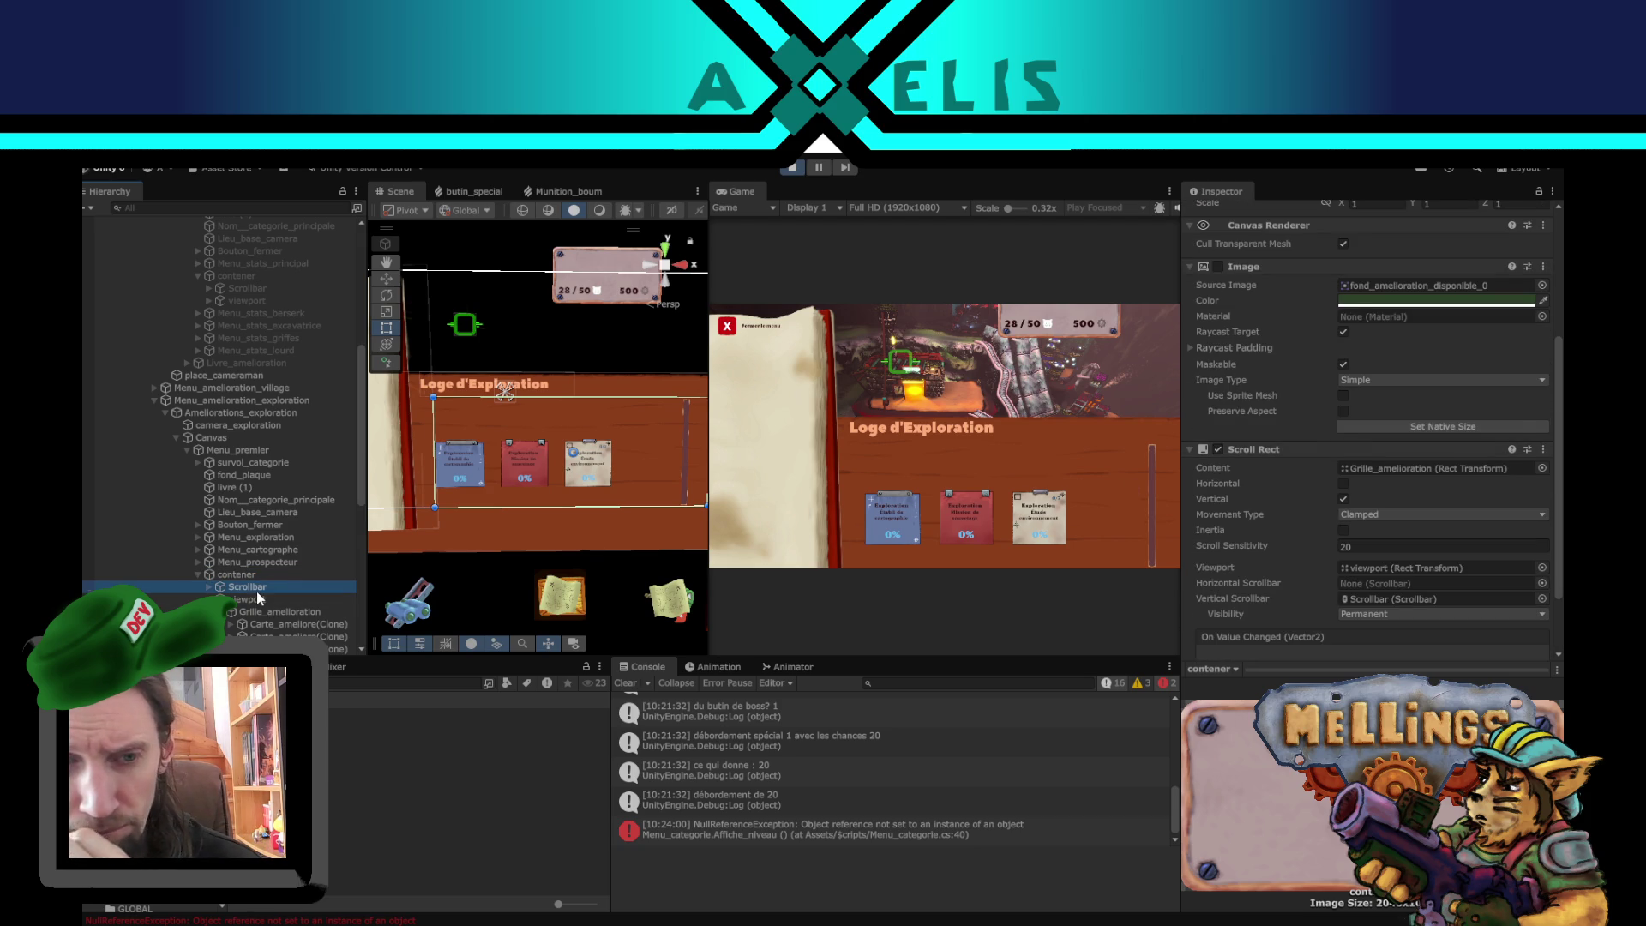
pyautogui.click(257, 600)
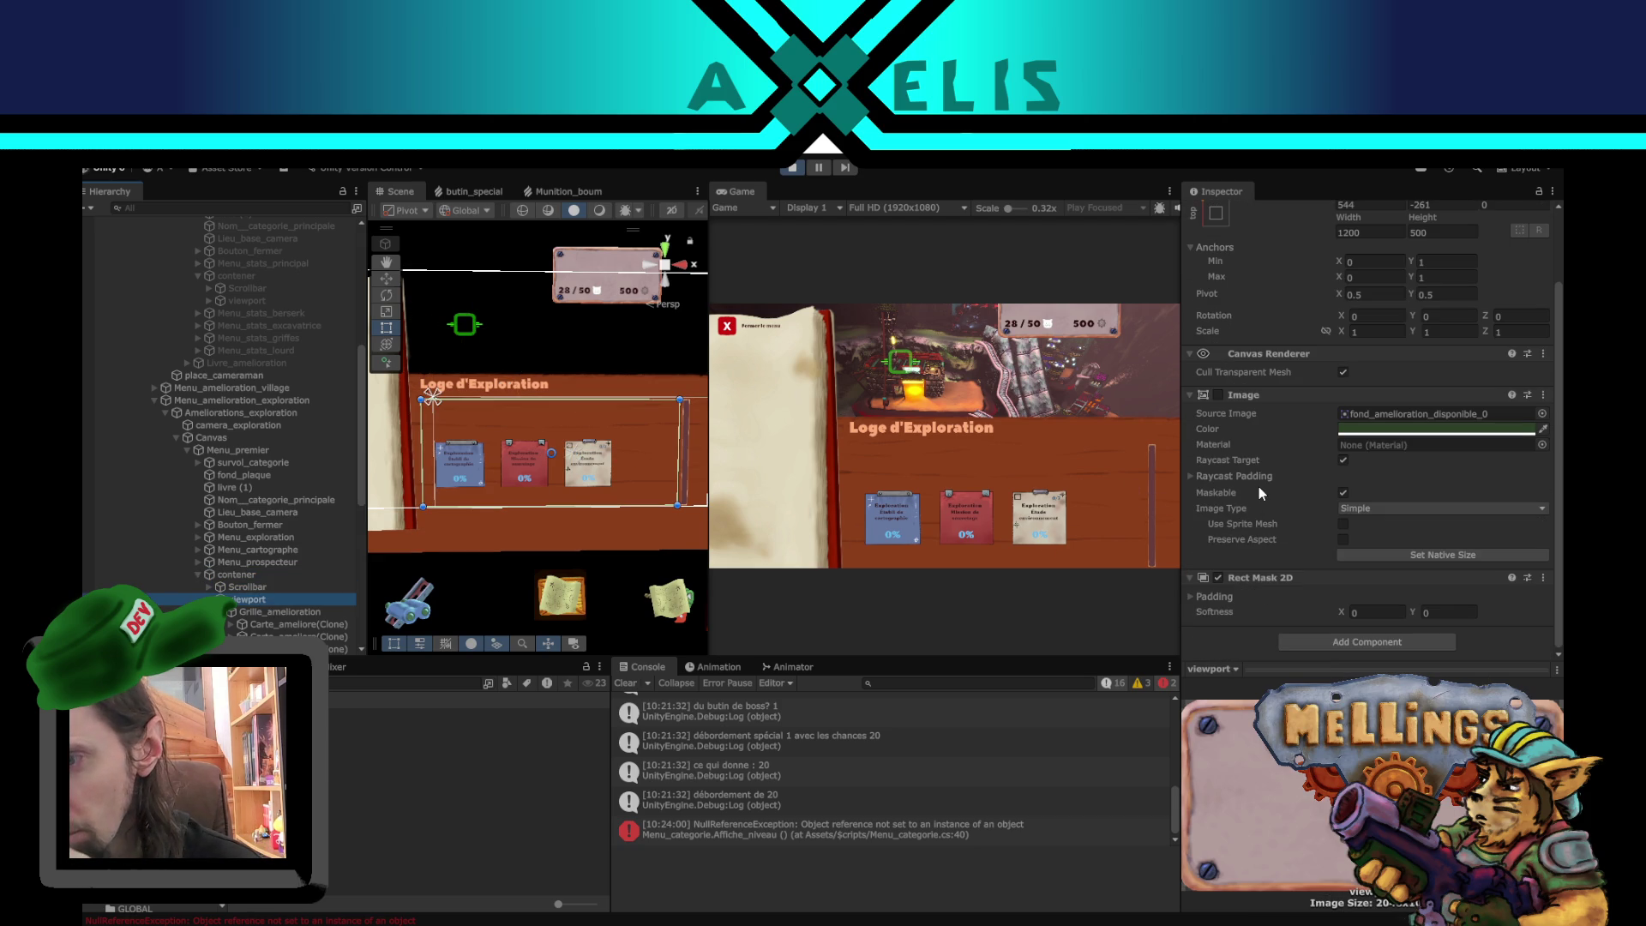
pyautogui.click(314, 614)
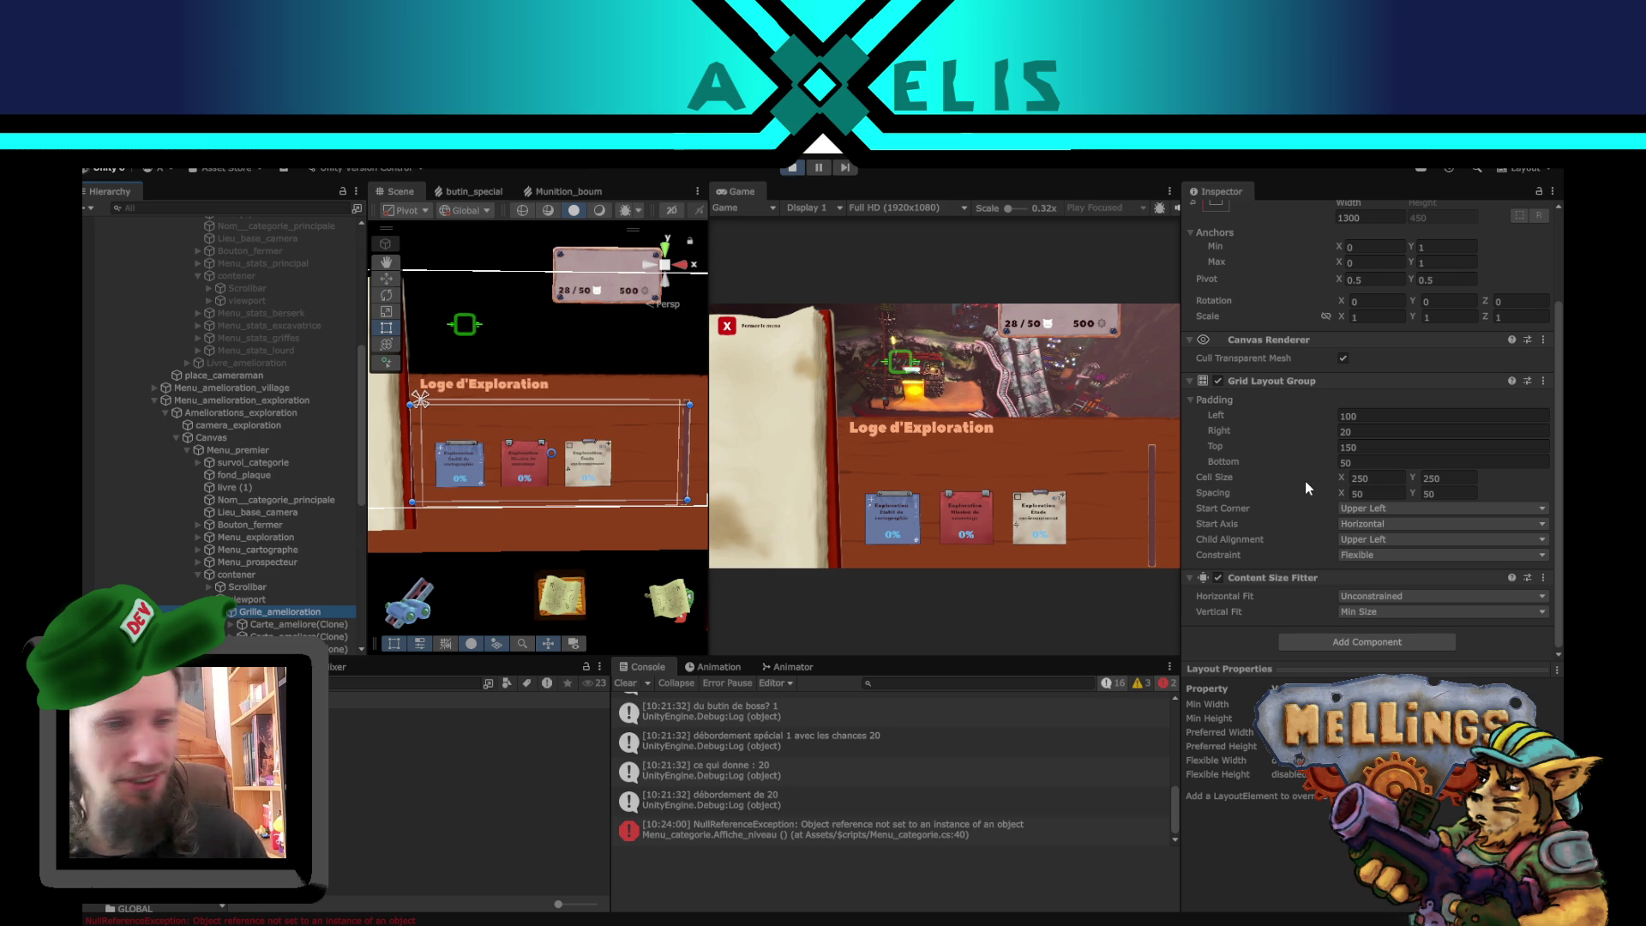
pyautogui.click(792, 167)
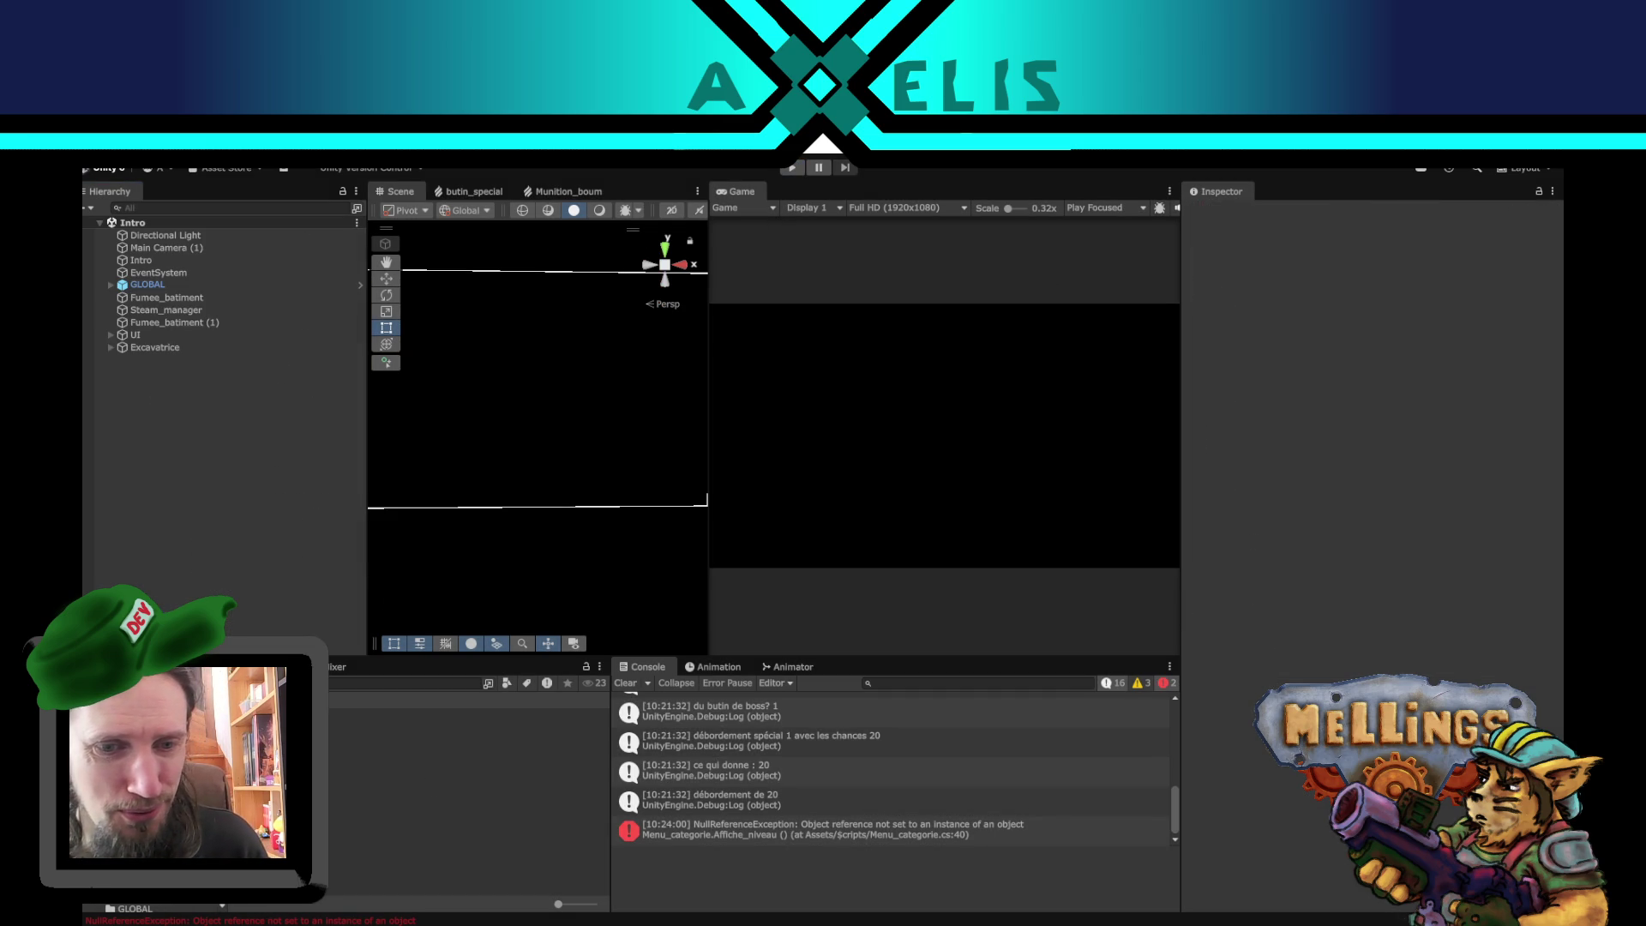
# - Load the Terrier scene and expand Terrier > HUB > UI_hub > Menu_recompense in the Hierarchy
pyautogui.doubleClick(386, 789)
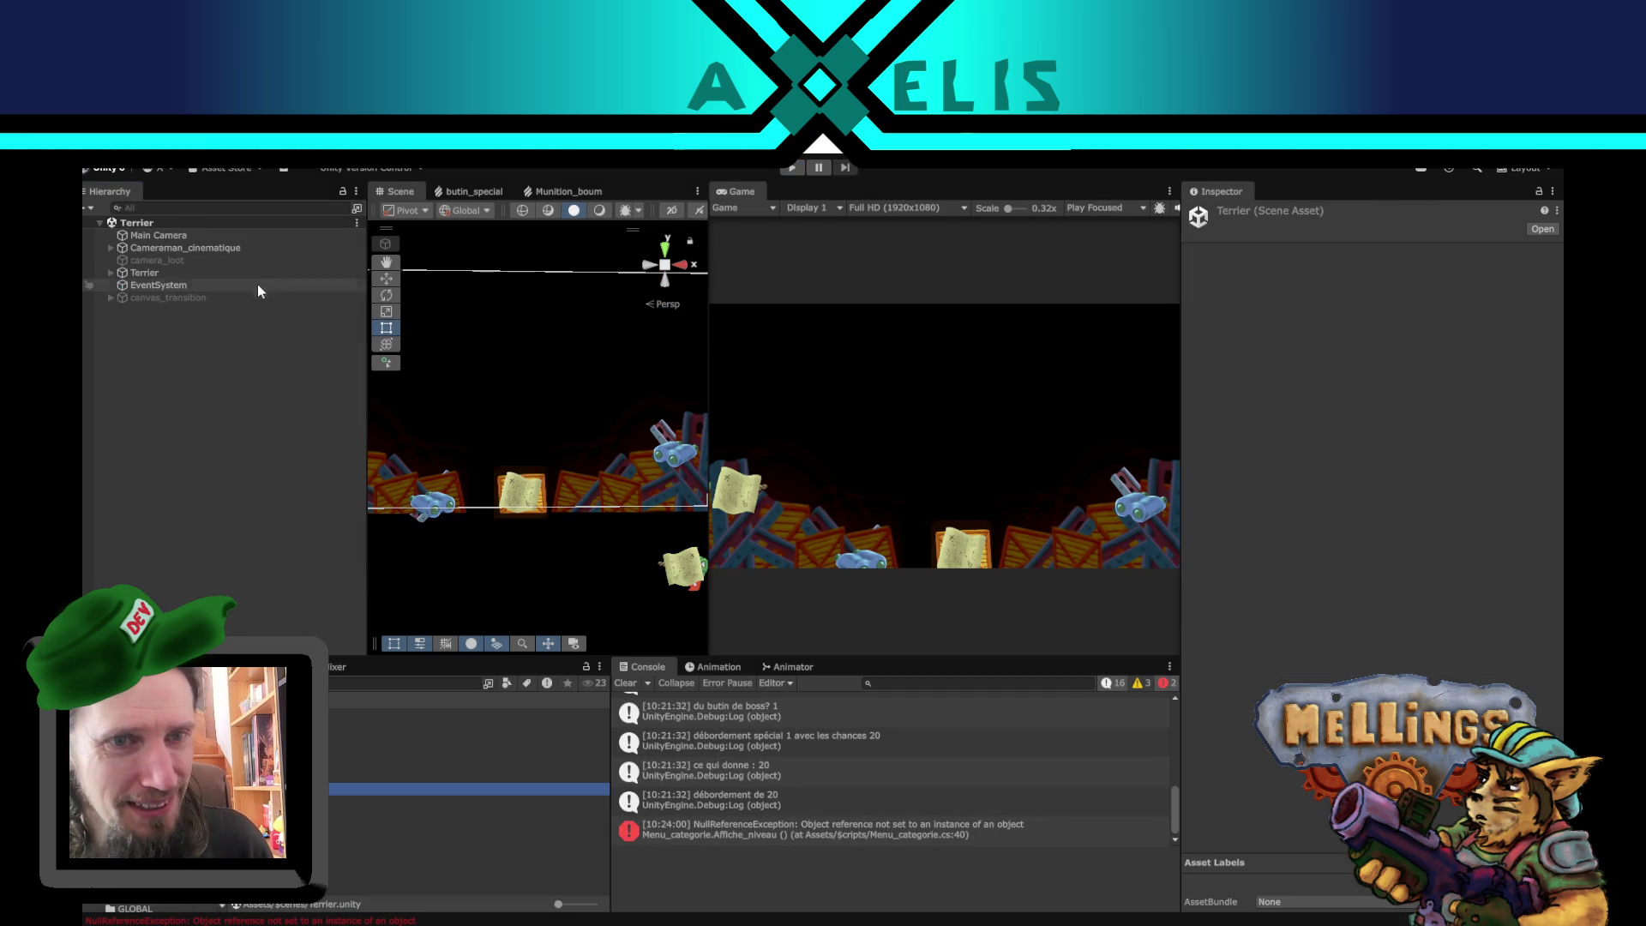
pyautogui.click(108, 273)
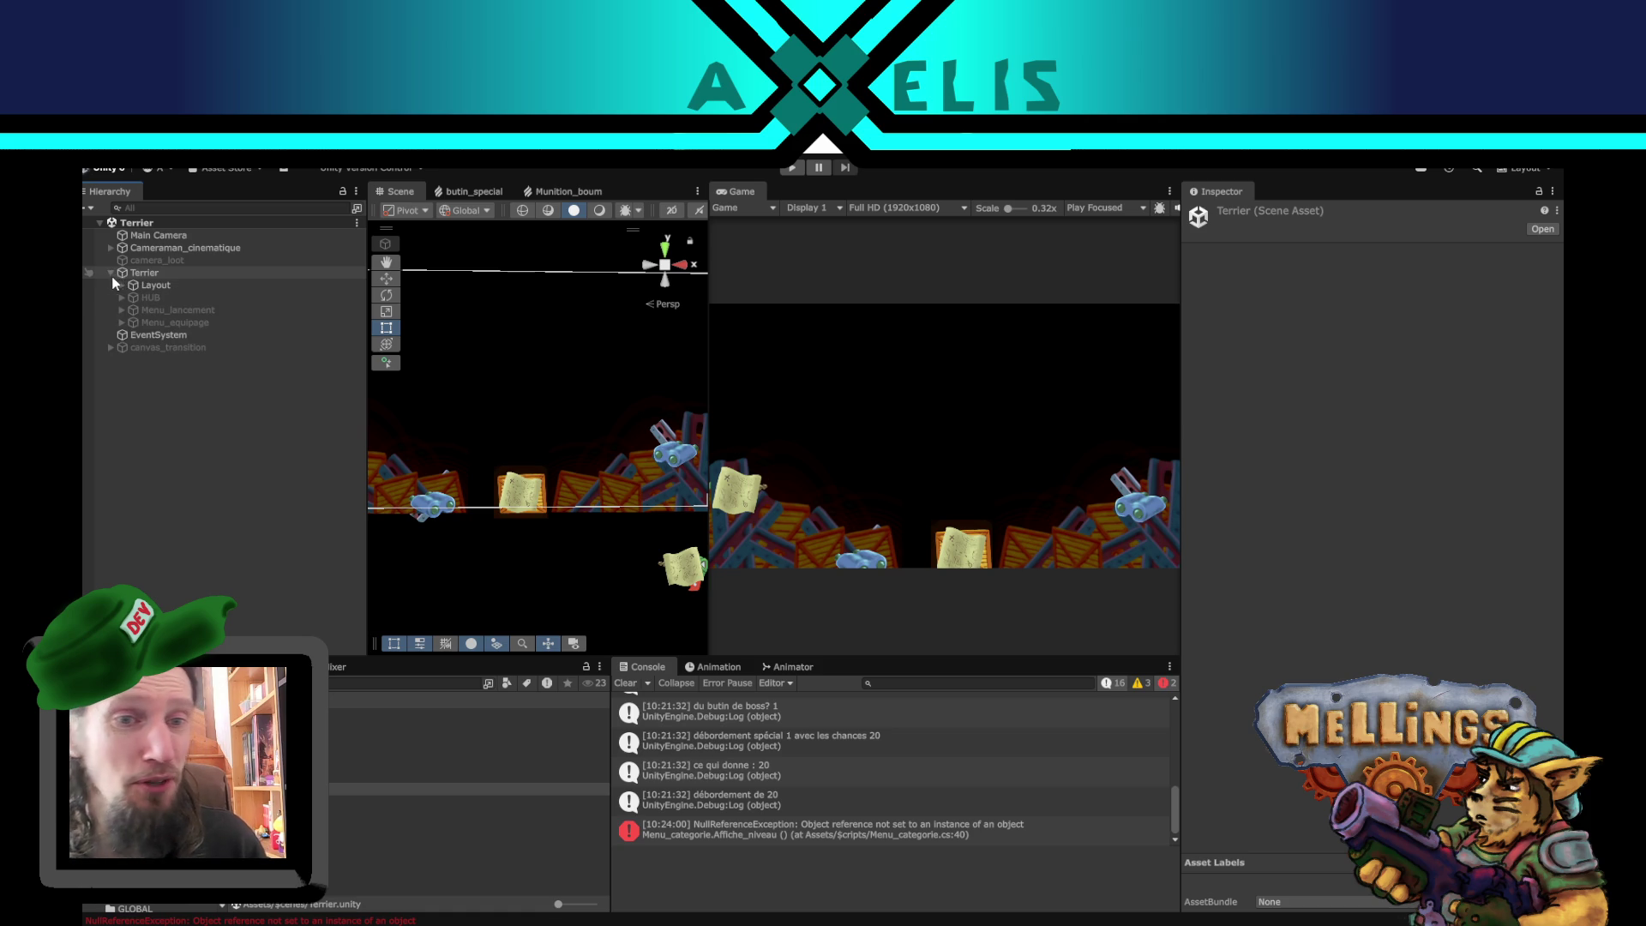
pyautogui.click(122, 299)
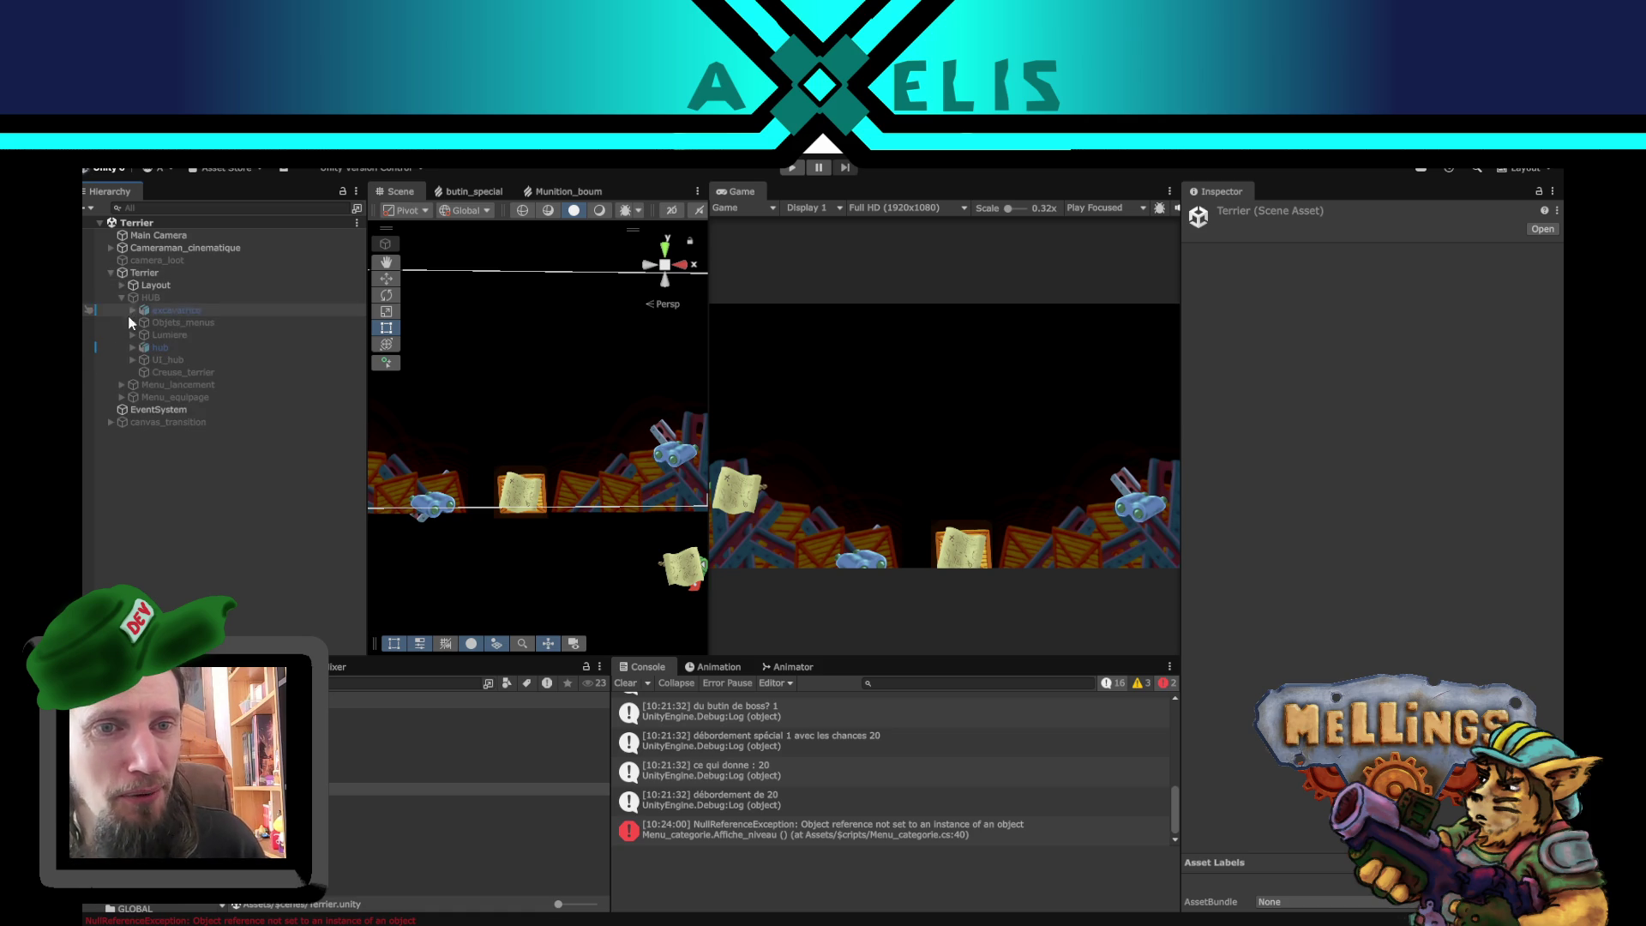
pyautogui.click(134, 359)
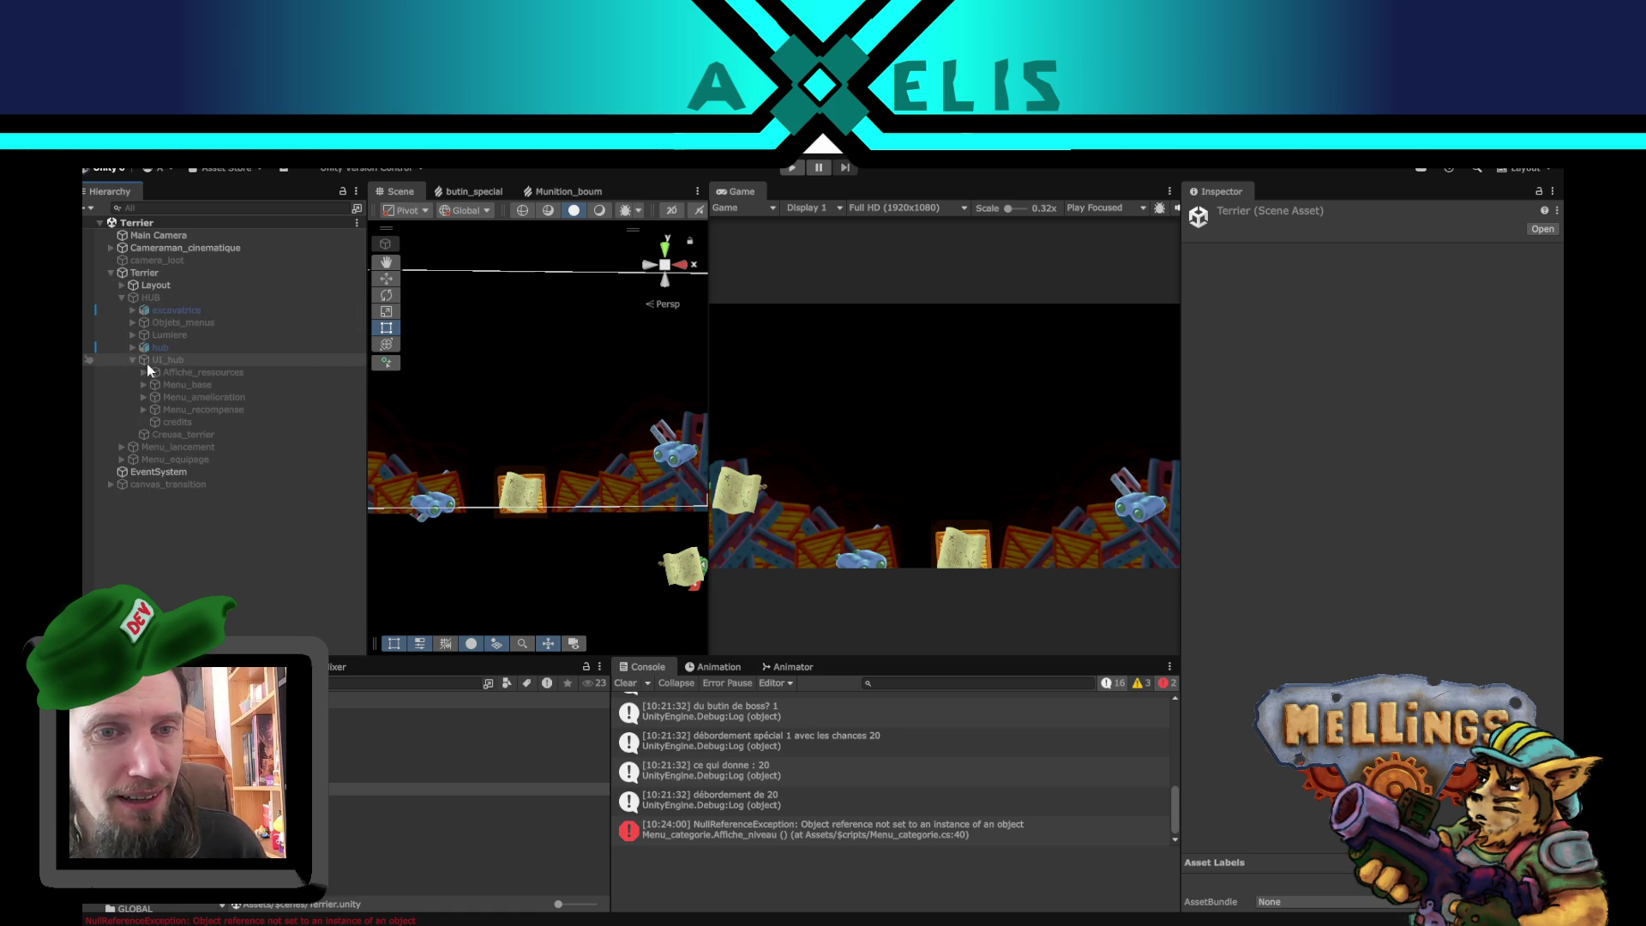
pyautogui.click(142, 411)
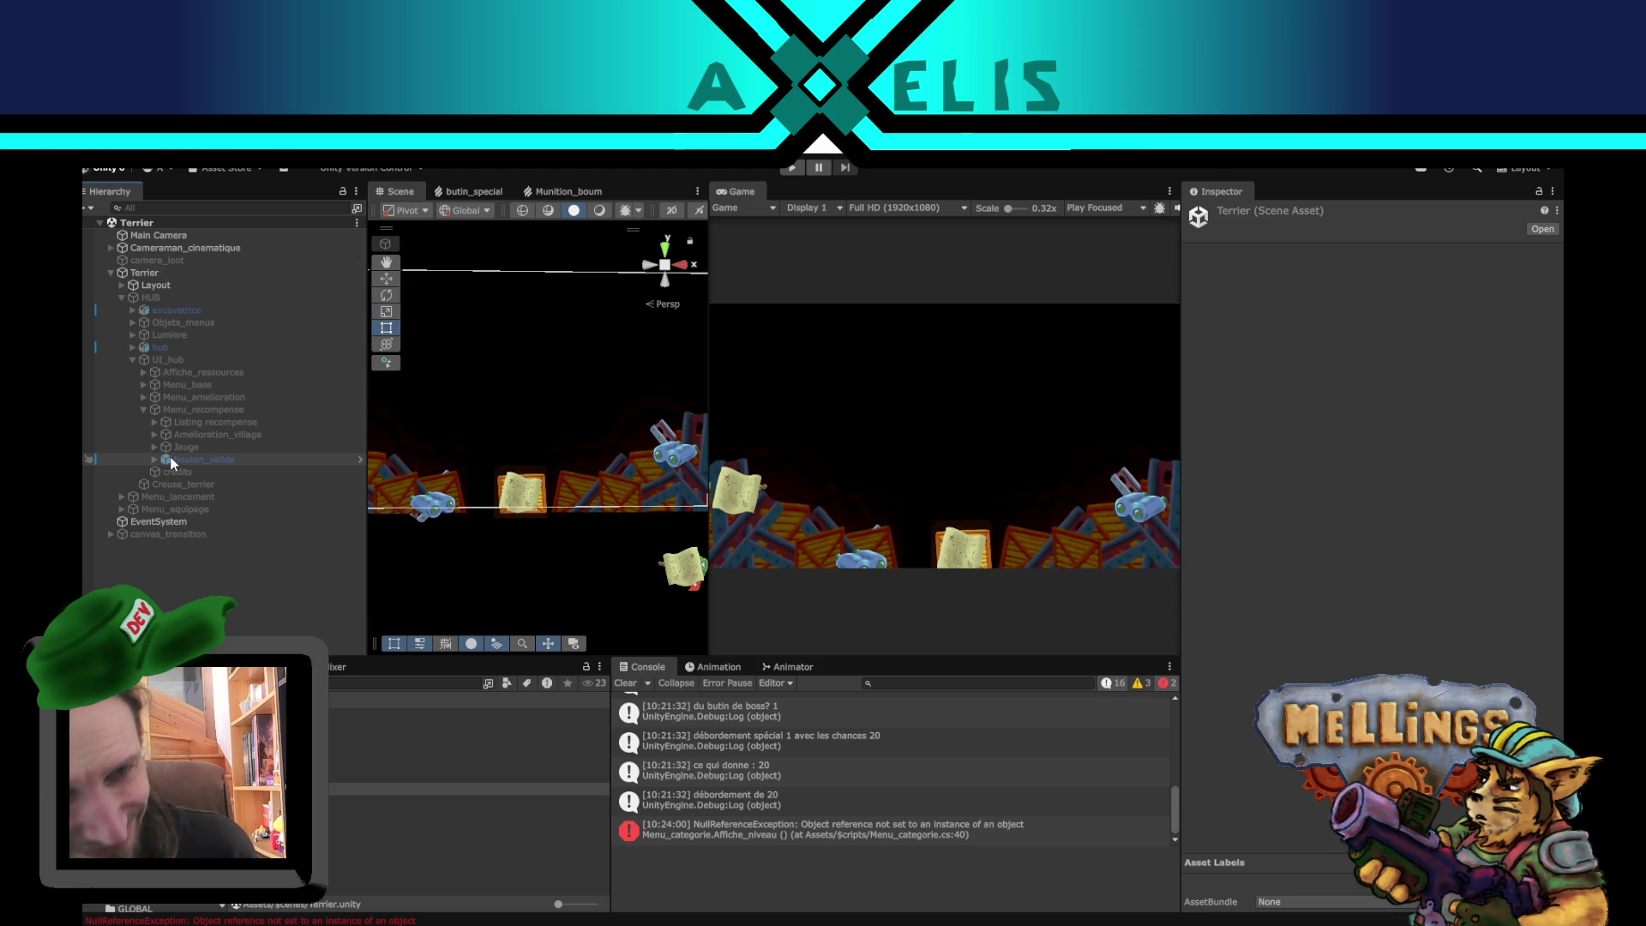
pyautogui.click(208, 413)
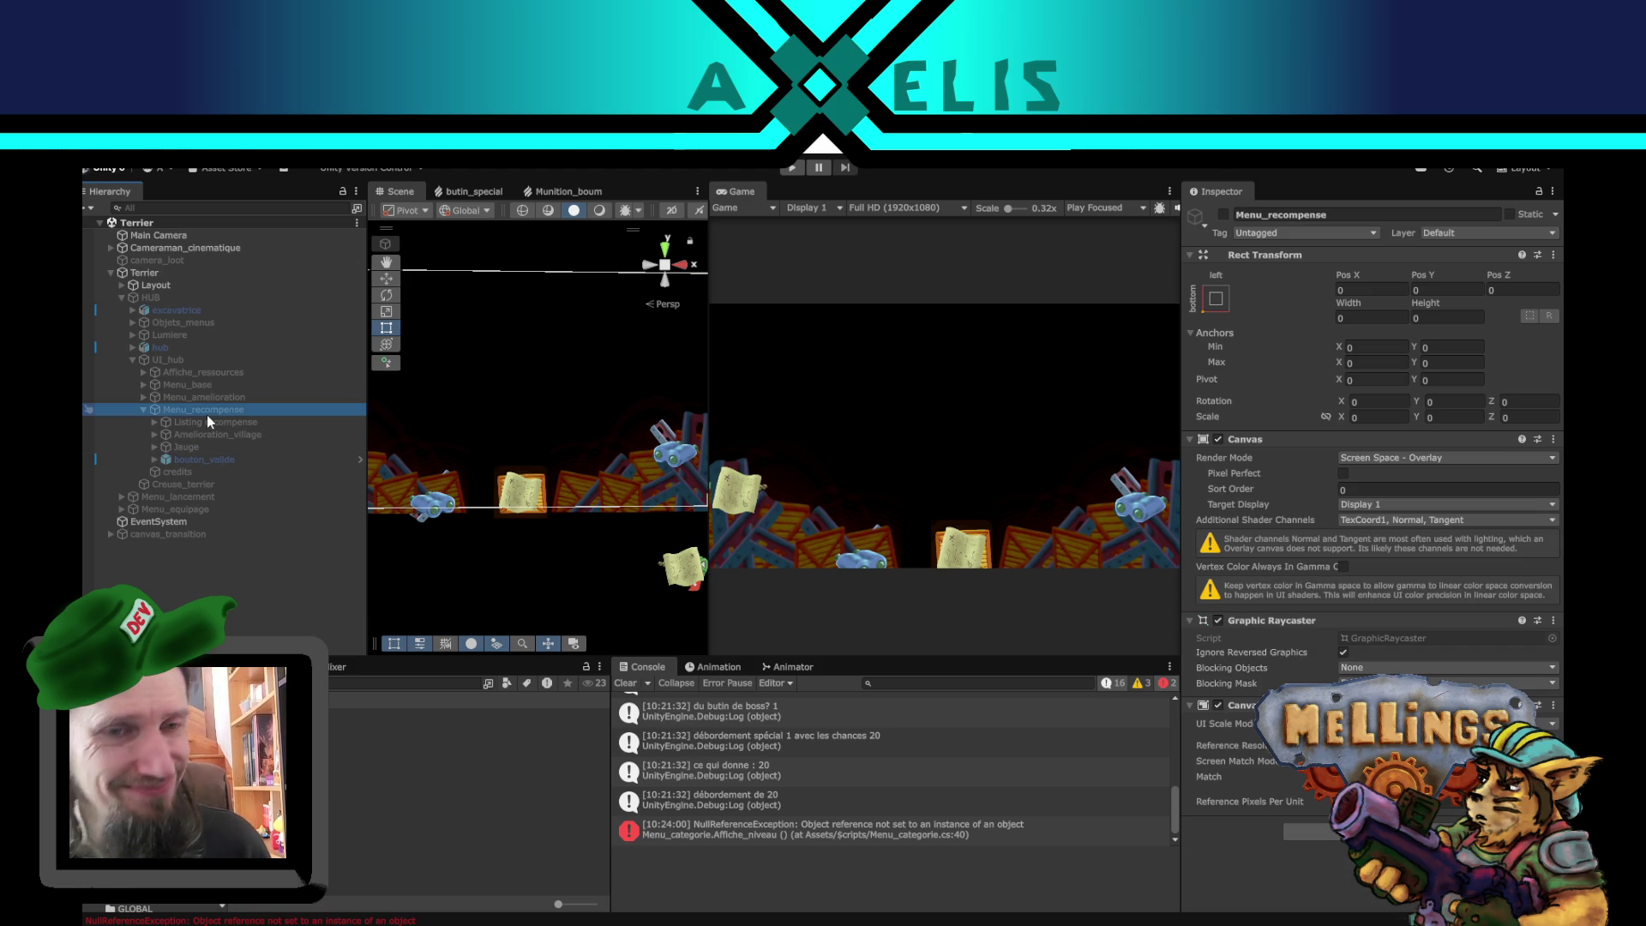
# - Expand Listing recompense, recompenses and Viewport, and select the Content object
pyautogui.click(155, 422)
pyautogui.click(166, 447)
pyautogui.click(211, 447)
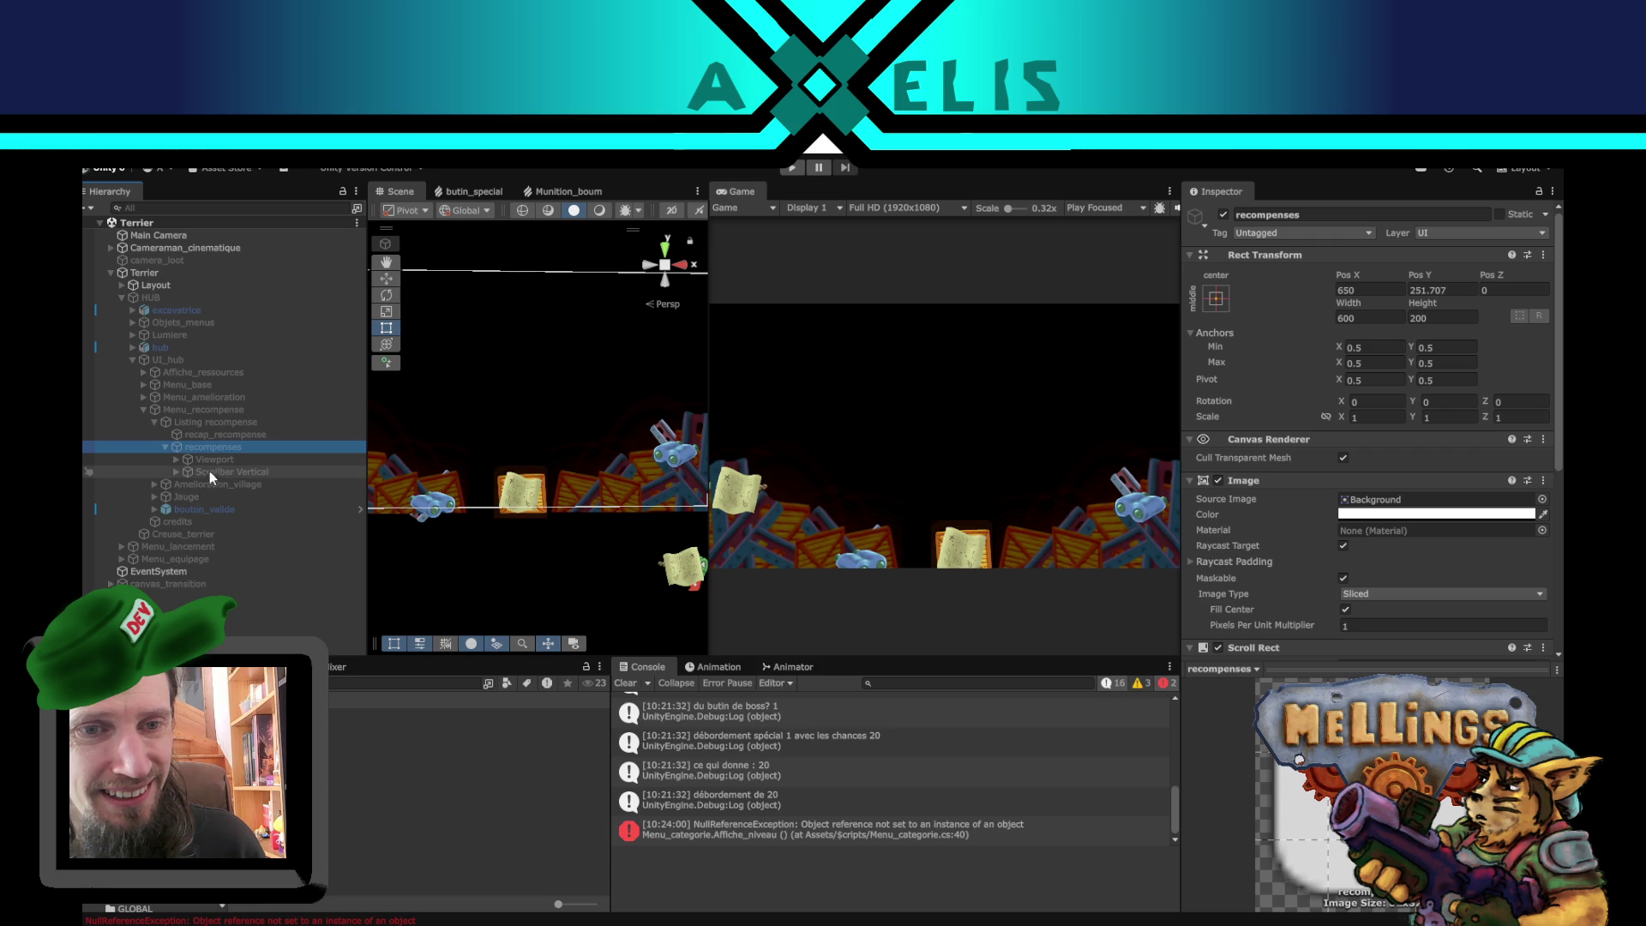
pyautogui.click(176, 459)
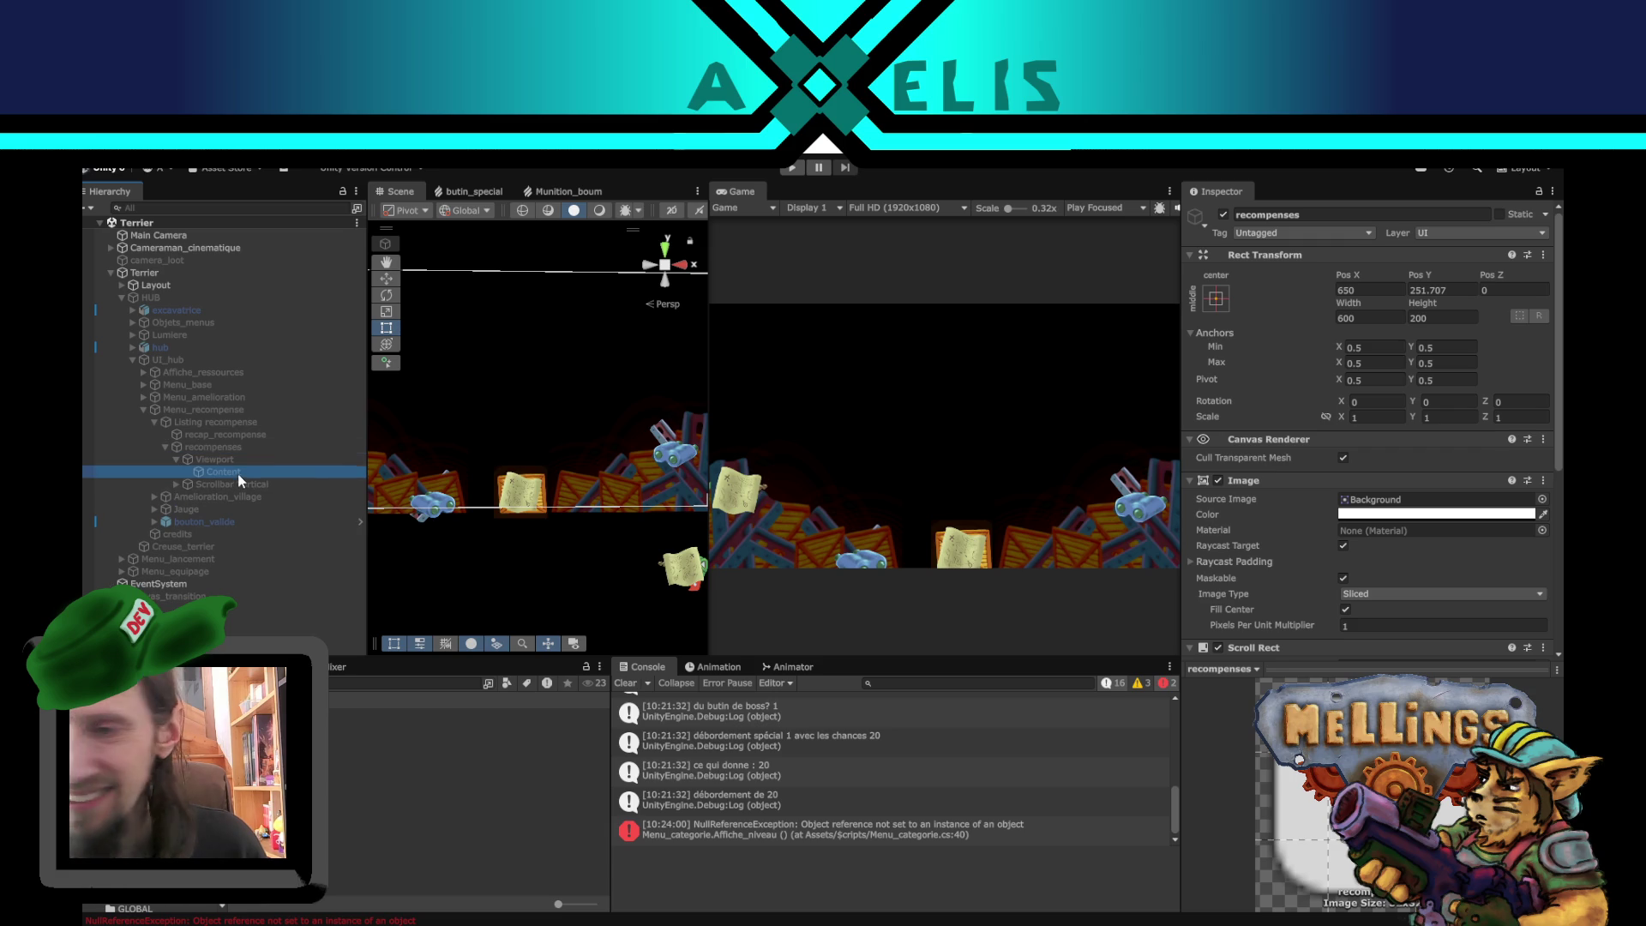
pyautogui.click(239, 474)
pyautogui.click(1331, 643)
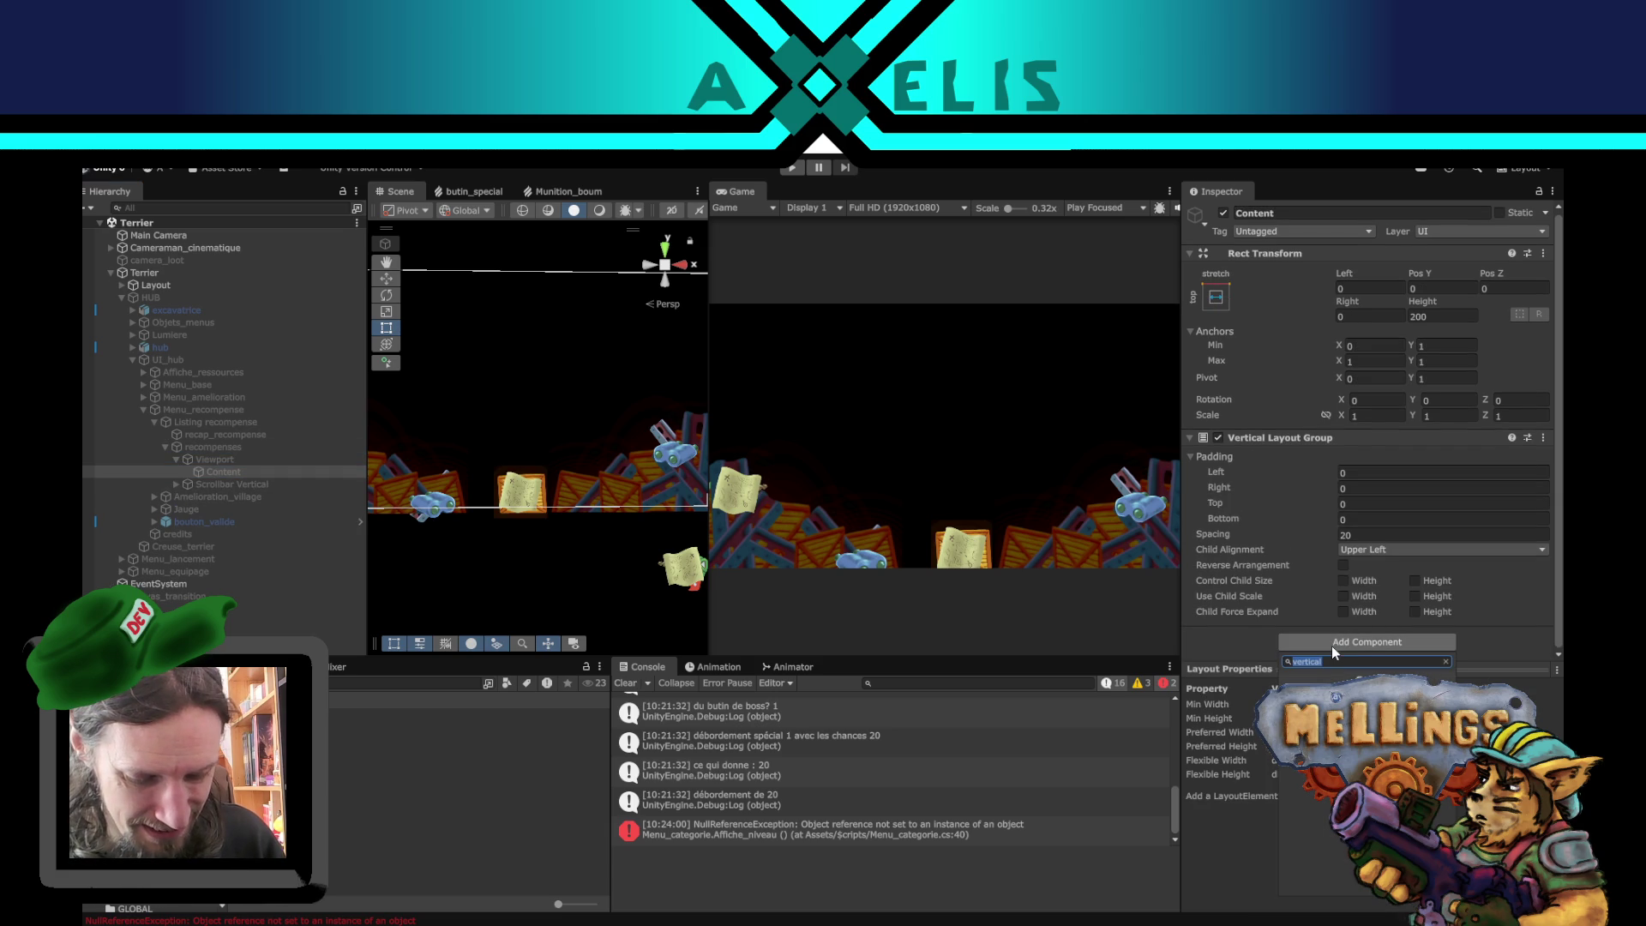
# - Add a Content Size Fitter to Content: Vertical Fit Preferred Size, Horizontal Fit Min Size
pyautogui.write('fitter')
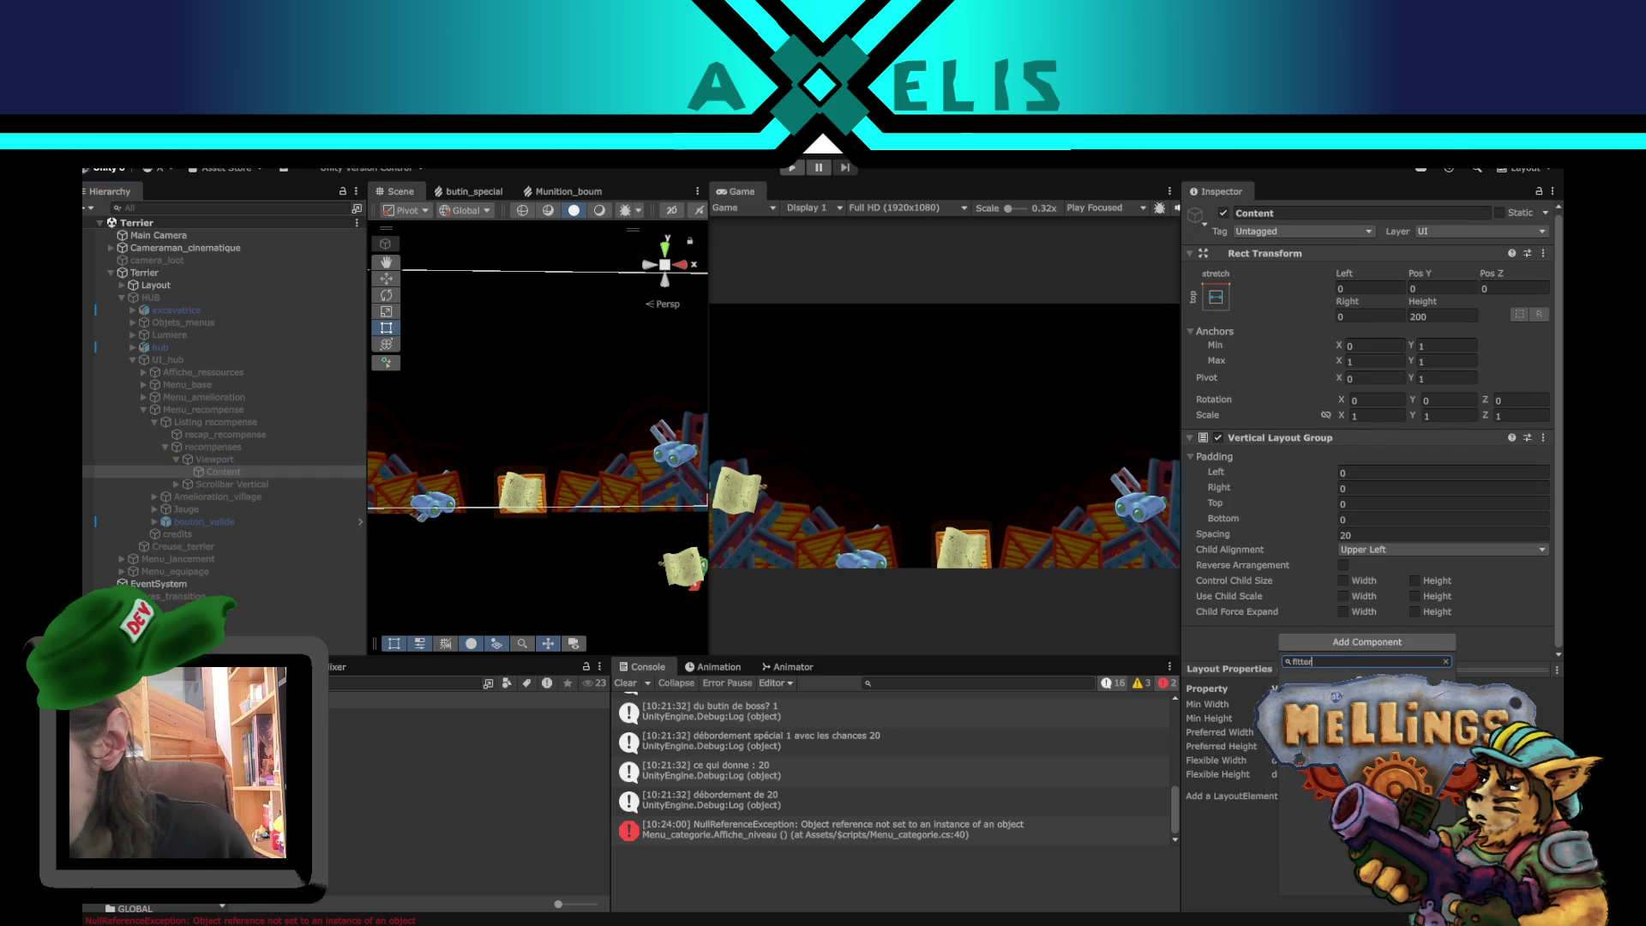
pyautogui.press('Return')
pyautogui.scroll(-2, 1326, 616)
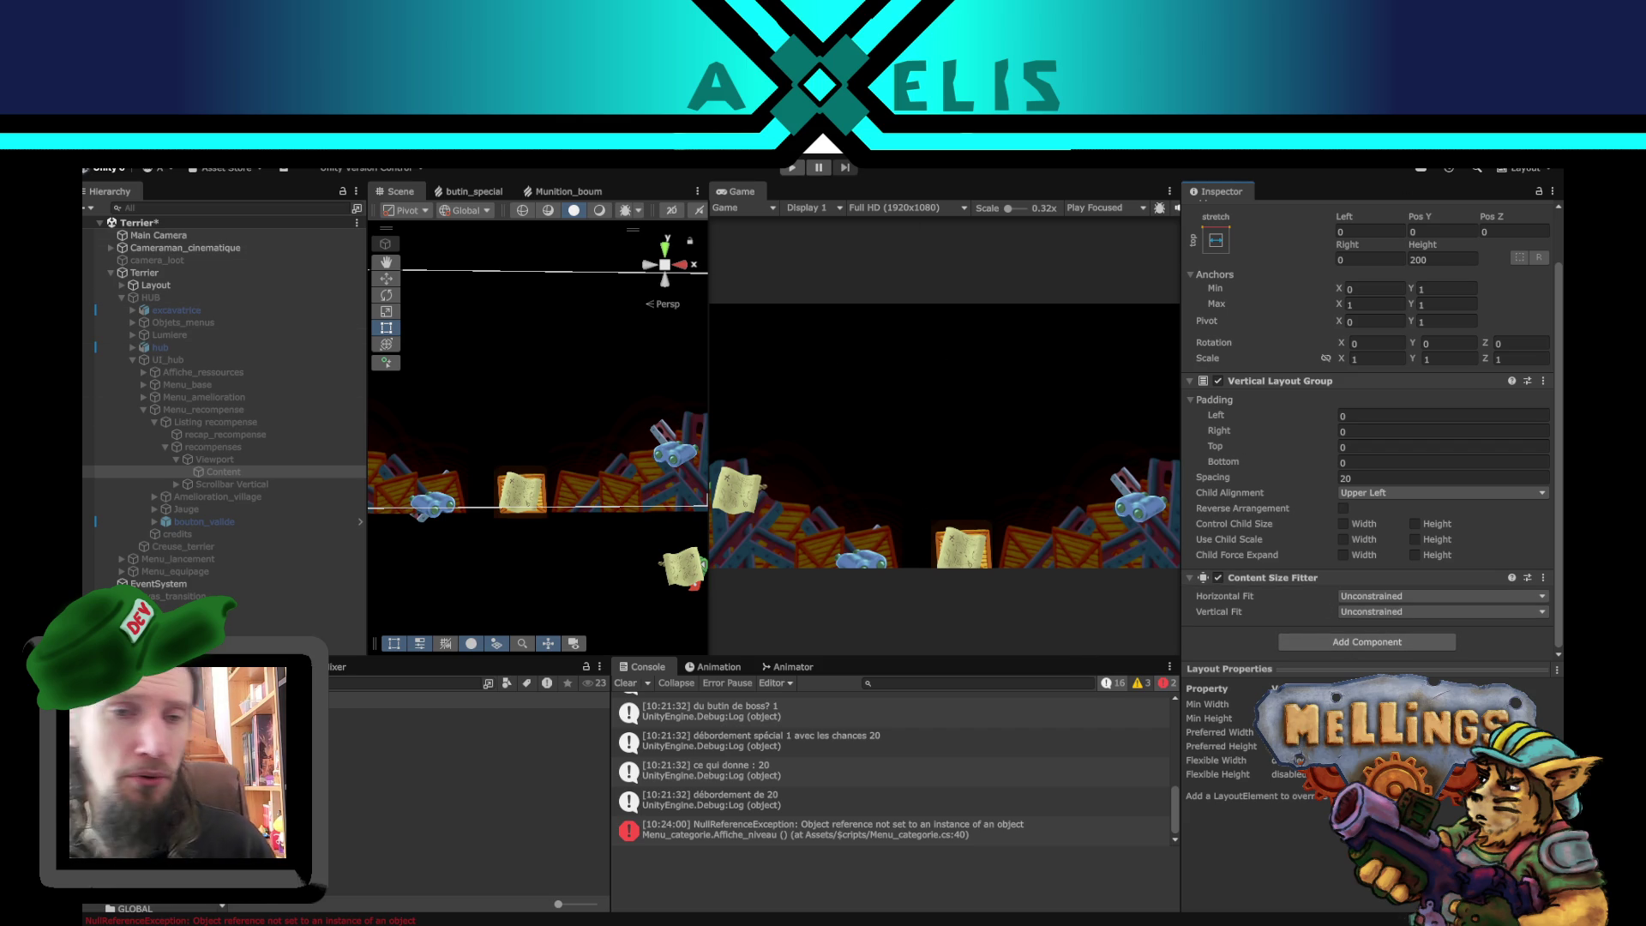
pyautogui.click(1410, 611)
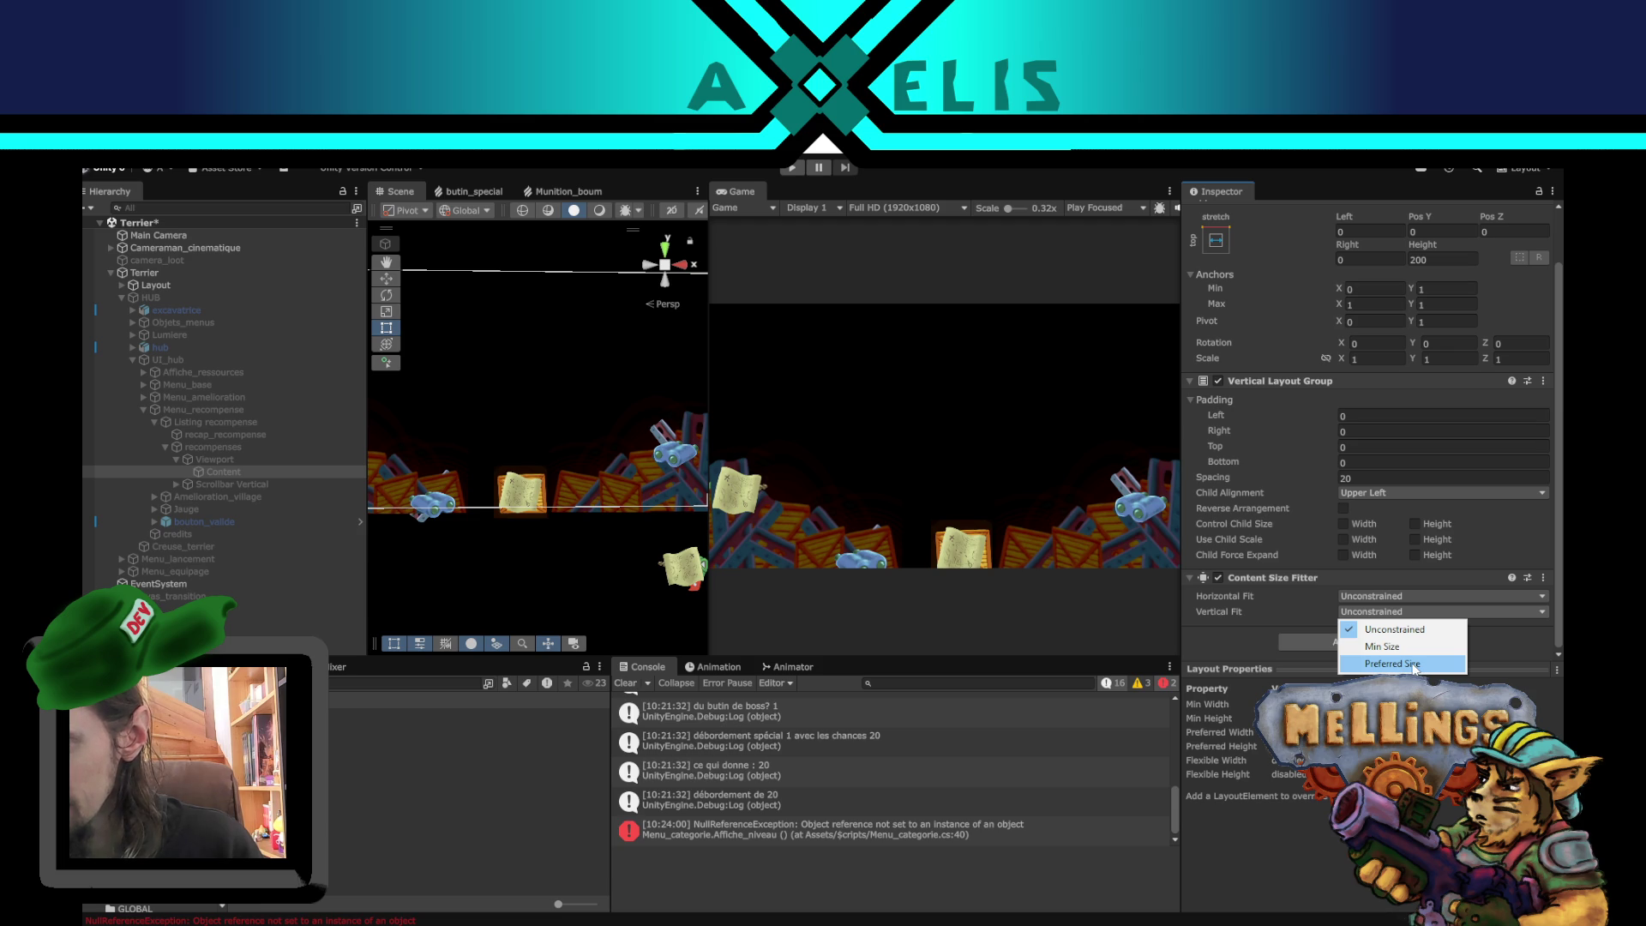
pyautogui.click(1413, 665)
pyautogui.click(1390, 598)
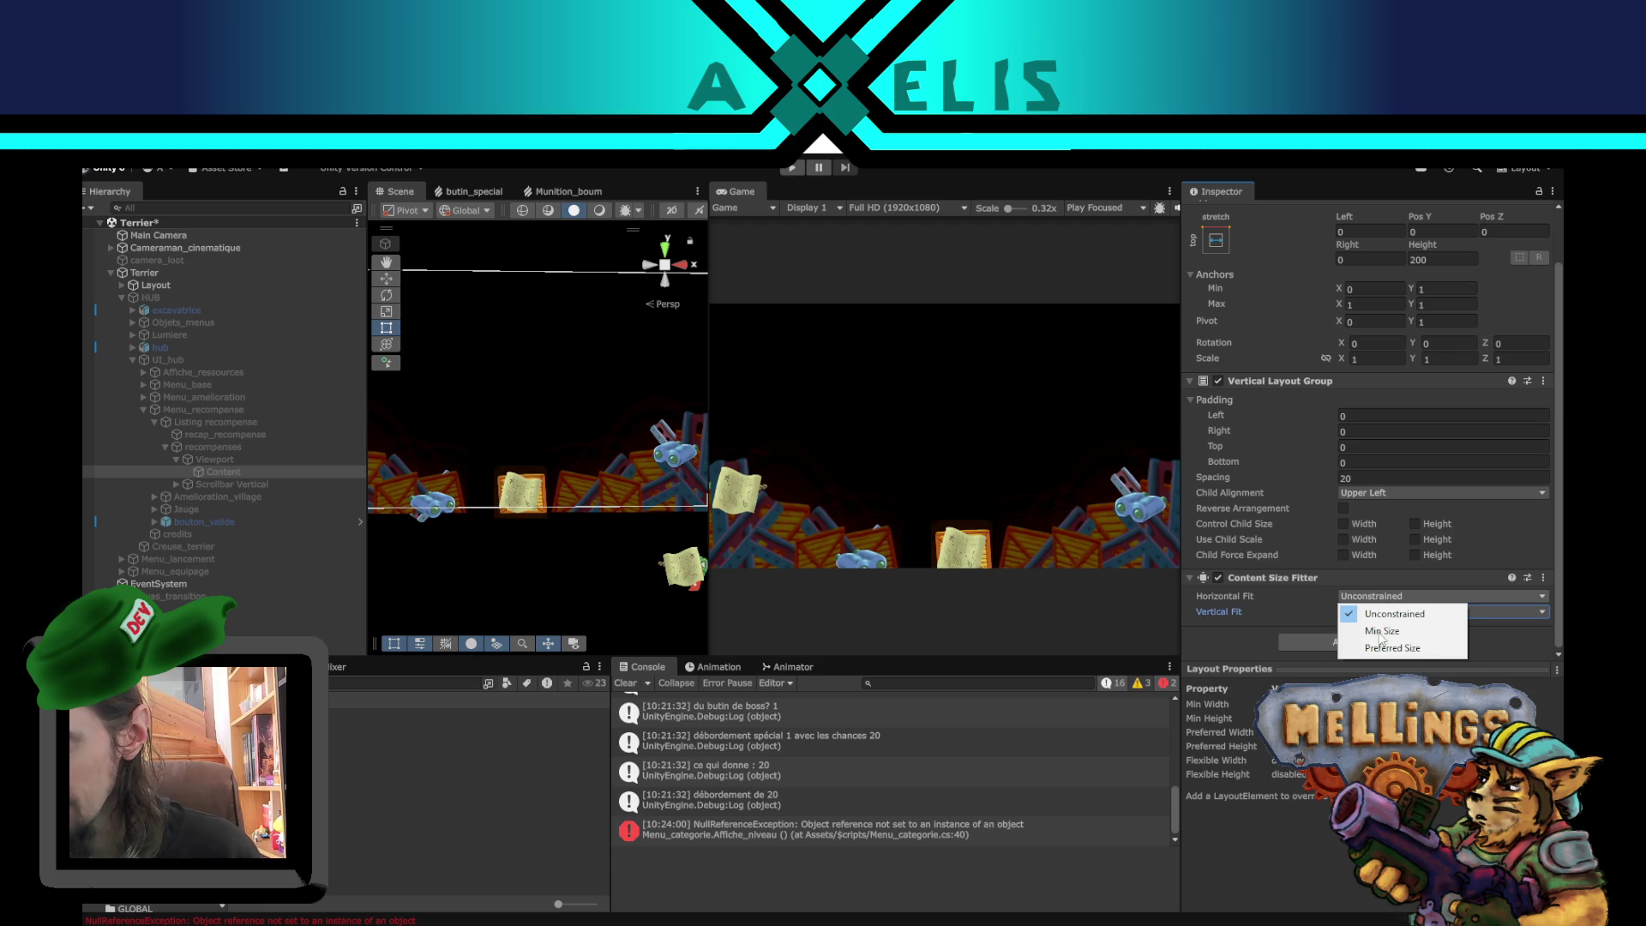
pyautogui.click(1363, 631)
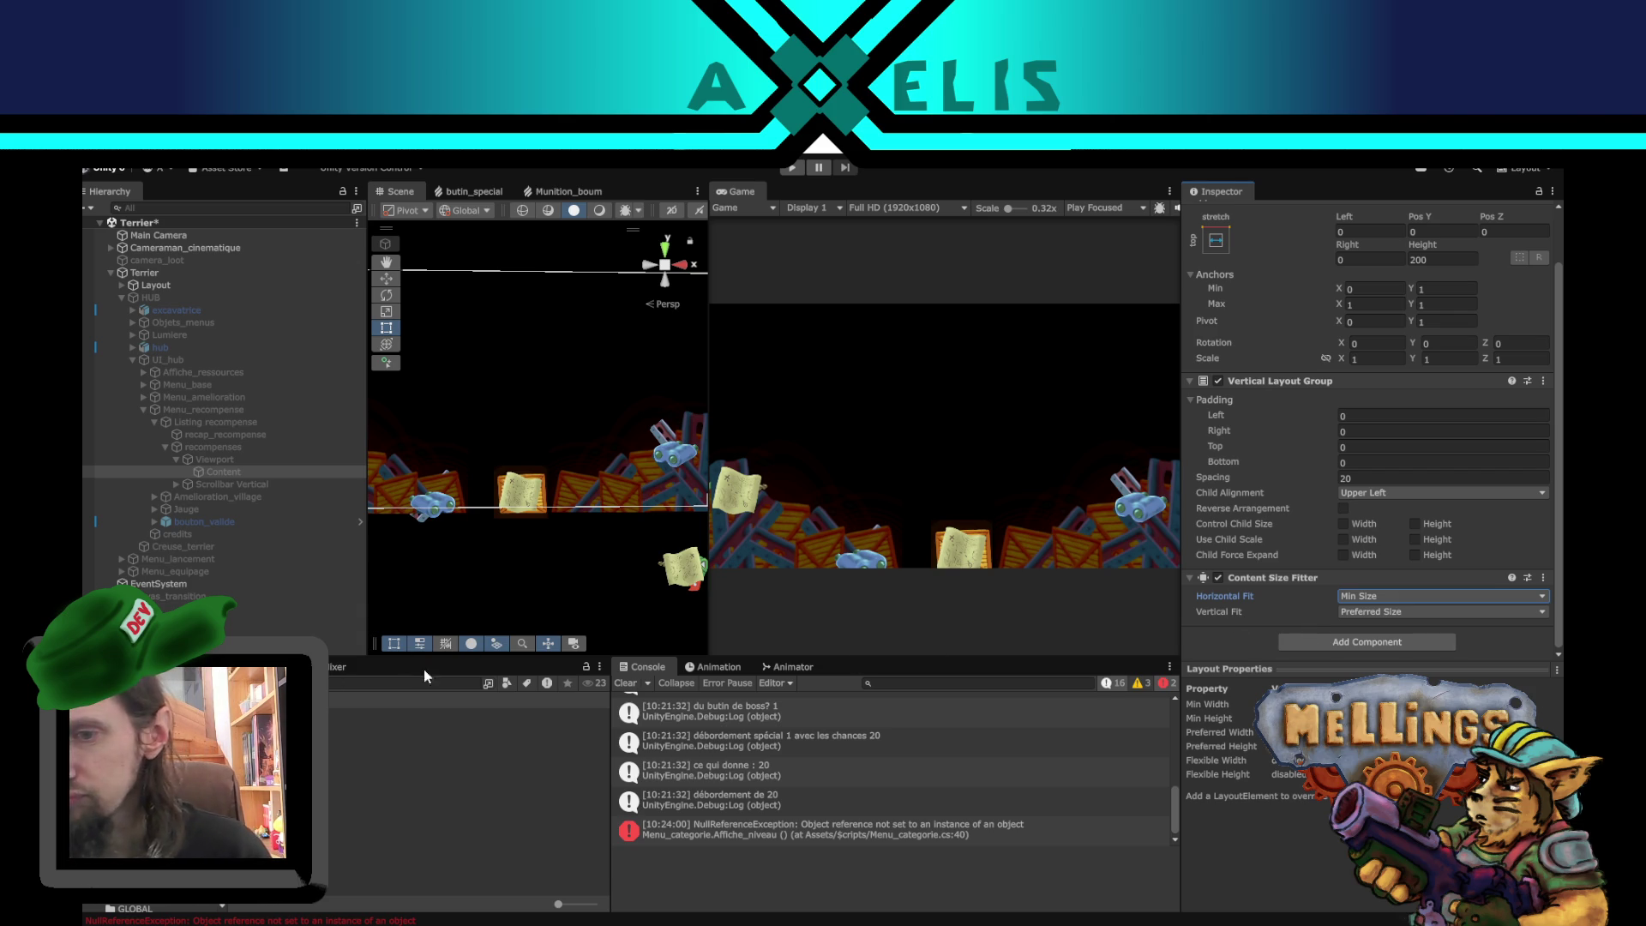
pyautogui.click(531, 600)
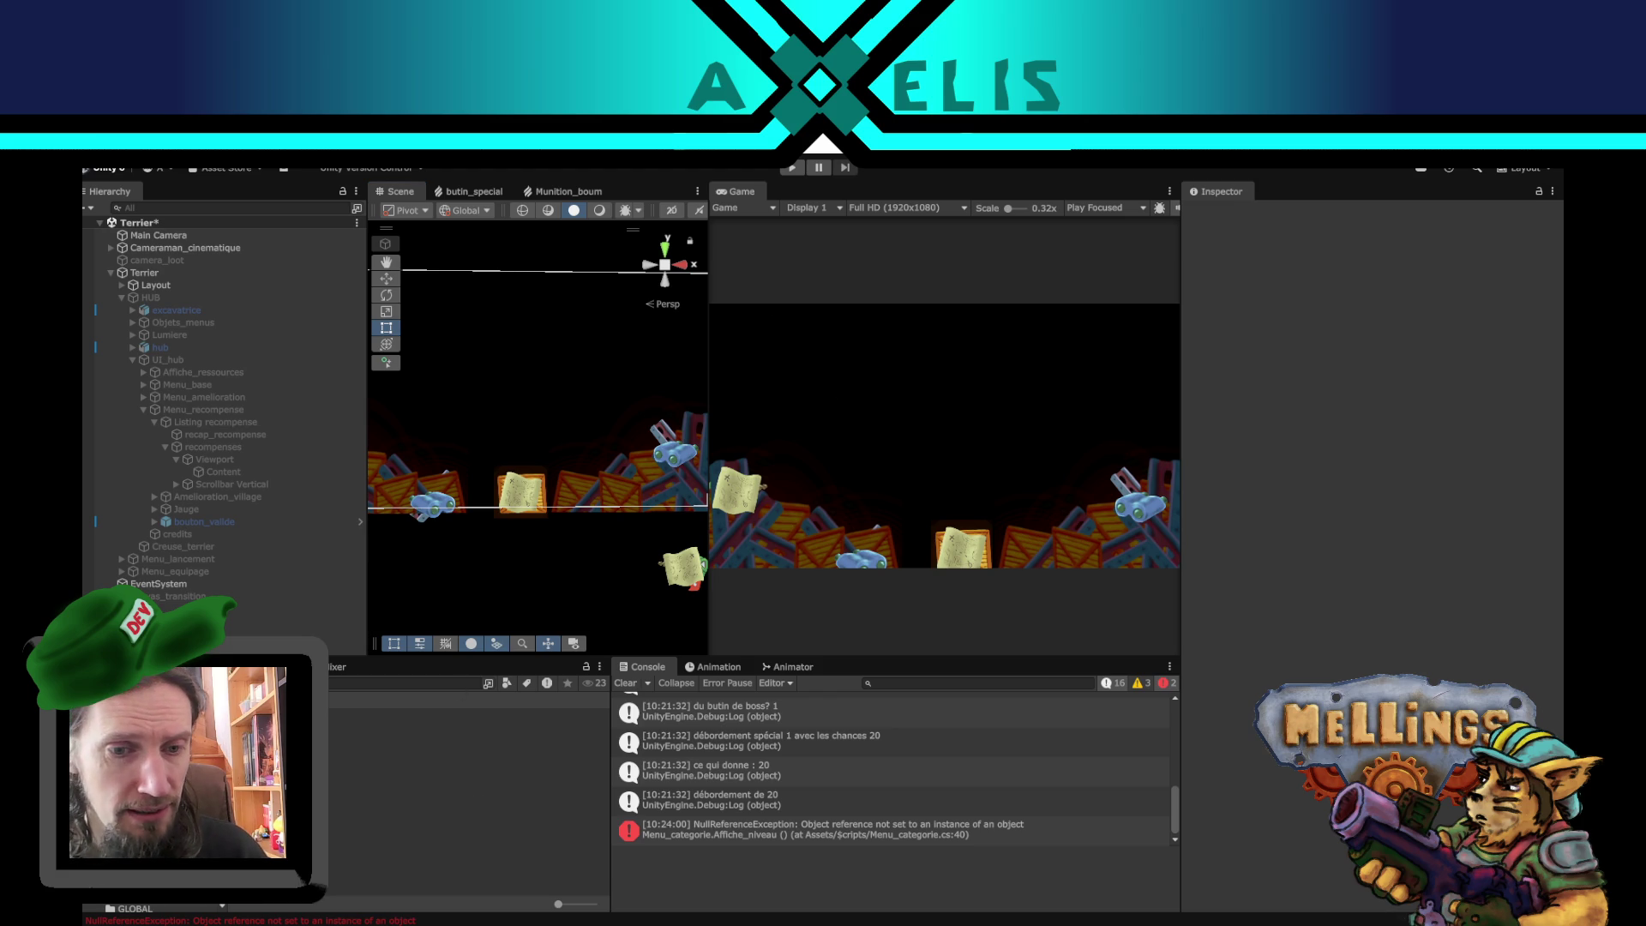
pyautogui.doubleClick(428, 764)
# - Play from the Intro scene, start with Démarrer and launch a mission from Lancement
pyautogui.click(857, 562)
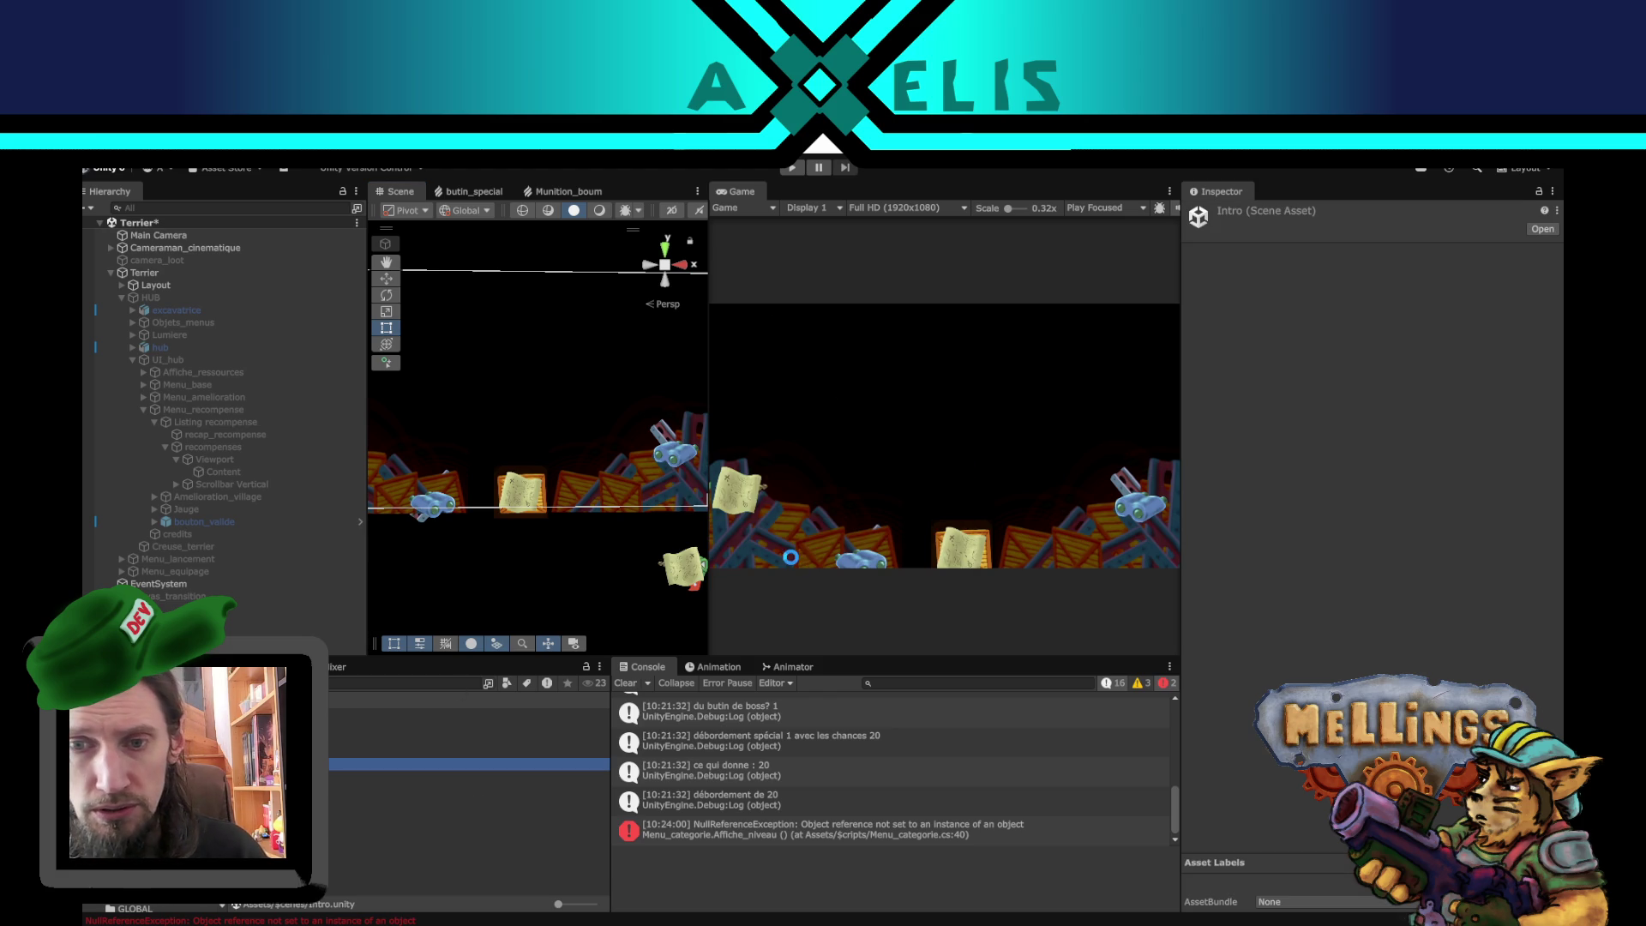
pyautogui.click(790, 169)
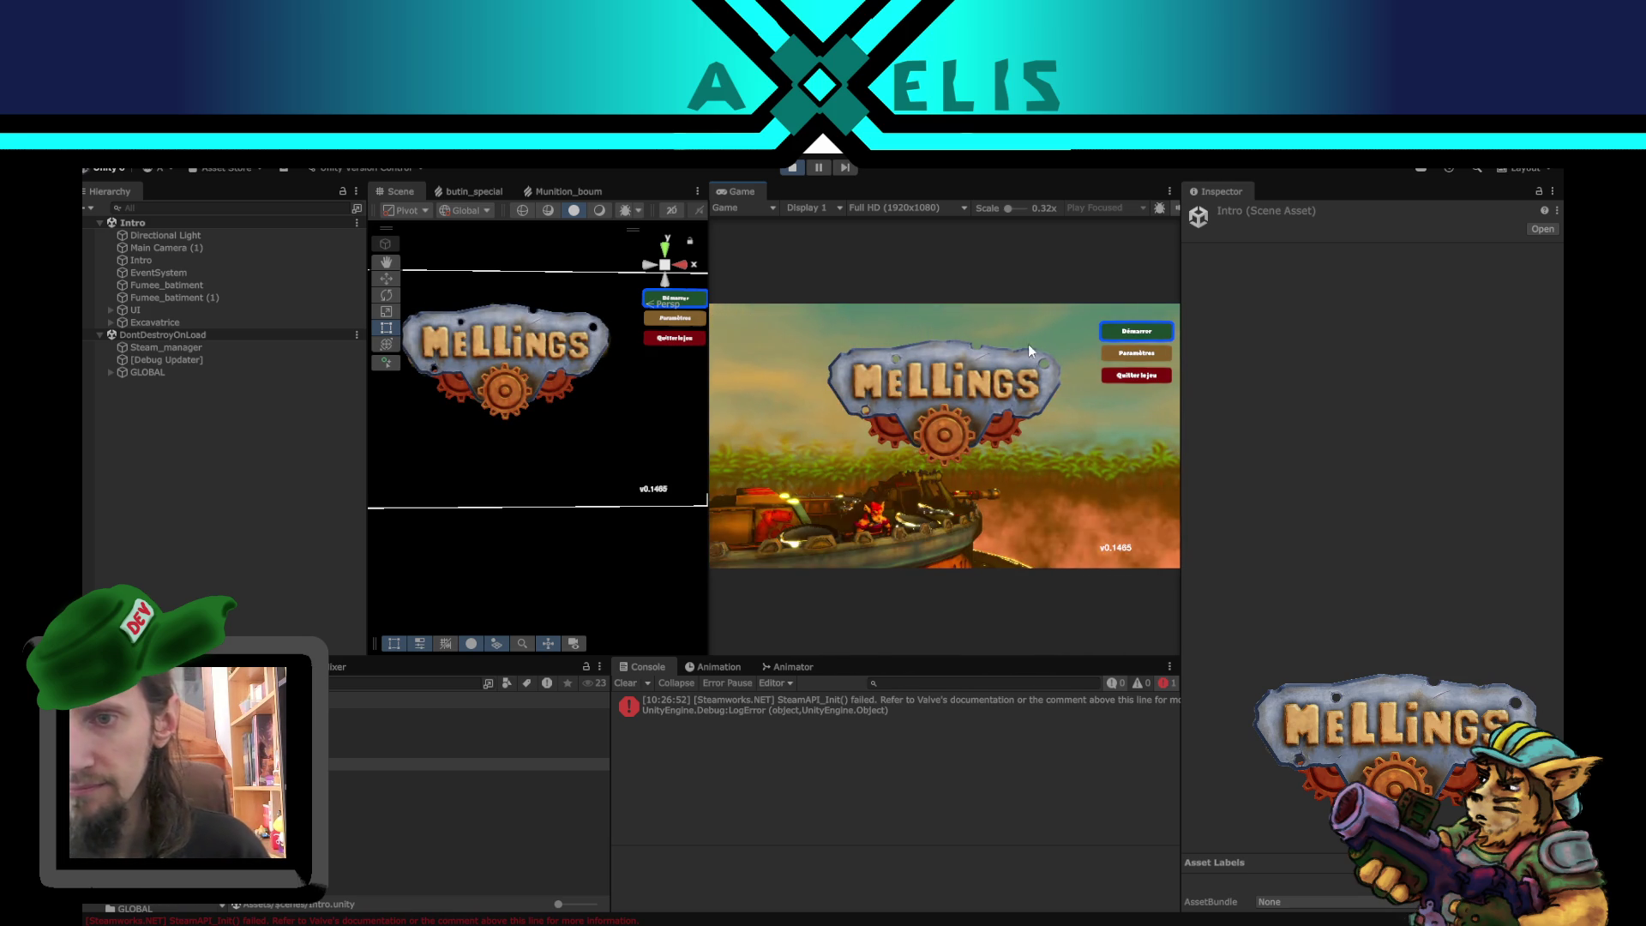
pyautogui.click(1140, 332)
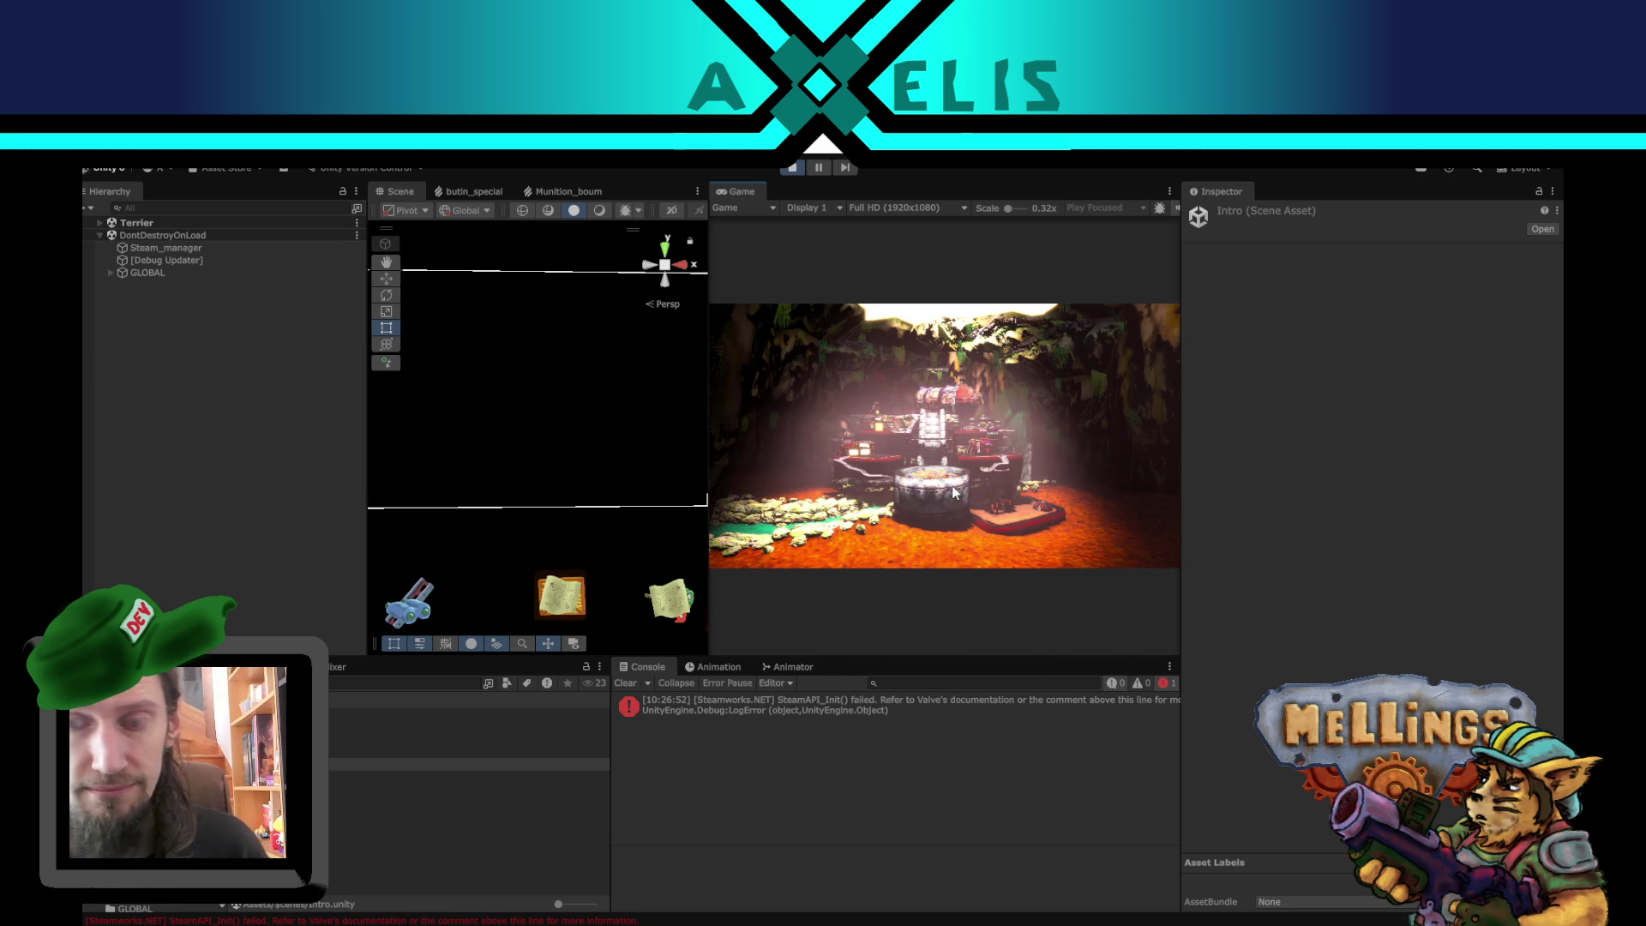
pyautogui.click(910, 549)
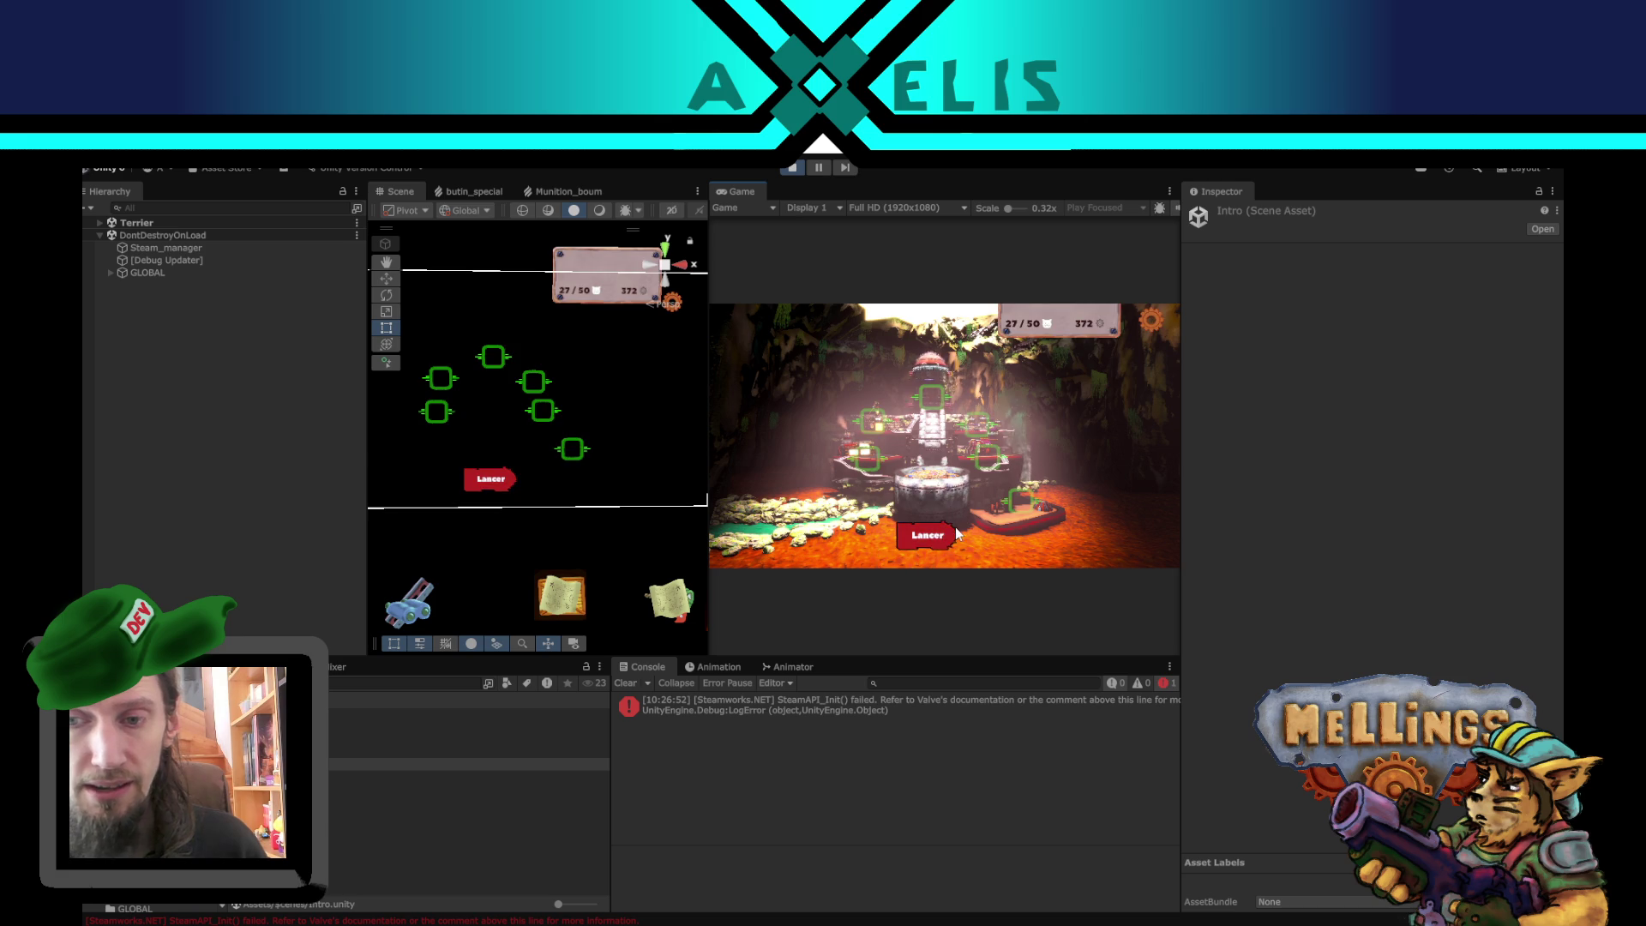
pyautogui.click(823, 495)
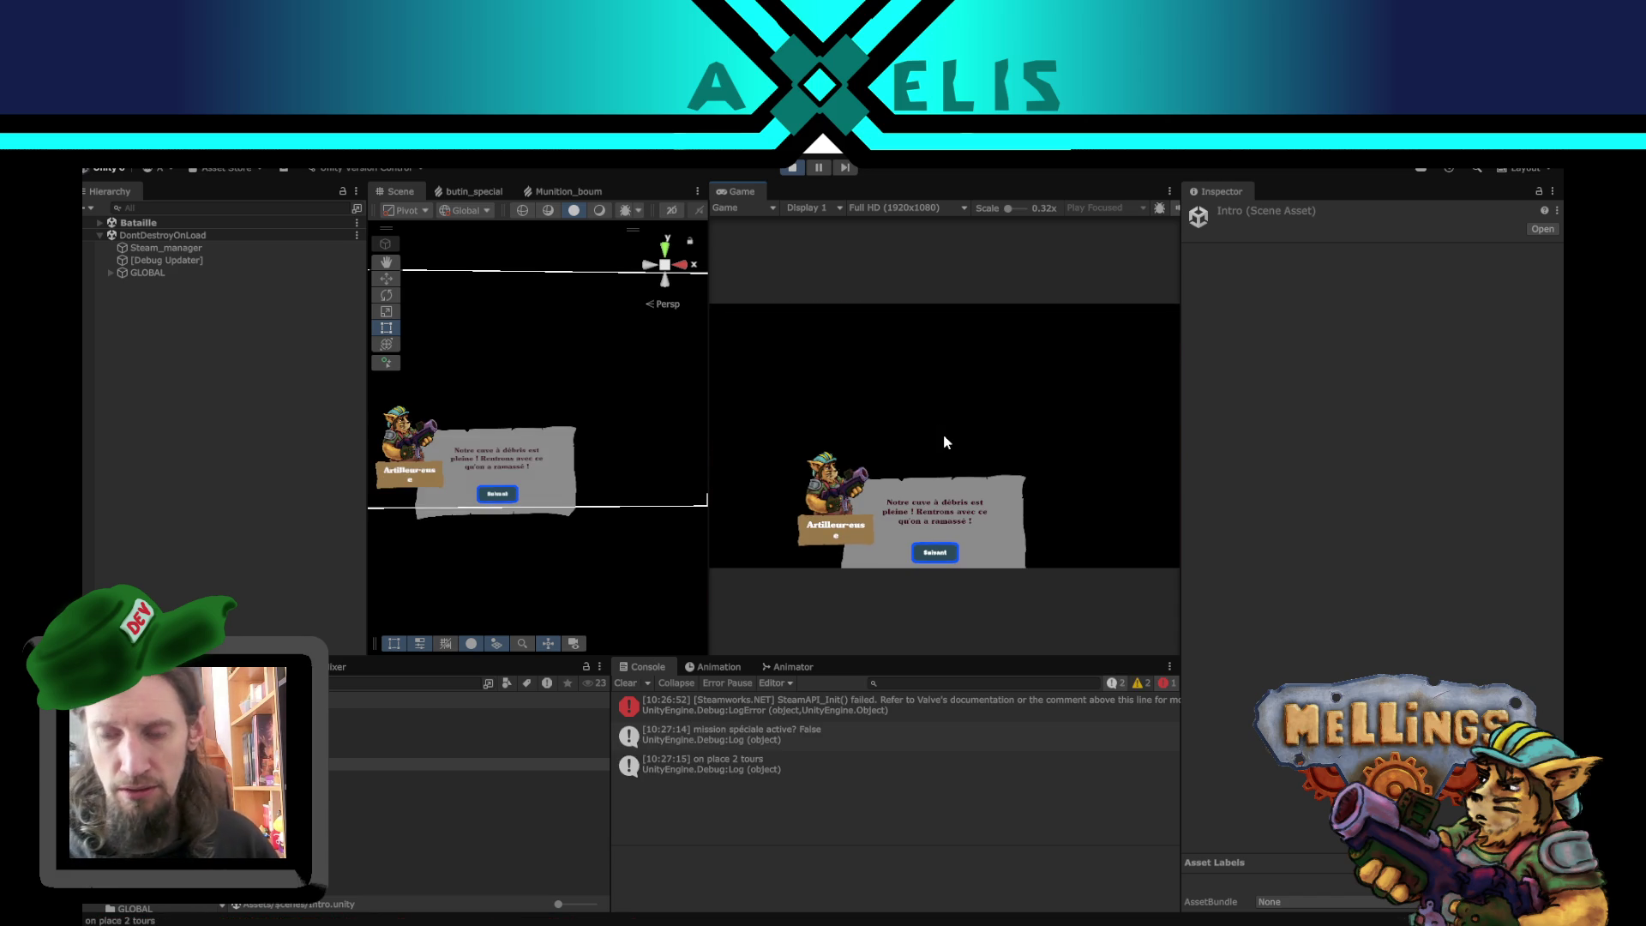
# - Dismiss the full debris-crate message and go back underground to the Terrier rewards screen
pyautogui.click(944, 437)
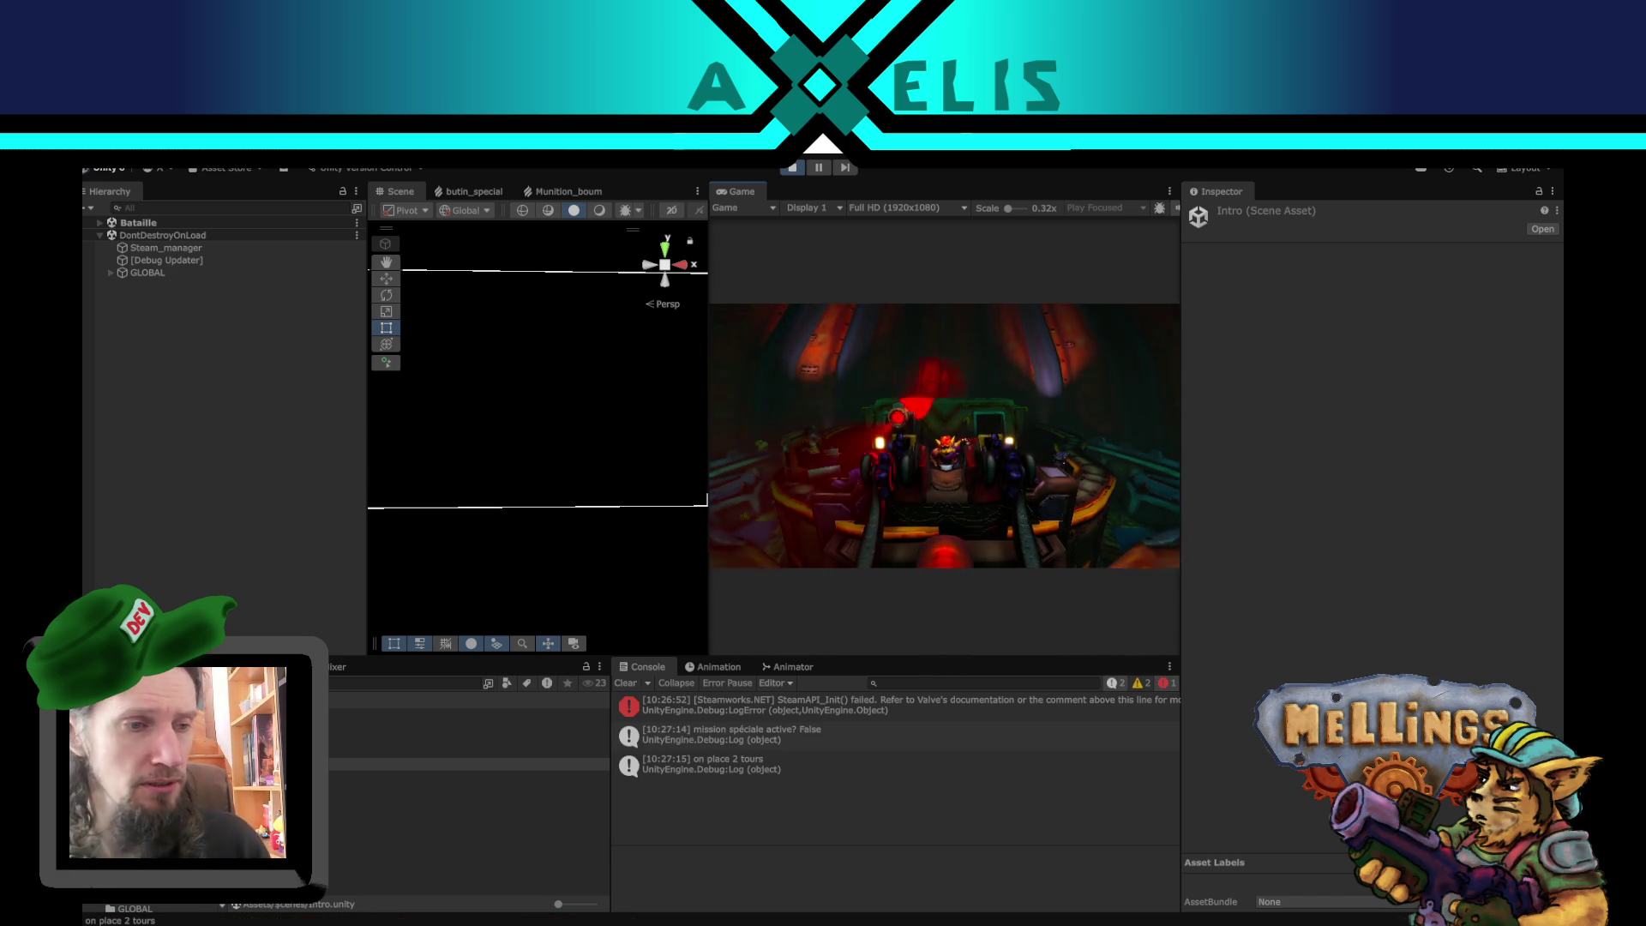
pyautogui.click(944, 439)
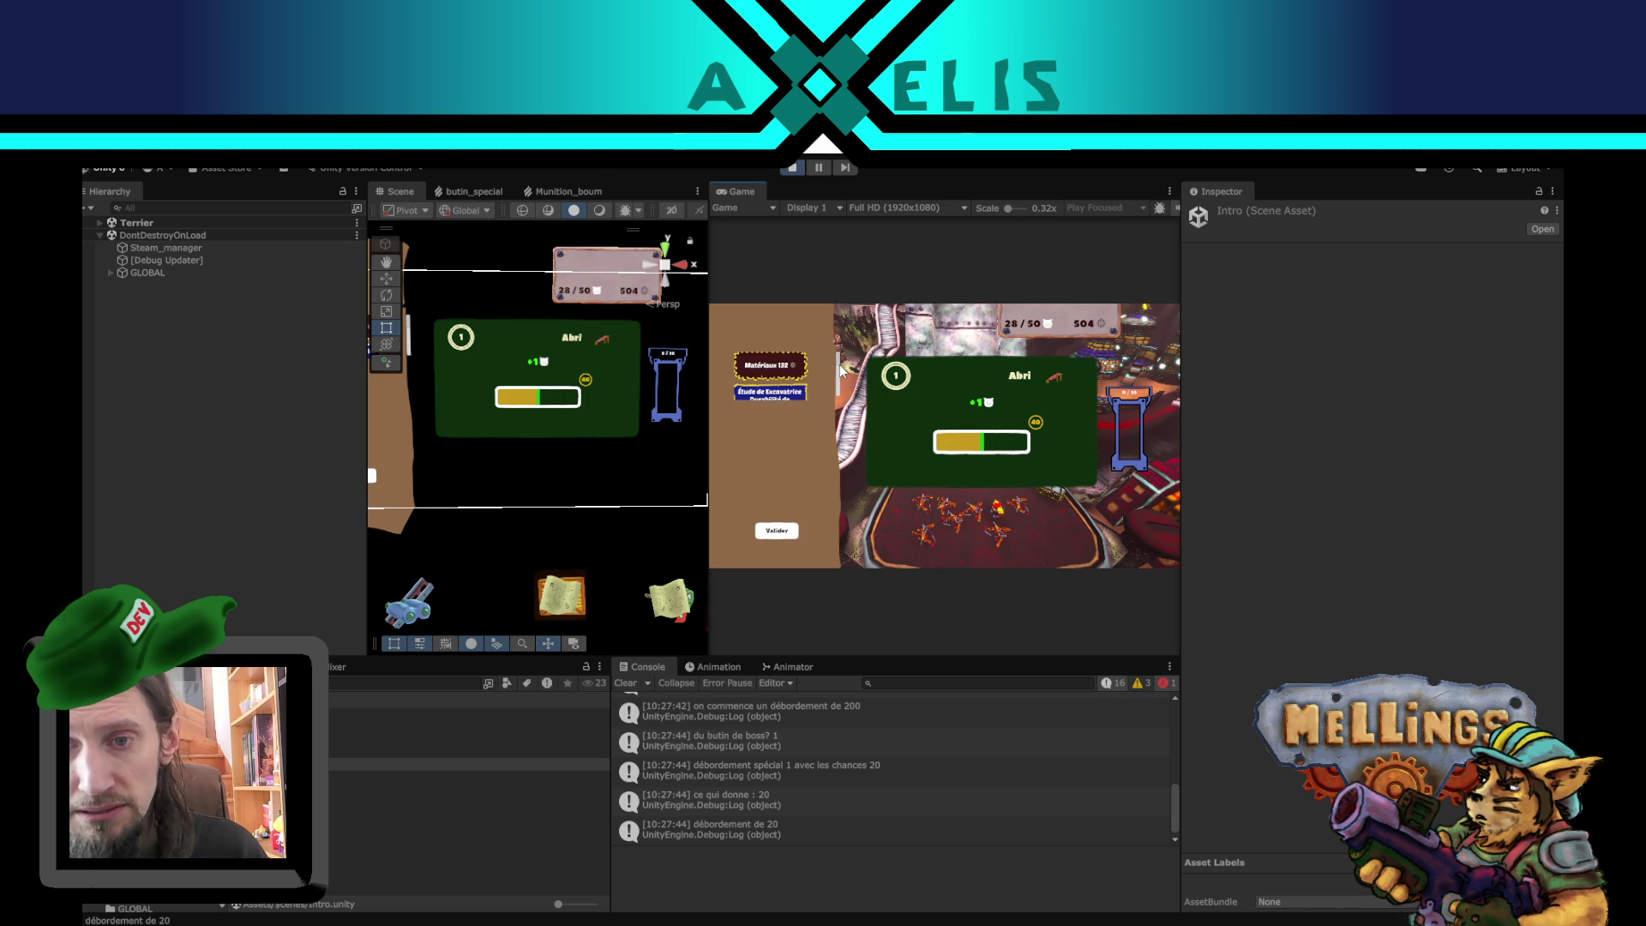
# - Frame the reward panel in the Scene view and select recompenses with the Rect tool
pyautogui.moveTo(838, 419)
pyautogui.mouseDown()
pyautogui.moveTo(838, 347)
pyautogui.moveTo(839, 383)
pyautogui.mouseUp()
pyautogui.scroll(2, 836, 377)
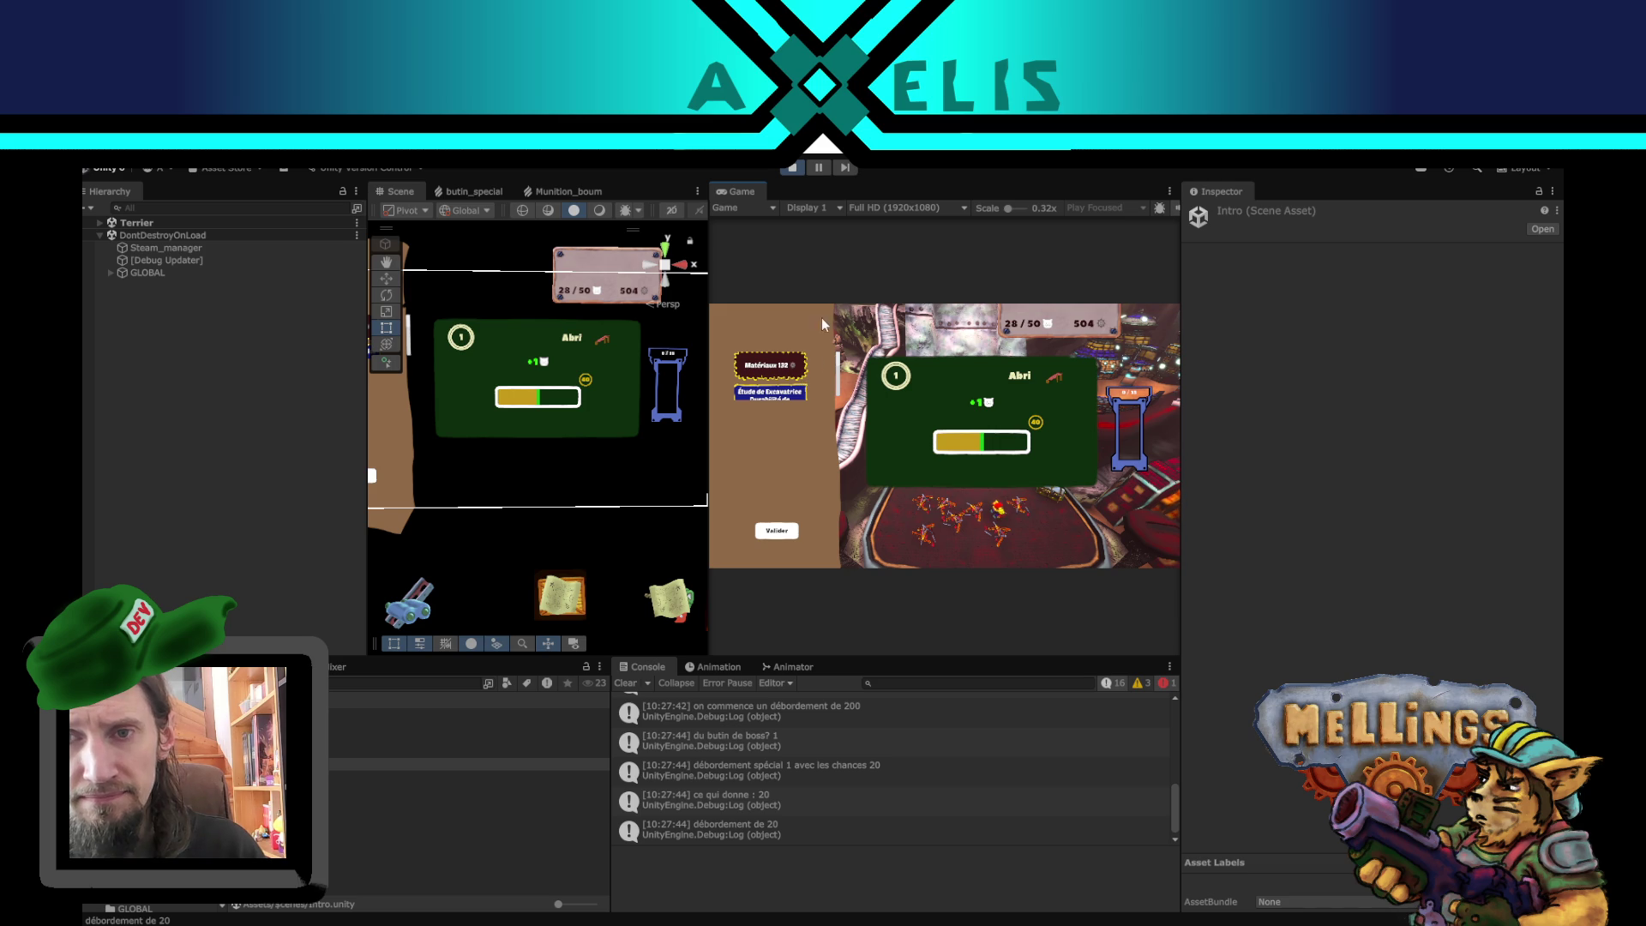
pyautogui.moveTo(492, 408); pyautogui.dragTo(626, 457)
pyautogui.scroll(5, 537, 425)
pyautogui.press('t')
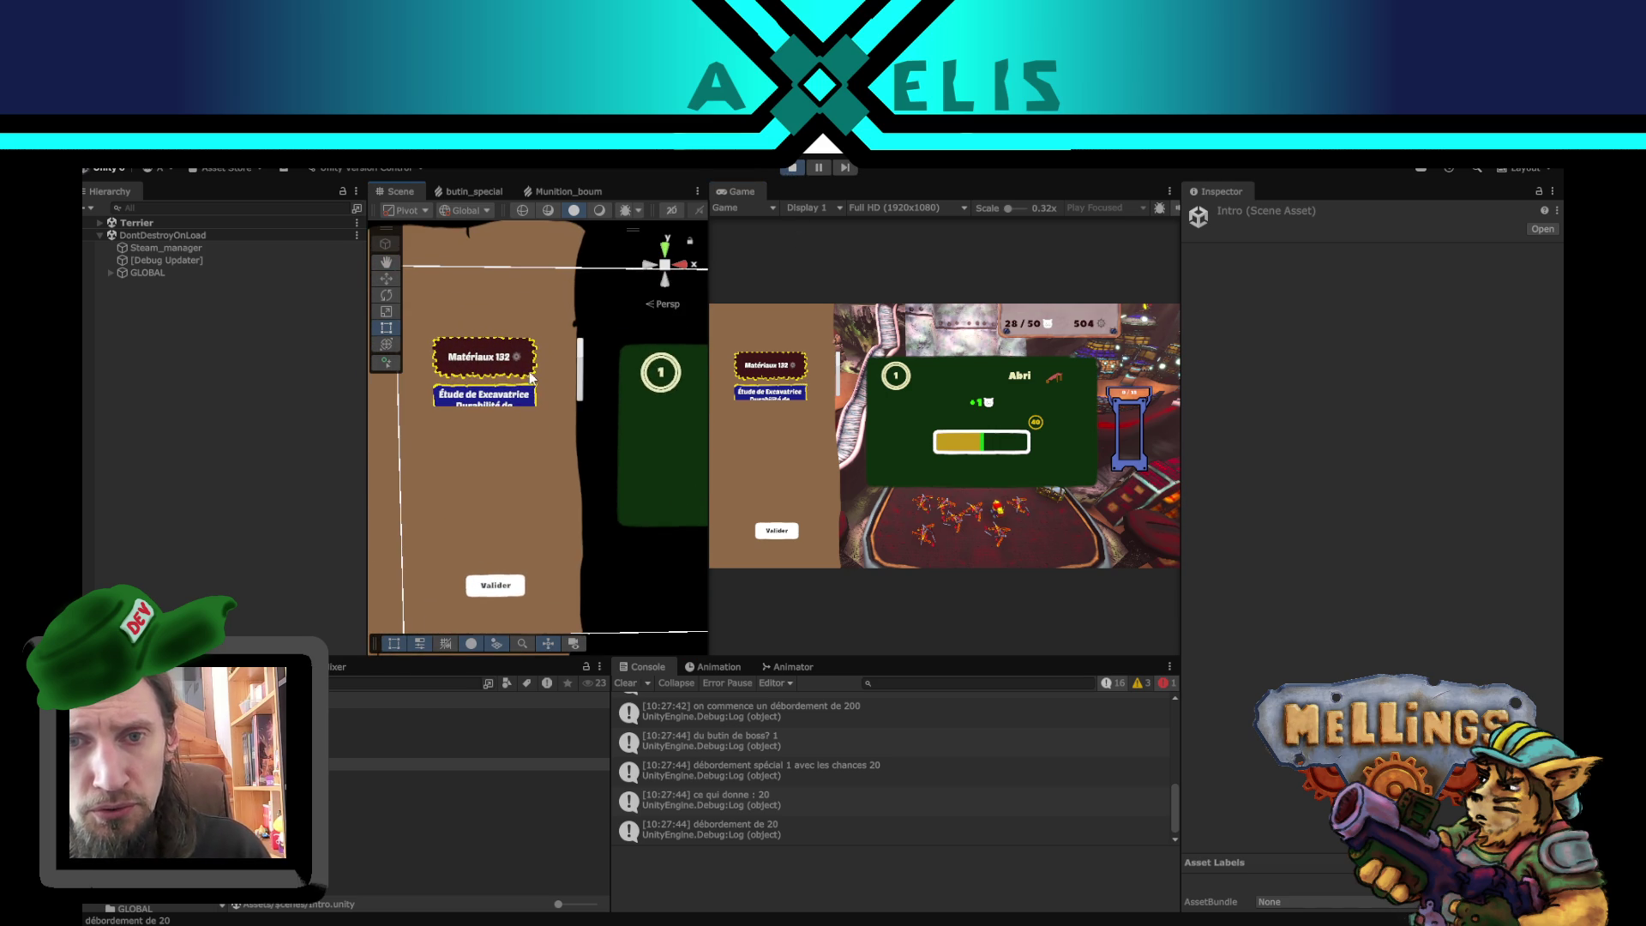
pyautogui.click(533, 375)
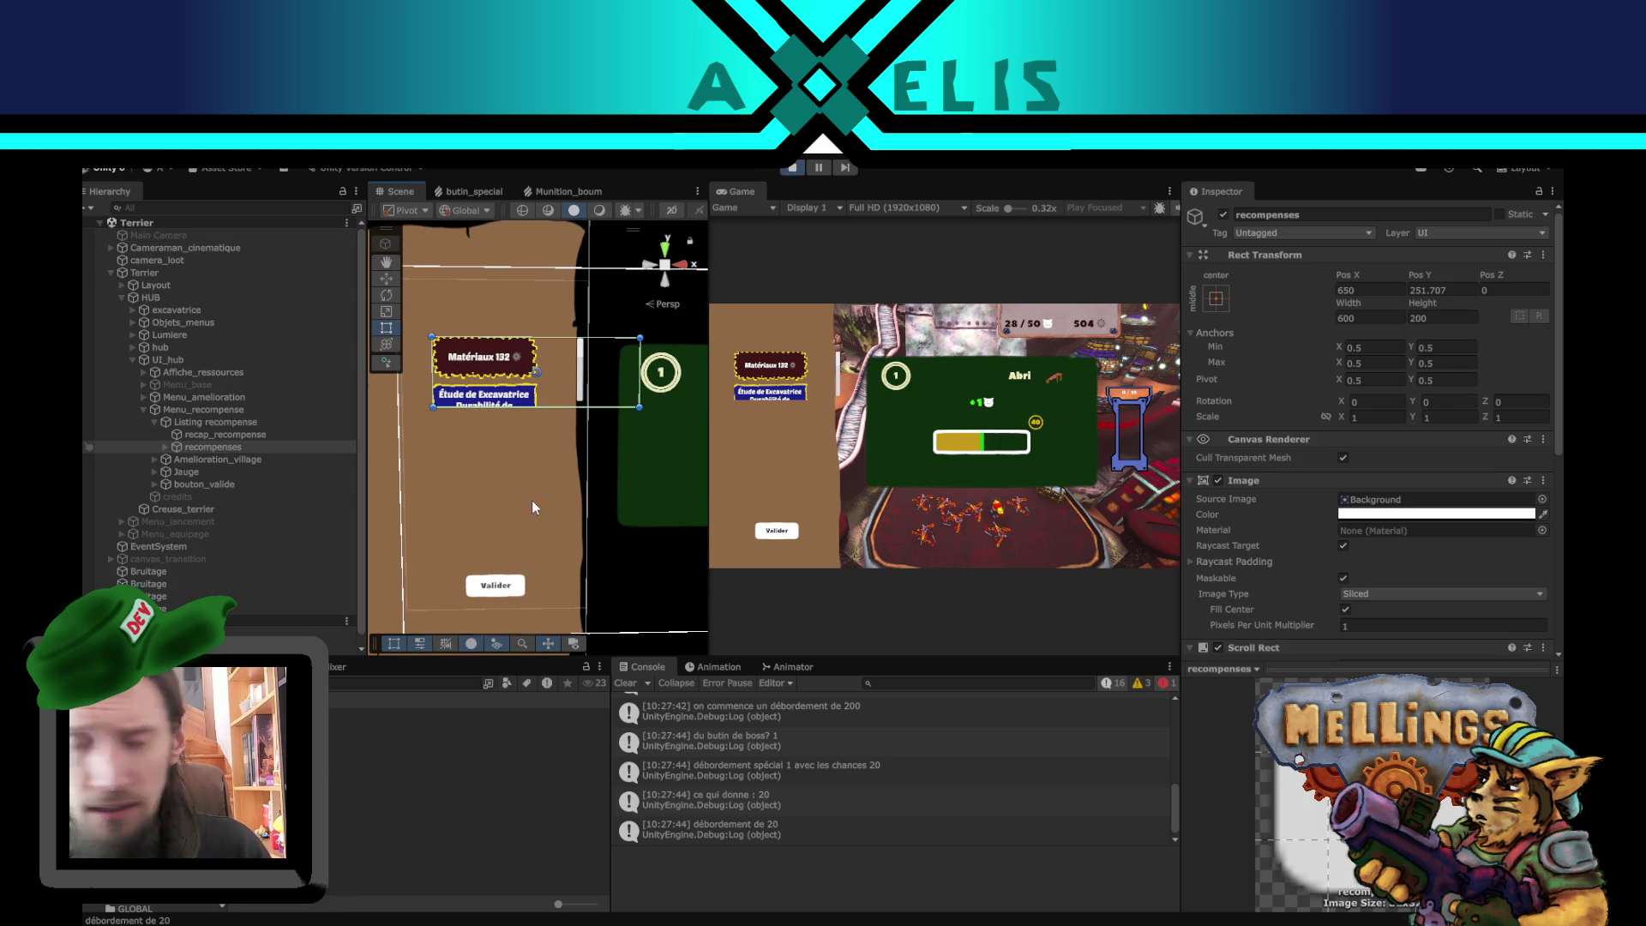
pyautogui.scroll(-5, 1233, 511)
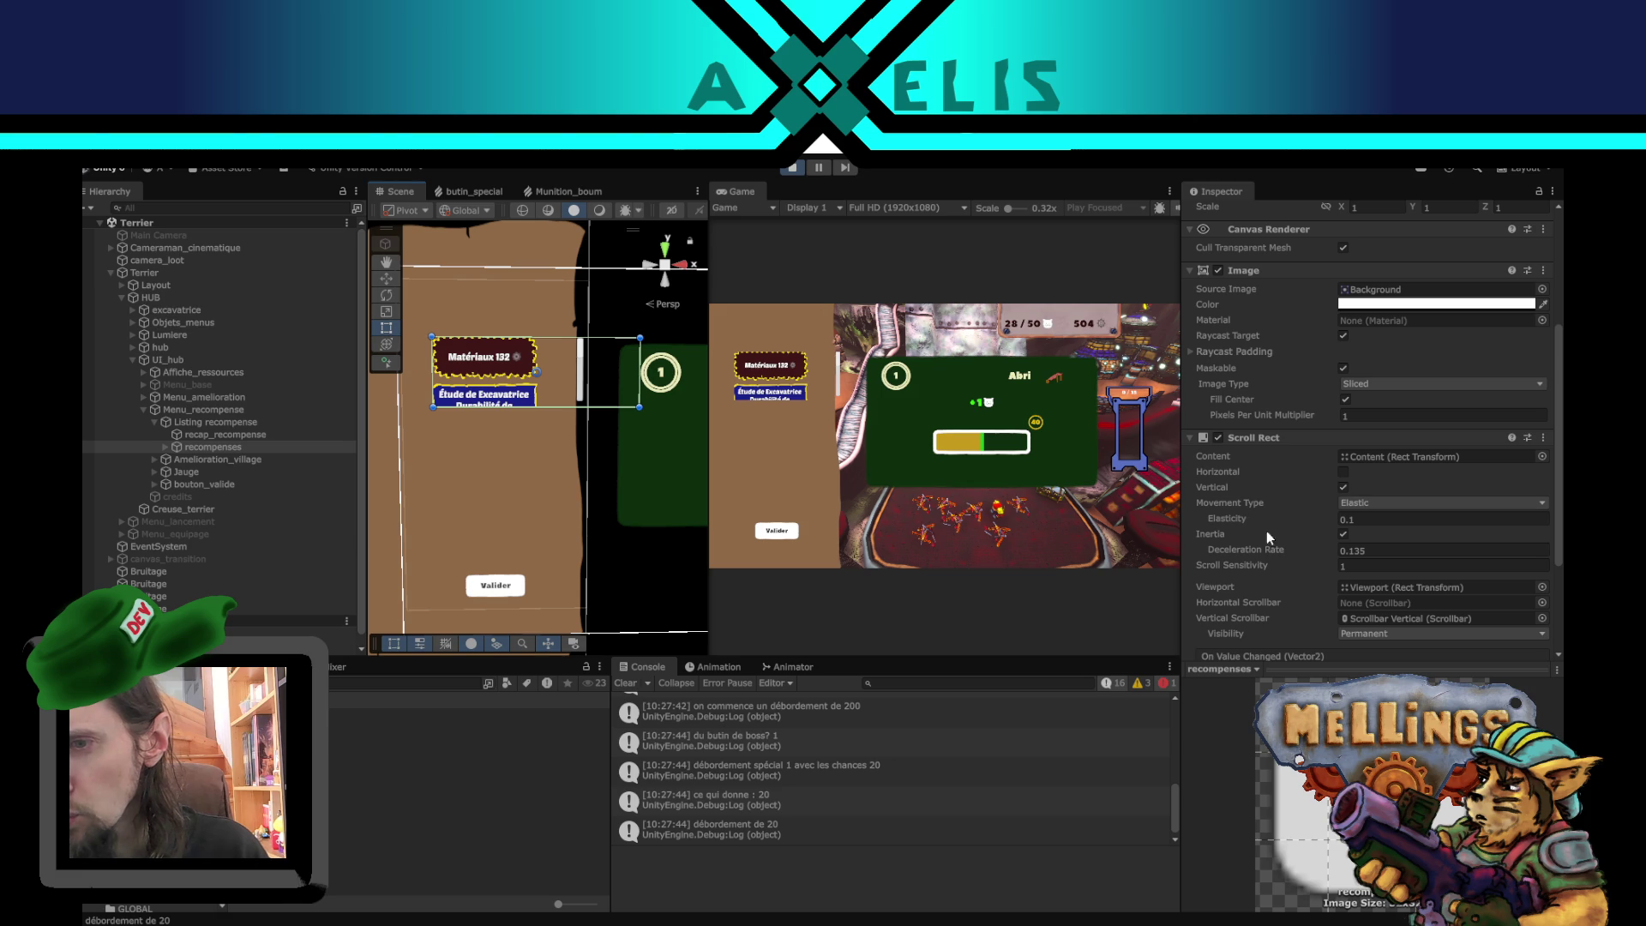
pyautogui.scroll(-4, 1276, 545)
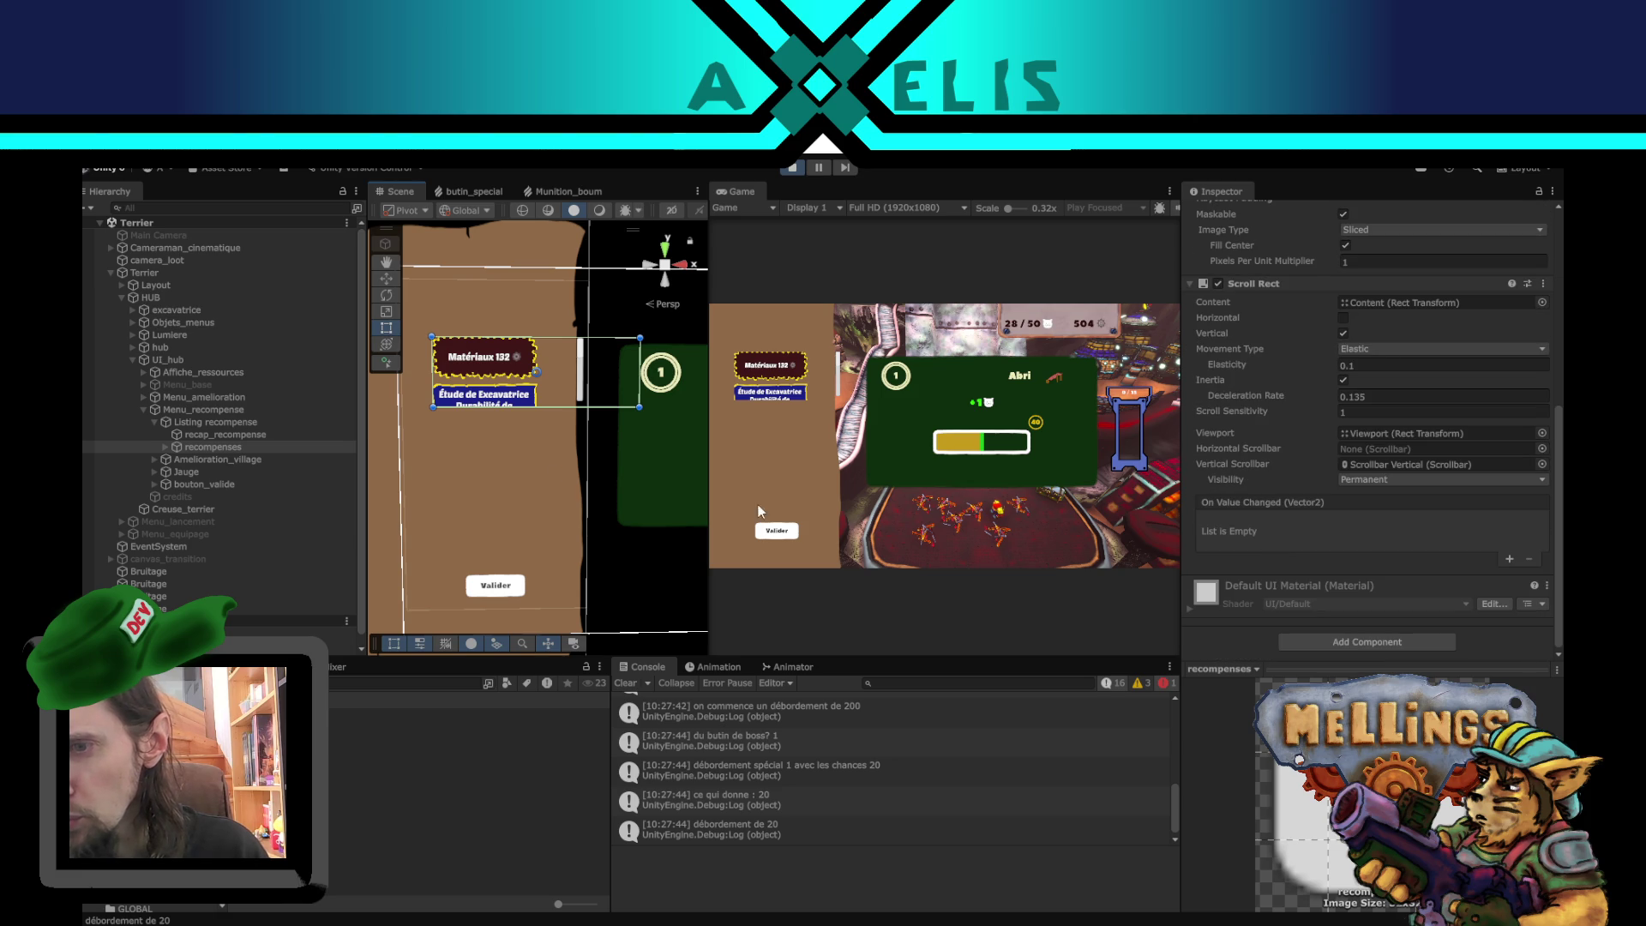
# - Expand recompenses and Viewport in the Hierarchy and select the Content object
pyautogui.click(165, 447)
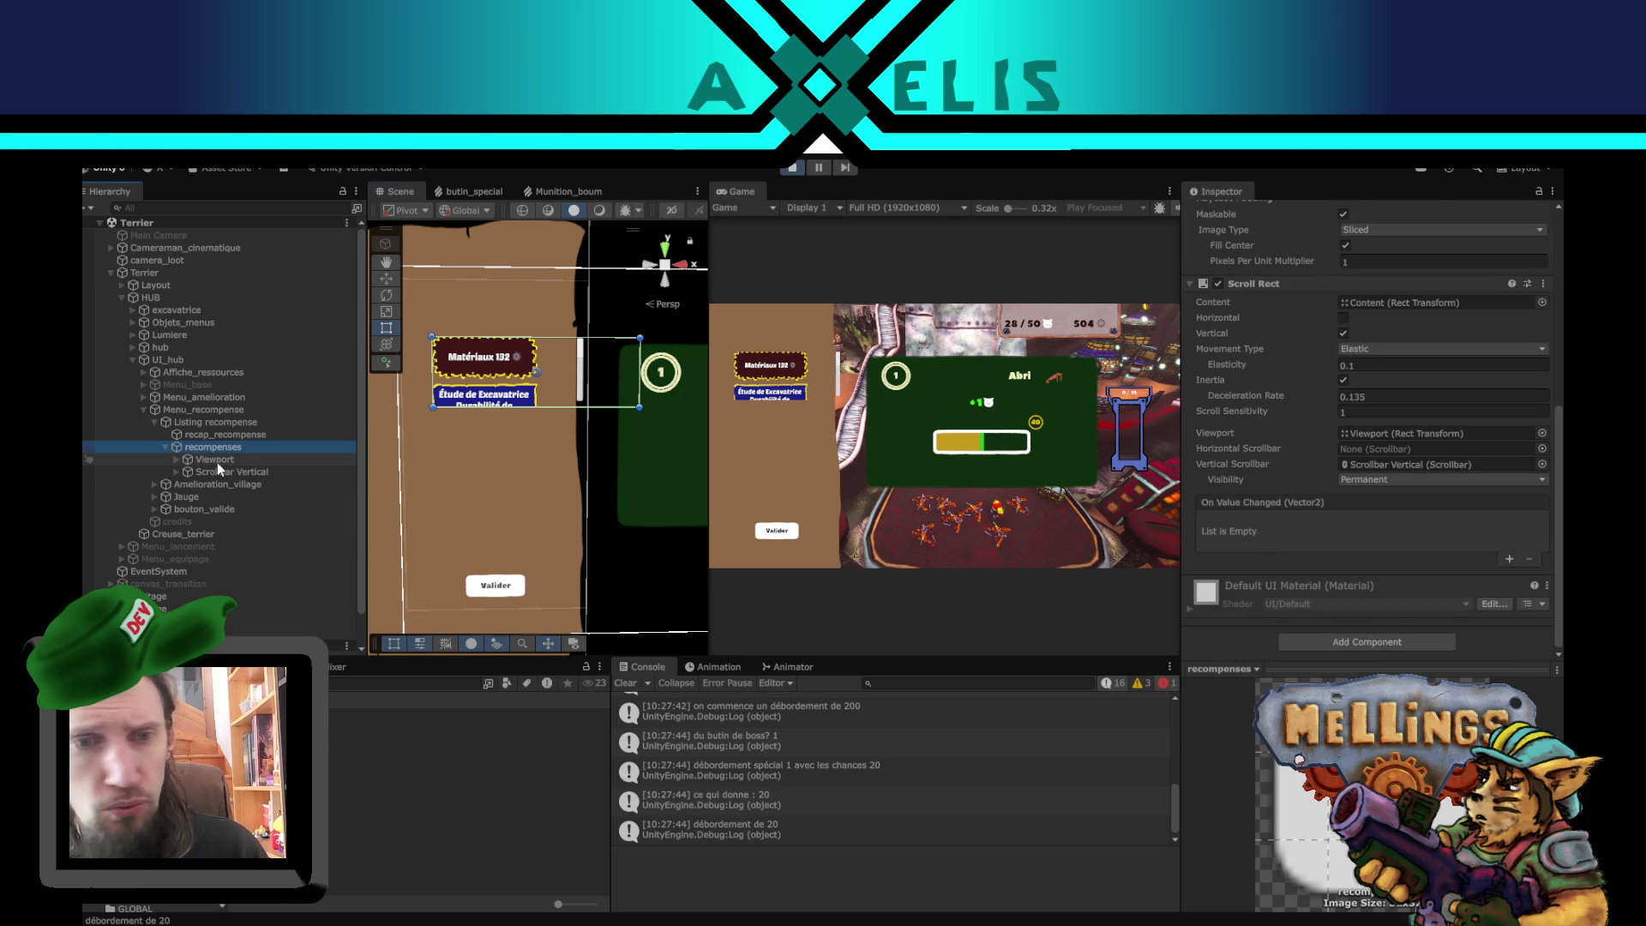
pyautogui.click(216, 460)
pyautogui.click(252, 471)
pyautogui.scroll(-5, 1268, 470)
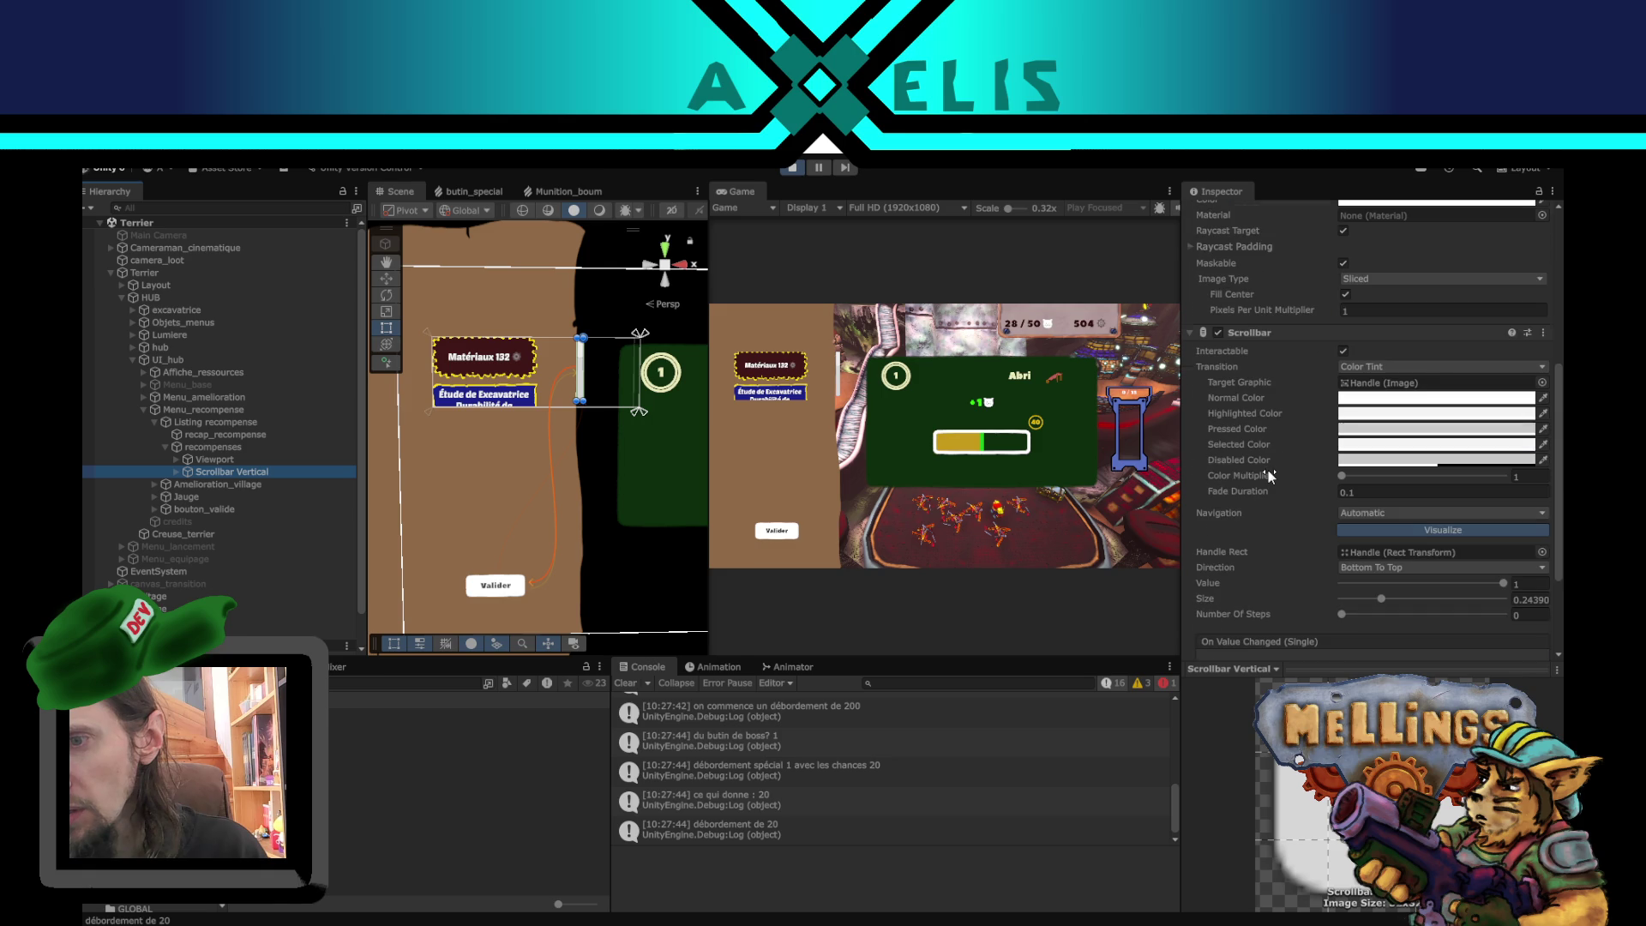
pyautogui.scroll(5, 1269, 476)
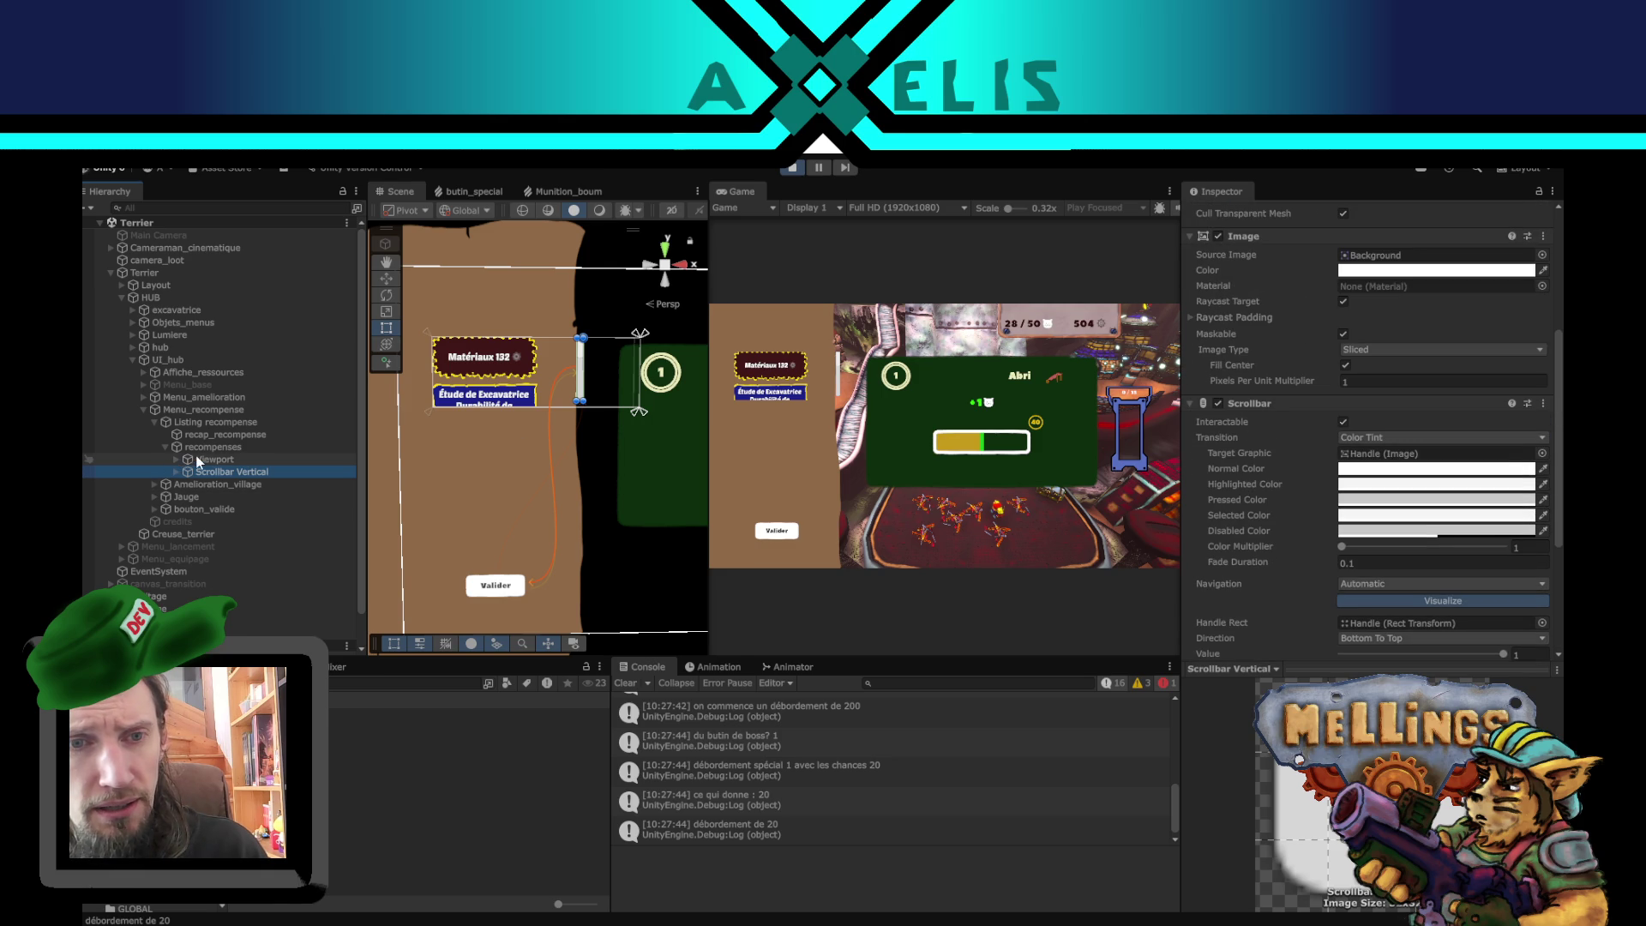
pyautogui.click(178, 459)
pyautogui.click(225, 472)
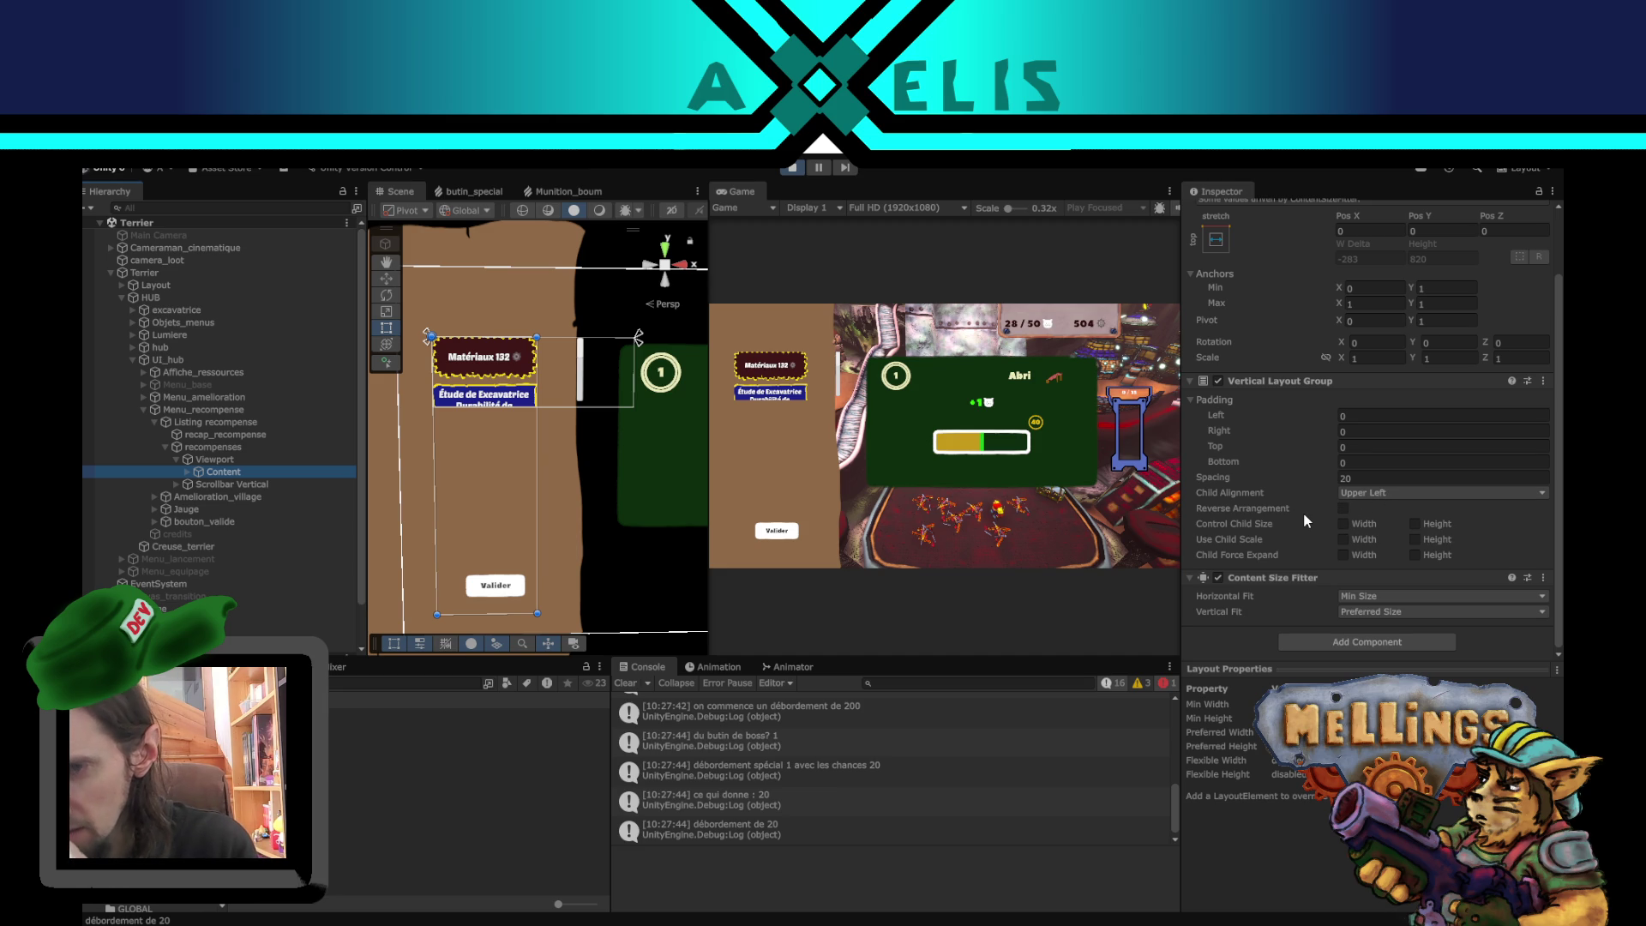
# - Set Content's Vertical Layout Group Spacing to 30 and Padding Top to 20, then stop Play mode
pyautogui.click(1377, 480)
pyautogui.write('30')
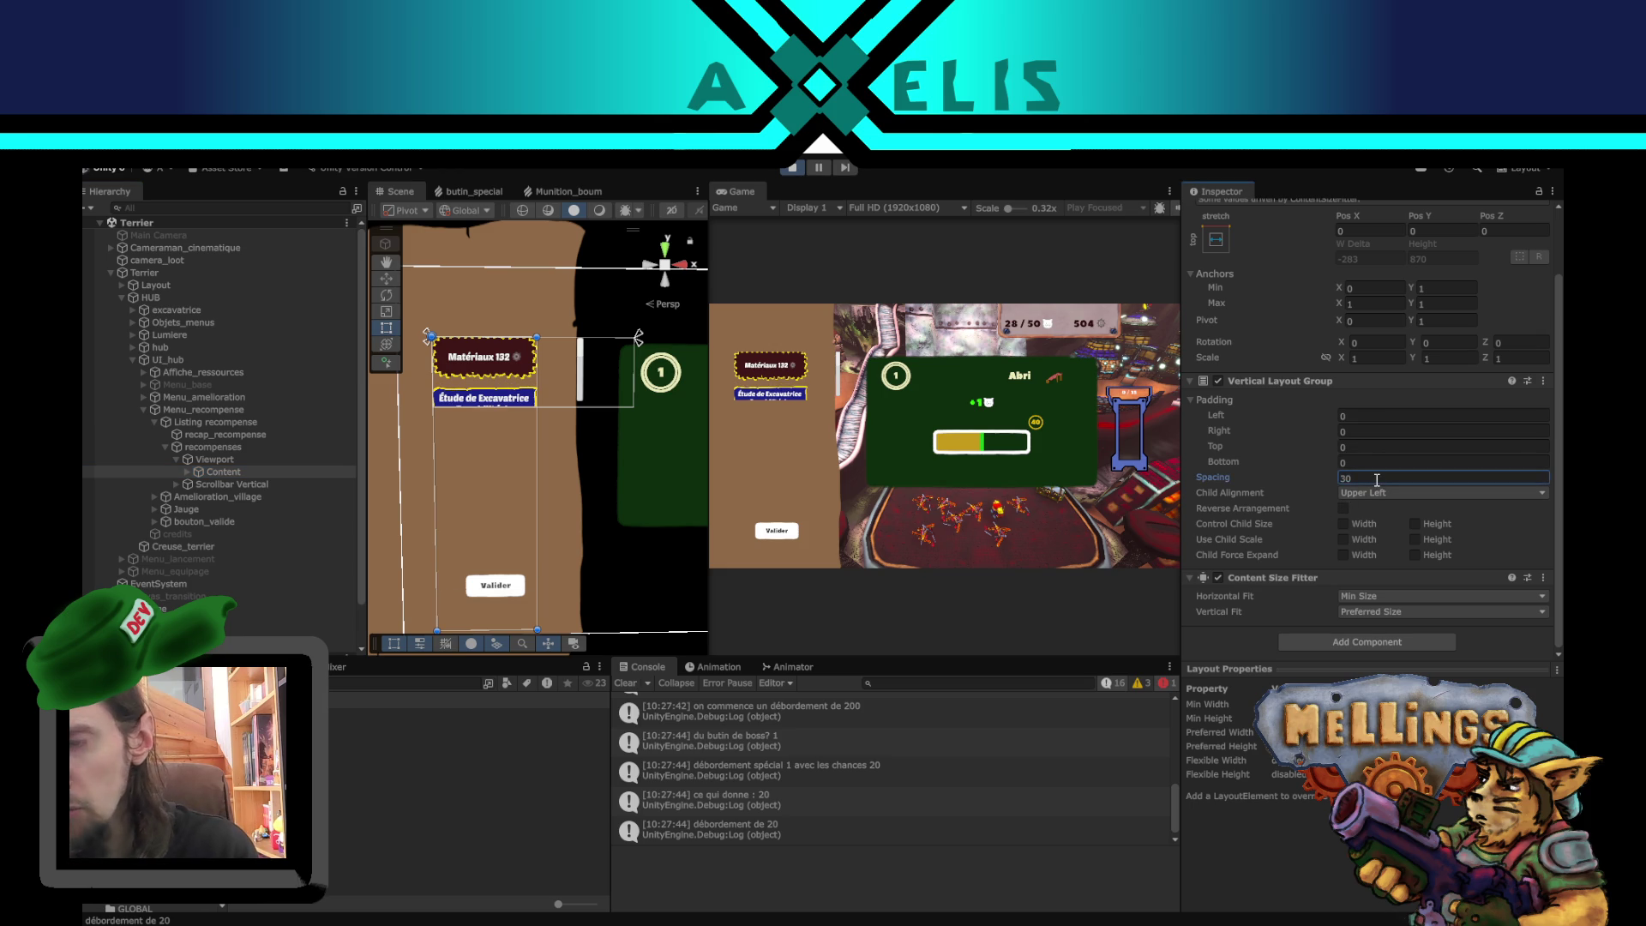
pyautogui.click(1360, 447)
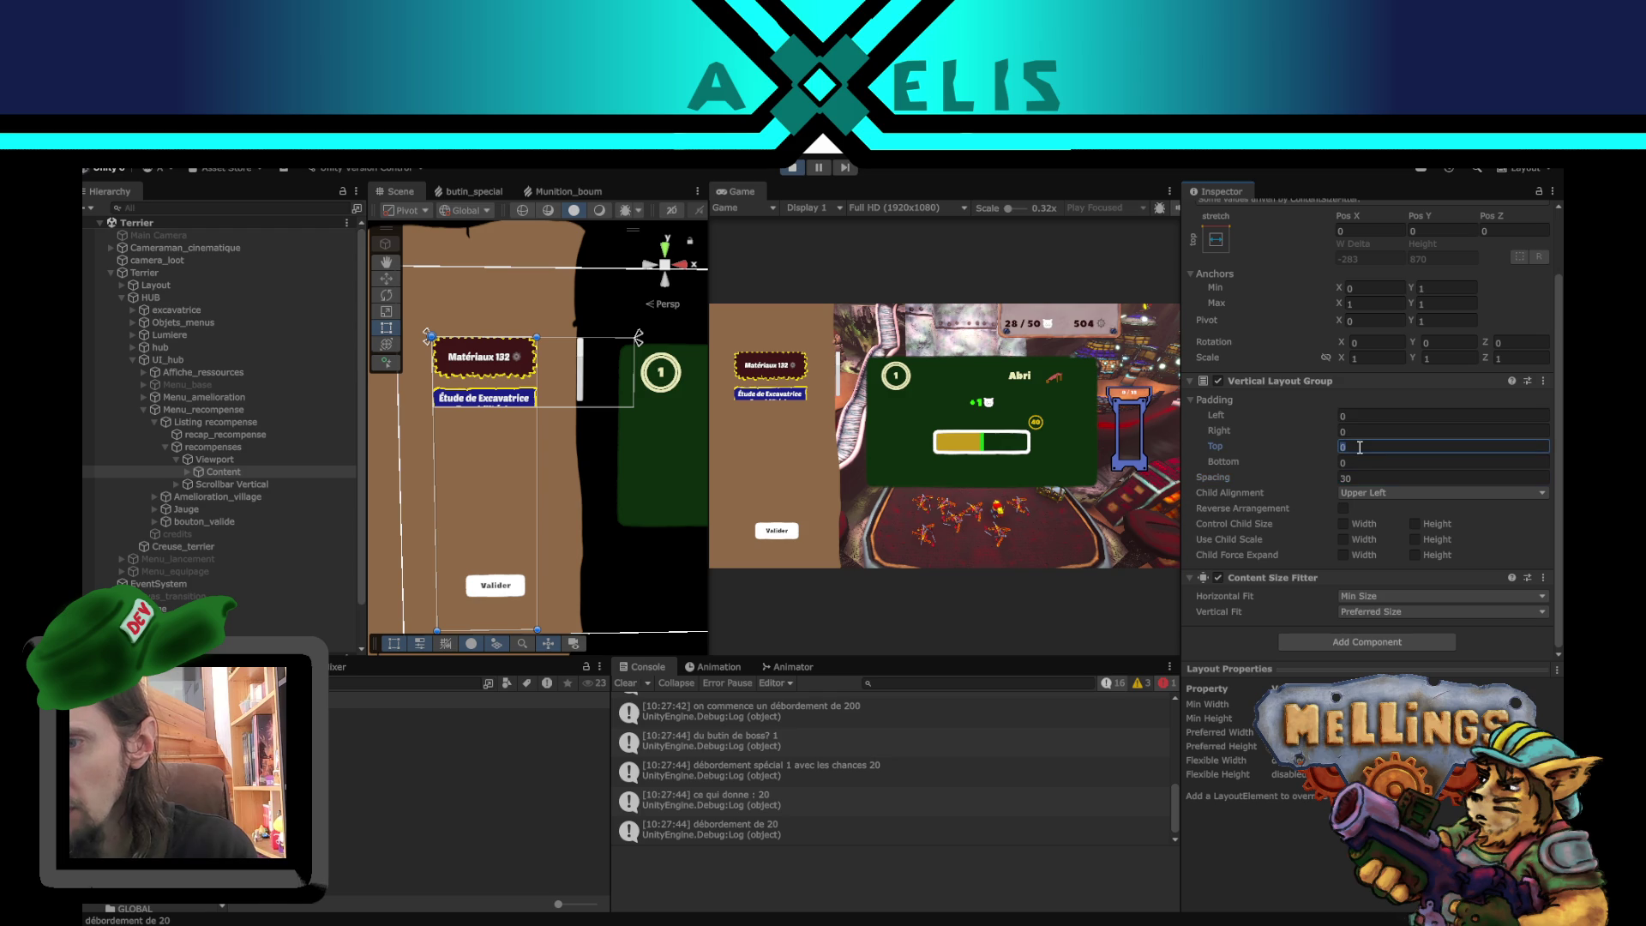
pyautogui.write('20')
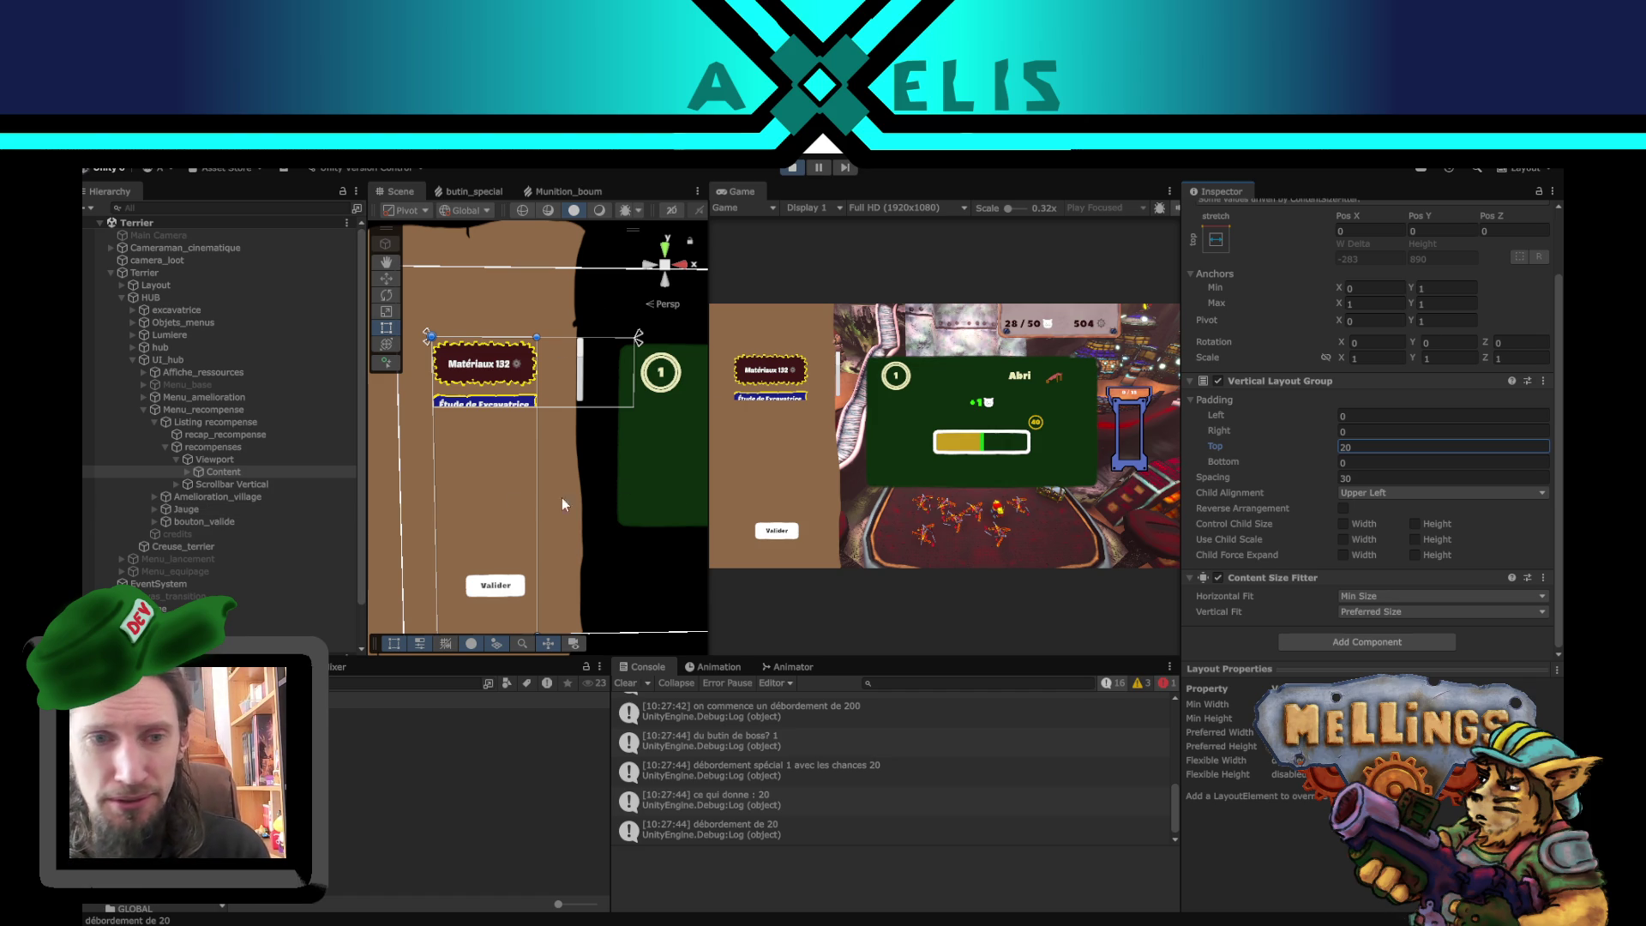
pyautogui.click(793, 166)
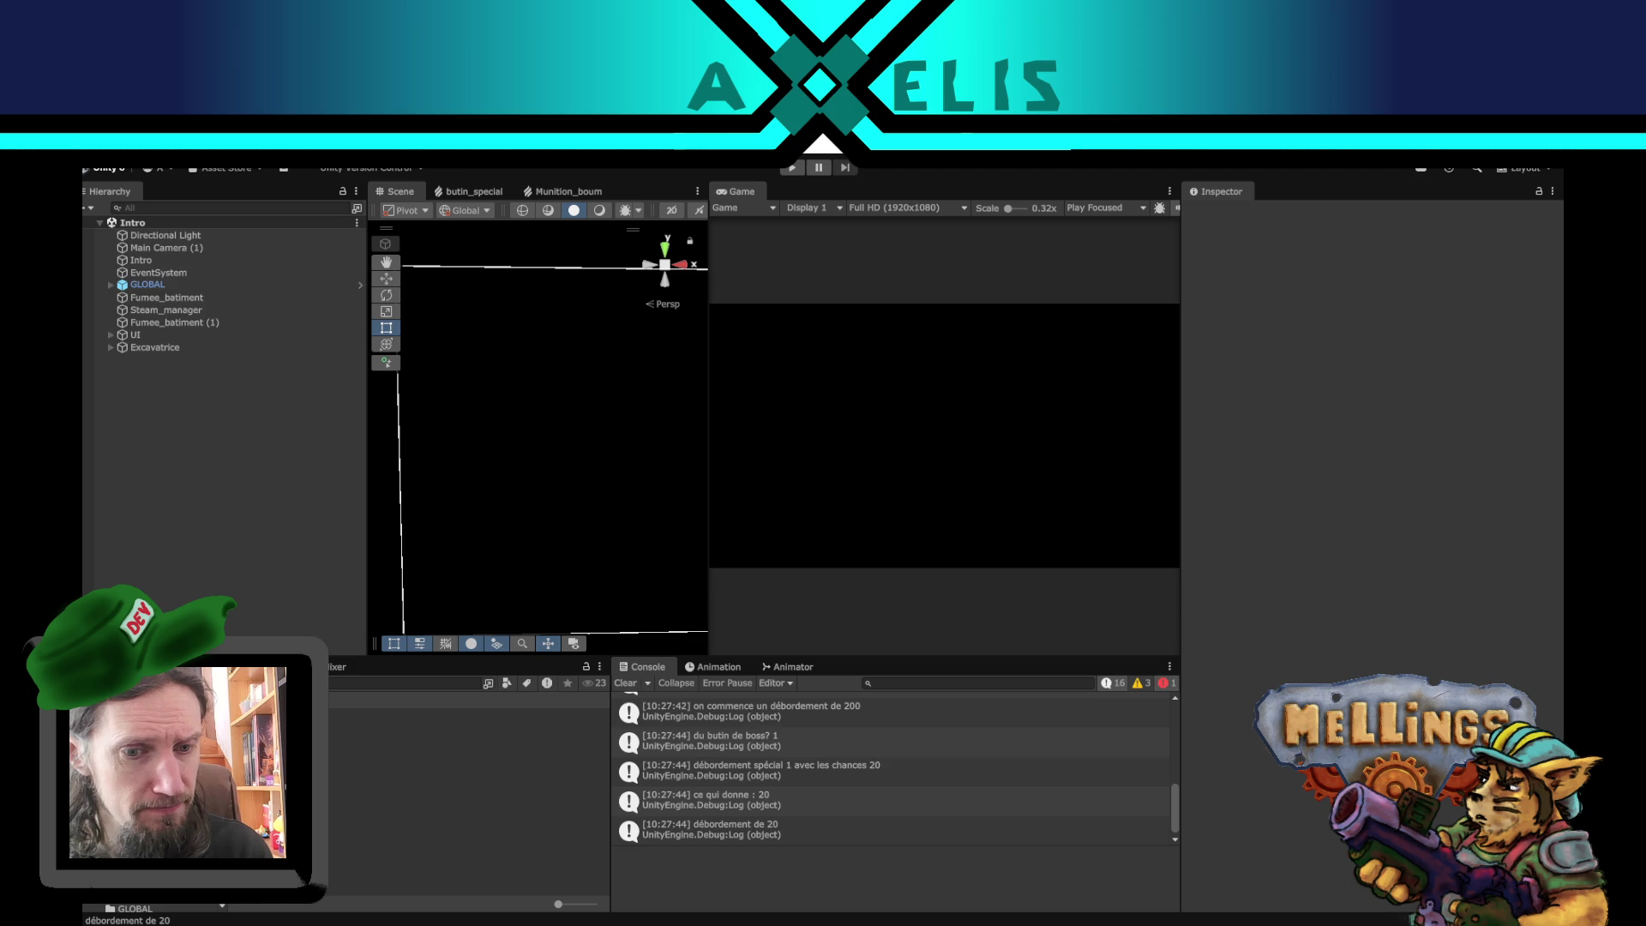
# - Open the Terrier scene and expand Terrier, UI_hub, Menu_recompense and Listing recompense
pyautogui.doubleClick(360, 789)
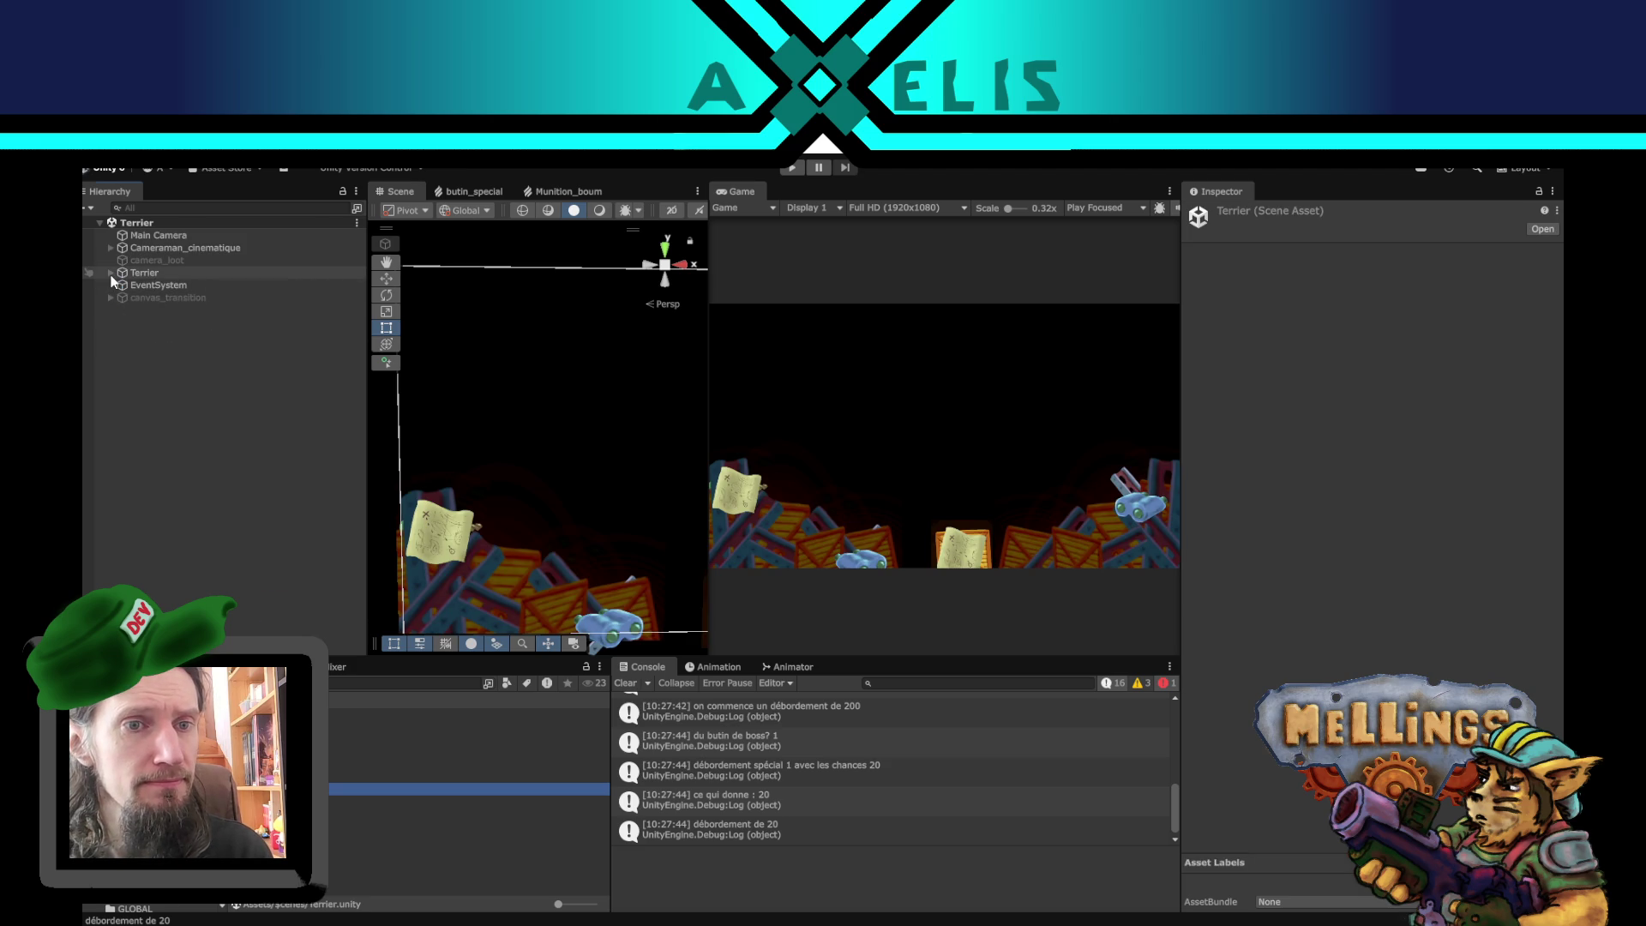
pyautogui.click(111, 273)
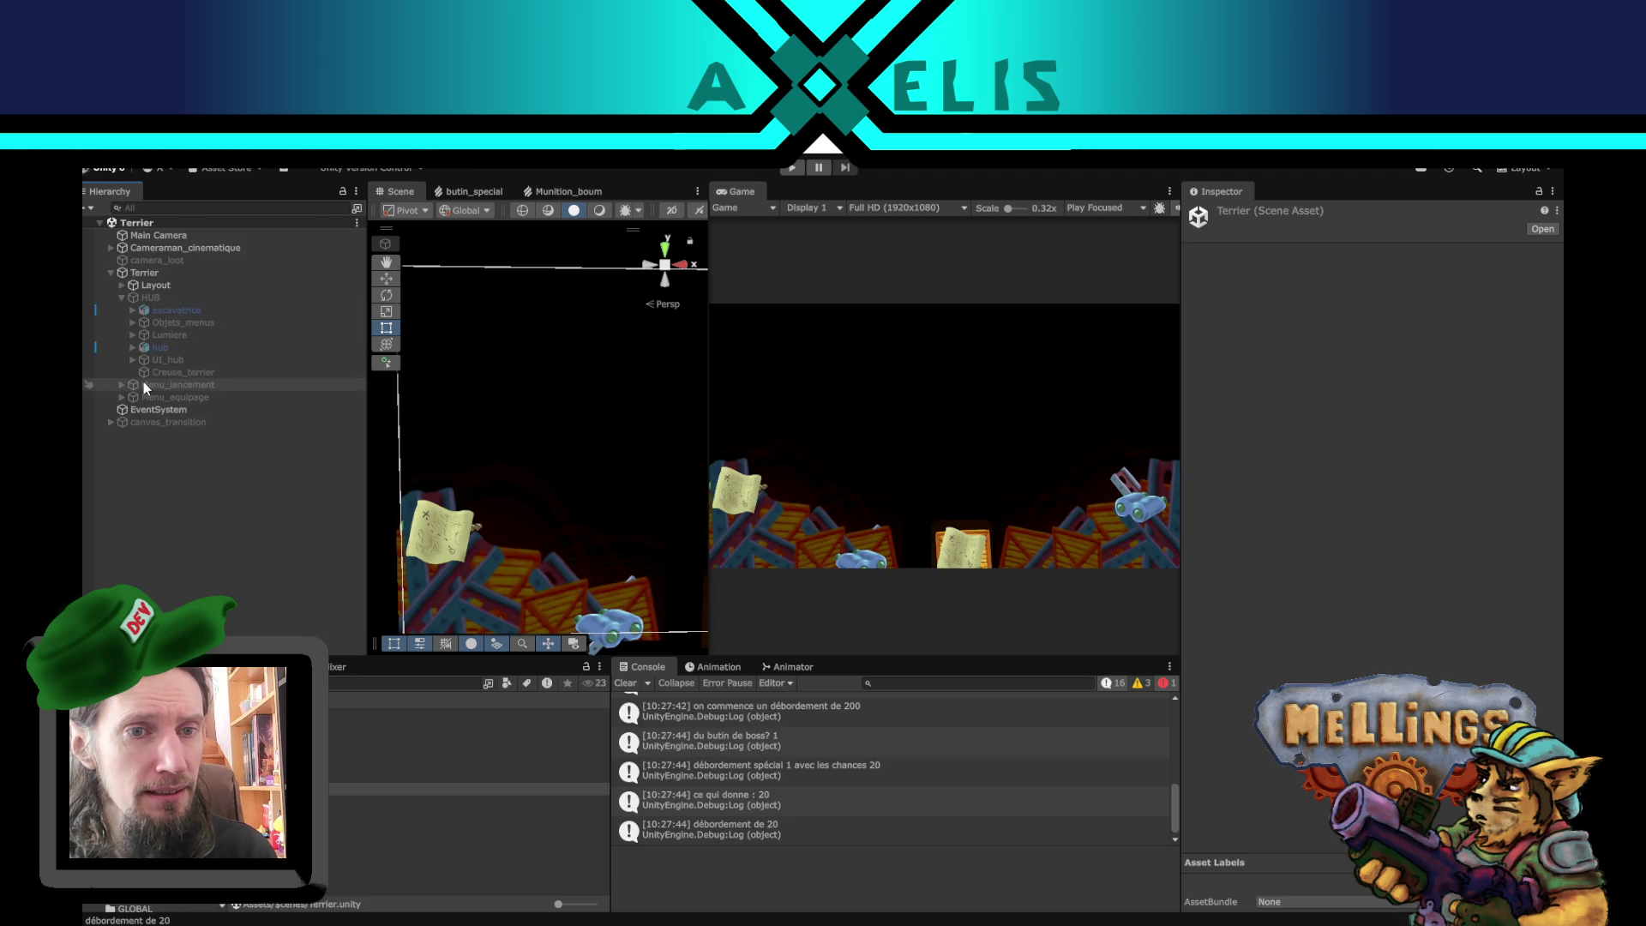
pyautogui.click(132, 360)
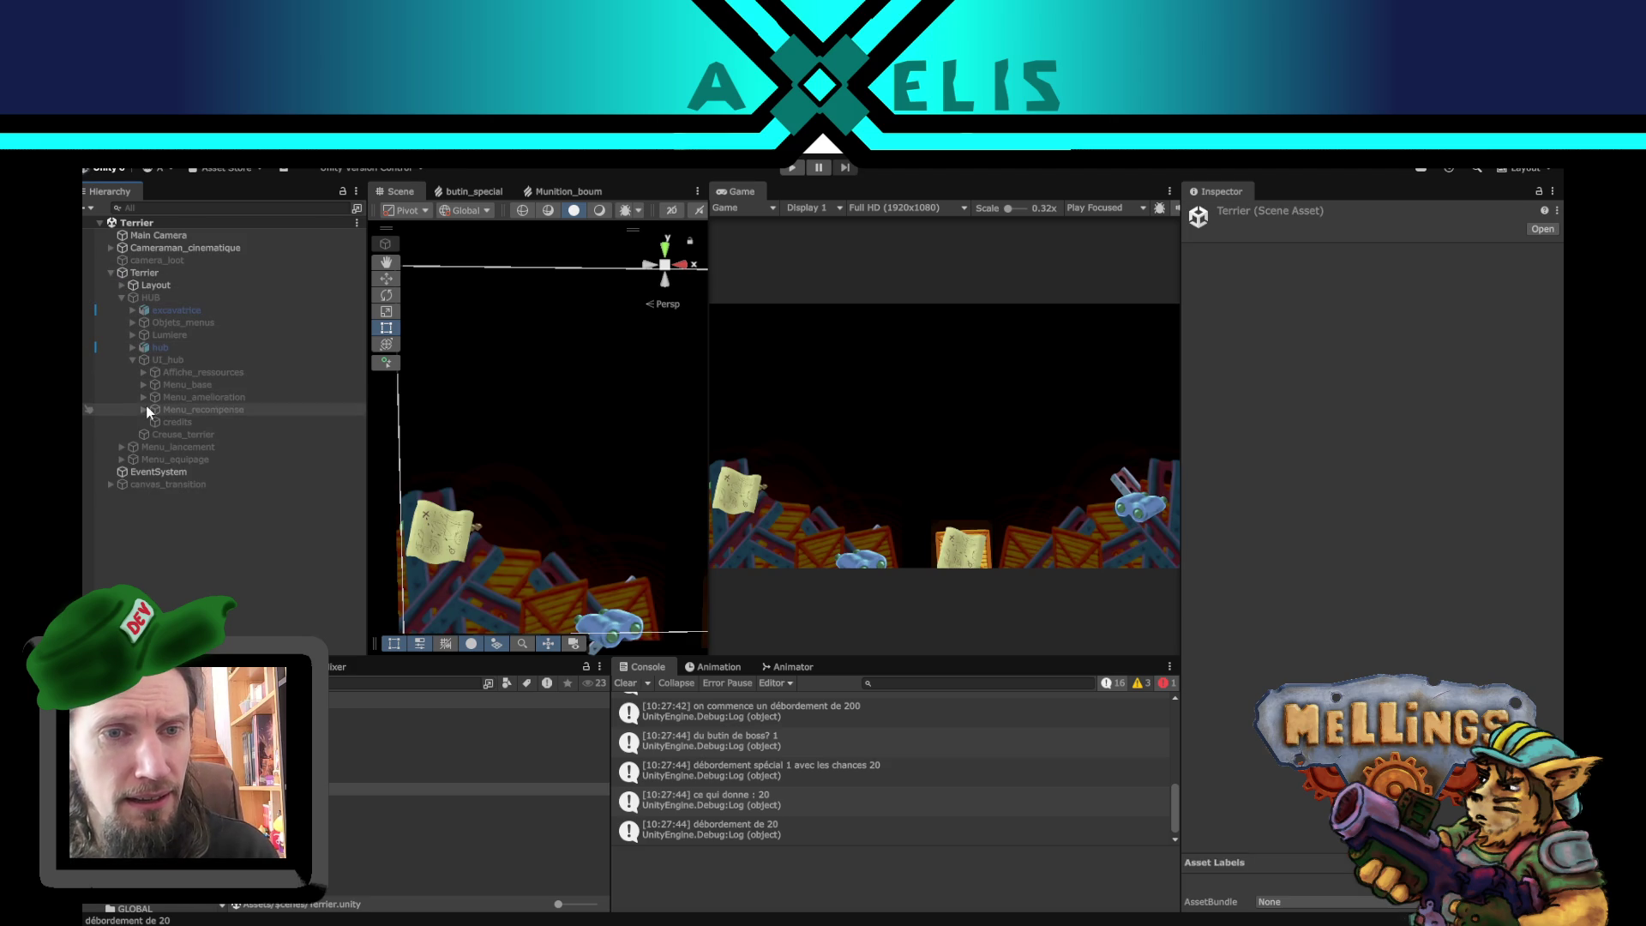
pyautogui.click(143, 394)
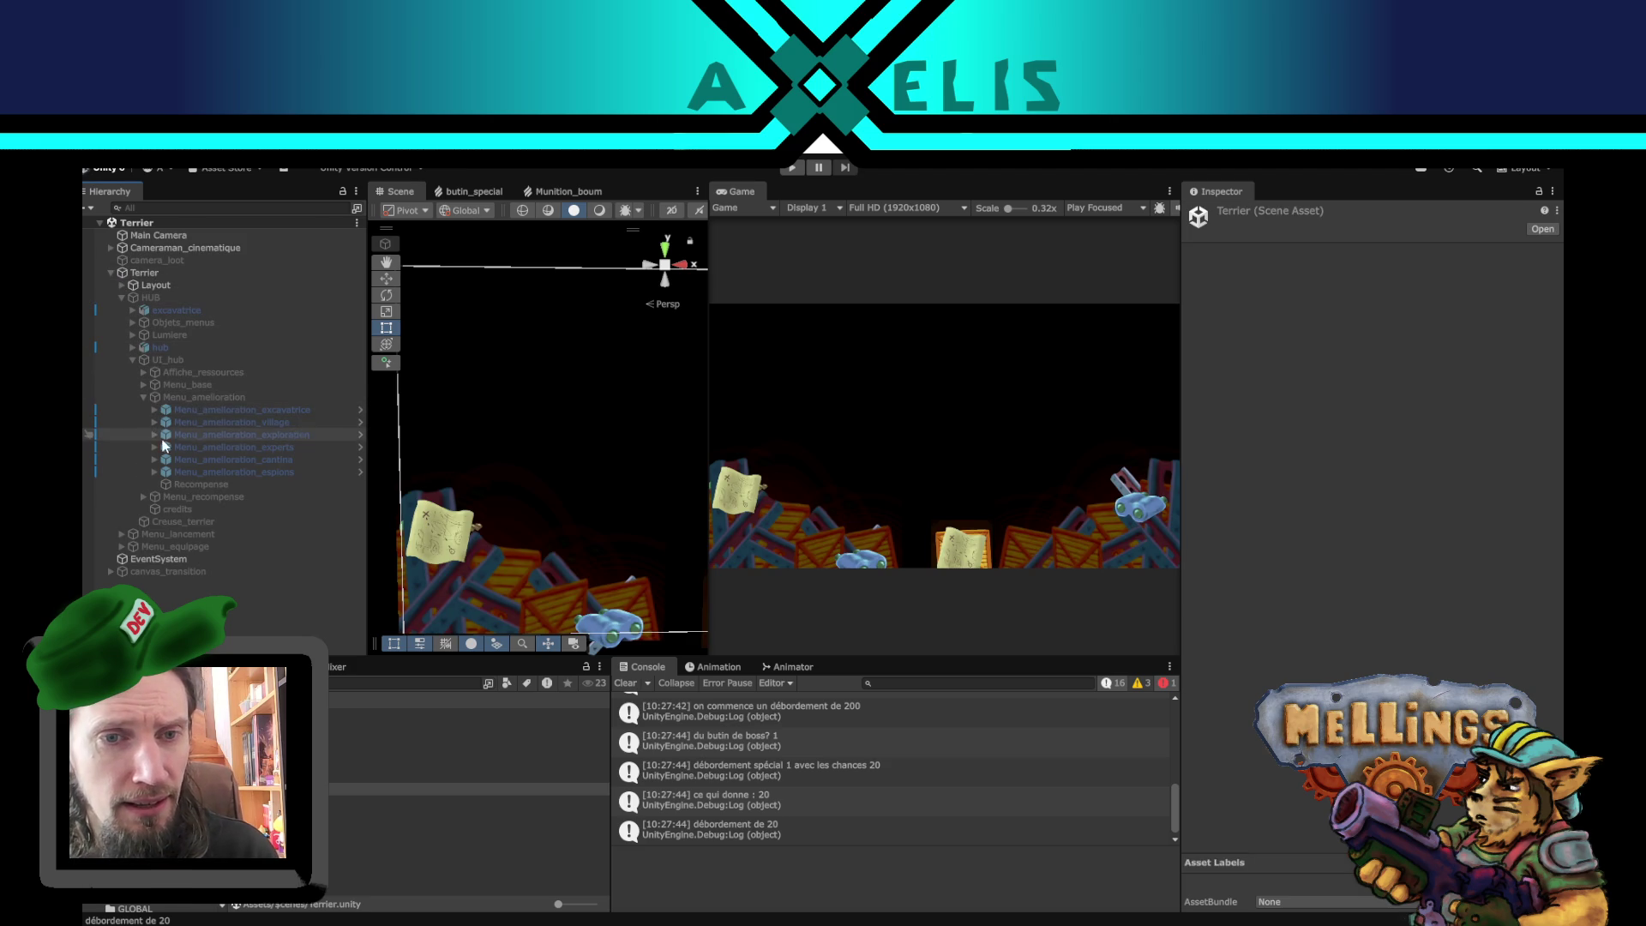
pyautogui.click(141, 394)
pyautogui.click(143, 409)
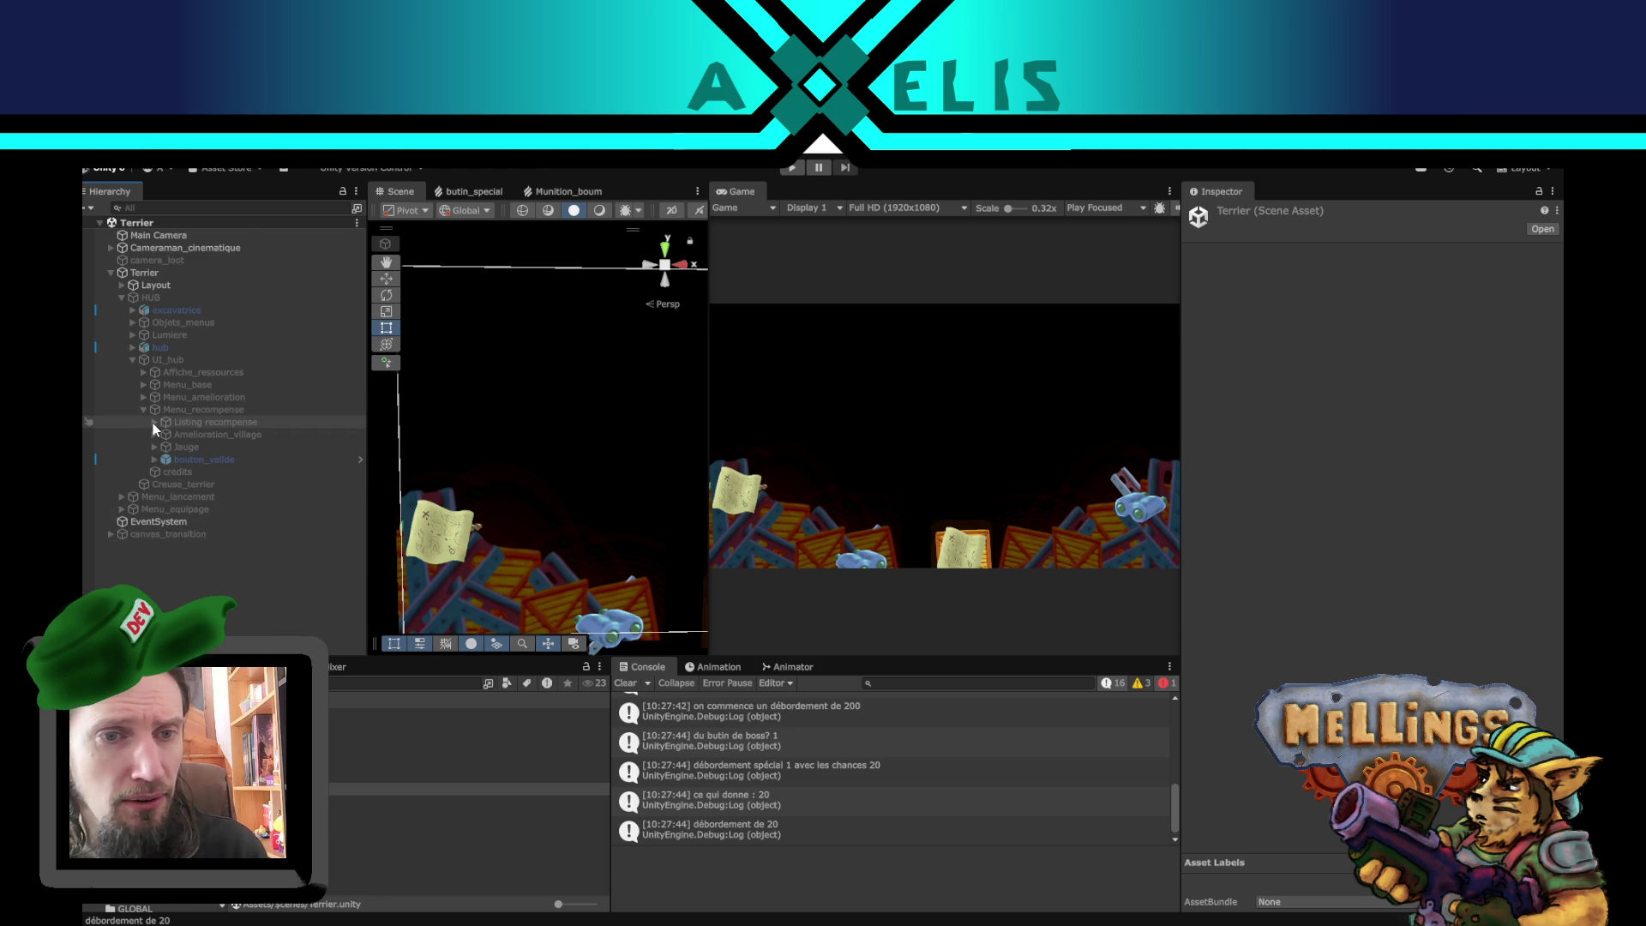
pyautogui.click(153, 423)
# - Expand recompenses and Viewport and select the Content object
pyautogui.click(166, 447)
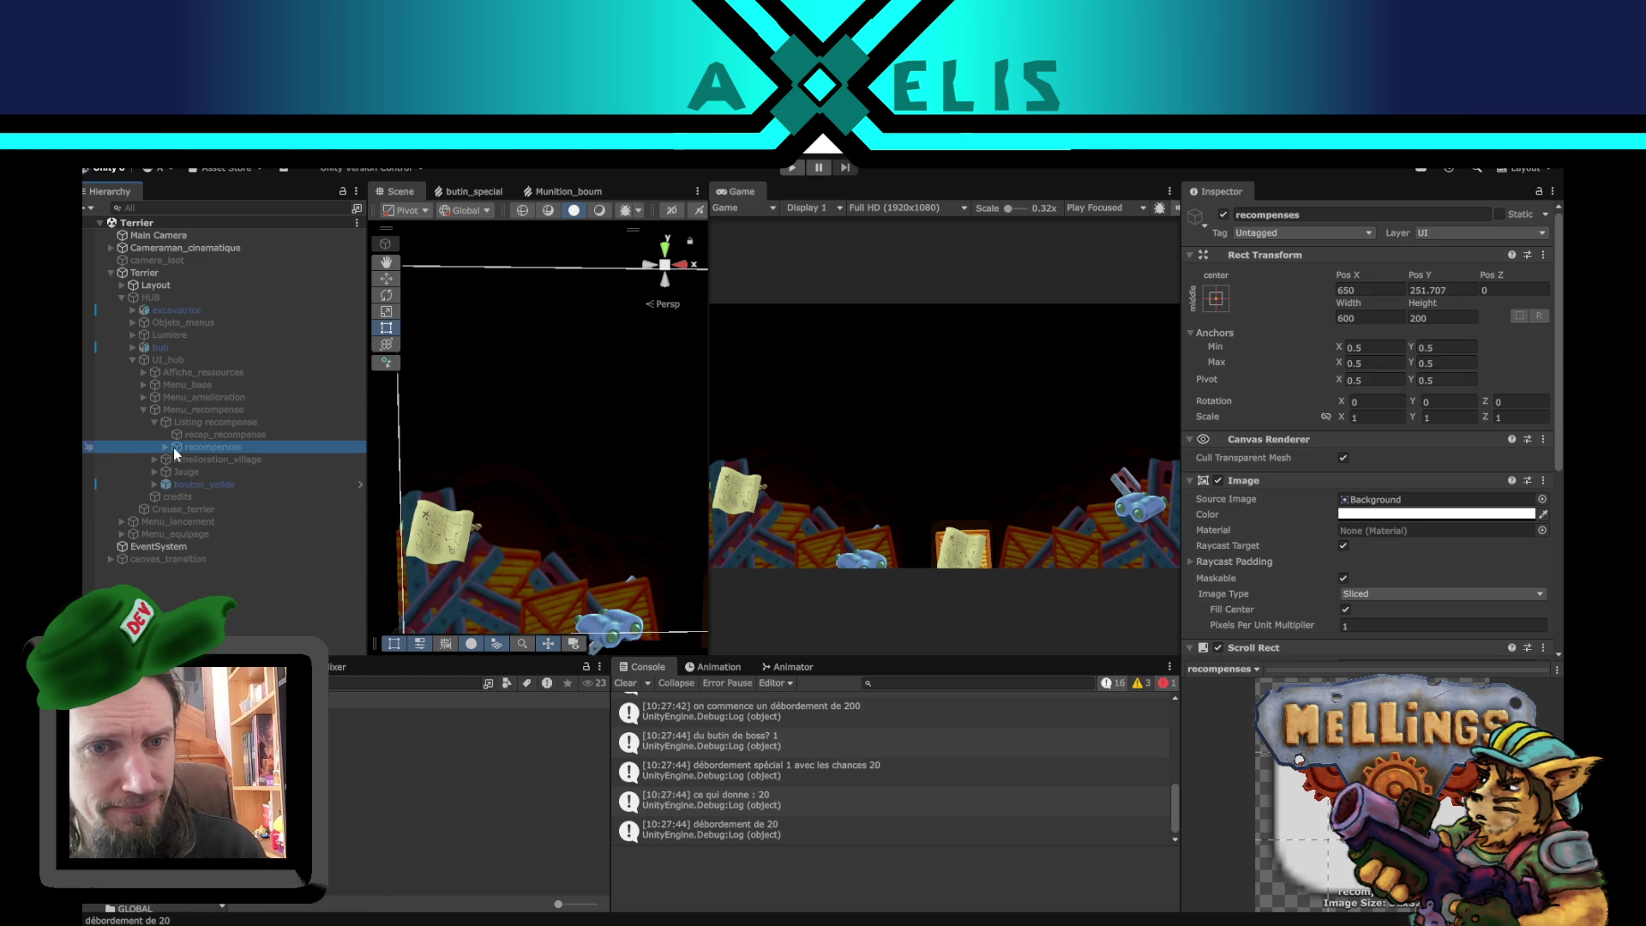
pyautogui.scroll(-8, 1305, 466)
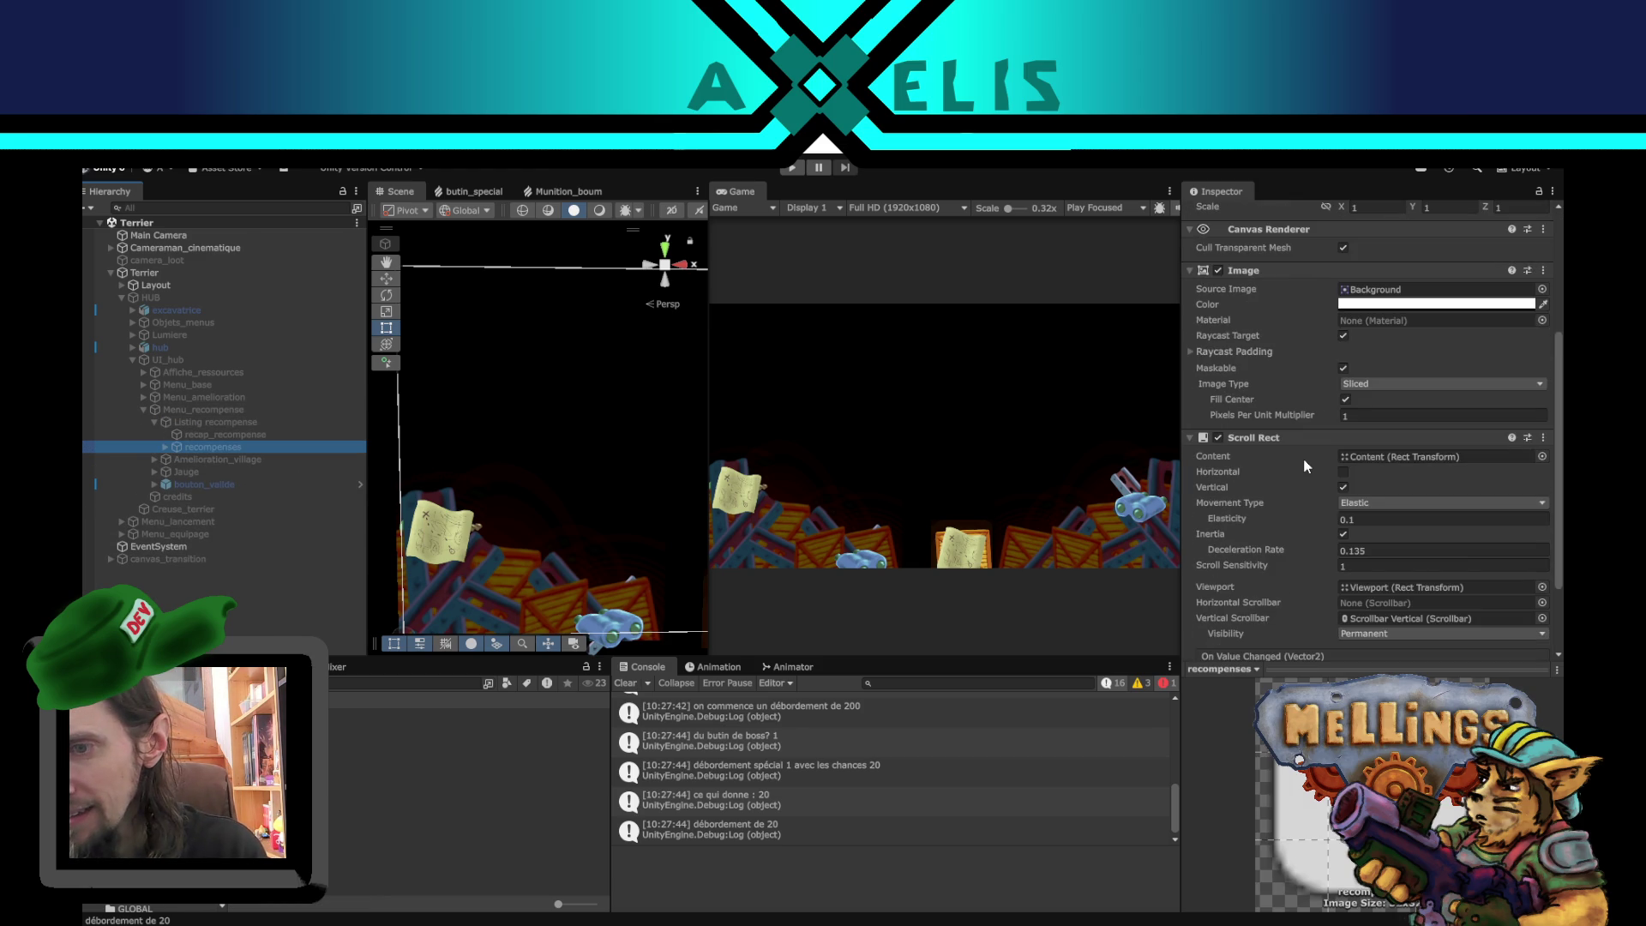
pyautogui.click(163, 446)
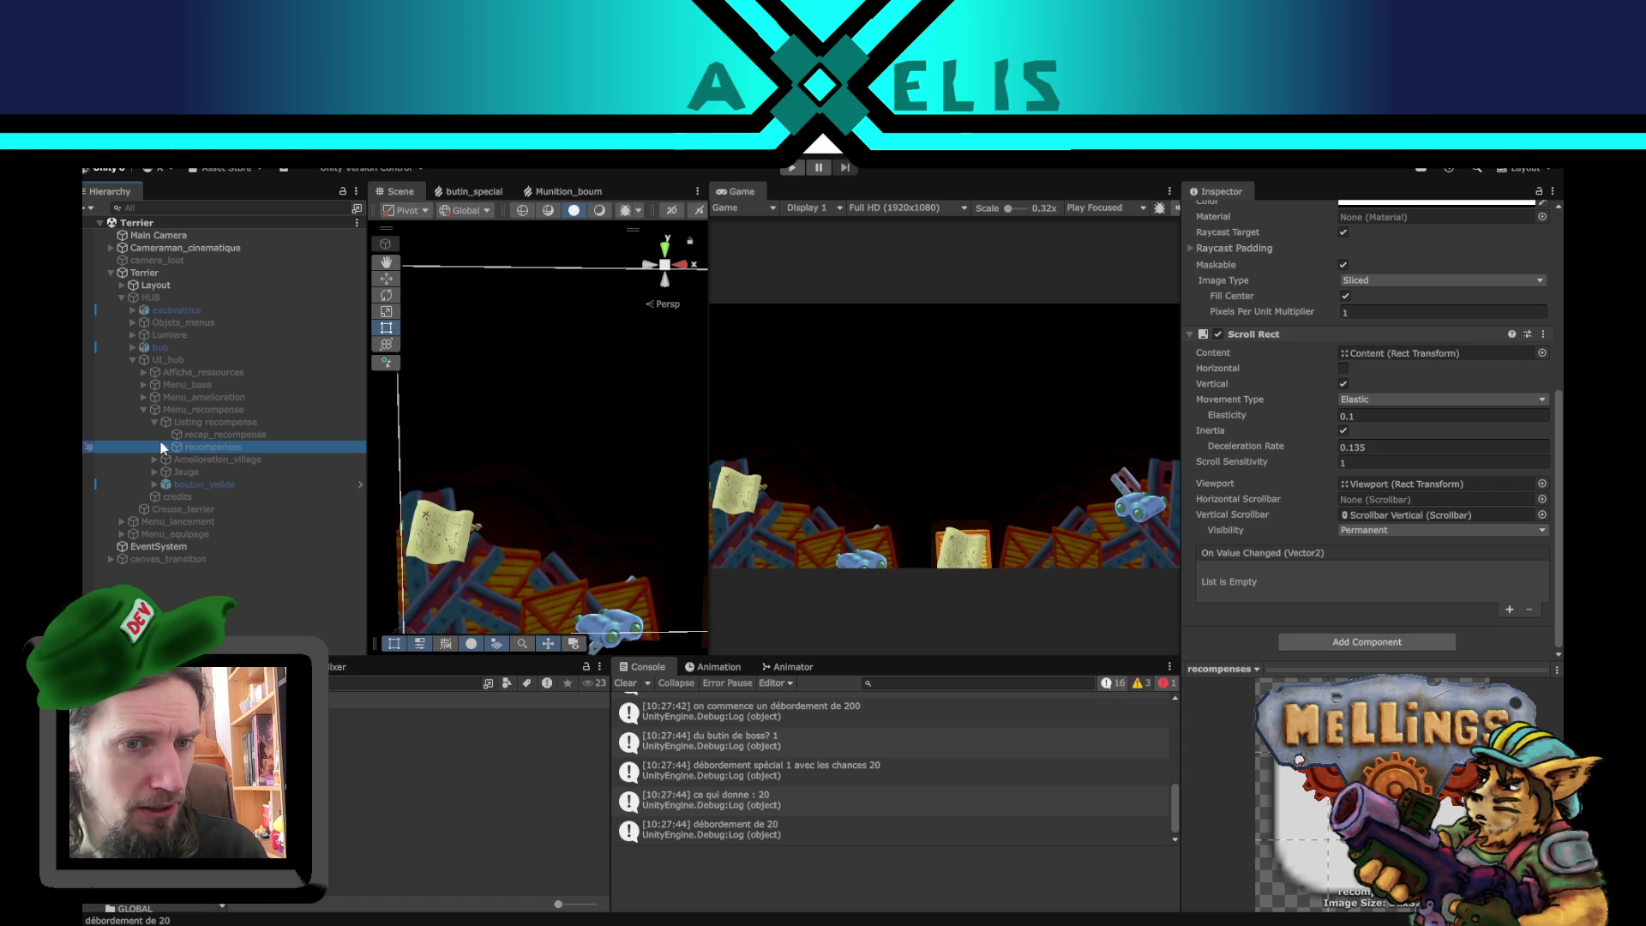
pyautogui.click(176, 460)
pyautogui.click(221, 473)
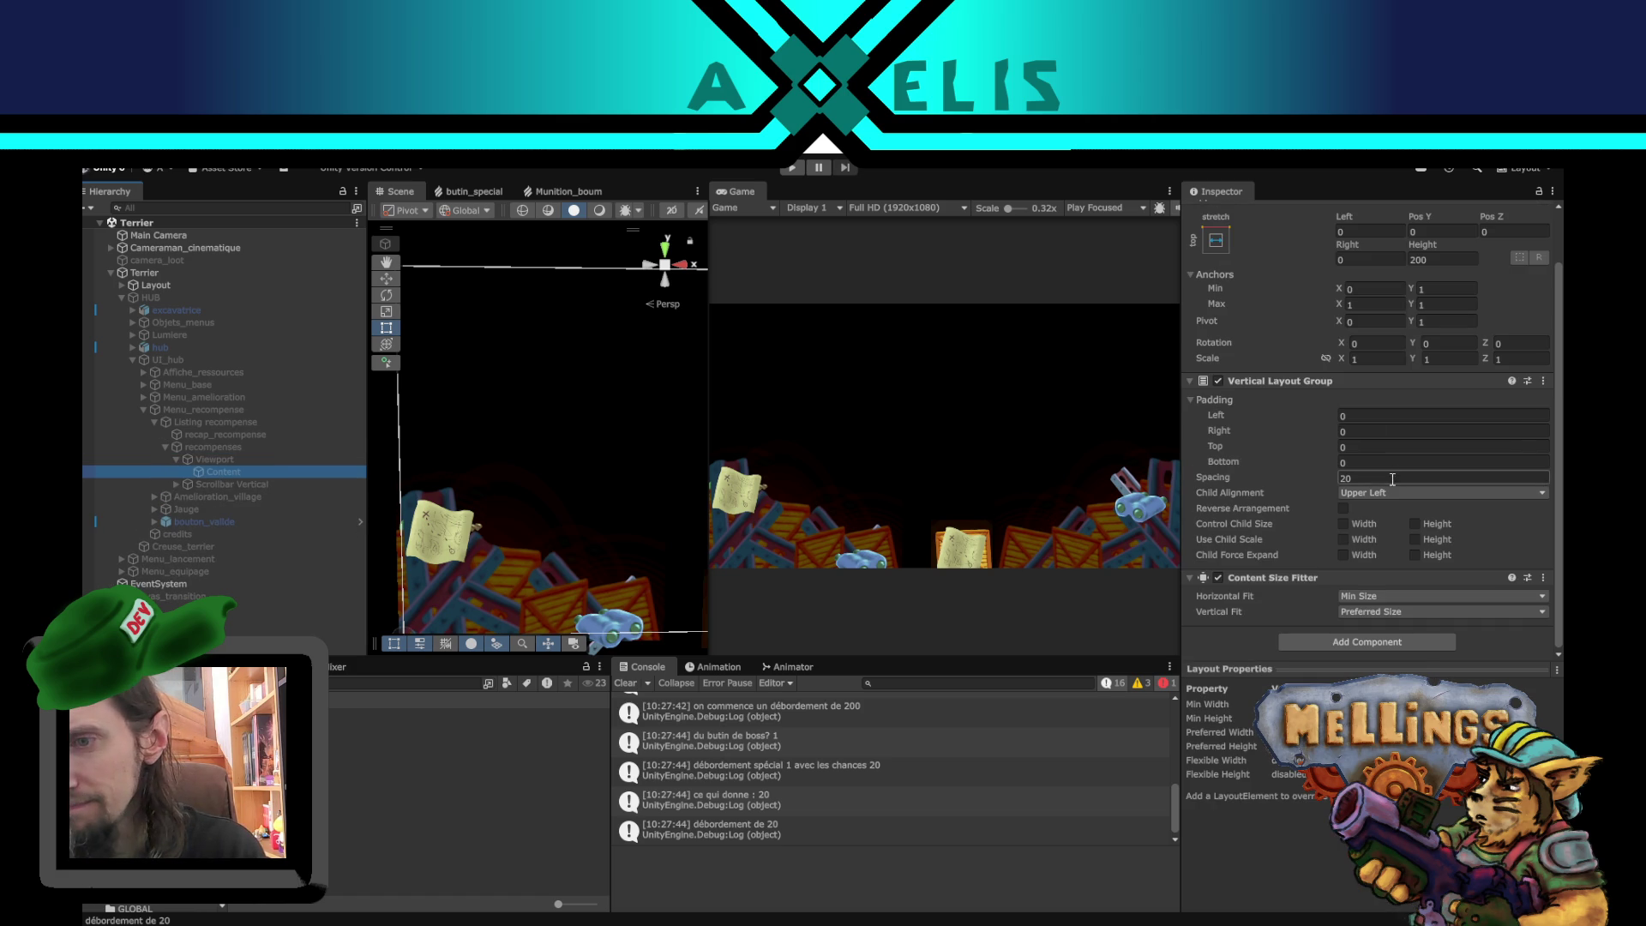
# - Give Content's Vertical Layout Group Spacing 30 and Padding Top 20
pyautogui.click(1401, 479)
pyautogui.write('0')
pyautogui.click(1366, 447)
pyautogui.write('20')
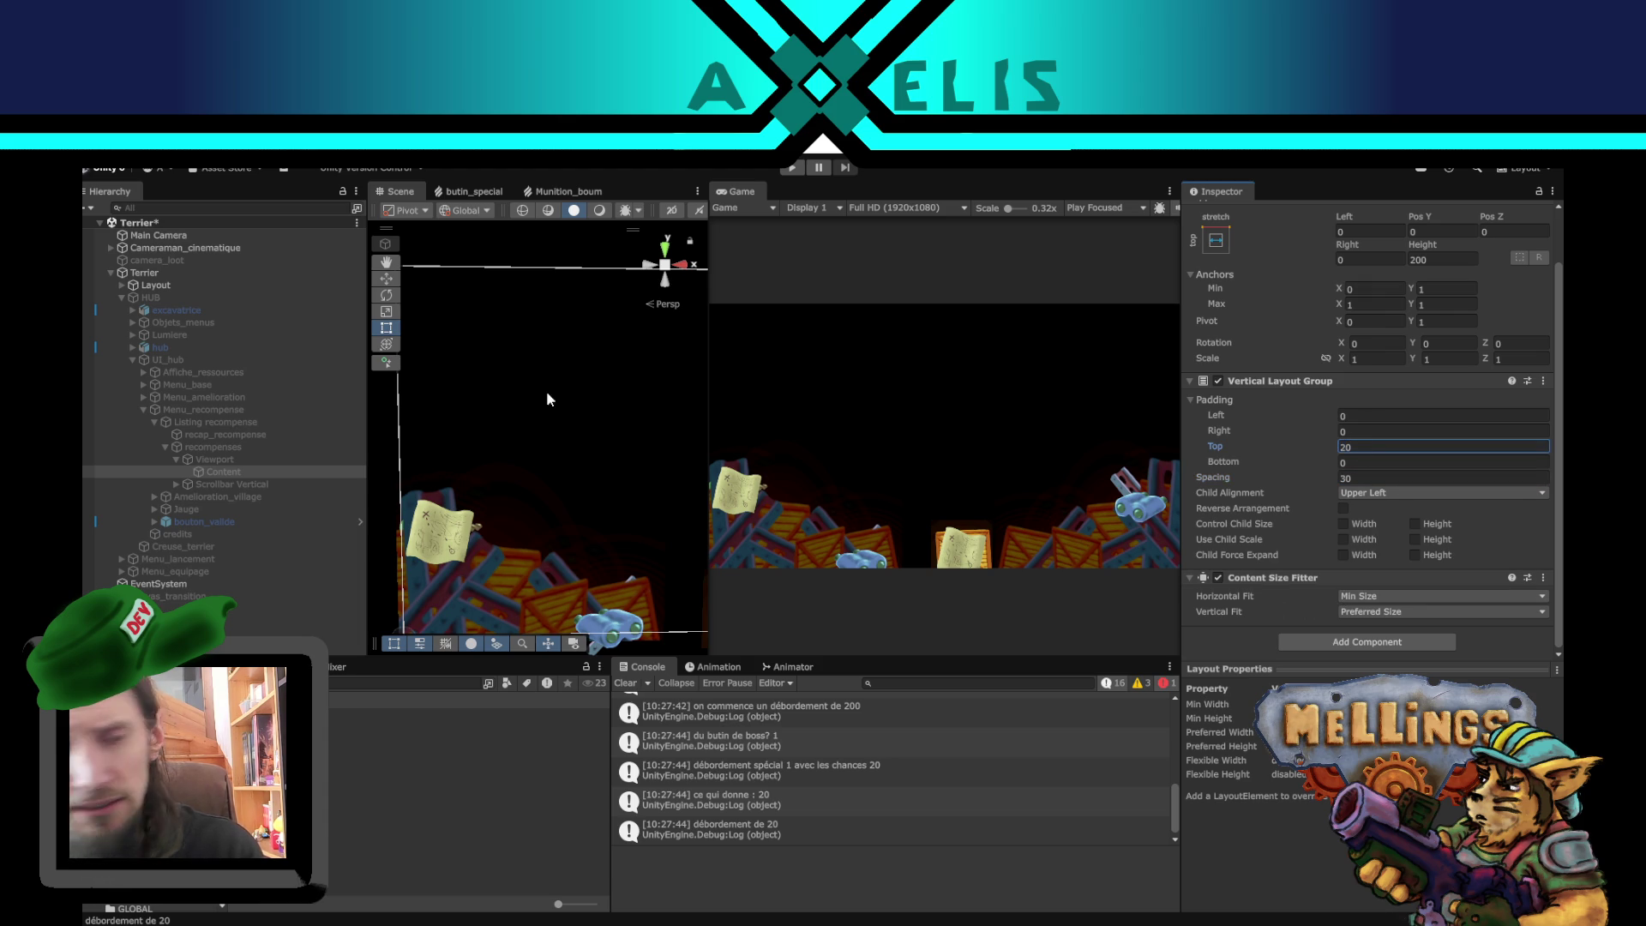
pyautogui.click(209, 420)
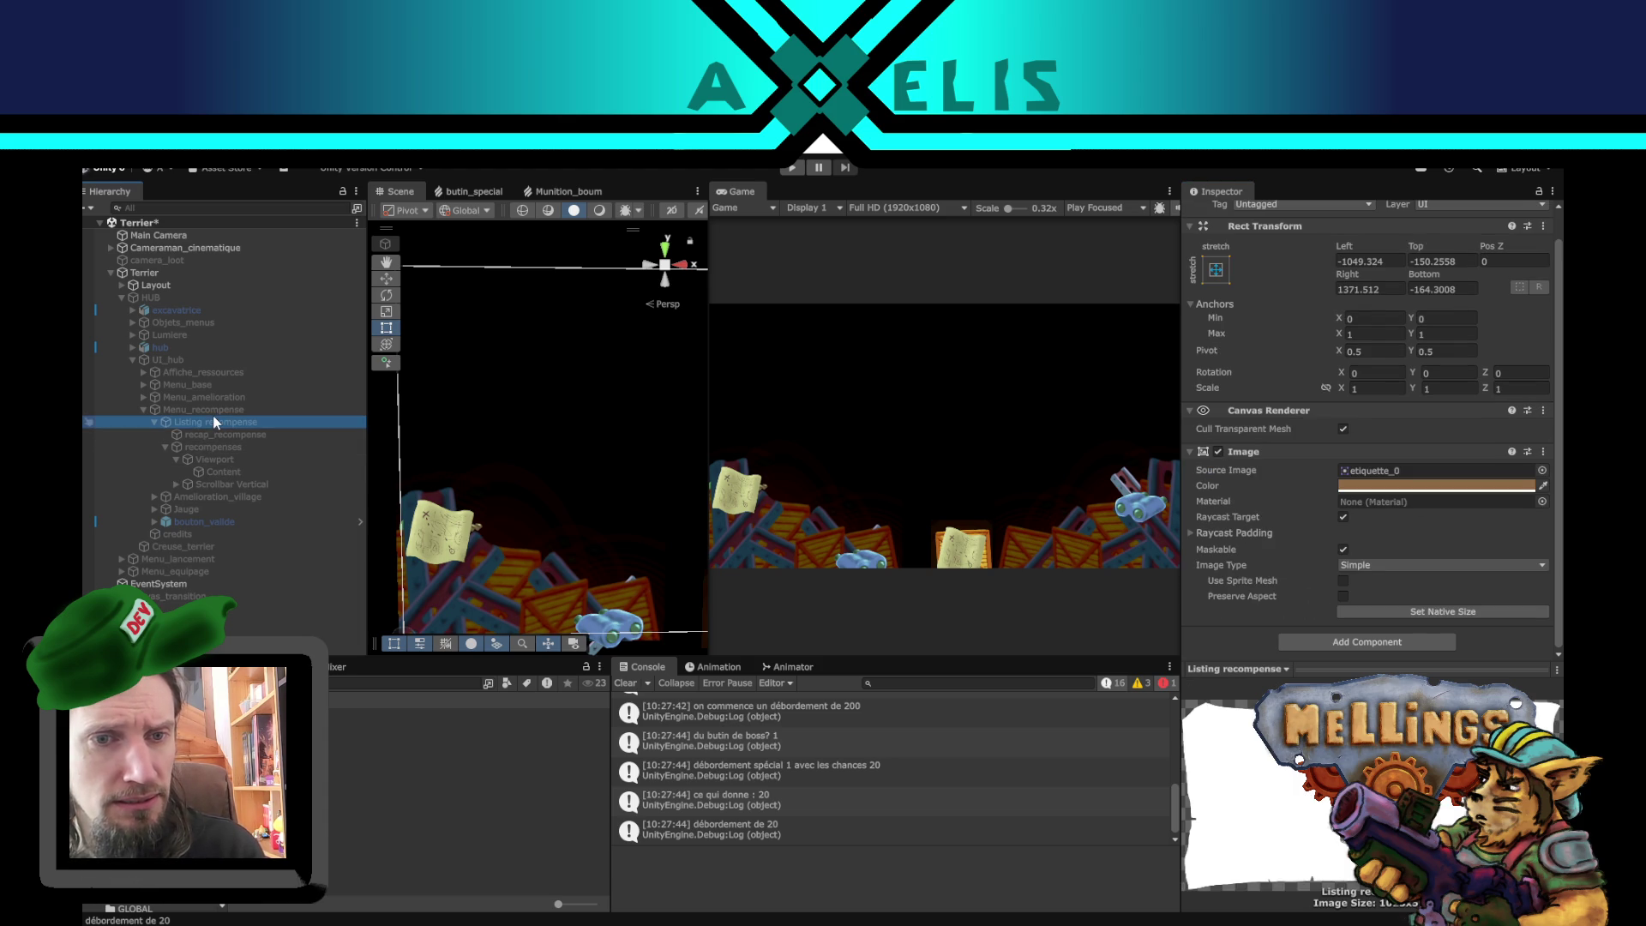
# - Tick the active checkbox on HUB, UI_hub and Menu_recompense in the Inspector
pyautogui.click(151, 297)
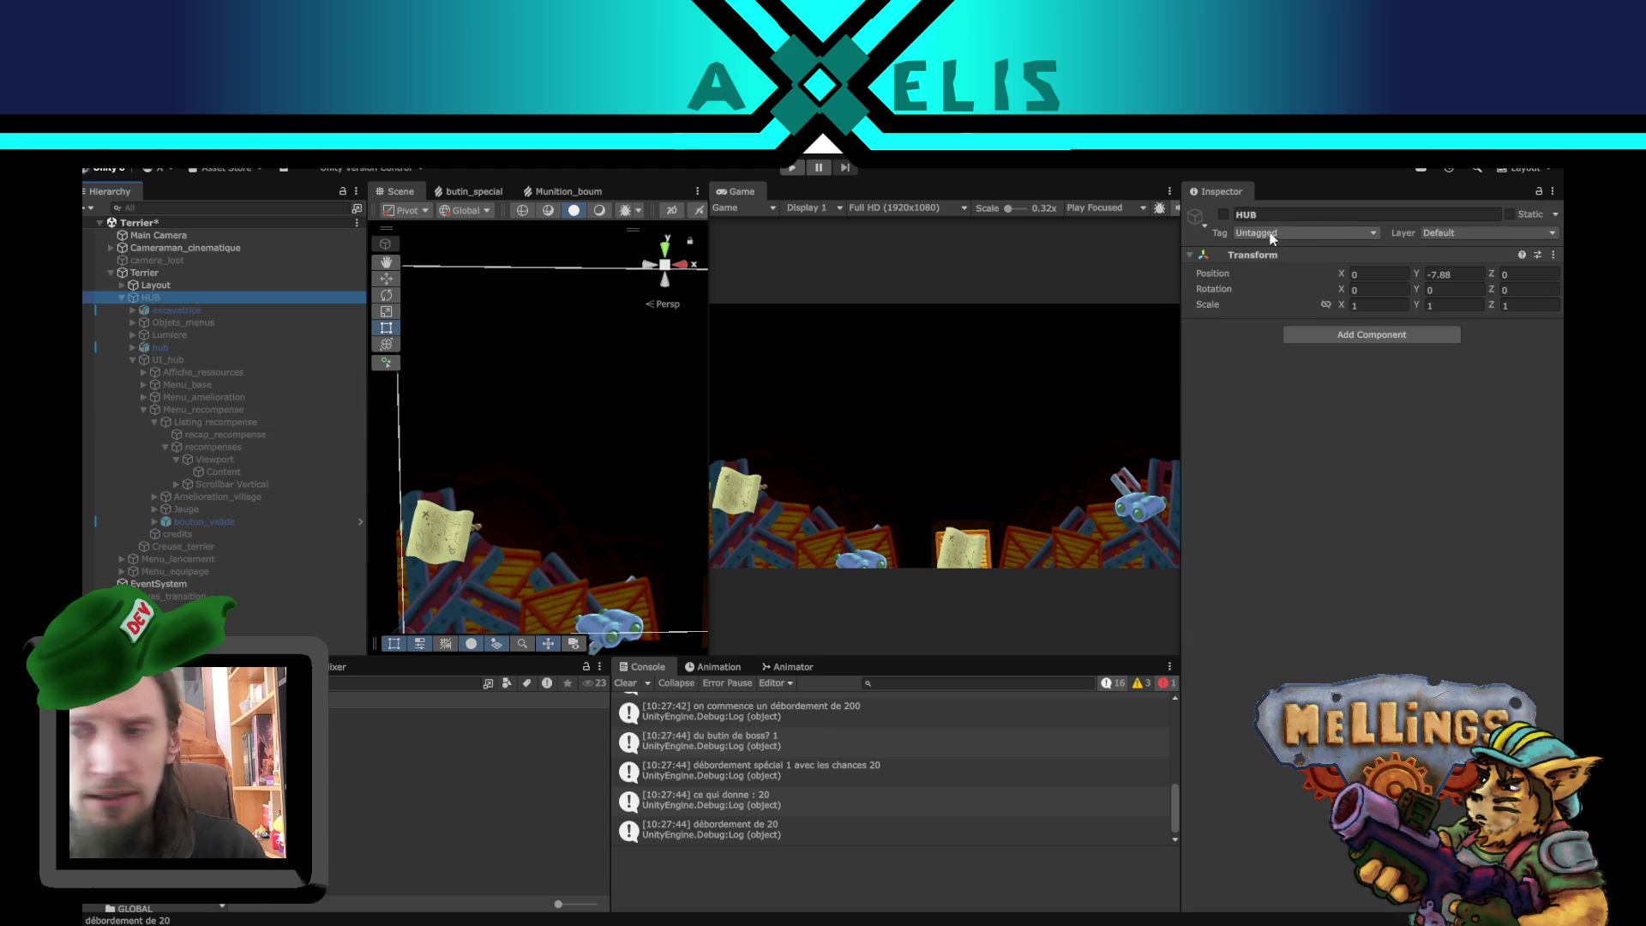
pyautogui.click(1227, 214)
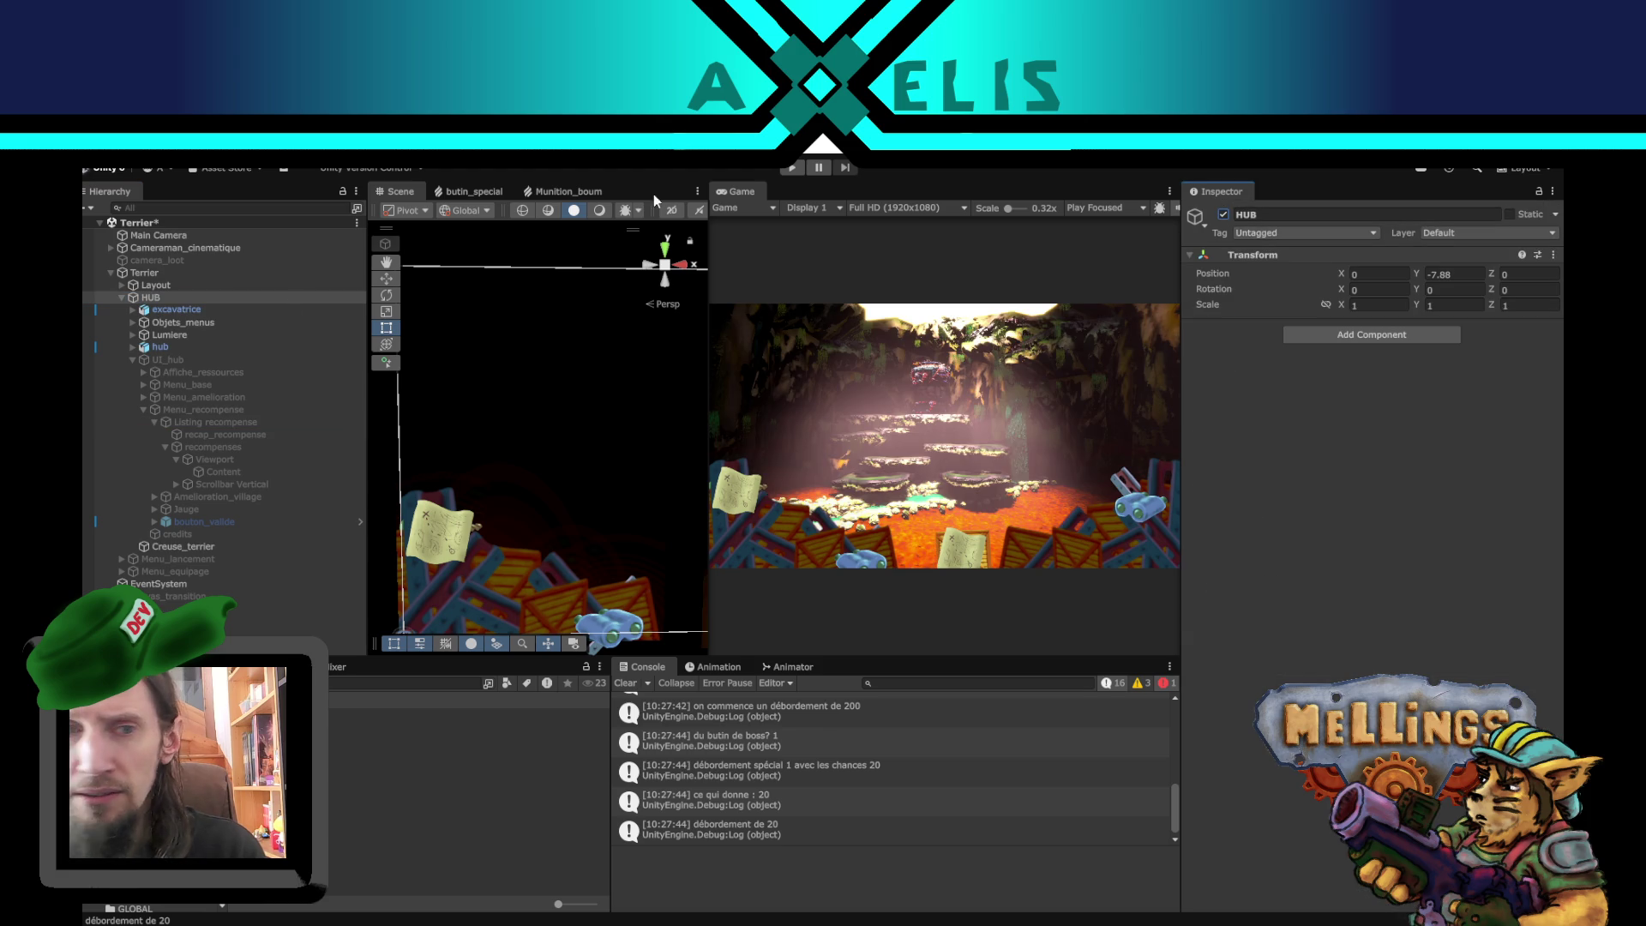
pyautogui.click(203, 358)
pyautogui.click(1227, 215)
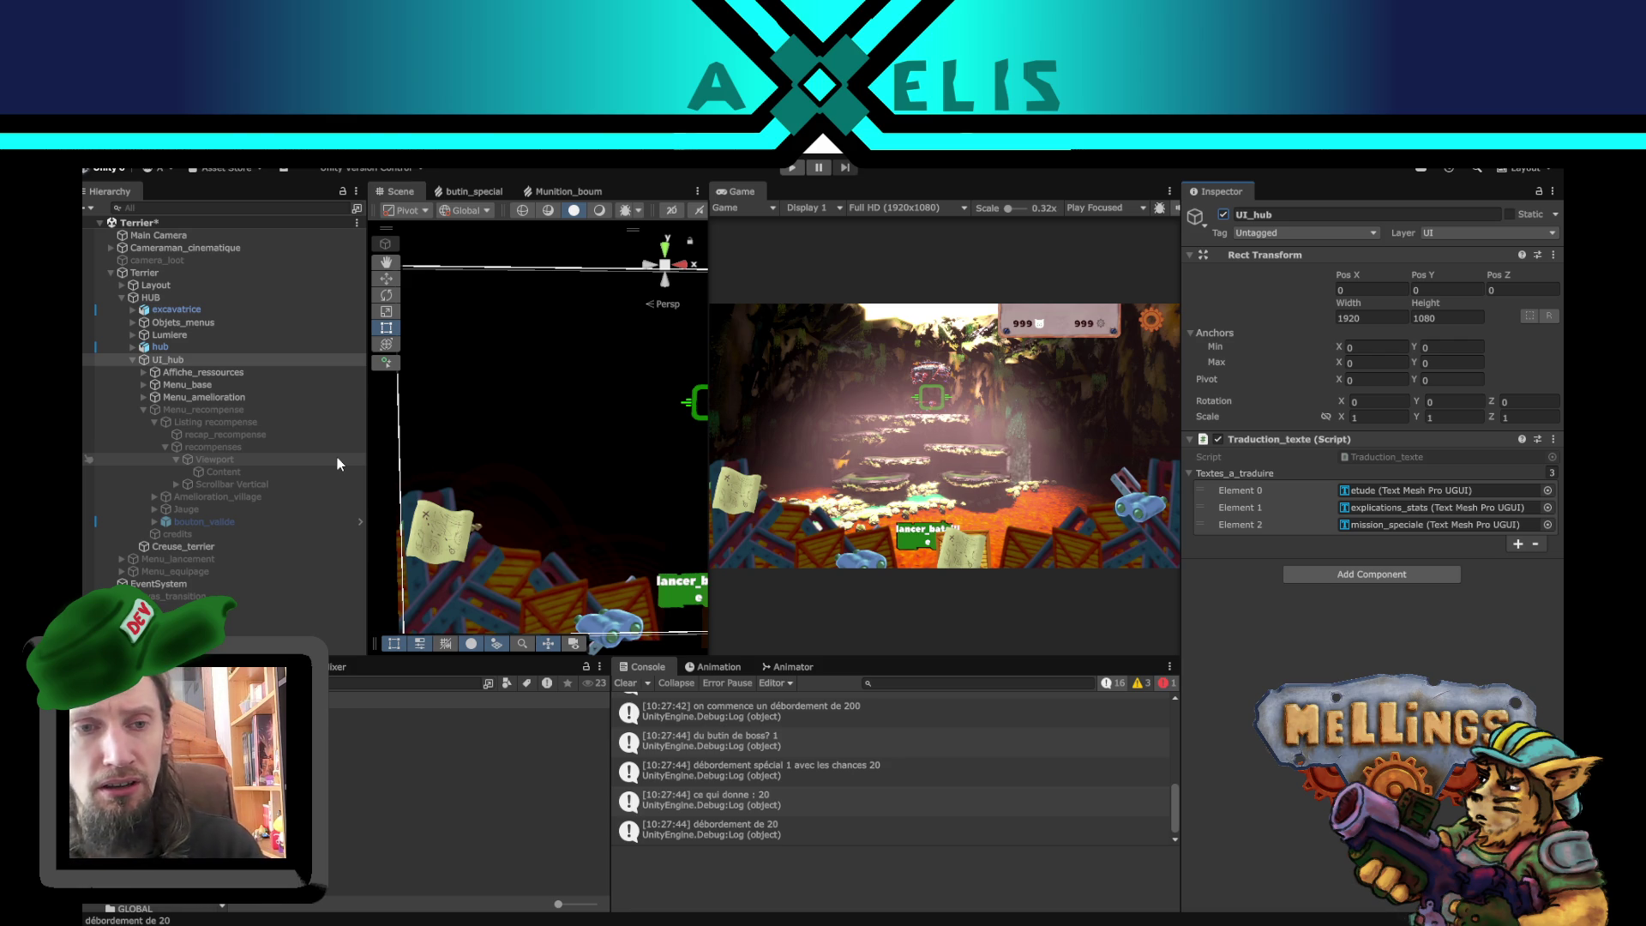
pyautogui.click(302, 411)
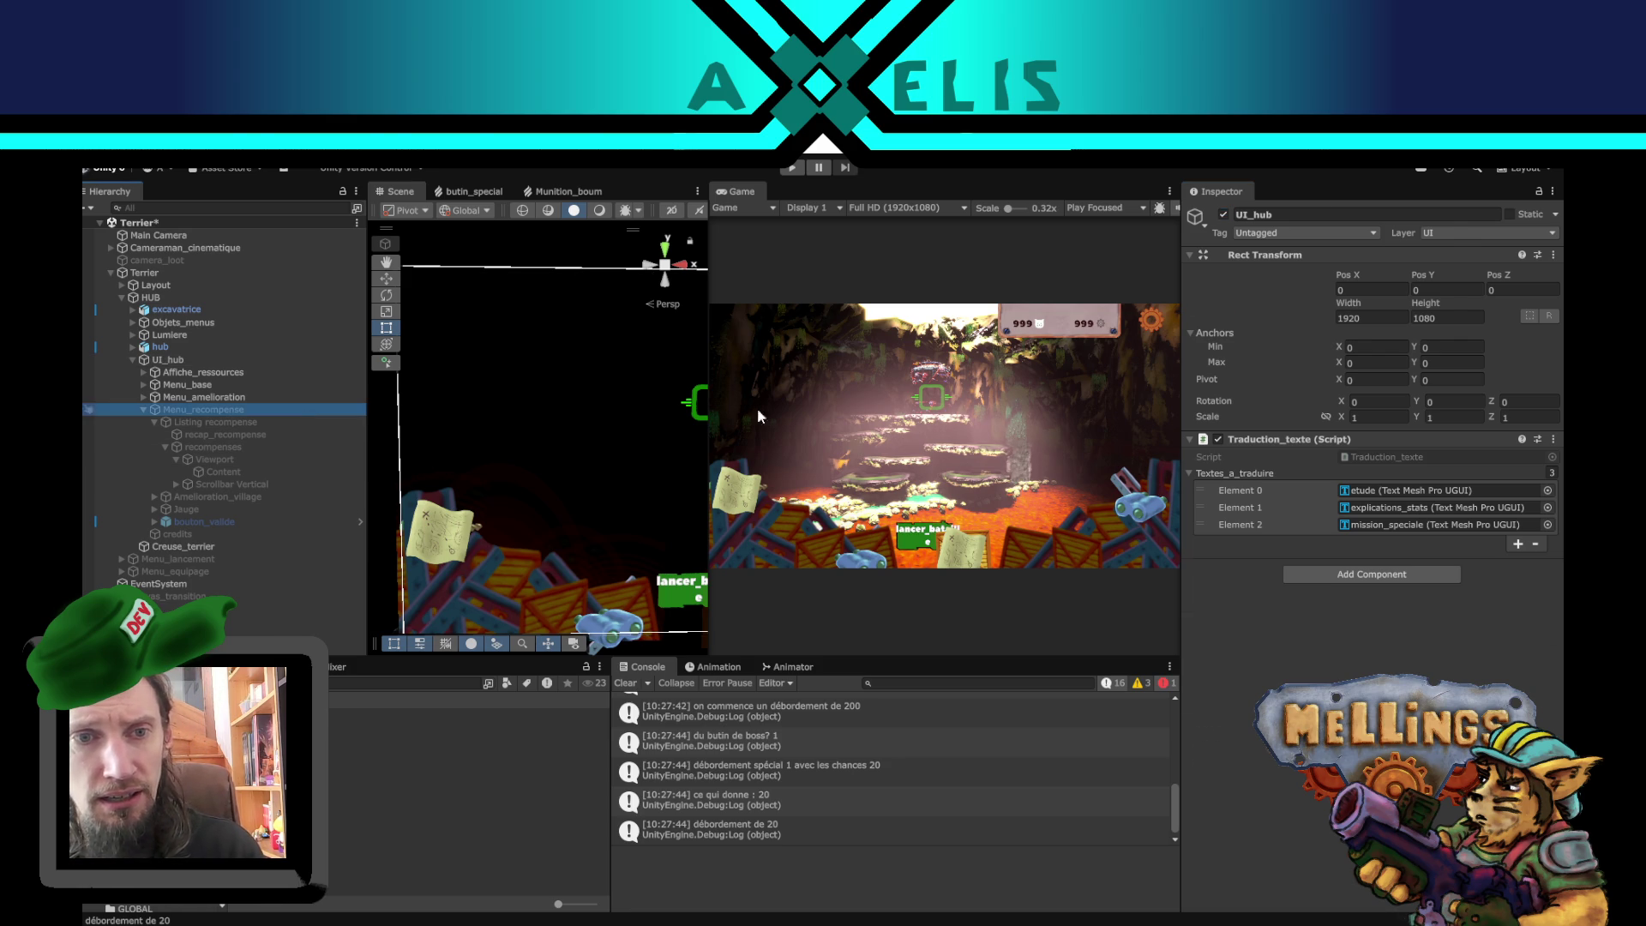
pyautogui.click(1223, 215)
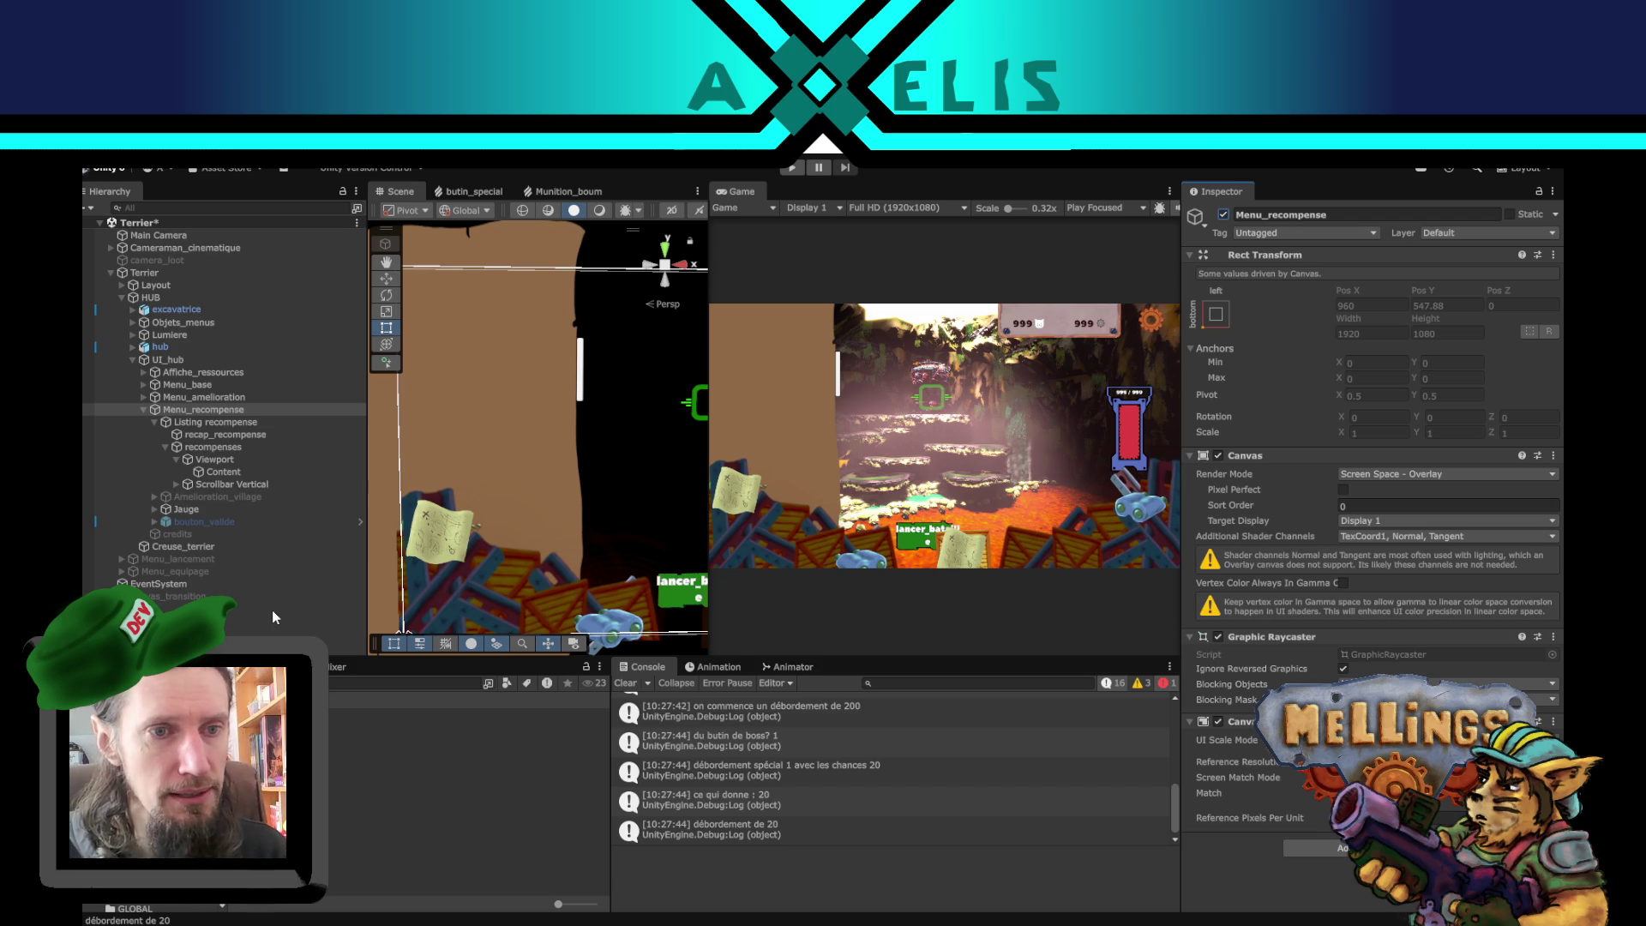
# - Zoom out the Scene view and select recompenses, framing the reward area
pyautogui.scroll(-4, 506, 511)
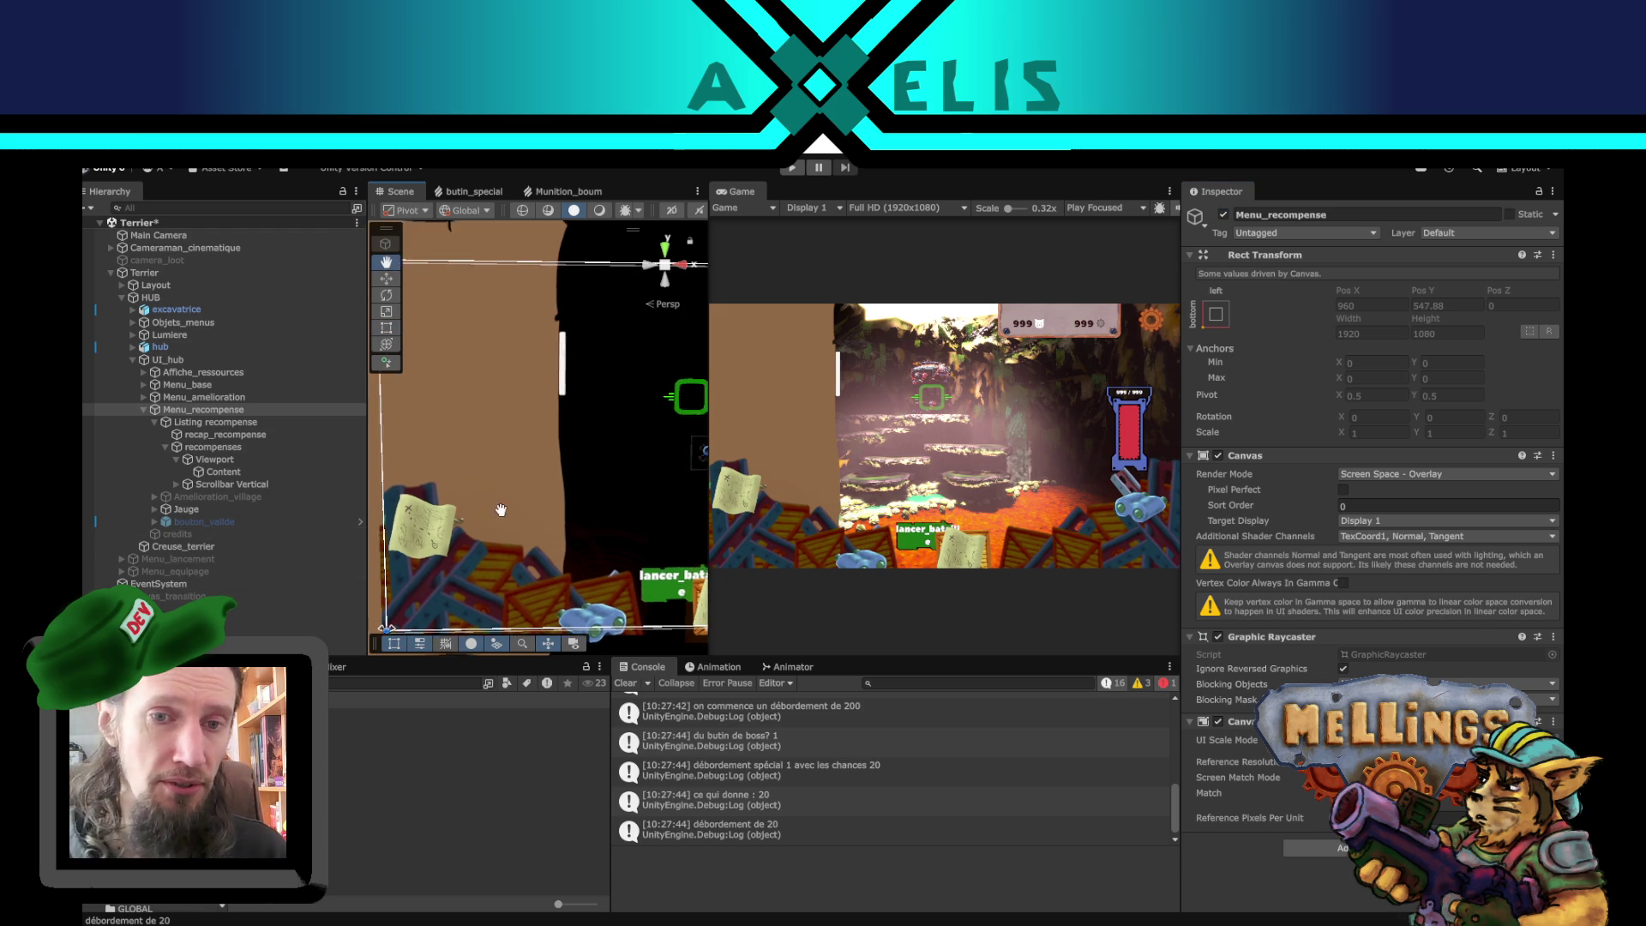
pyautogui.scroll(-2, 491, 499)
pyautogui.scroll(-2, 484, 500)
pyautogui.scroll(1, 484, 501)
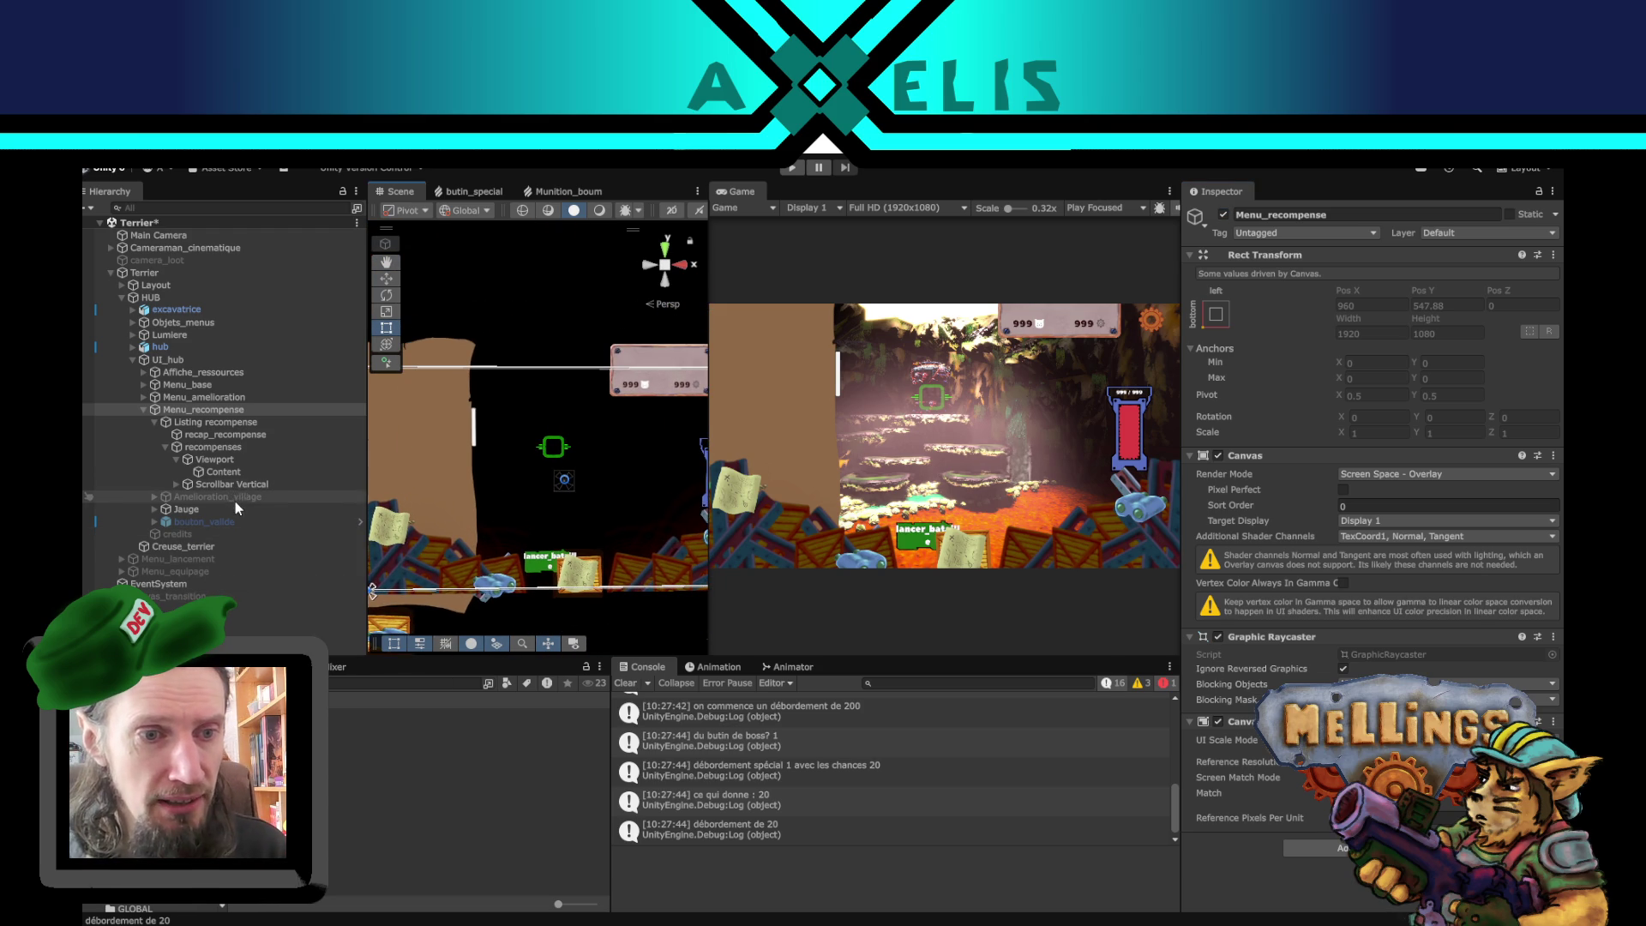
pyautogui.click(241, 461)
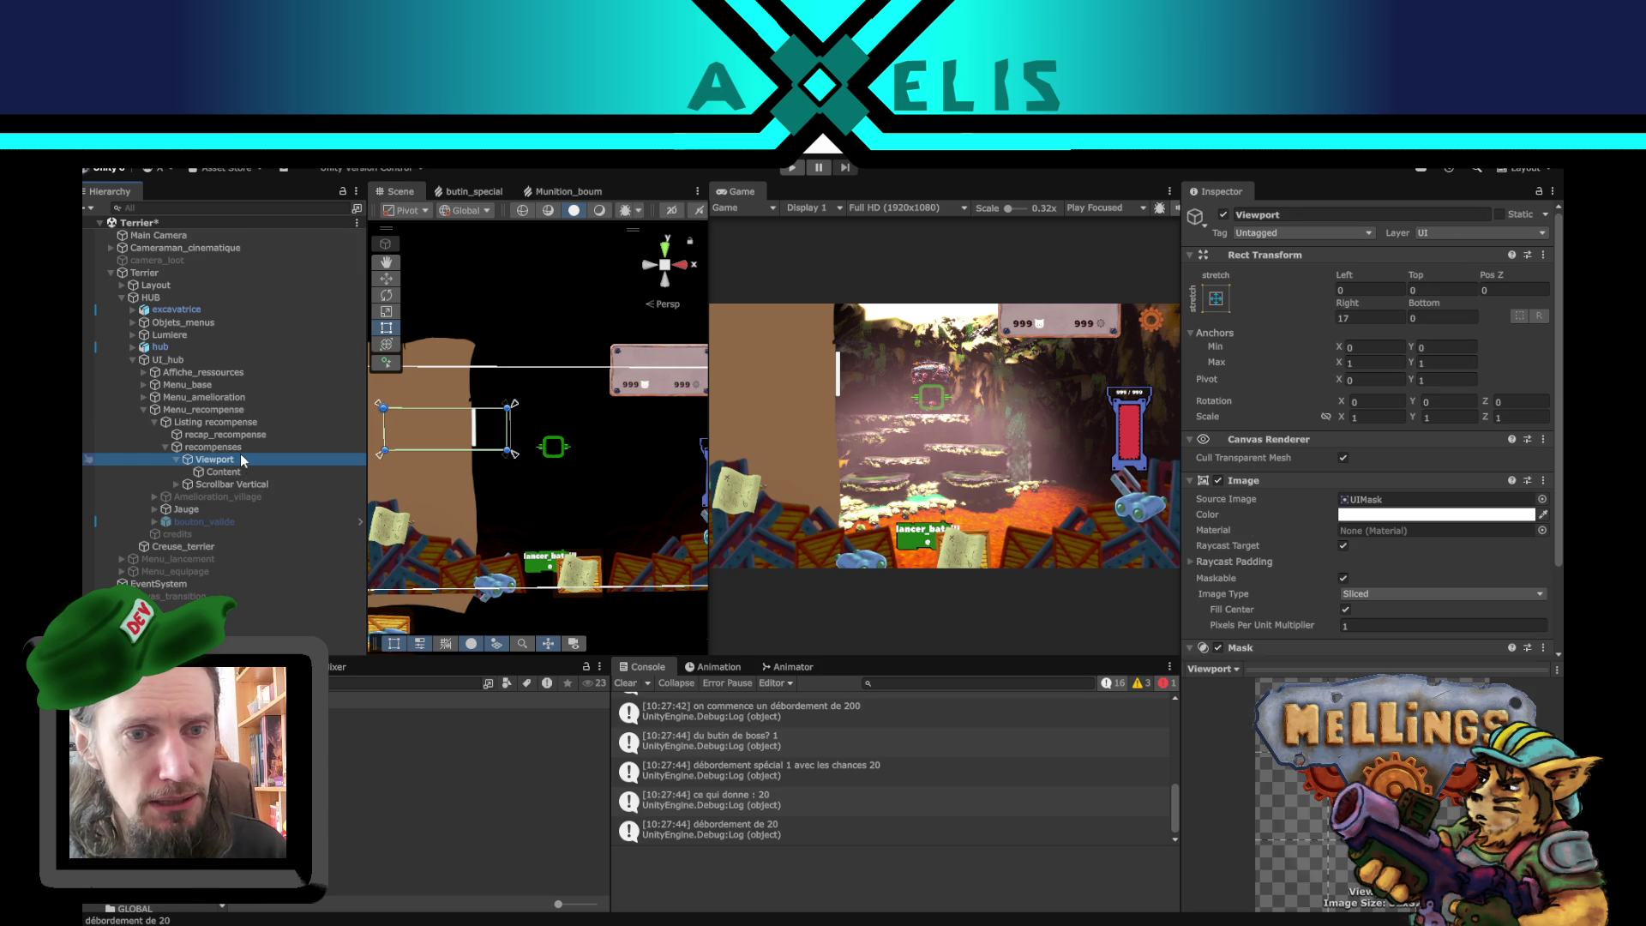
pyautogui.click(241, 448)
pyautogui.moveTo(477, 472); pyautogui.dragTo(544, 459)
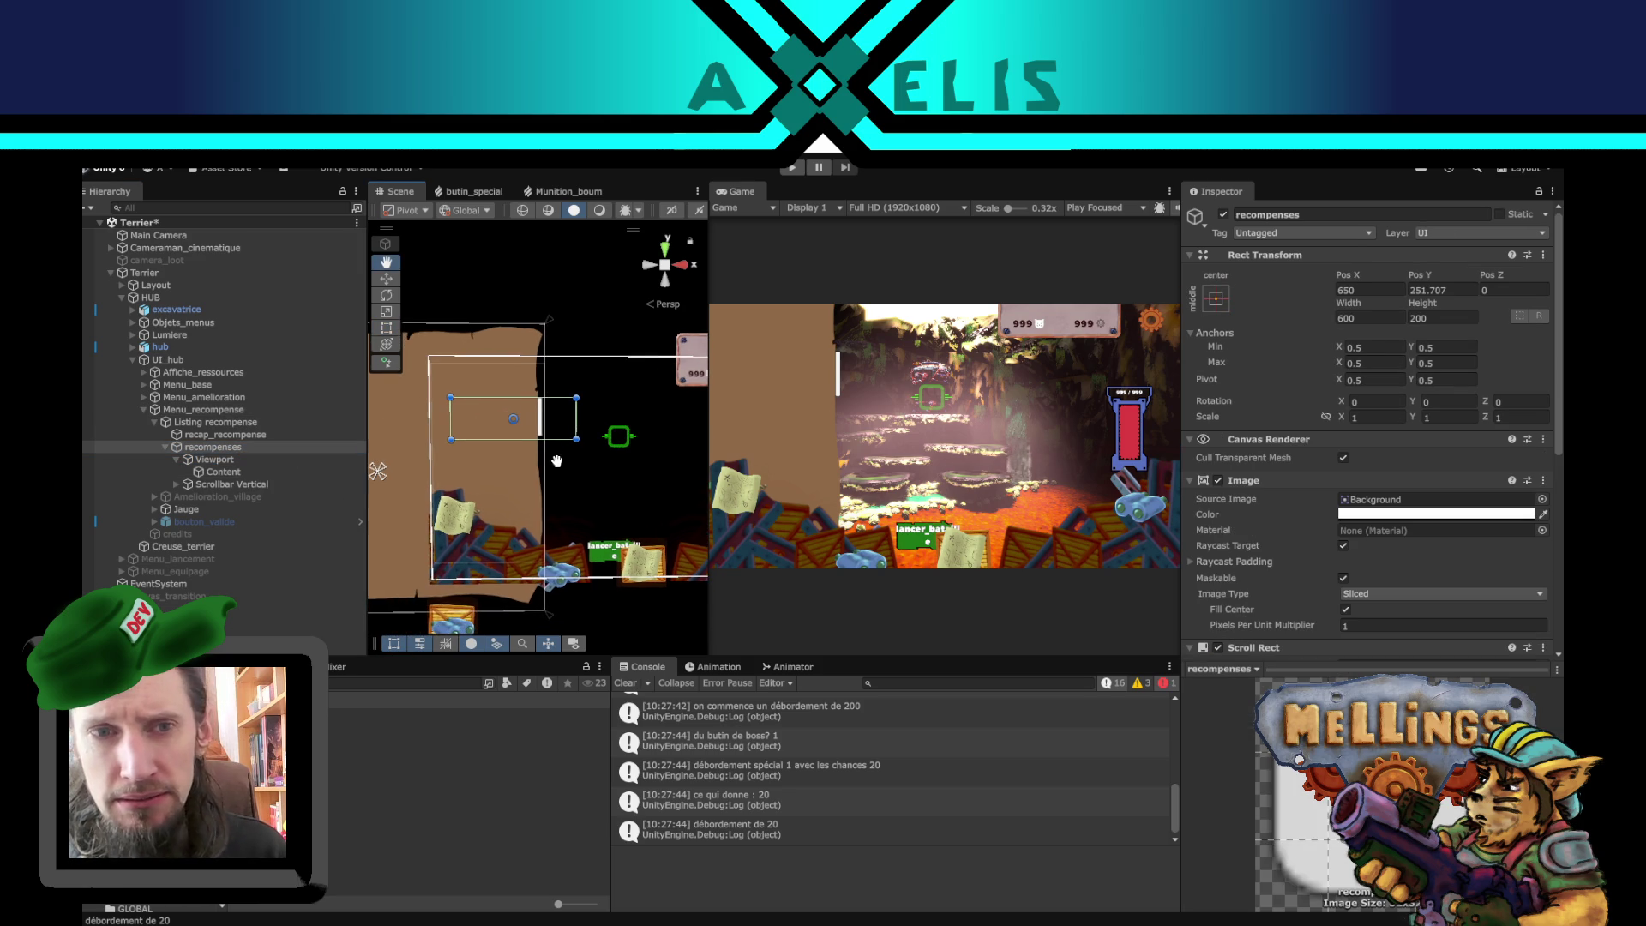
# - Try Height 600, undo it, and drag recompenses' bottom edge down to about 579 high
pyautogui.click(1464, 314)
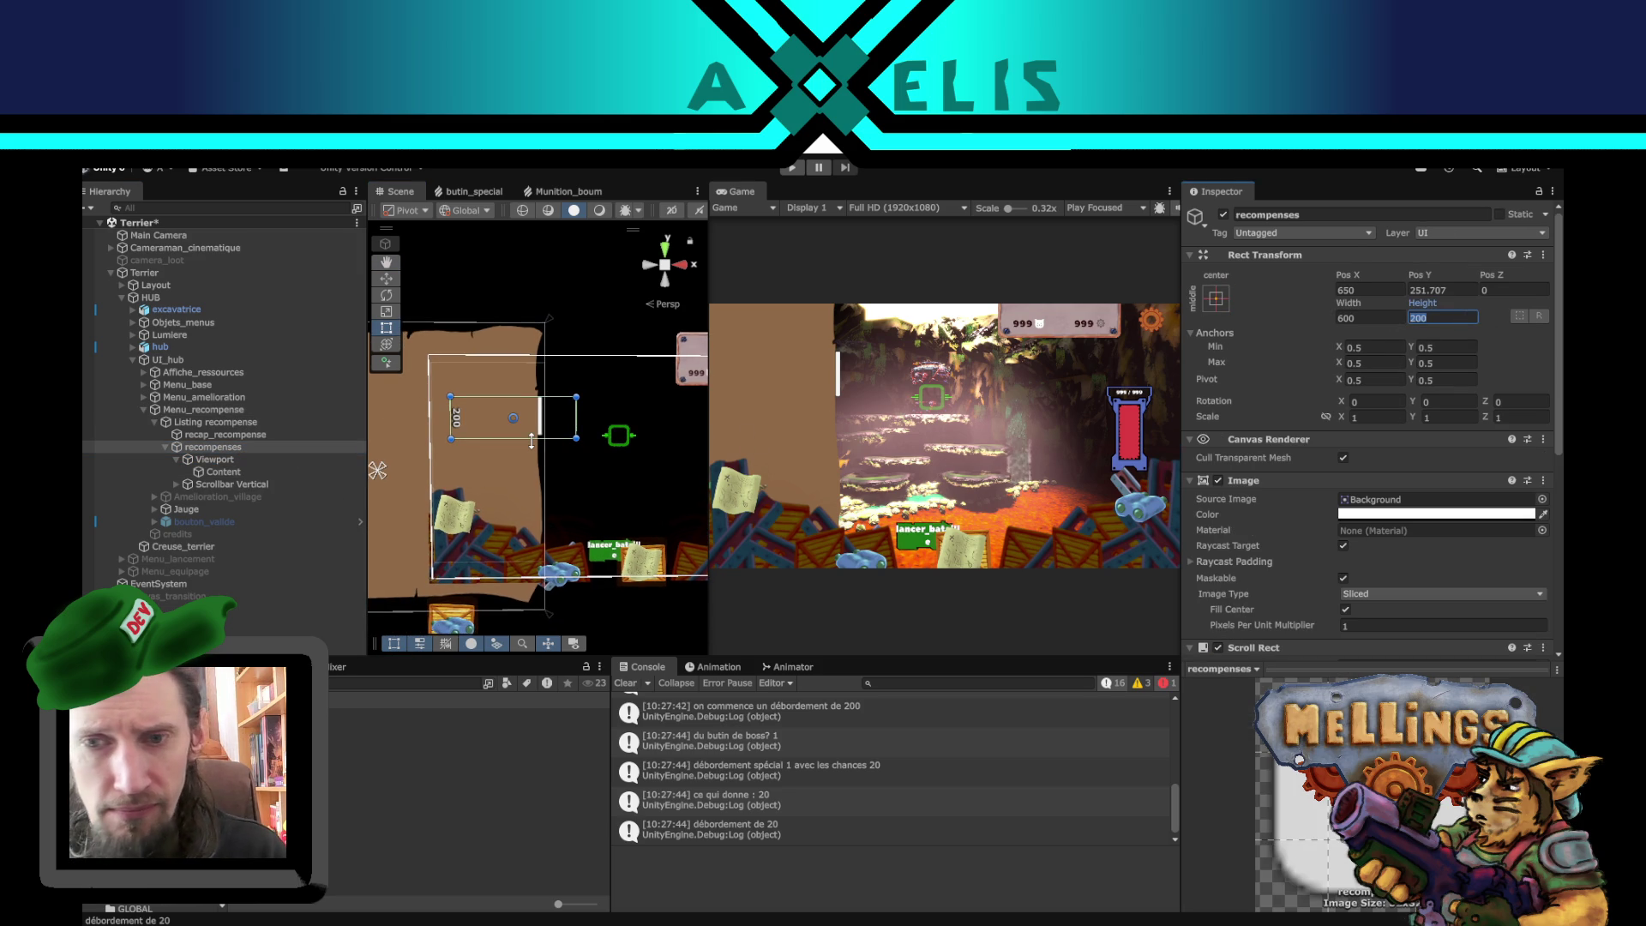
pyautogui.write('600')
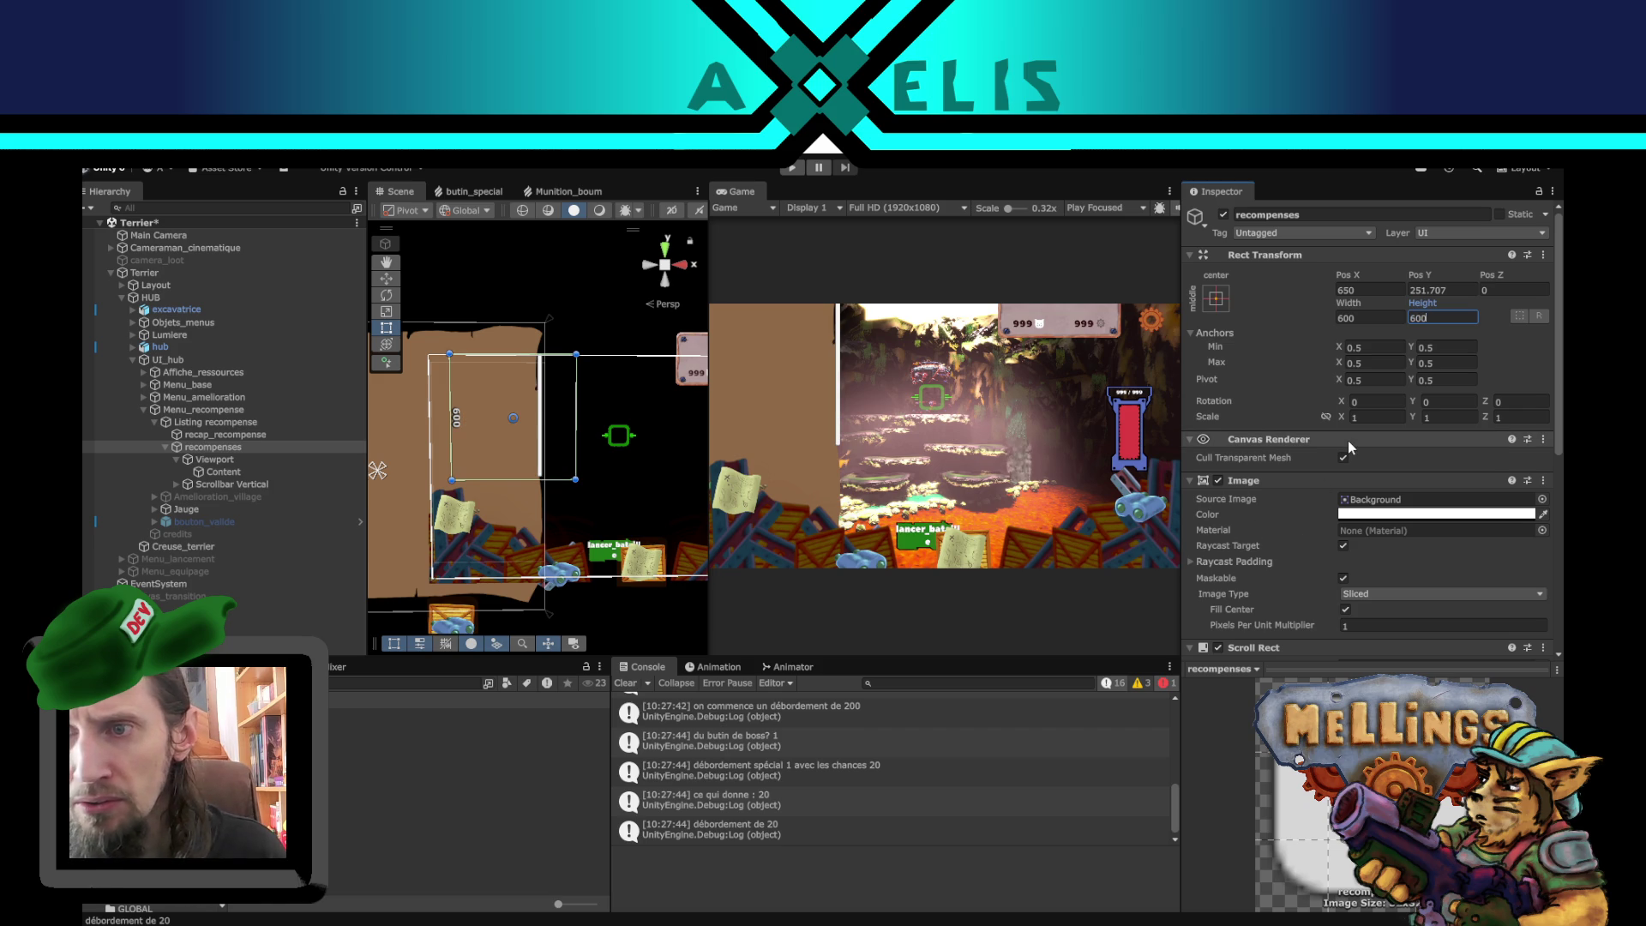
pyautogui.hotkey('ctrl', 'z')
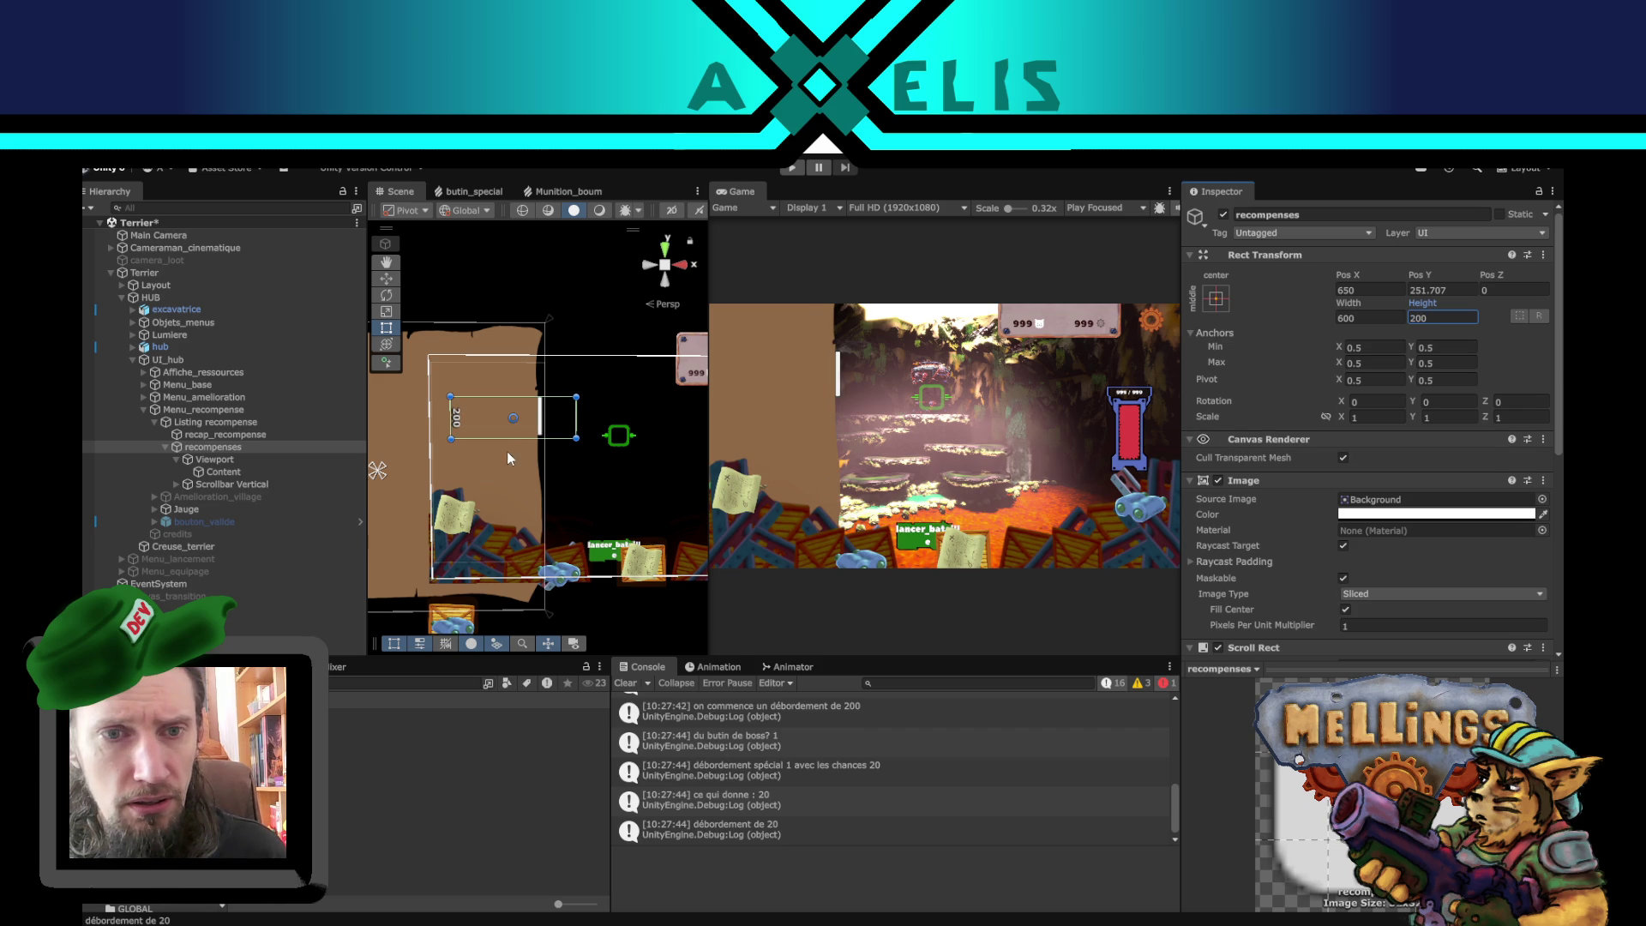
pyautogui.moveTo(508, 440)
pyautogui.mouseDown()
pyautogui.moveTo(519, 531)
pyautogui.moveTo(519, 515)
pyautogui.mouseUp()
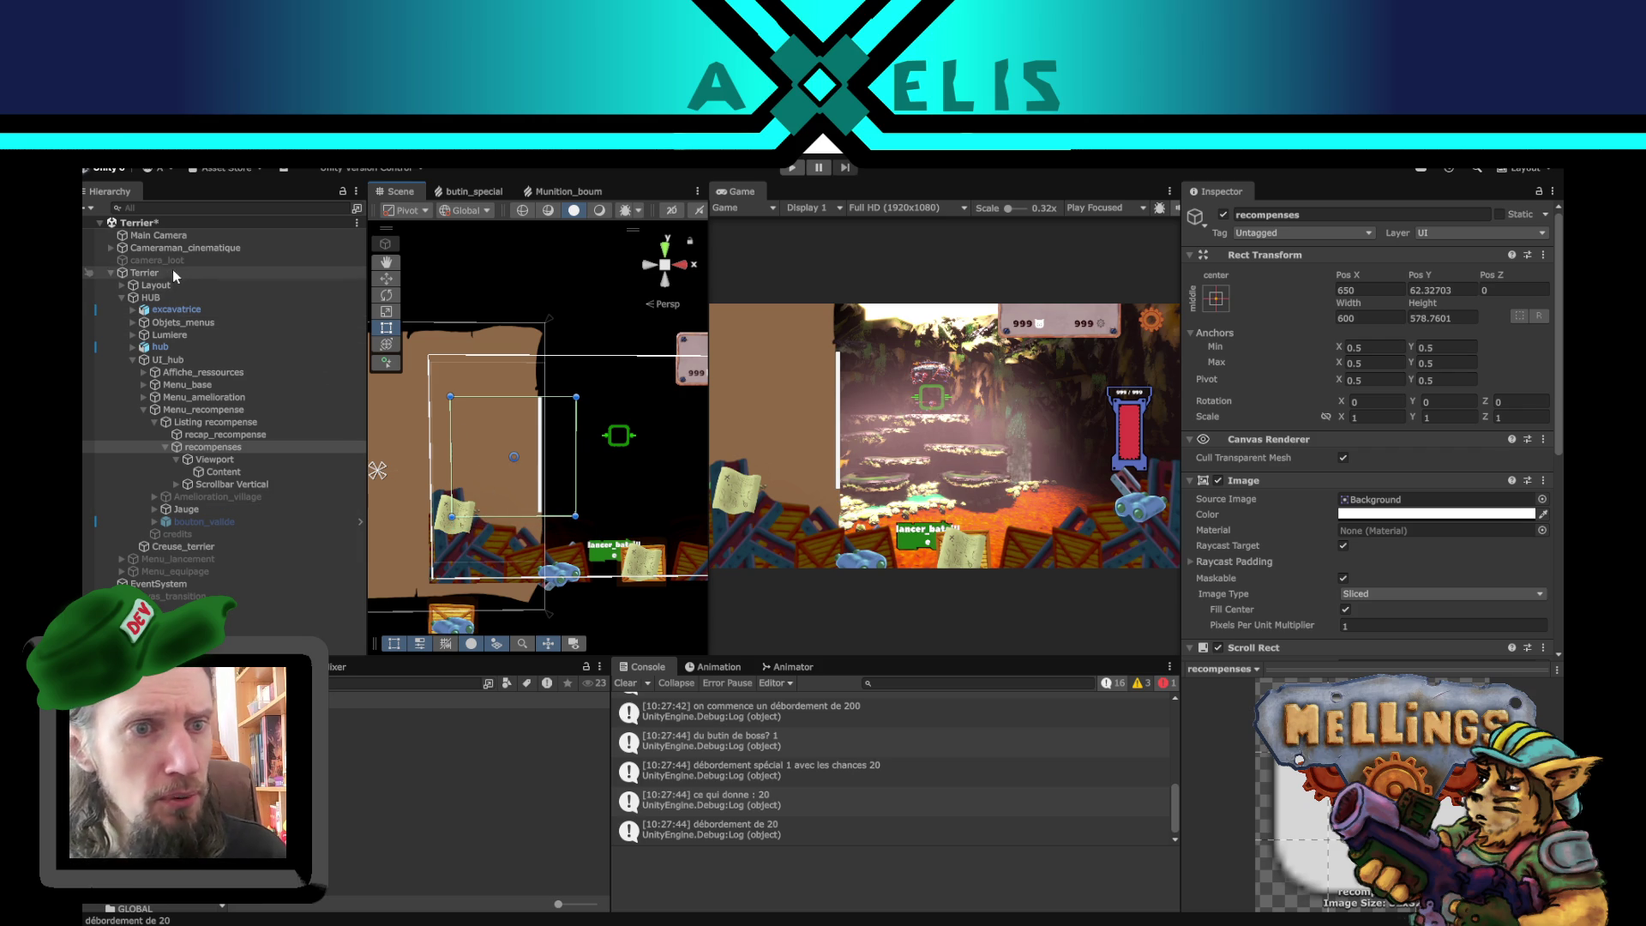
pyautogui.click(199, 286)
# - Deactivate Layout and activate bouton_valide so the valider button appears
pyautogui.click(1223, 215)
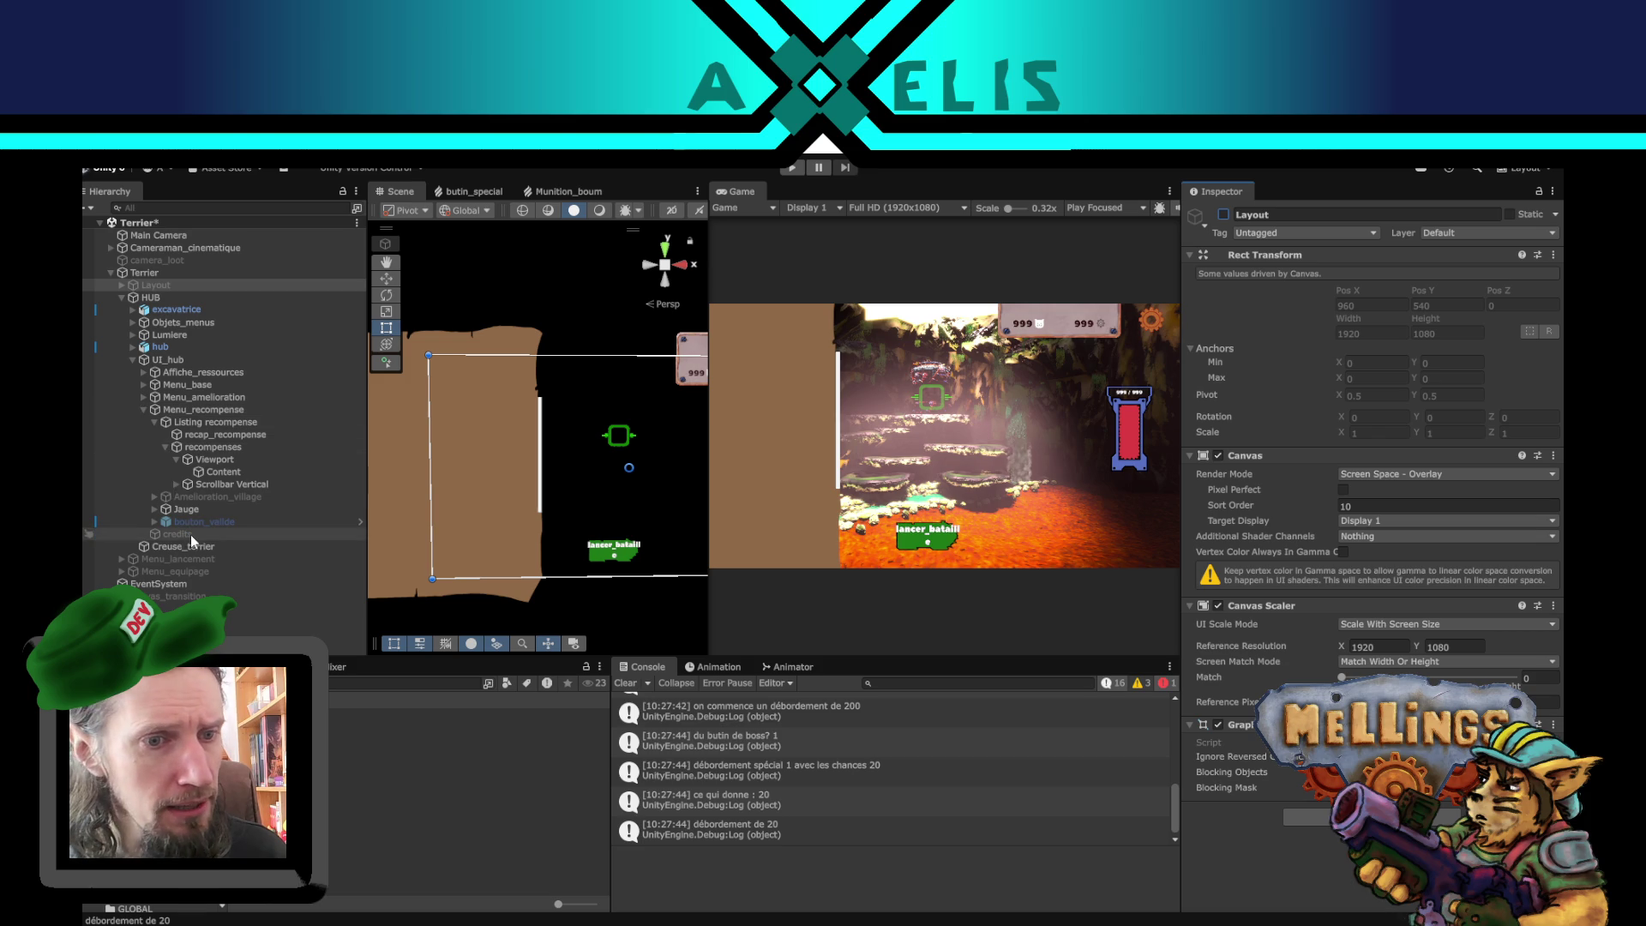
pyautogui.click(211, 497)
pyautogui.click(214, 519)
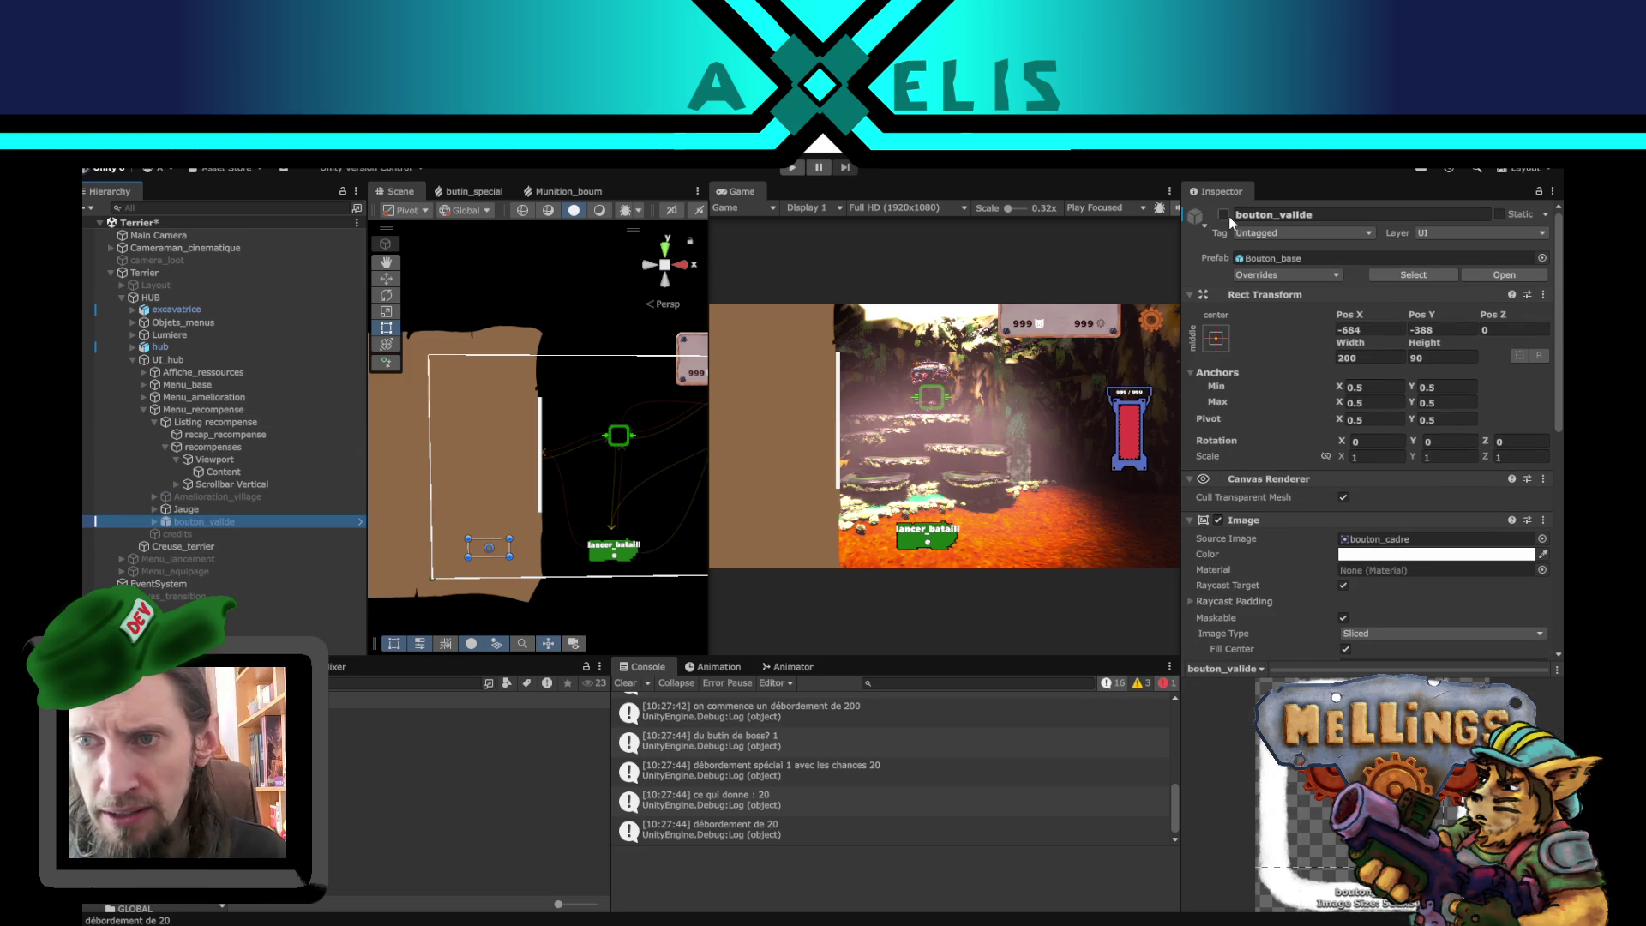
pyautogui.click(1224, 214)
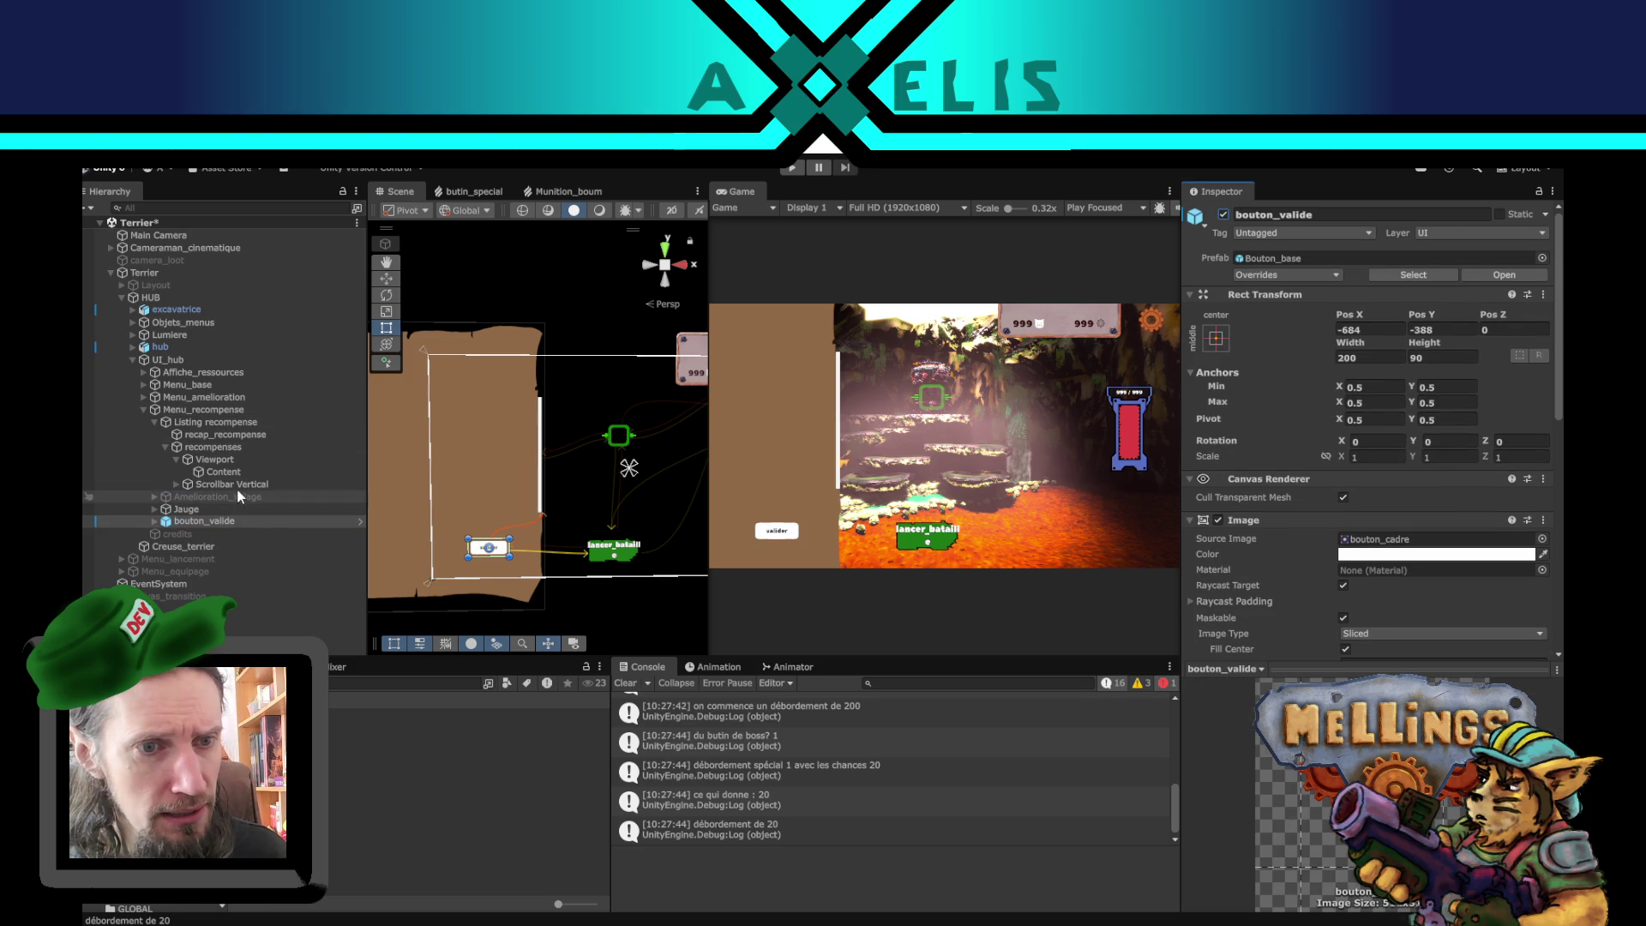
# - Give recompenses Height 650 and Pos Y 30 in its Rect Transform
pyautogui.click(240, 449)
pyautogui.moveTo(510, 519); pyautogui.dragTo(513, 530)
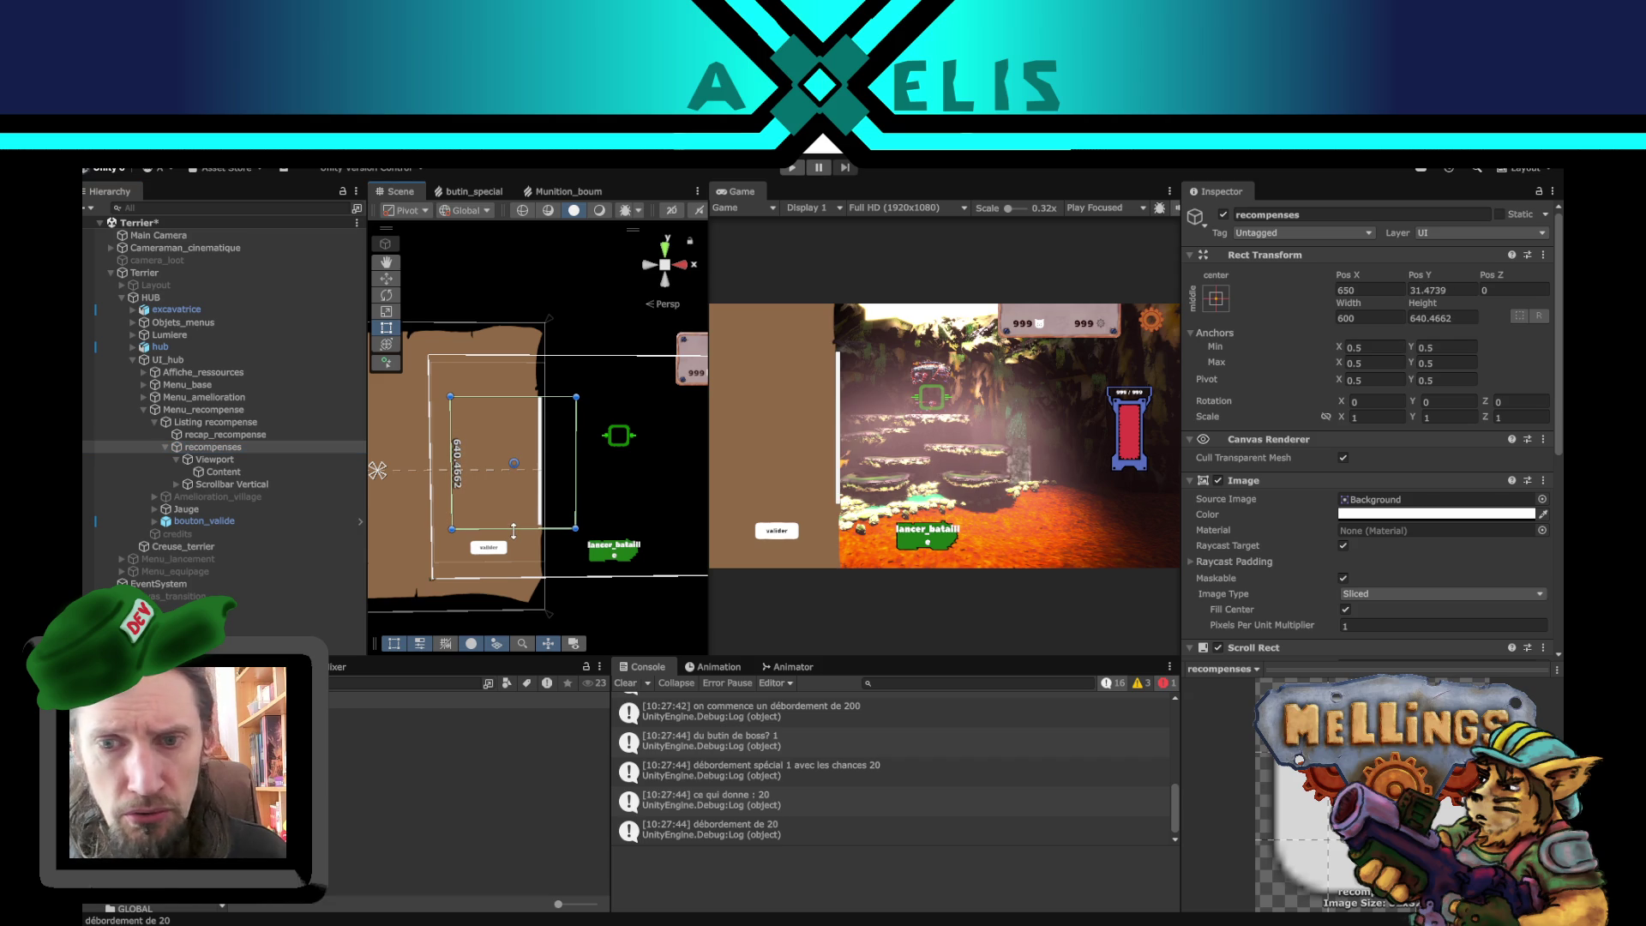
pyautogui.click(1461, 322)
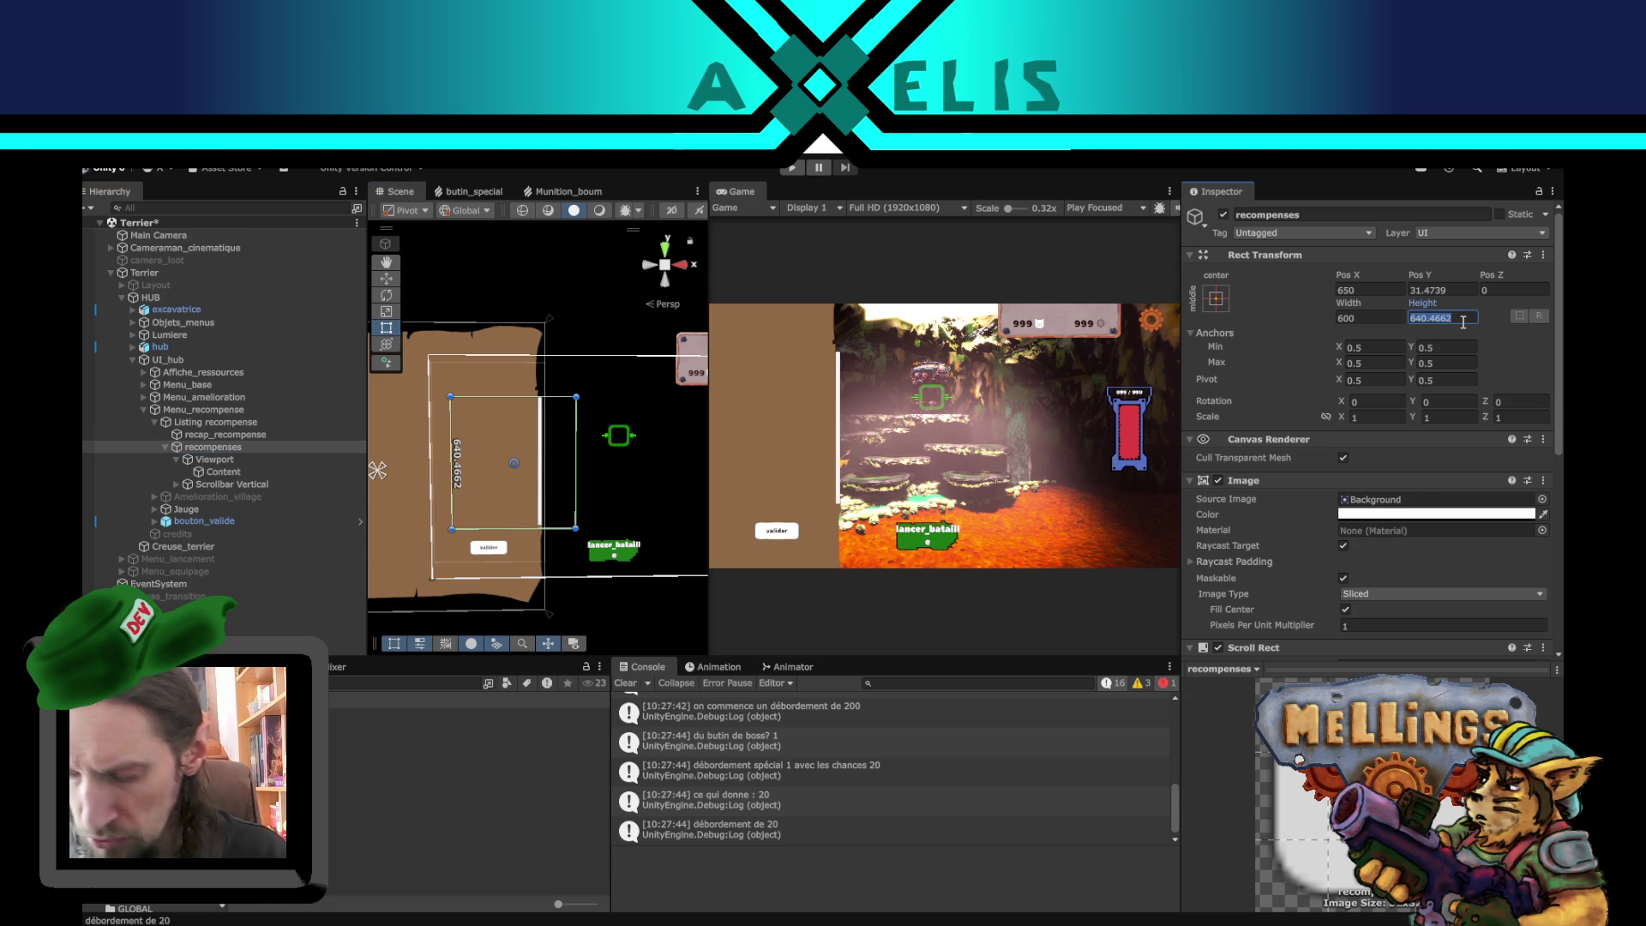
pyautogui.write('650')
pyautogui.click(1449, 292)
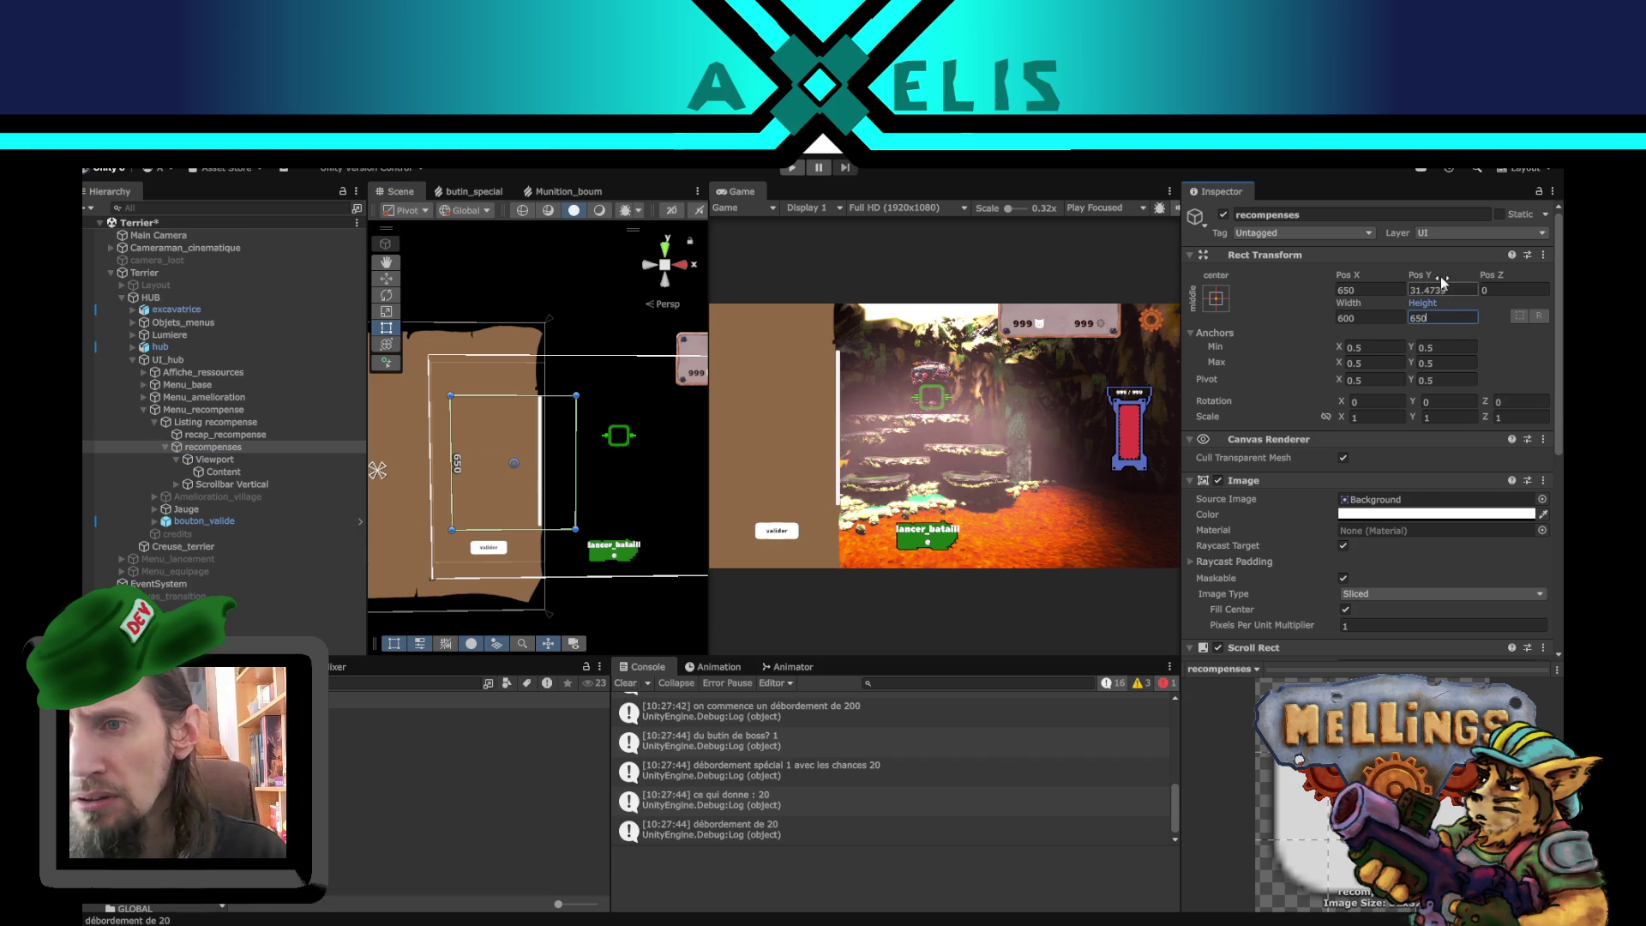
pyautogui.write('30')
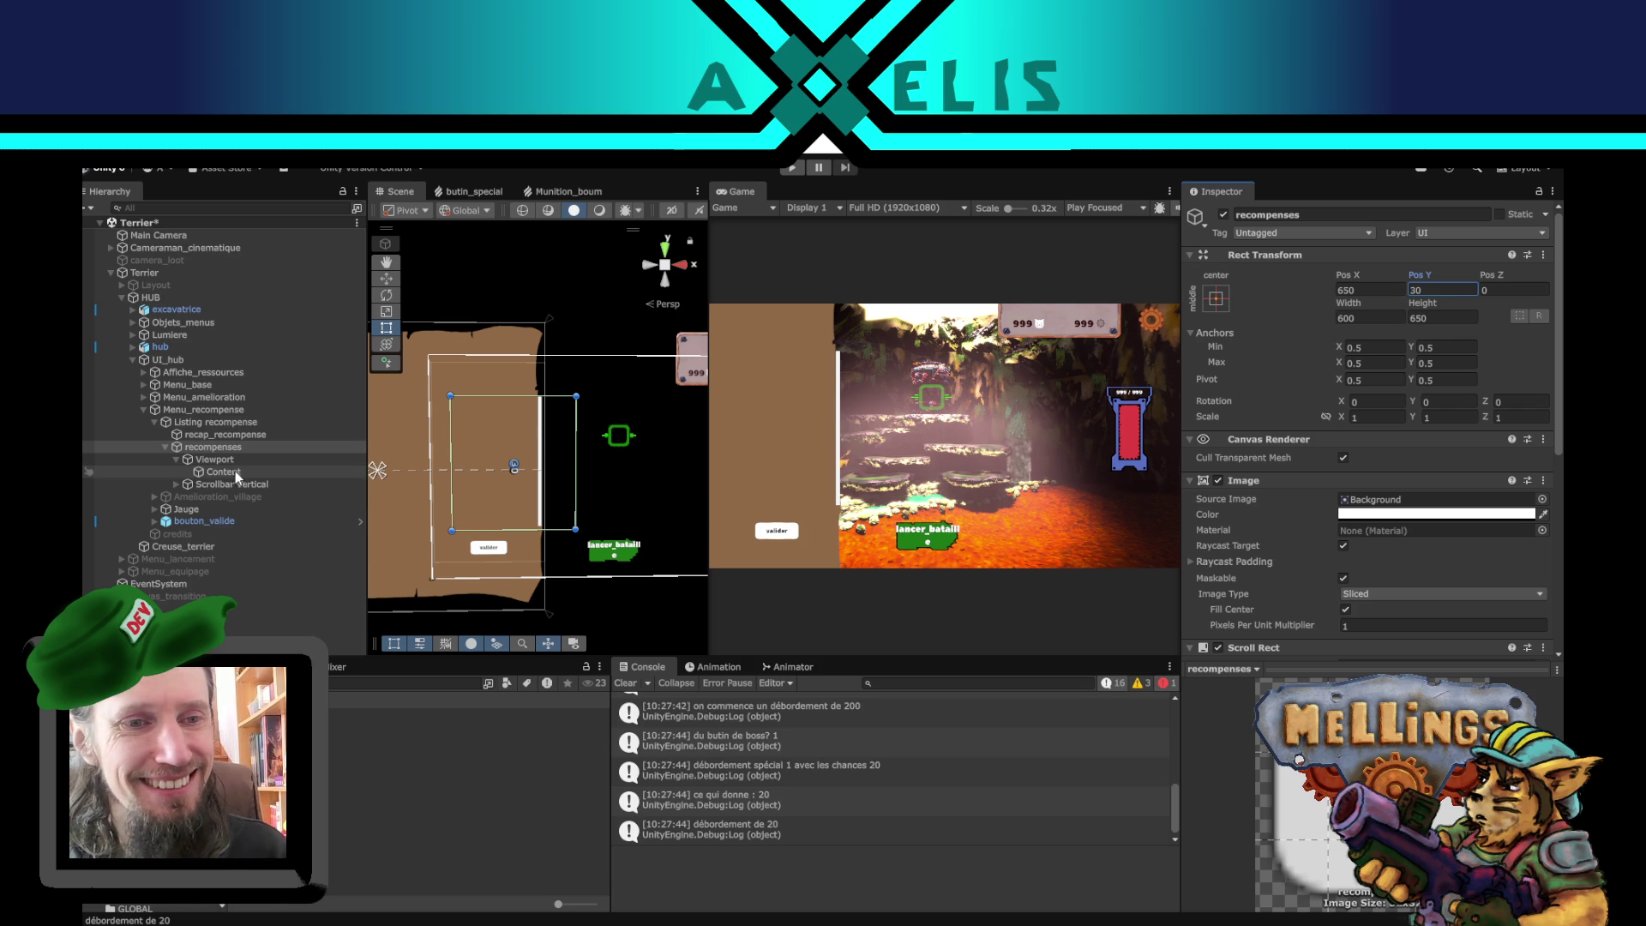
pyautogui.scroll(3, 557, 407)
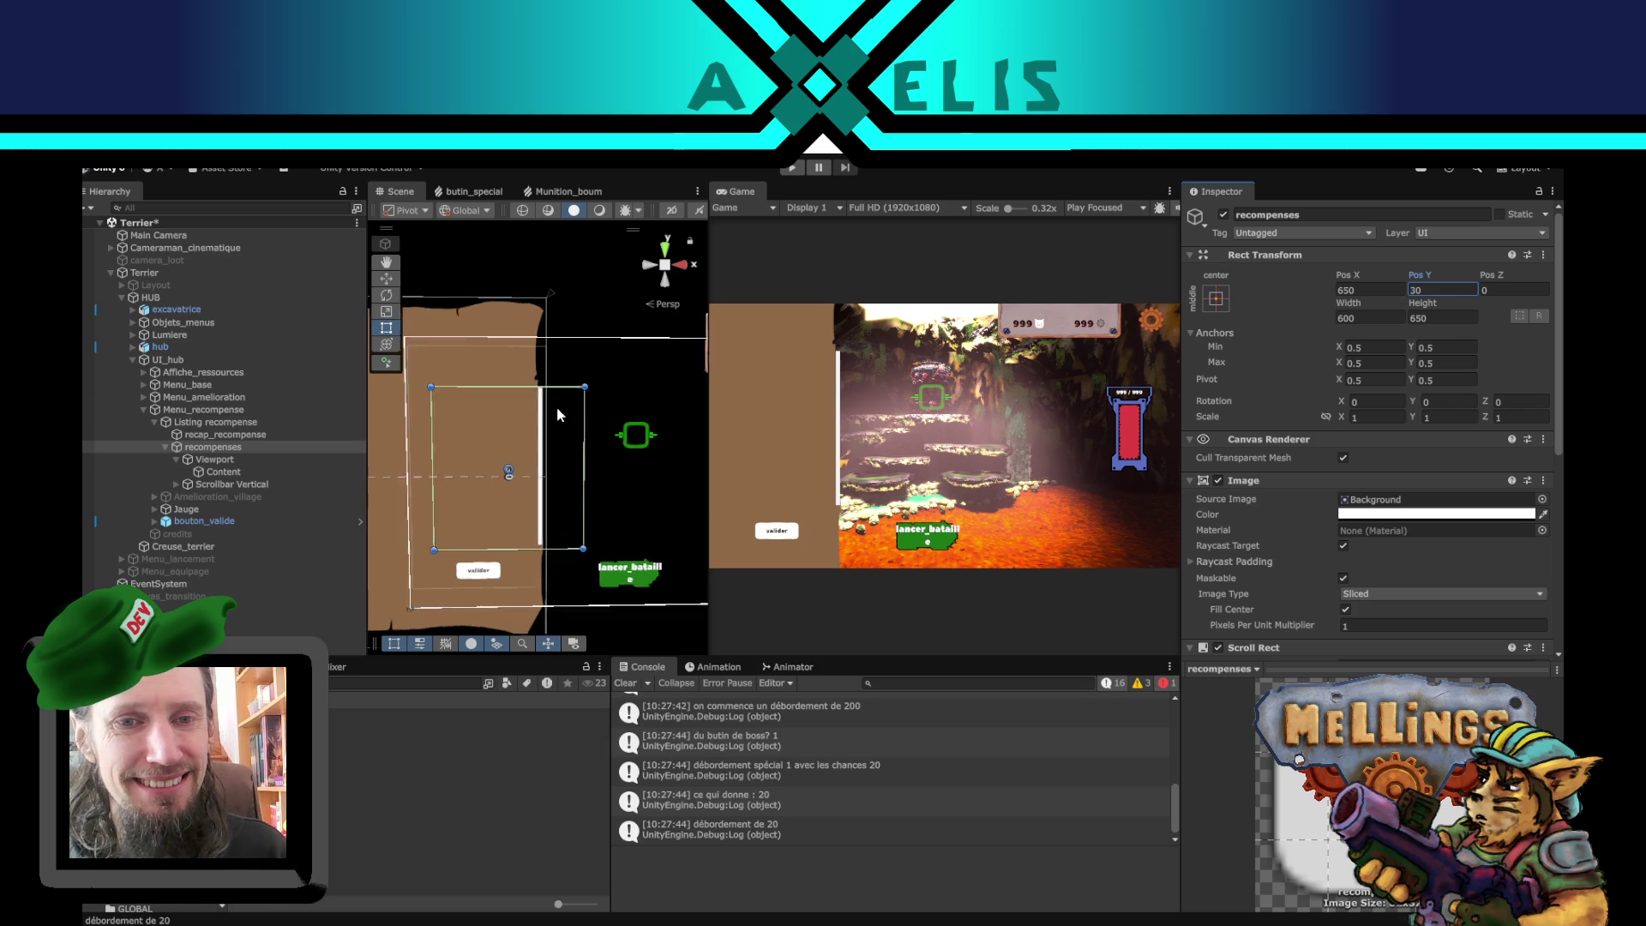
# - Expand Scrollbar Vertical and Sliding Area and select the Handle to show its properties
pyautogui.click(176, 485)
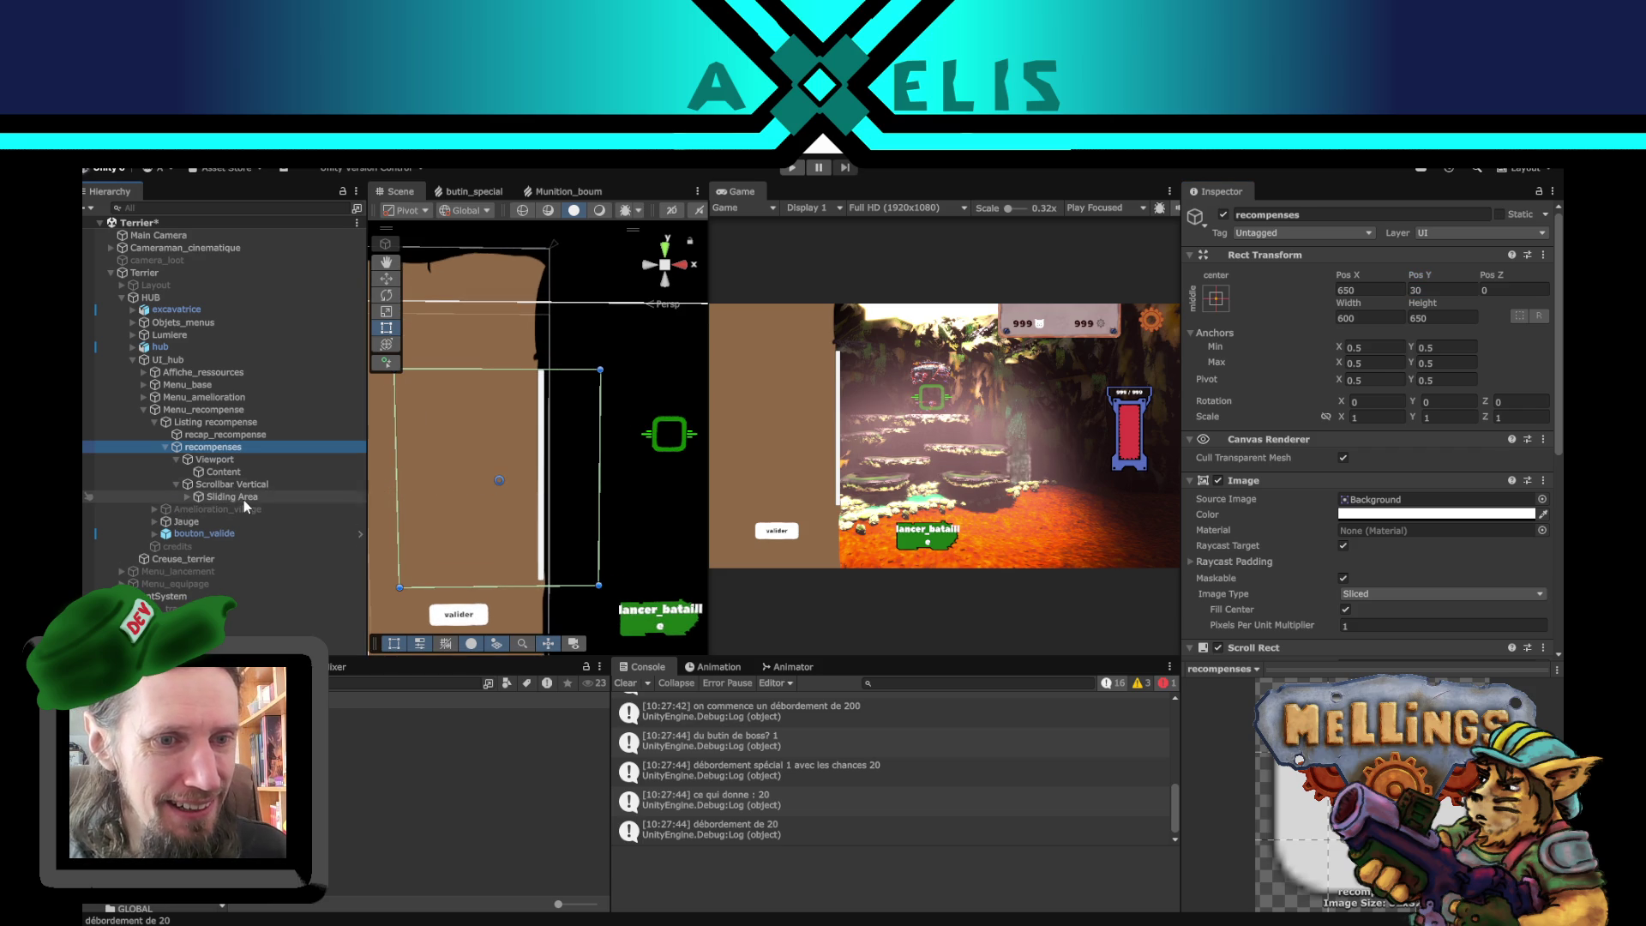
pyautogui.click(241, 497)
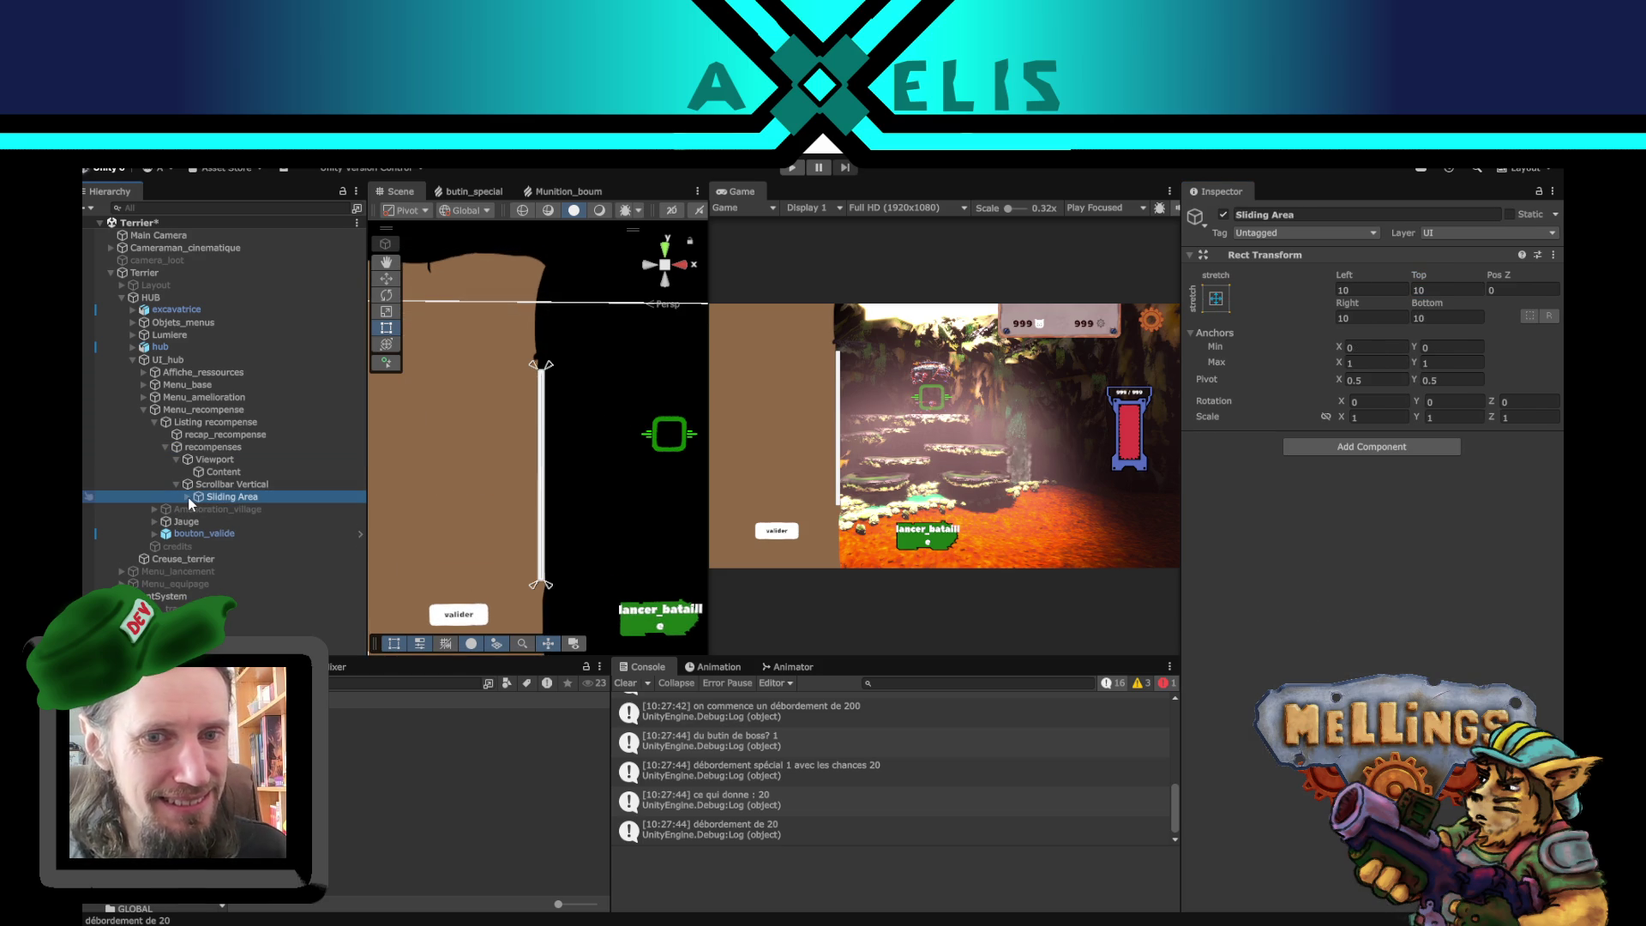
pyautogui.click(187, 497)
pyautogui.click(262, 508)
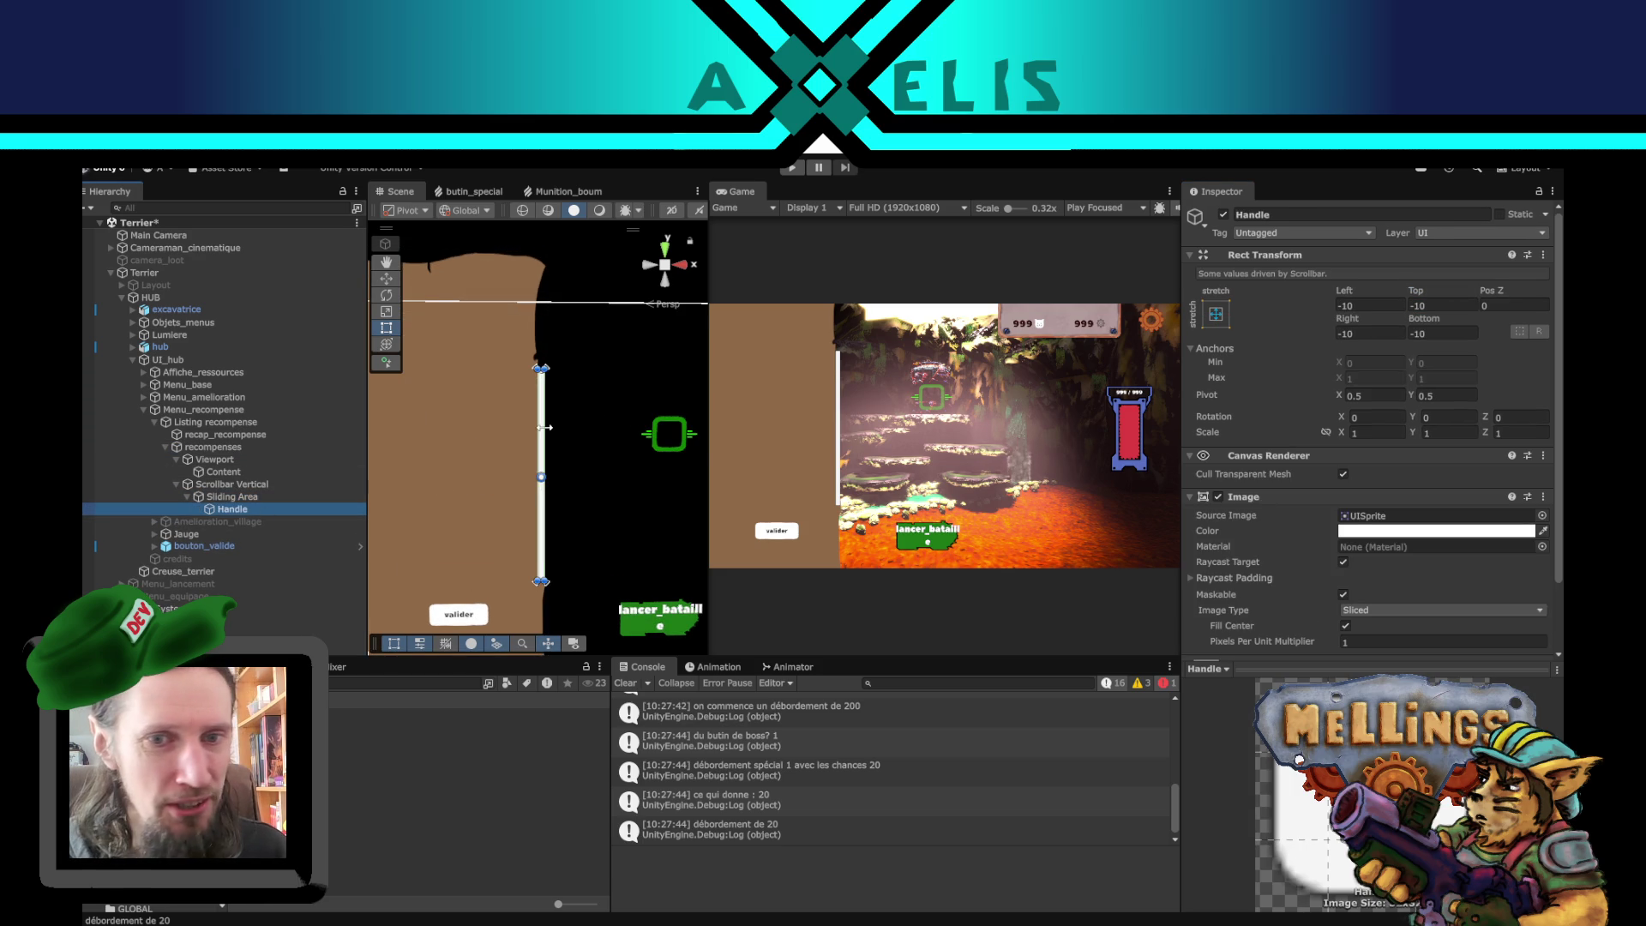
pyautogui.scroll(1, 545, 429)
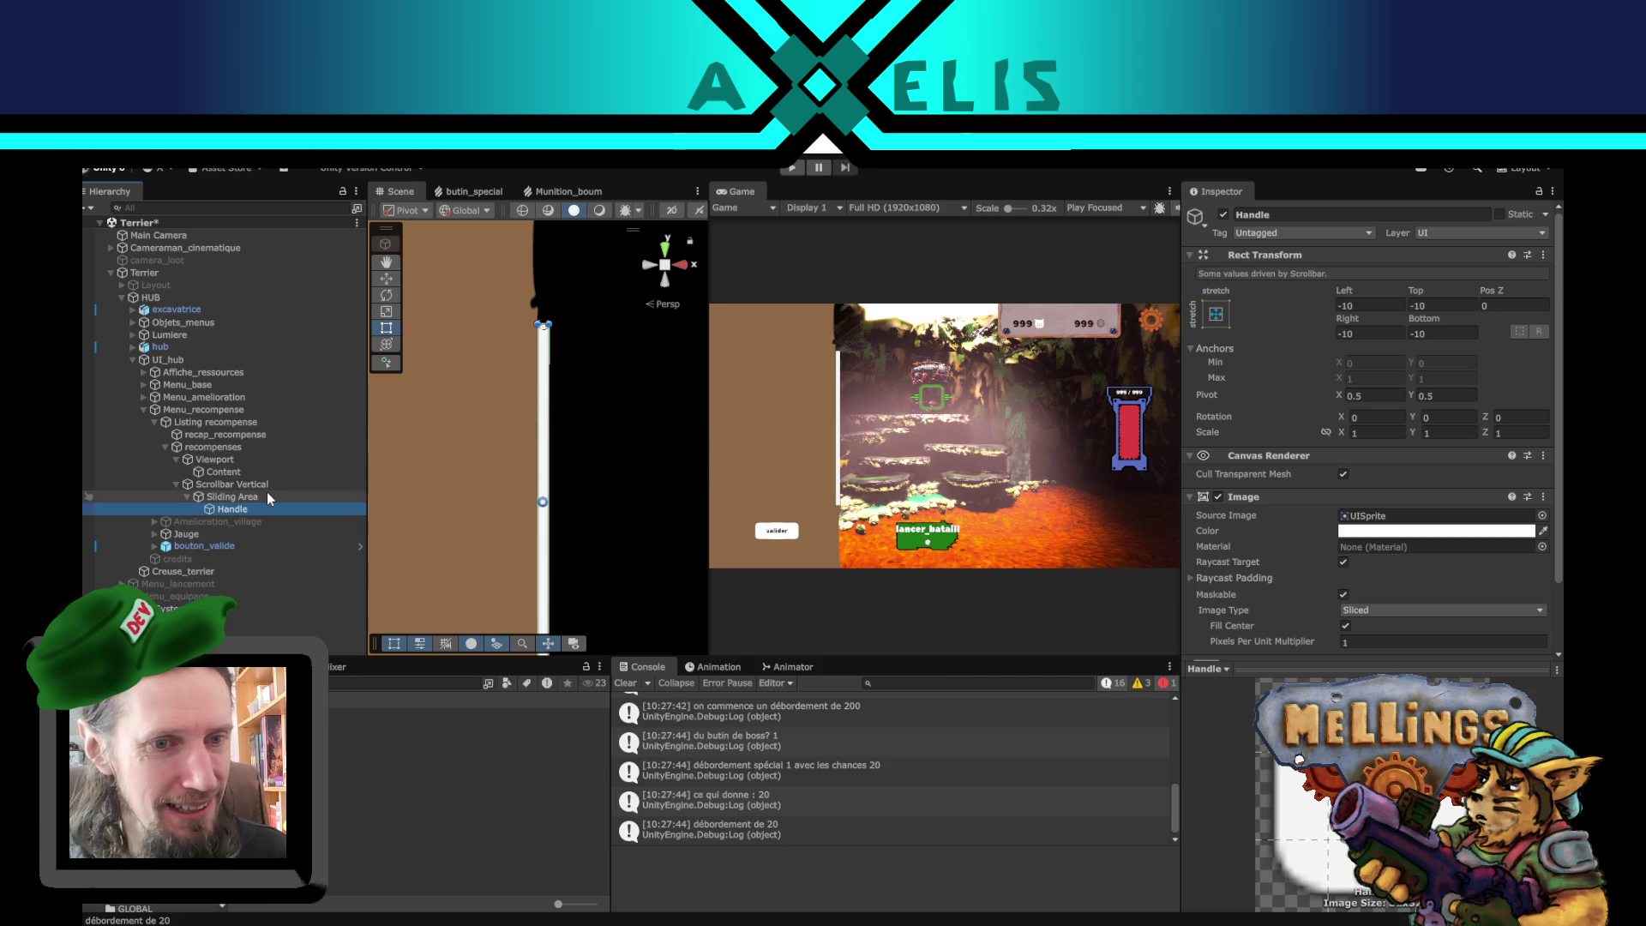
# - Lower the alpha of Scrollbar Vertical's Image colour to make its background semi-transparent
pyautogui.click(264, 496)
pyautogui.click(269, 484)
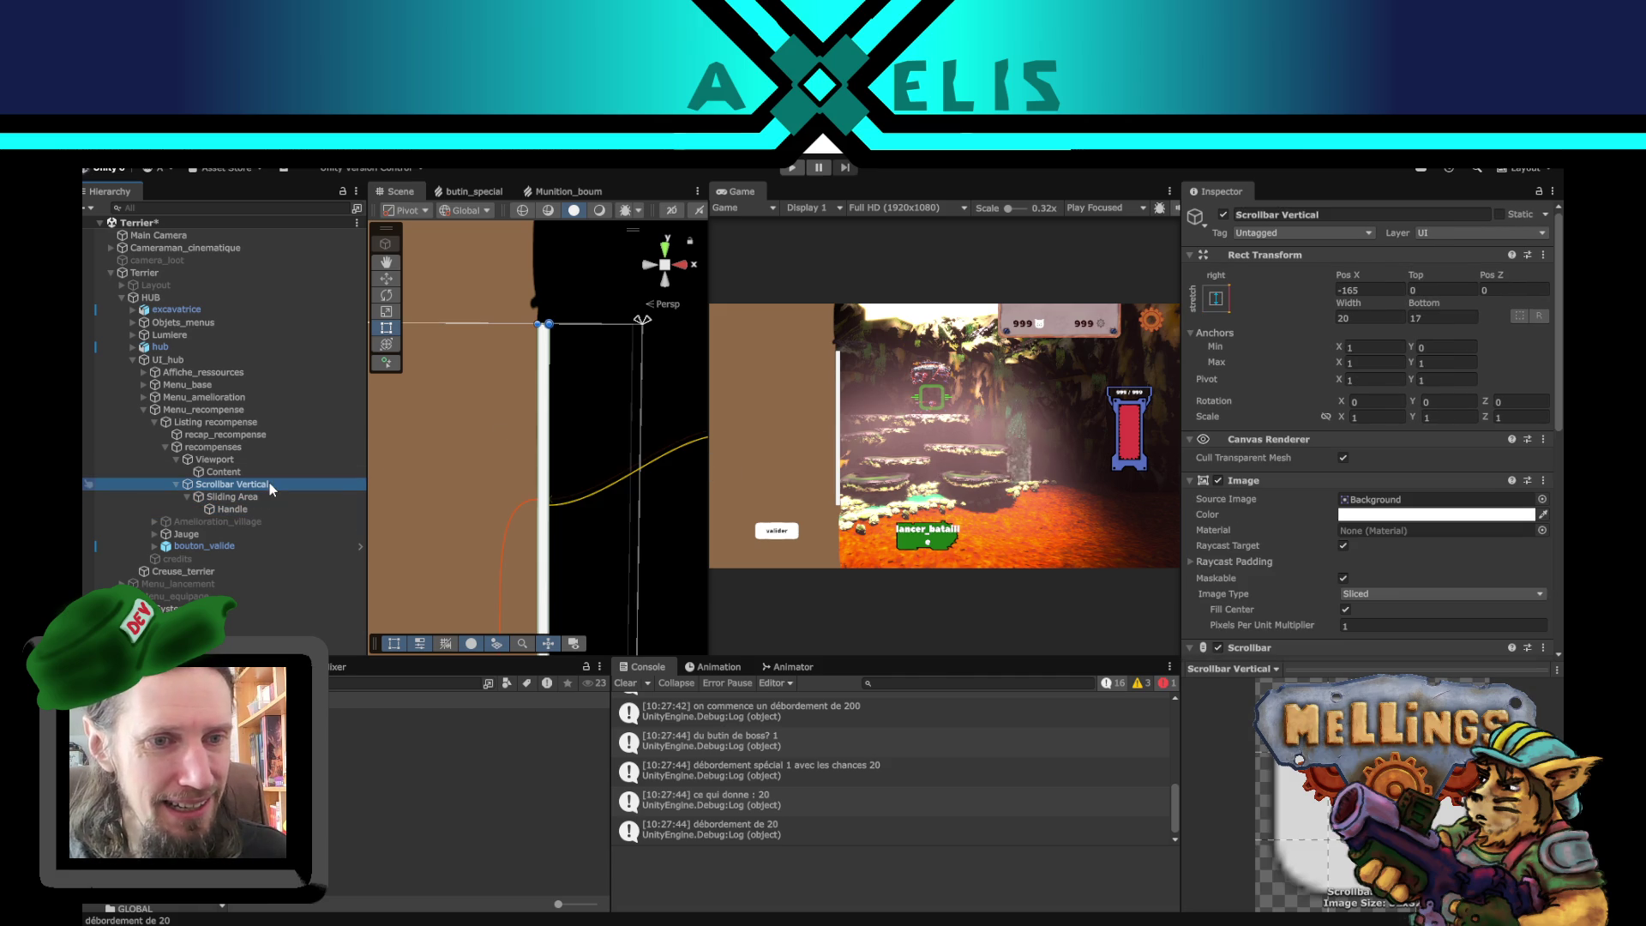
pyautogui.click(1354, 516)
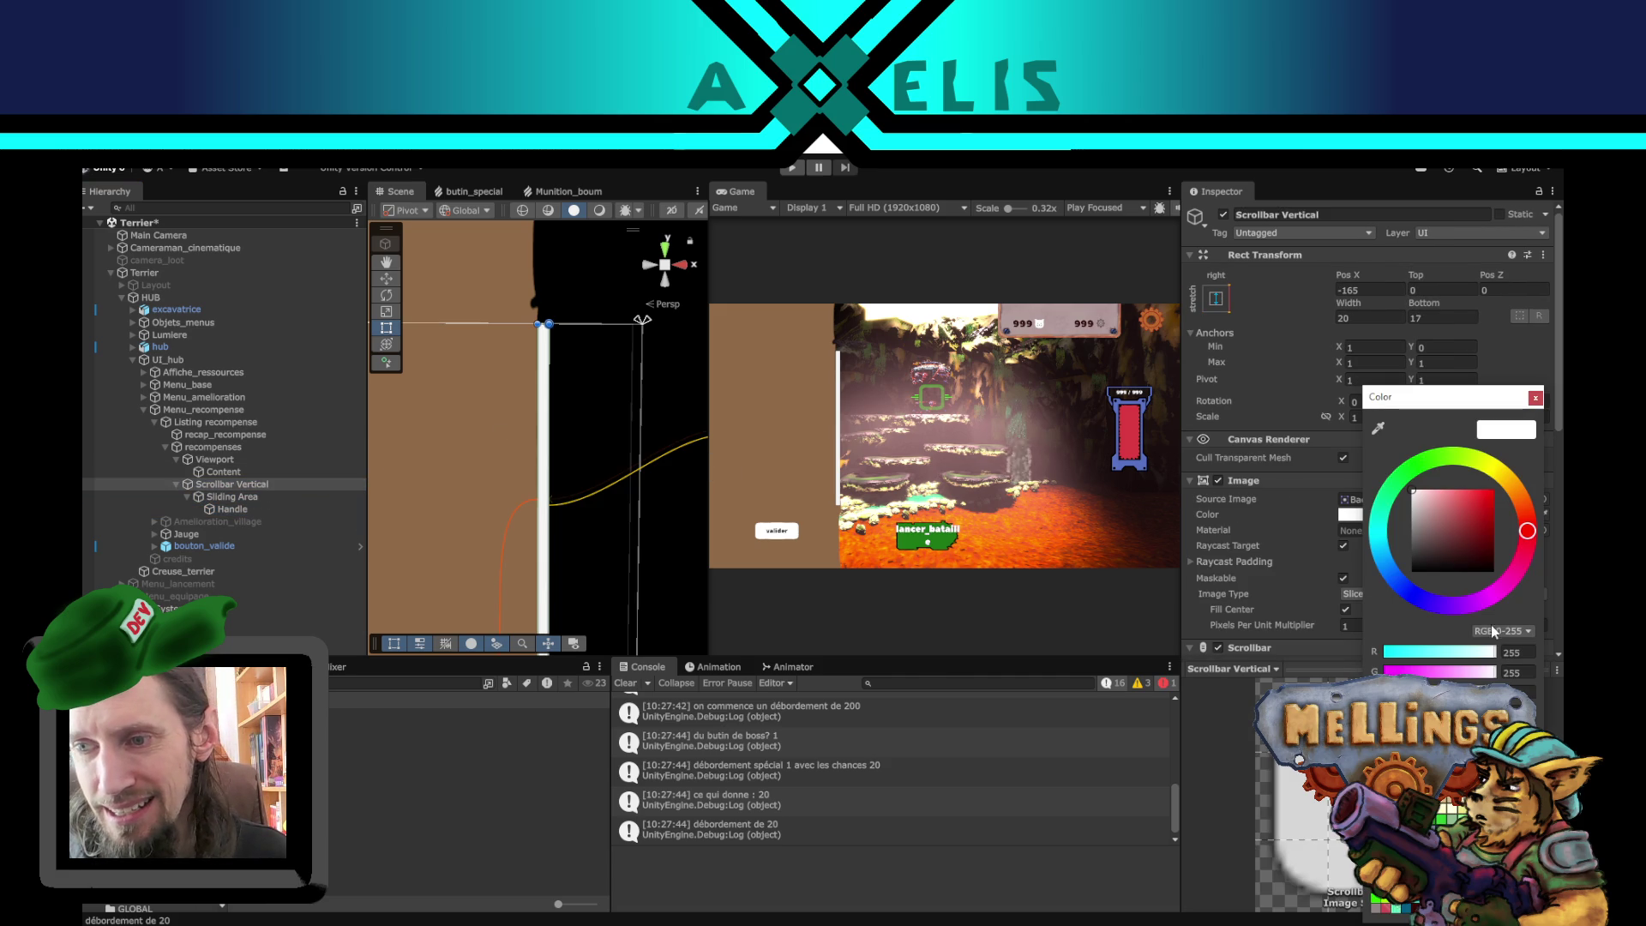
pyautogui.click(1440, 714)
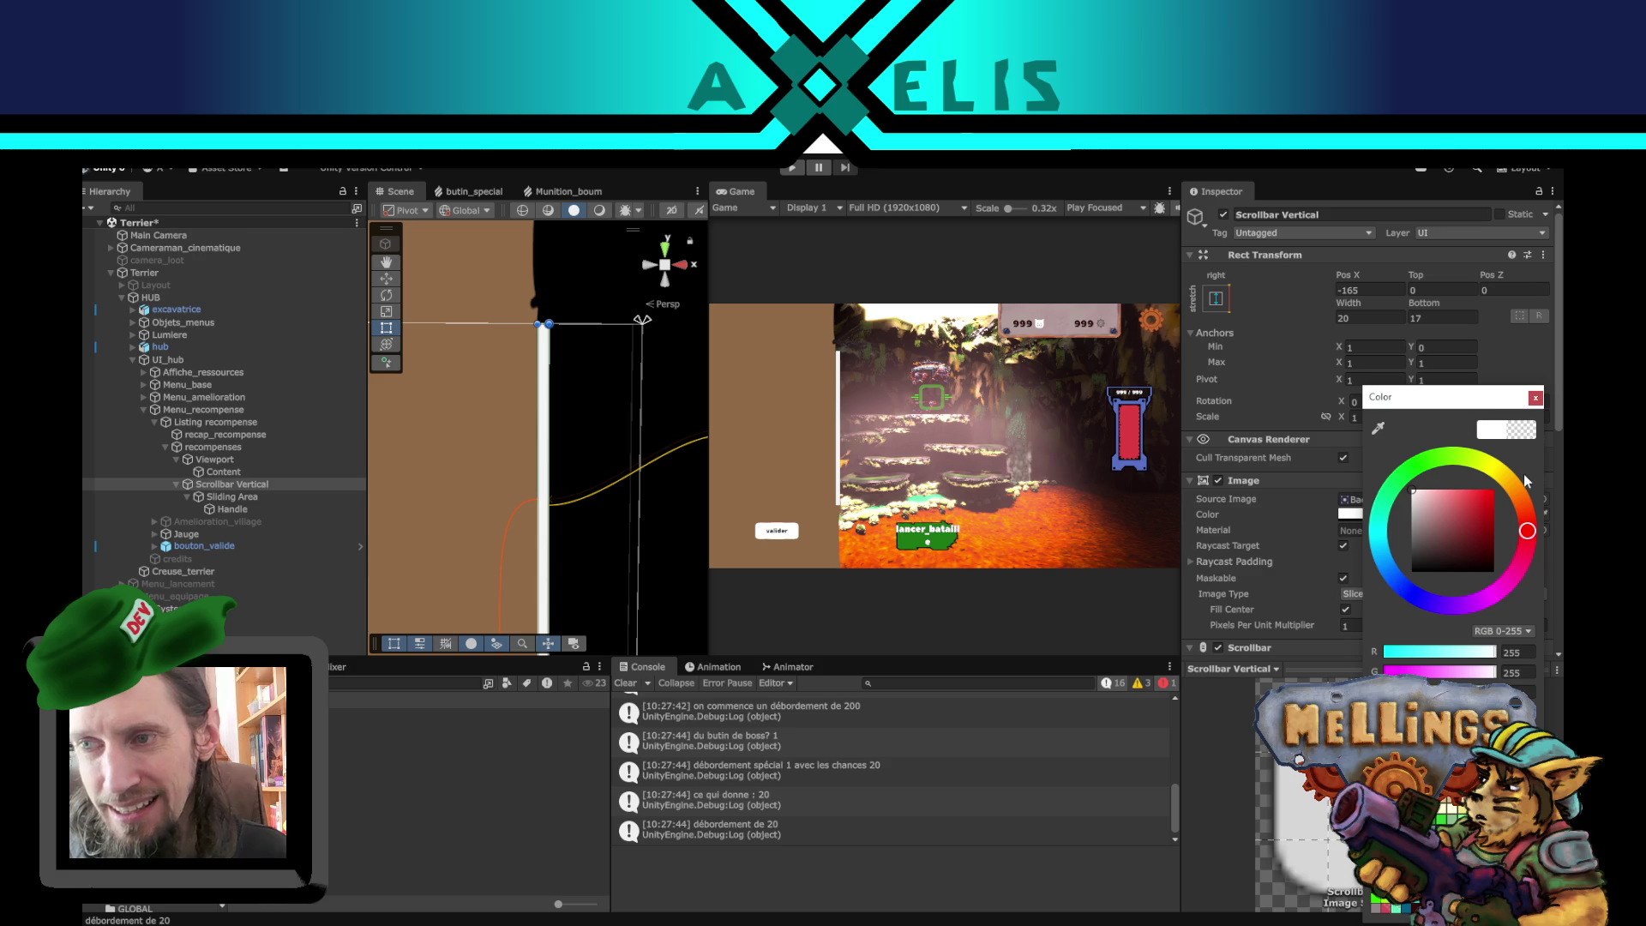
pyautogui.click(1536, 396)
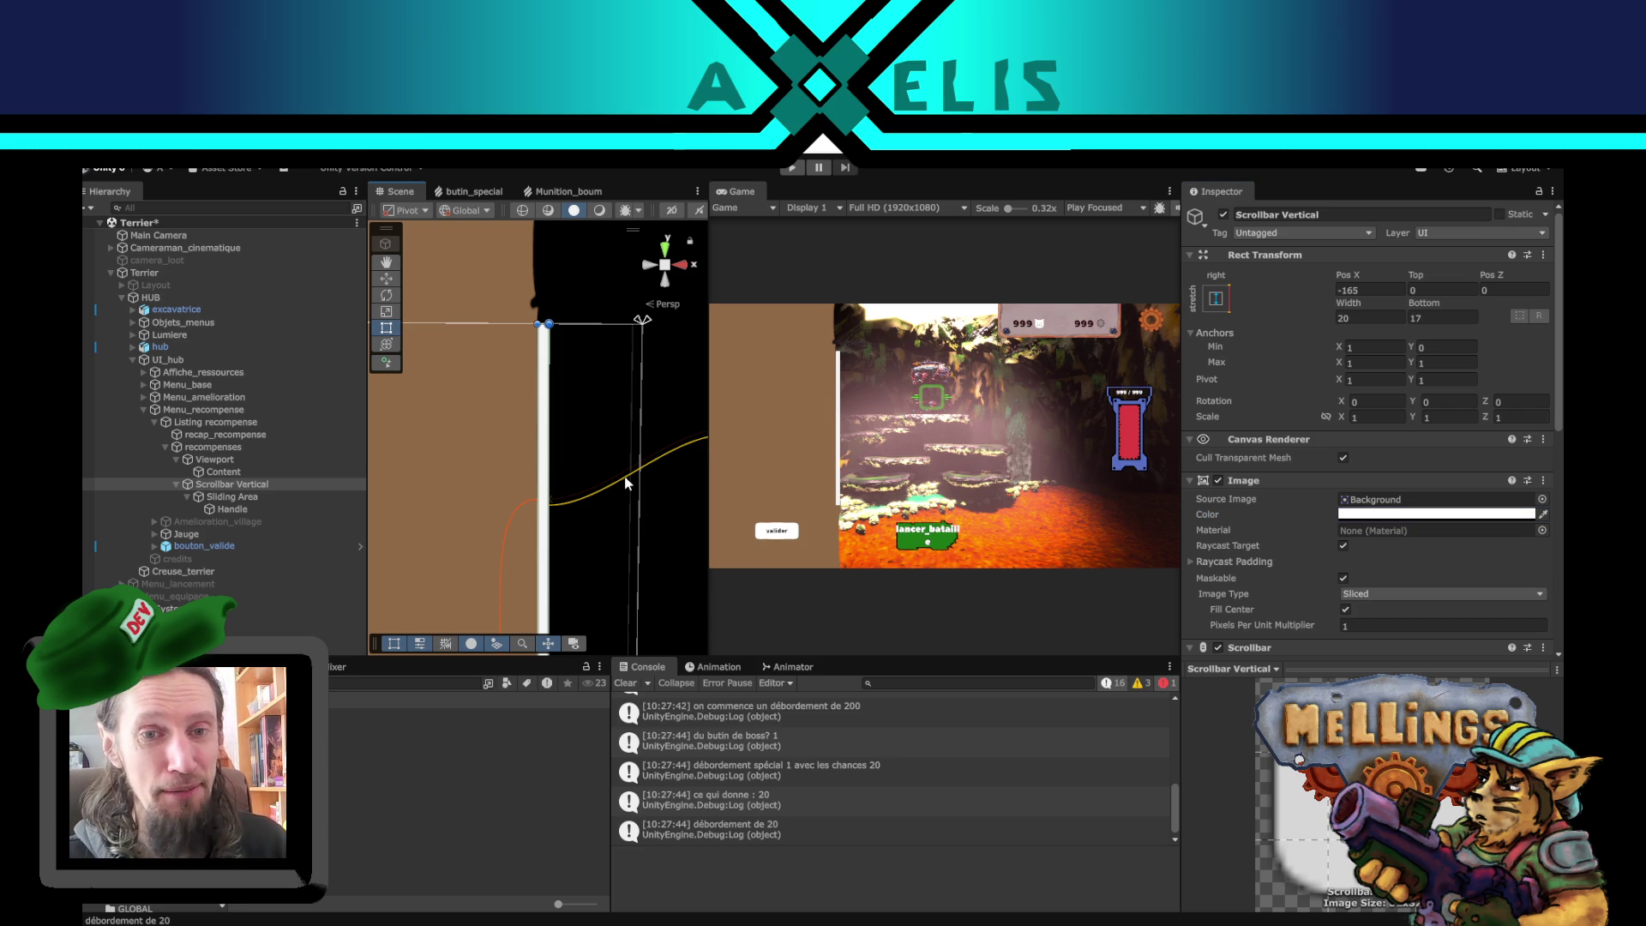
pyautogui.moveTo(624, 477); pyautogui.dragTo(603, 460)
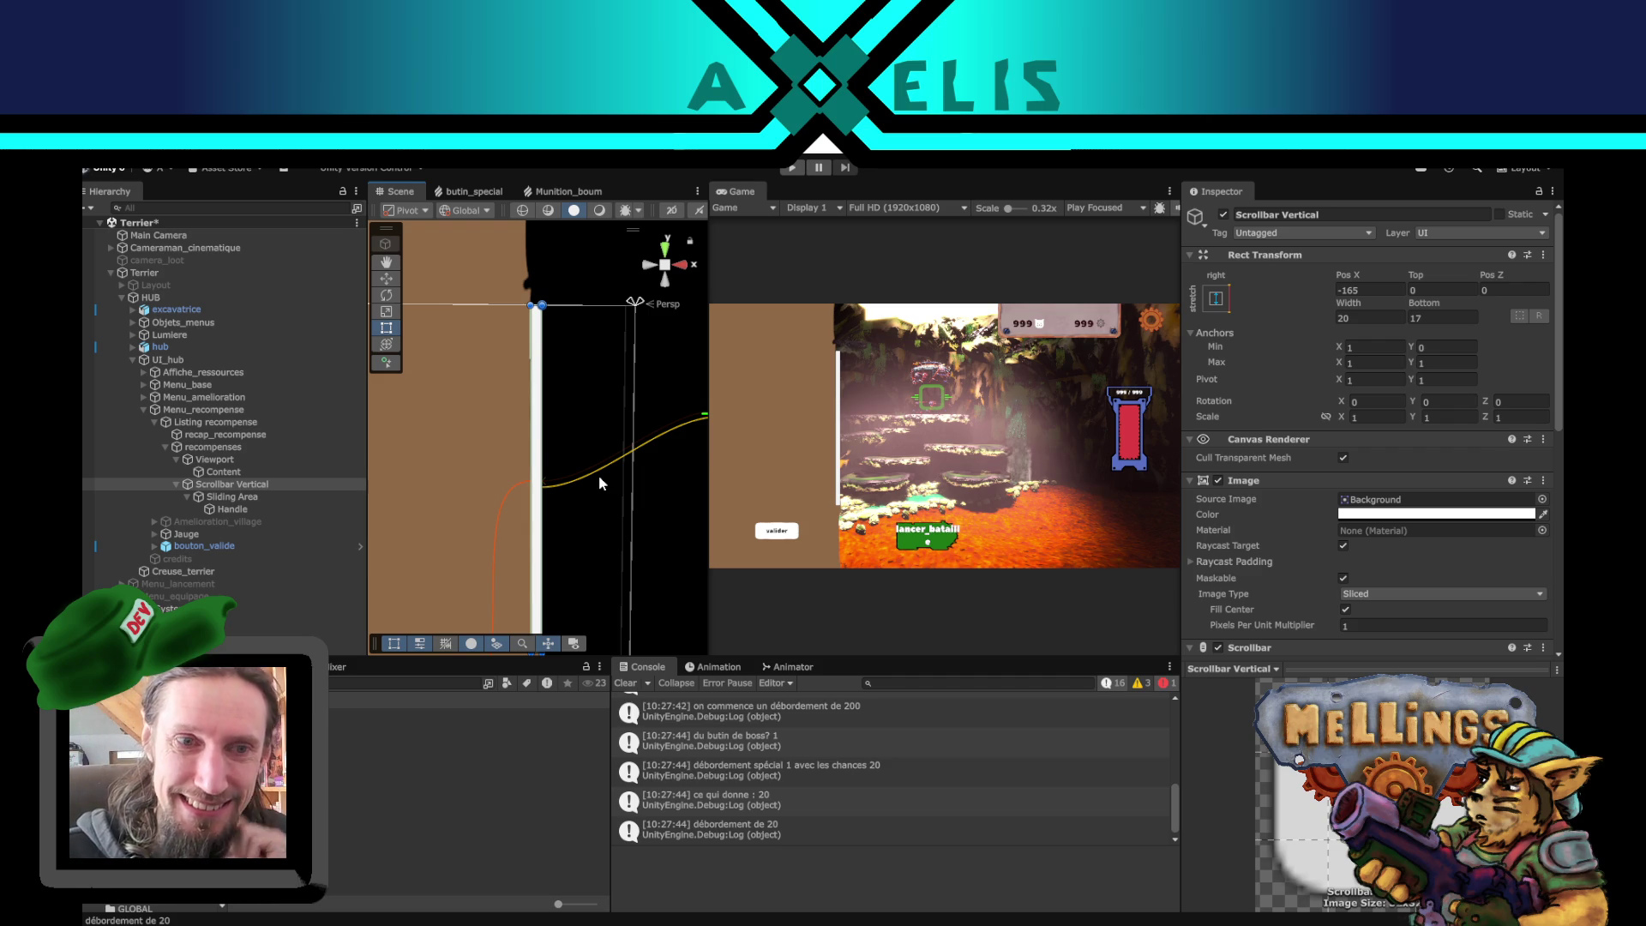
pyautogui.moveTo(525, 476)
pyautogui.mouseDown()
pyautogui.moveTo(569, 499)
pyautogui.moveTo(547, 505)
pyautogui.mouseUp()
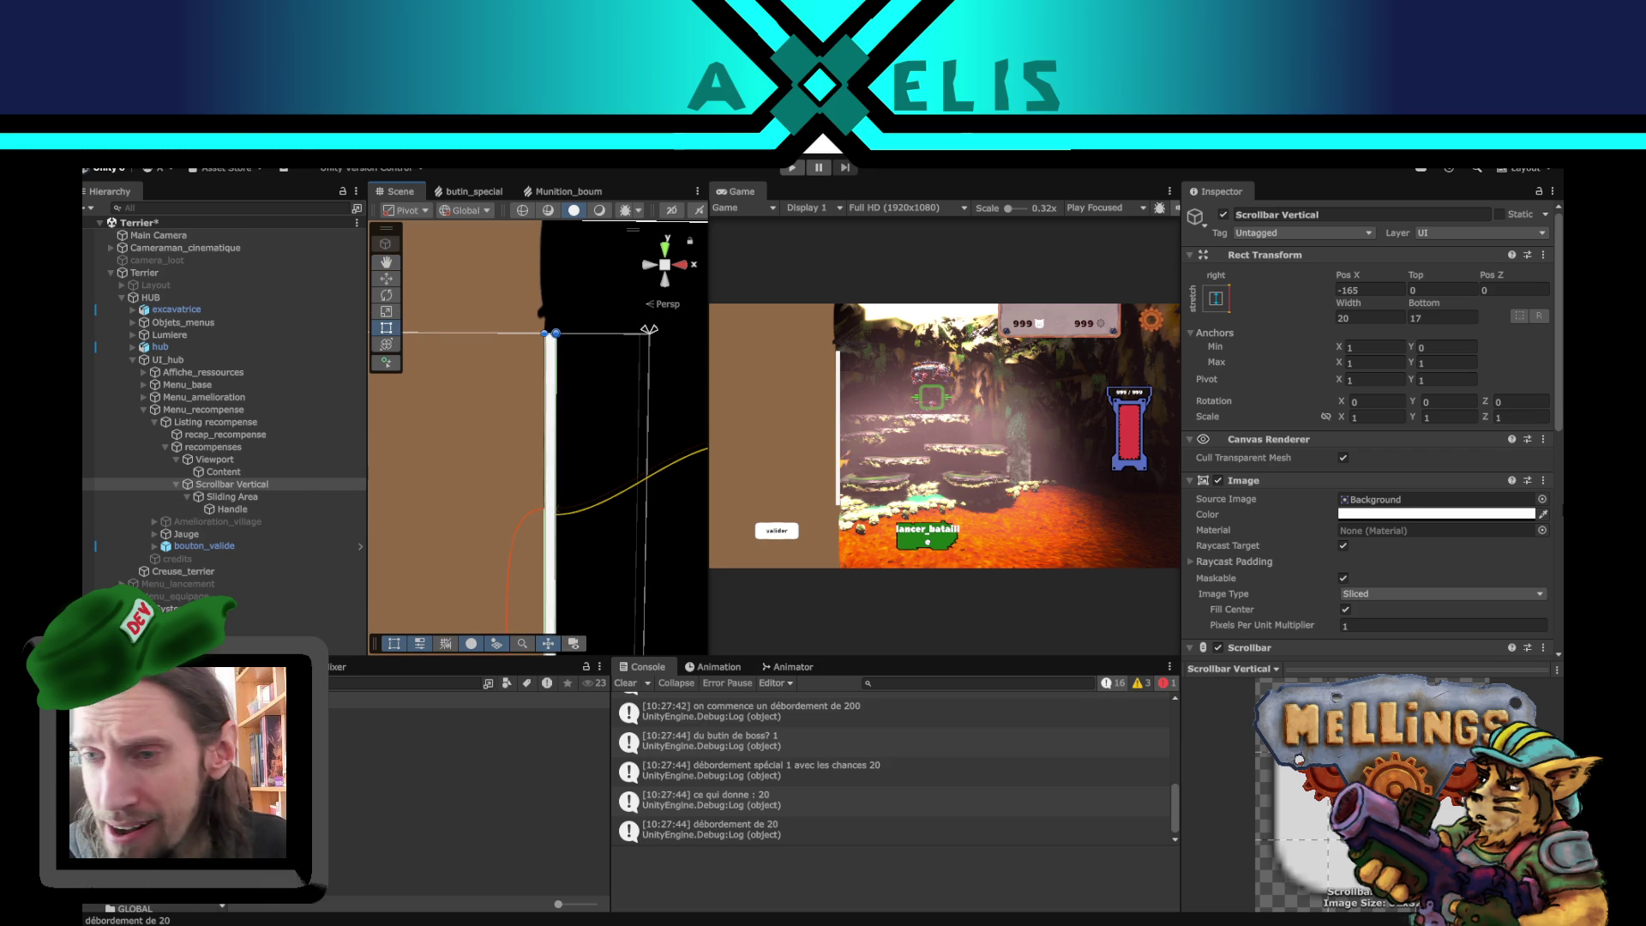
pyautogui.scroll(-5, 1304, 523)
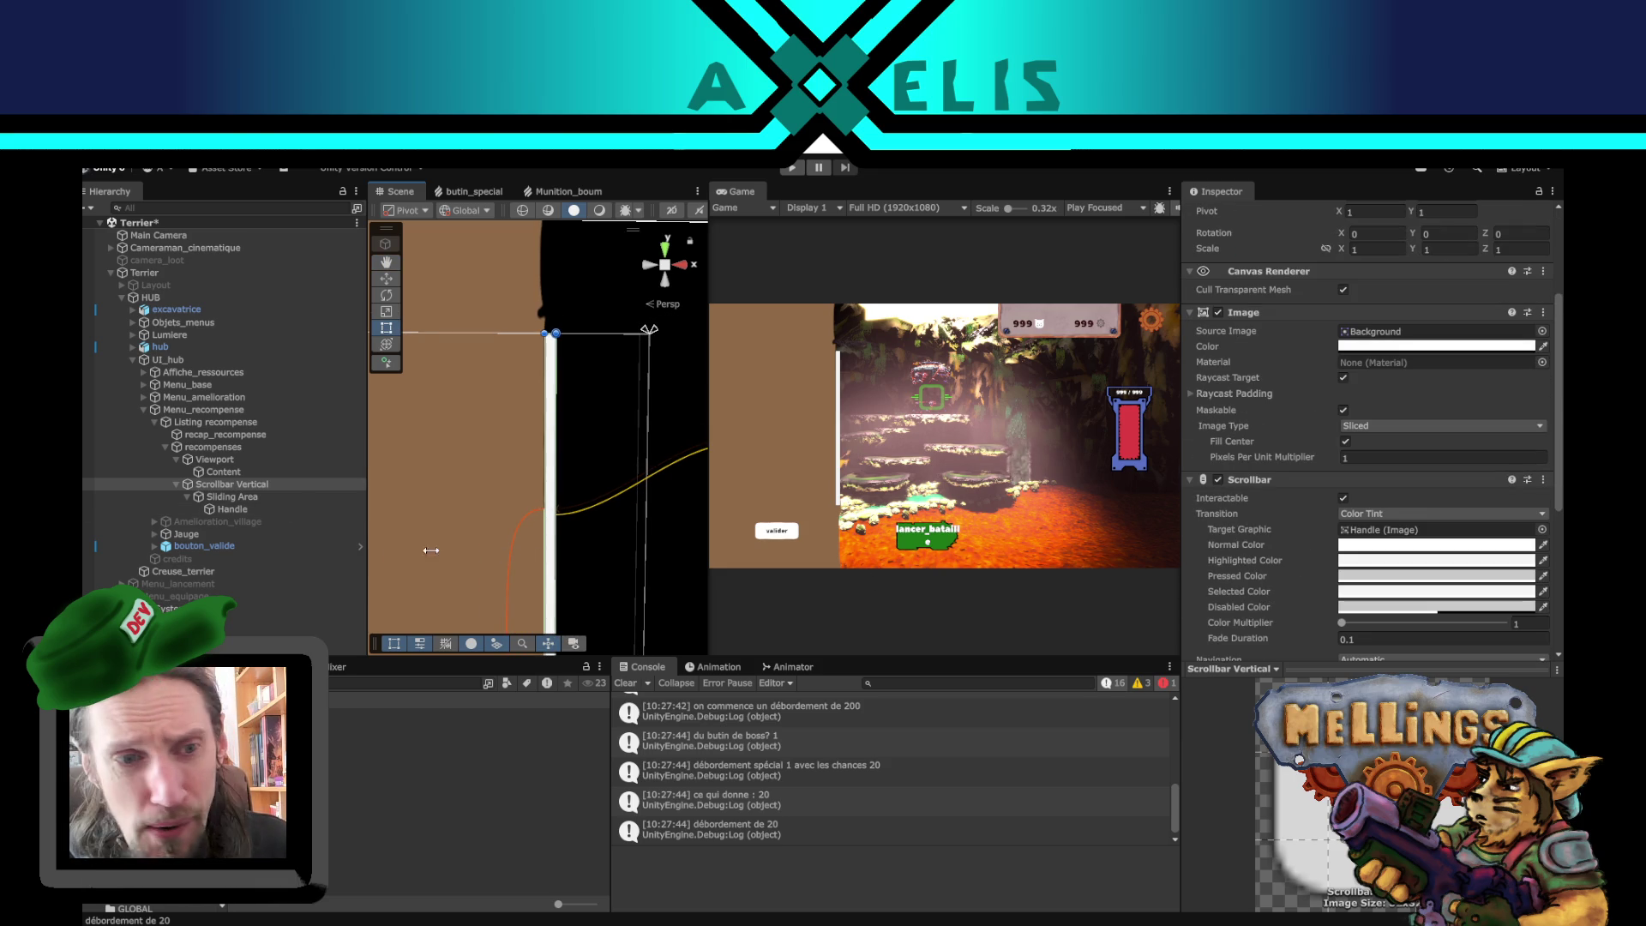
# - Select the scrollbar Handle, reframe the Scene view and switch to the Rect tool
pyautogui.click(271, 508)
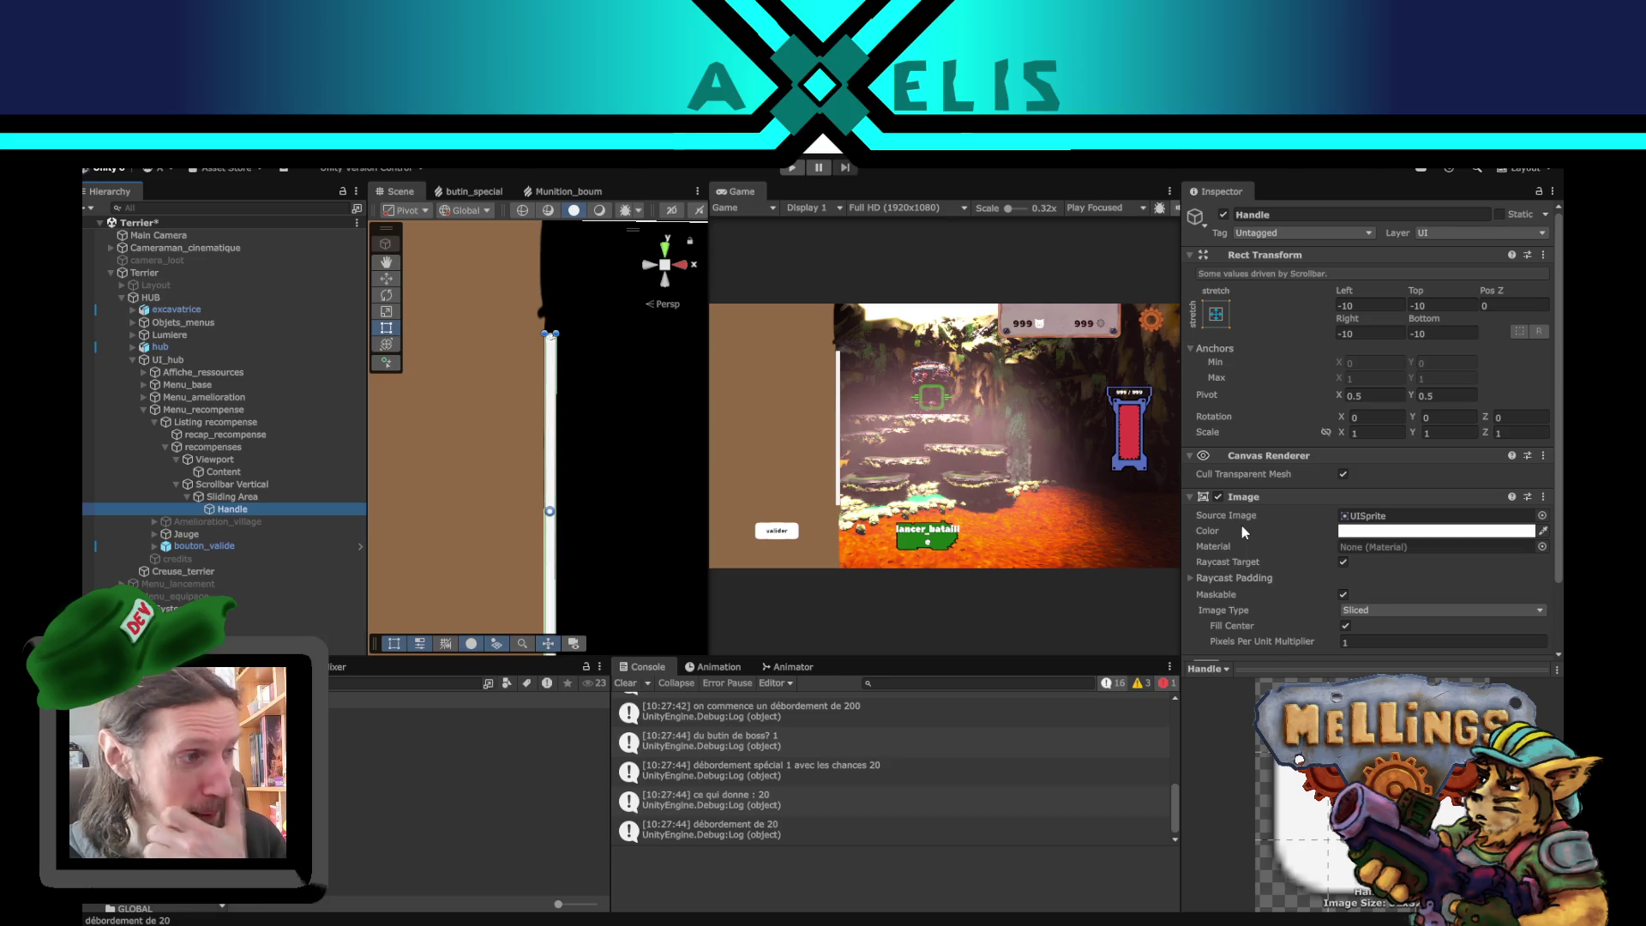
pyautogui.moveTo(606, 498)
pyautogui.mouseDown()
pyautogui.moveTo(563, 491)
pyautogui.moveTo(625, 525)
pyautogui.moveTo(600, 505)
pyautogui.moveTo(612, 486)
pyautogui.mouseUp()
pyautogui.press('t')
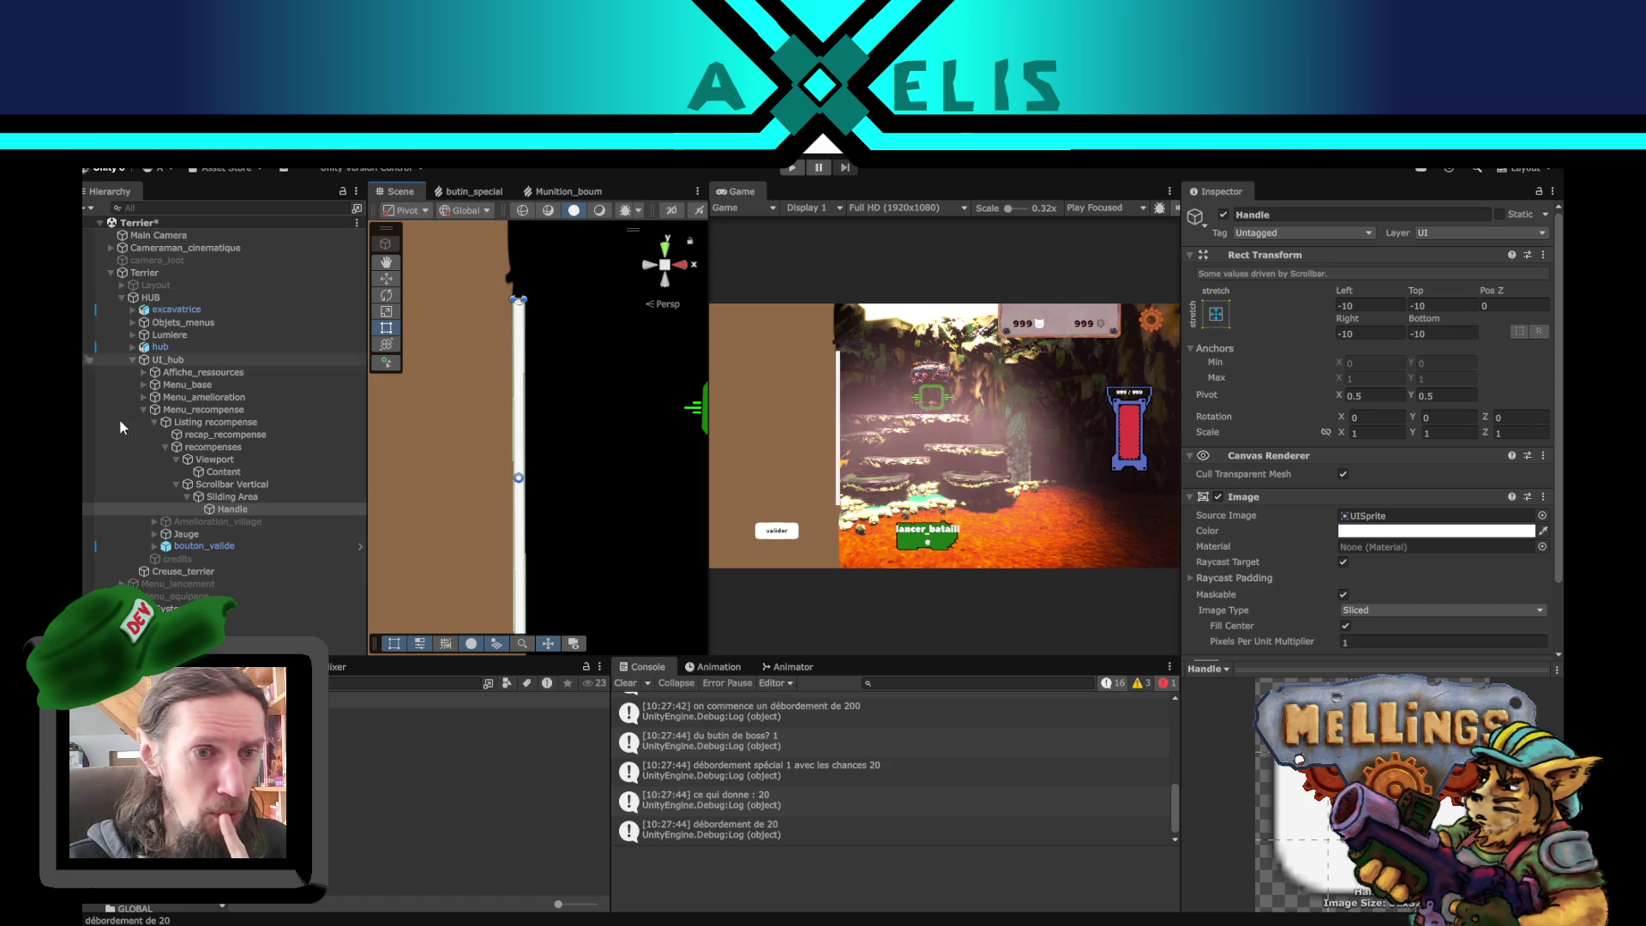
# - Change the recompenses Scroll Rect's Vertical Scrollbar Visibility from Permanent to Auto Hide
pyautogui.click(208, 414)
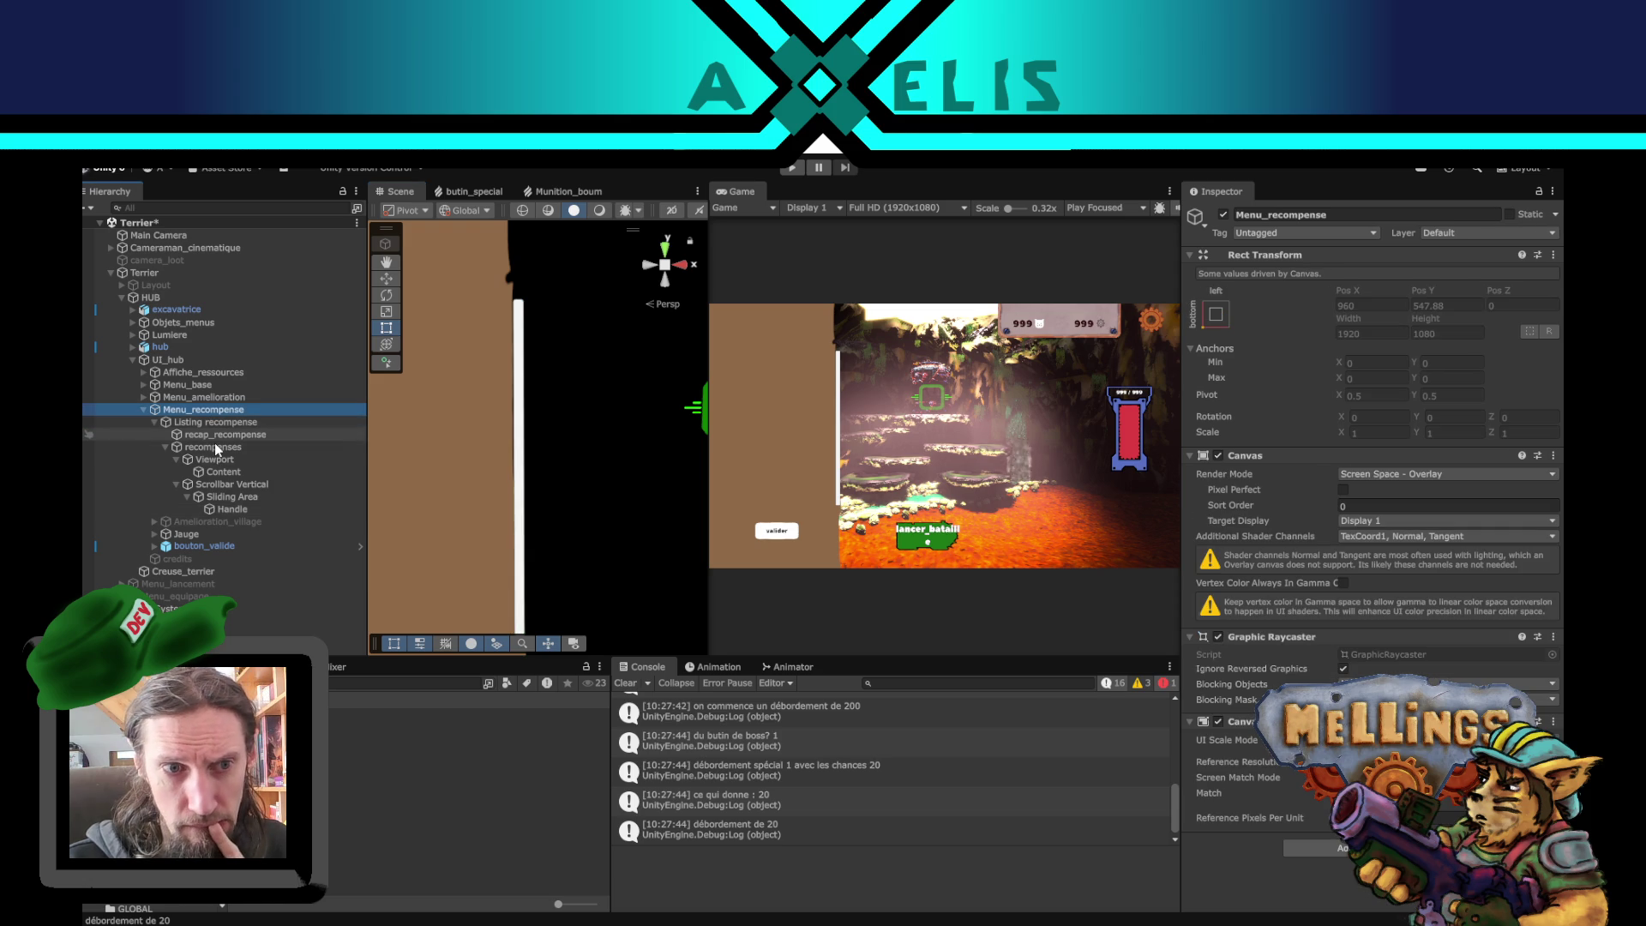
pyautogui.click(212, 446)
pyautogui.scroll(-5, 1286, 566)
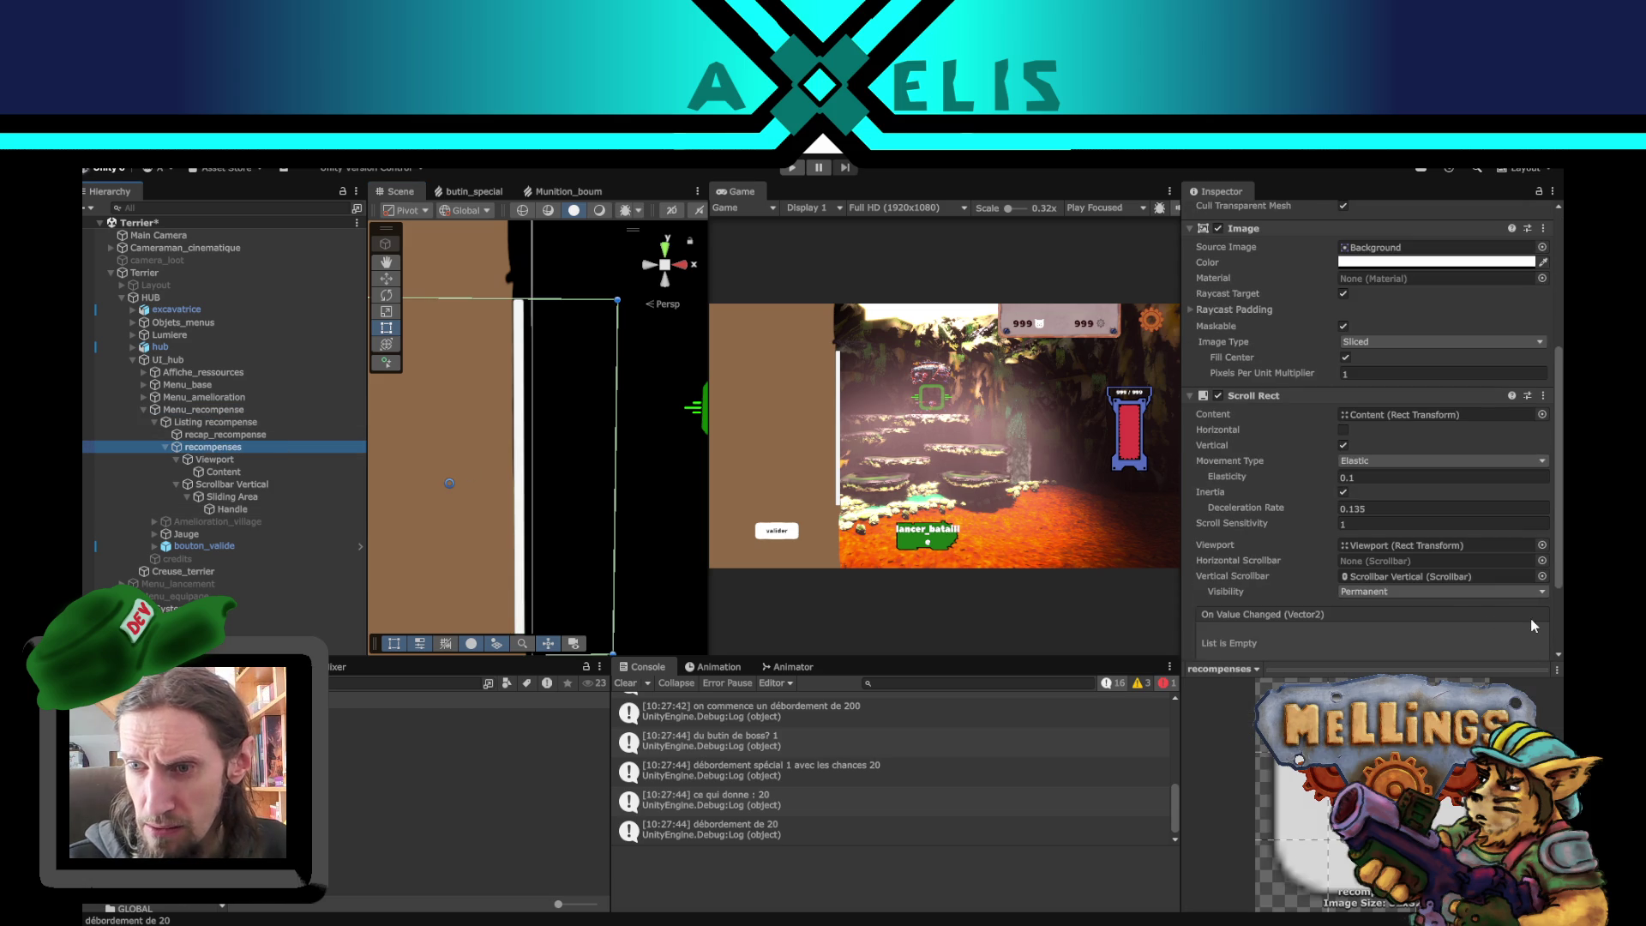
pyautogui.click(1449, 592)
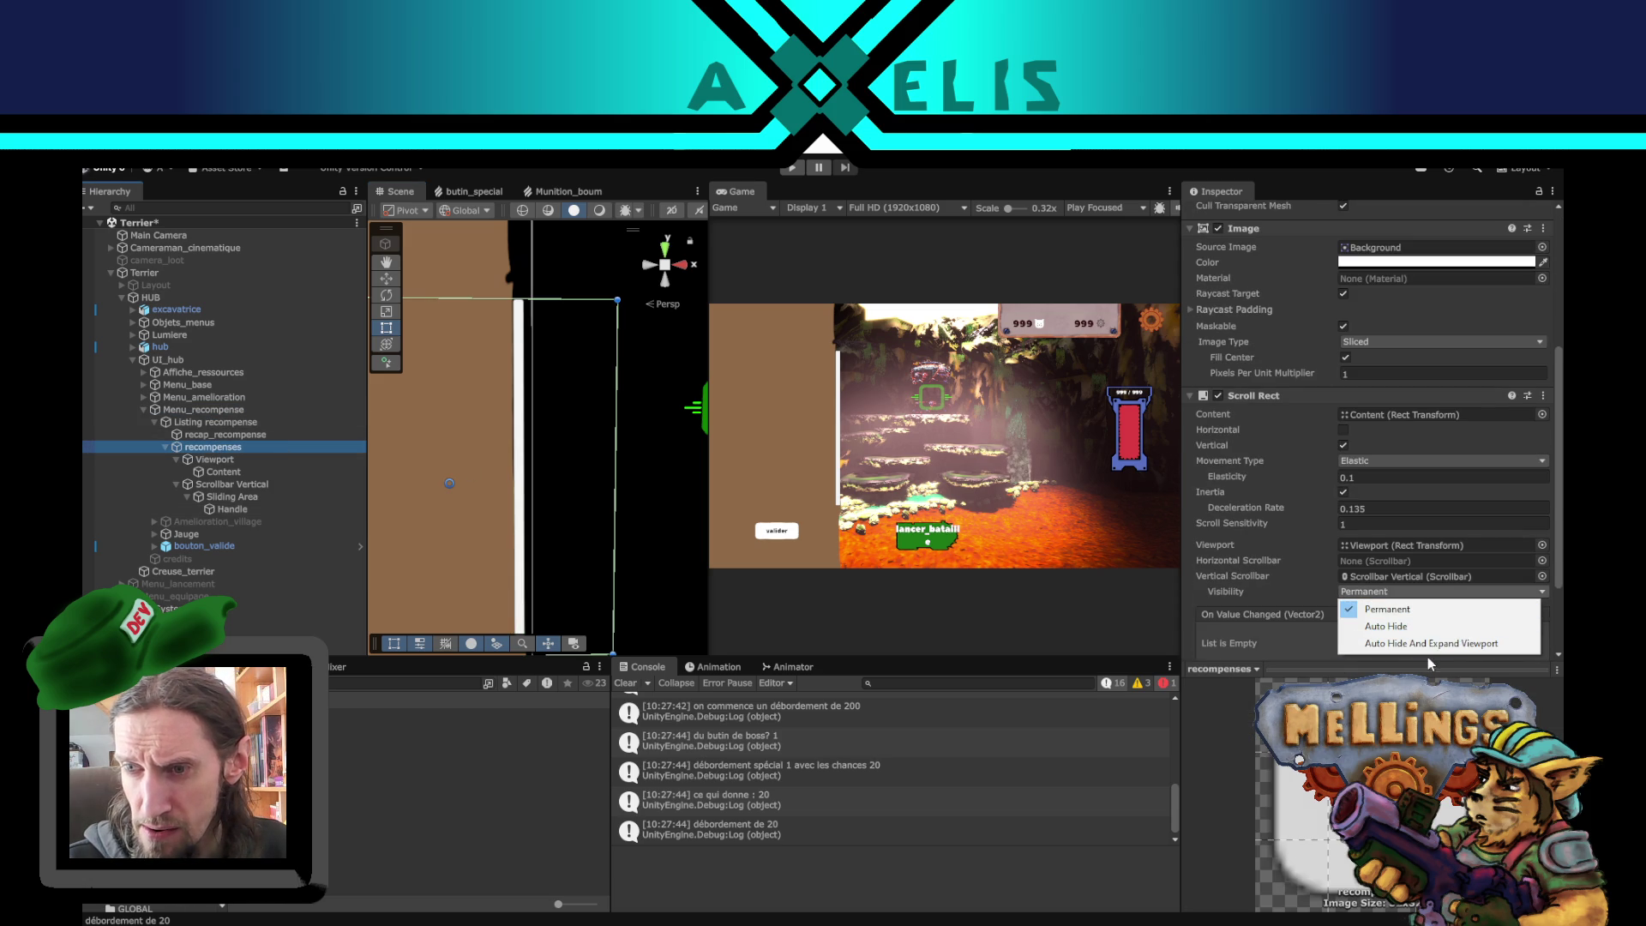
pyautogui.click(1376, 625)
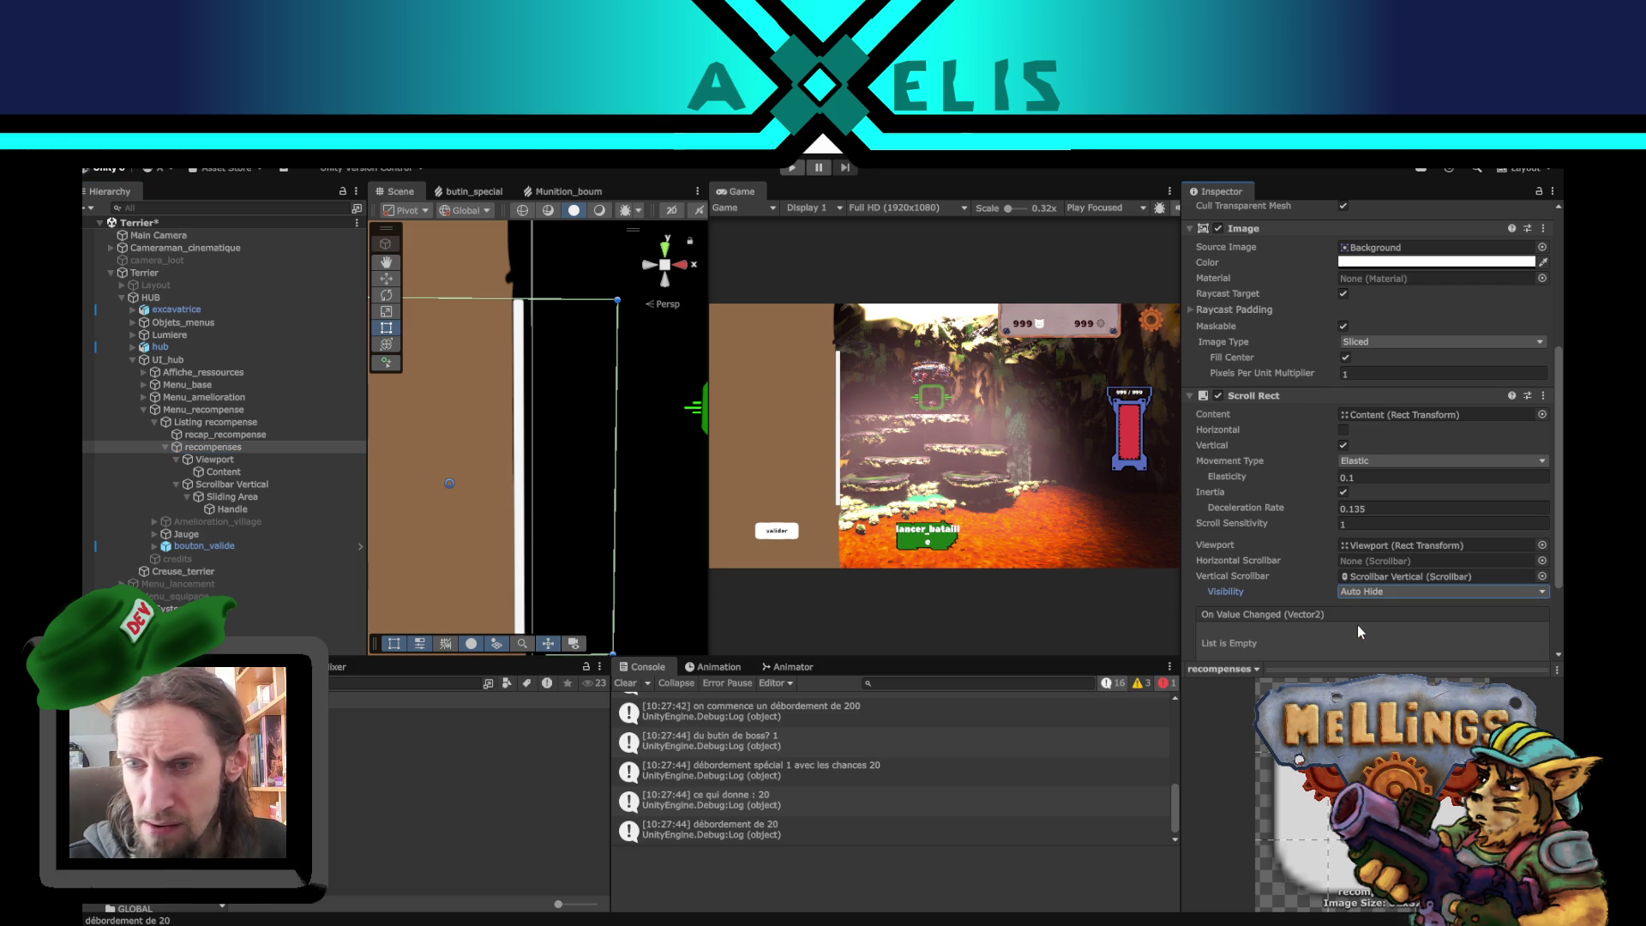
pyautogui.click(216, 485)
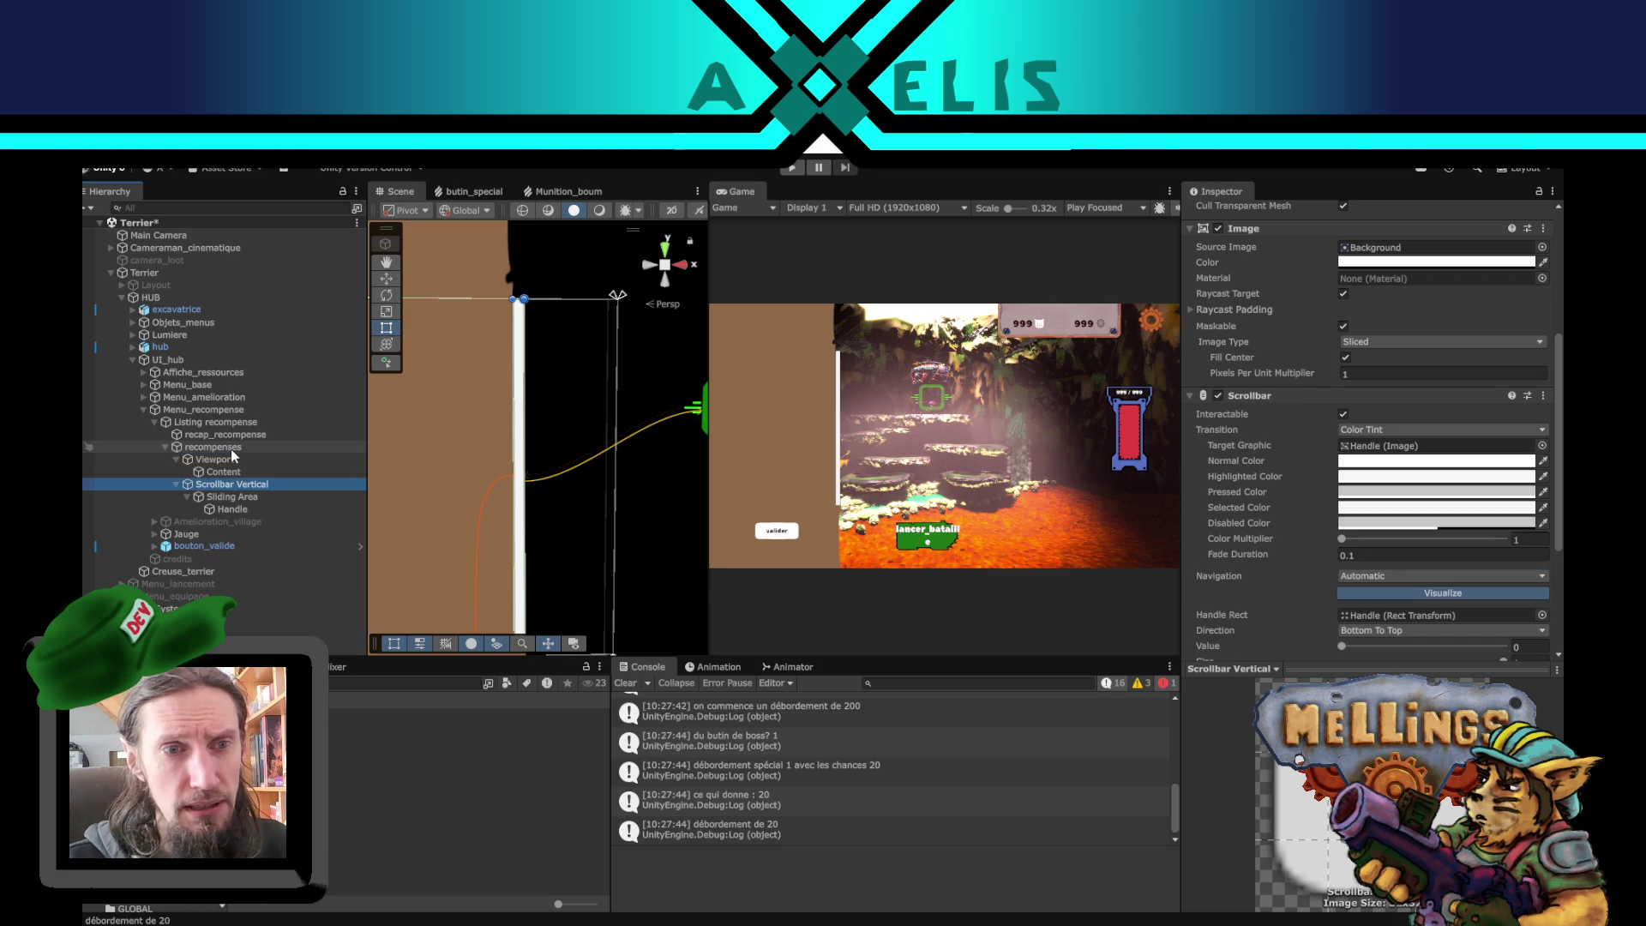
pyautogui.click(206, 410)
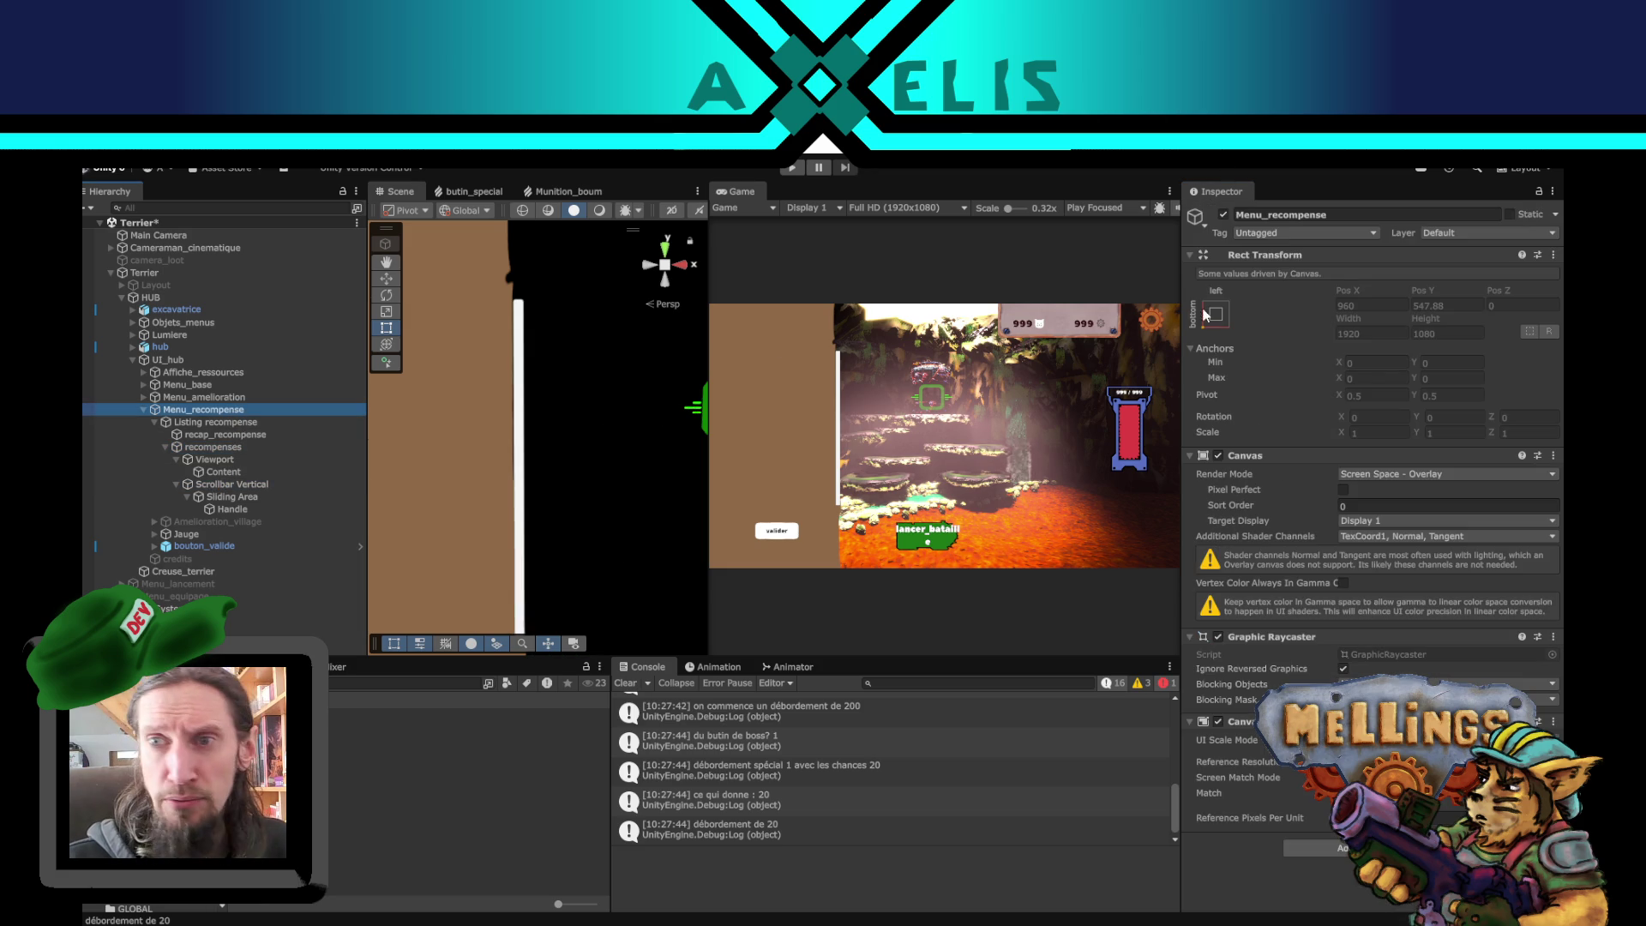
# - Deactivate the Menu_recompense, UI_hub and HUB objects with their Inspector active checkboxes
pyautogui.click(1226, 211)
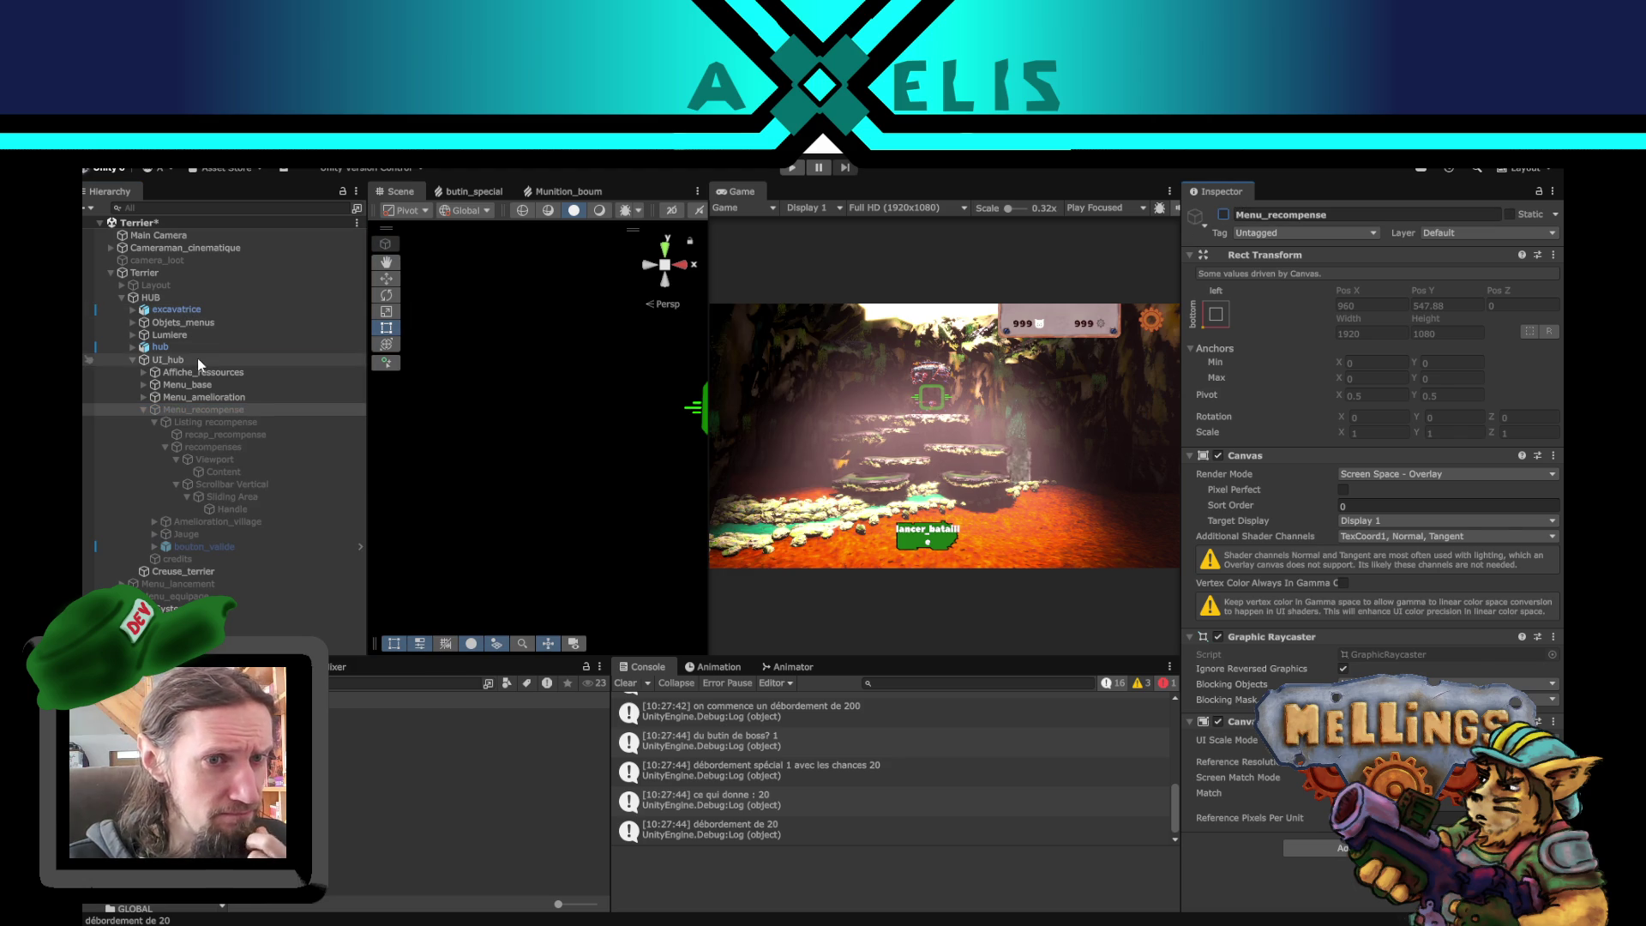
pyautogui.click(198, 359)
pyautogui.click(1224, 214)
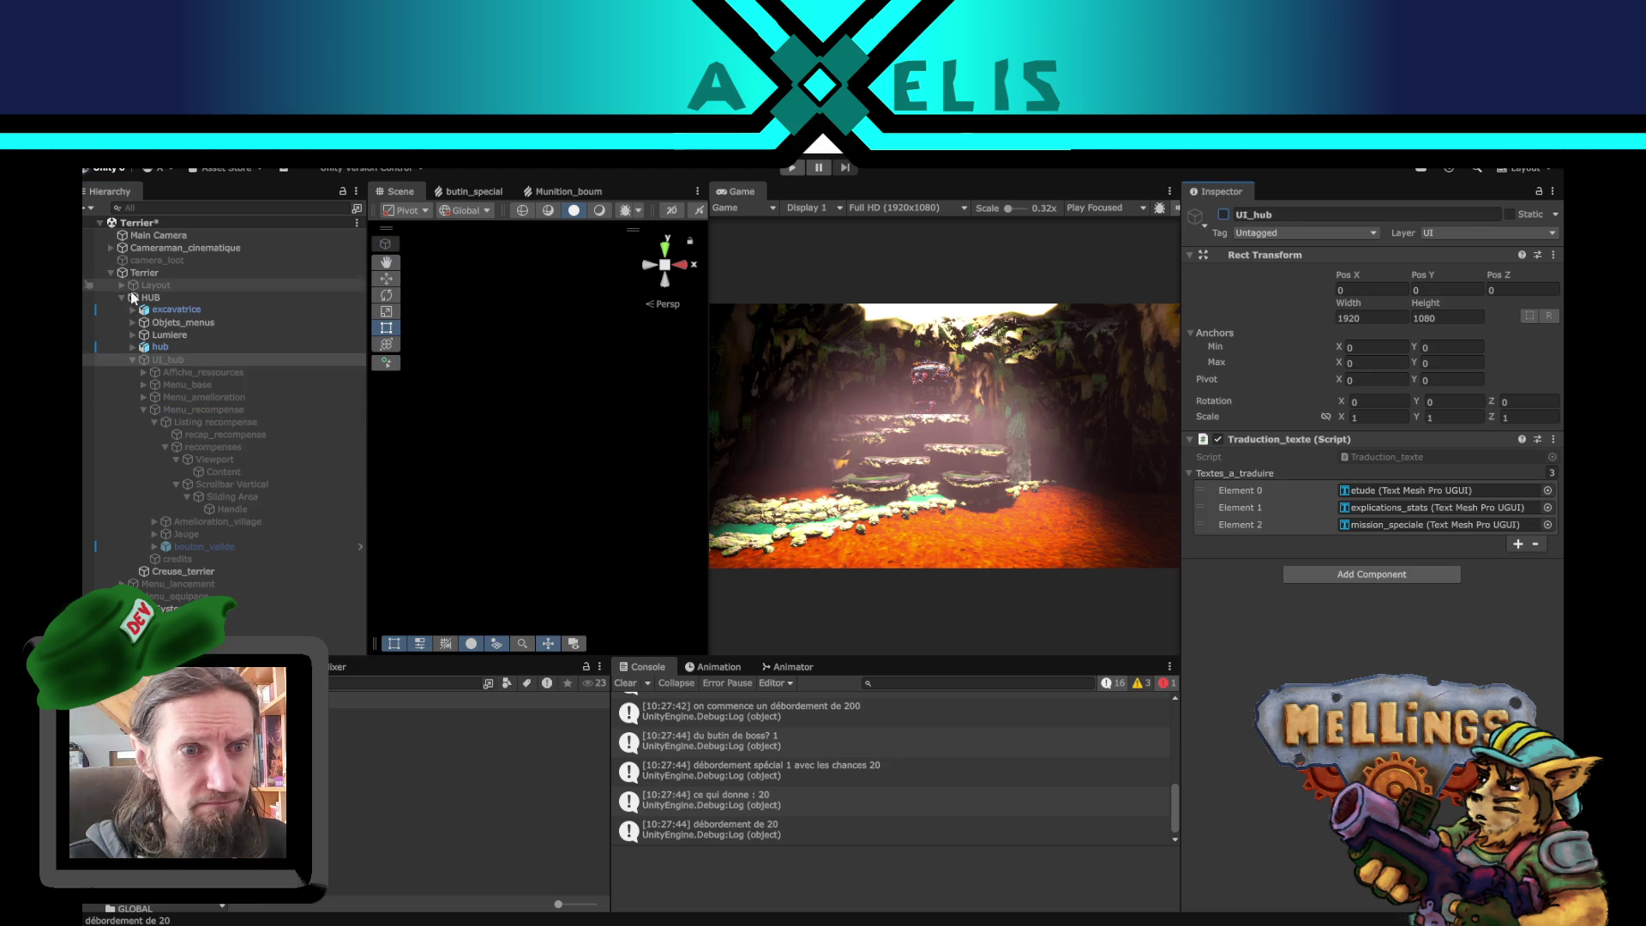
pyautogui.click(151, 297)
pyautogui.click(1223, 214)
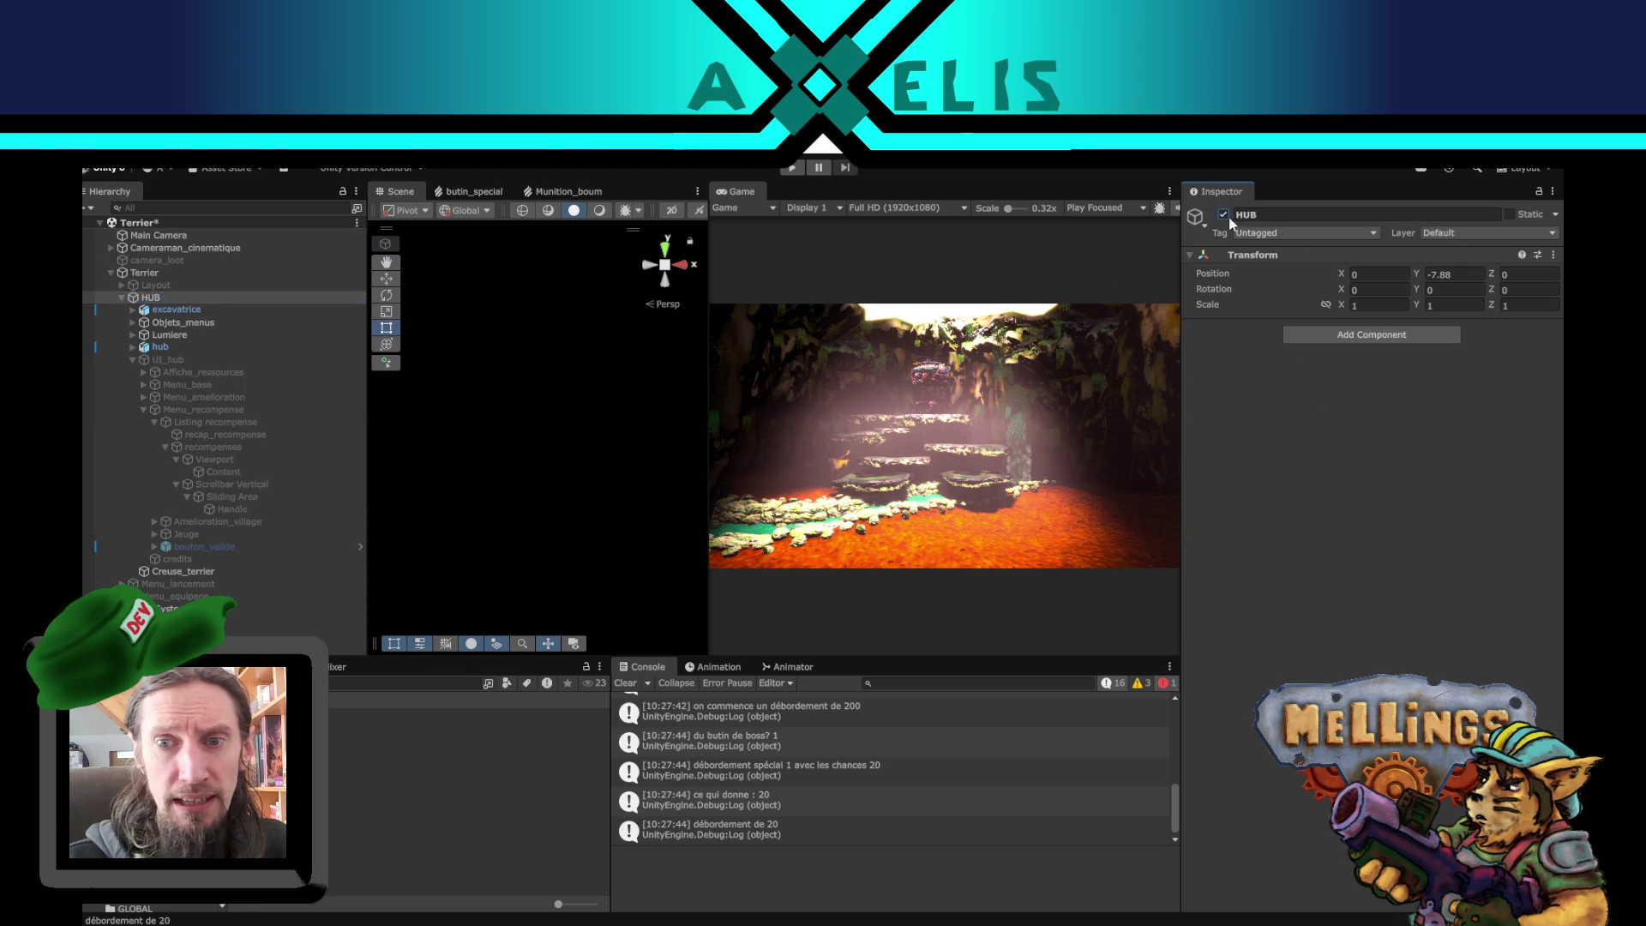
# - Switch back to the Rect tool with T and load Intro.unity from the Project panel
pyautogui.press('t')
pyautogui.doubleClick(215, 764)
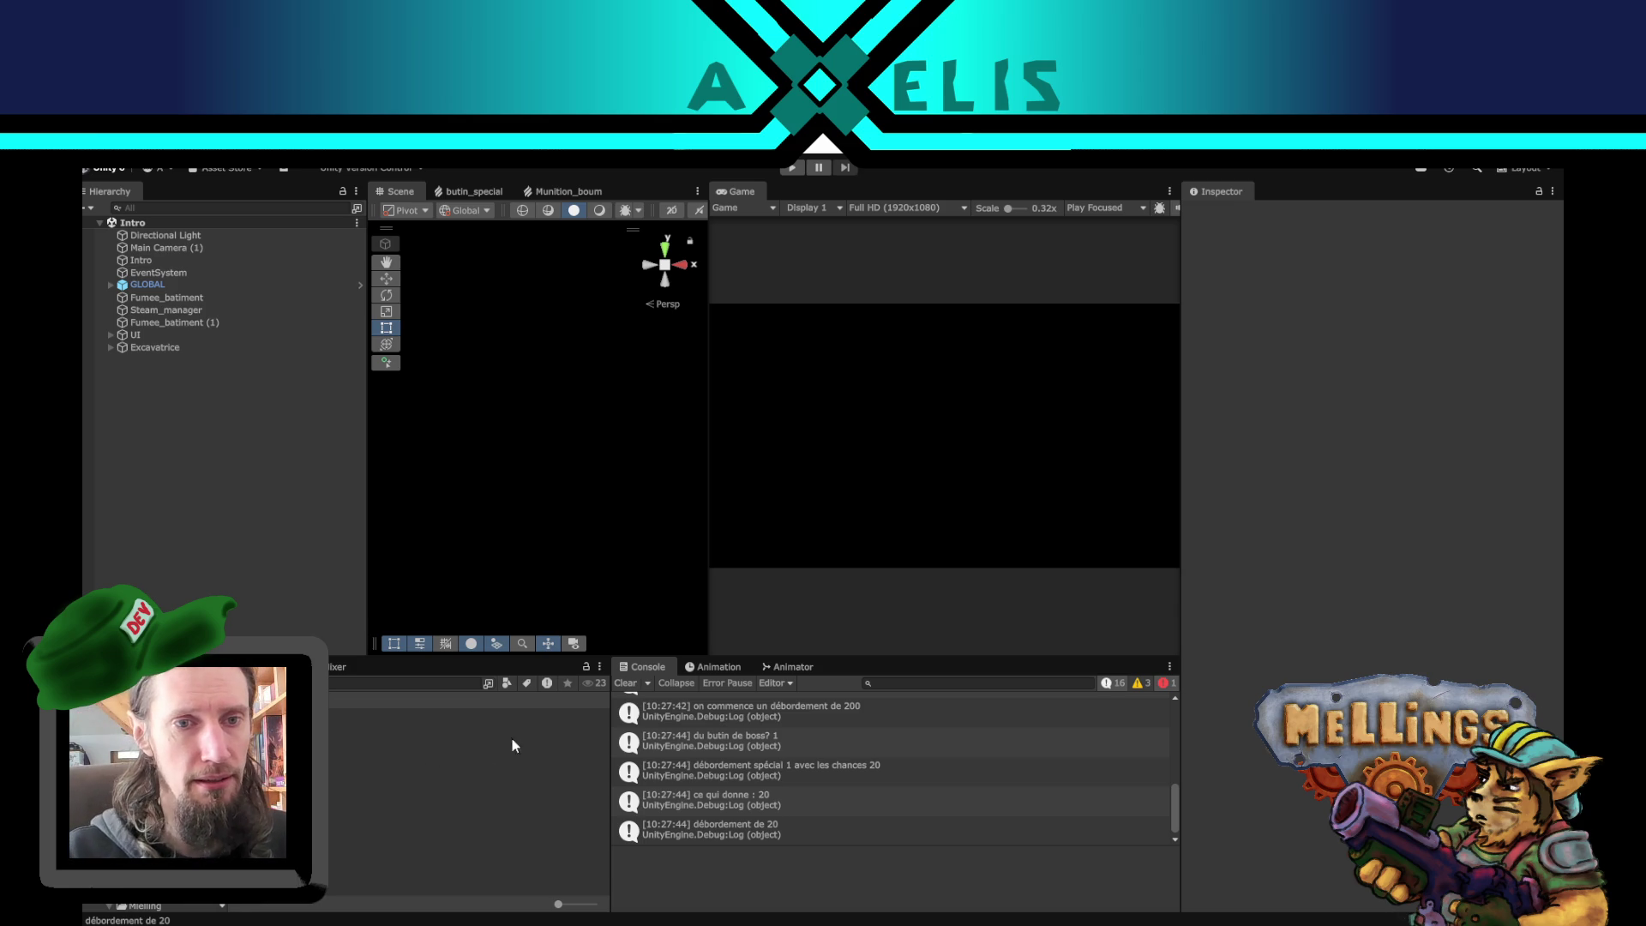
# - Widen the Scene view by moving the Hierarchy splitter left, then clear the Console
pyautogui.moveTo(365, 563); pyautogui.dragTo(328, 563)
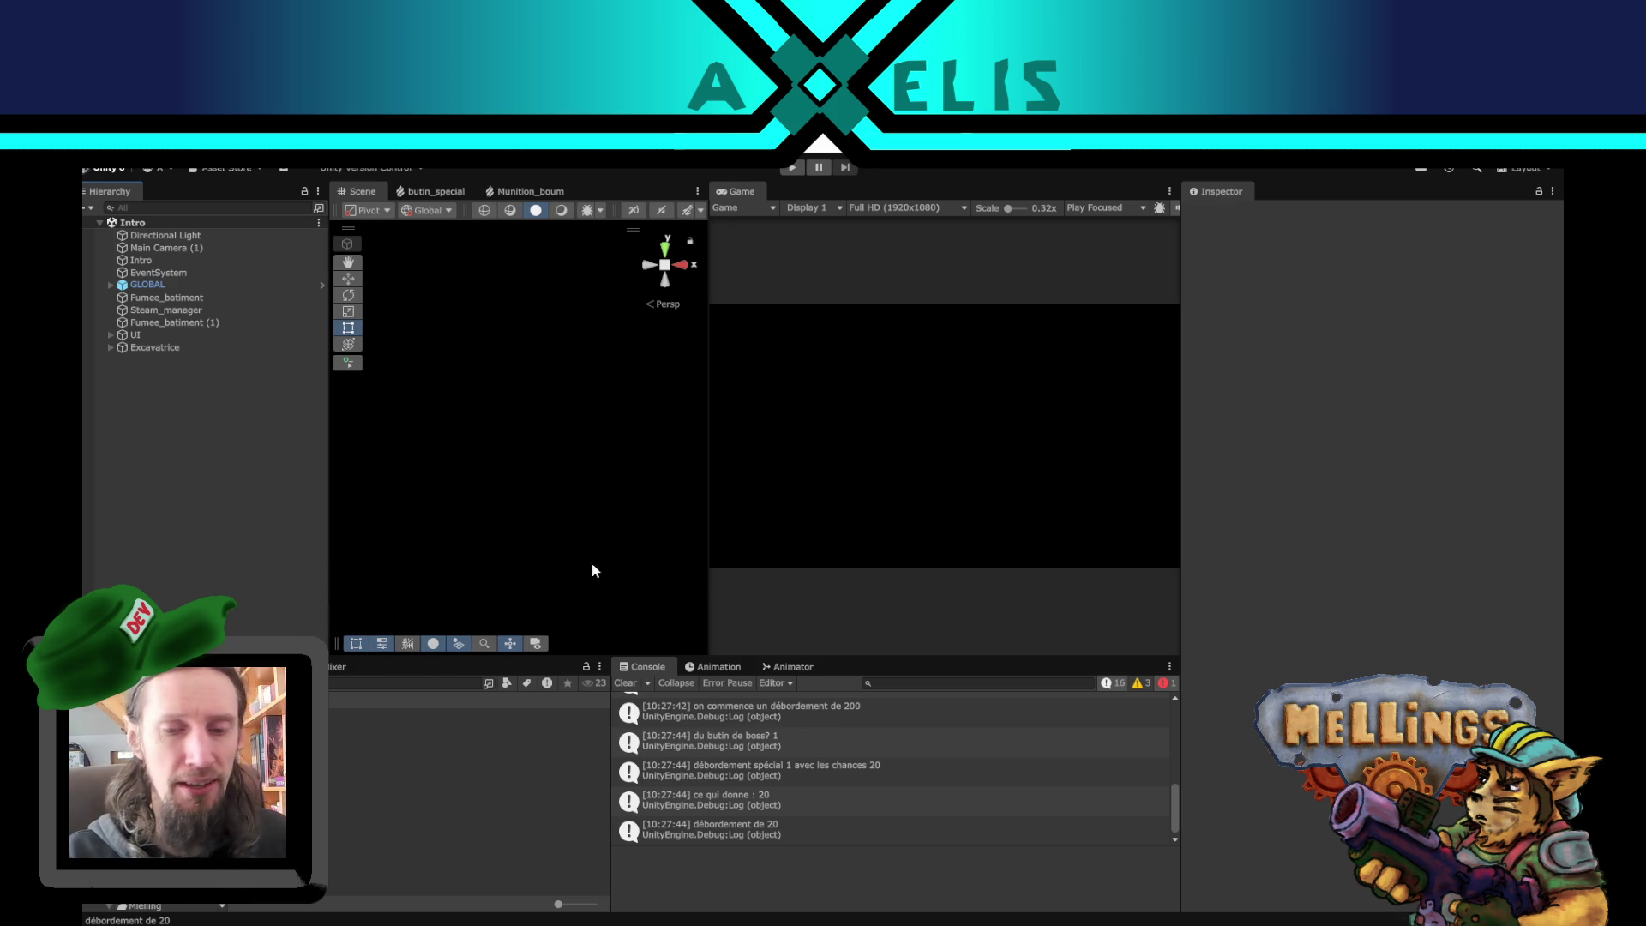
pyautogui.click(617, 684)
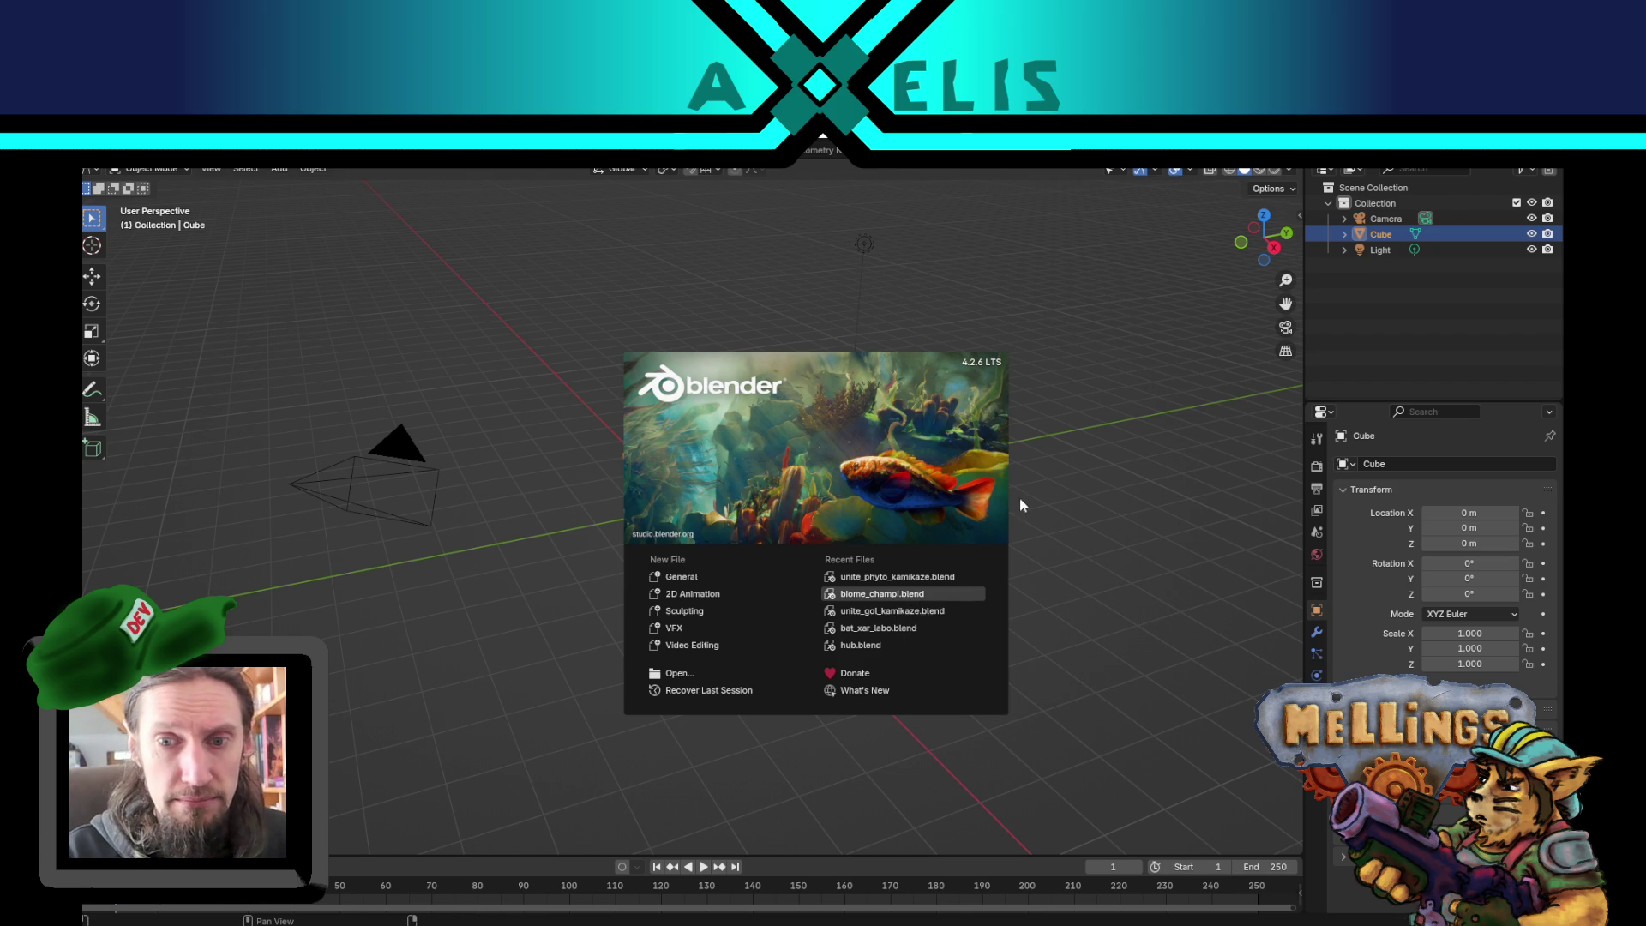
pyautogui.click(921, 604)
pyautogui.scroll(-3, 586, 637)
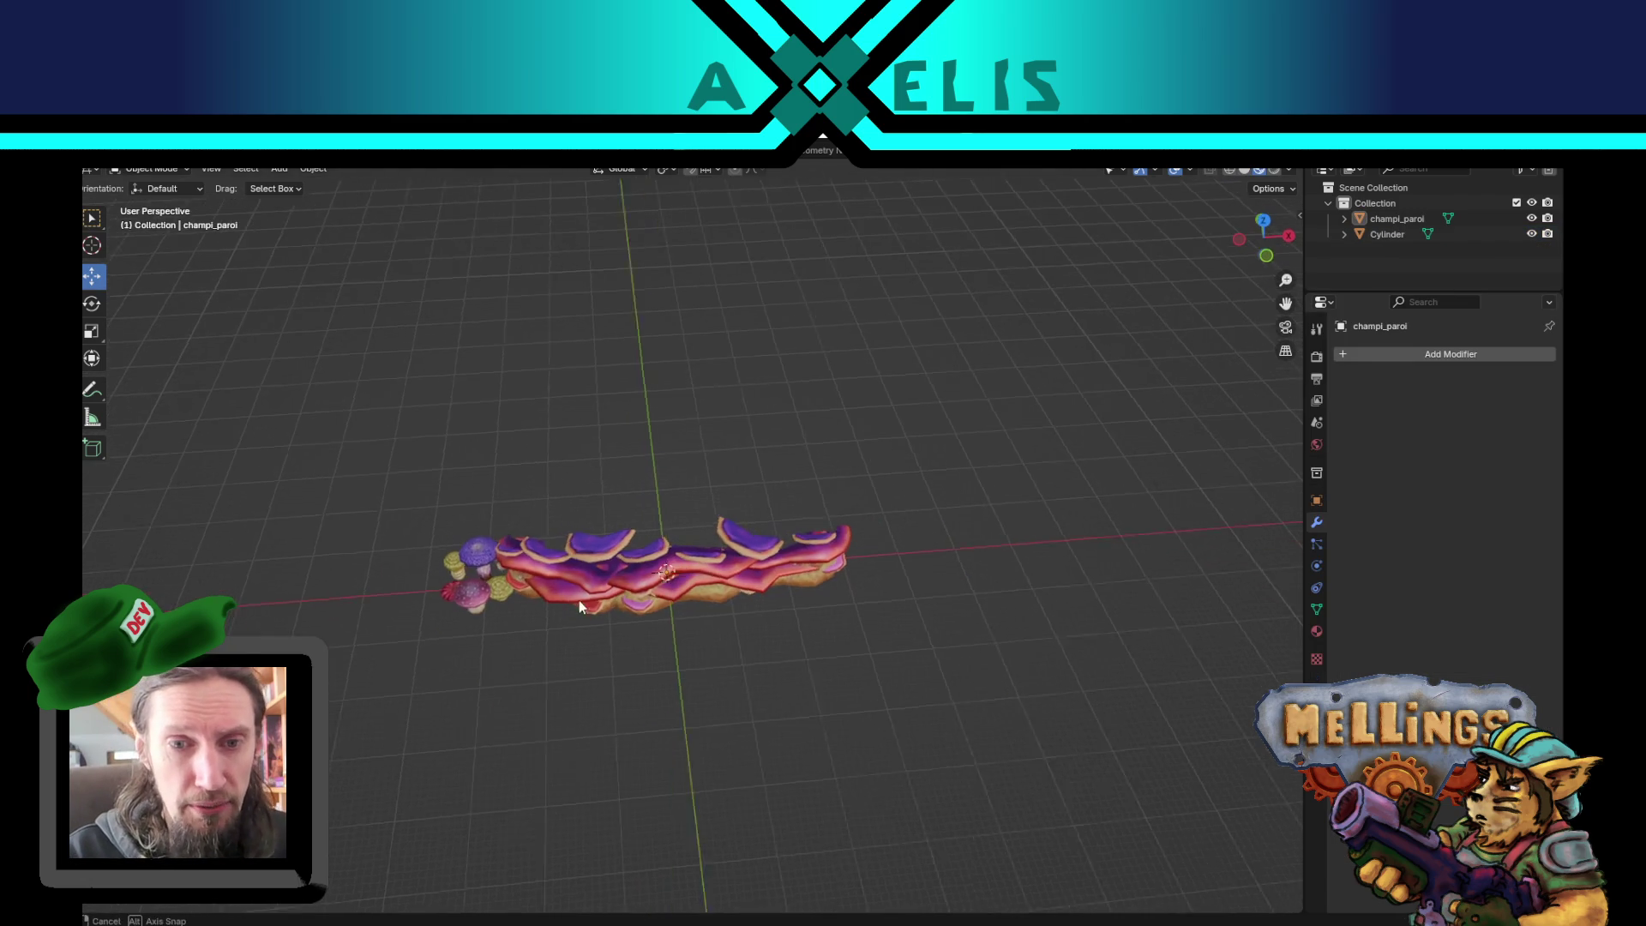
pyautogui.click(717, 581)
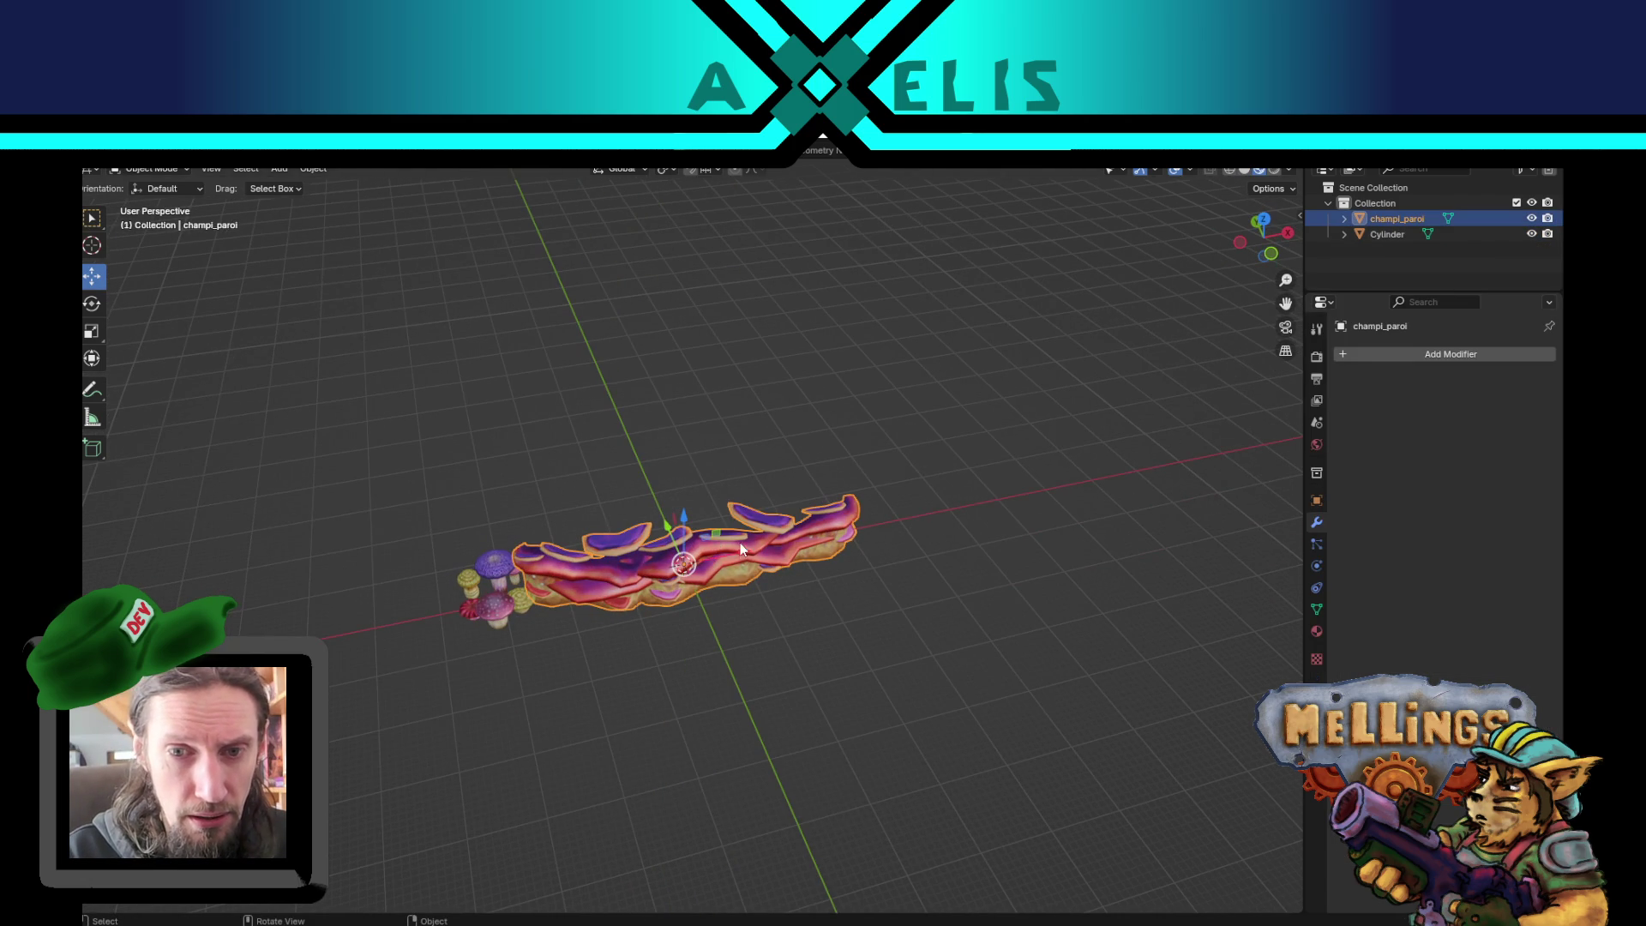
pyautogui.scroll(5, 739, 543)
pyautogui.scroll(-5, 692, 591)
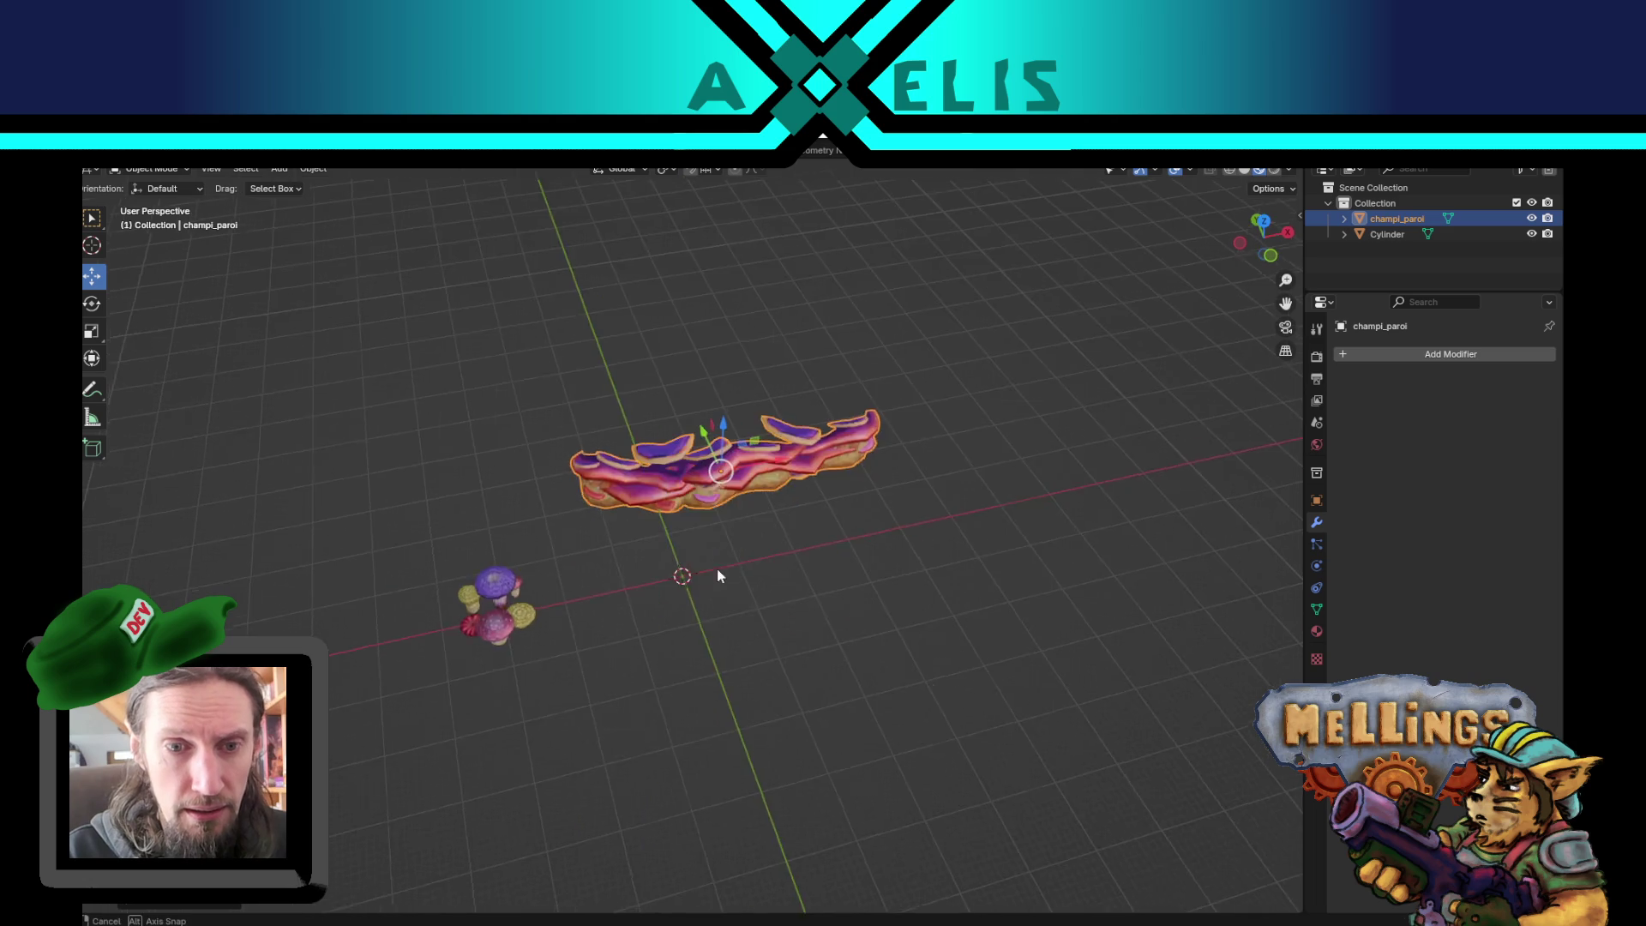
pyautogui.click(508, 545)
pyautogui.scroll(4, 480, 558)
pyautogui.scroll(-3, 461, 567)
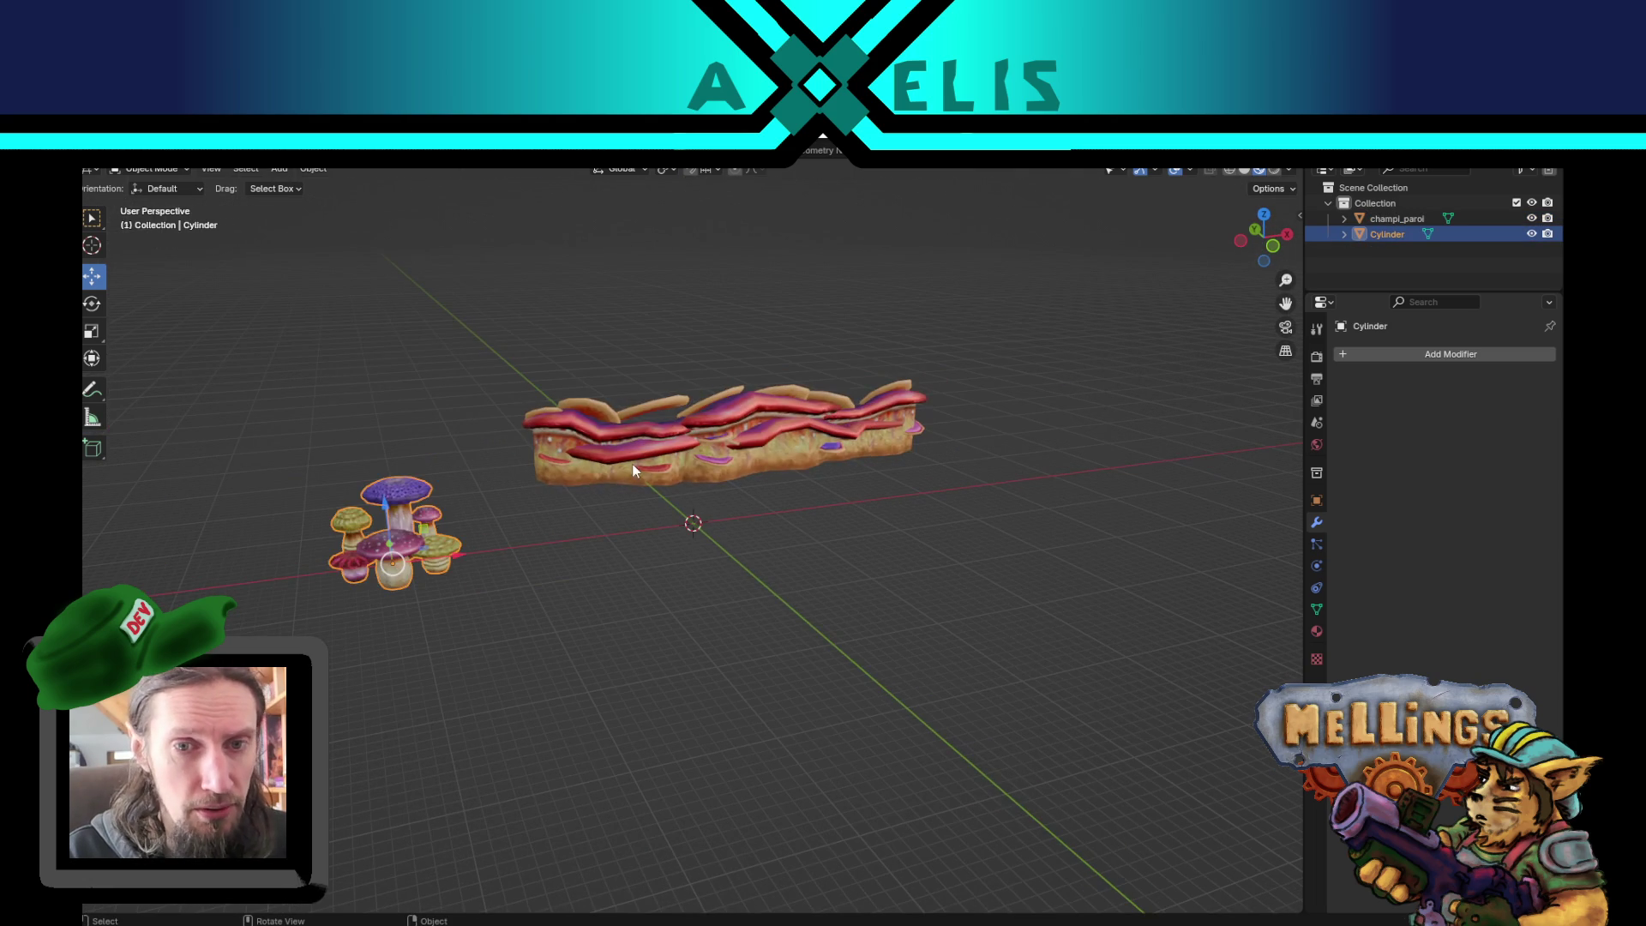
pyautogui.click(629, 468)
pyautogui.hscroll(3, 722, 591)
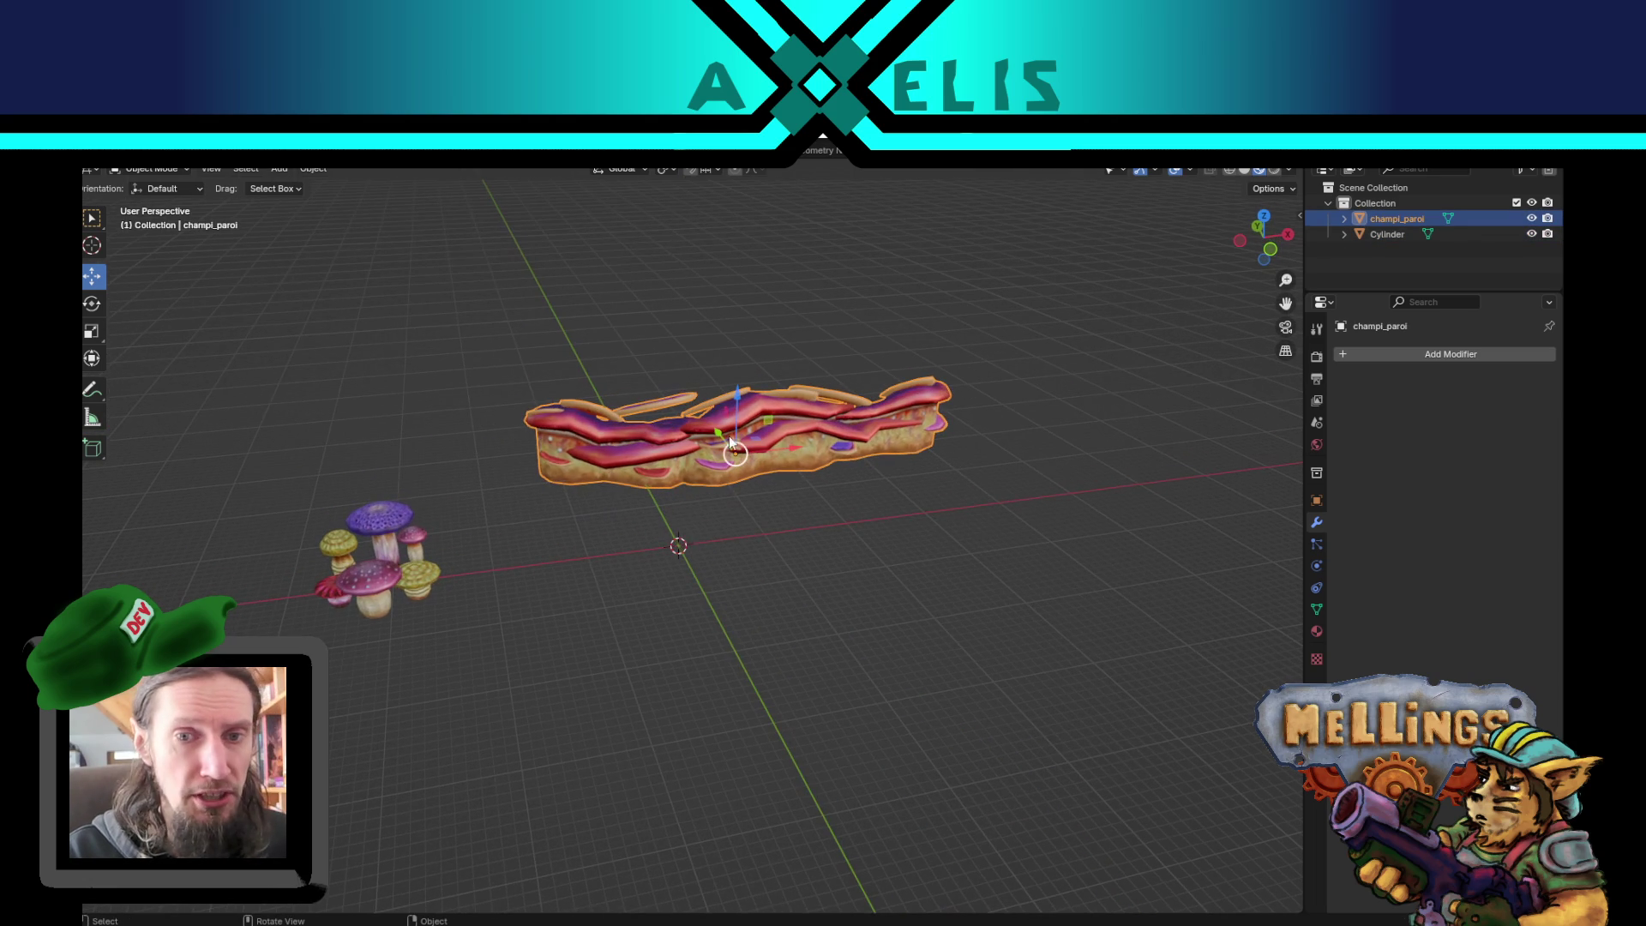
pyautogui.scroll(-5, 733, 531)
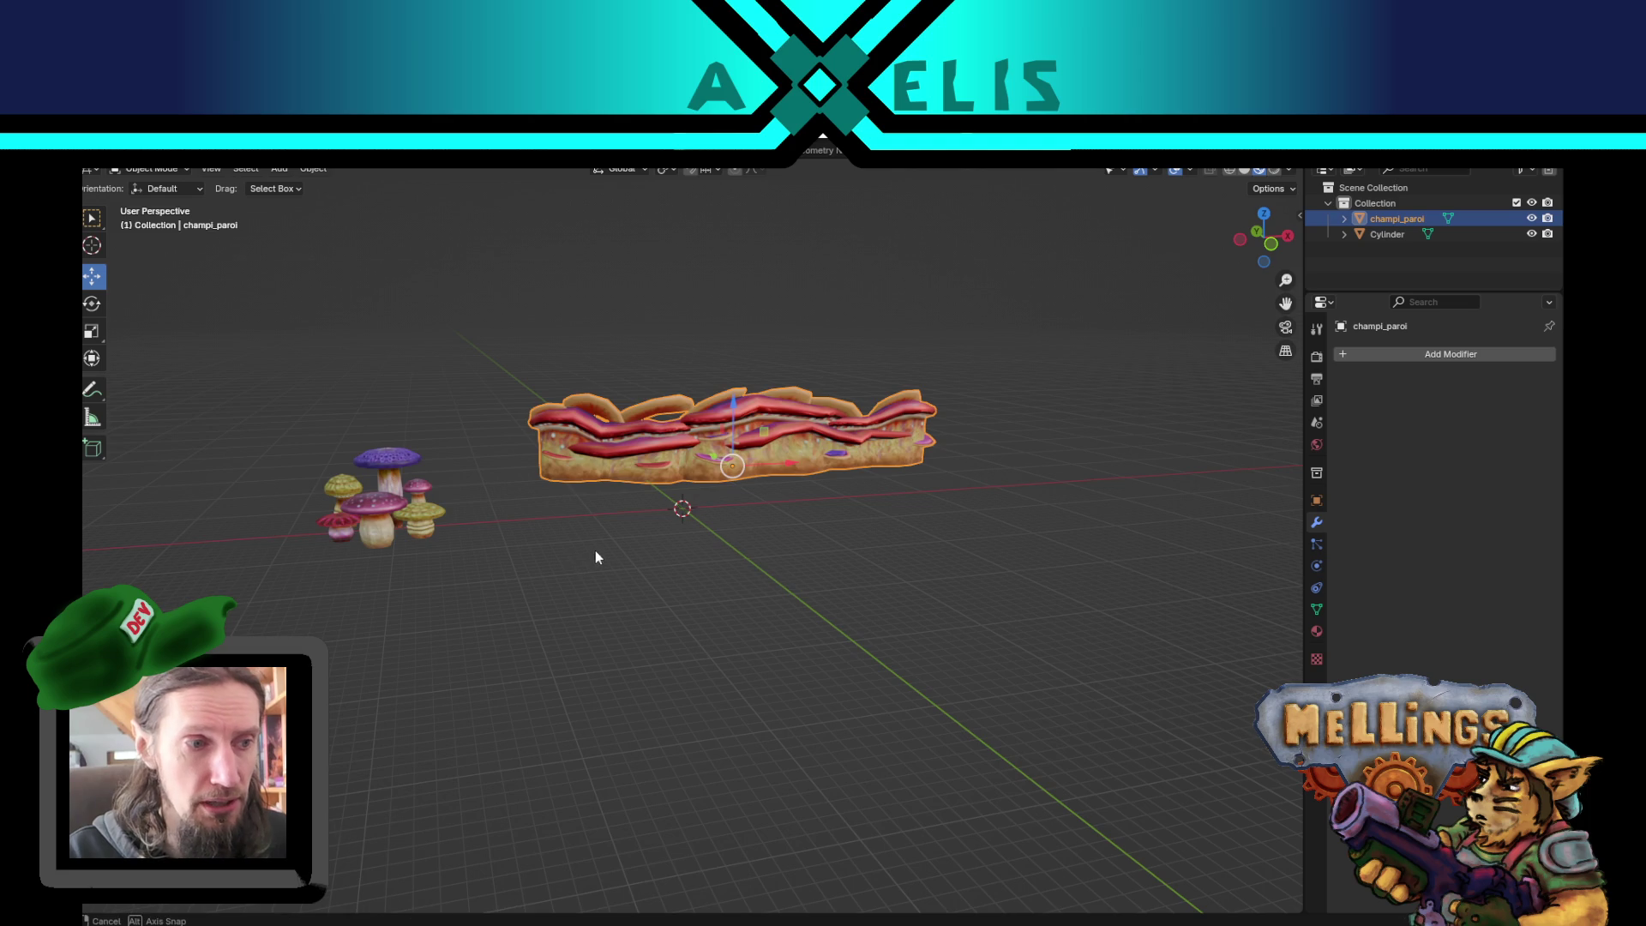
pyautogui.scroll(5, 595, 555)
pyautogui.click(910, 607)
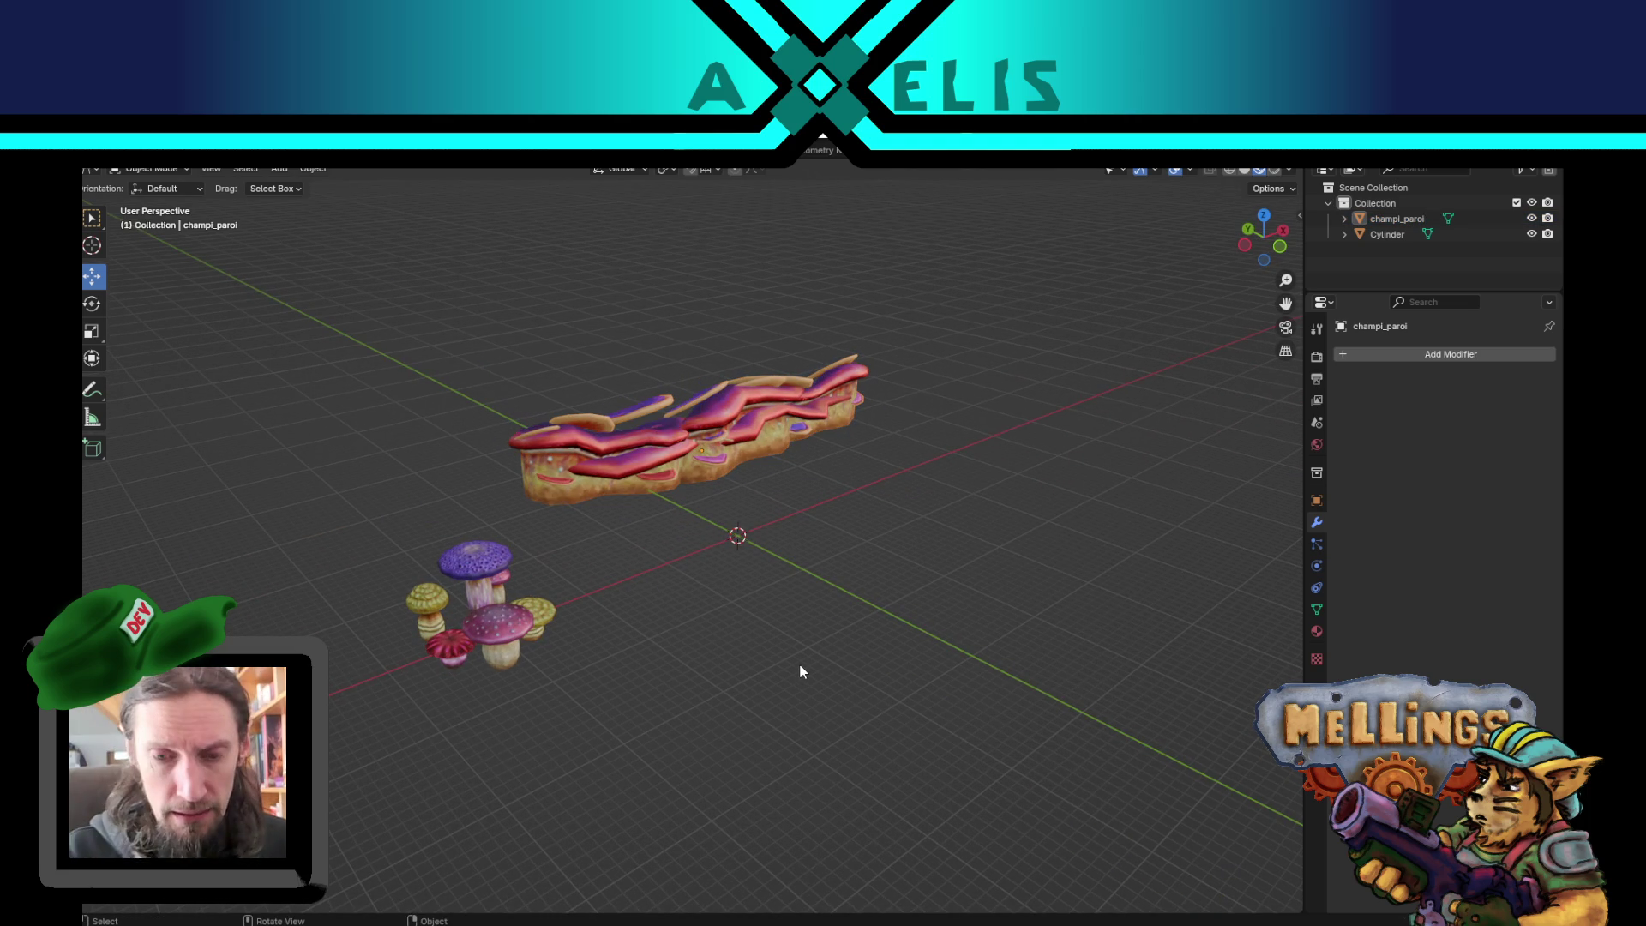
pyautogui.press('shift')
# - Close biome_champi.blend without saving and open hub.blend from Recent Files
pyautogui.hotkey('ctrl', 'q')
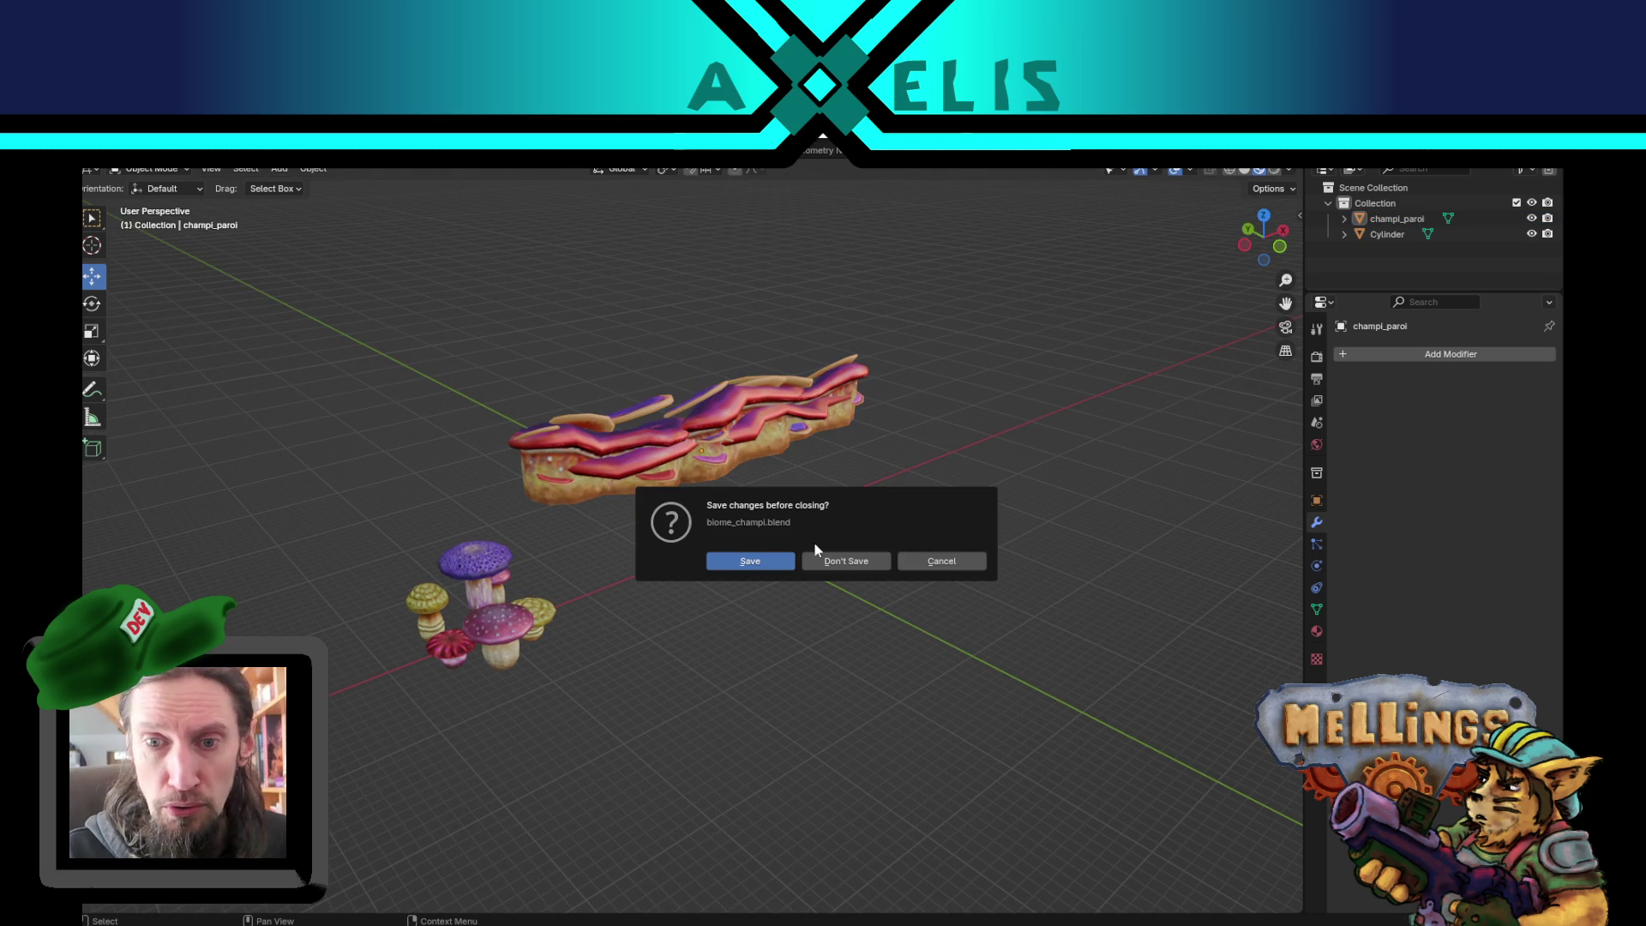
pyautogui.click(862, 561)
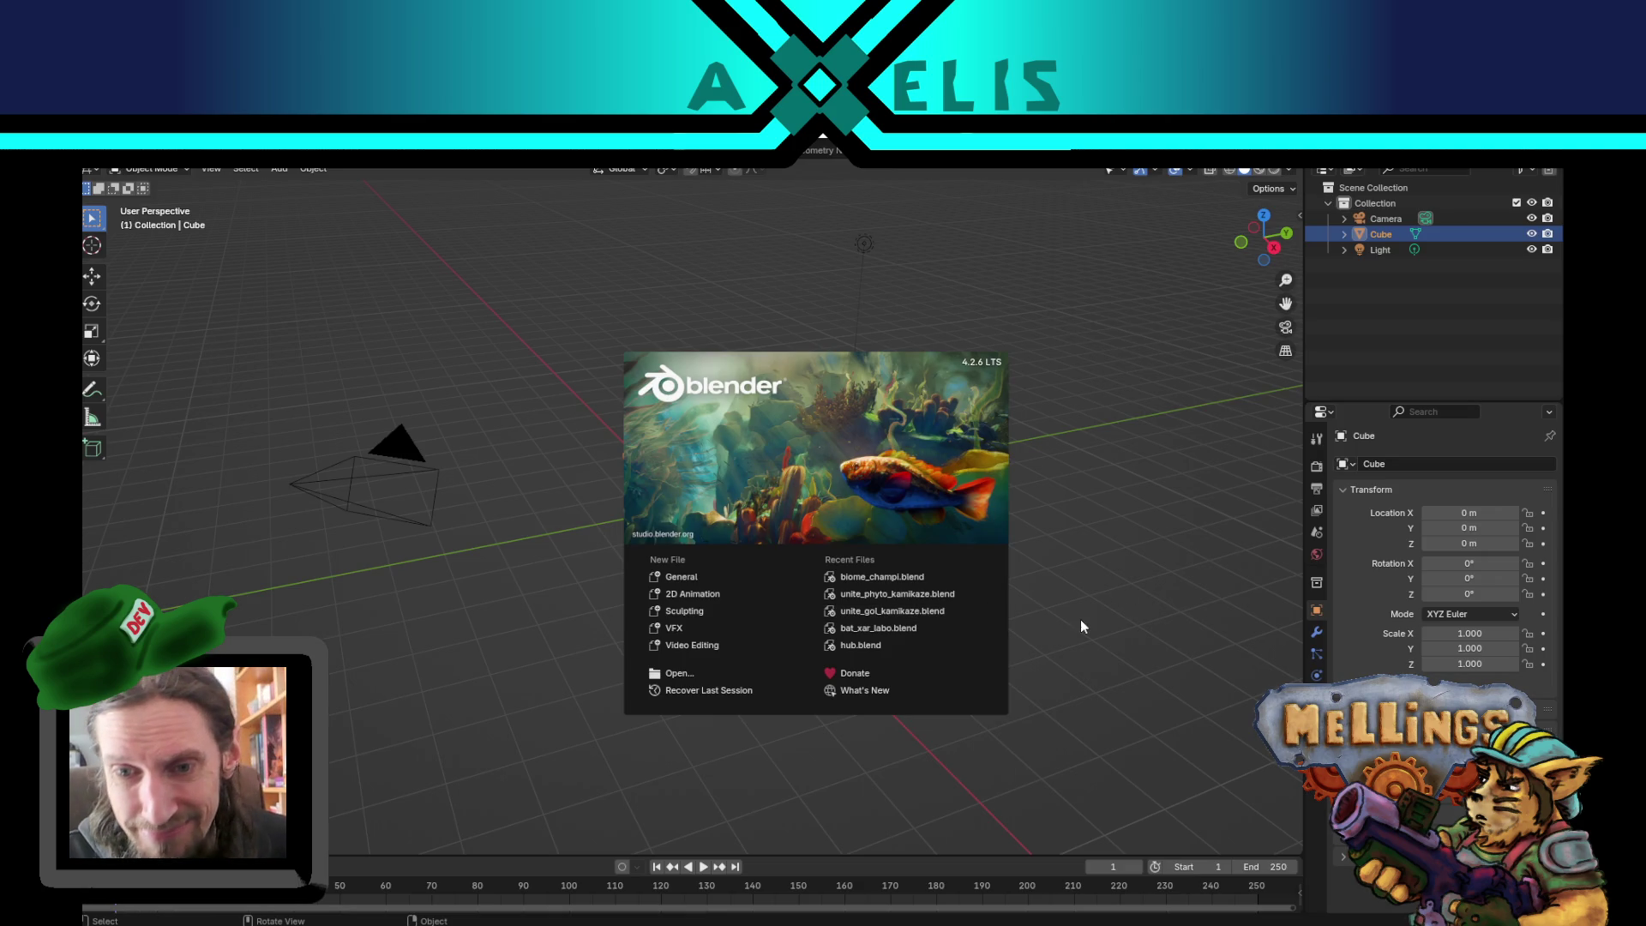
pyautogui.click(868, 647)
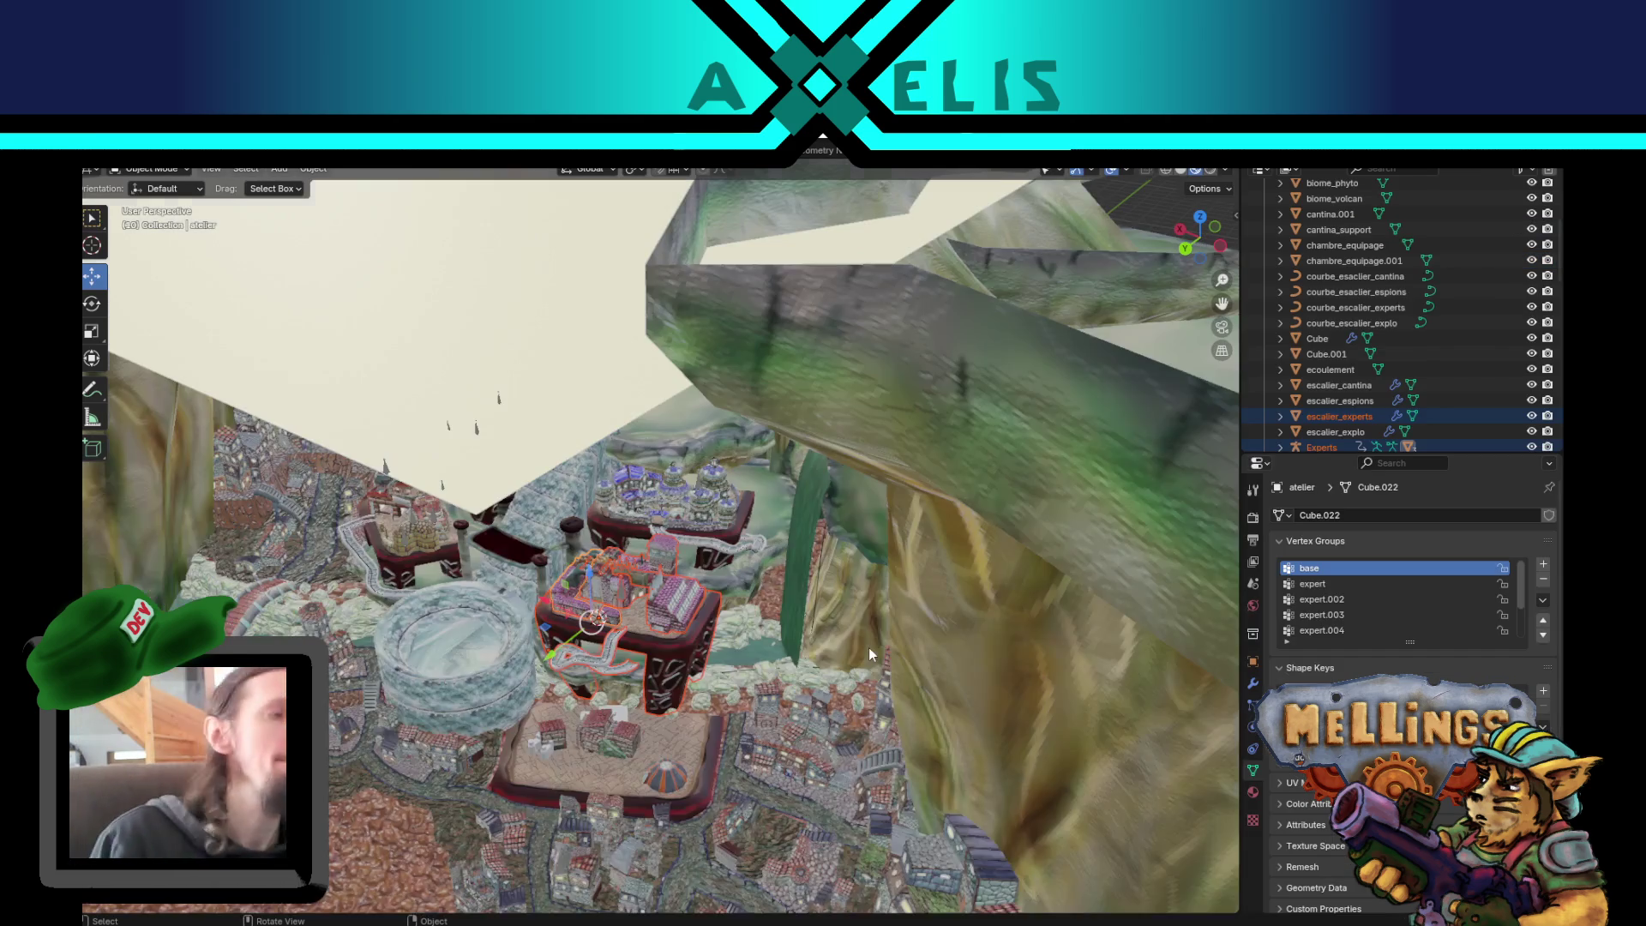
# - Frame the whole hub scene and orbit around the island, cliff and central tower
pyautogui.press('Home')
pyautogui.moveTo(772, 523)
pyautogui.mouseDown()
pyautogui.moveTo(751, 538)
pyautogui.moveTo(729, 521)
pyautogui.mouseUp()
pyautogui.scroll(8, 729, 527)
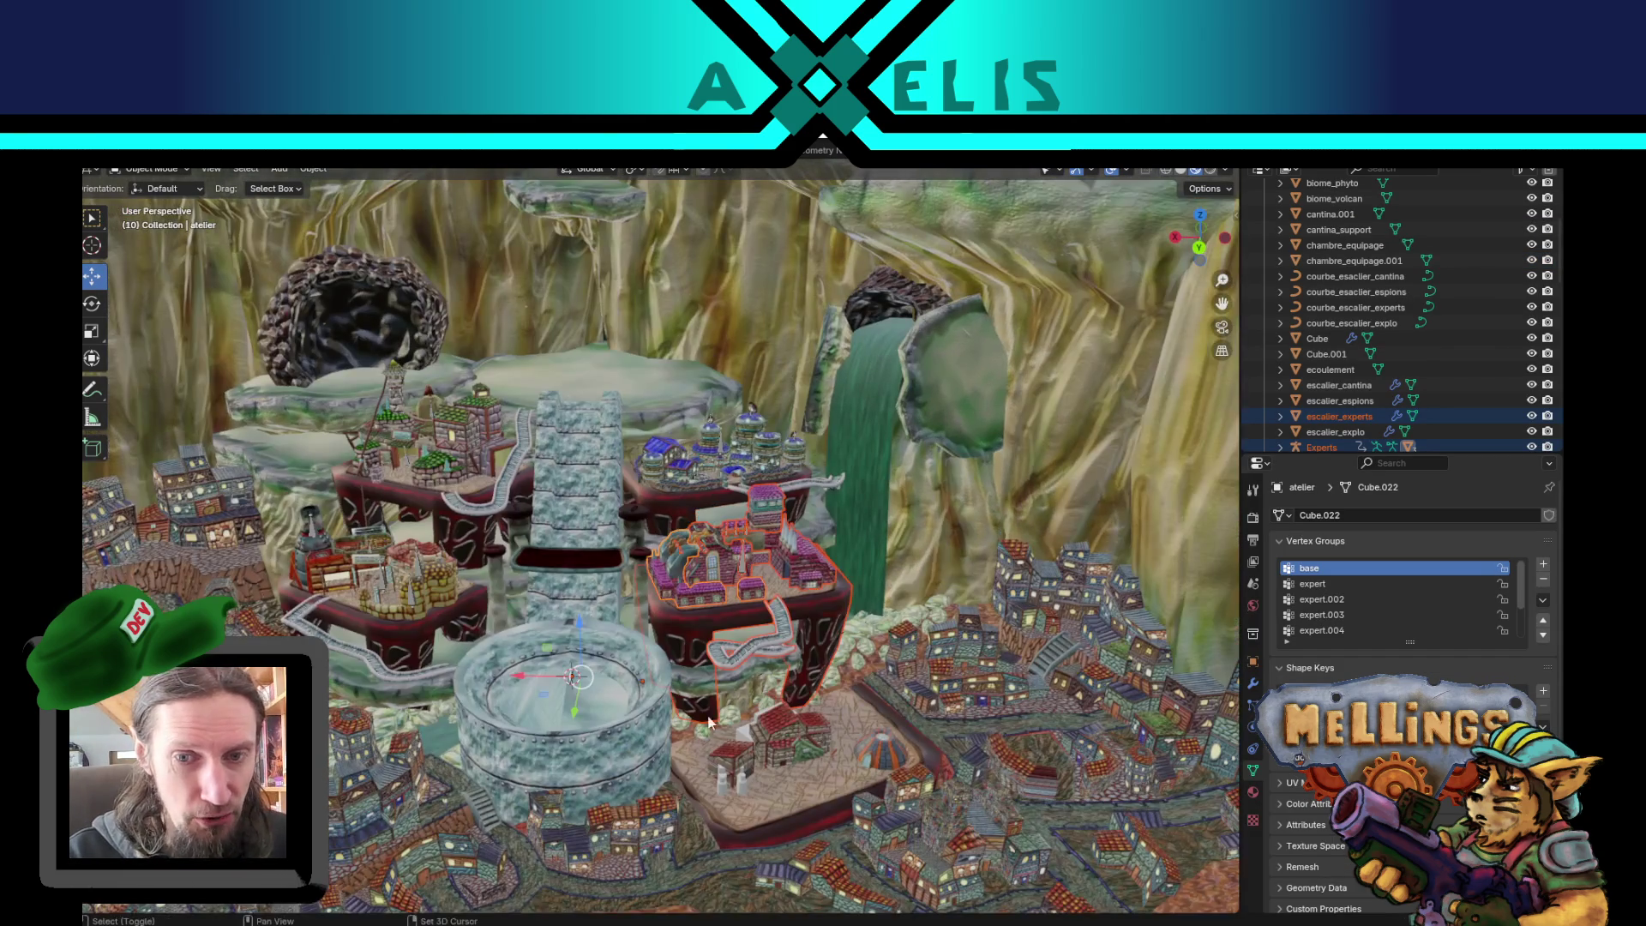
pyautogui.scroll(-6, 708, 723)
pyautogui.moveTo(708, 584); pyautogui.dragTo(734, 747)
pyautogui.scroll(3, 636, 526)
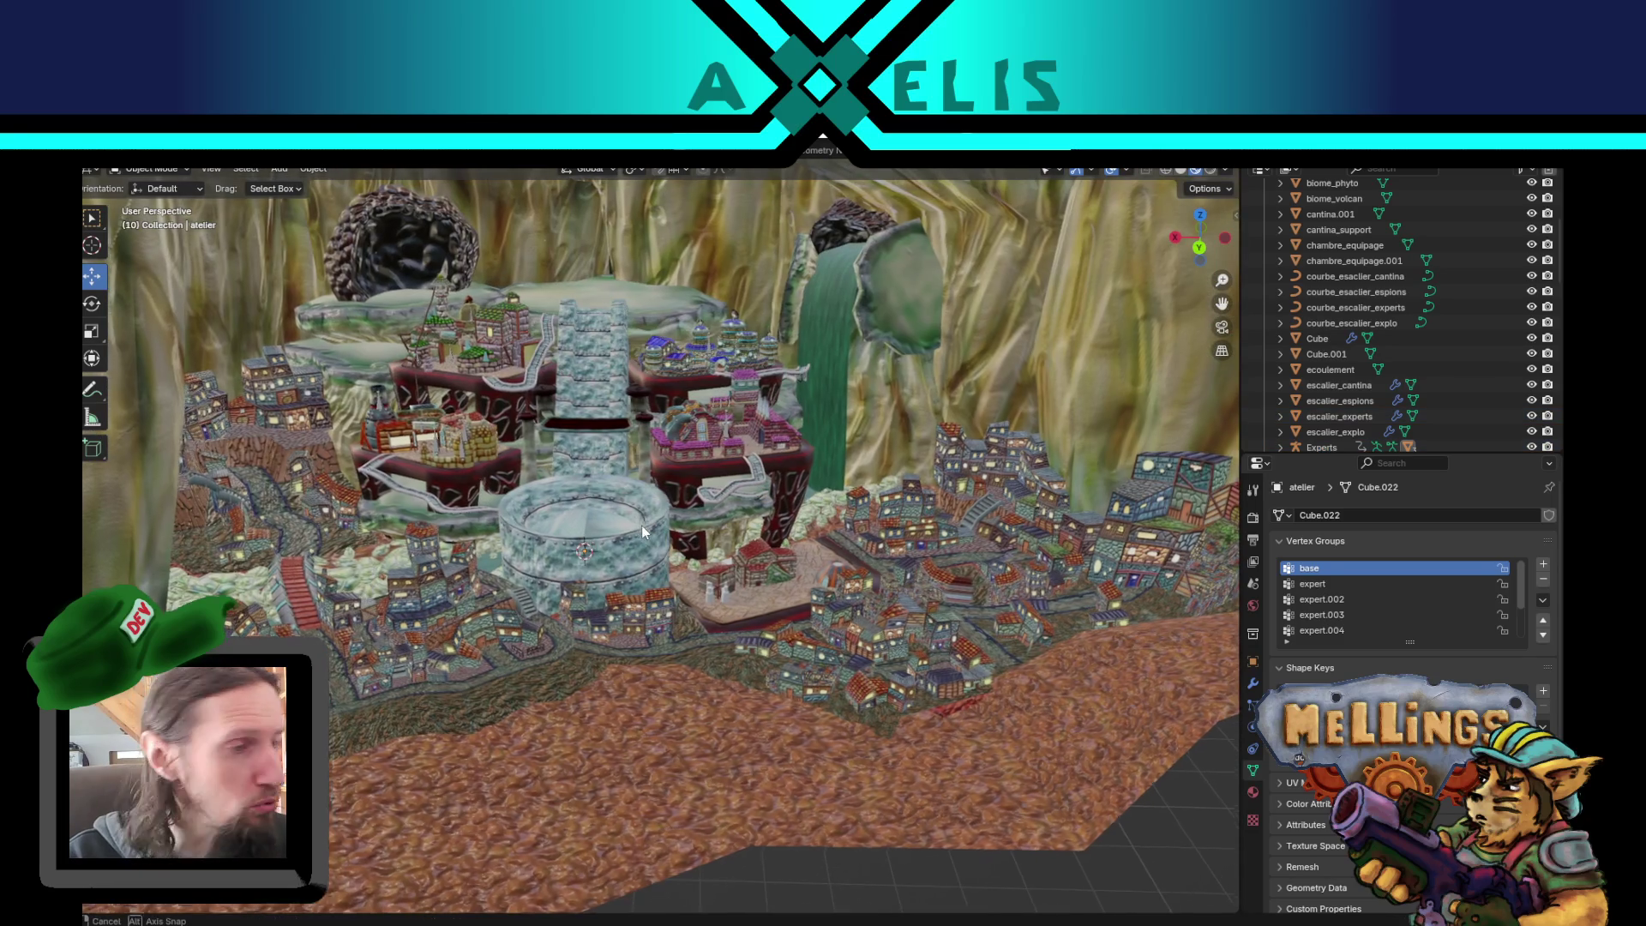
pyautogui.scroll(2, 637, 525)
pyautogui.moveTo(651, 530); pyautogui.dragTo(647, 535)
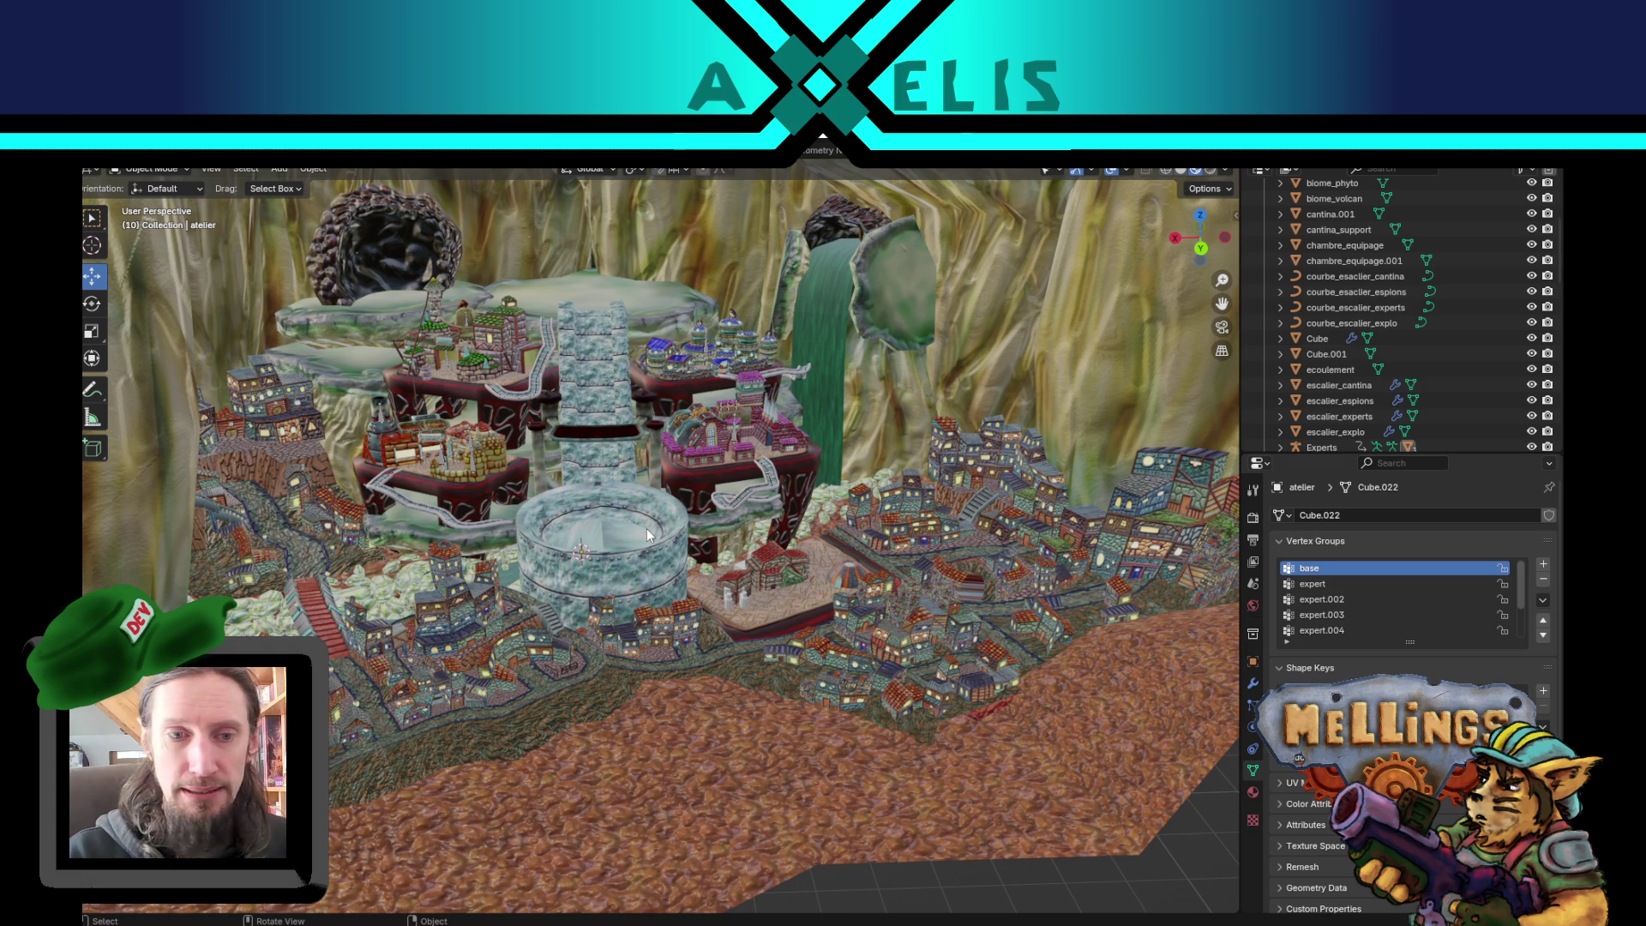
pyautogui.click(480, 697)
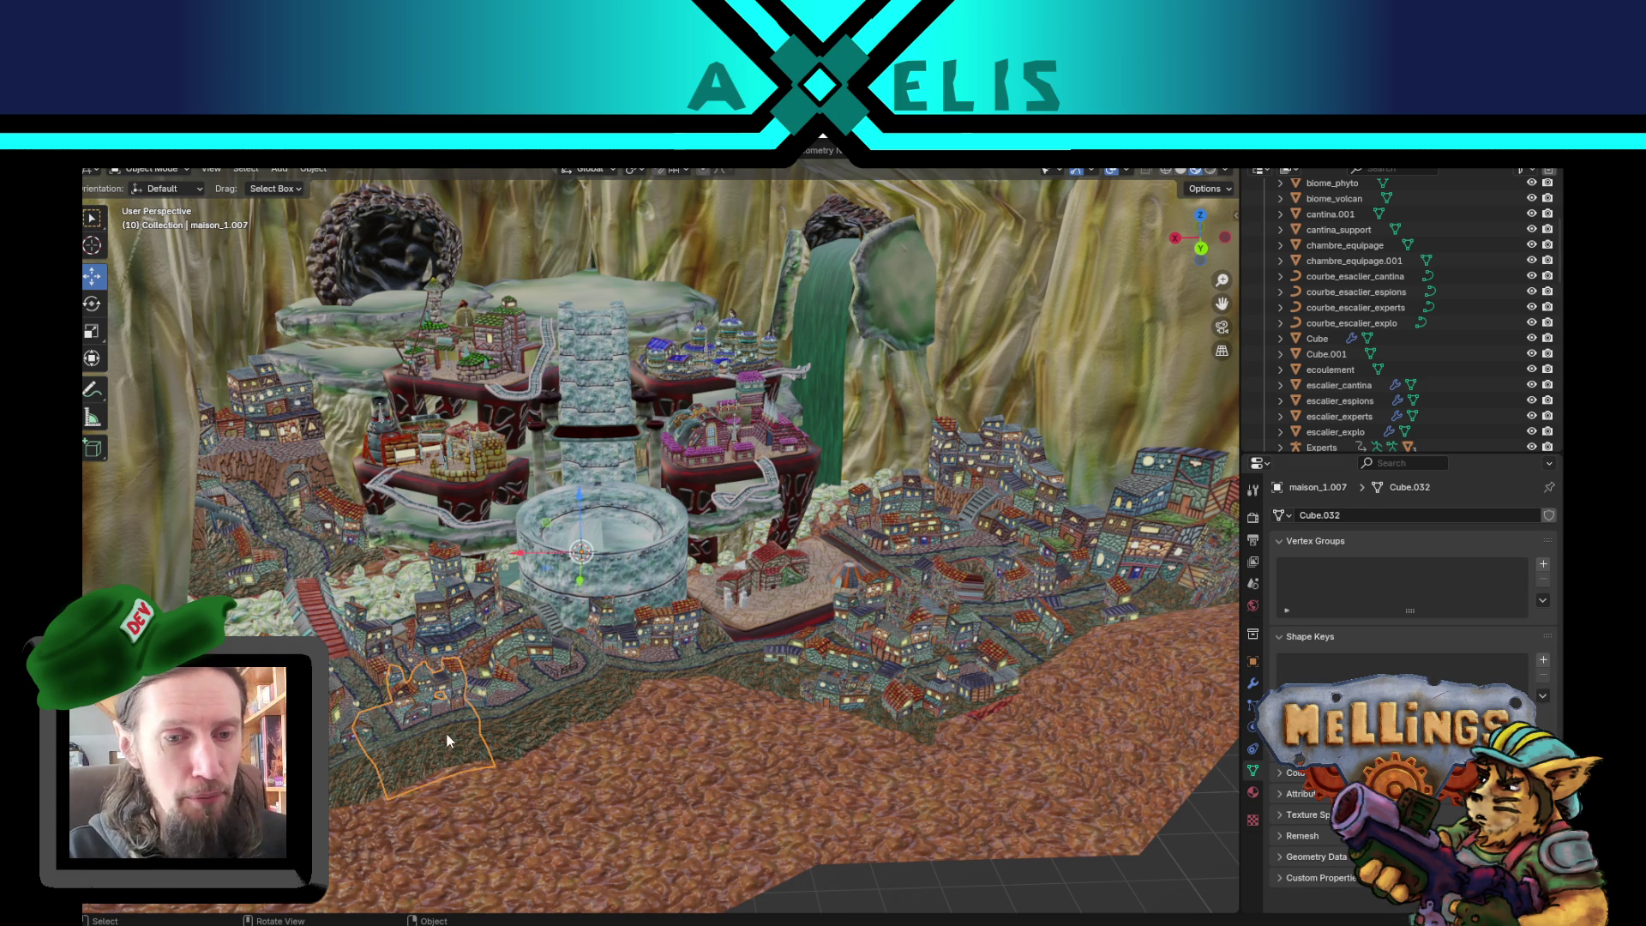
pyautogui.click(360, 686)
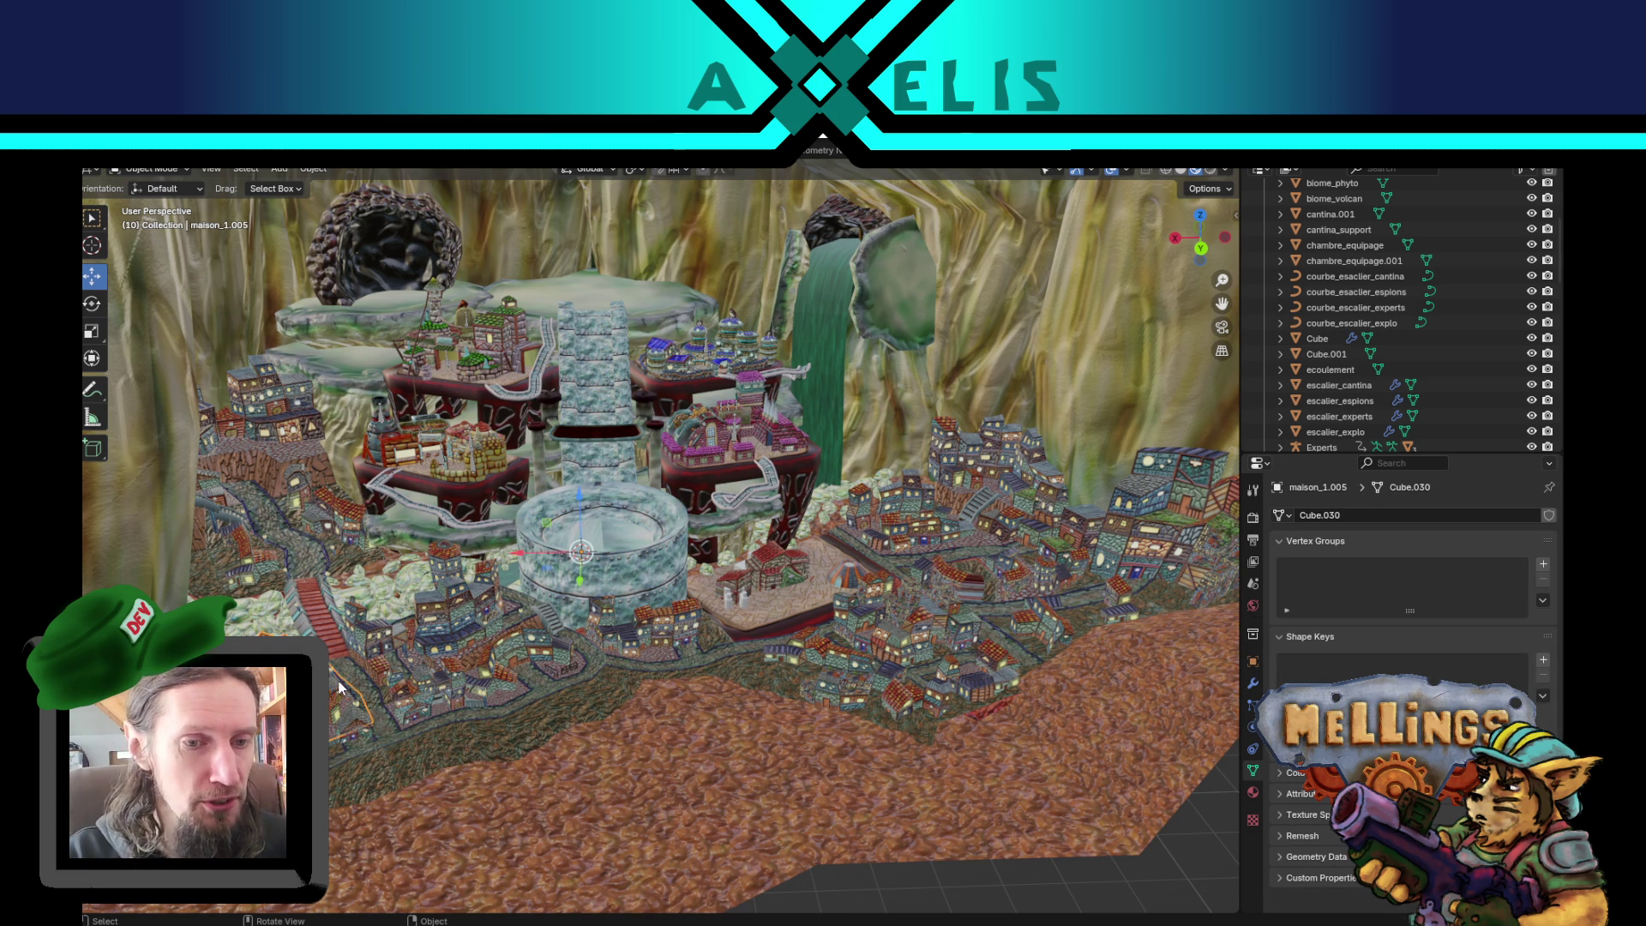
pyautogui.click(468, 656)
pyautogui.click(674, 650)
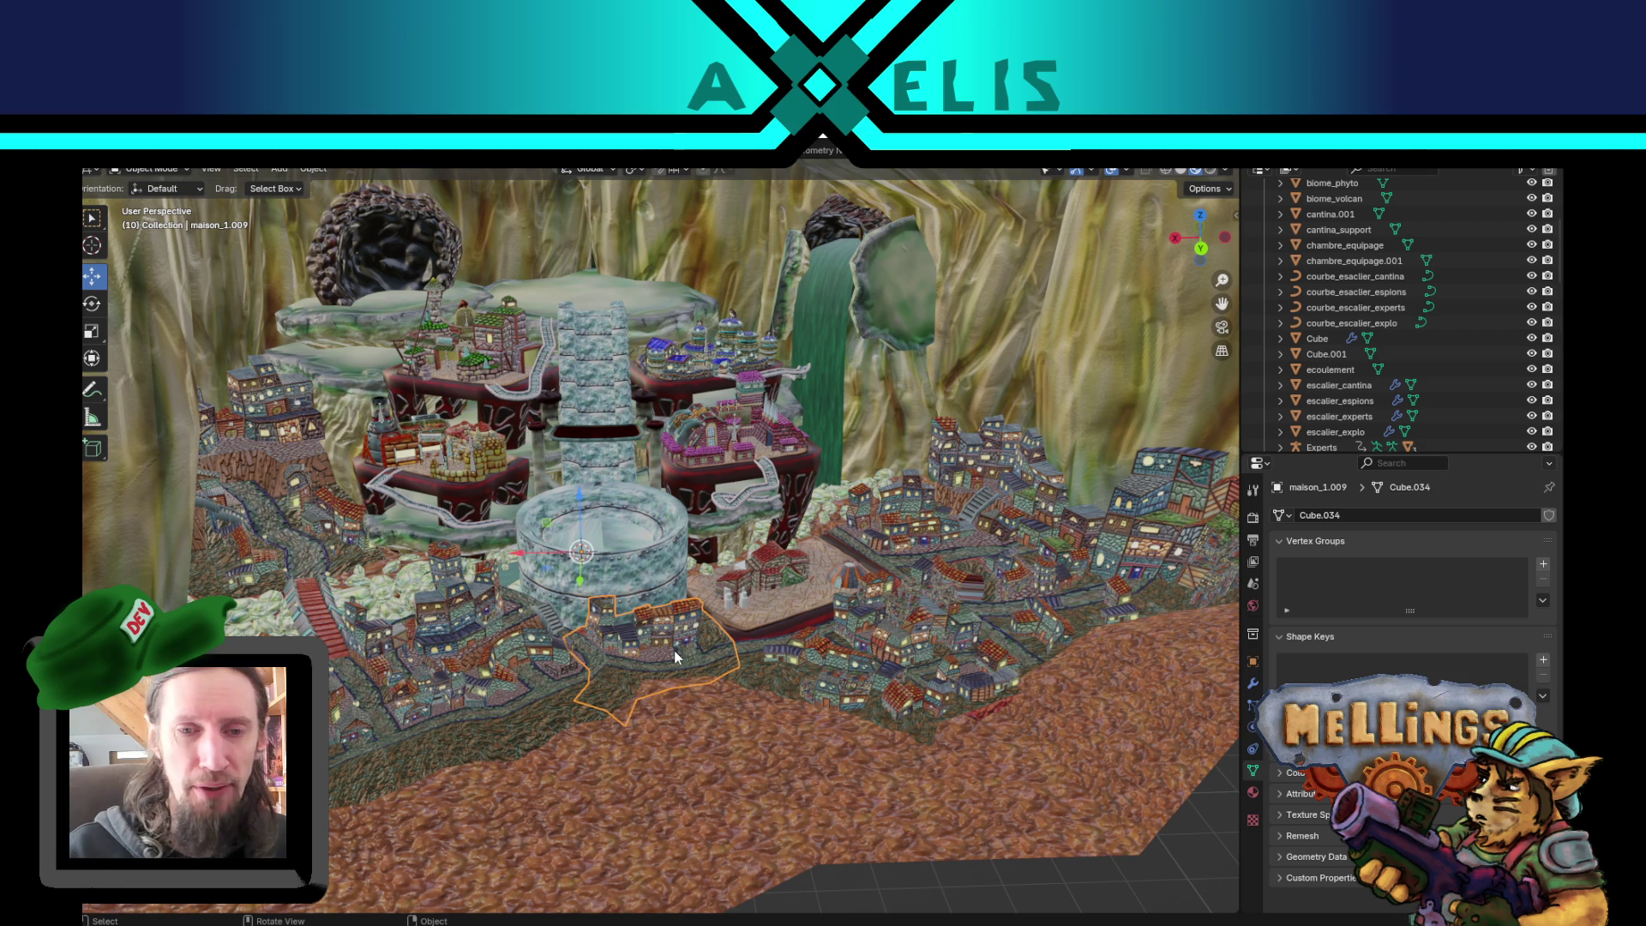
pyautogui.click(302, 543)
pyautogui.click(276, 466)
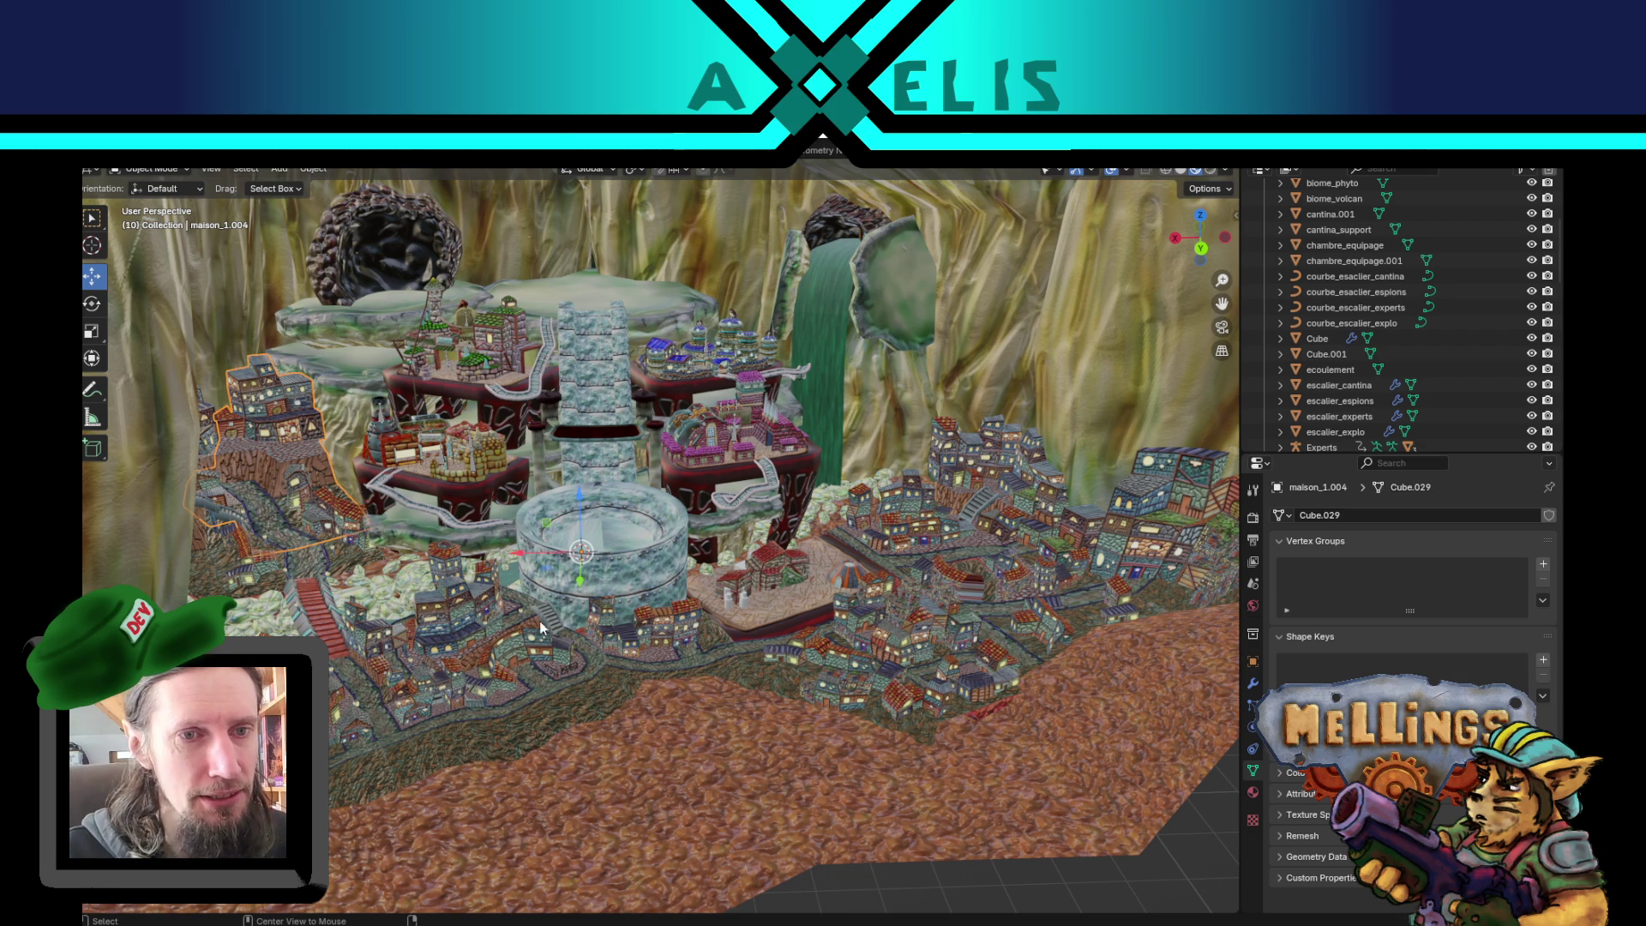
pyautogui.moveTo(530, 632)
pyautogui.mouseDown()
pyautogui.moveTo(499, 649)
pyautogui.moveTo(529, 622)
pyautogui.mouseUp()
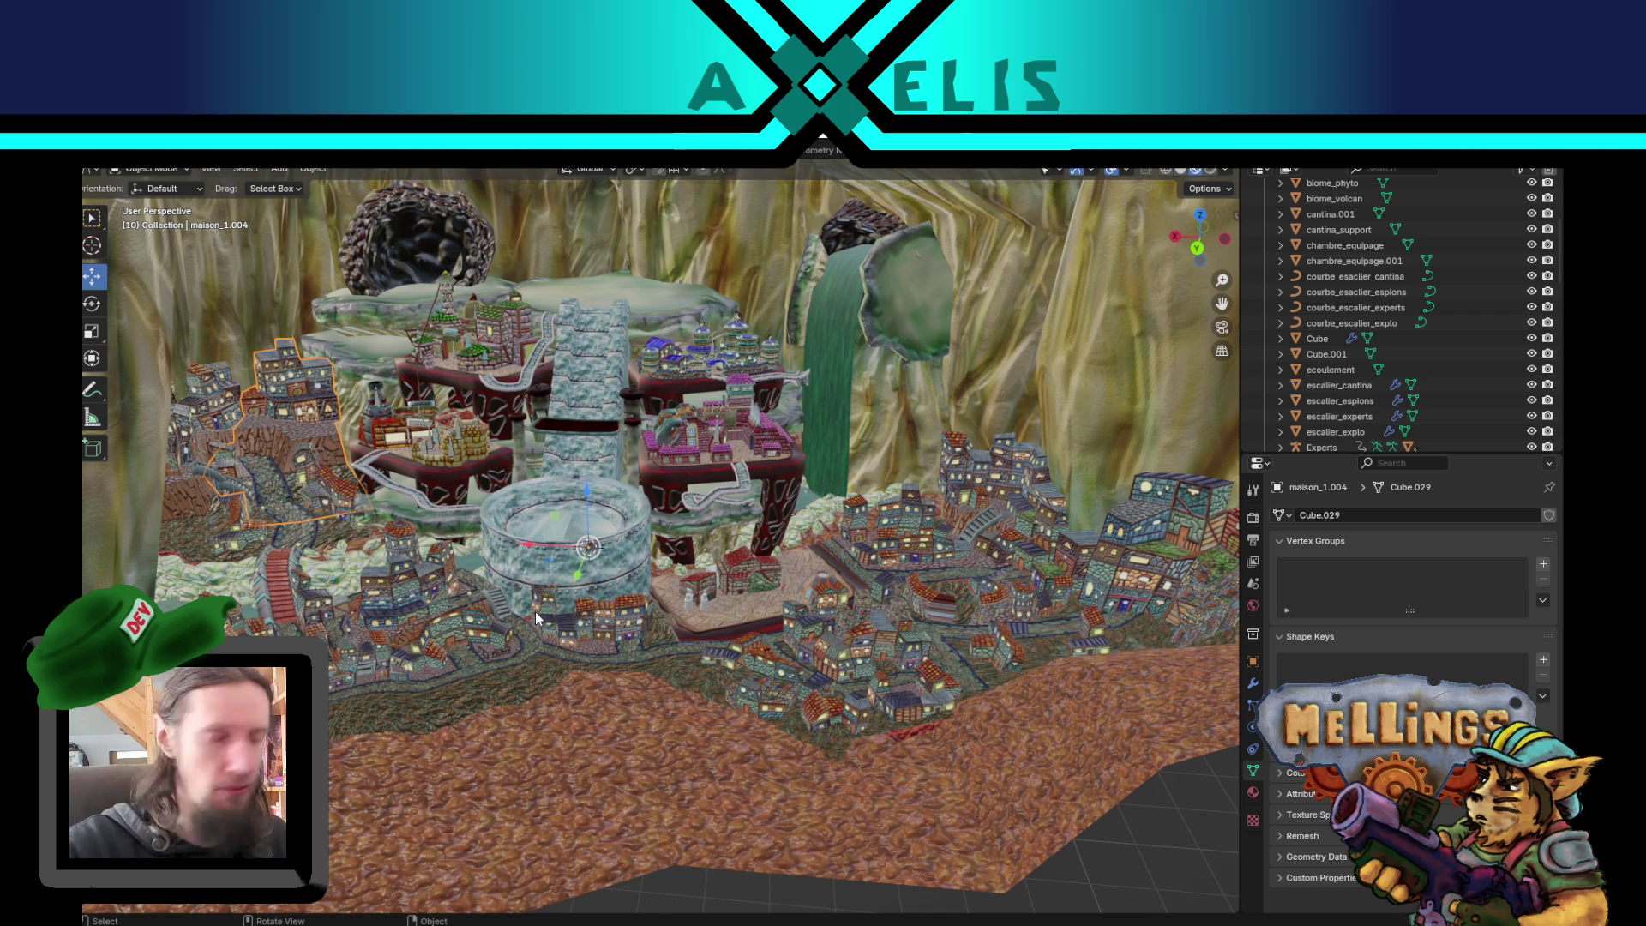
pyautogui.scroll(2, 445, 549)
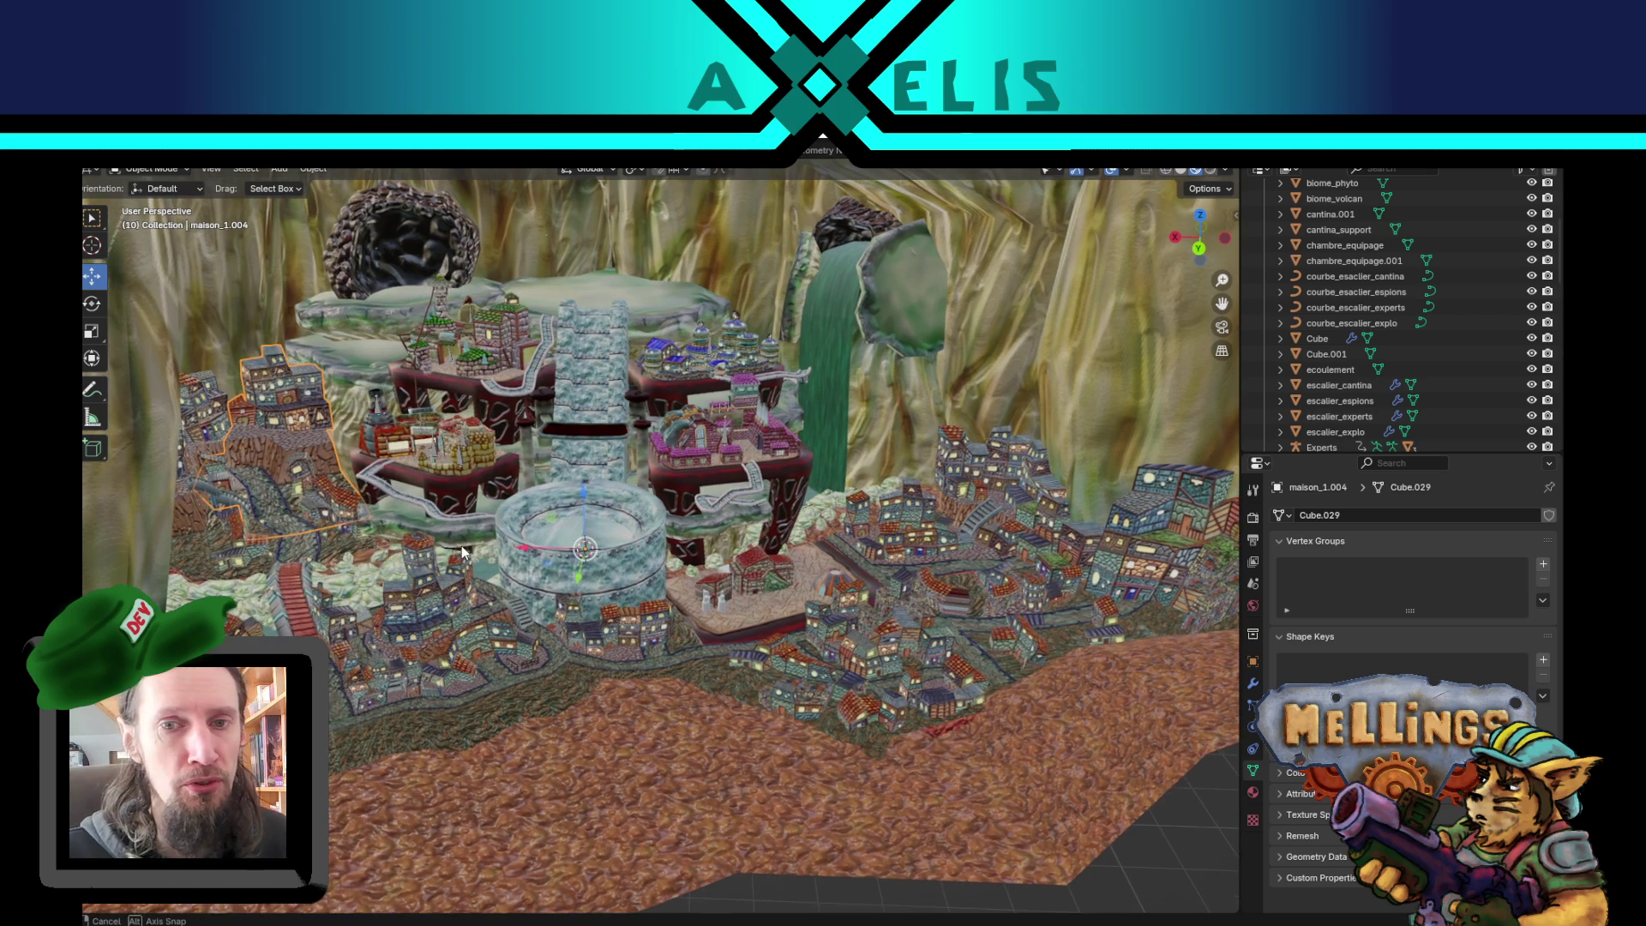
pyautogui.scroll(2, 561, 549)
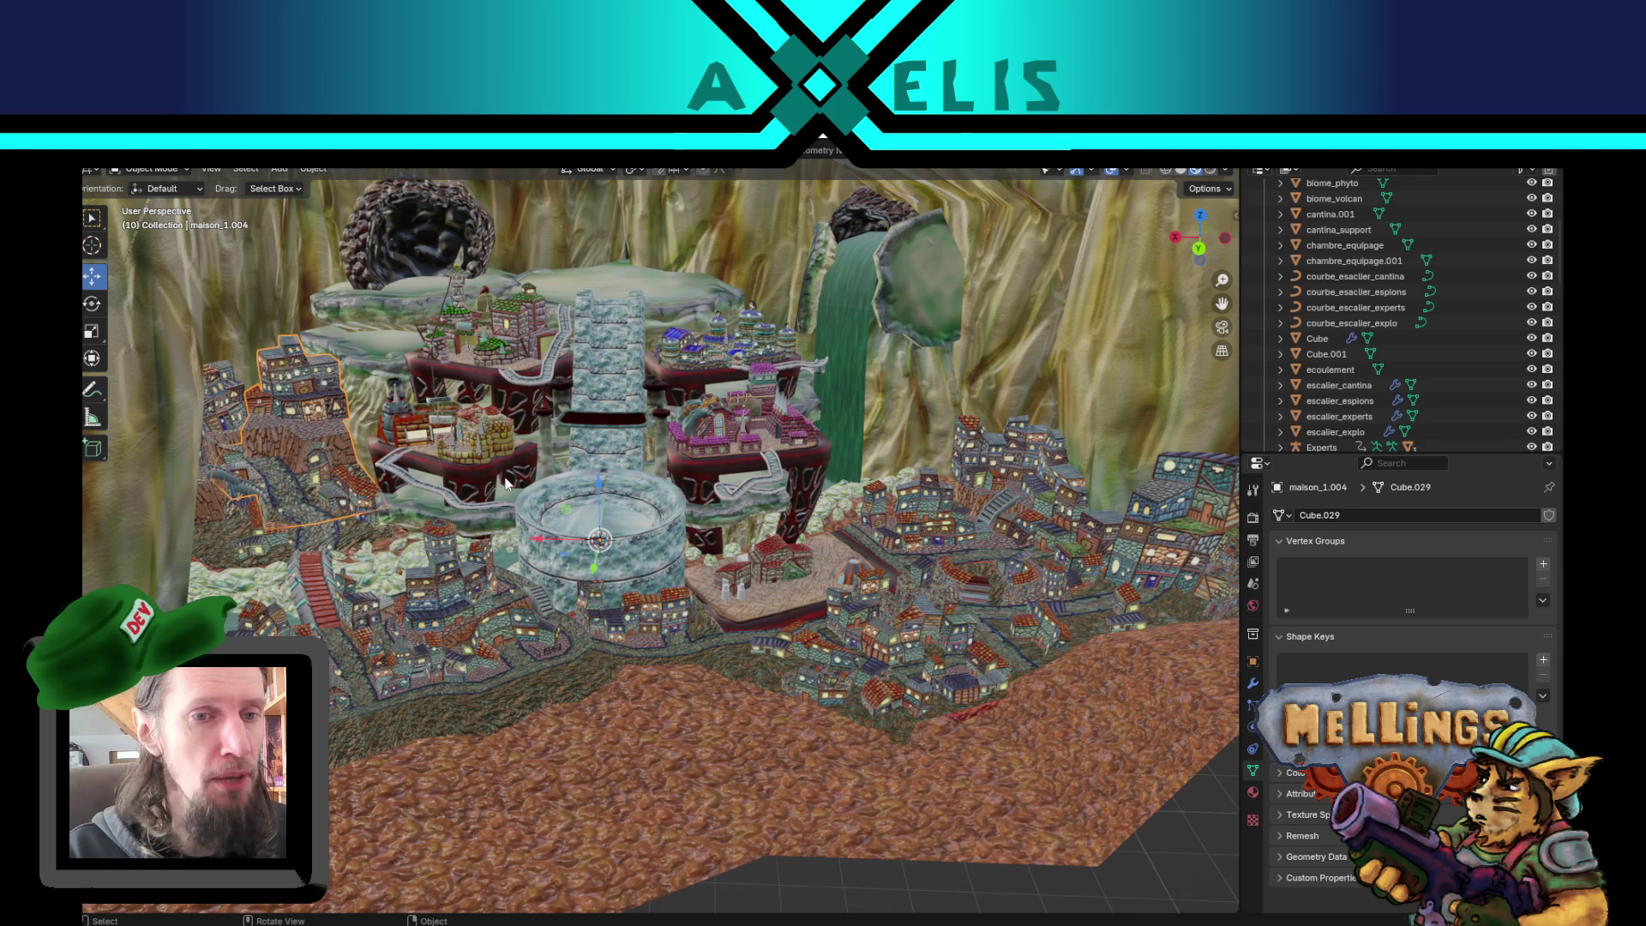
pyautogui.scroll(-3, 557, 471)
pyautogui.click(853, 816)
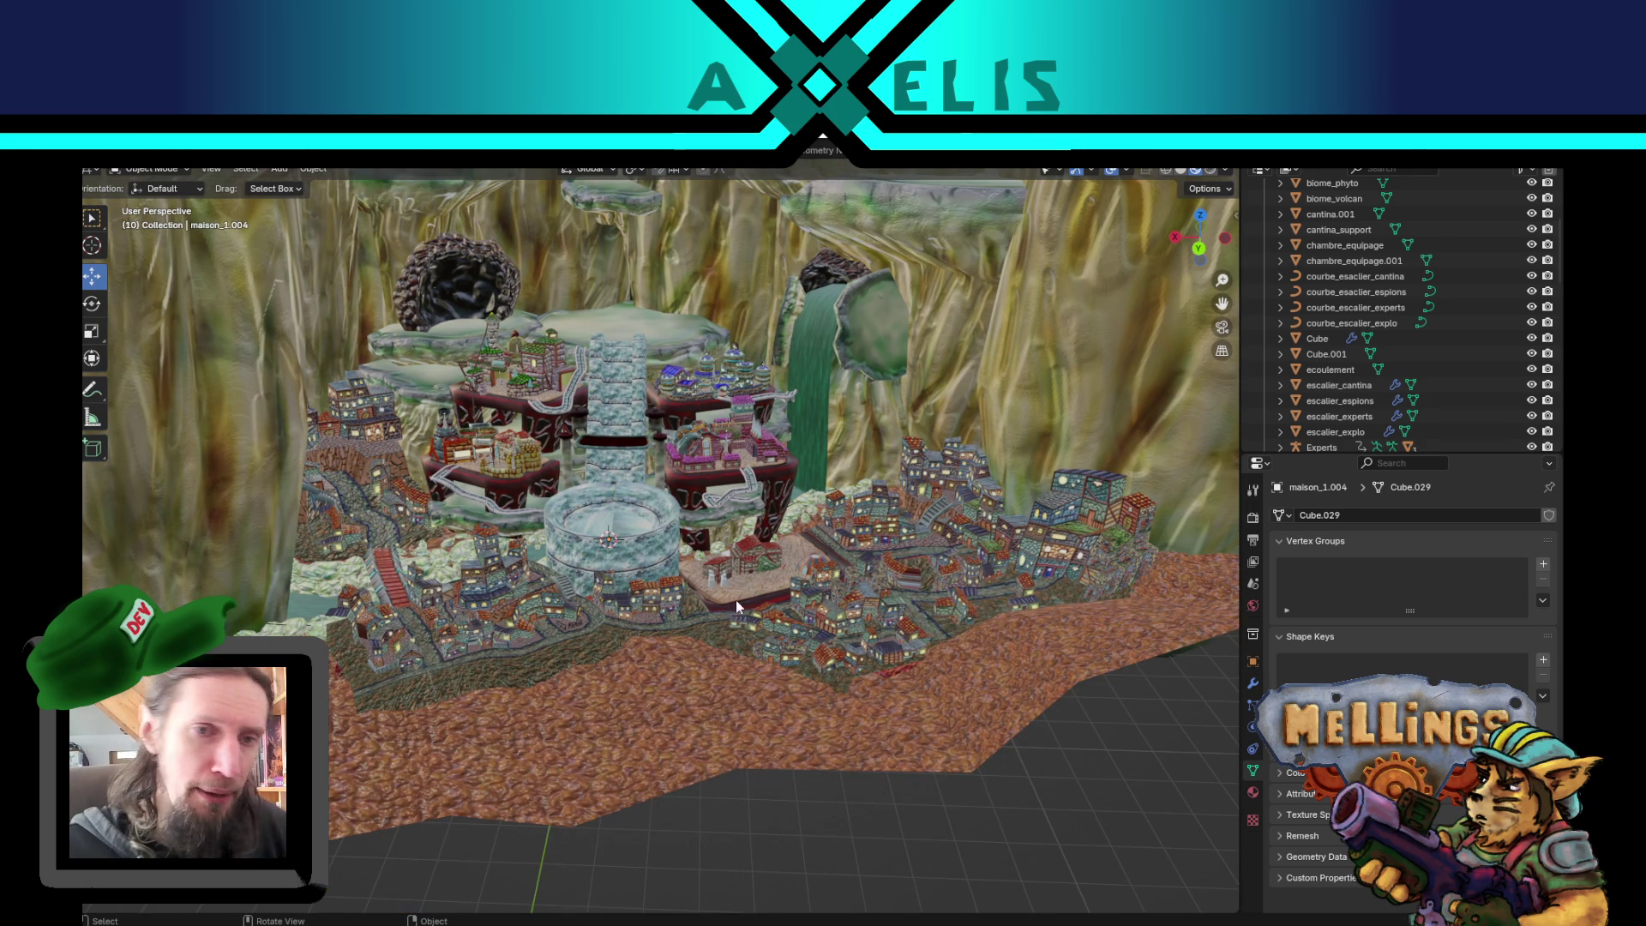
pyautogui.scroll(3, 631, 465)
pyautogui.scroll(2, 631, 465)
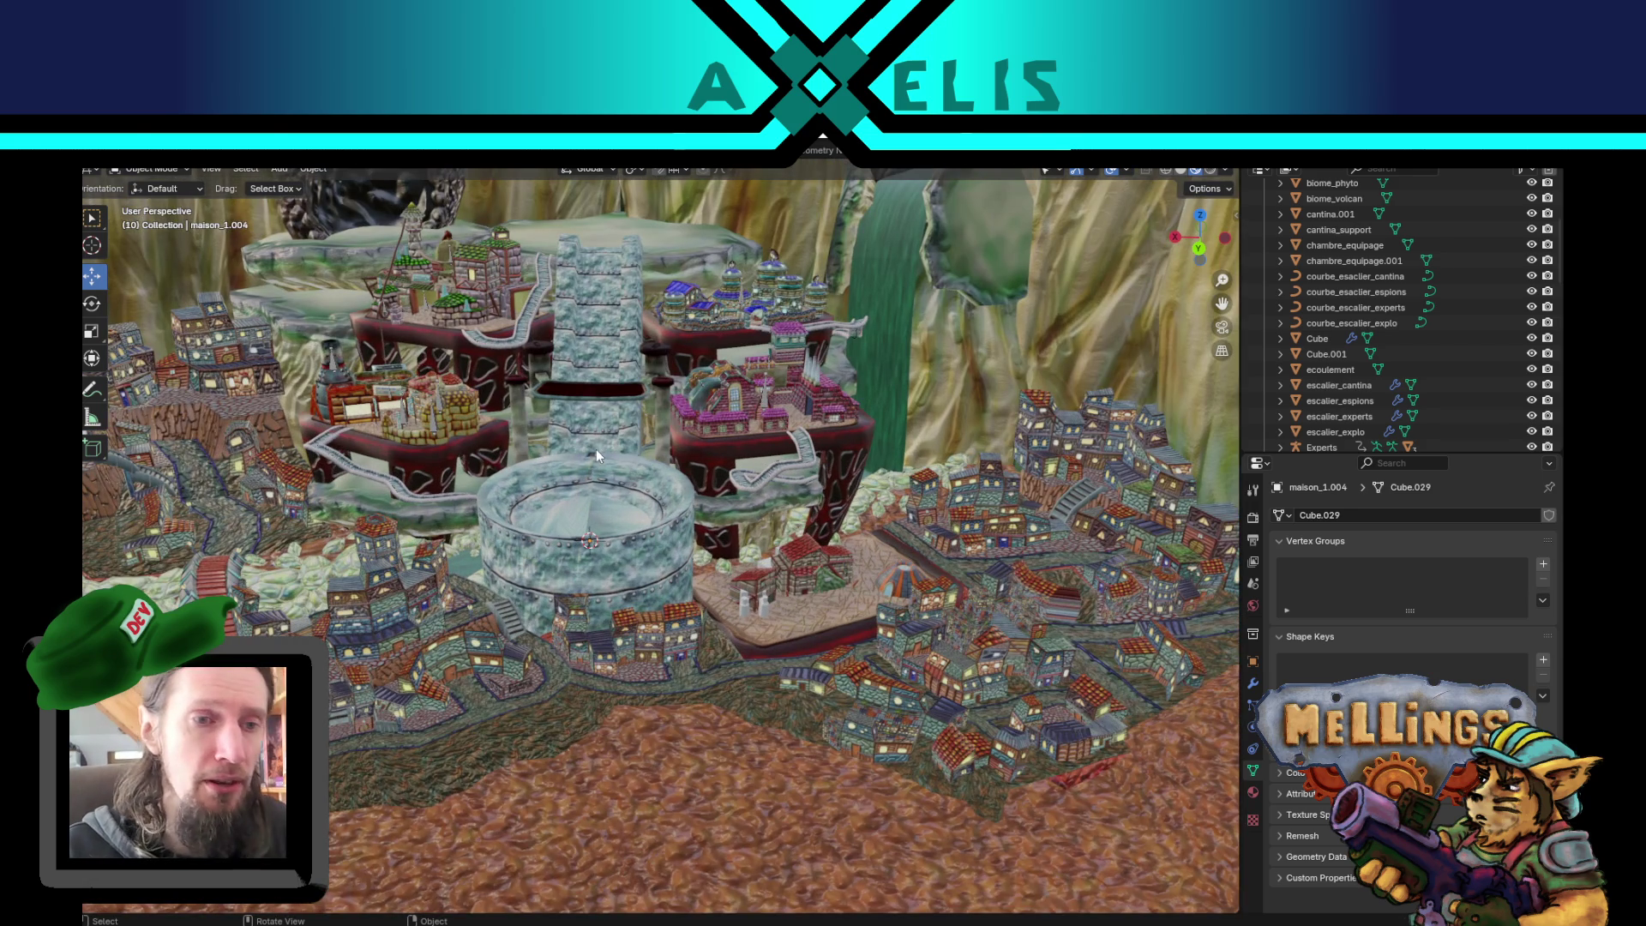
pyautogui.scroll(3, 595, 449)
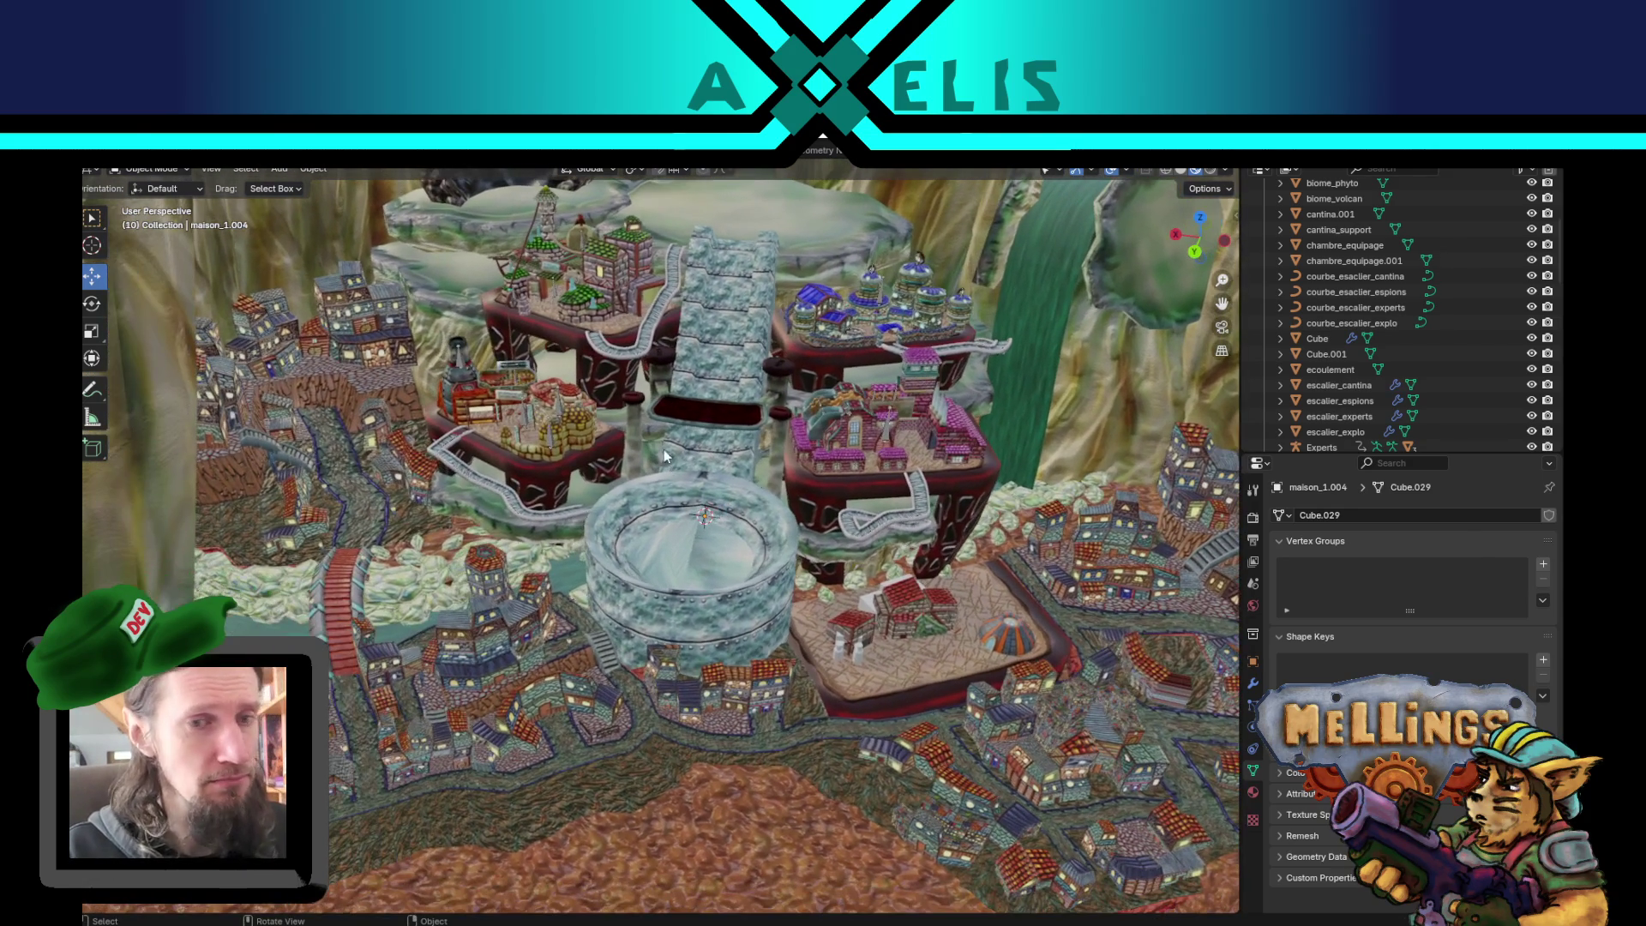
pyautogui.moveTo(733, 641)
pyautogui.mouseDown()
pyautogui.moveTo(746, 614)
pyautogui.moveTo(279, 418)
pyautogui.mouseUp()
pyautogui.moveTo(1151, 537)
pyautogui.mouseDown()
pyautogui.moveTo(1066, 630)
pyautogui.moveTo(936, 573)
pyautogui.moveTo(644, 492)
pyautogui.moveTo(657, 639)
pyautogui.moveTo(635, 634)
pyautogui.moveTo(660, 645)
pyautogui.mouseUp()
pyautogui.moveTo(676, 666)
pyautogui.mouseDown()
pyautogui.moveTo(667, 640)
pyautogui.moveTo(649, 642)
pyautogui.mouseUp()
pyautogui.moveTo(670, 706); pyautogui.dragTo(676, 696)
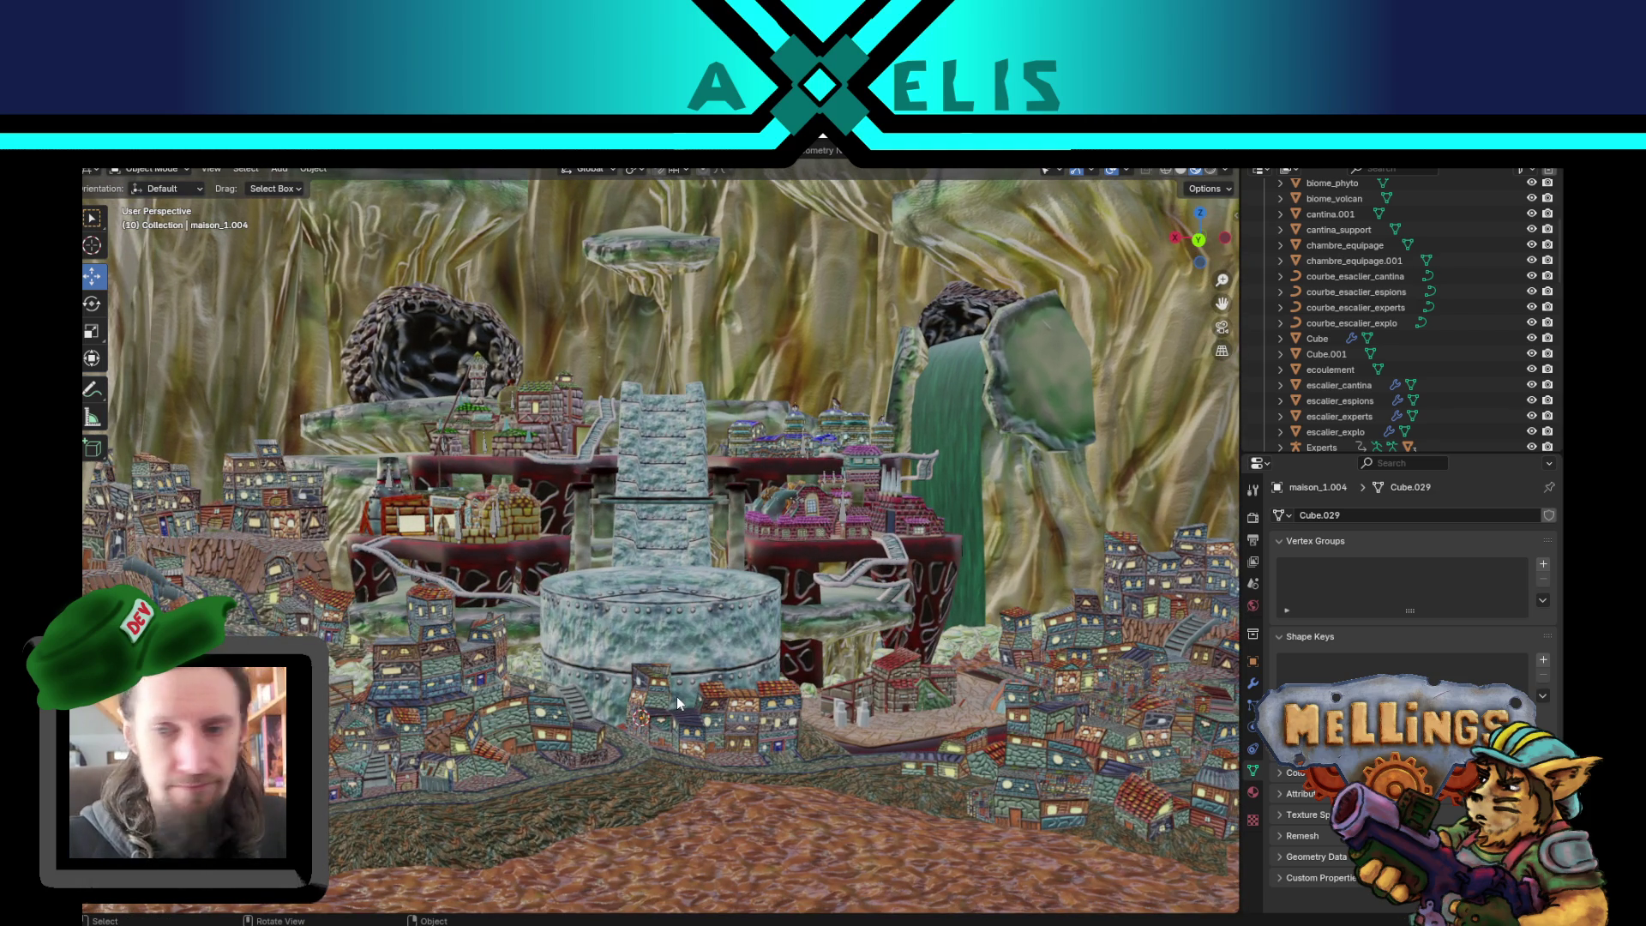
pyautogui.click(572, 745)
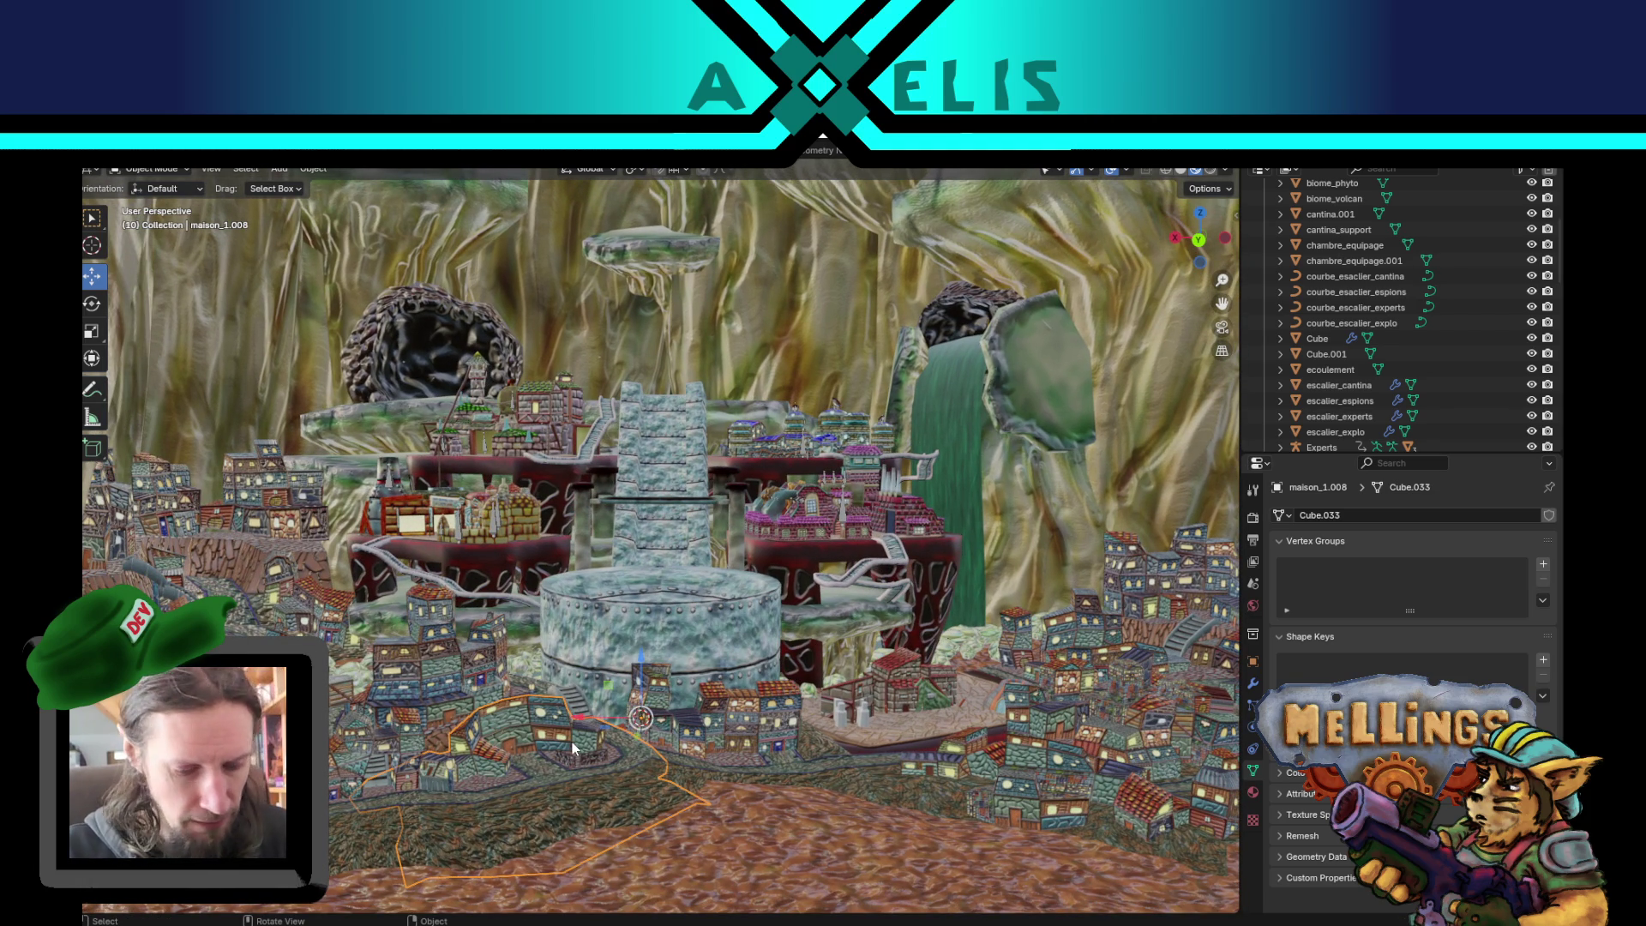
pyautogui.press('h')
pyautogui.click(274, 594)
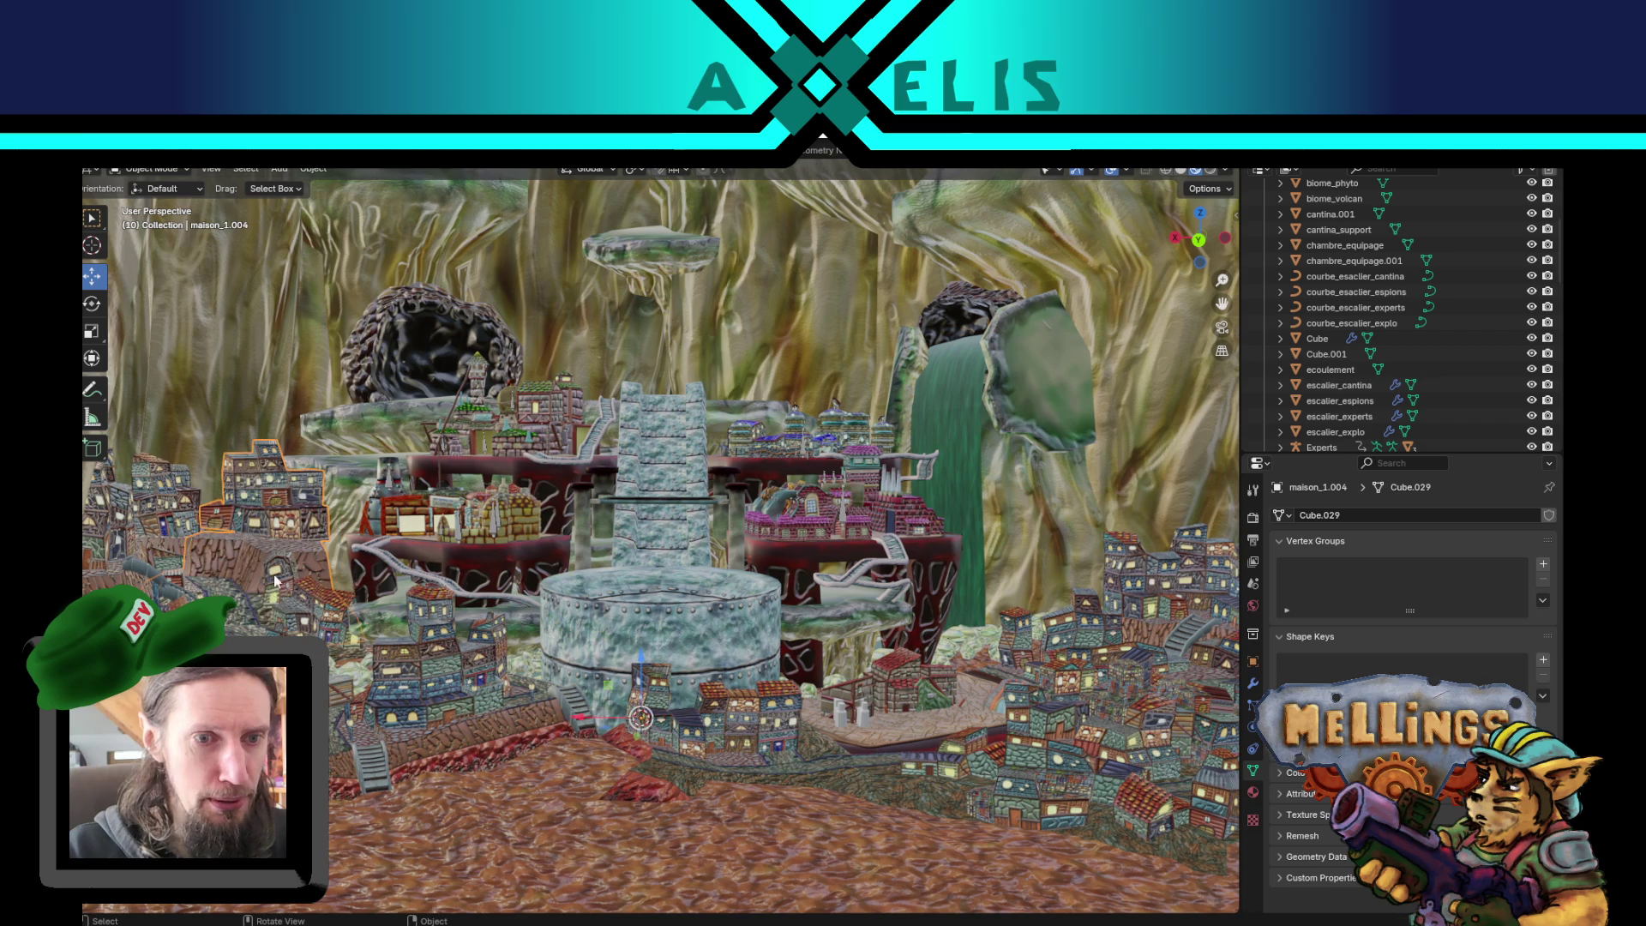
pyautogui.press('h')
pyautogui.click(383, 666)
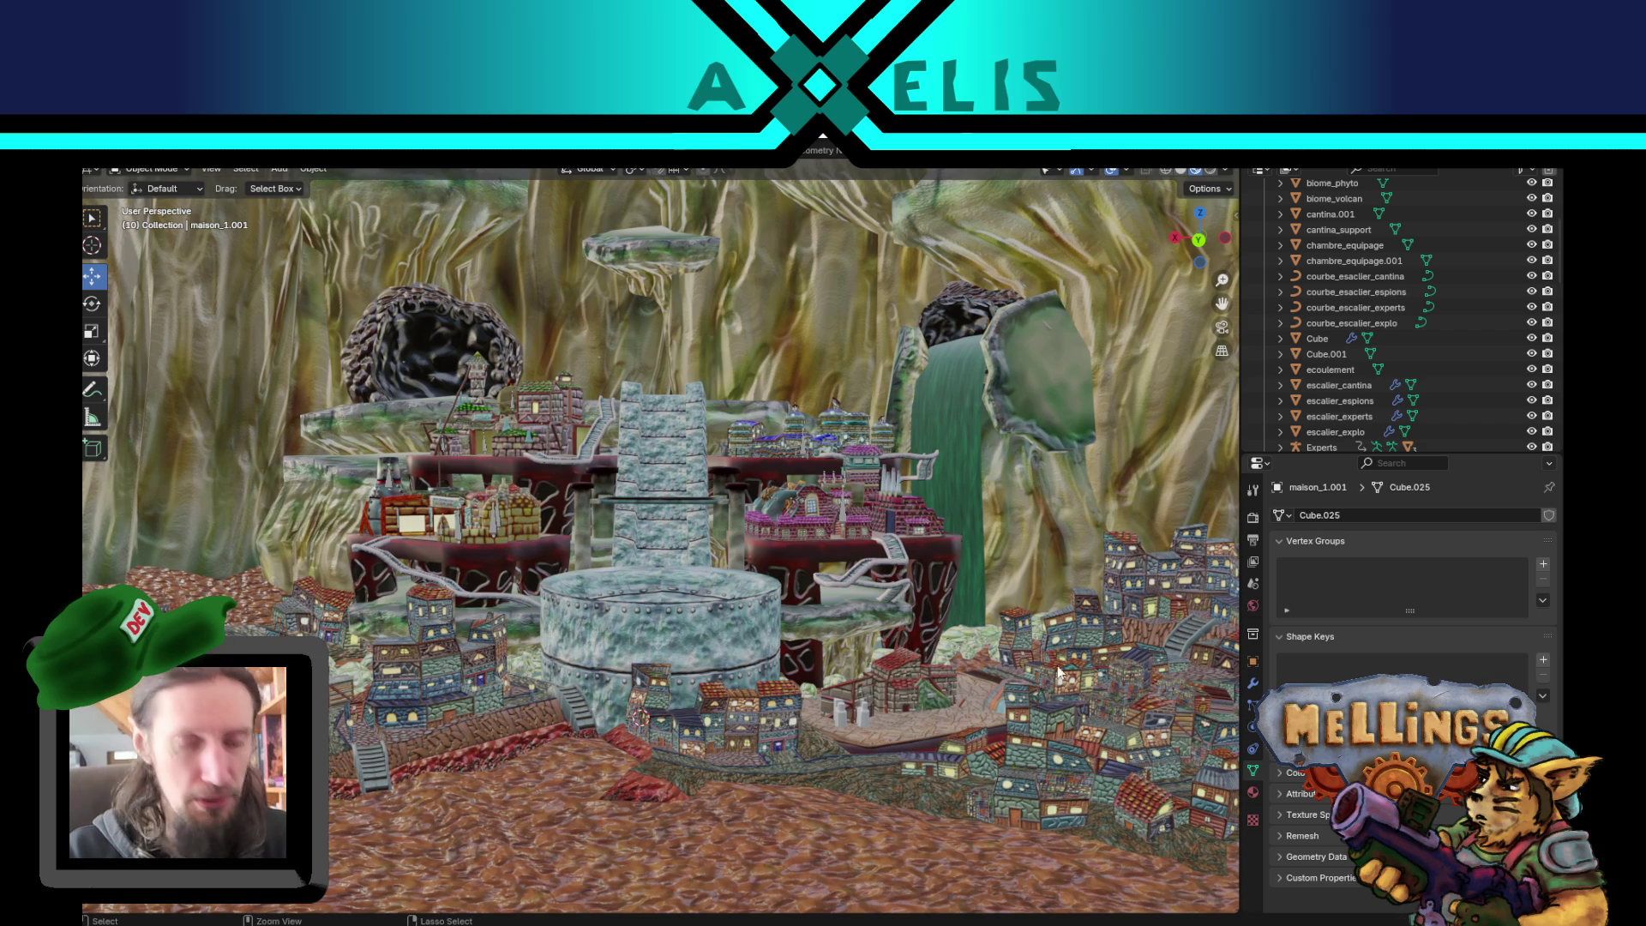
pyautogui.hotkey('ctrl', 'z')
pyautogui.hotkey('ctrl', 'z')
pyautogui.hotkey('ctrl', 'z')
pyautogui.hotkey('ctrl', 'z')
pyautogui.hotkey('ctrl', 'z')
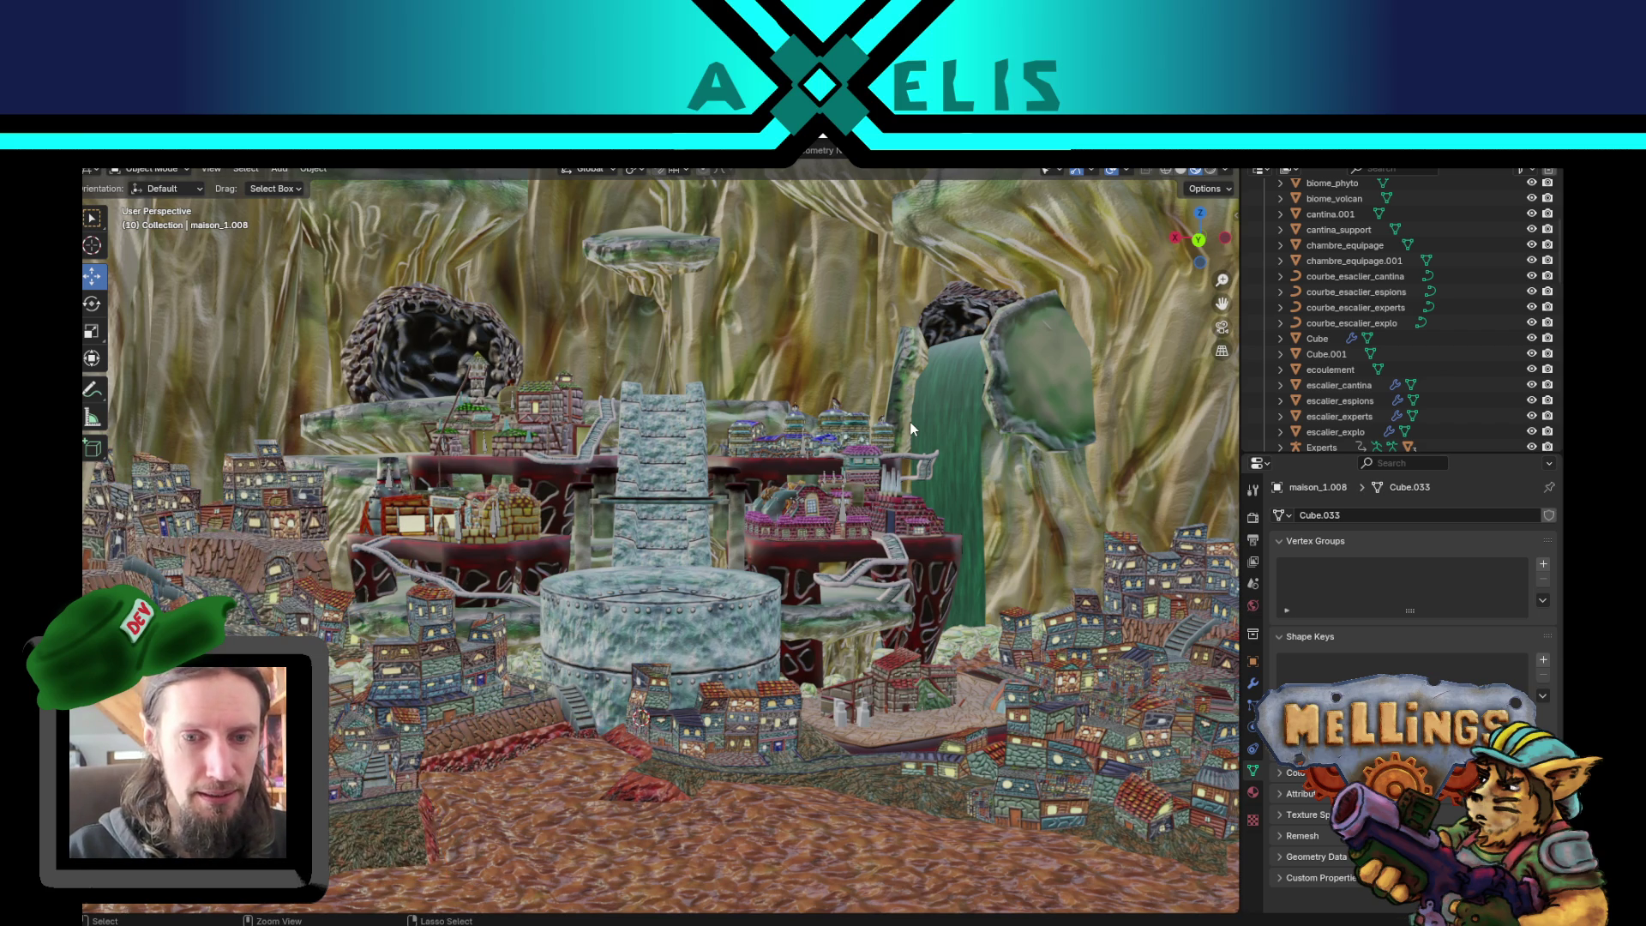
pyautogui.hotkey('ctrl', 'z')
pyautogui.hotkey('ctrl', 'z')
pyautogui.hotkey('ctrl', 'z')
pyautogui.hotkey('ctrl', 'z')
pyautogui.hotkey('ctrl', 'z')
pyautogui.hotkey('ctrl', 'z')
pyautogui.hotkey('ctrl', 'z')
pyautogui.hotkey('ctrl', 'z')
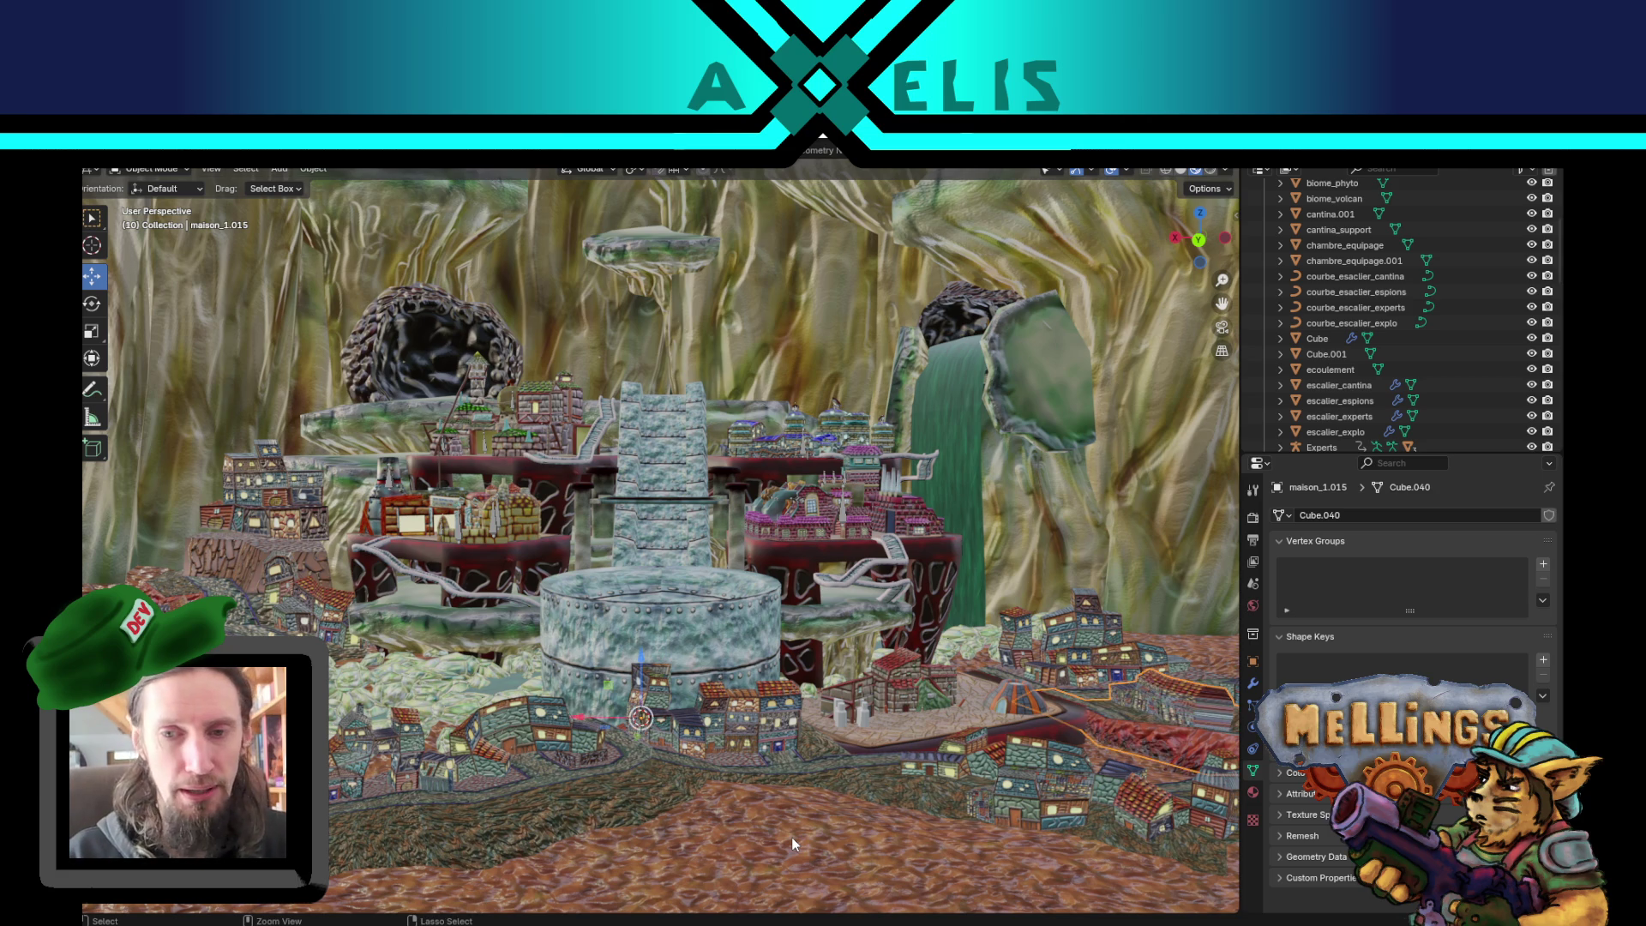
pyautogui.hotkey('ctrl', 'z')
pyautogui.hotkey('ctrl', 'z')
pyautogui.hotkey('ctrl', 'z')
pyautogui.hotkey('ctrl', 'z')
pyautogui.hotkey('ctrl', 'z')
pyautogui.hotkey('ctrl', 'z')
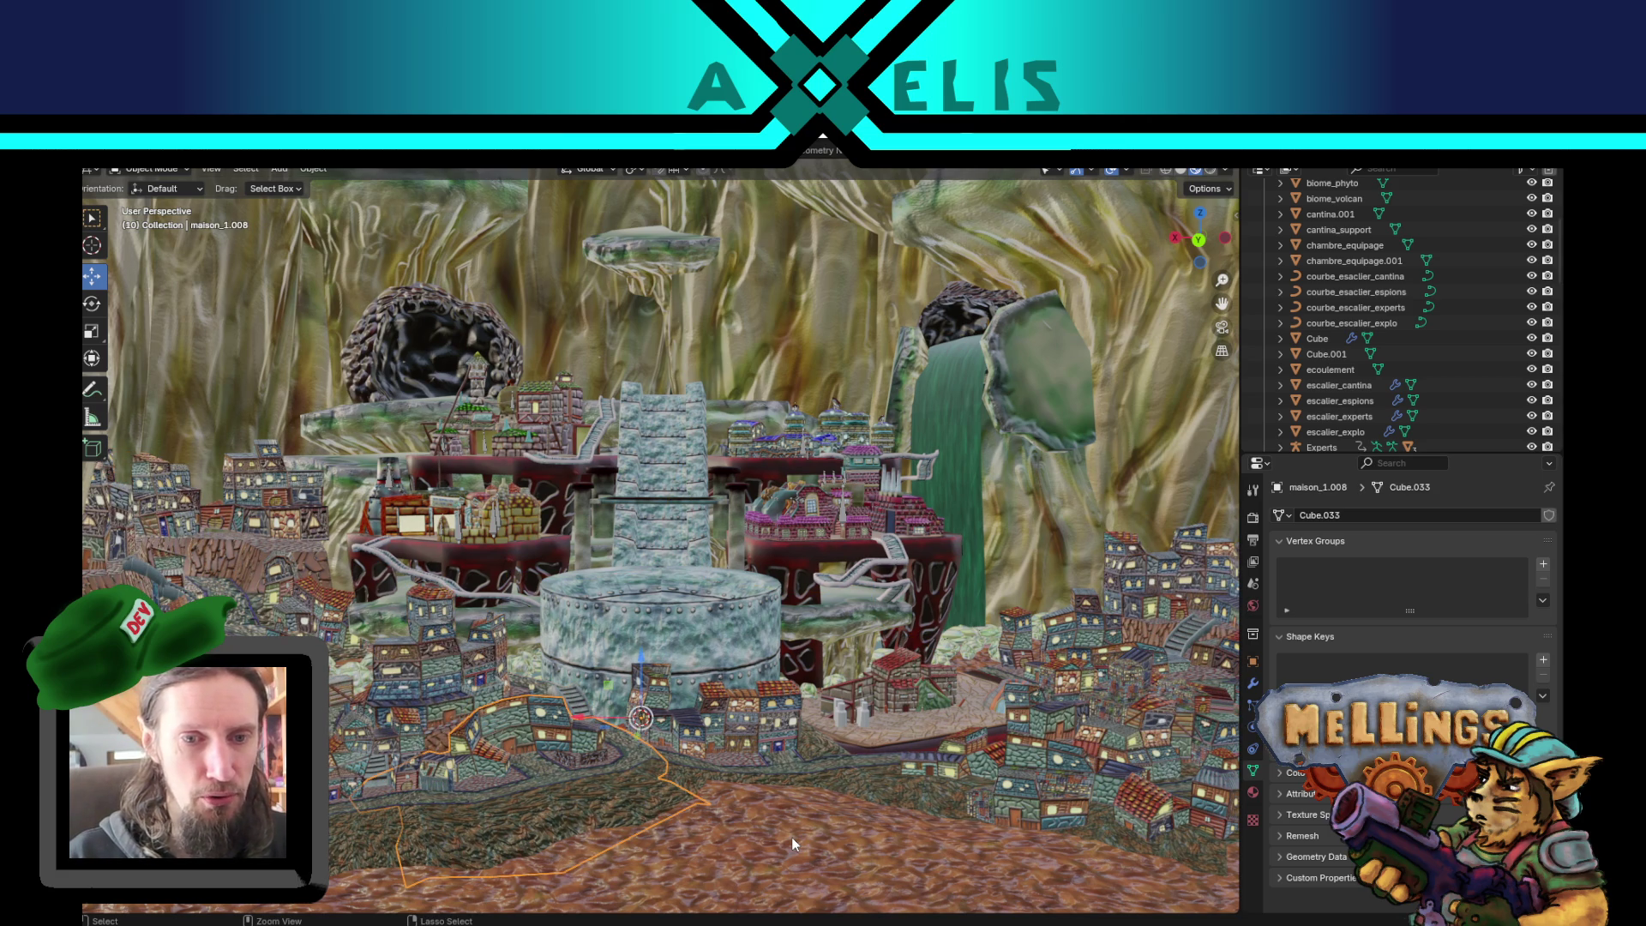
pyautogui.press('Home')
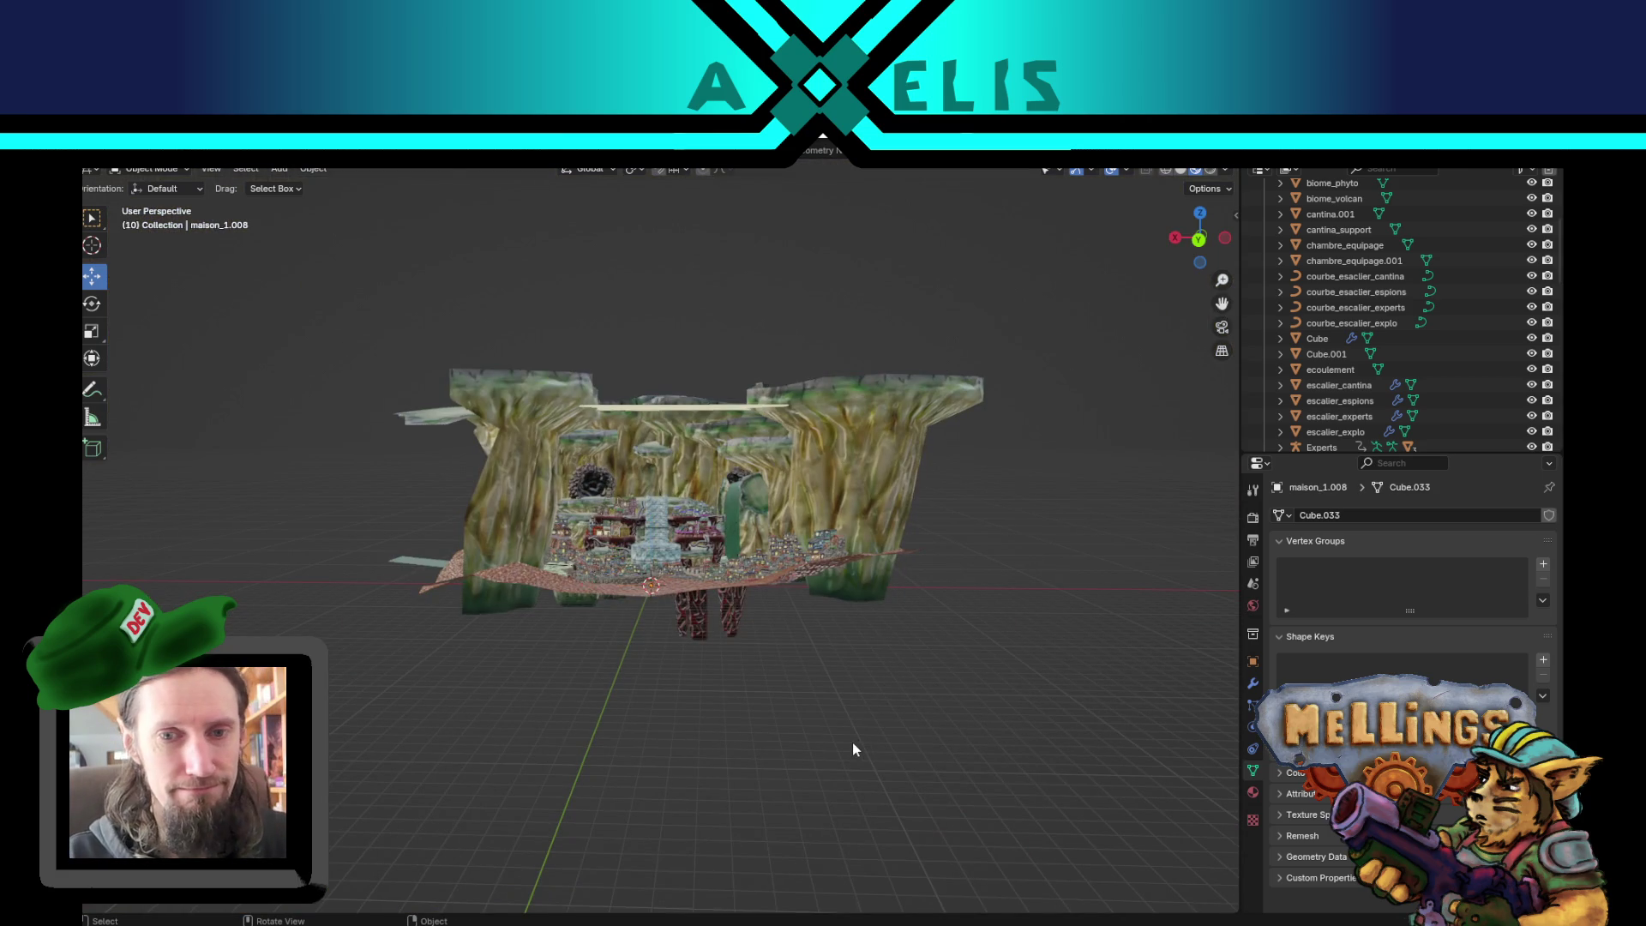
pyautogui.scroll(4, 793, 569)
pyautogui.moveTo(630, 530)
pyautogui.mouseDown()
pyautogui.moveTo(671, 583)
pyautogui.moveTo(826, 567)
pyautogui.moveTo(951, 465)
pyautogui.moveTo(1149, 508)
pyautogui.moveTo(1214, 550)
pyautogui.mouseUp()
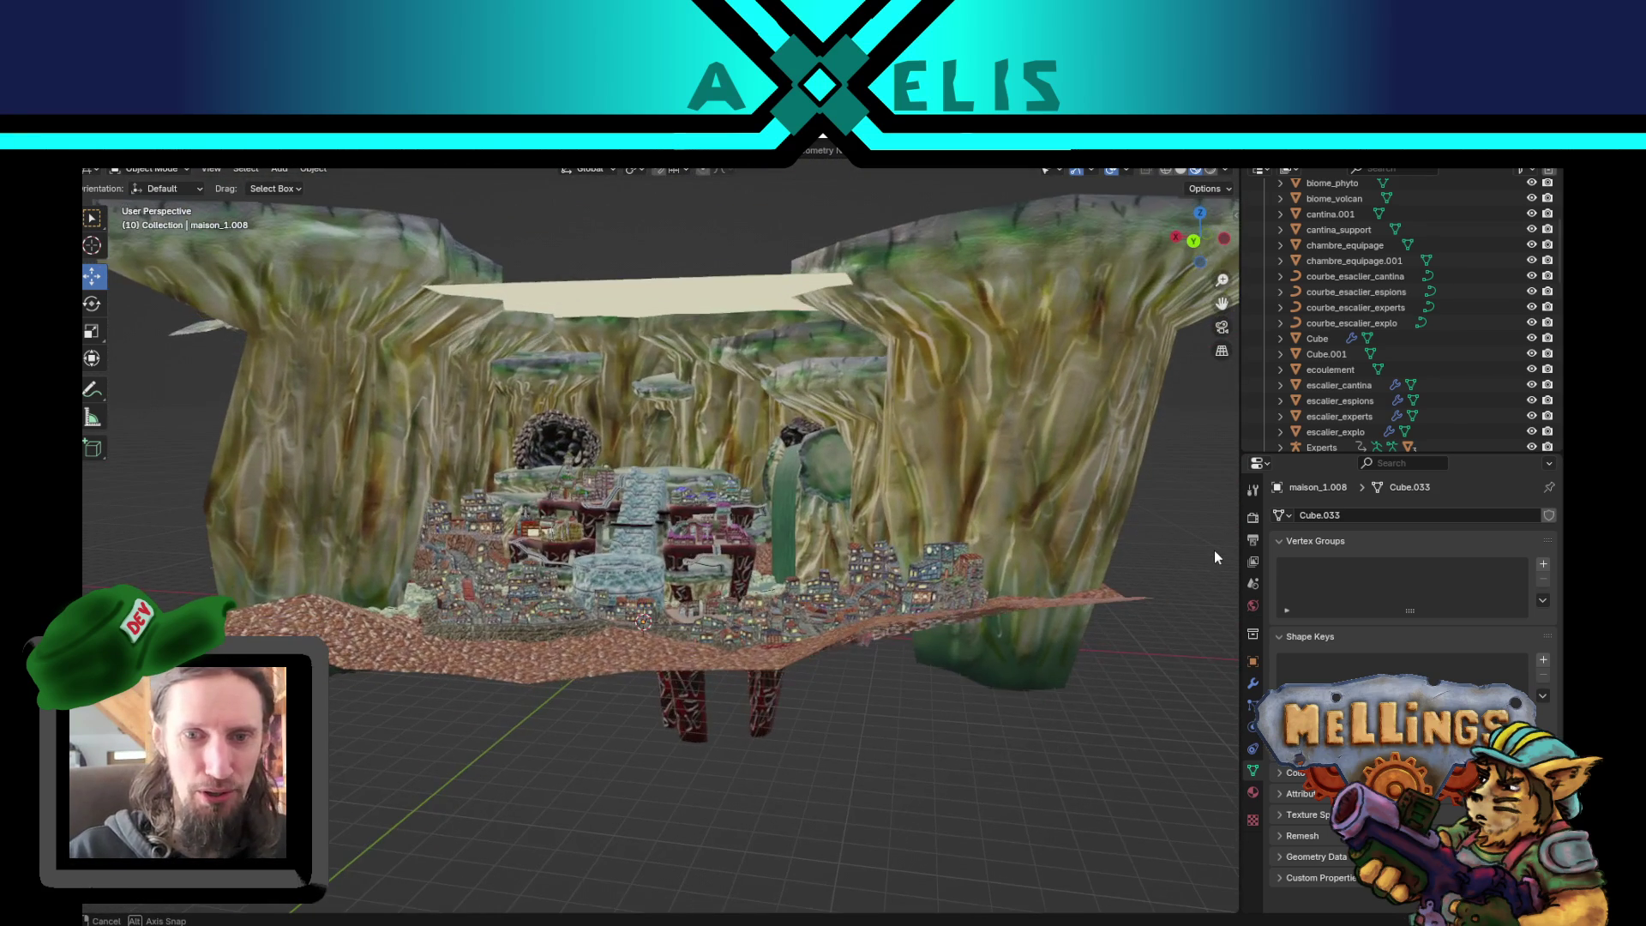
pyautogui.scroll(3, 728, 588)
pyautogui.moveTo(728, 588)
pyautogui.mouseDown()
pyautogui.moveTo(801, 556)
pyautogui.moveTo(808, 578)
pyautogui.mouseUp()
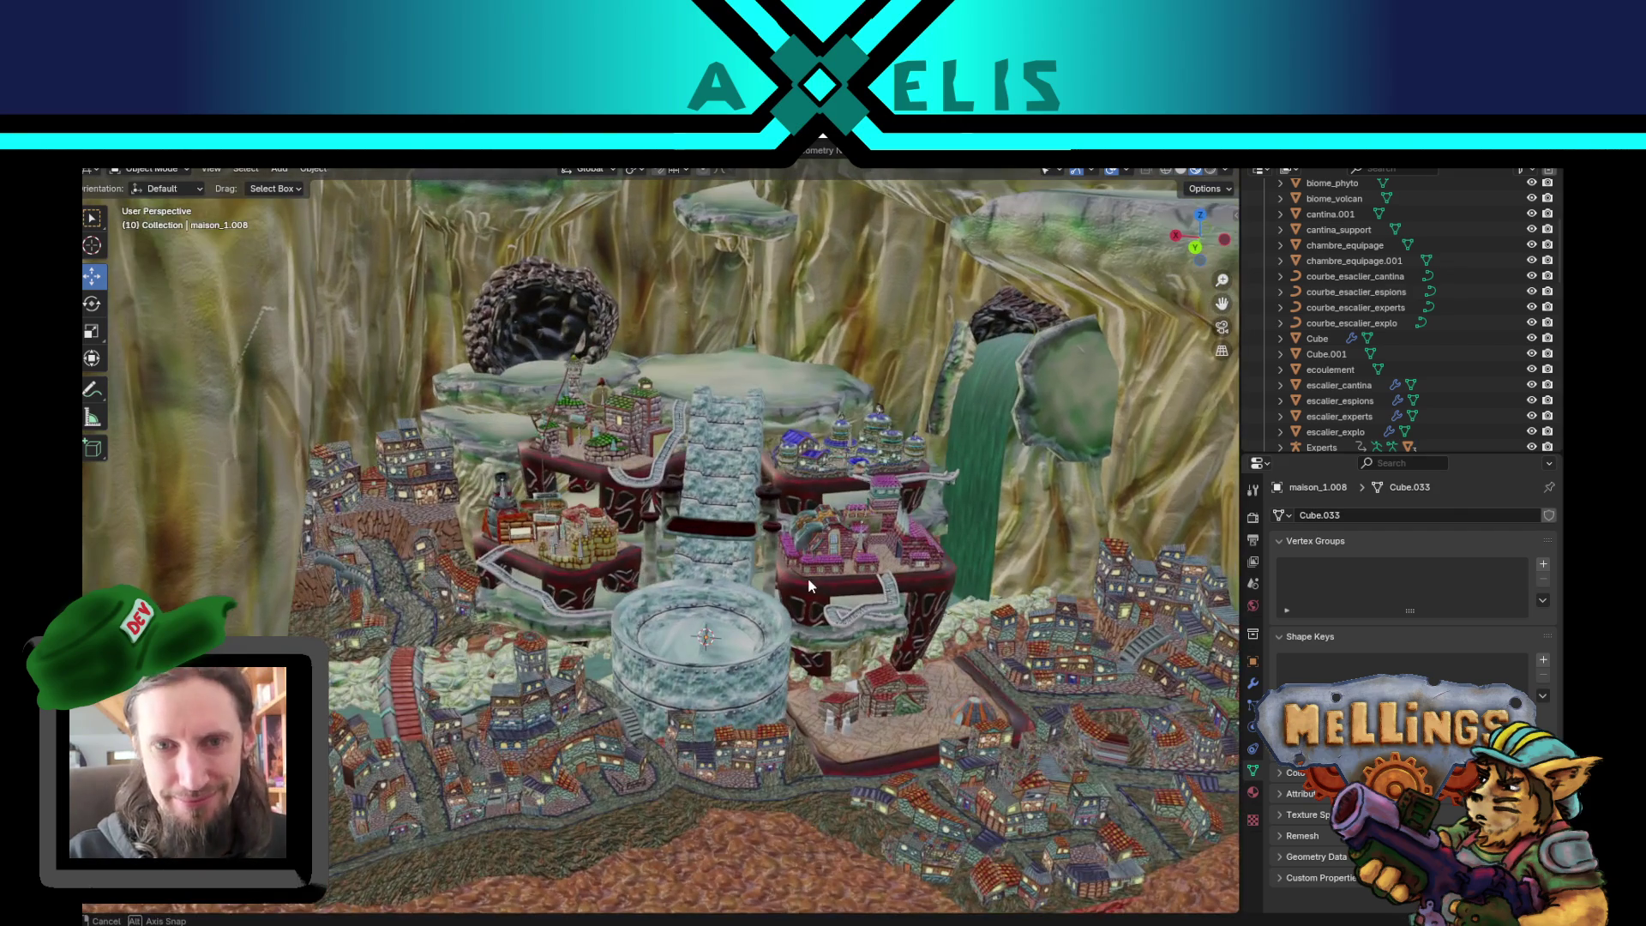
pyautogui.scroll(5, 805, 590)
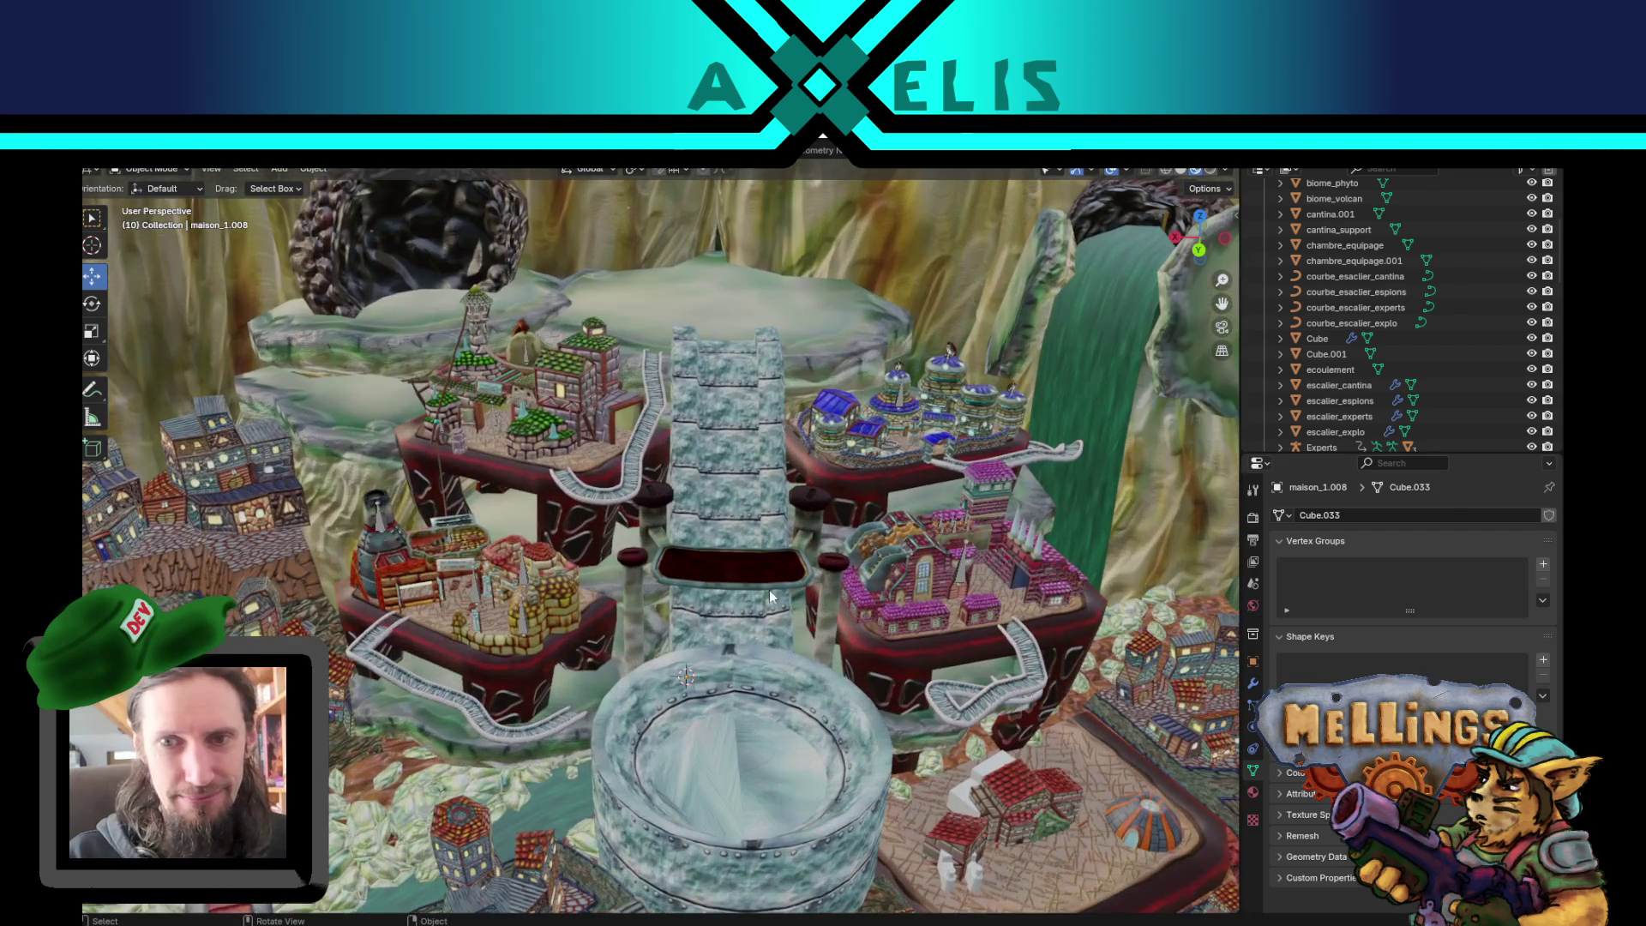
pyautogui.moveTo(769, 590)
pyautogui.mouseDown()
pyautogui.moveTo(695, 596)
pyautogui.moveTo(450, 443)
pyautogui.mouseUp()
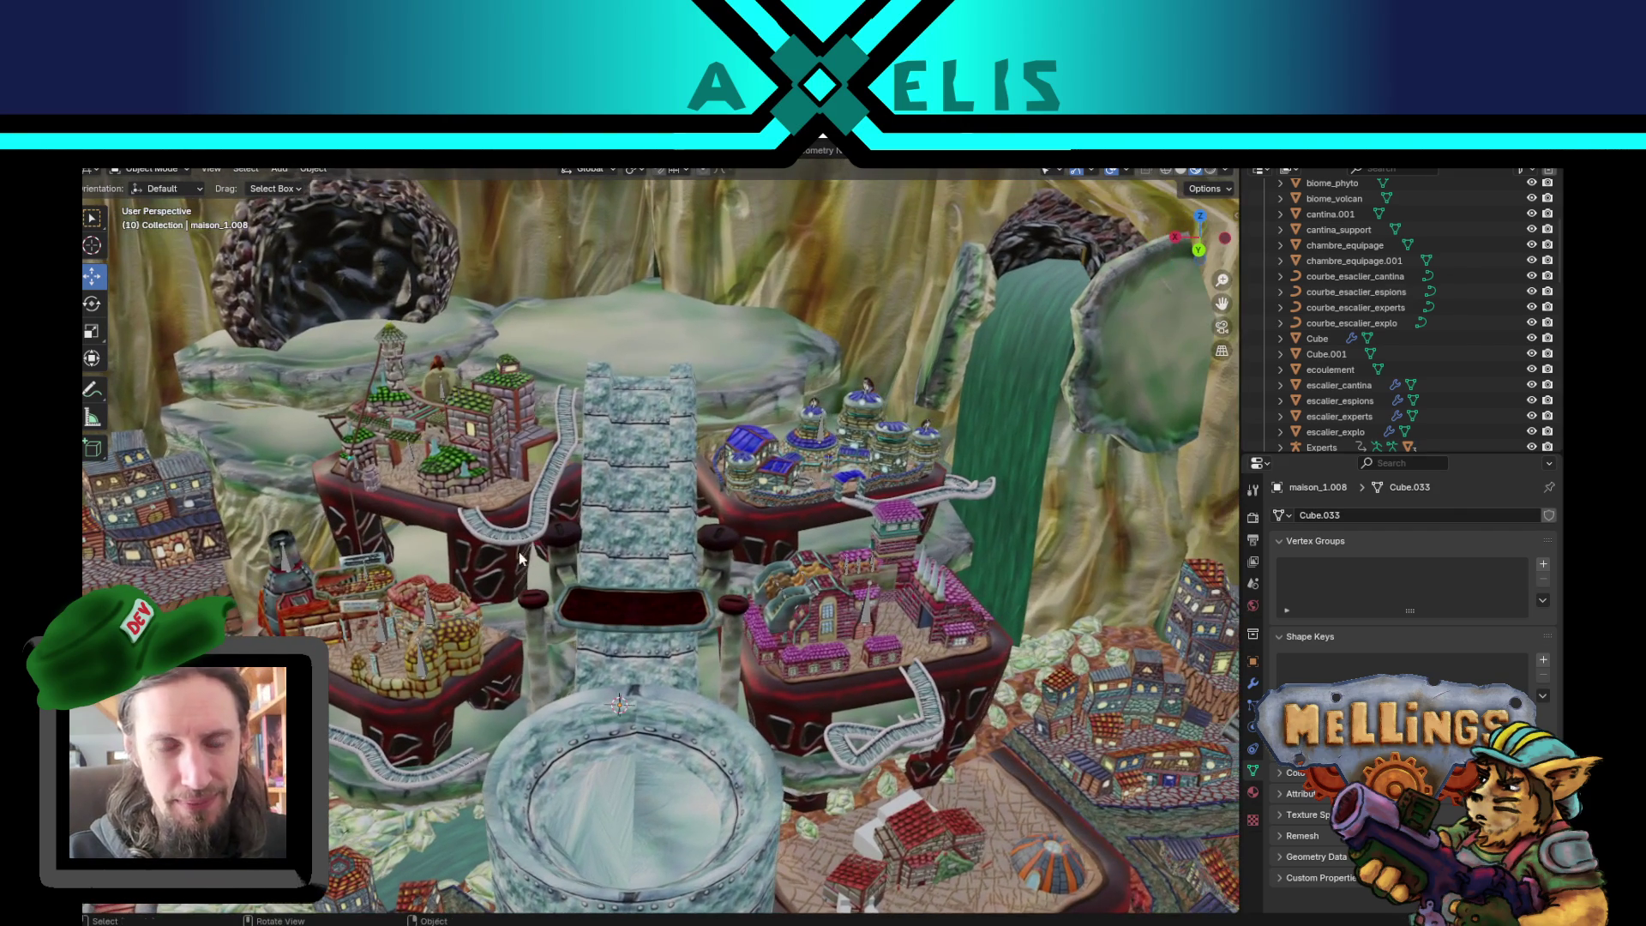
pyautogui.click(448, 446)
pyautogui.click(497, 423)
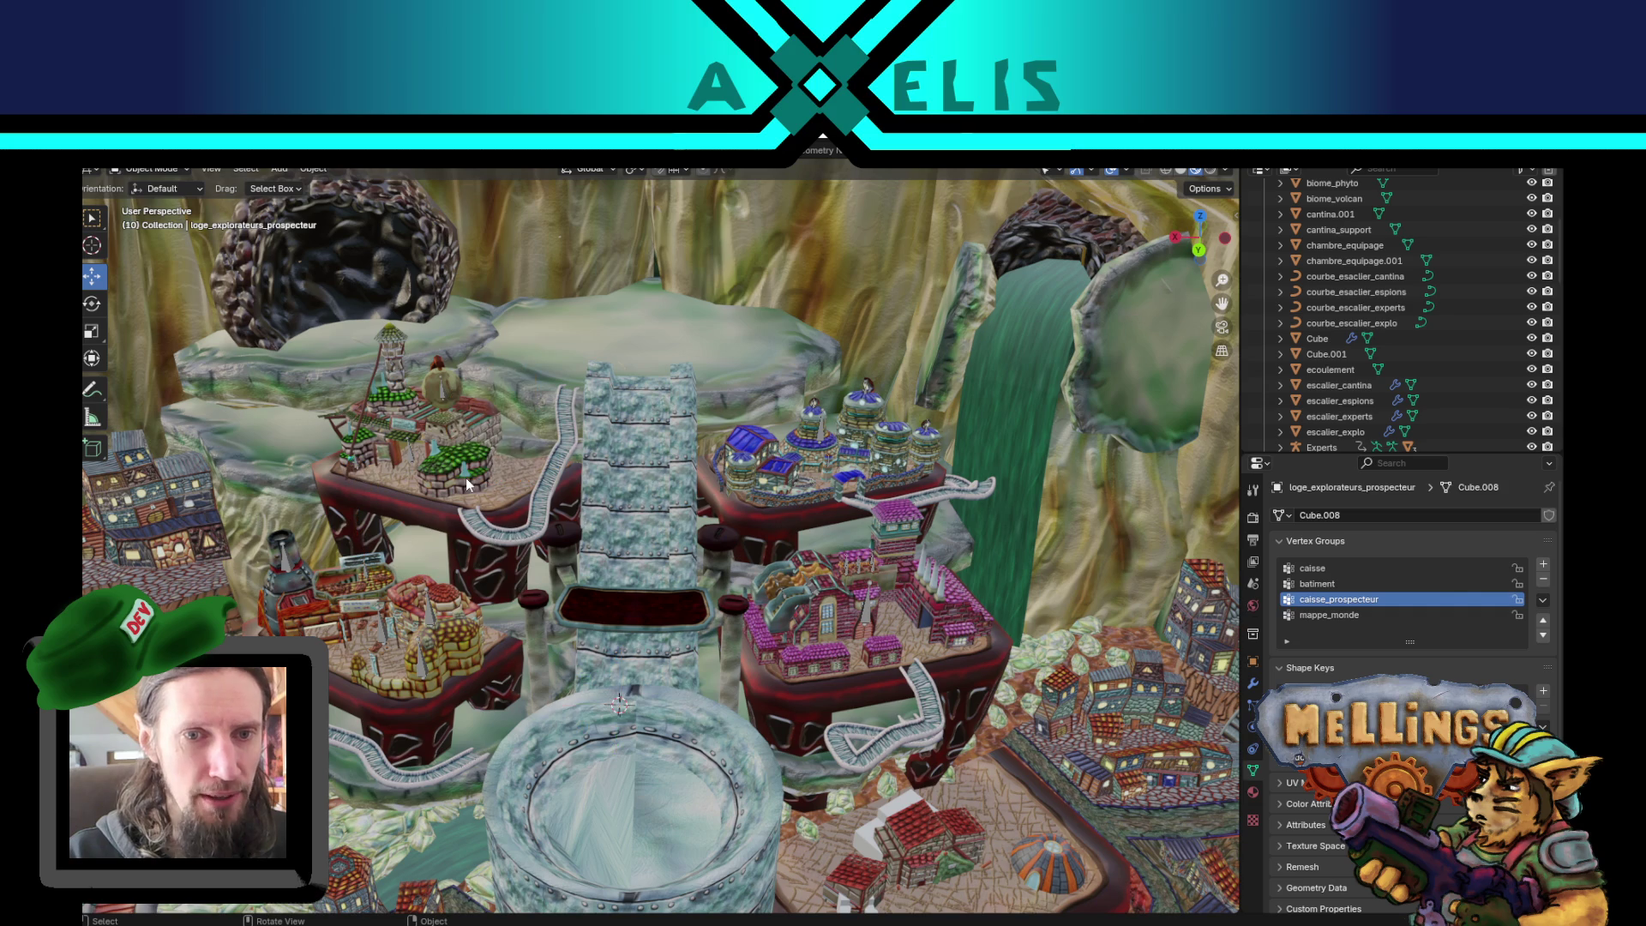
pyautogui.click(465, 476)
pyautogui.scroll(3, 605, 650)
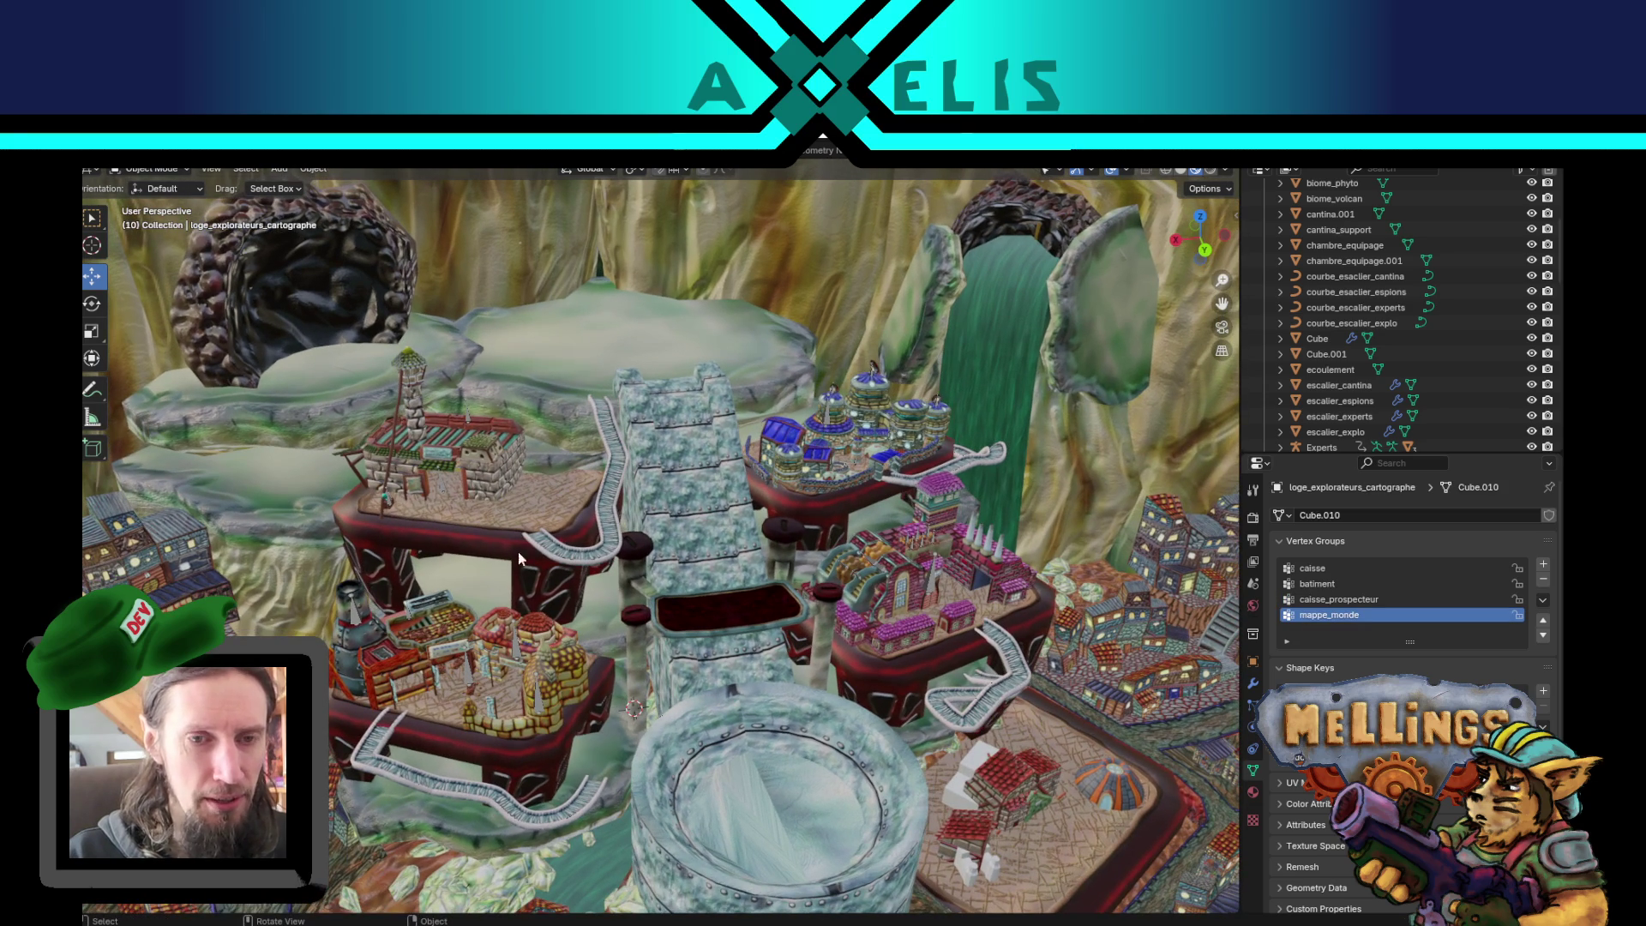
pyautogui.hotkey('ctrl', 'z')
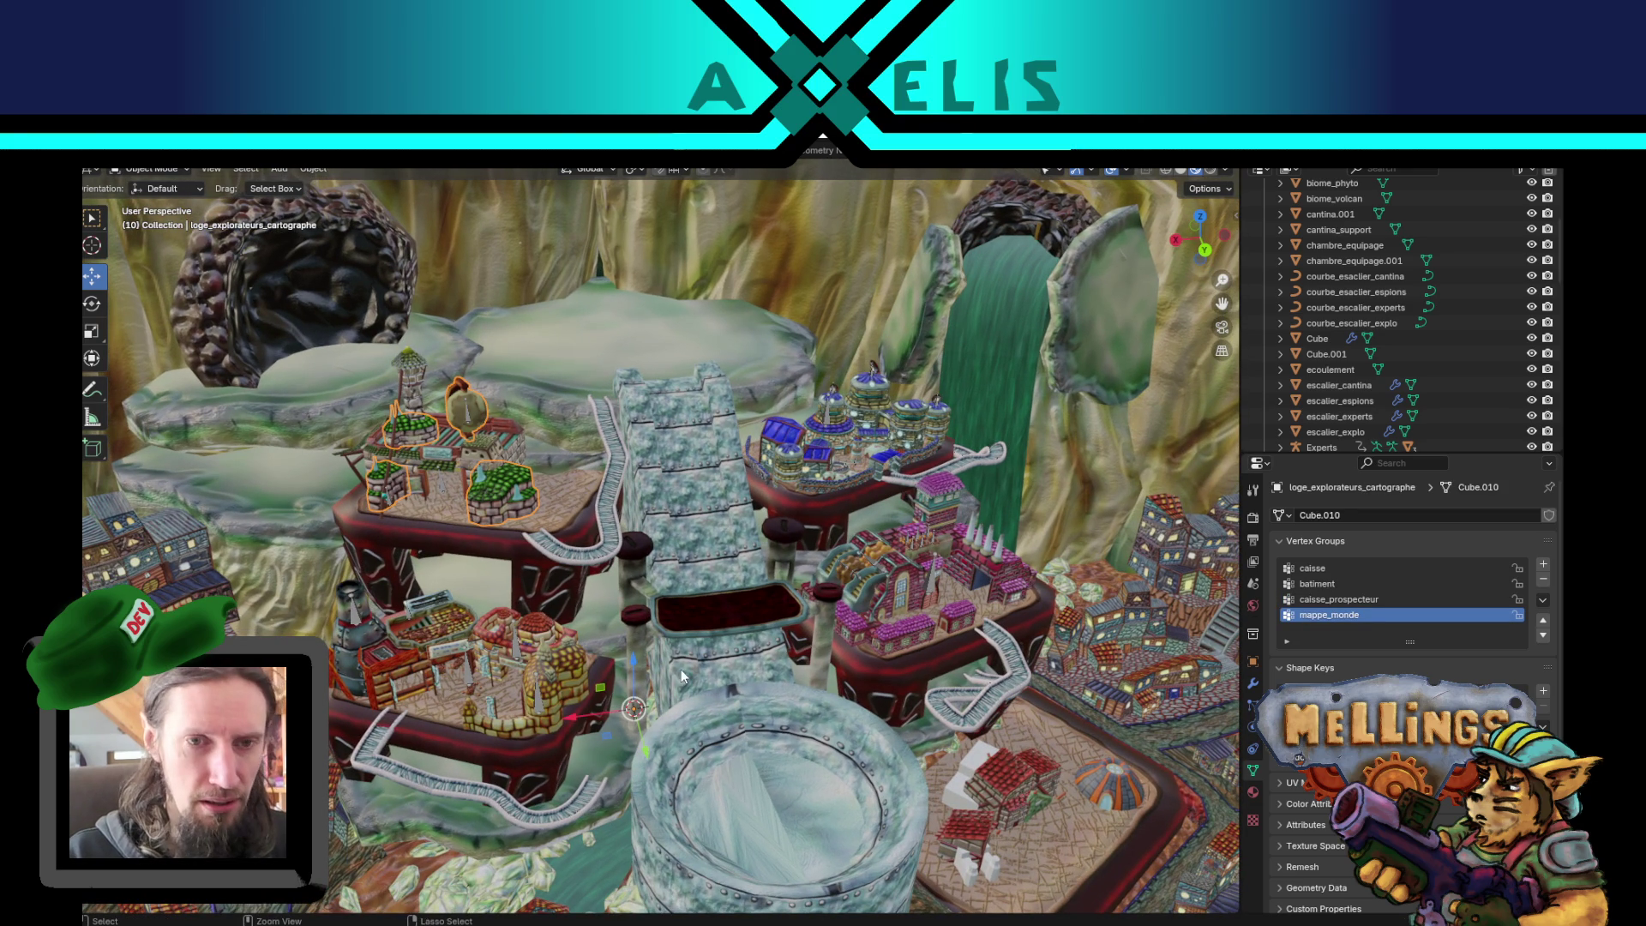
pyautogui.hotkey('ctrl', 'z')
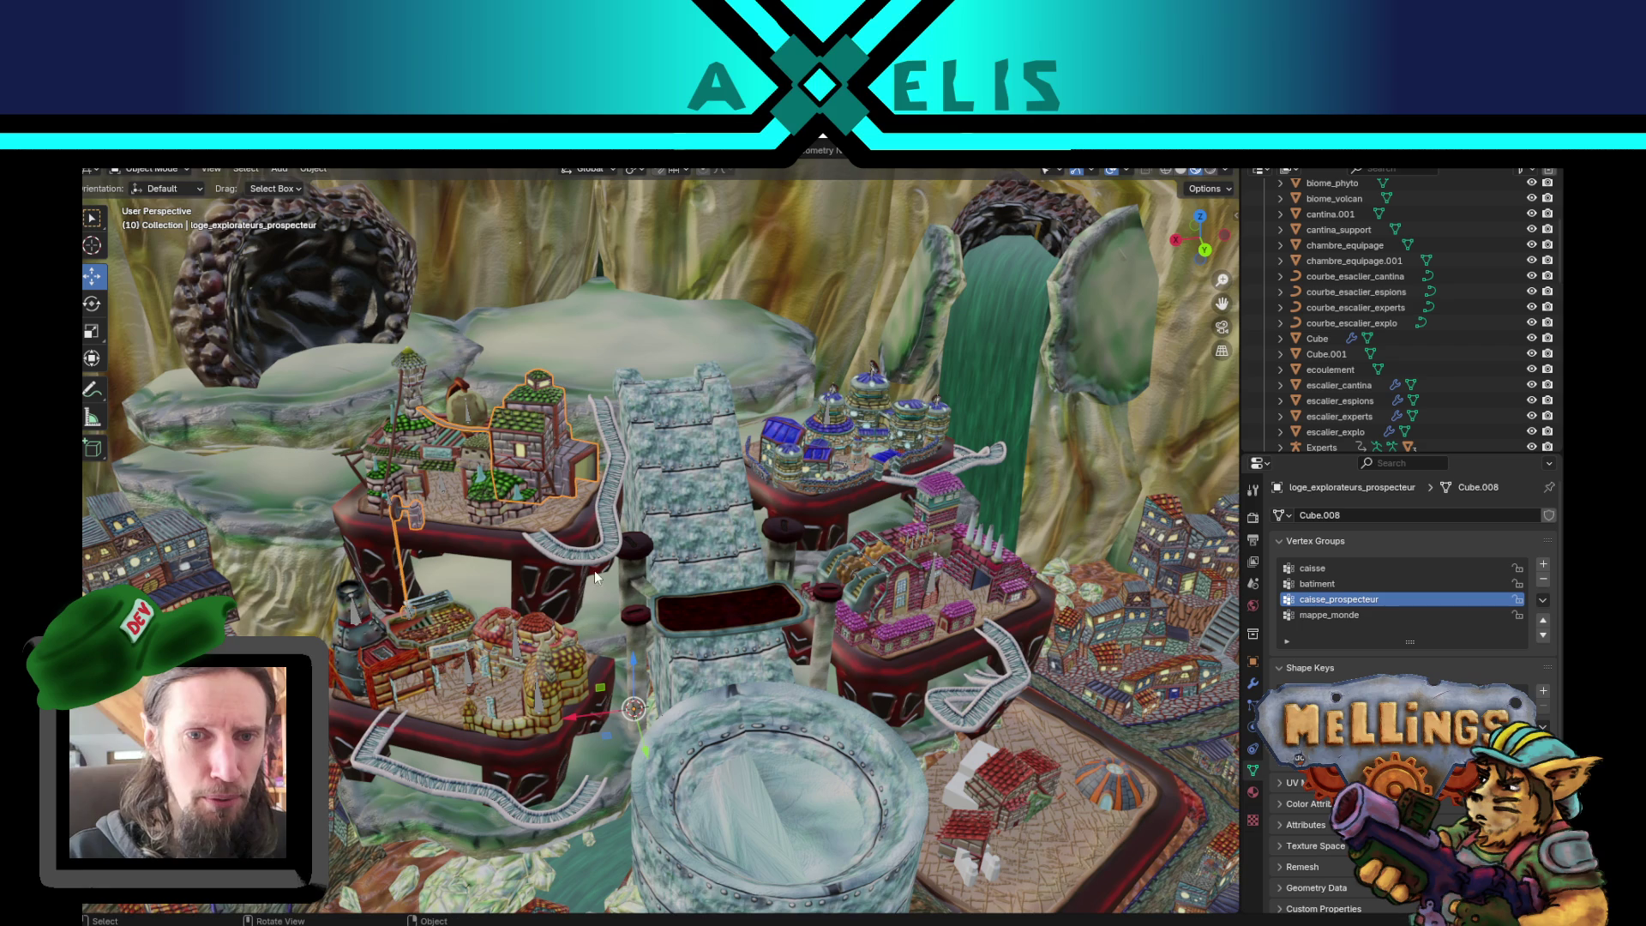
pyautogui.click(718, 612)
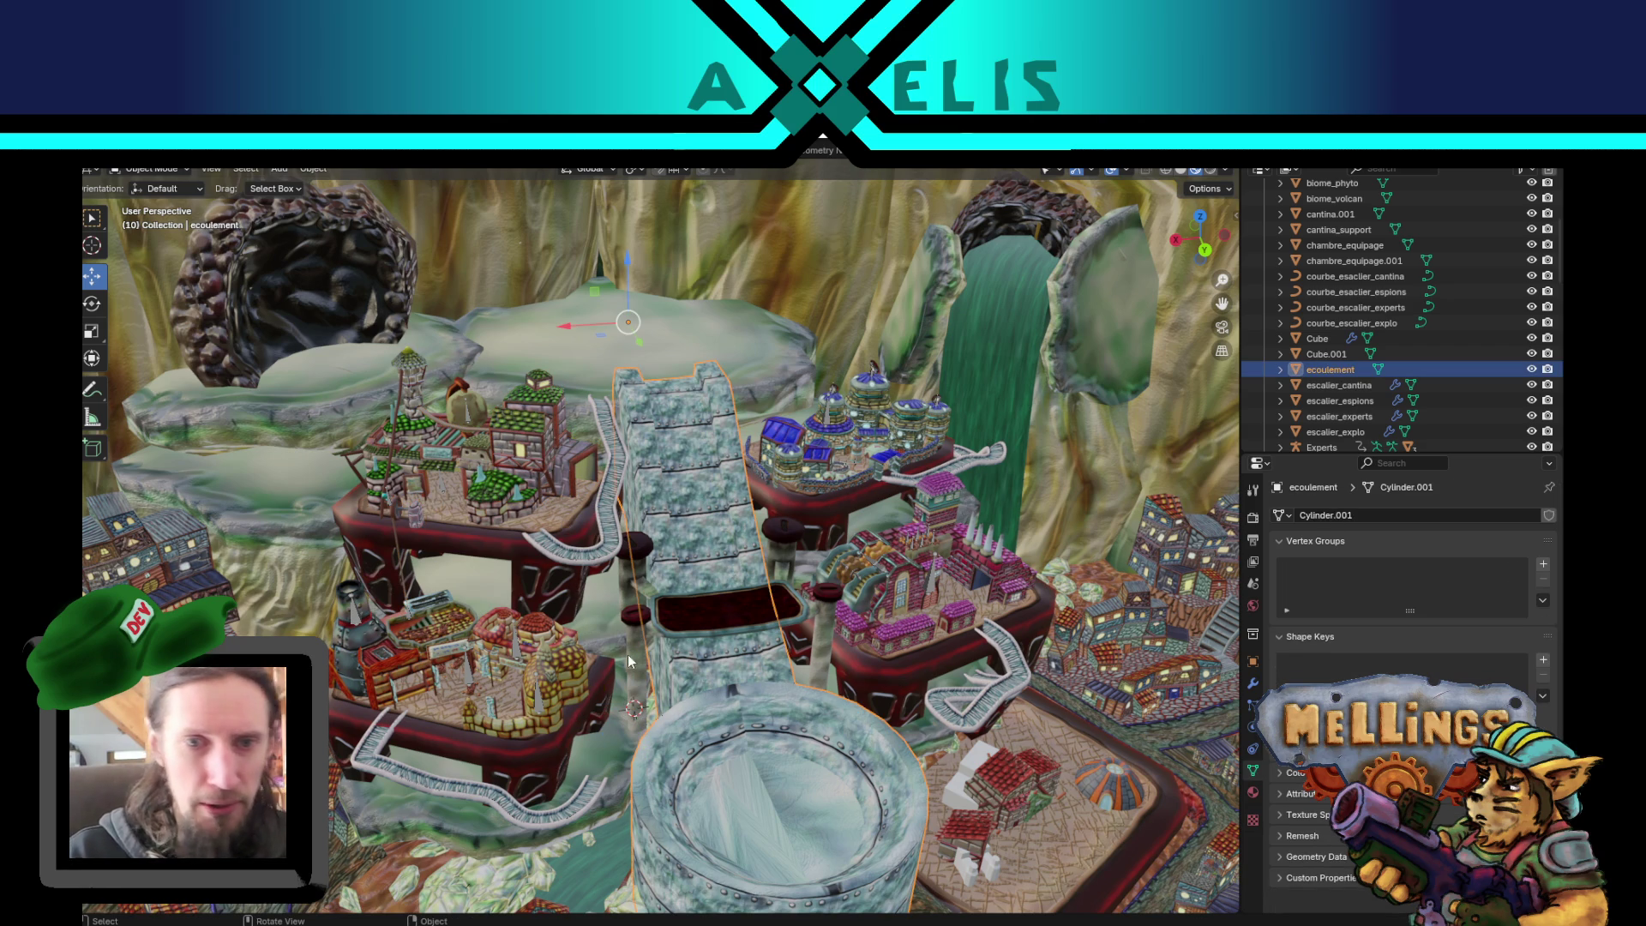
pyautogui.press('KP_Decimal')
pyautogui.click(435, 579)
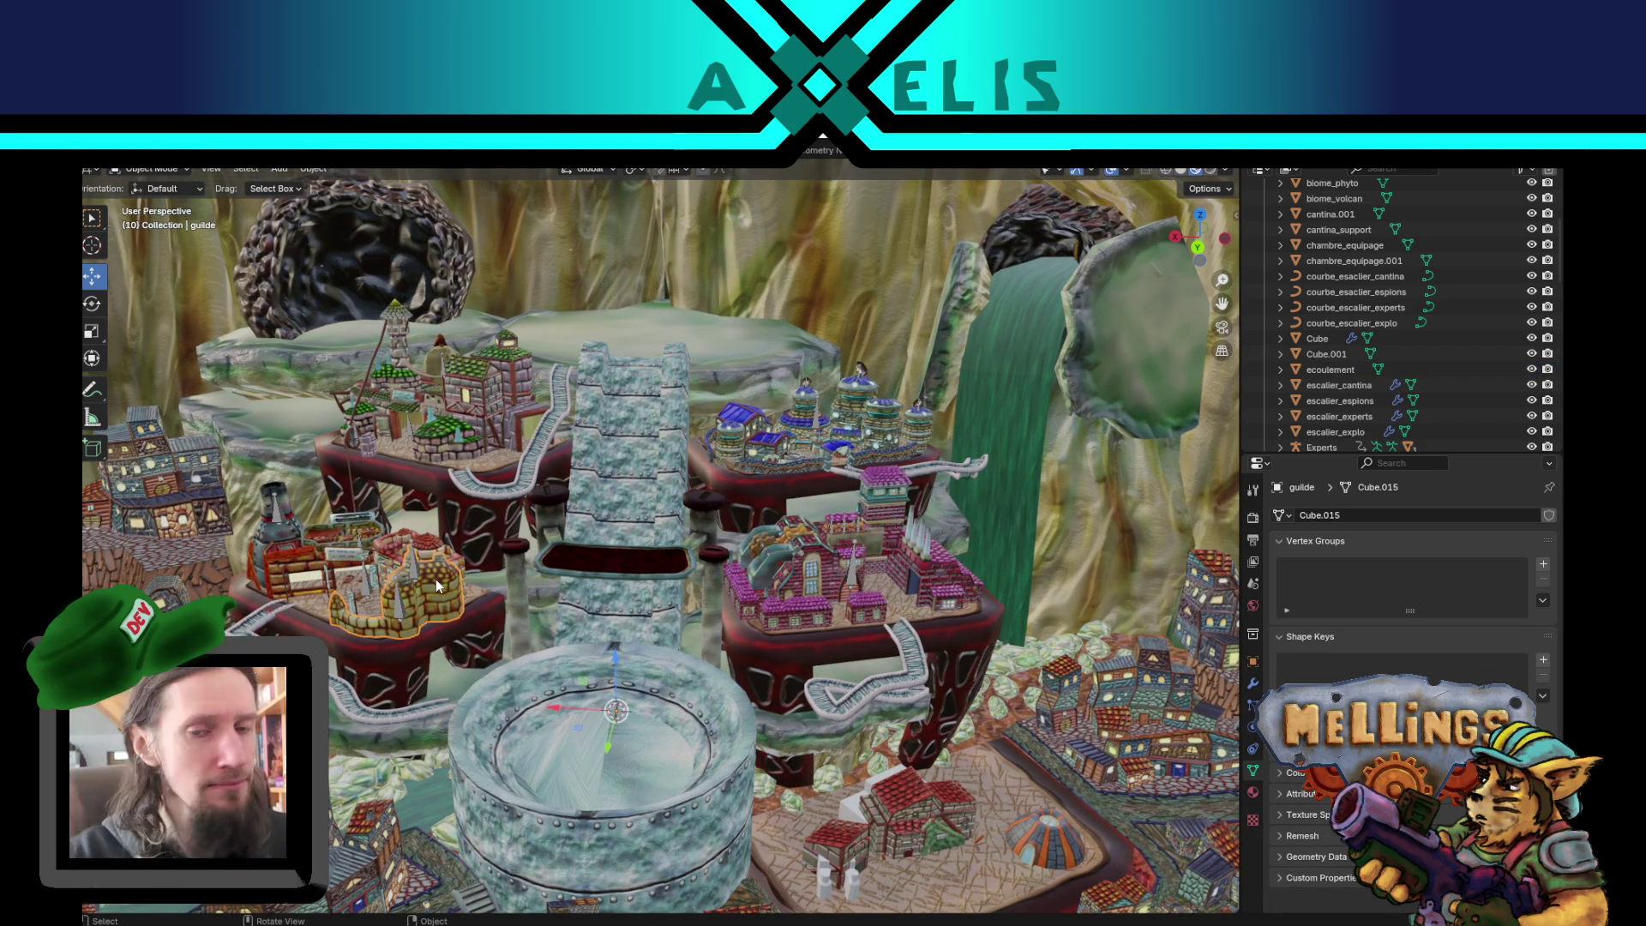
# - Orbit and zoom past the guild buildings and left-hand buildings to face the central tower
pyautogui.click(685, 556)
pyautogui.moveTo(684, 555)
pyautogui.mouseDown()
pyautogui.moveTo(728, 599)
pyautogui.moveTo(903, 537)
pyautogui.moveTo(663, 674)
pyautogui.mouseUp()
pyautogui.scroll(3, 664, 674)
pyautogui.scroll(-2, 676, 677)
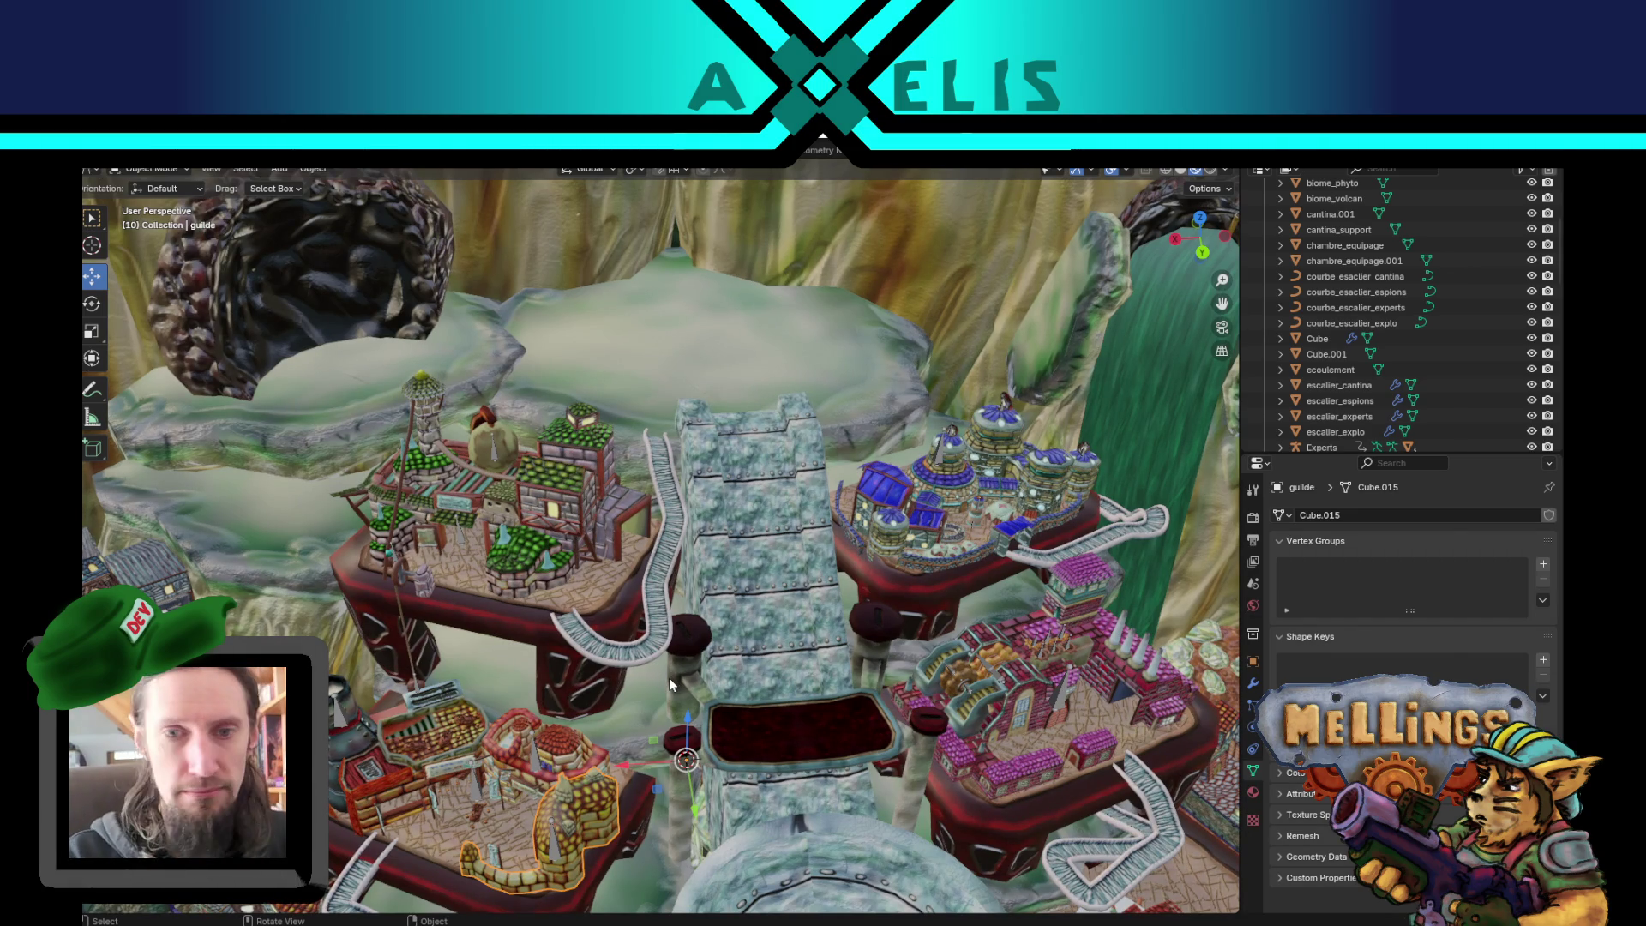
pyautogui.moveTo(425, 686); pyautogui.dragTo(473, 621)
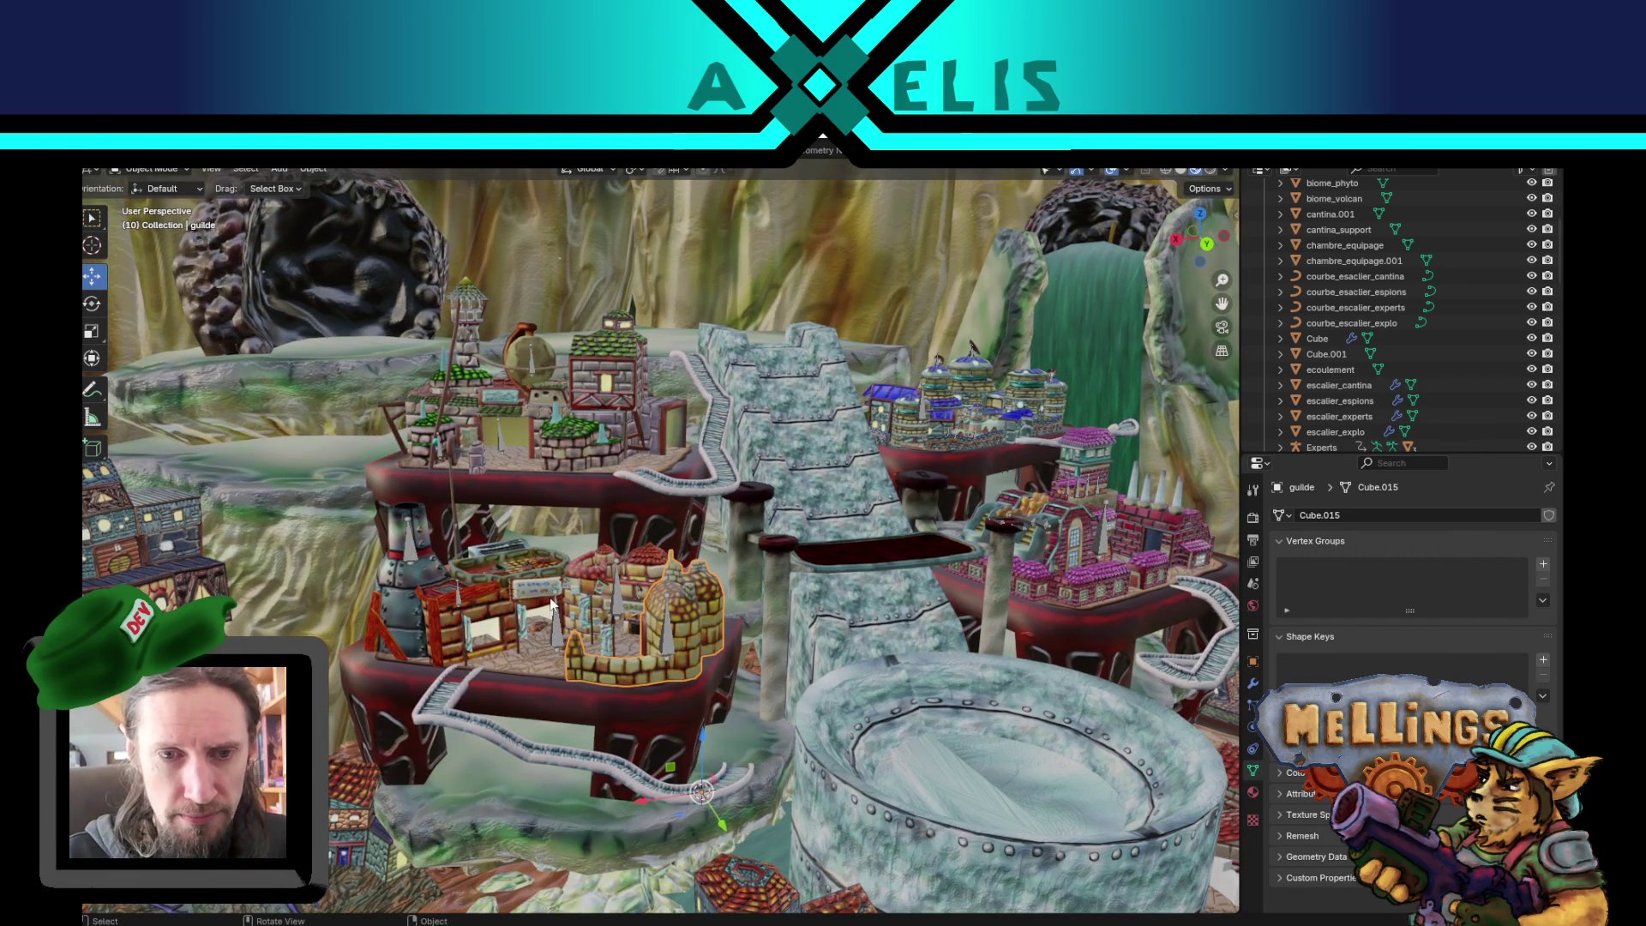
pyautogui.hscroll(5, 1028, 609)
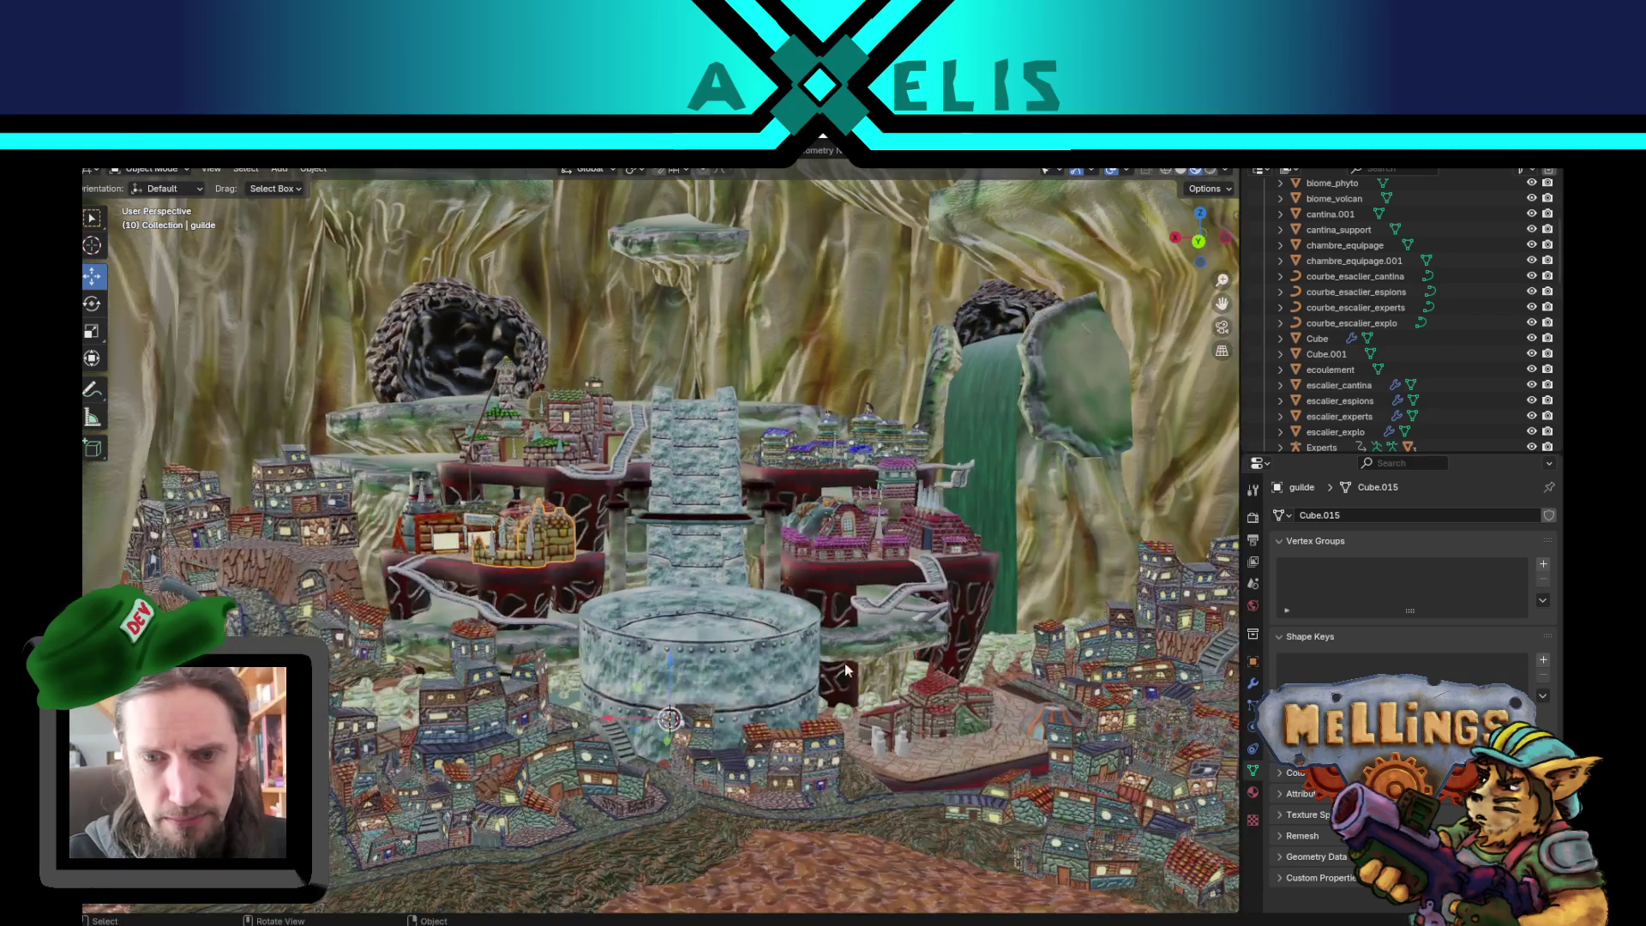
pyautogui.scroll(-5, 863, 584)
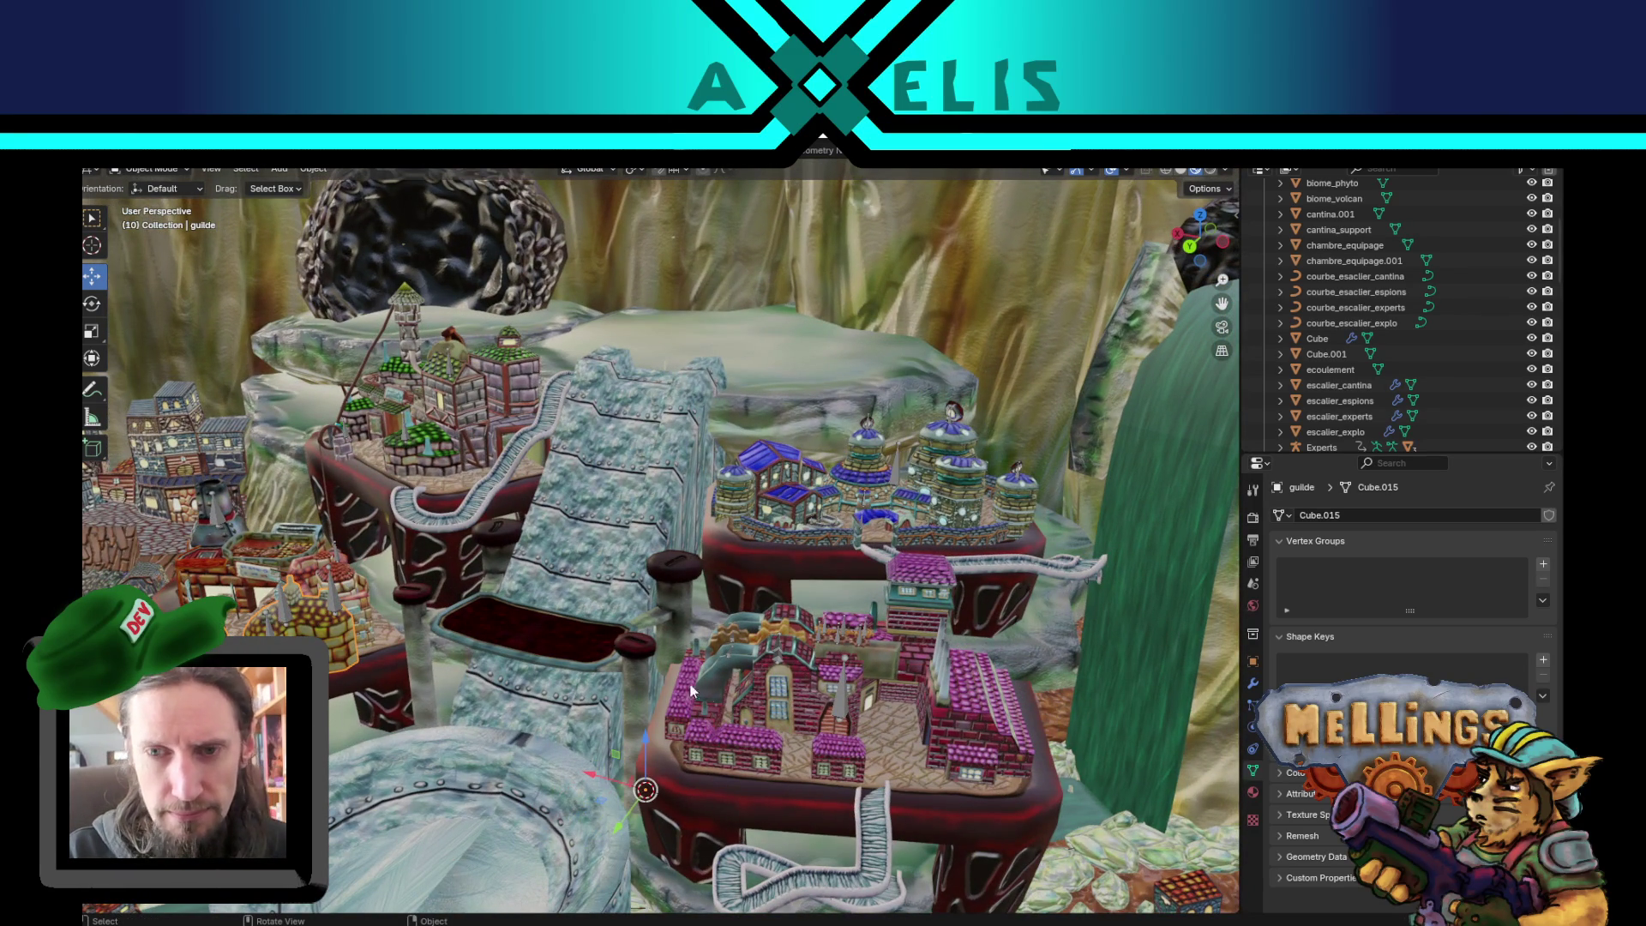
pyautogui.moveTo(519, 617); pyautogui.dragTo(568, 636)
pyautogui.scroll(3, 678, 648)
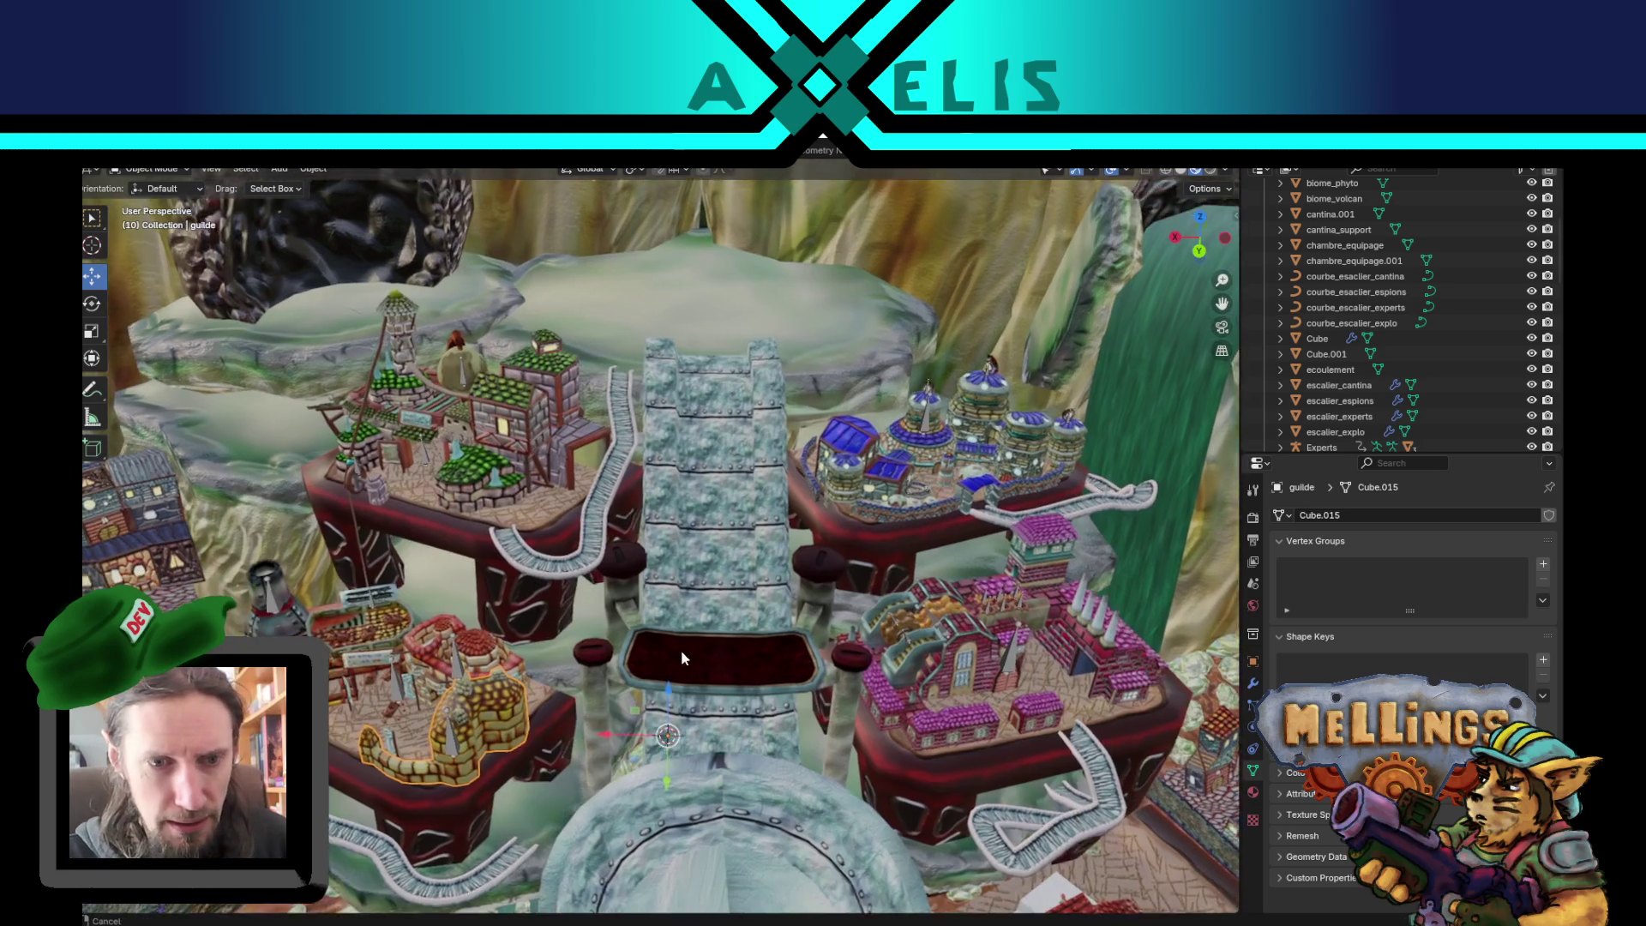
pyautogui.scroll(-3, 661, 634)
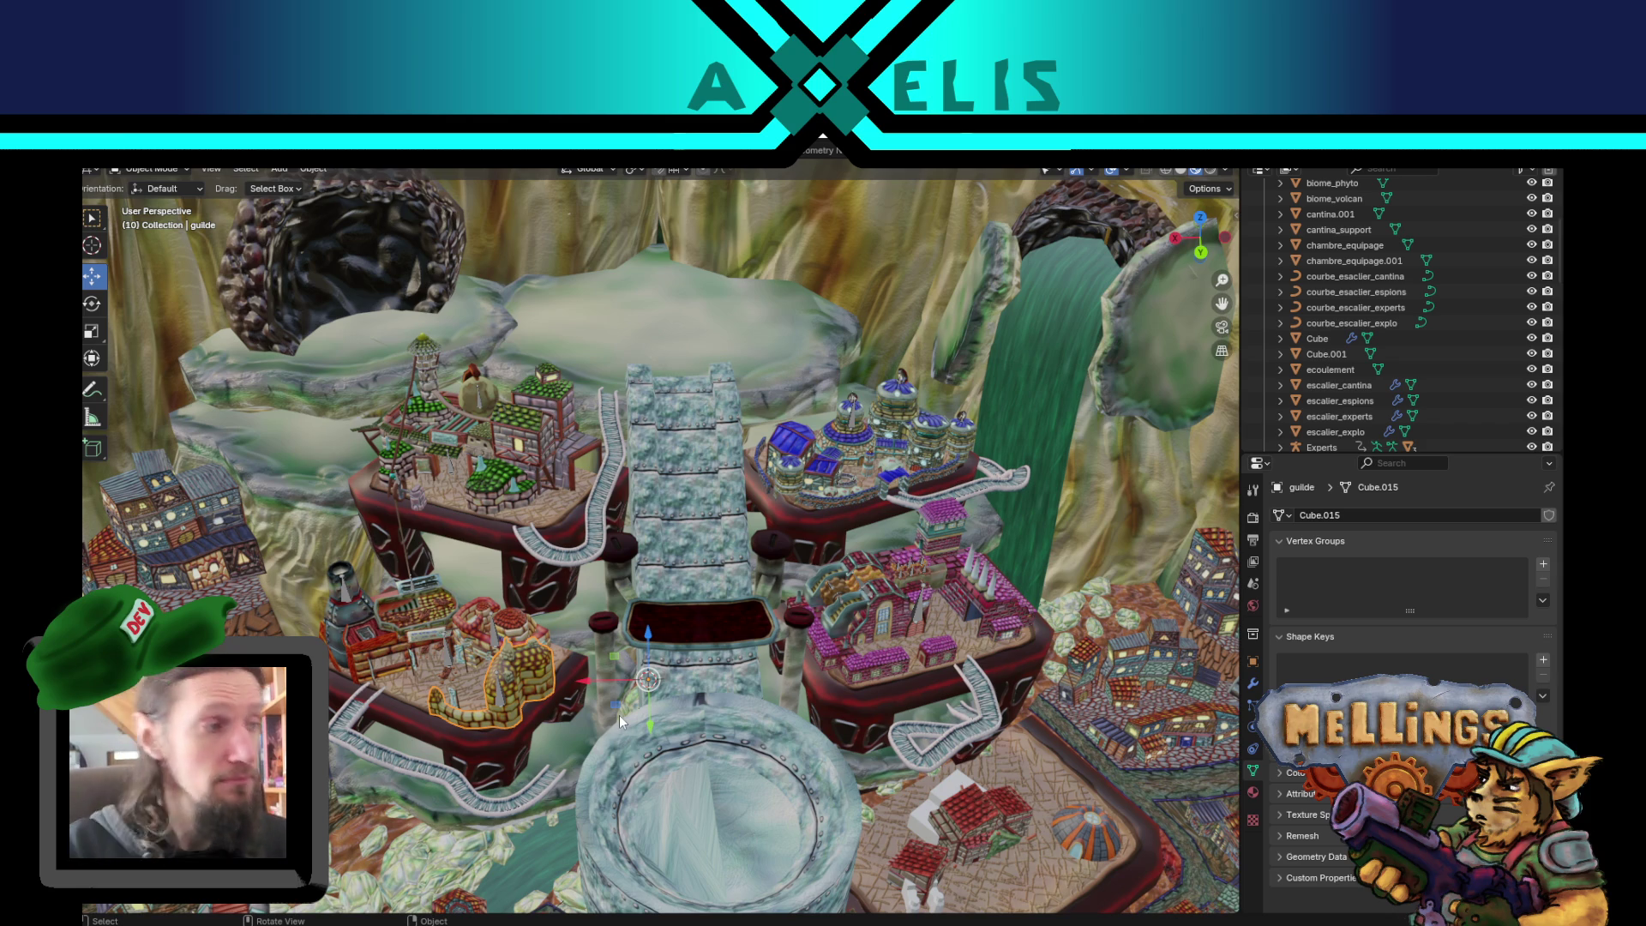
# - Lower the view, orbit around the whole hub, then quit Blender with Ctrl+Q
pyautogui.moveTo(627, 729); pyautogui.dragTo(549, 643)
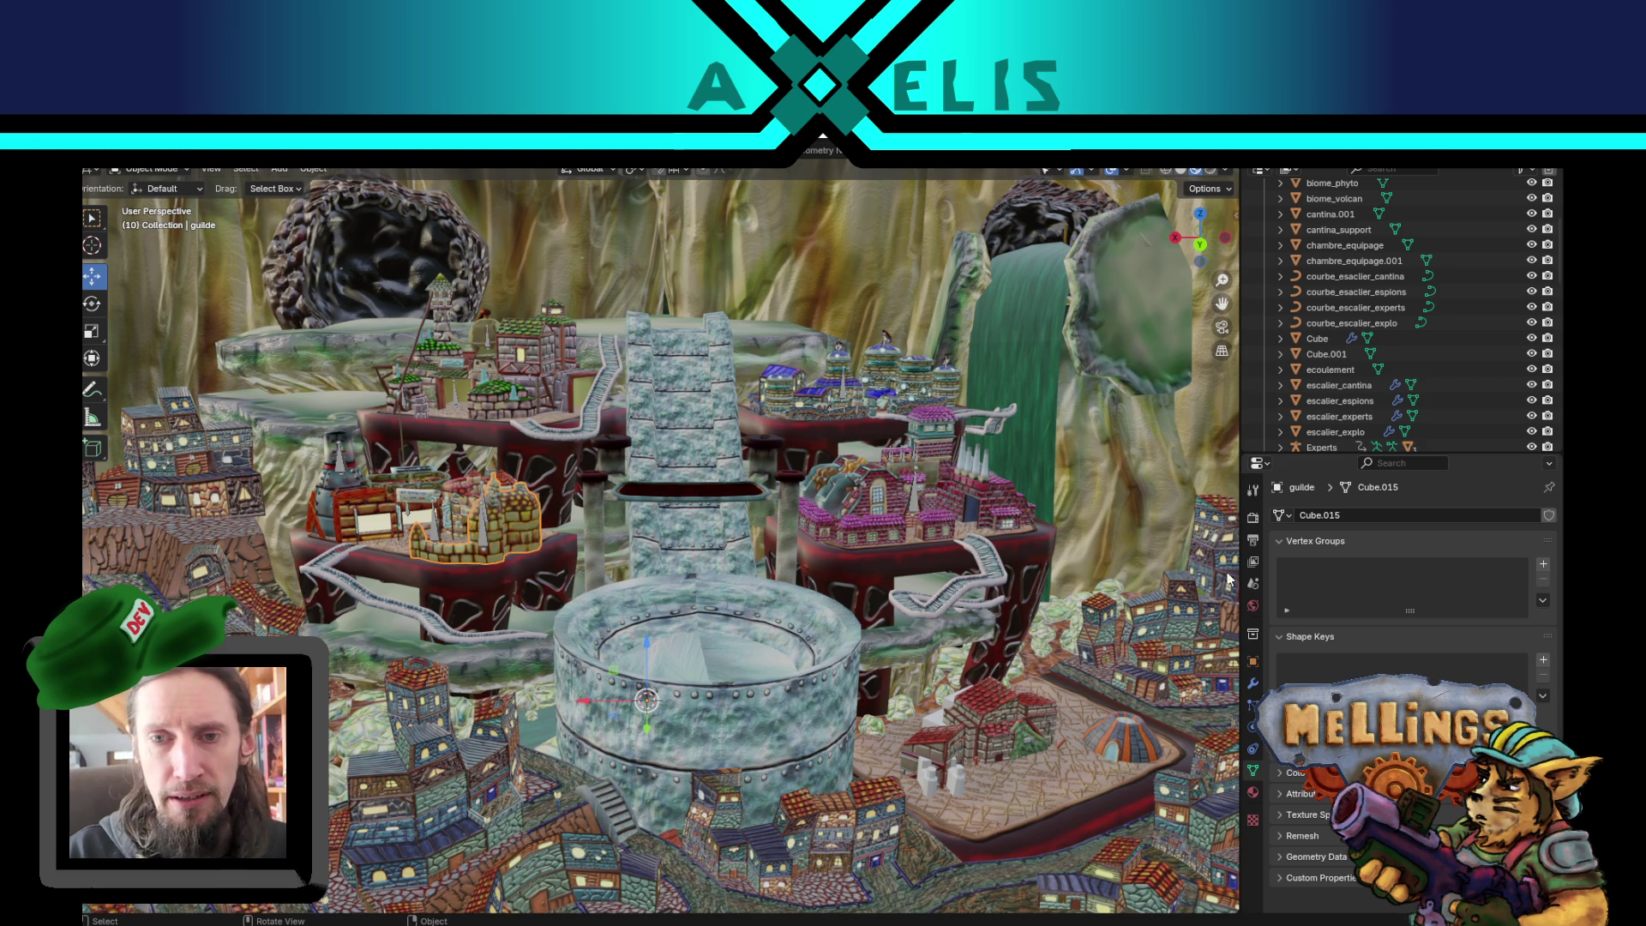
pyautogui.scroll(2, 911, 583)
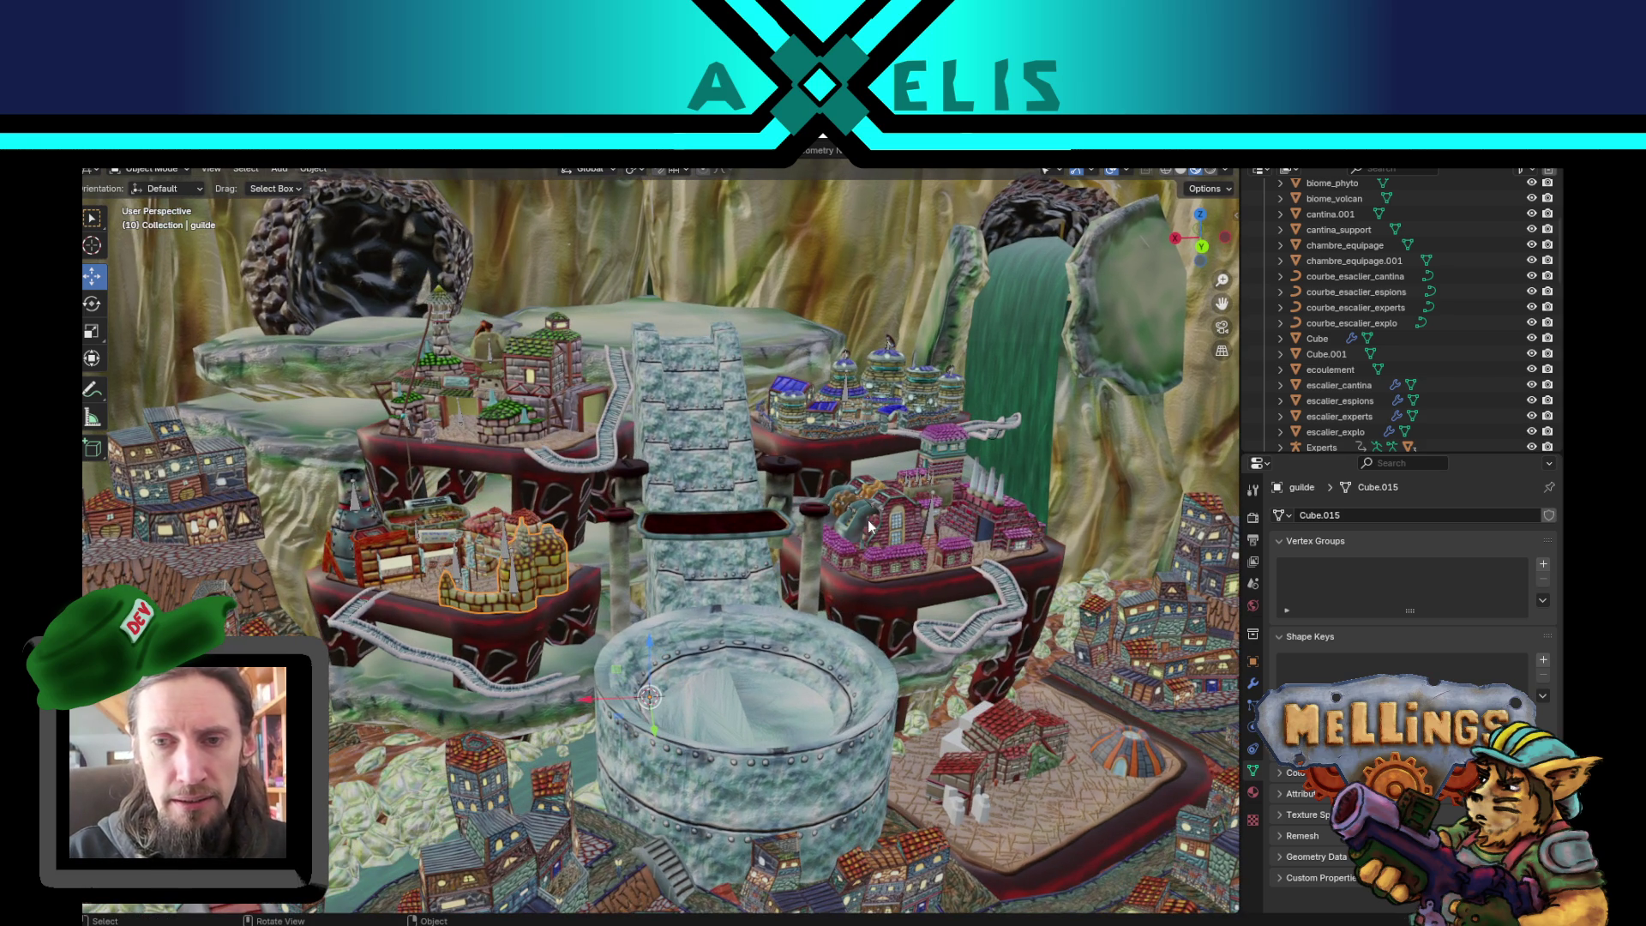
pyautogui.scroll(2, 891, 538)
pyautogui.scroll(2, 915, 494)
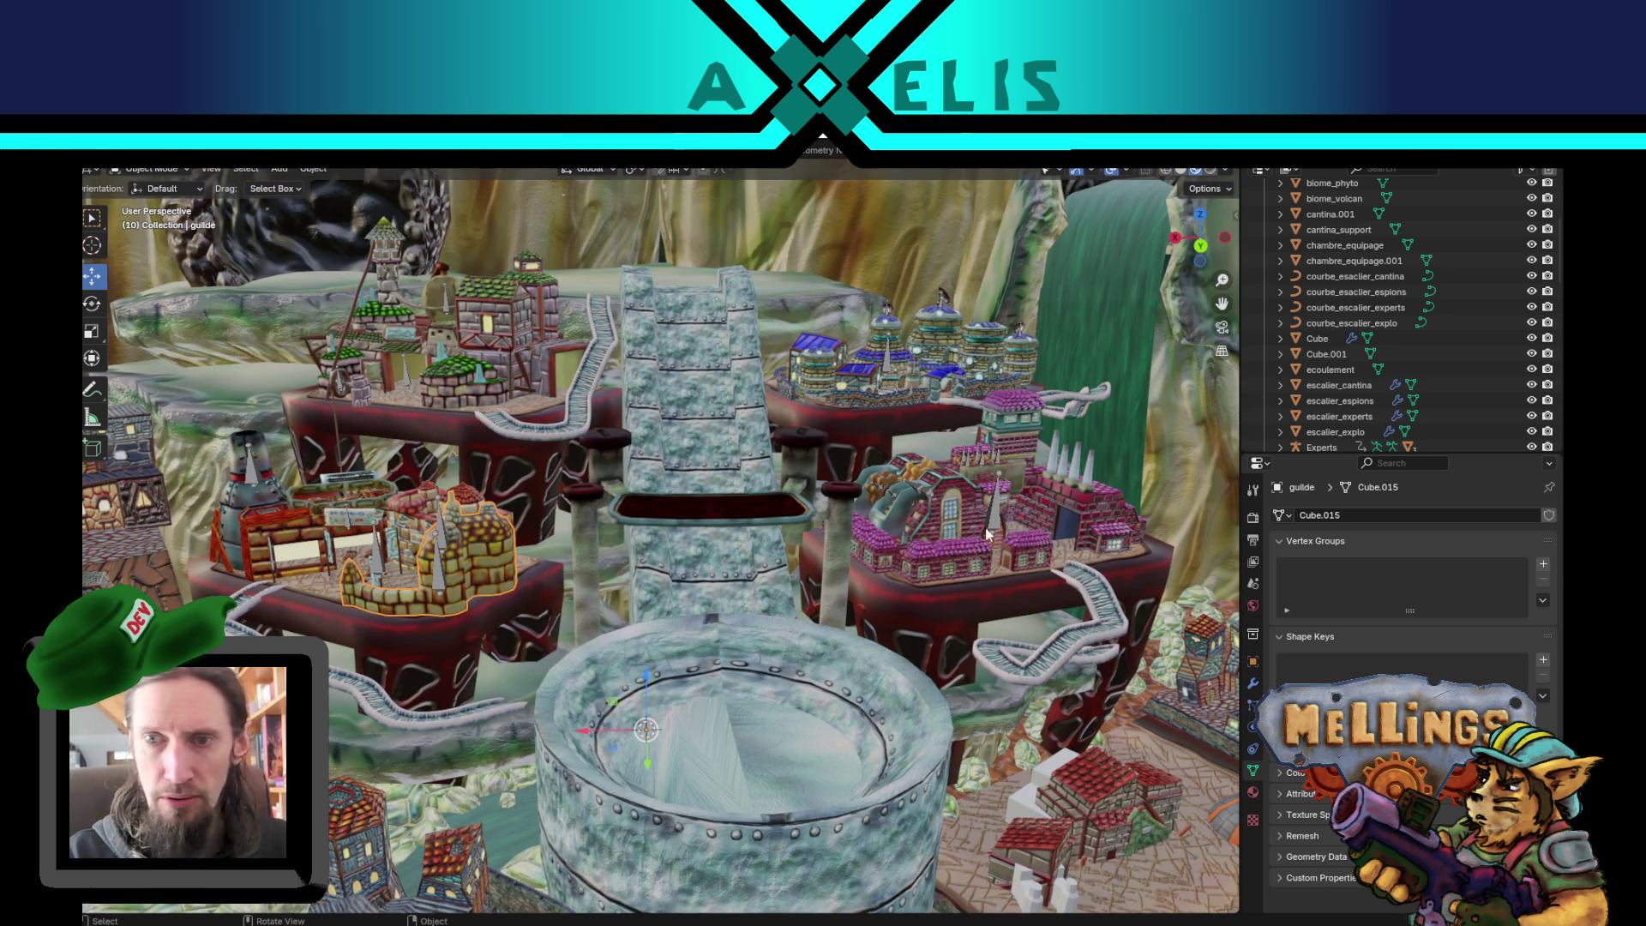
pyautogui.scroll(-3, 1062, 516)
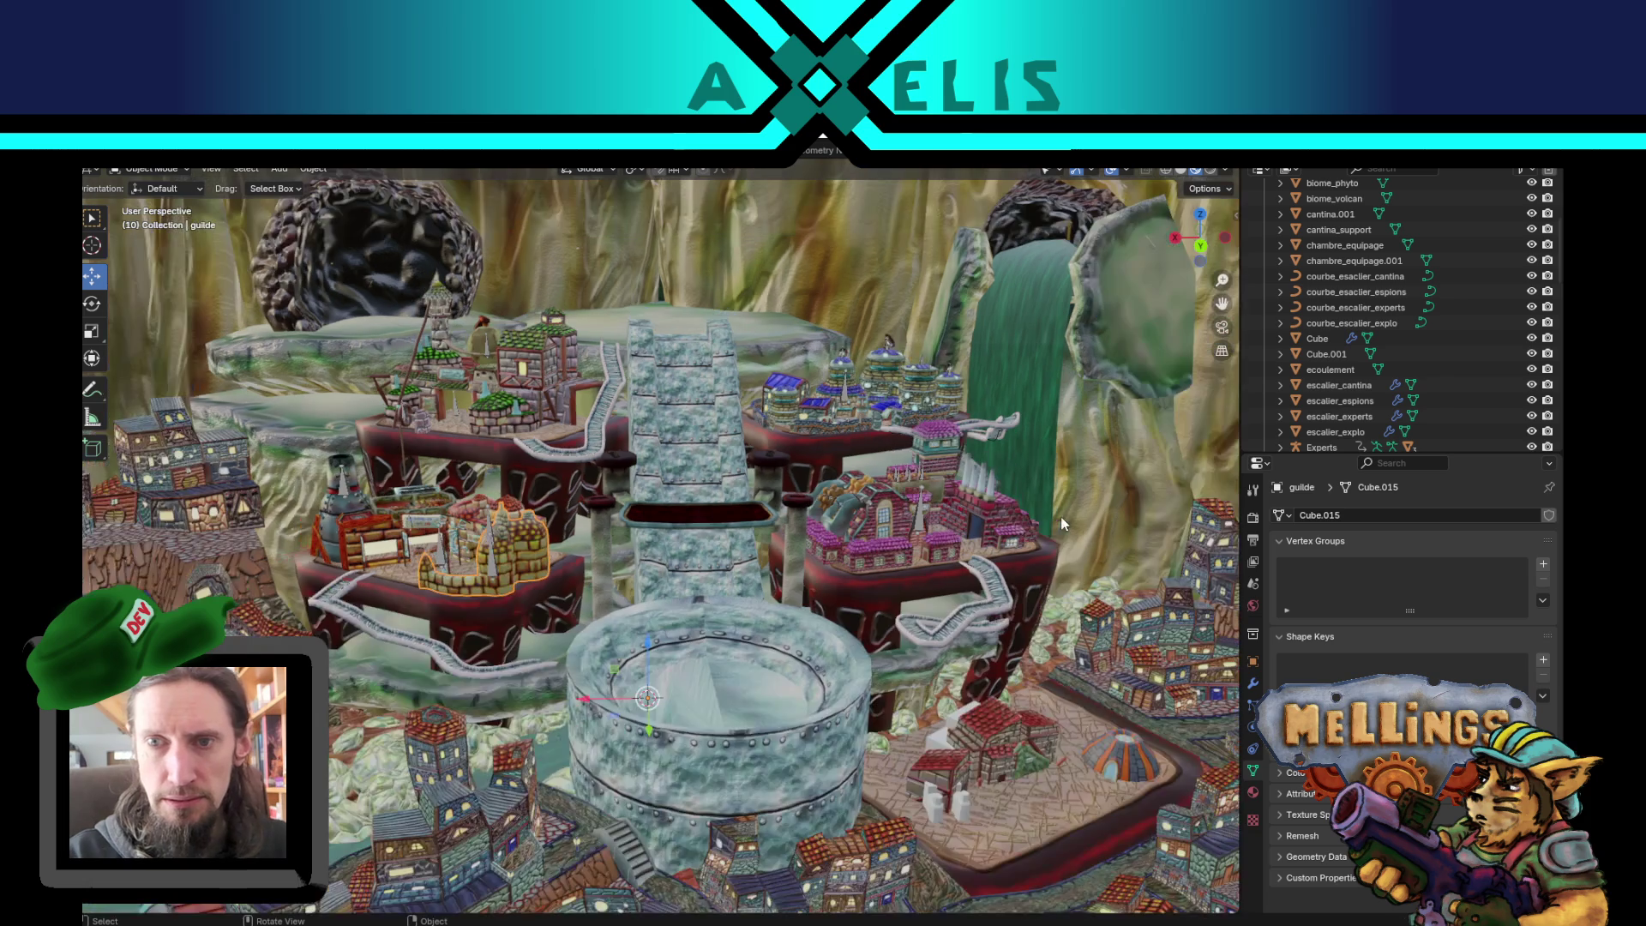
pyautogui.moveTo(1061, 516); pyautogui.dragTo(980, 568)
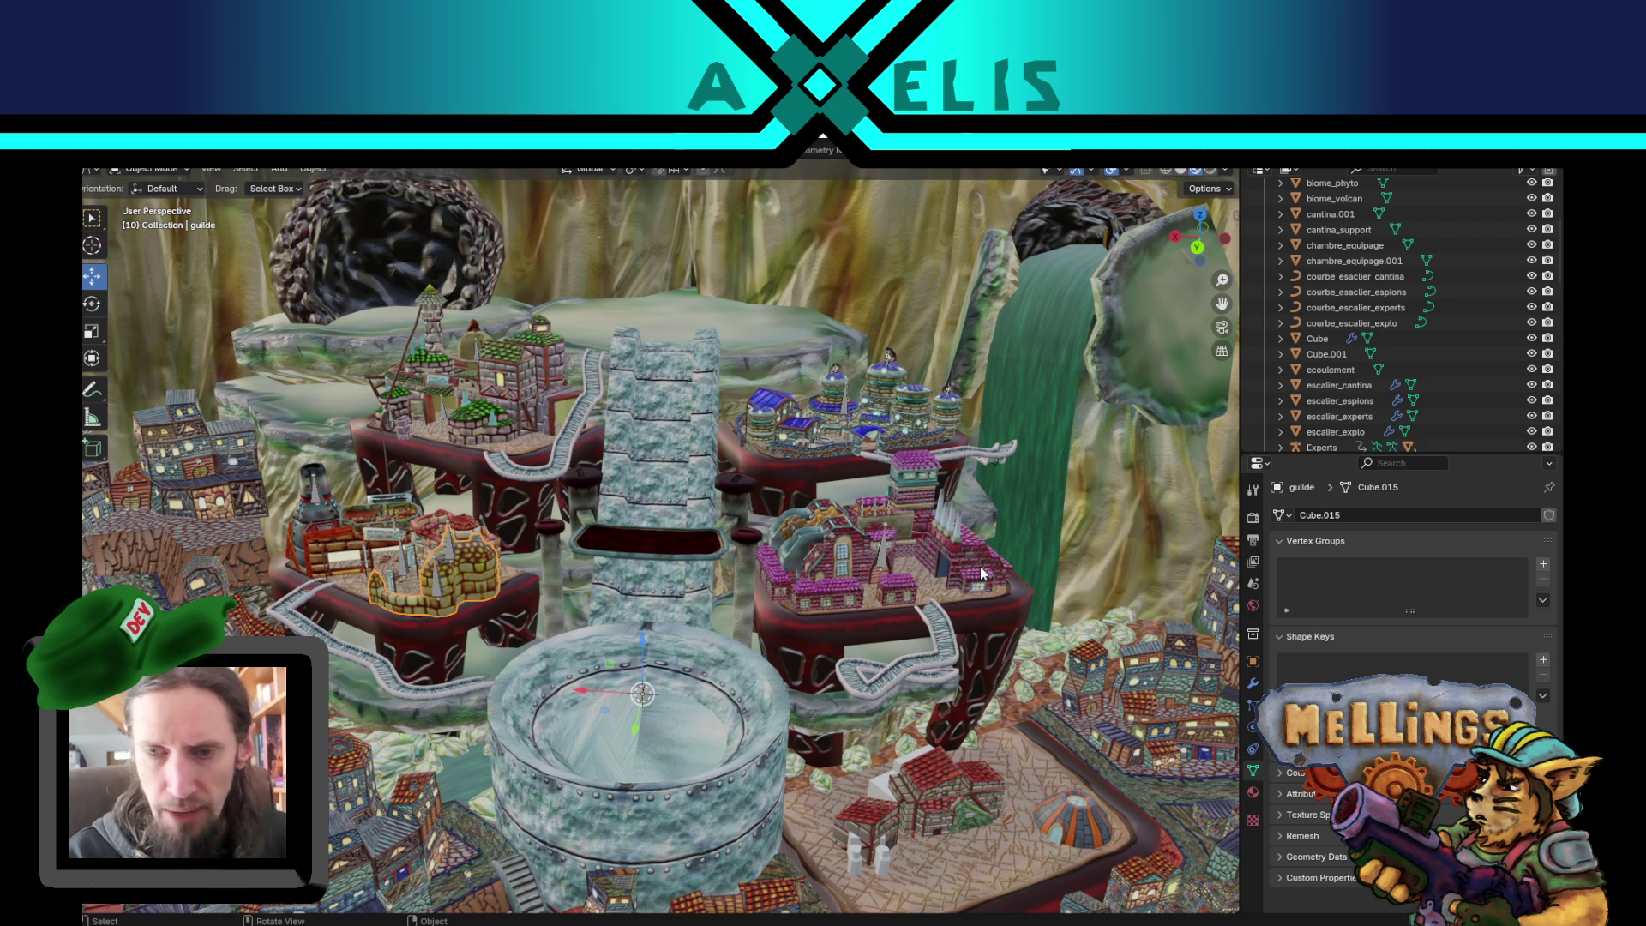
pyautogui.scroll(-4, 980, 568)
pyautogui.hotkey('ctrl', 'q')
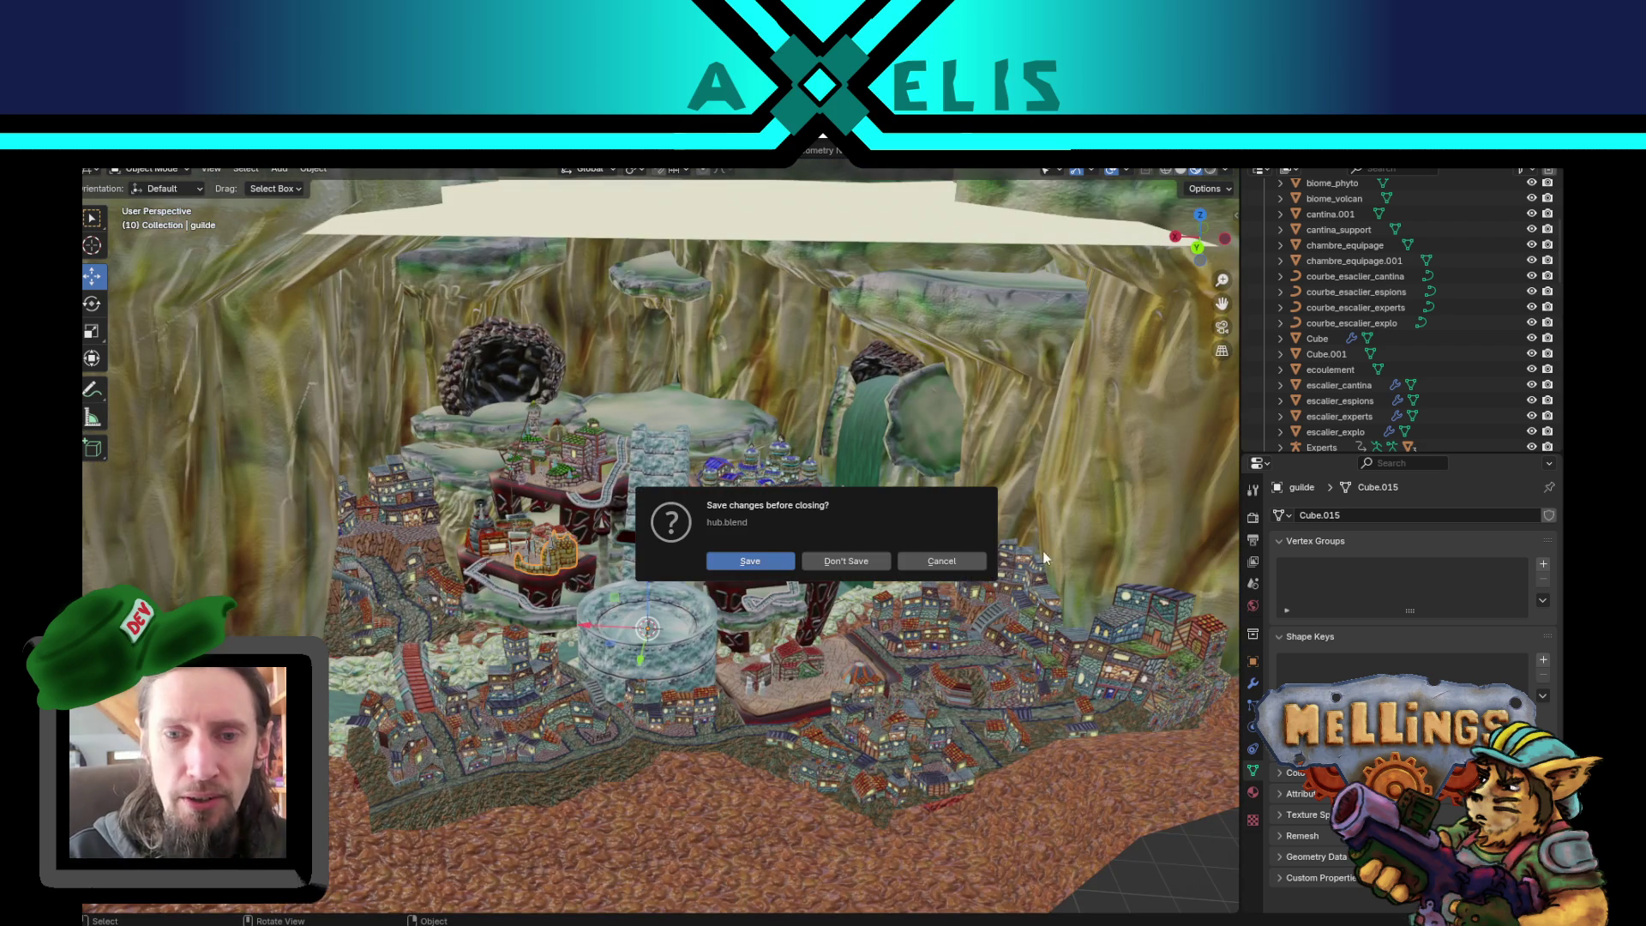
# - Close Blender from the save prompt and return to line 137 of Recompenses.cs in VS Code
pyautogui.click(828, 561)
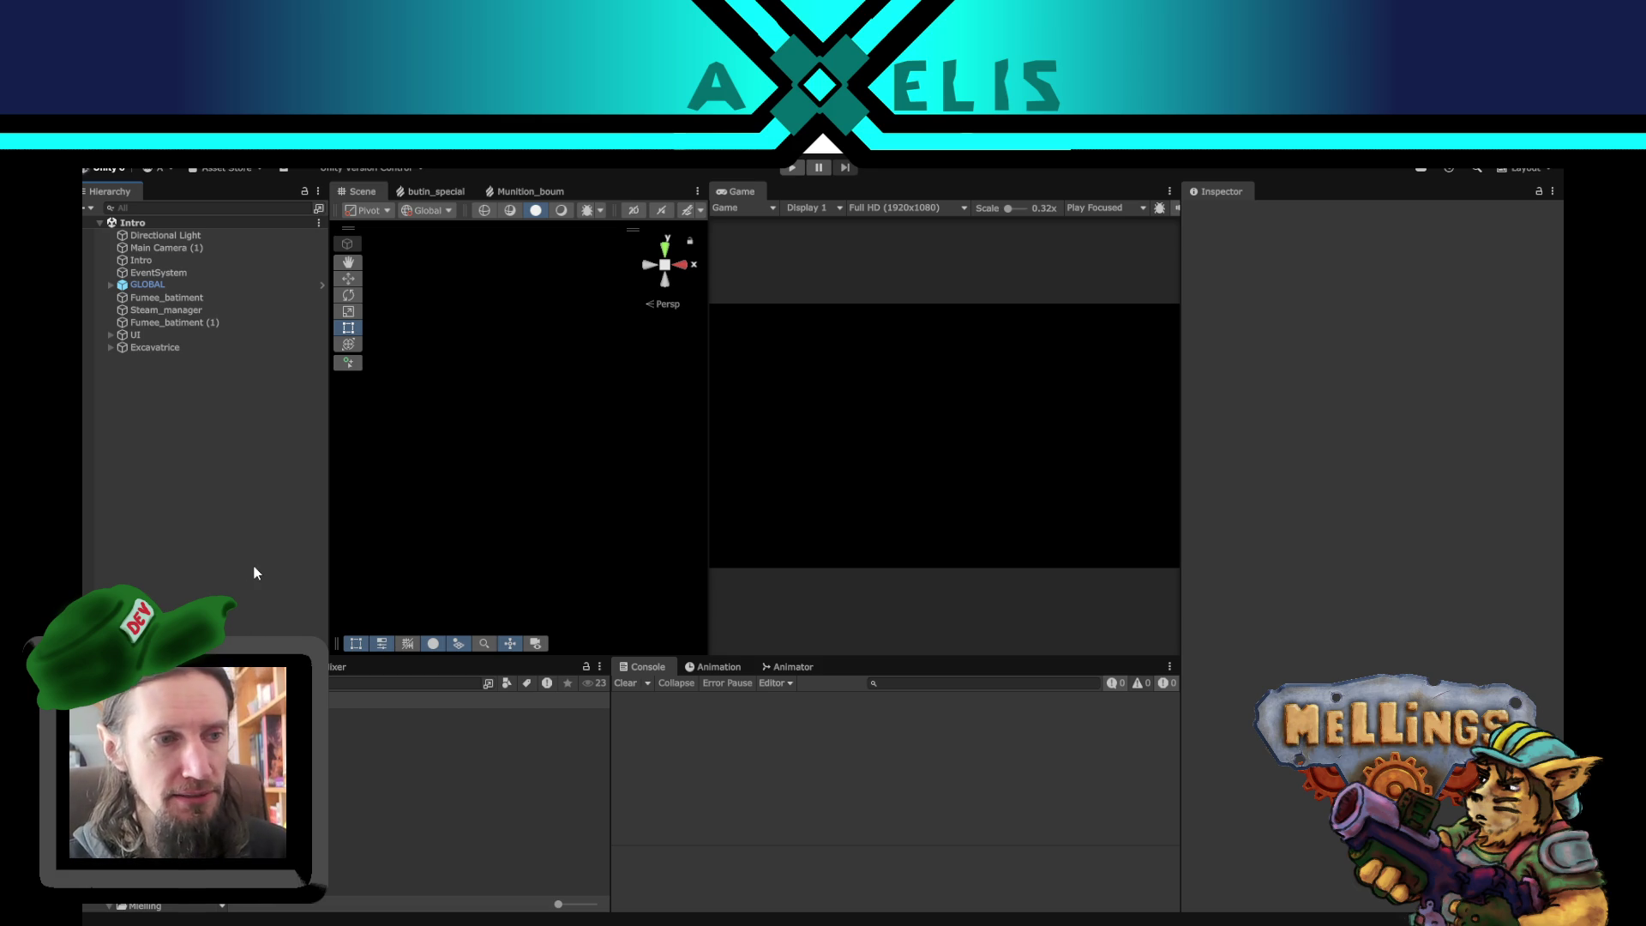
pyautogui.click(696, 924)
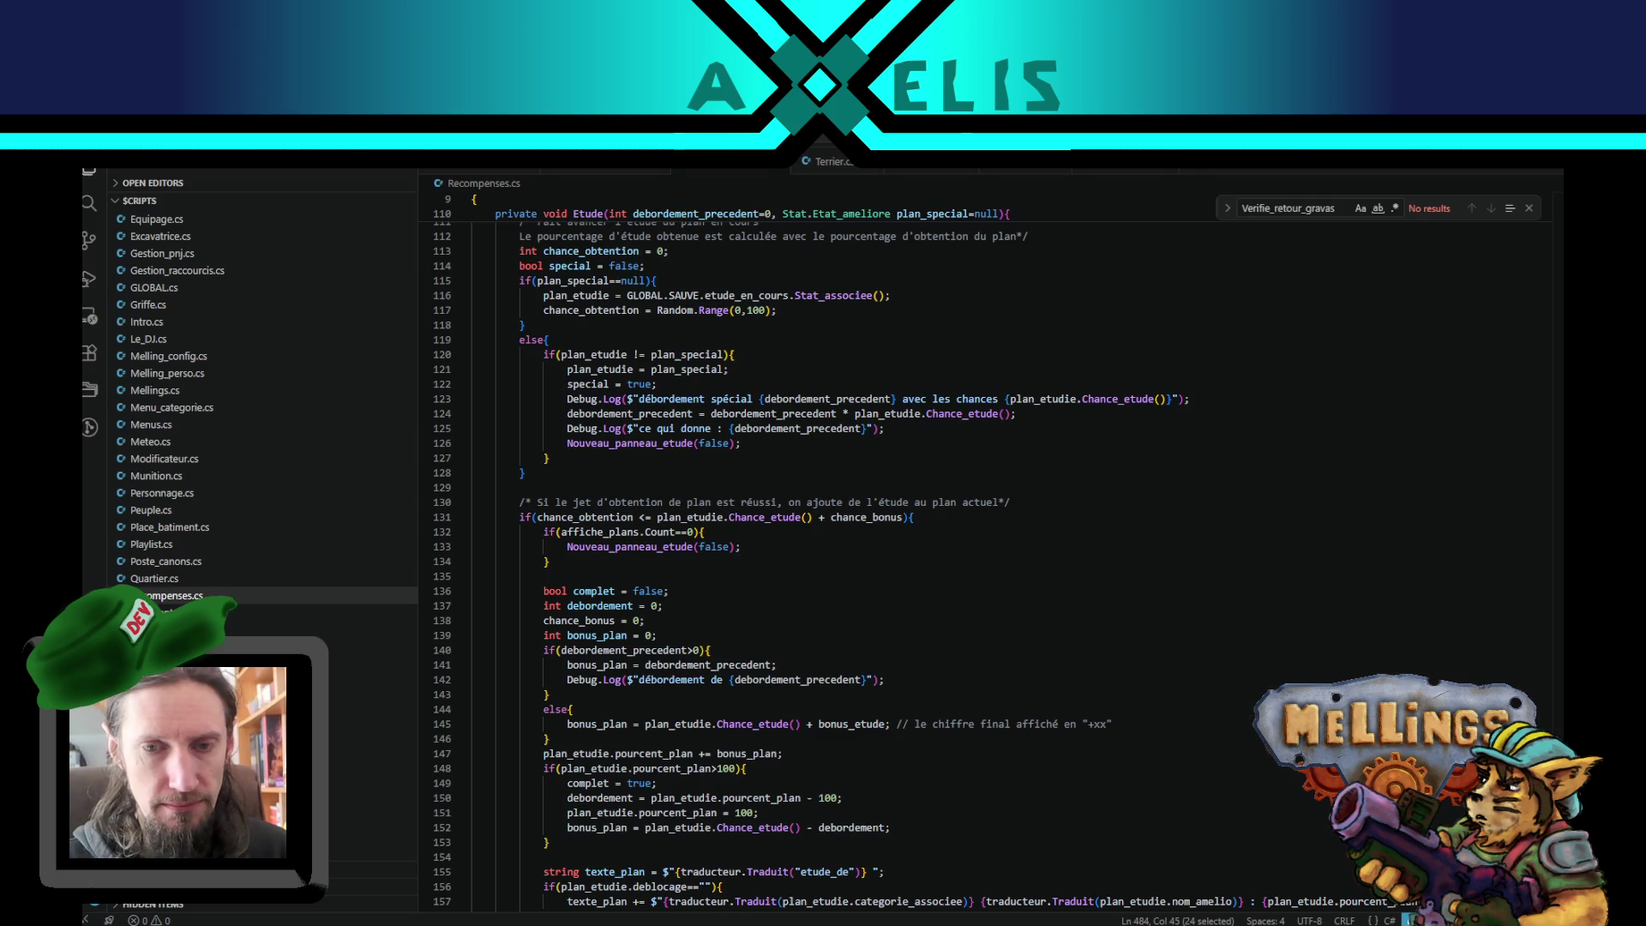
pyautogui.click(722, 605)
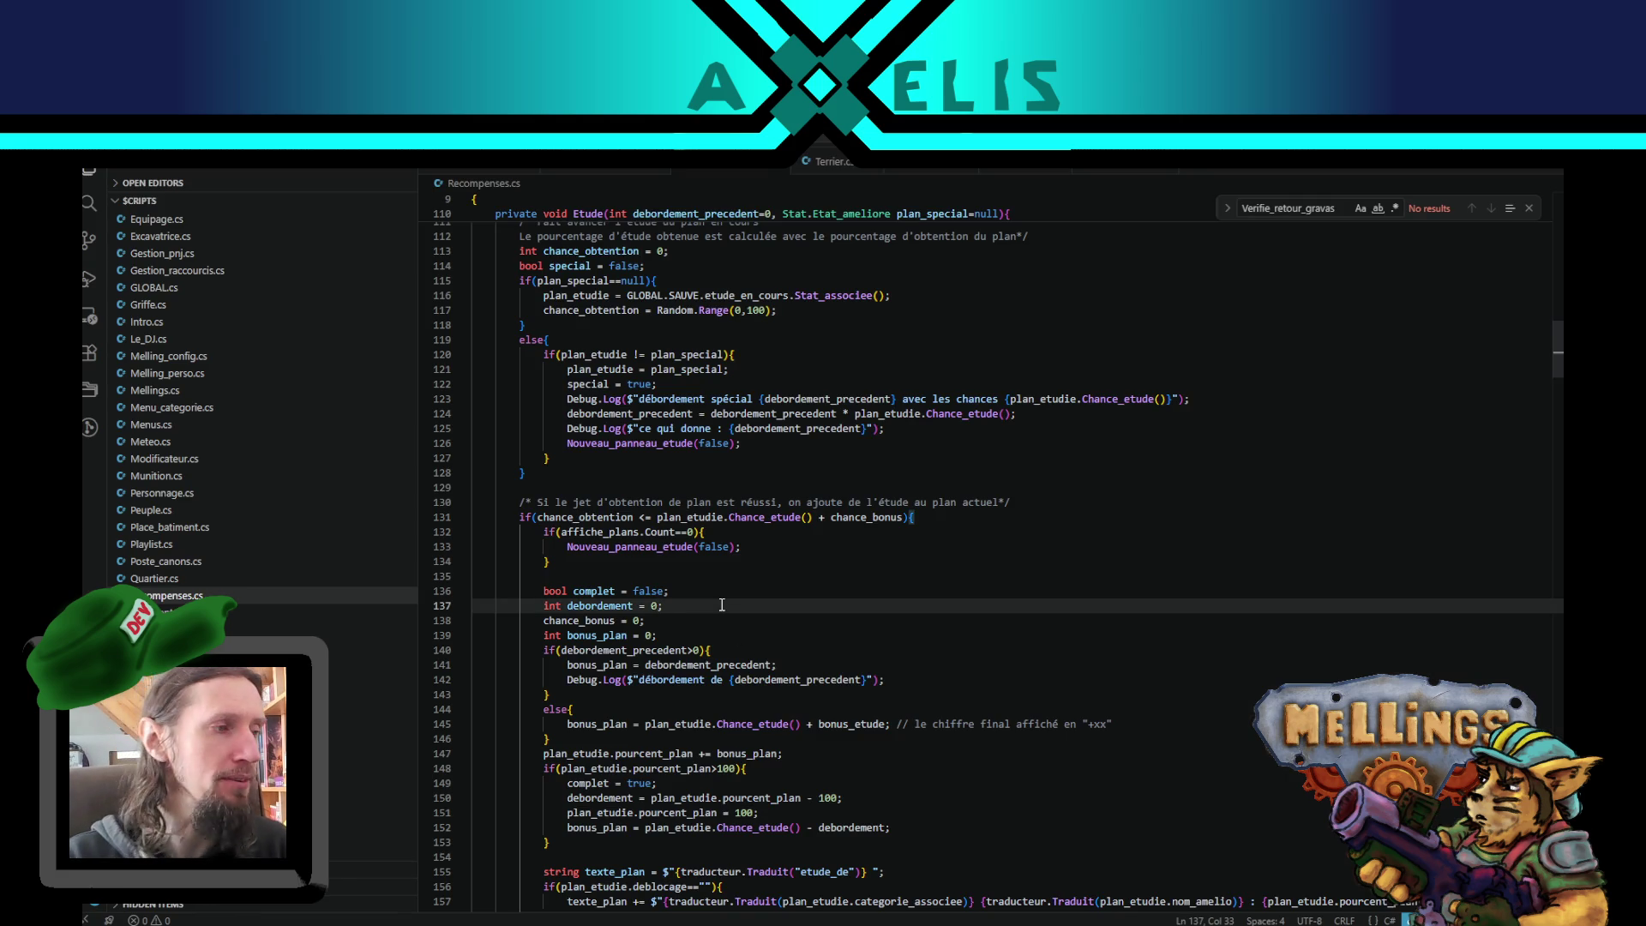
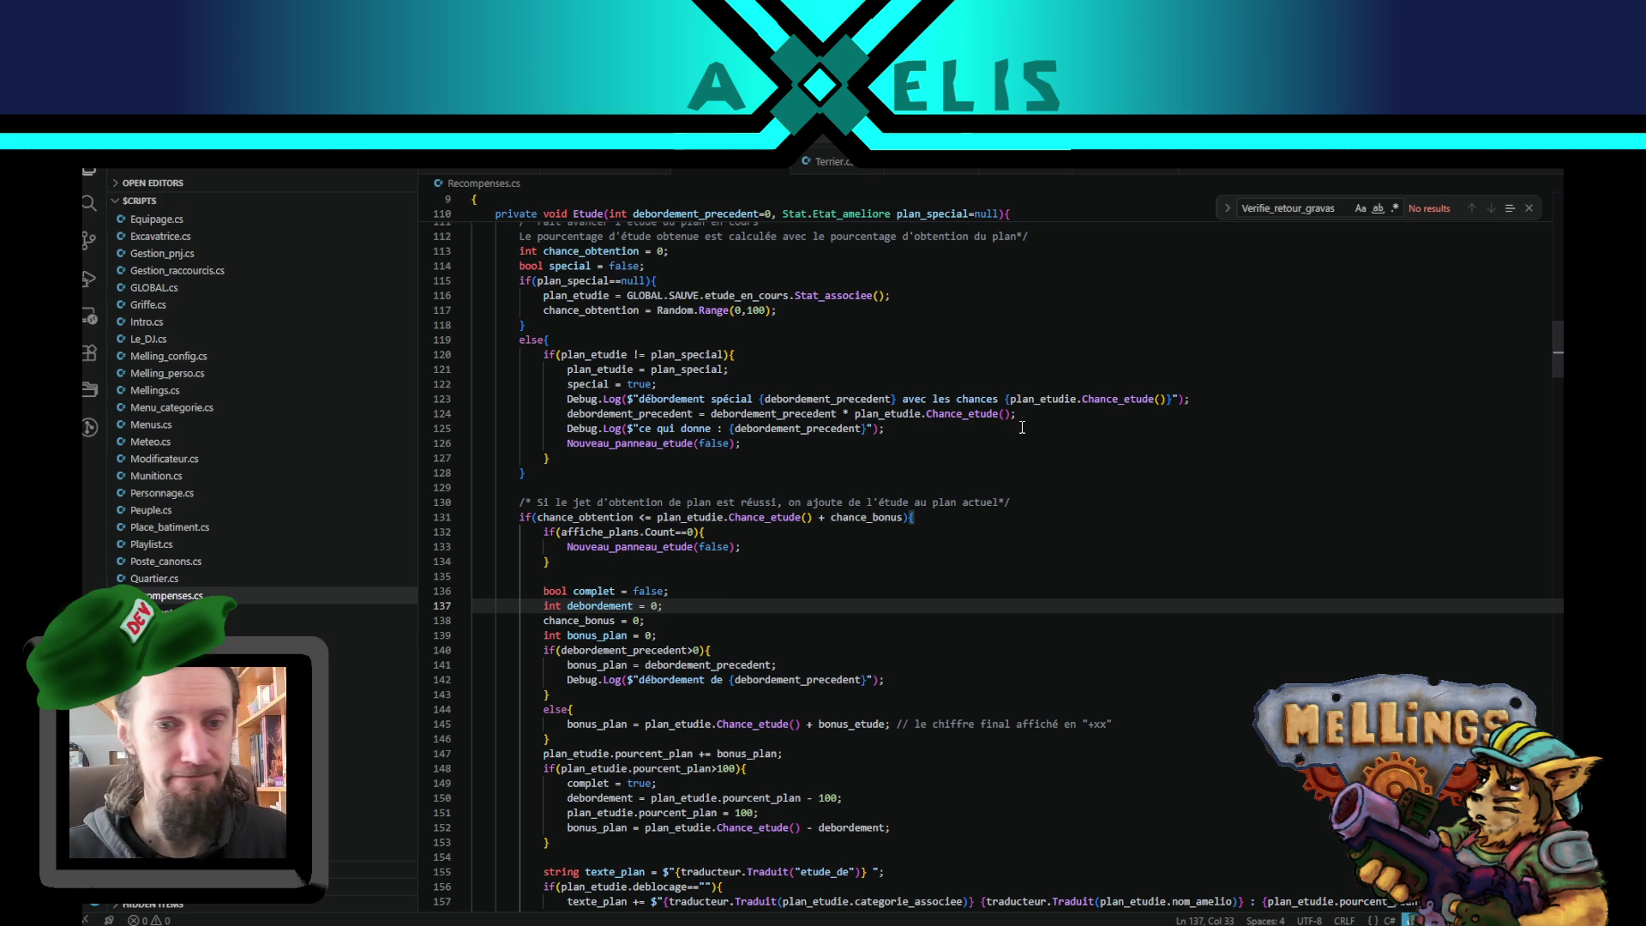
# - Move the caret between lines 143, 137 and 136 in the code editor
pyautogui.scroll(-2, 654, 624)
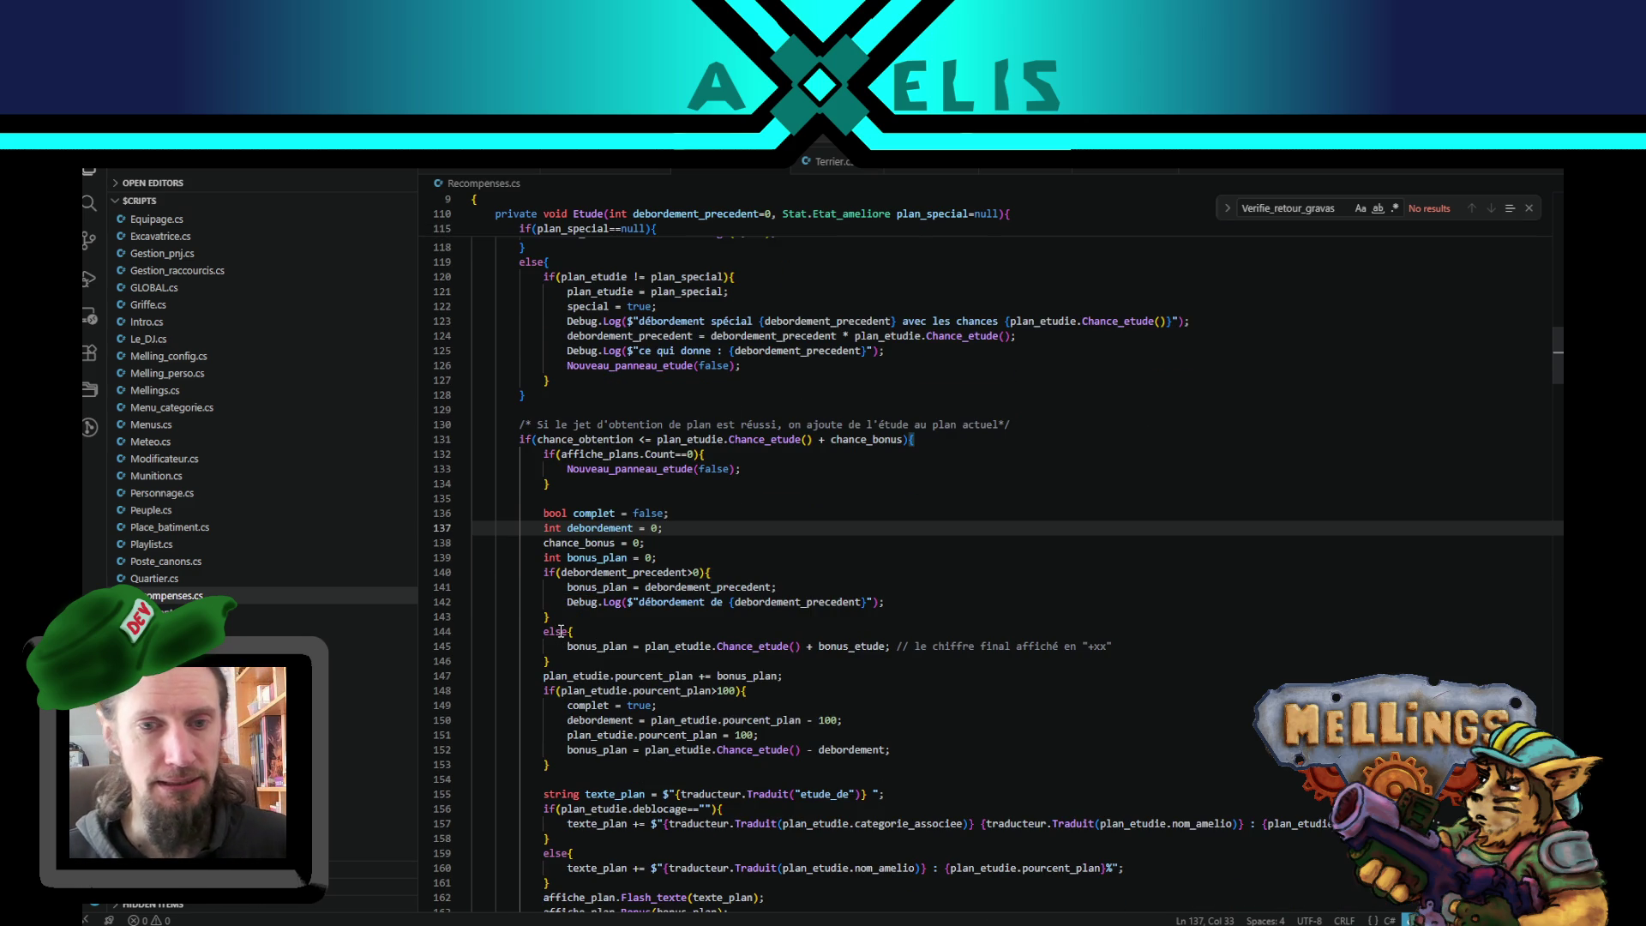
pyautogui.click(564, 615)
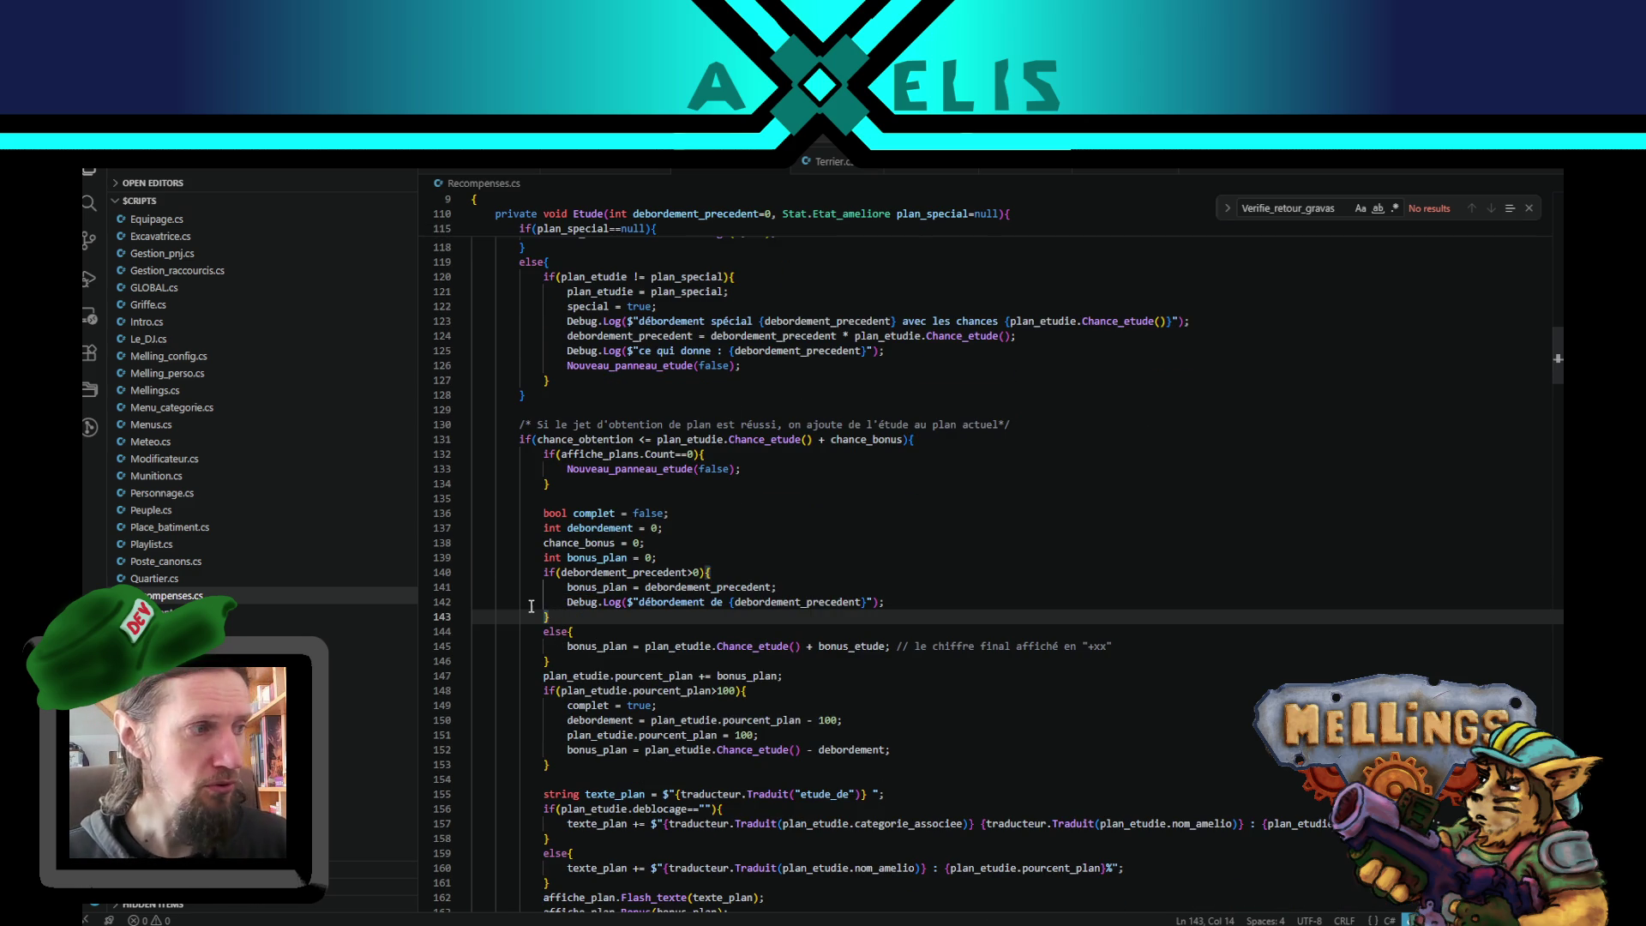
pyautogui.click(687, 533)
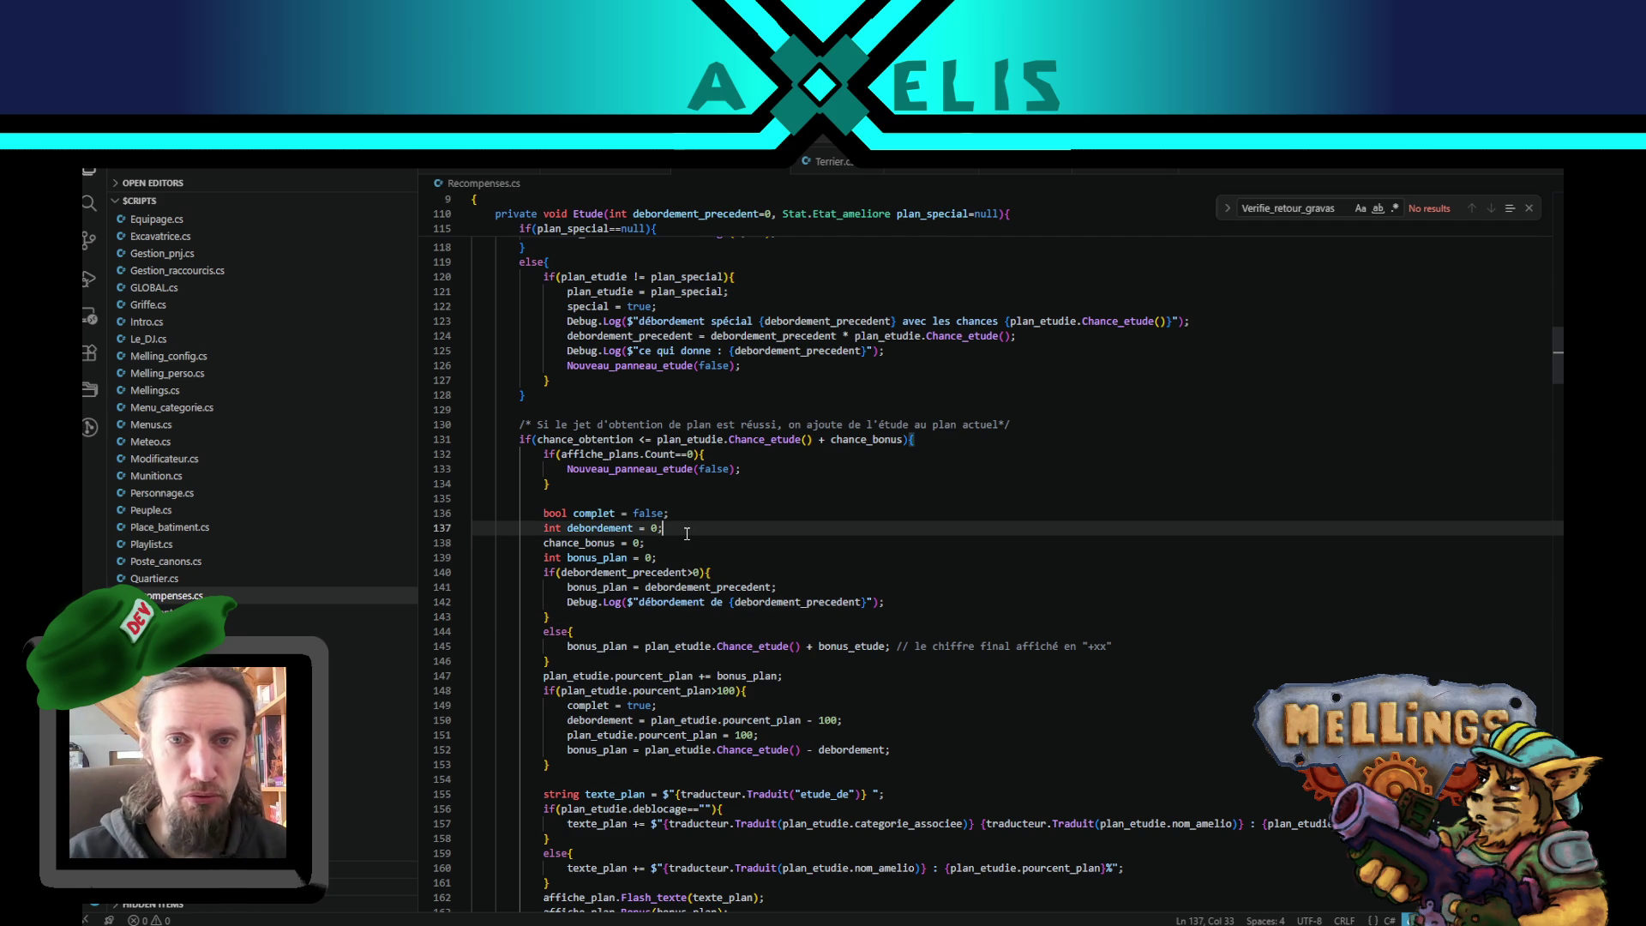
pyautogui.scroll(2, 687, 533)
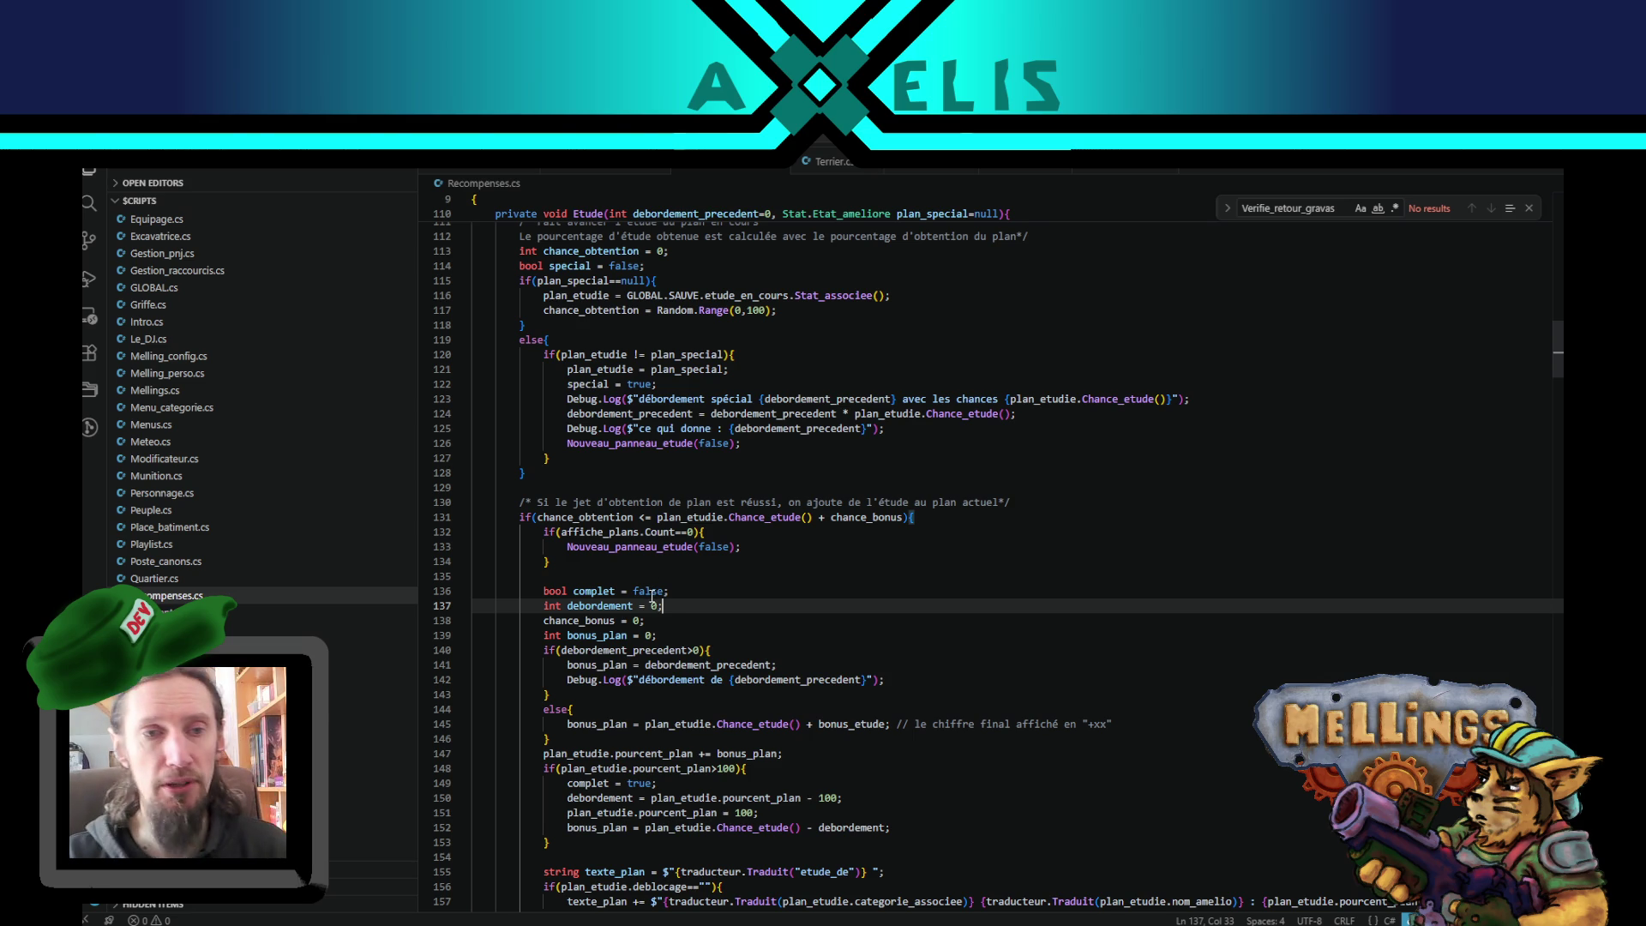
pyautogui.click(674, 591)
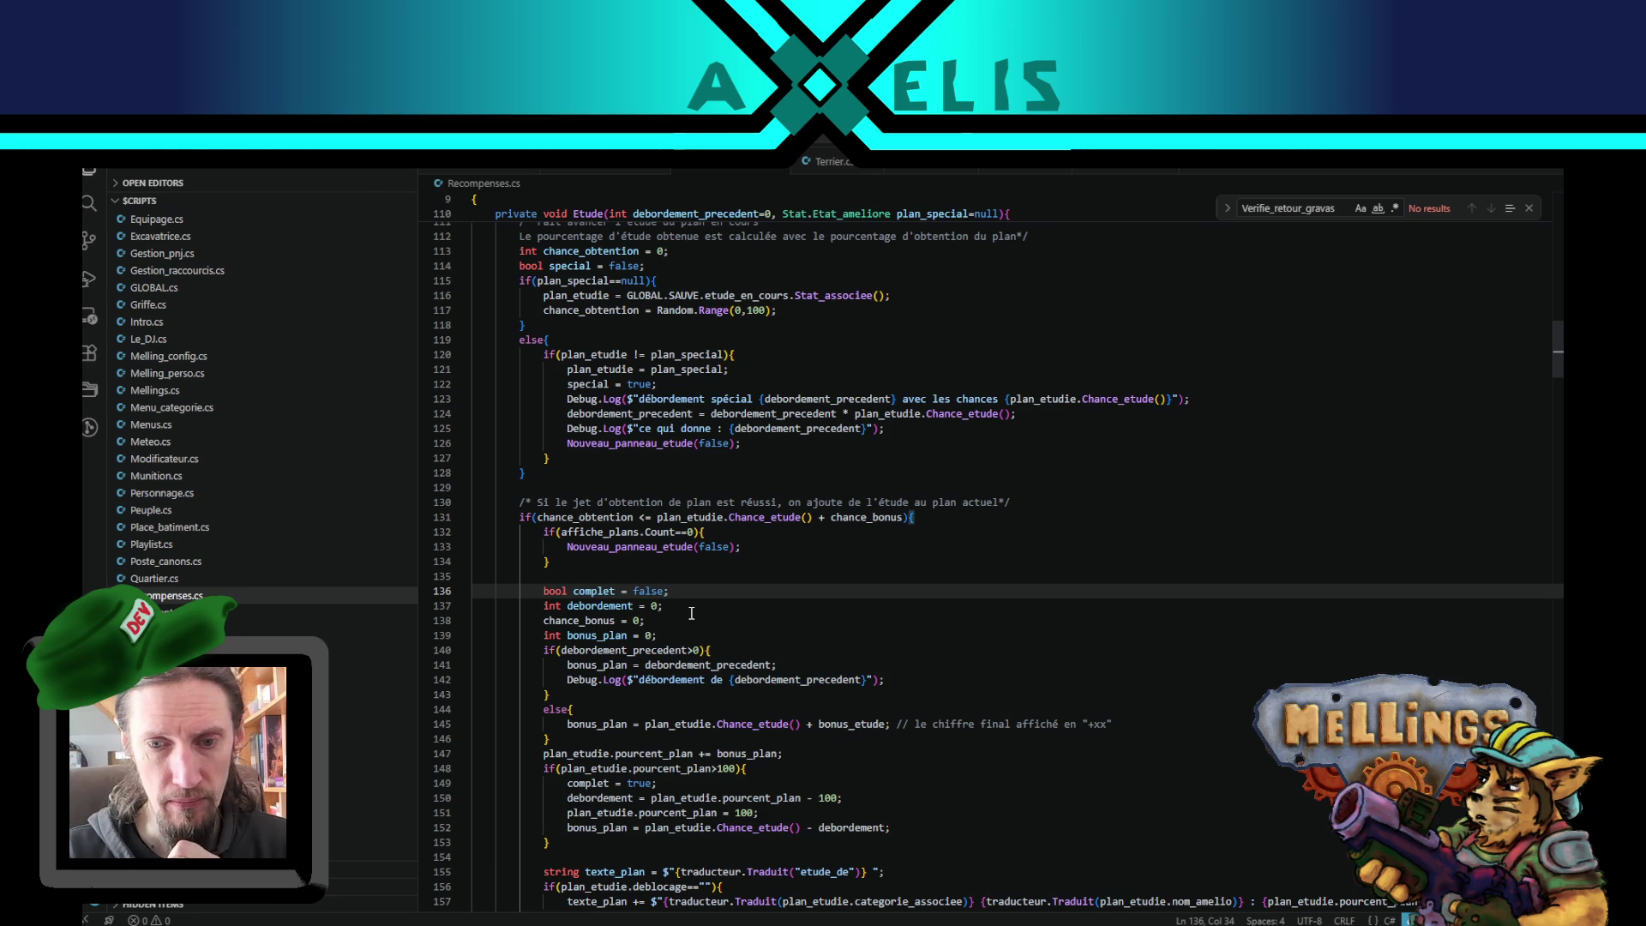
pyautogui.scroll(-3, 441, 728)
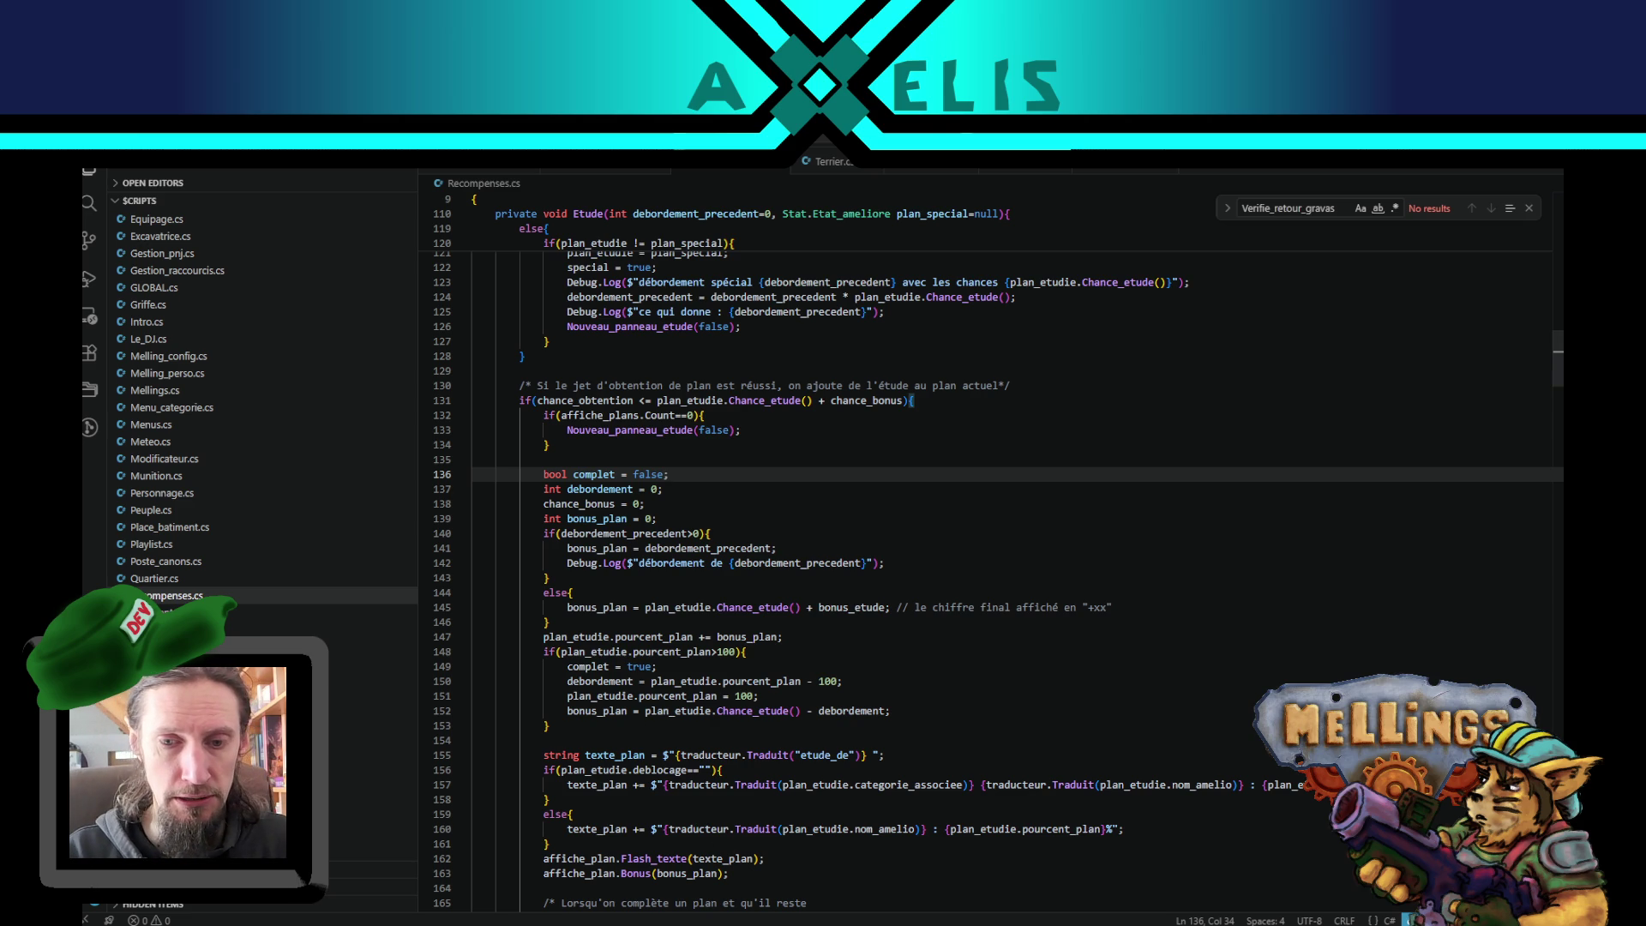
# - Switch to Blender and open the excavatrice_corps.blend model
pyautogui.hotkey('alt', 'Tab')
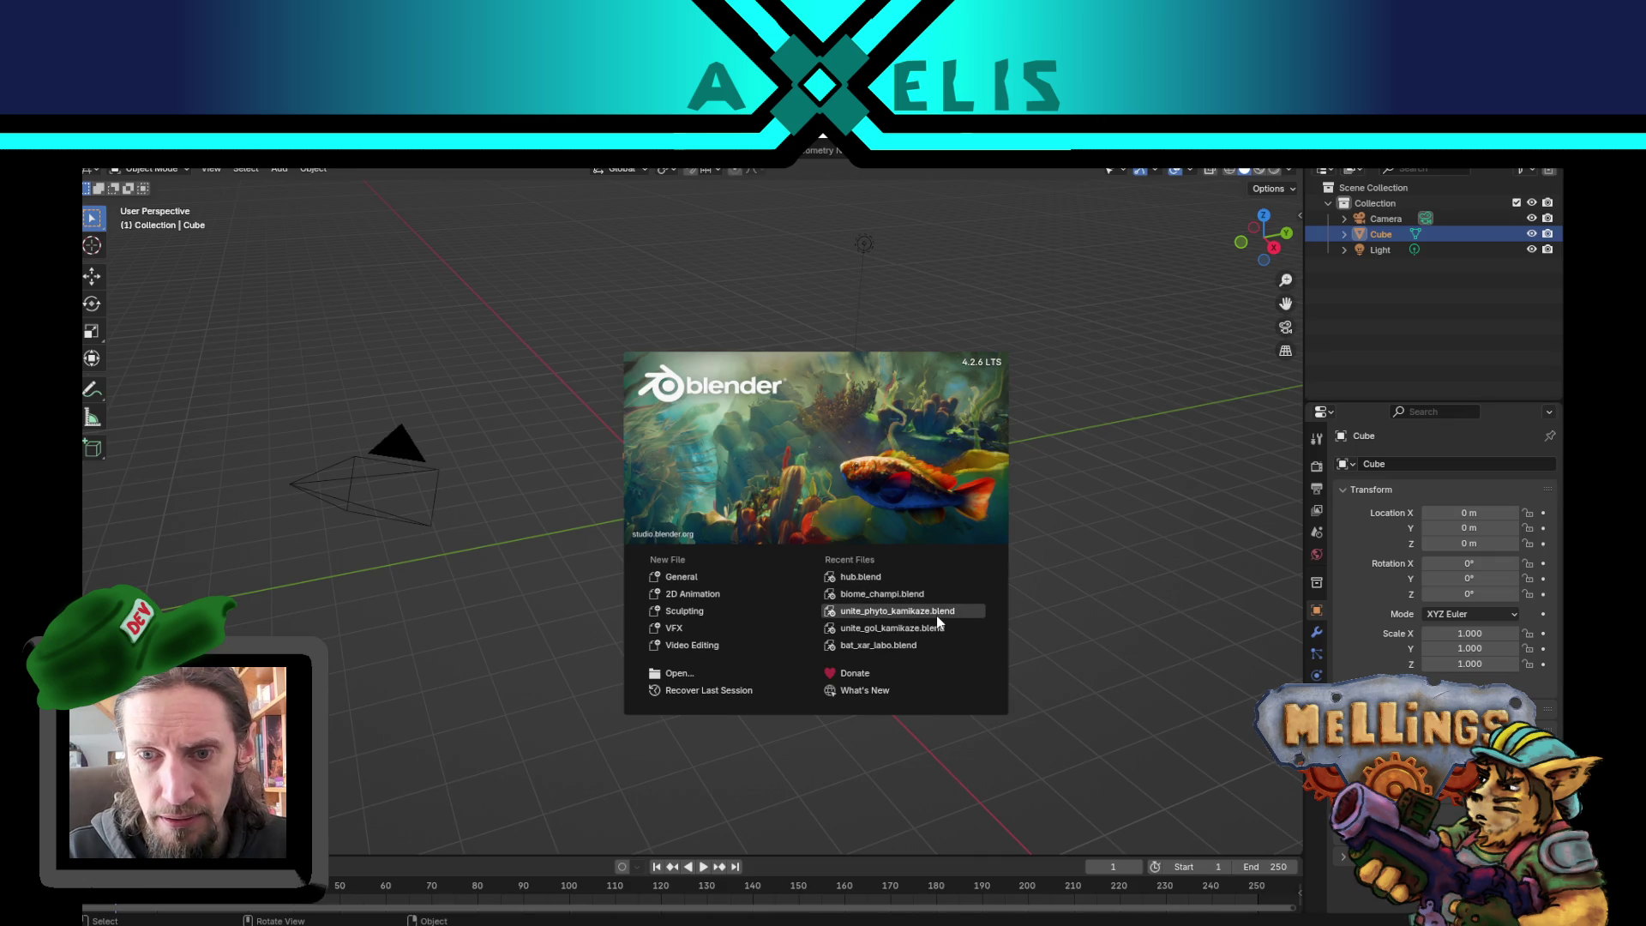
pyautogui.moveTo(549, 502)
pyautogui.mouseDown()
pyautogui.moveTo(620, 595)
pyautogui.moveTo(517, 561)
pyautogui.moveTo(565, 535)
pyautogui.moveTo(686, 580)
pyautogui.moveTo(672, 514)
pyautogui.moveTo(592, 500)
pyautogui.moveTo(703, 574)
pyautogui.mouseUp()
pyautogui.hotkey('ctrl', 'o')
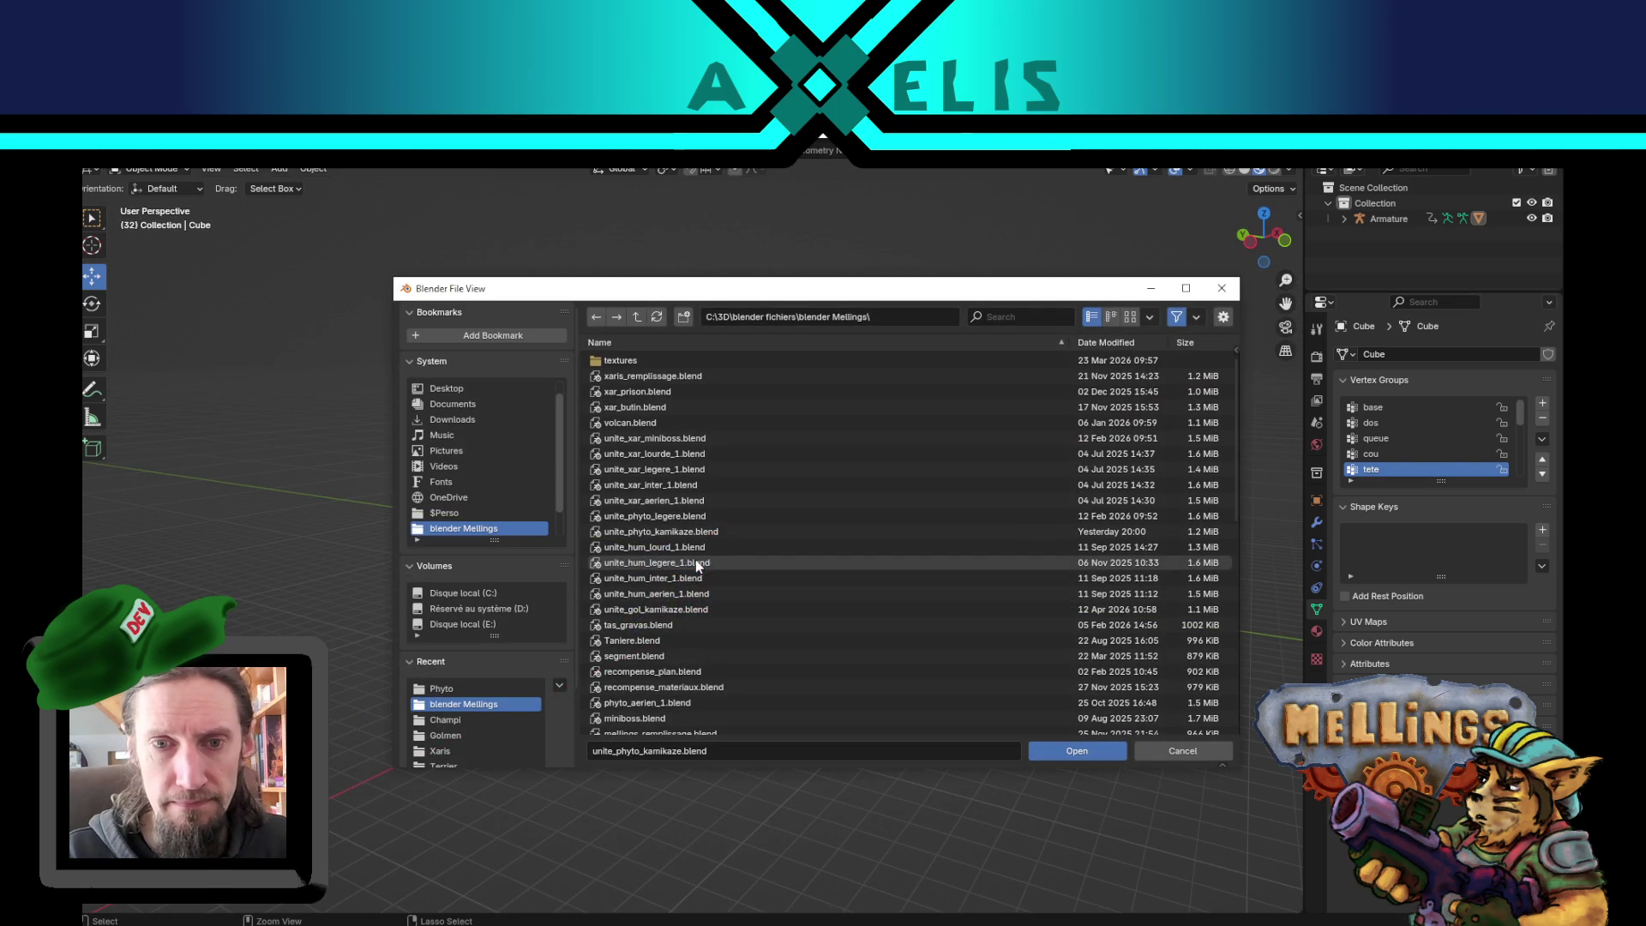
pyautogui.scroll(-10, 710, 480)
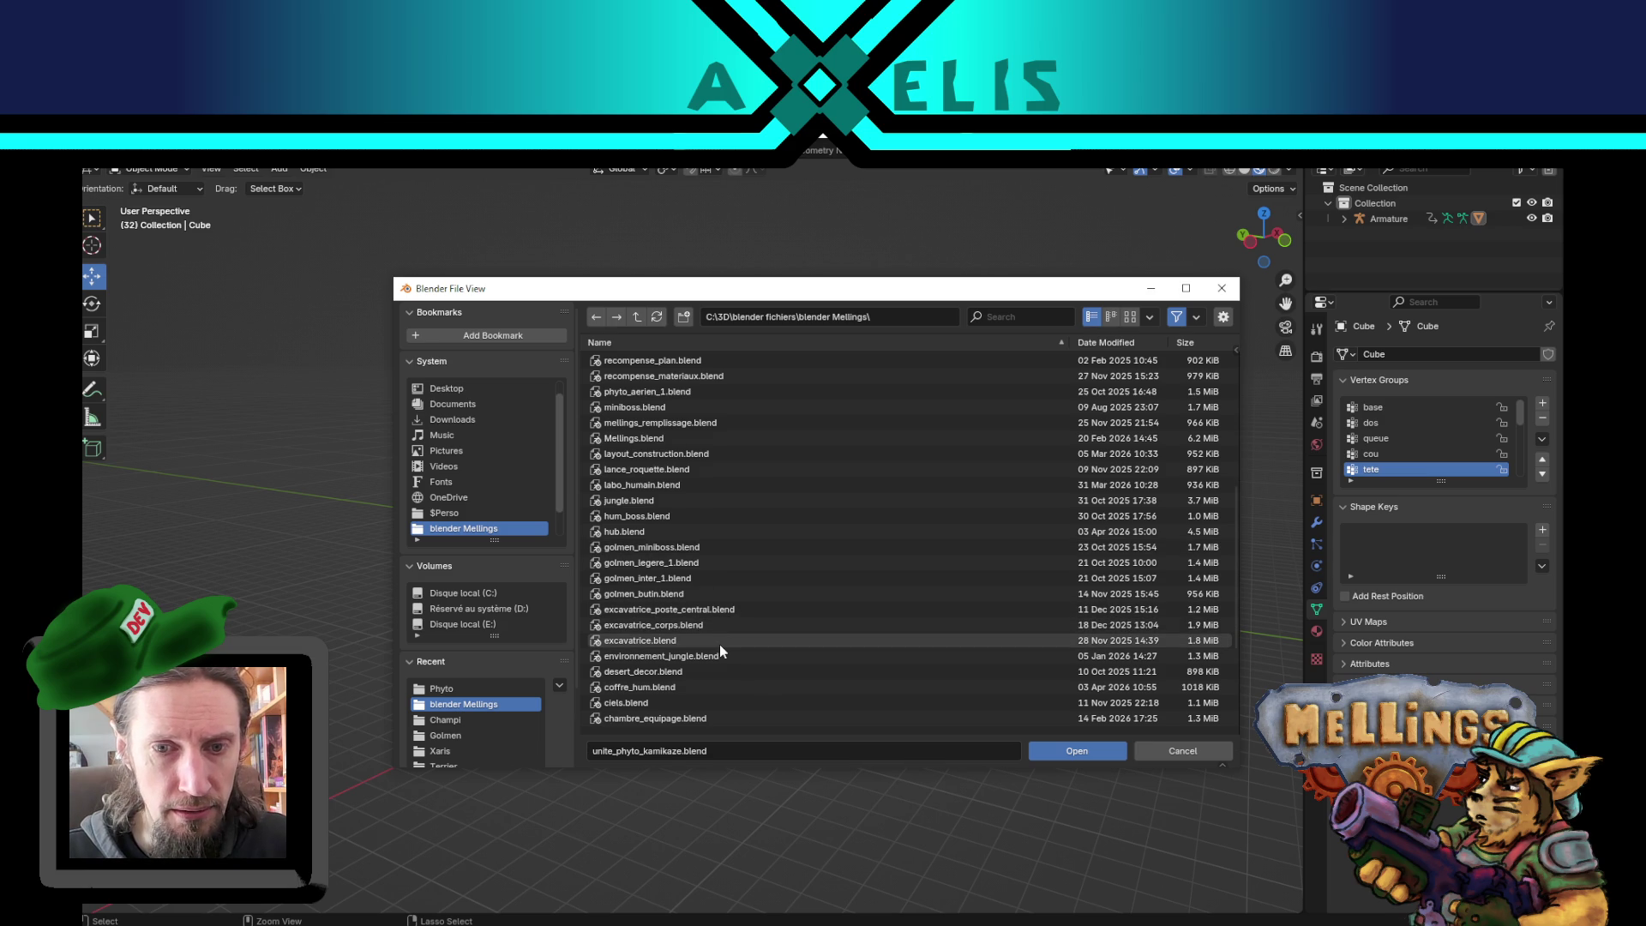
pyautogui.doubleClick(716, 637)
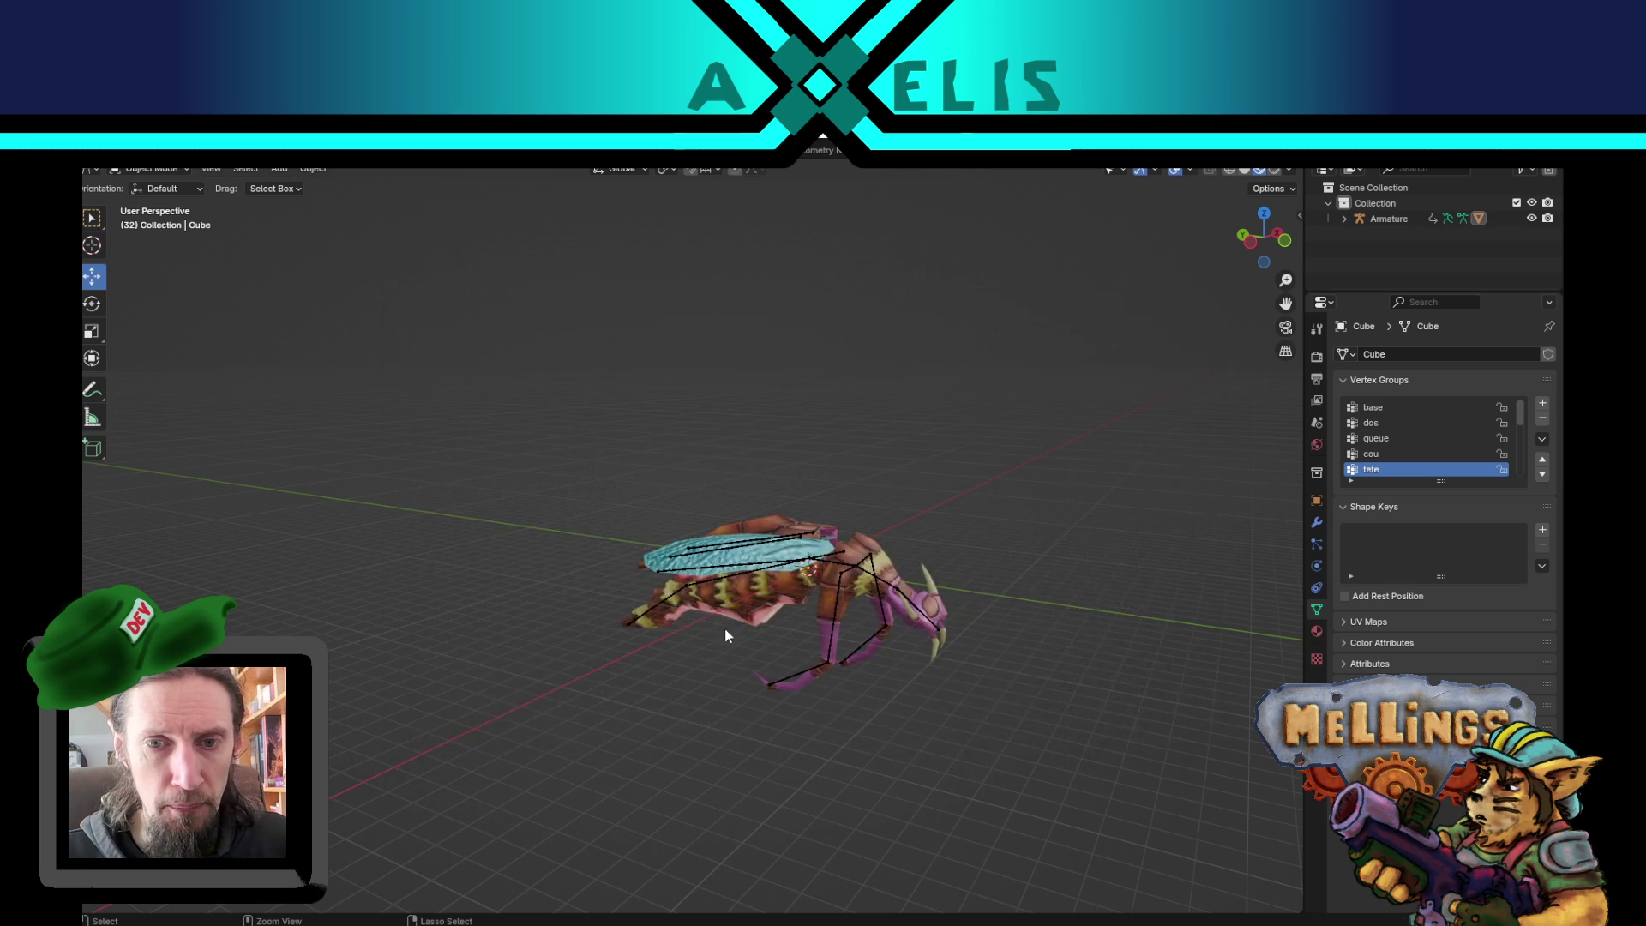
# - Orbit around the excavatrice_corps tower, then discard its changes when opening another file
pyautogui.moveTo(917, 631)
pyautogui.mouseDown()
pyautogui.moveTo(954, 418)
pyautogui.moveTo(900, 470)
pyautogui.moveTo(1190, 548)
pyautogui.mouseUp()
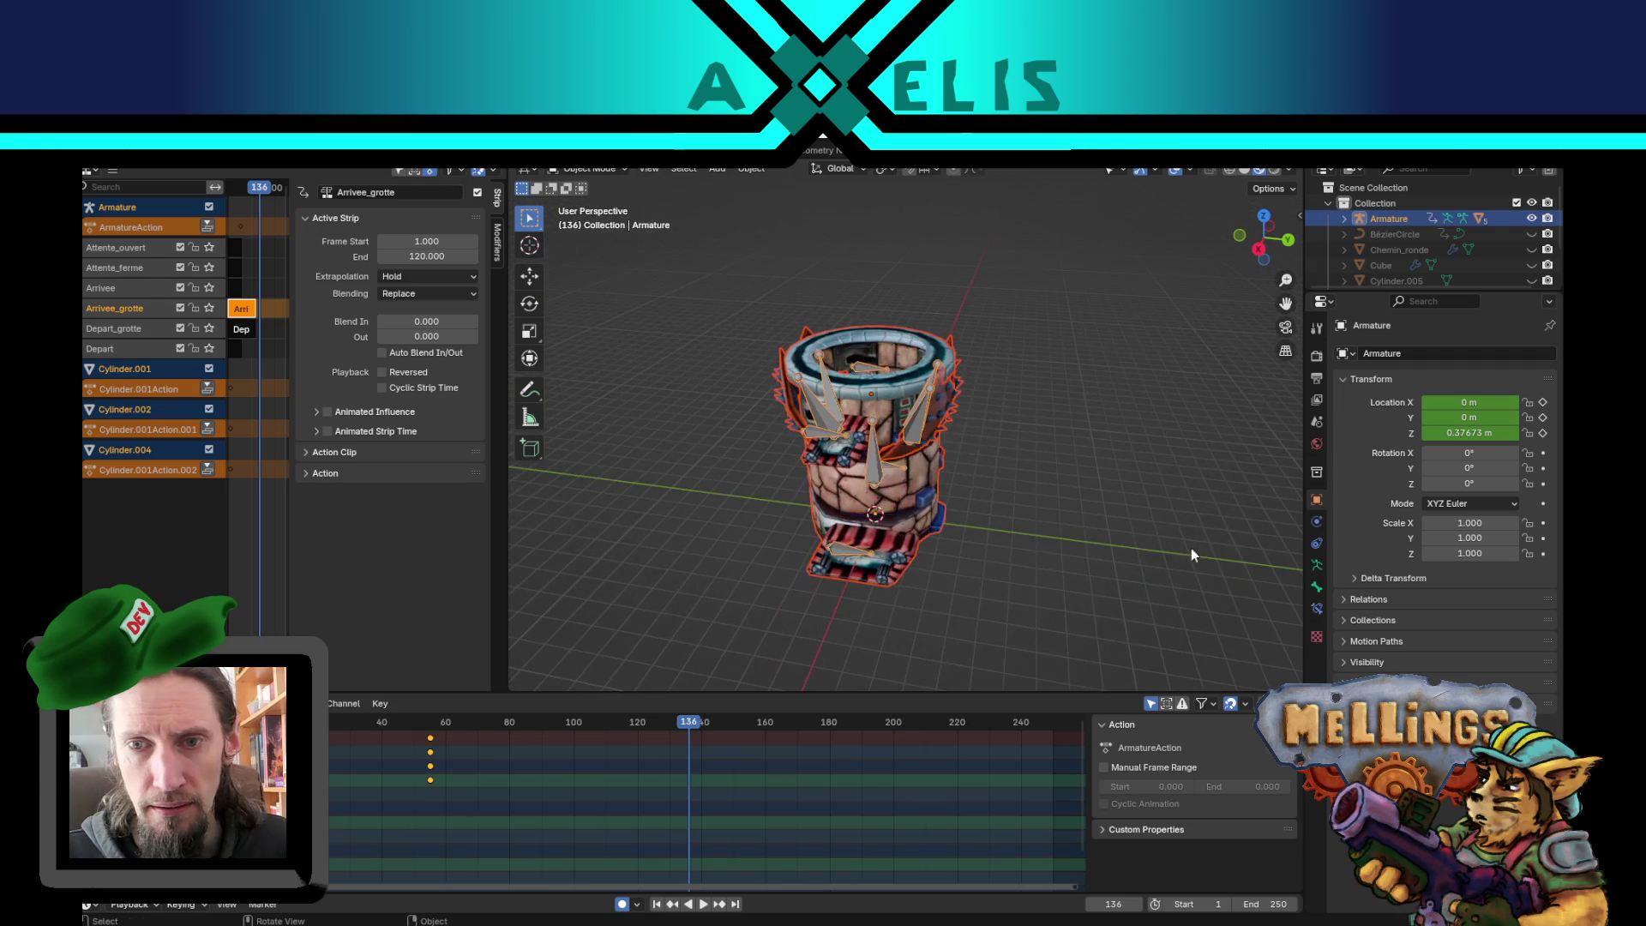
pyautogui.click(1119, 549)
pyautogui.scroll(5, 842, 412)
pyautogui.moveTo(842, 412)
pyautogui.mouseDown()
pyautogui.moveTo(846, 496)
pyautogui.moveTo(815, 480)
pyautogui.moveTo(811, 425)
pyautogui.moveTo(871, 367)
pyautogui.mouseUp()
pyautogui.scroll(-5, 871, 367)
pyautogui.moveTo(743, 290)
pyautogui.mouseDown()
pyautogui.moveTo(1036, 424)
pyautogui.moveTo(1060, 451)
pyautogui.moveTo(1047, 487)
pyautogui.moveTo(1056, 415)
pyautogui.mouseUp()
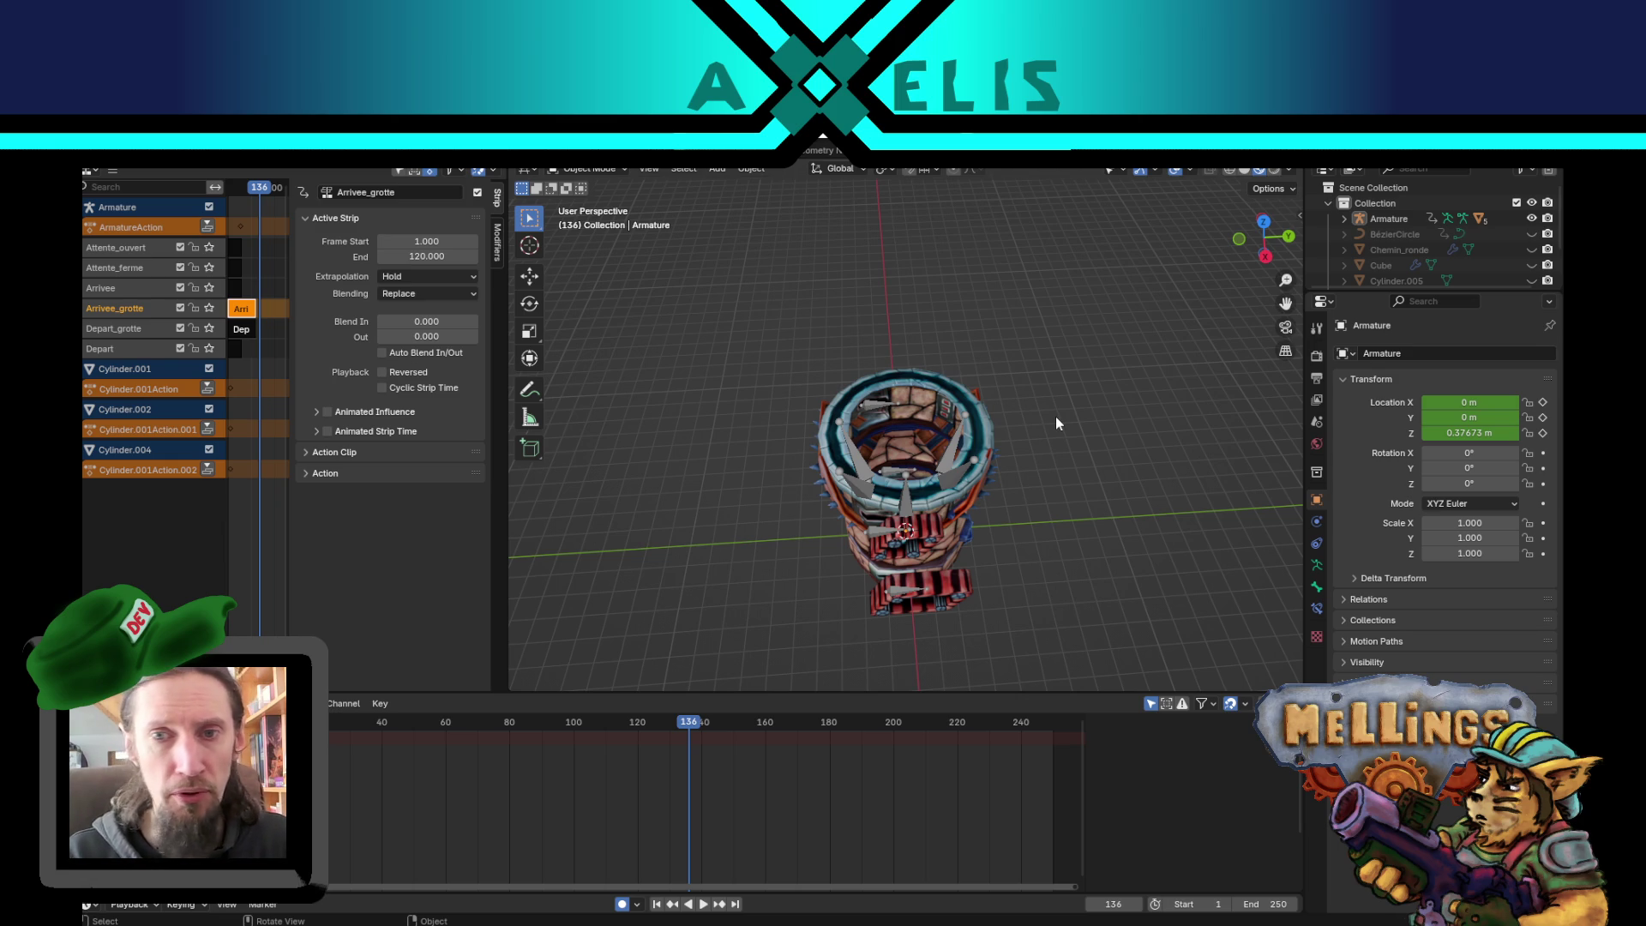
pyautogui.scroll(3, 890, 522)
pyautogui.moveTo(902, 542); pyautogui.dragTo(900, 481)
pyautogui.scroll(-3, 900, 480)
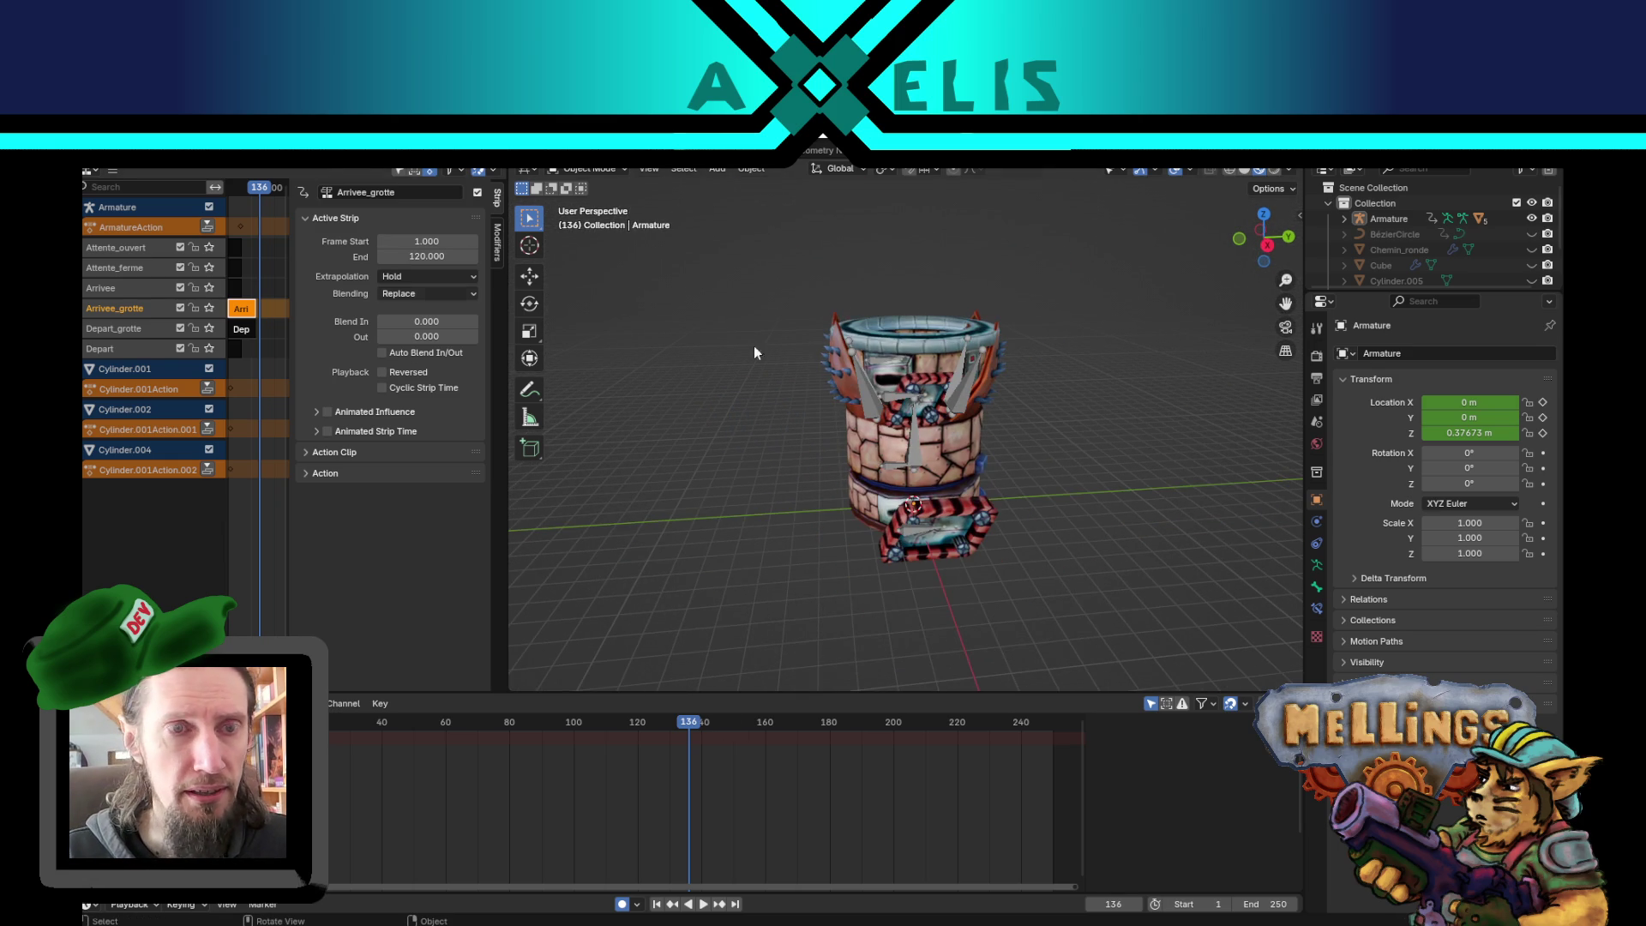
pyautogui.hotkey('ctrl', 'o')
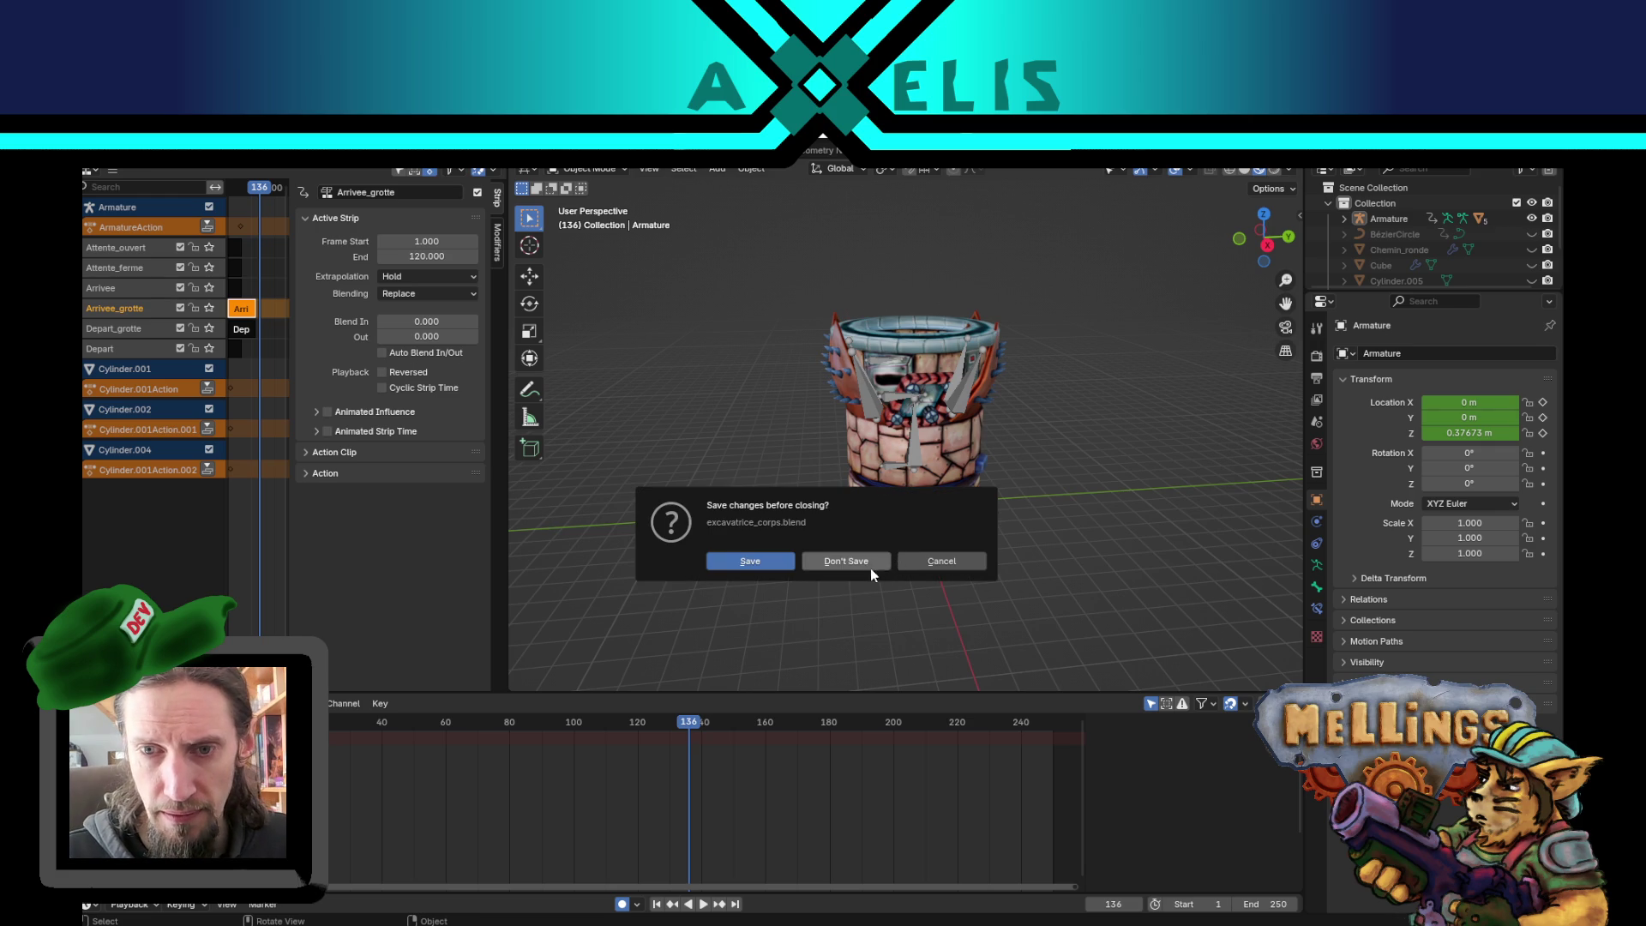
pyautogui.click(870, 568)
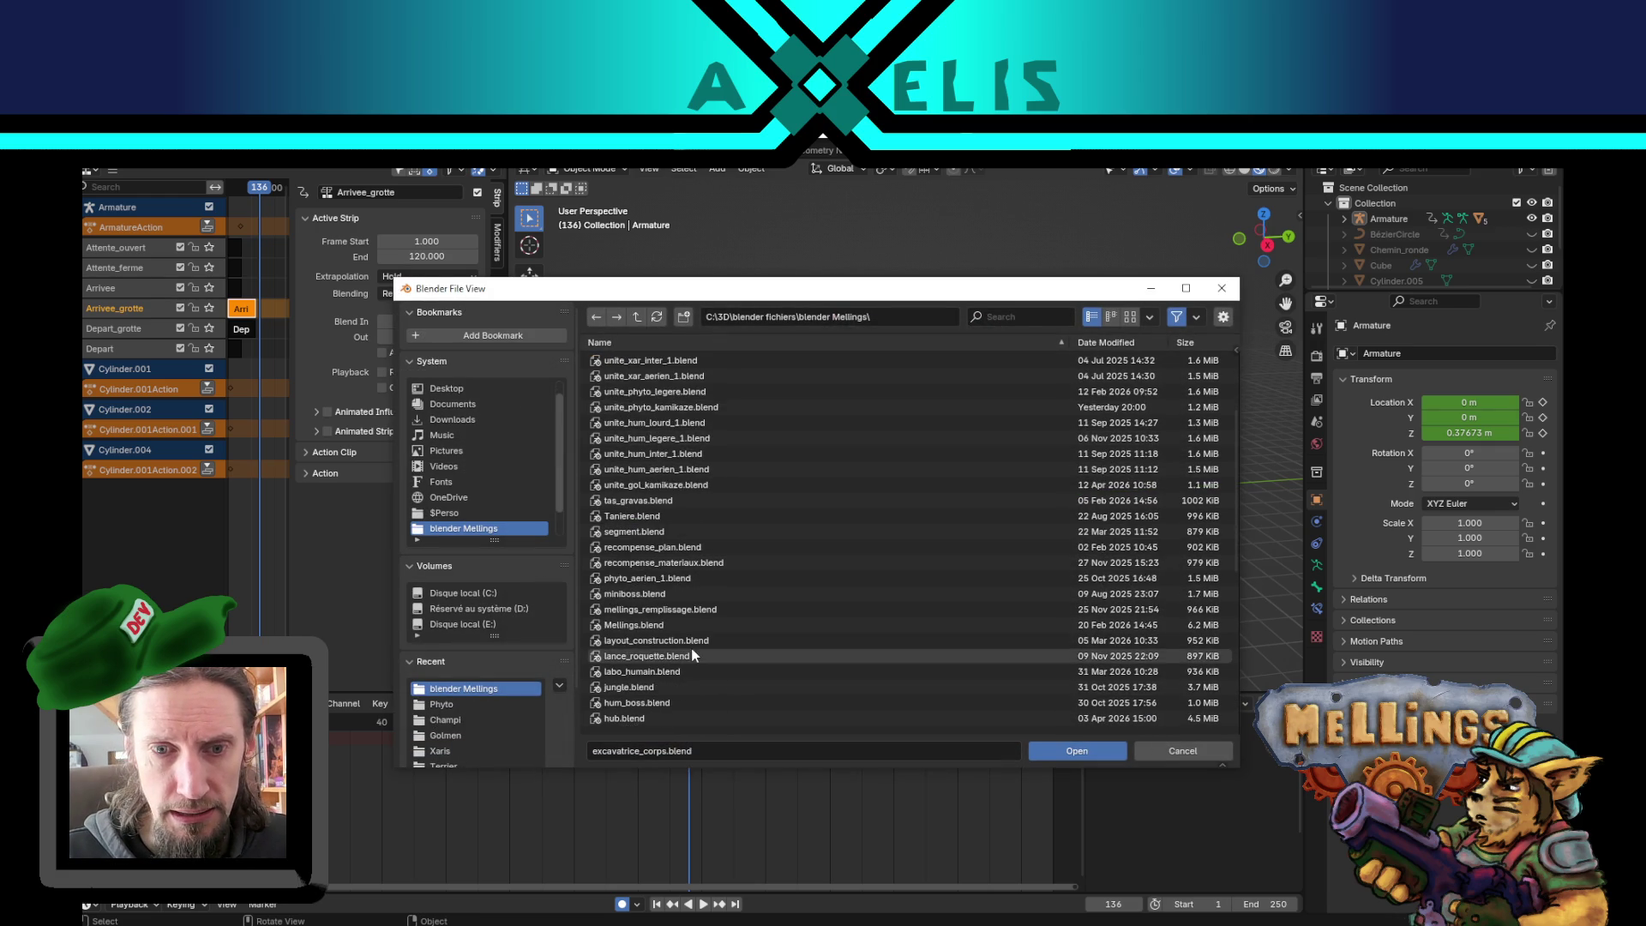
# - Open canons.blend and leave texture painting for Object Mode
pyautogui.scroll(-5, 687, 677)
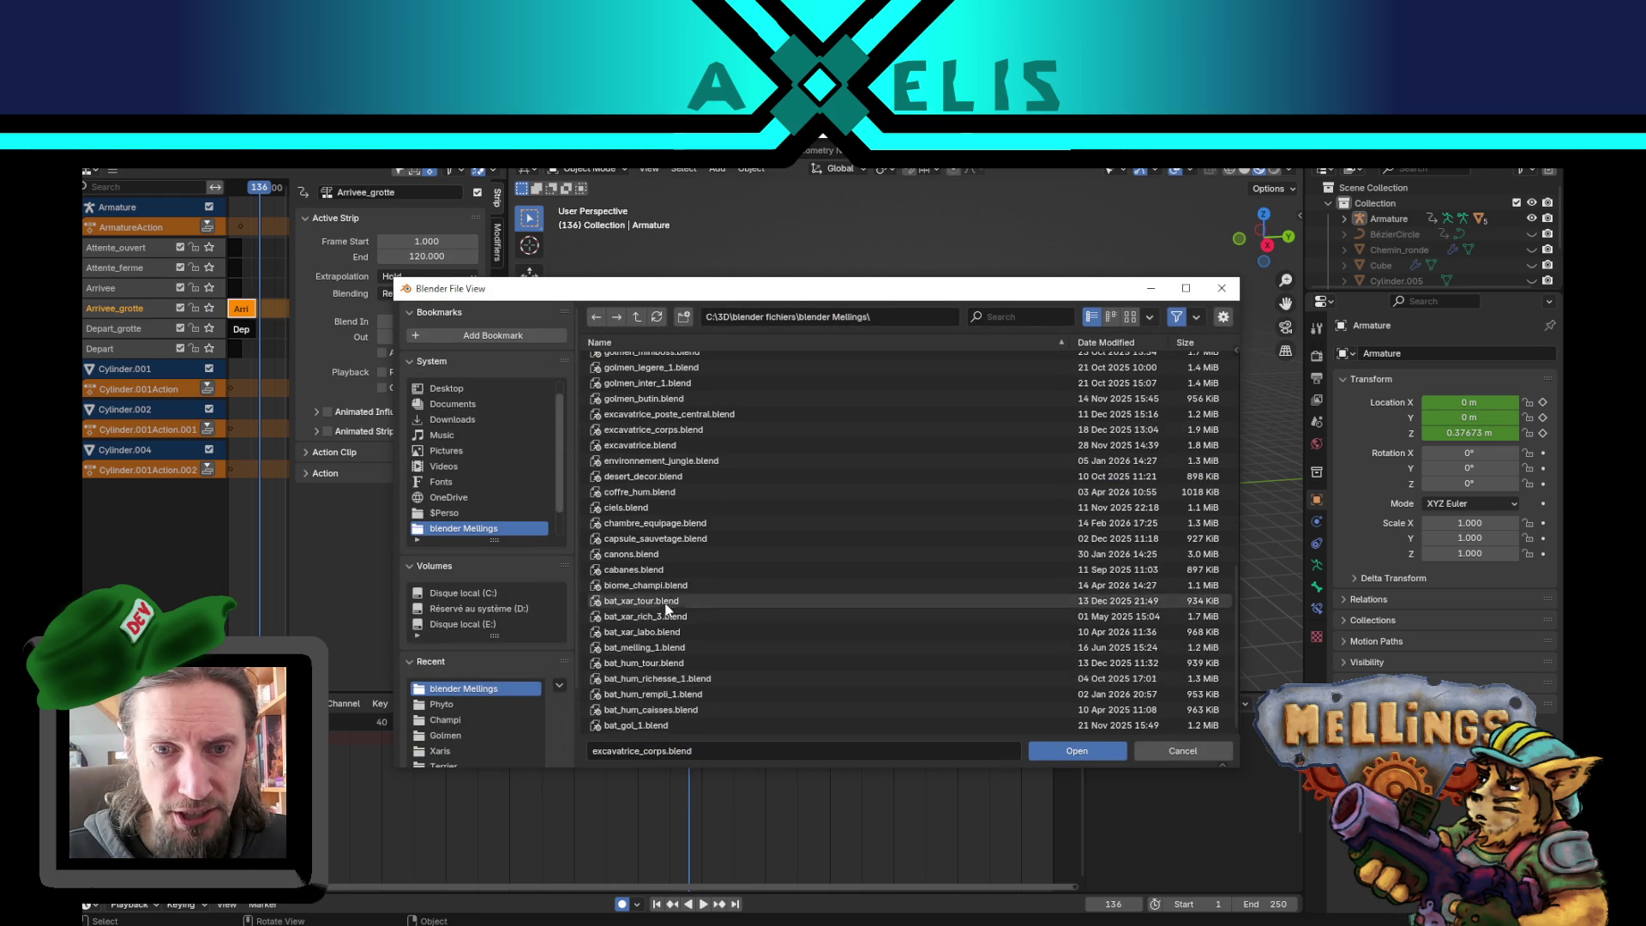
pyautogui.doubleClick(660, 557)
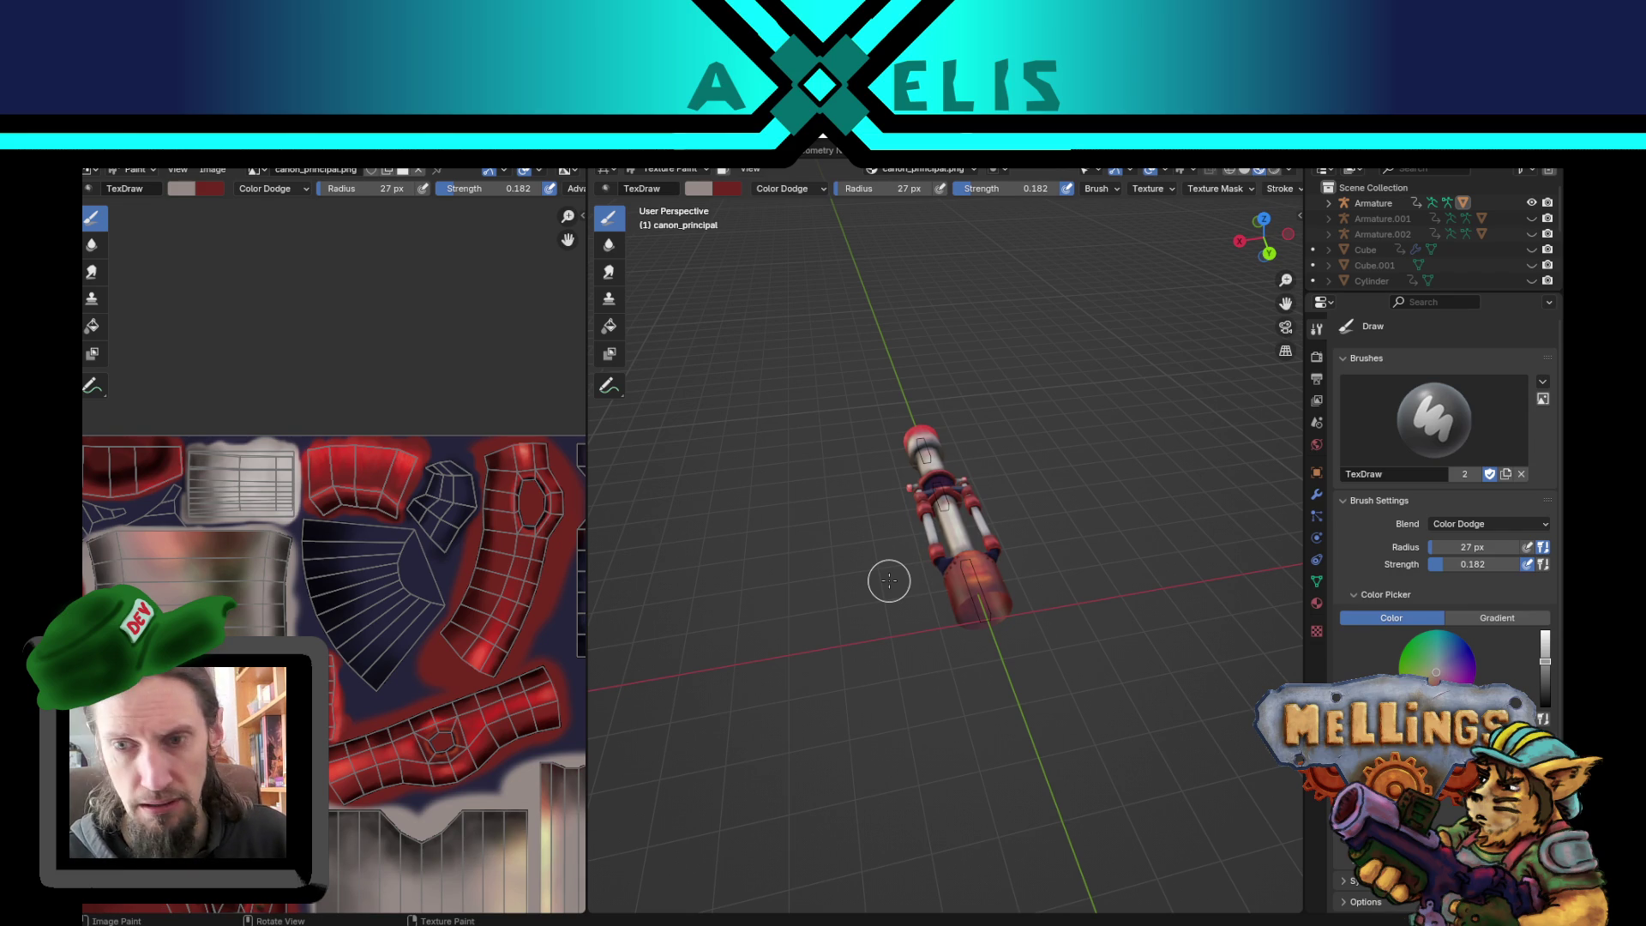
pyautogui.hotkey('ctrl', 'pageup')
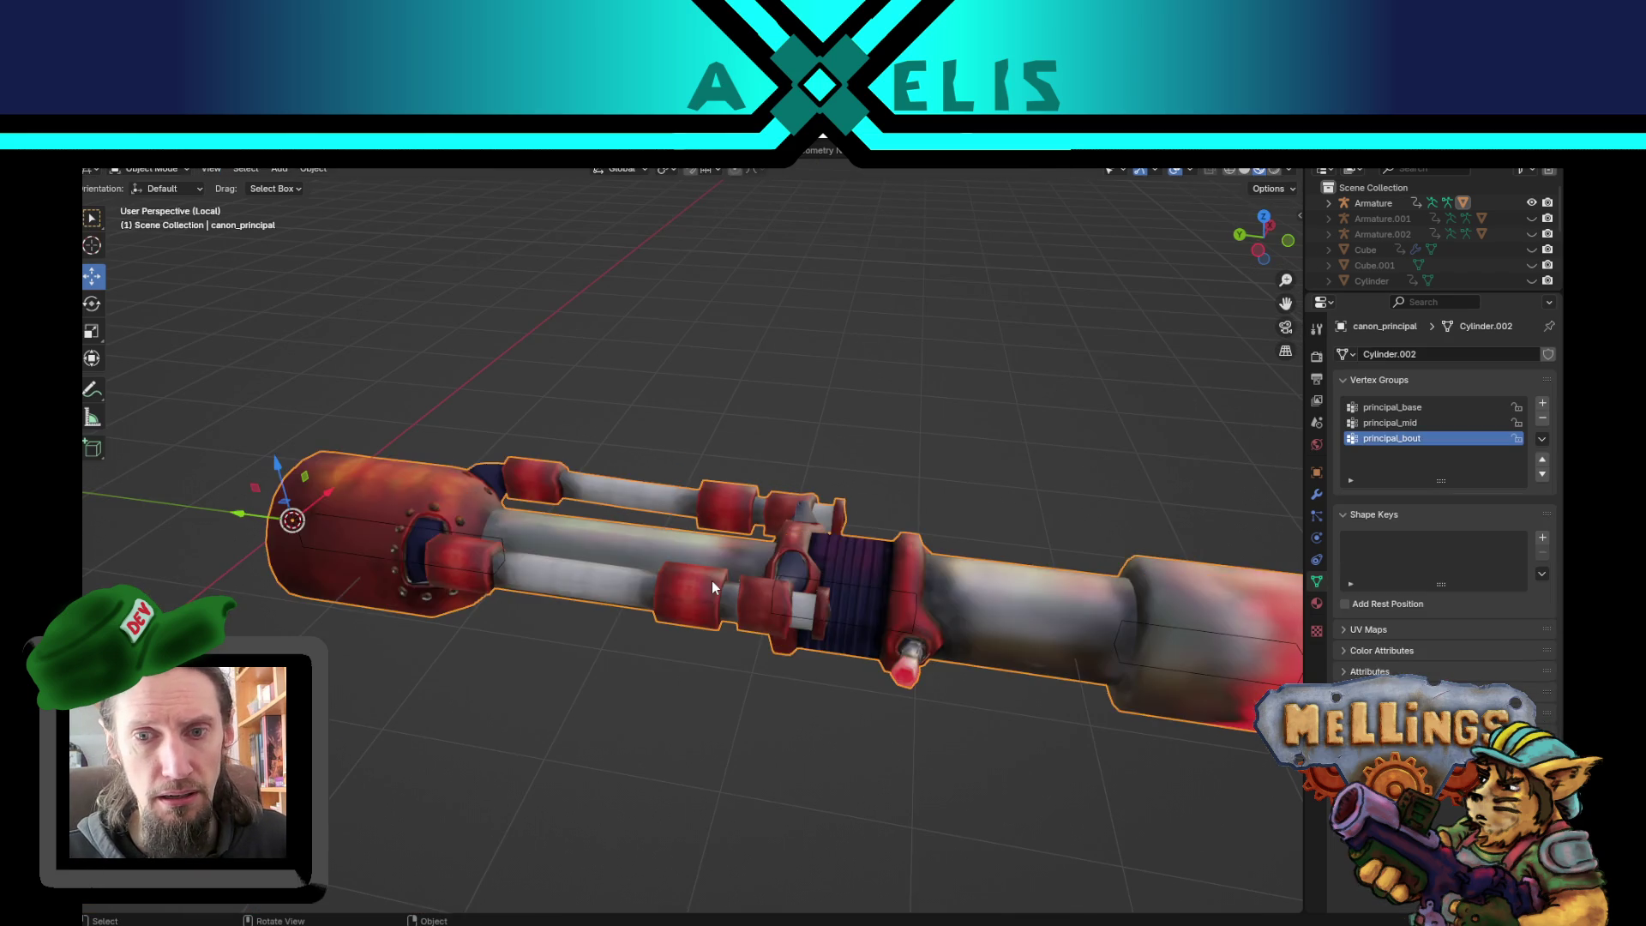
pyautogui.hotkey('ctrl', 'pageup')
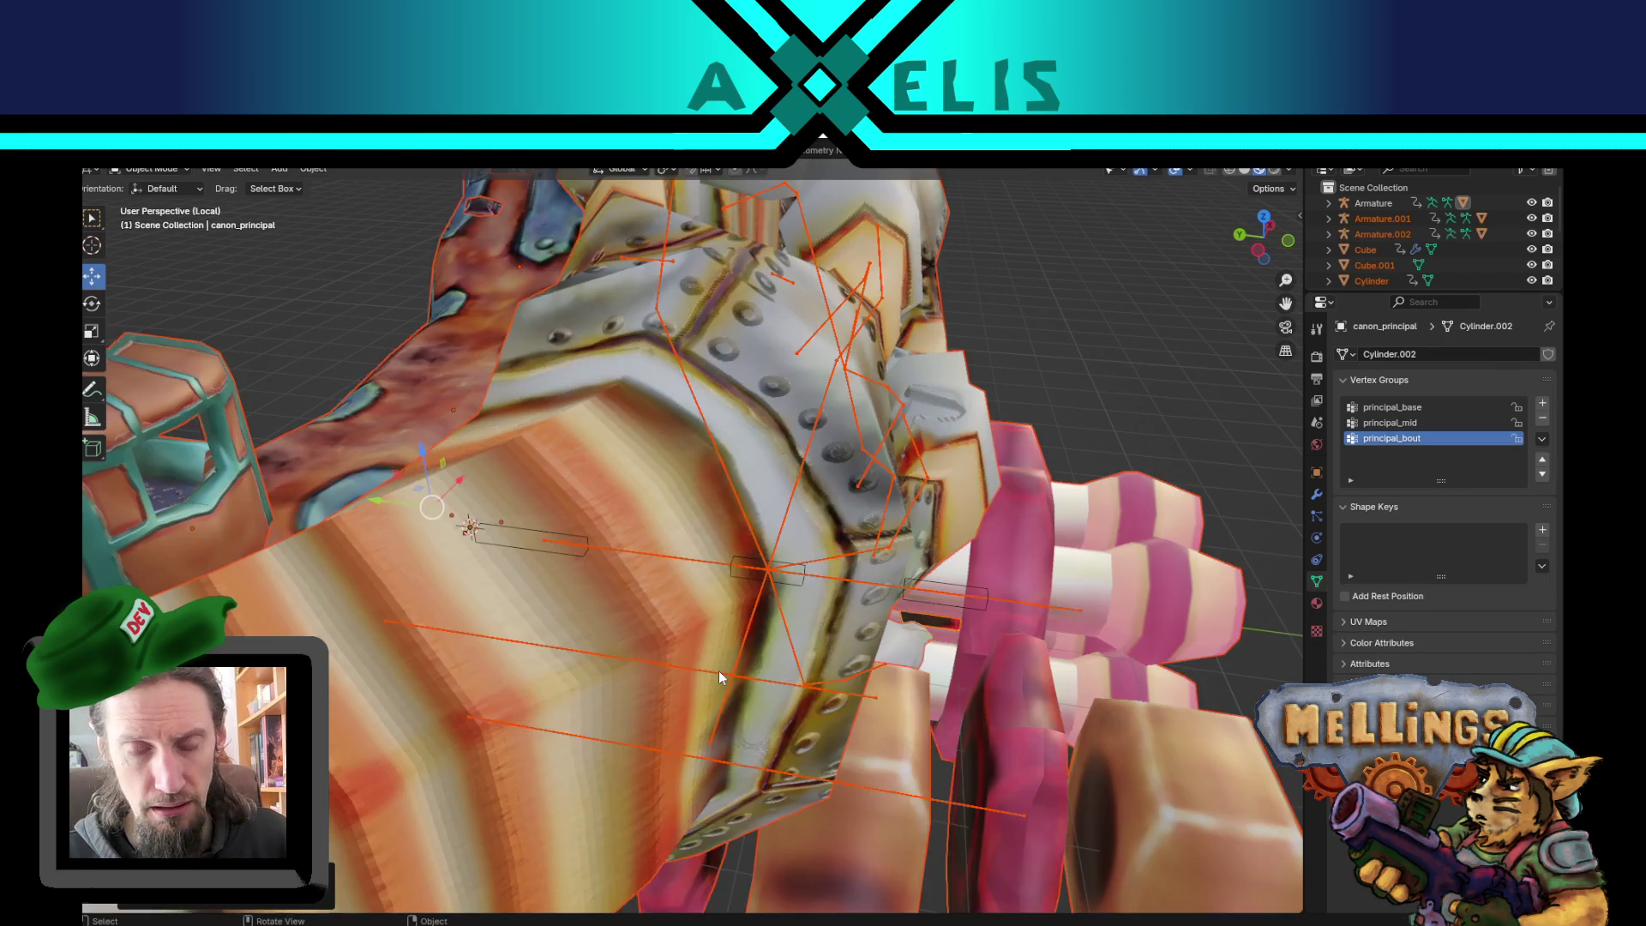
pyautogui.scroll(-5, 790, 642)
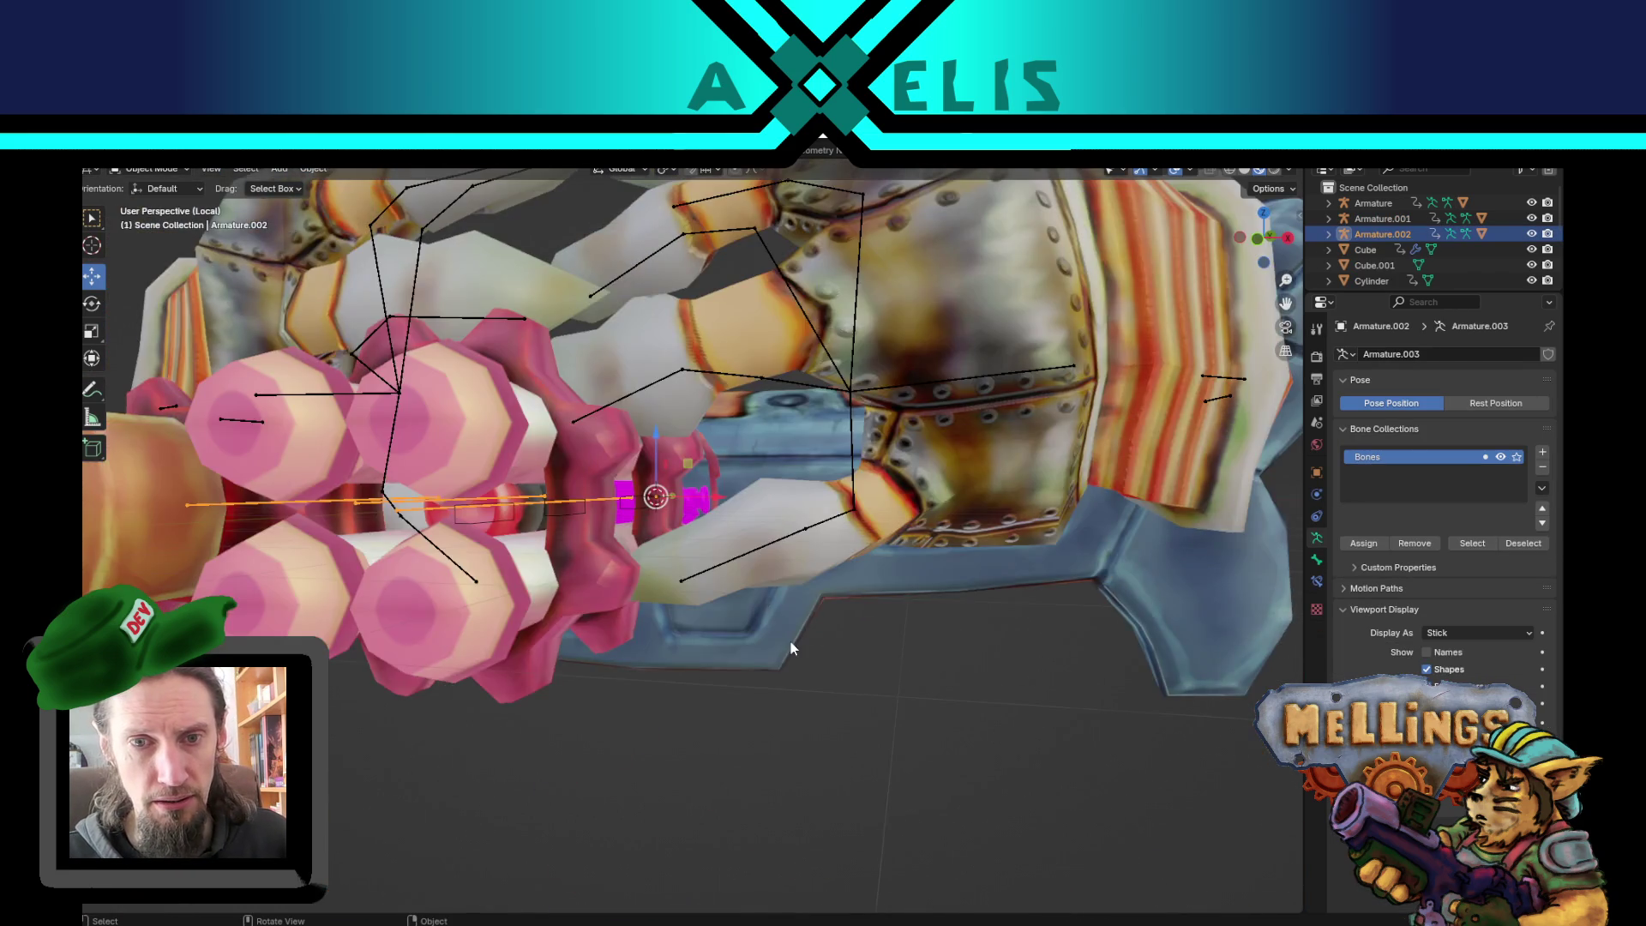
pyautogui.click(752, 745)
pyautogui.moveTo(752, 746)
pyautogui.mouseDown()
pyautogui.moveTo(641, 651)
pyautogui.moveTo(553, 607)
pyautogui.moveTo(350, 760)
pyautogui.moveTo(500, 789)
pyautogui.moveTo(708, 763)
pyautogui.moveTo(688, 743)
pyautogui.moveTo(765, 758)
pyautogui.moveTo(792, 723)
pyautogui.moveTo(820, 785)
pyautogui.moveTo(985, 767)
pyautogui.moveTo(952, 739)
pyautogui.moveTo(799, 691)
pyautogui.moveTo(636, 696)
pyautogui.moveTo(640, 634)
pyautogui.moveTo(681, 667)
pyautogui.mouseUp()
# - Isolate the canon_berserk mesh with Shift+H, then reveal all hidden parts again
pyautogui.click(677, 668)
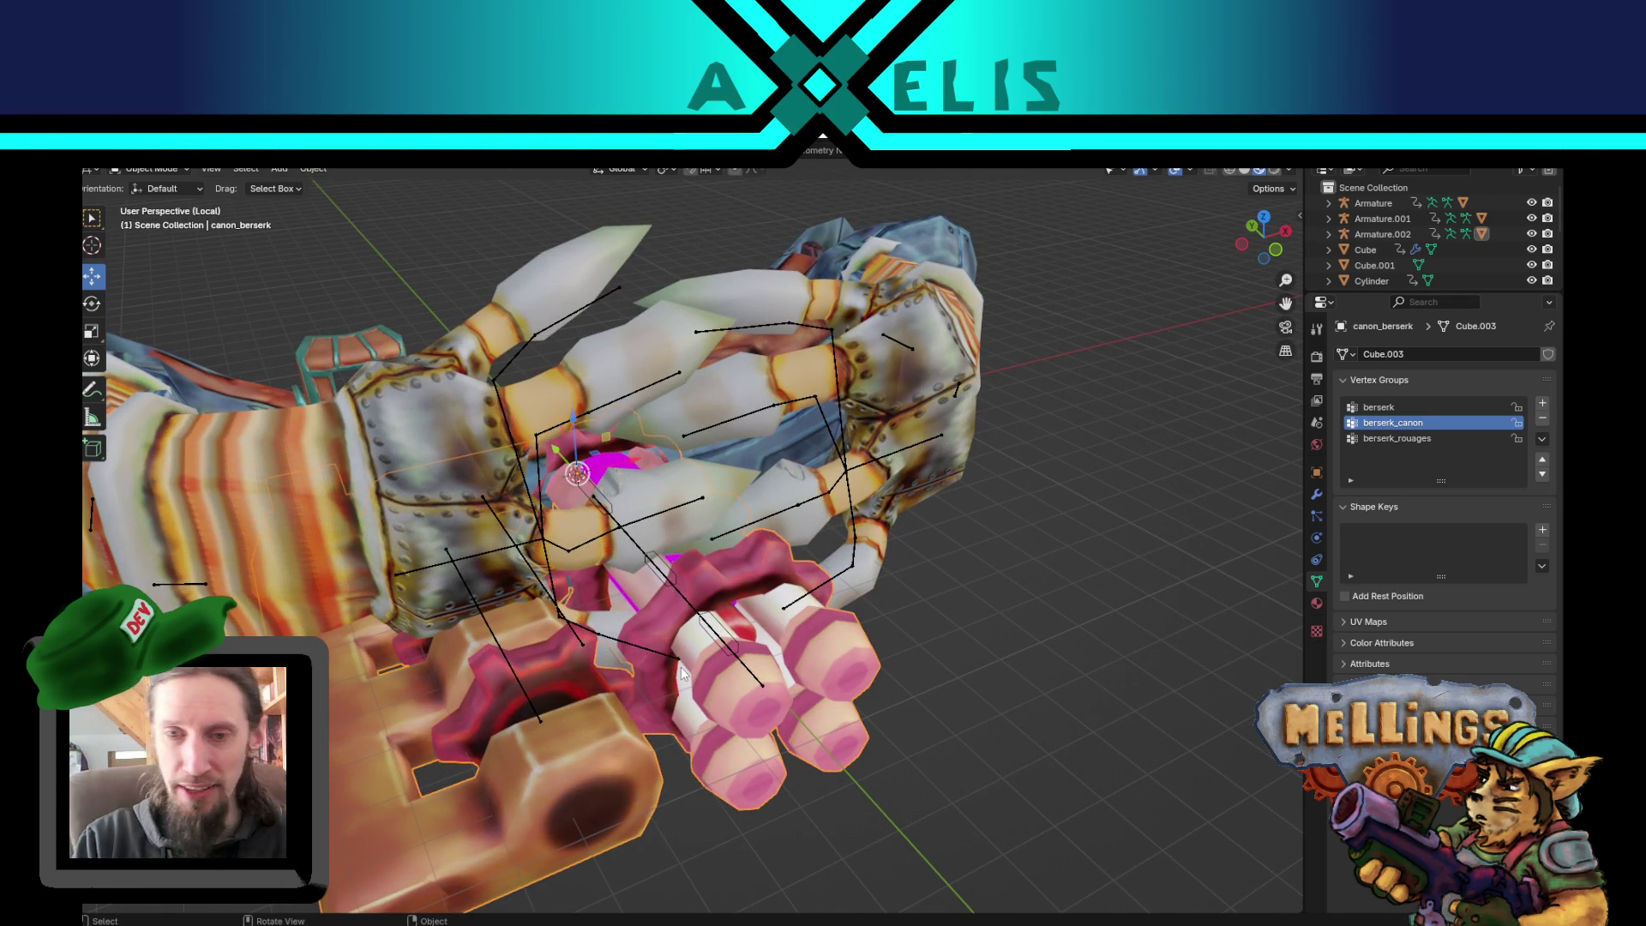
pyautogui.scroll(-4, 680, 667)
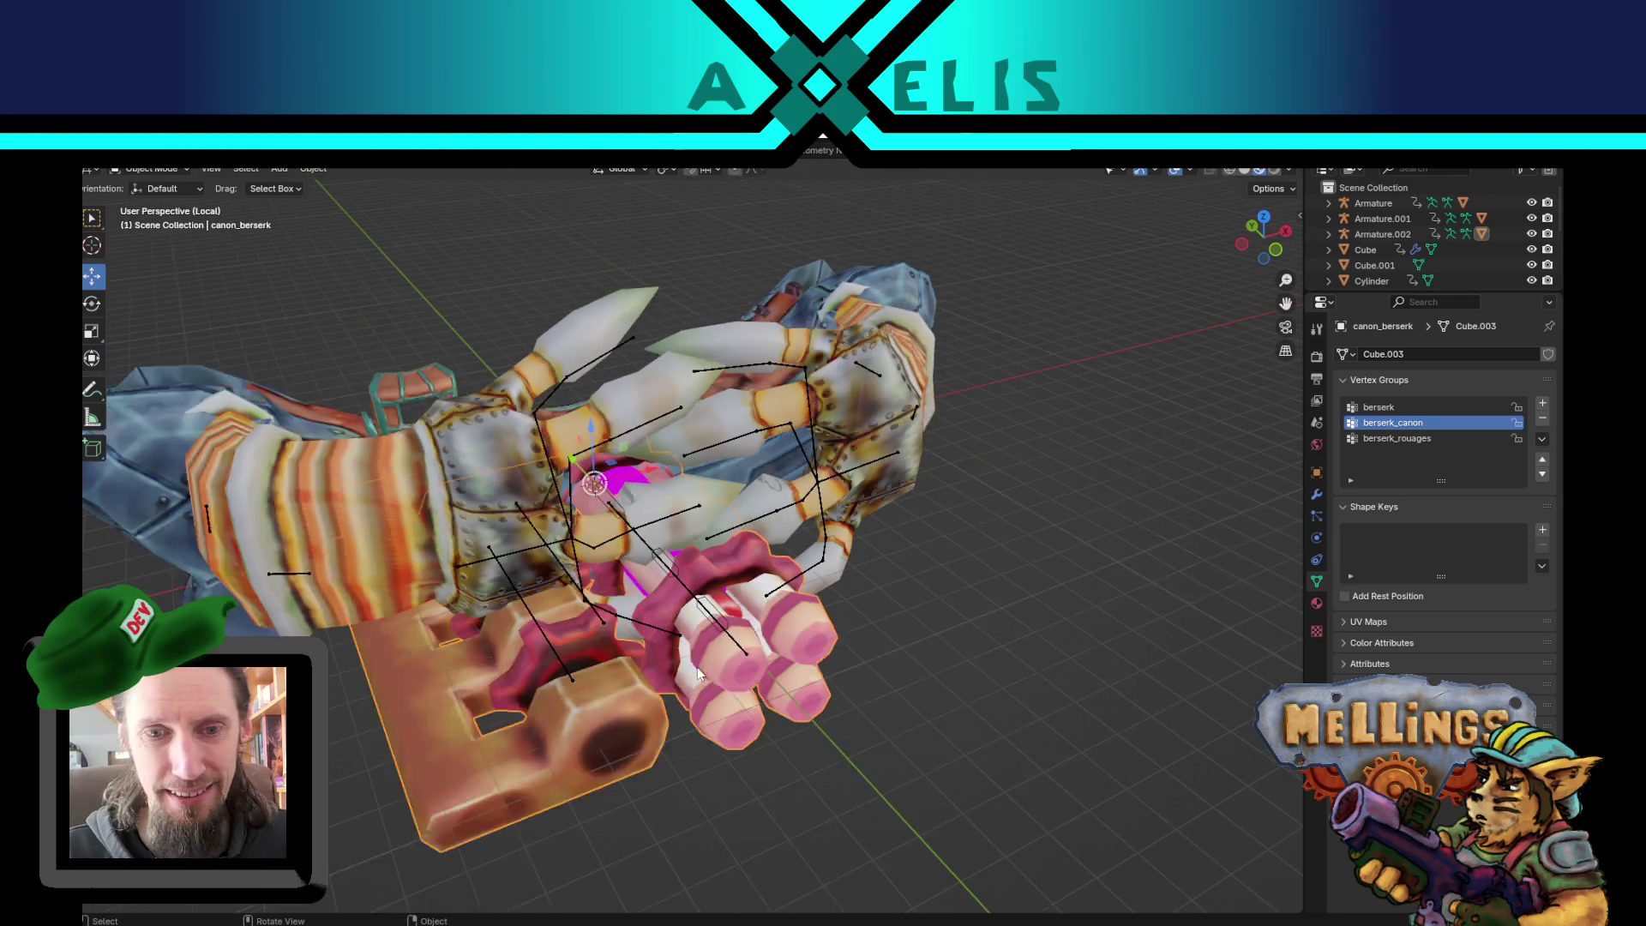
pyautogui.moveTo(837, 629)
pyautogui.mouseDown()
pyautogui.moveTo(909, 710)
pyautogui.moveTo(1088, 662)
pyautogui.moveTo(849, 620)
pyautogui.moveTo(760, 523)
pyautogui.moveTo(802, 563)
pyautogui.mouseUp()
pyautogui.hotkey('shift', 'h')
pyautogui.click(903, 550)
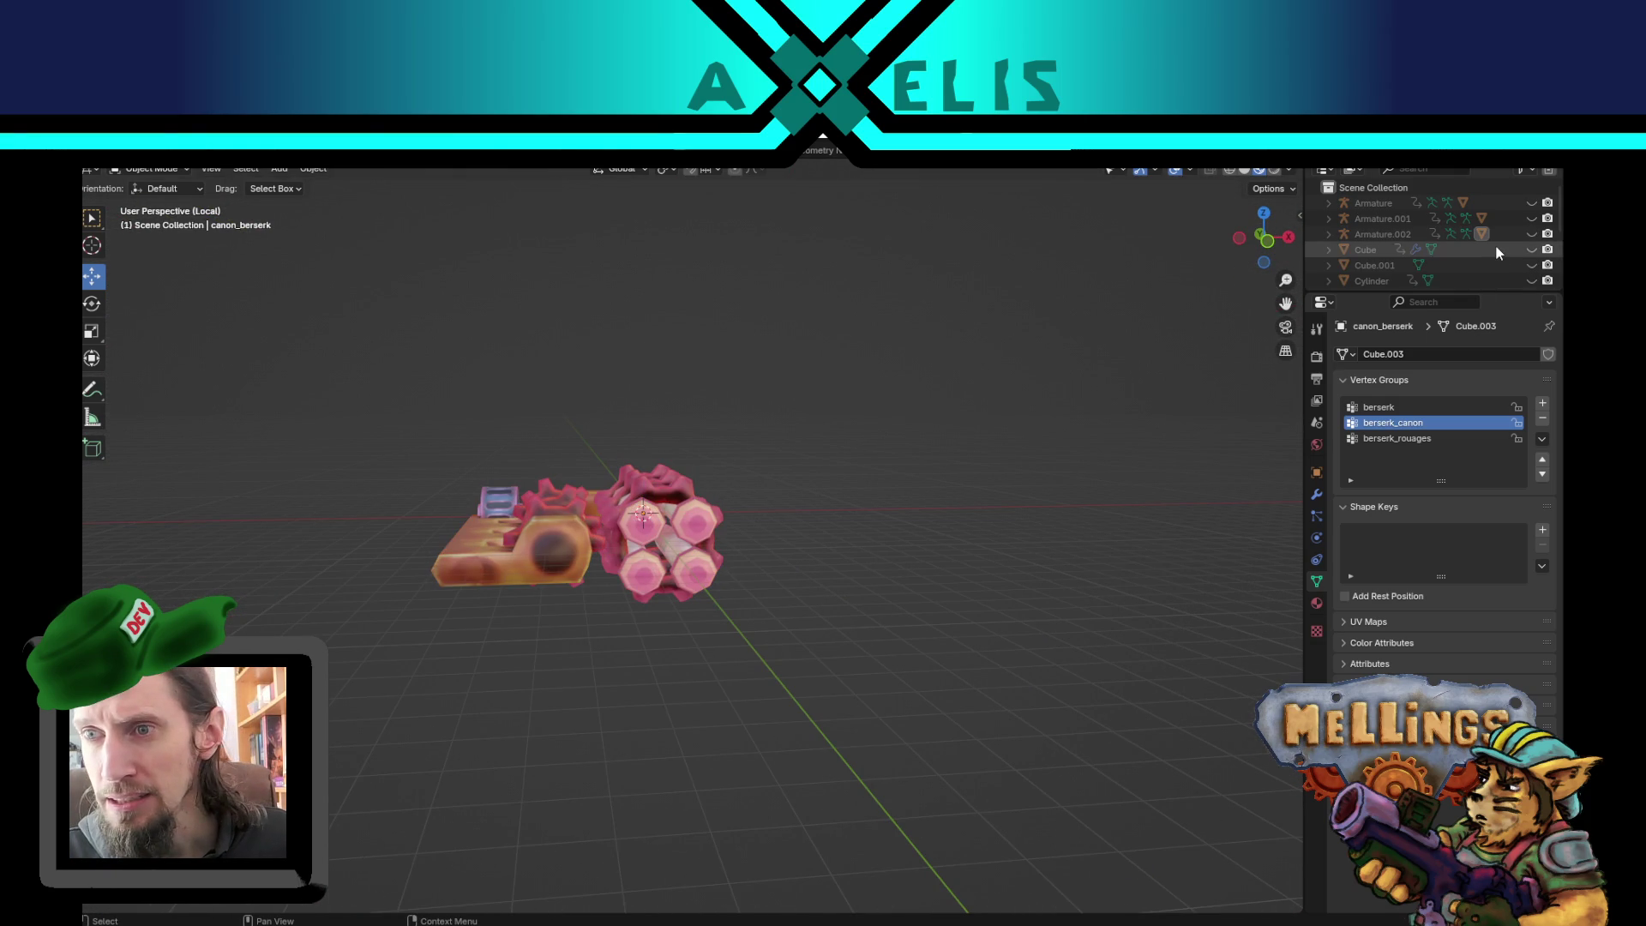
pyautogui.scroll(-5, 1495, 244)
pyautogui.scroll(4, 1489, 269)
pyautogui.scroll(2, 1120, 358)
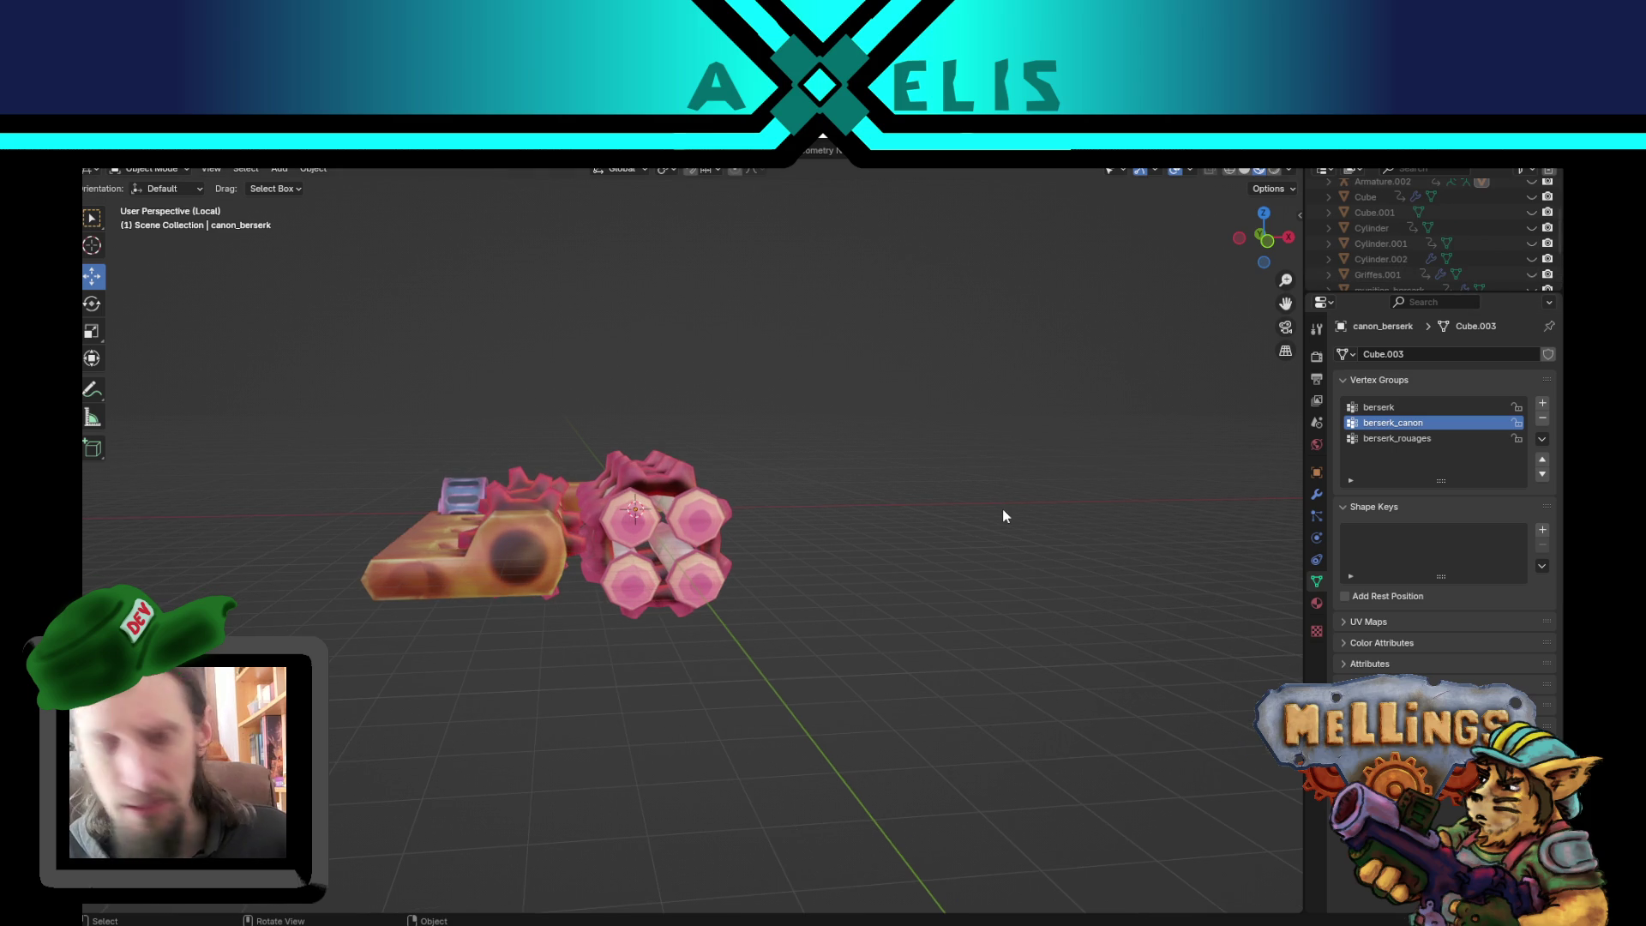
pyautogui.scroll(-1, 1004, 508)
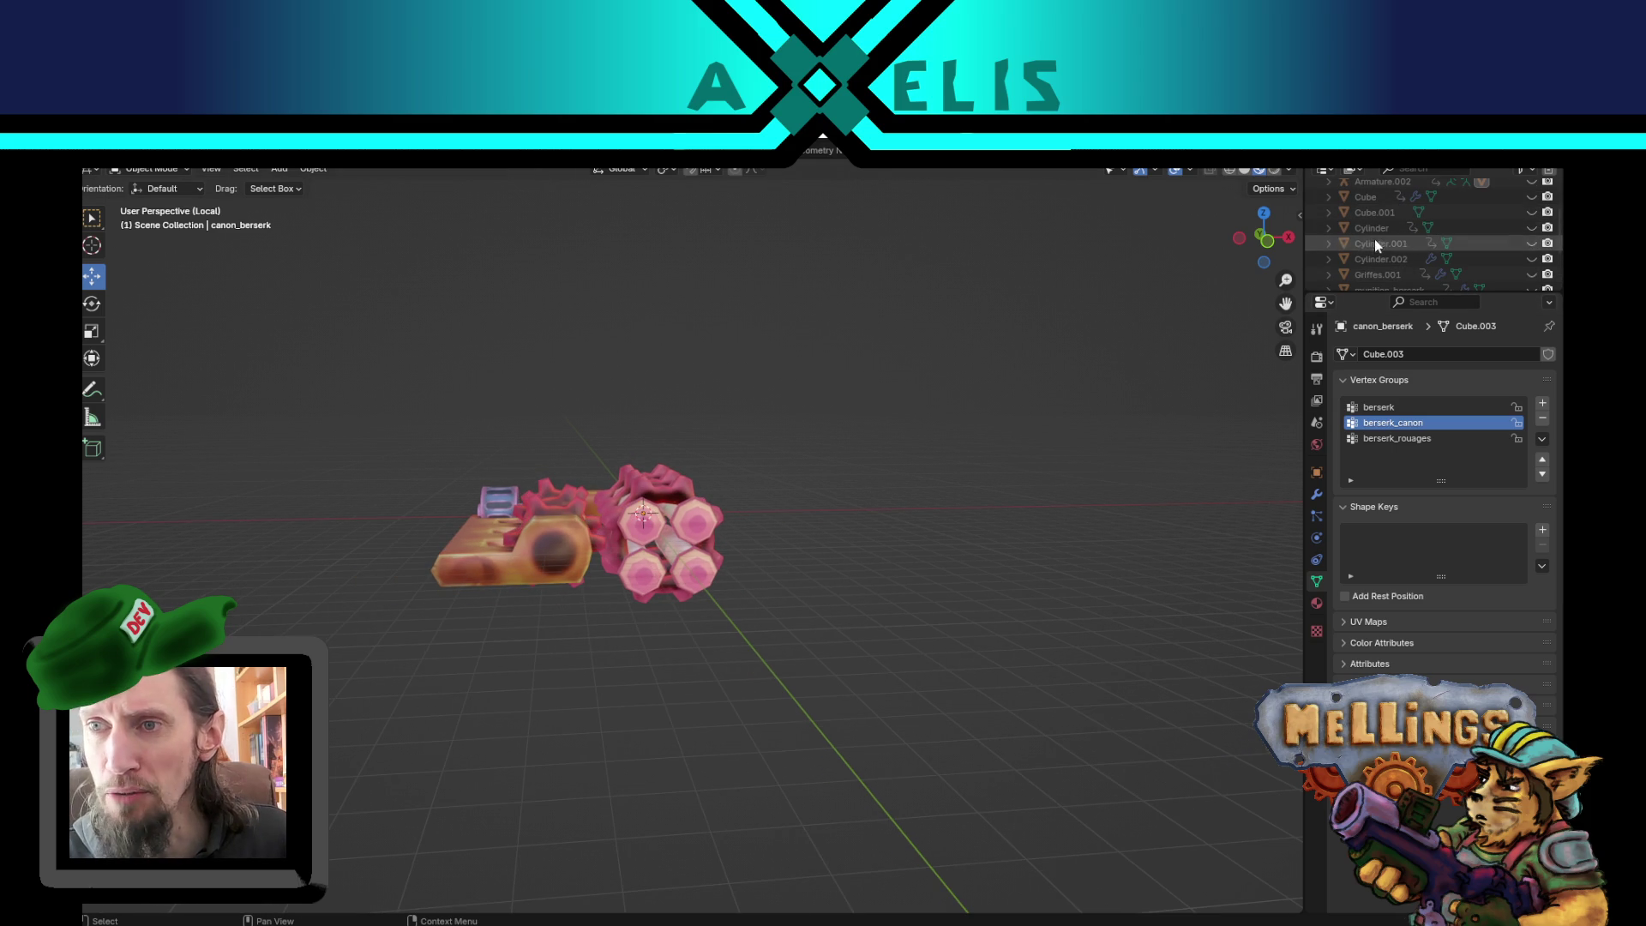
pyautogui.hotkey('alt', 'h')
# - Select canon_berserk and hide the armature rig and other objects
pyautogui.moveTo(880, 638); pyautogui.dragTo(840, 720)
pyautogui.scroll(4, 659, 344)
pyautogui.click(658, 344)
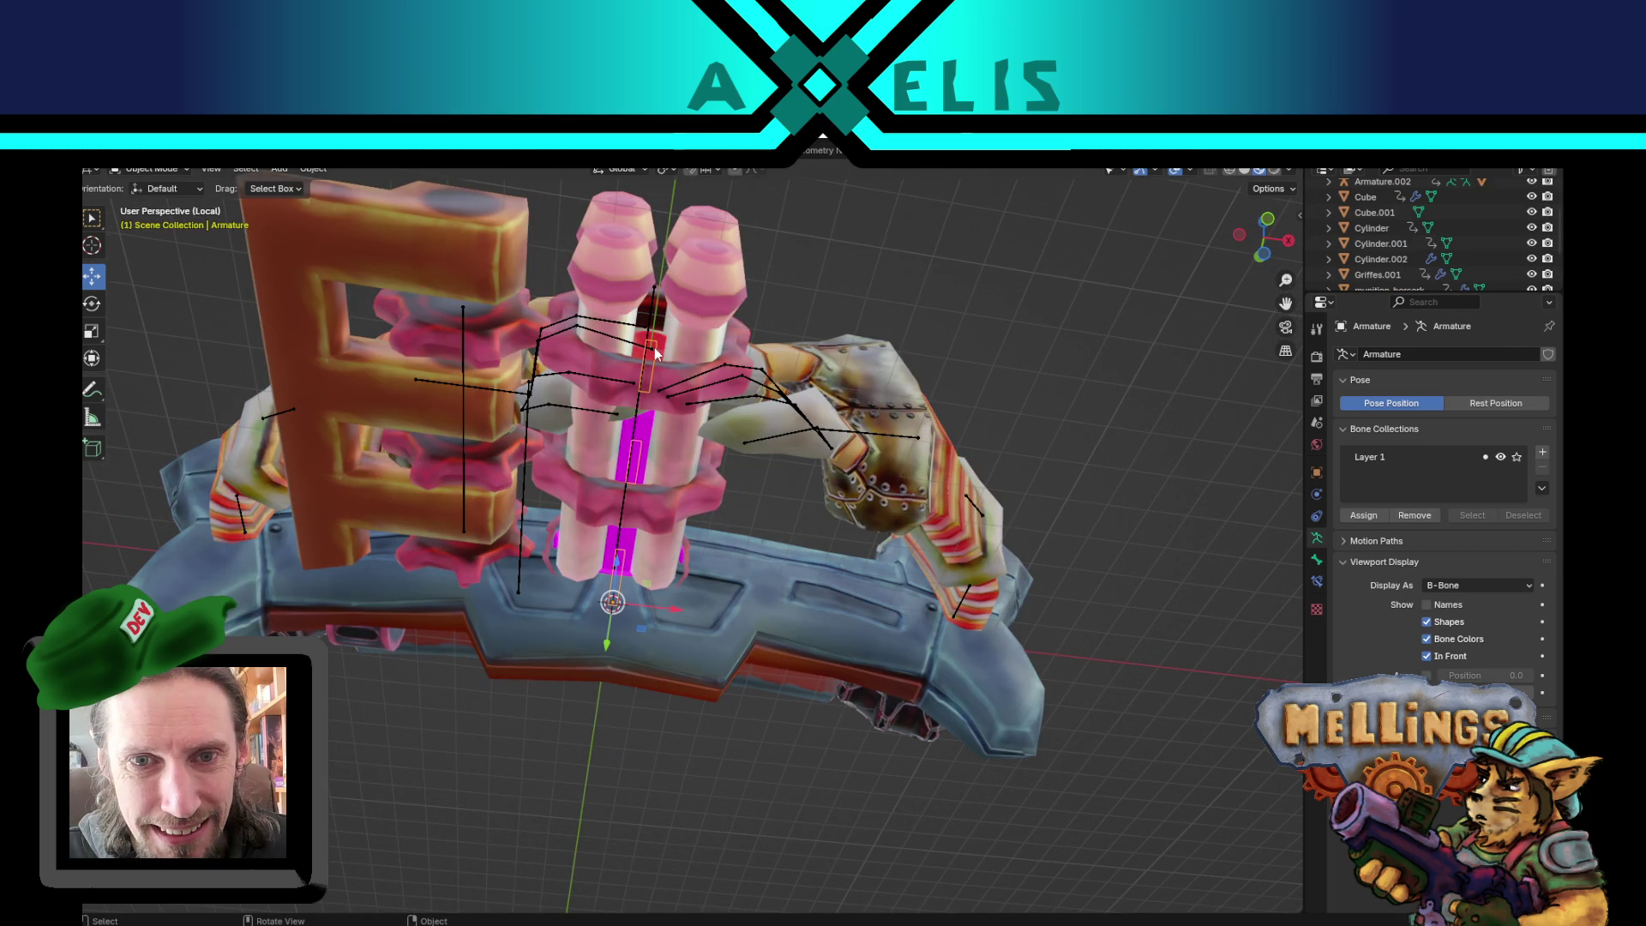
pyautogui.moveTo(658, 343); pyautogui.dragTo(686, 594)
pyautogui.click(667, 575)
pyautogui.scroll(4, 694, 624)
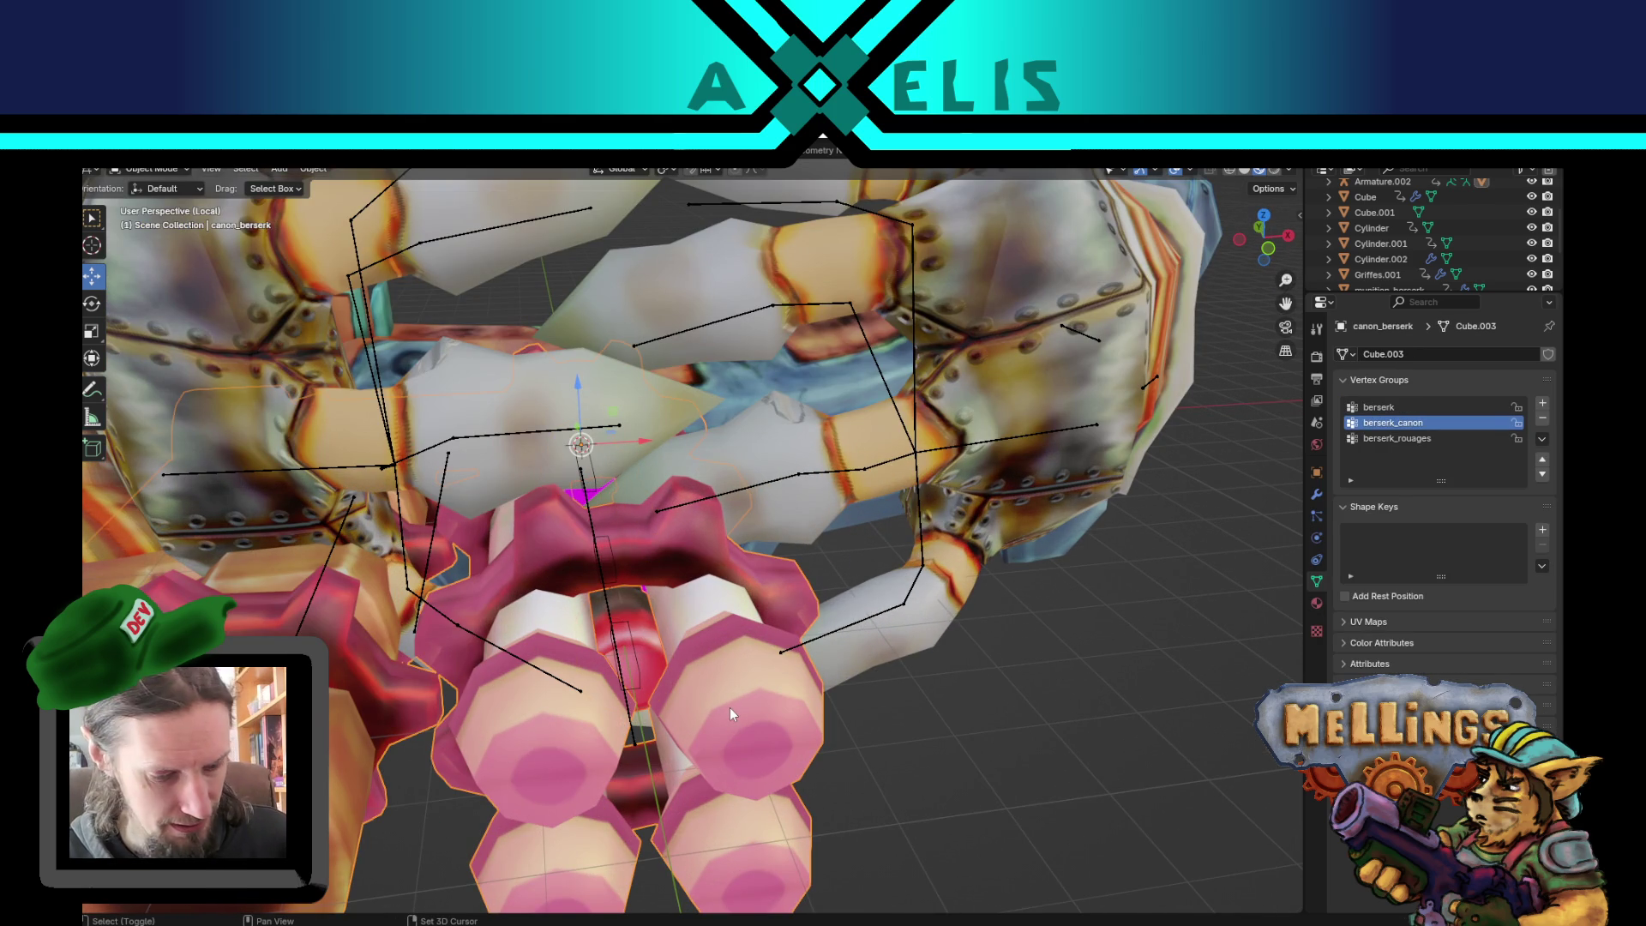
pyautogui.hotkey('shift', 'h')
pyautogui.scroll(-5, 729, 707)
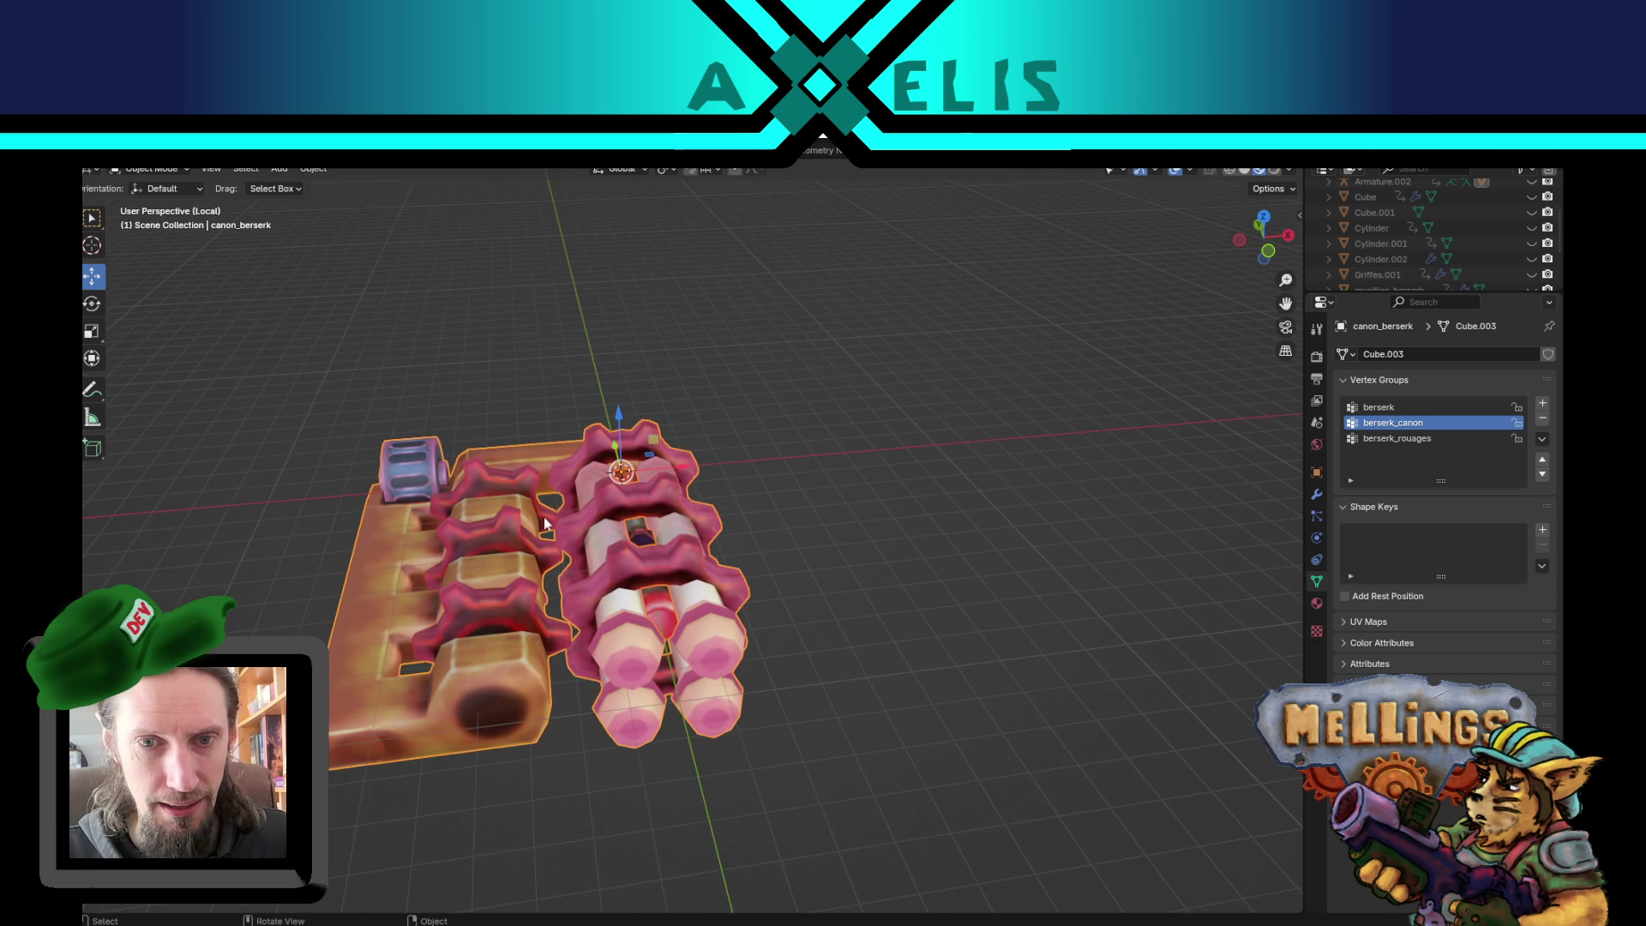
# - Play the firing animation and move canon_berserk onto the canon_principal position
pyautogui.press('space')
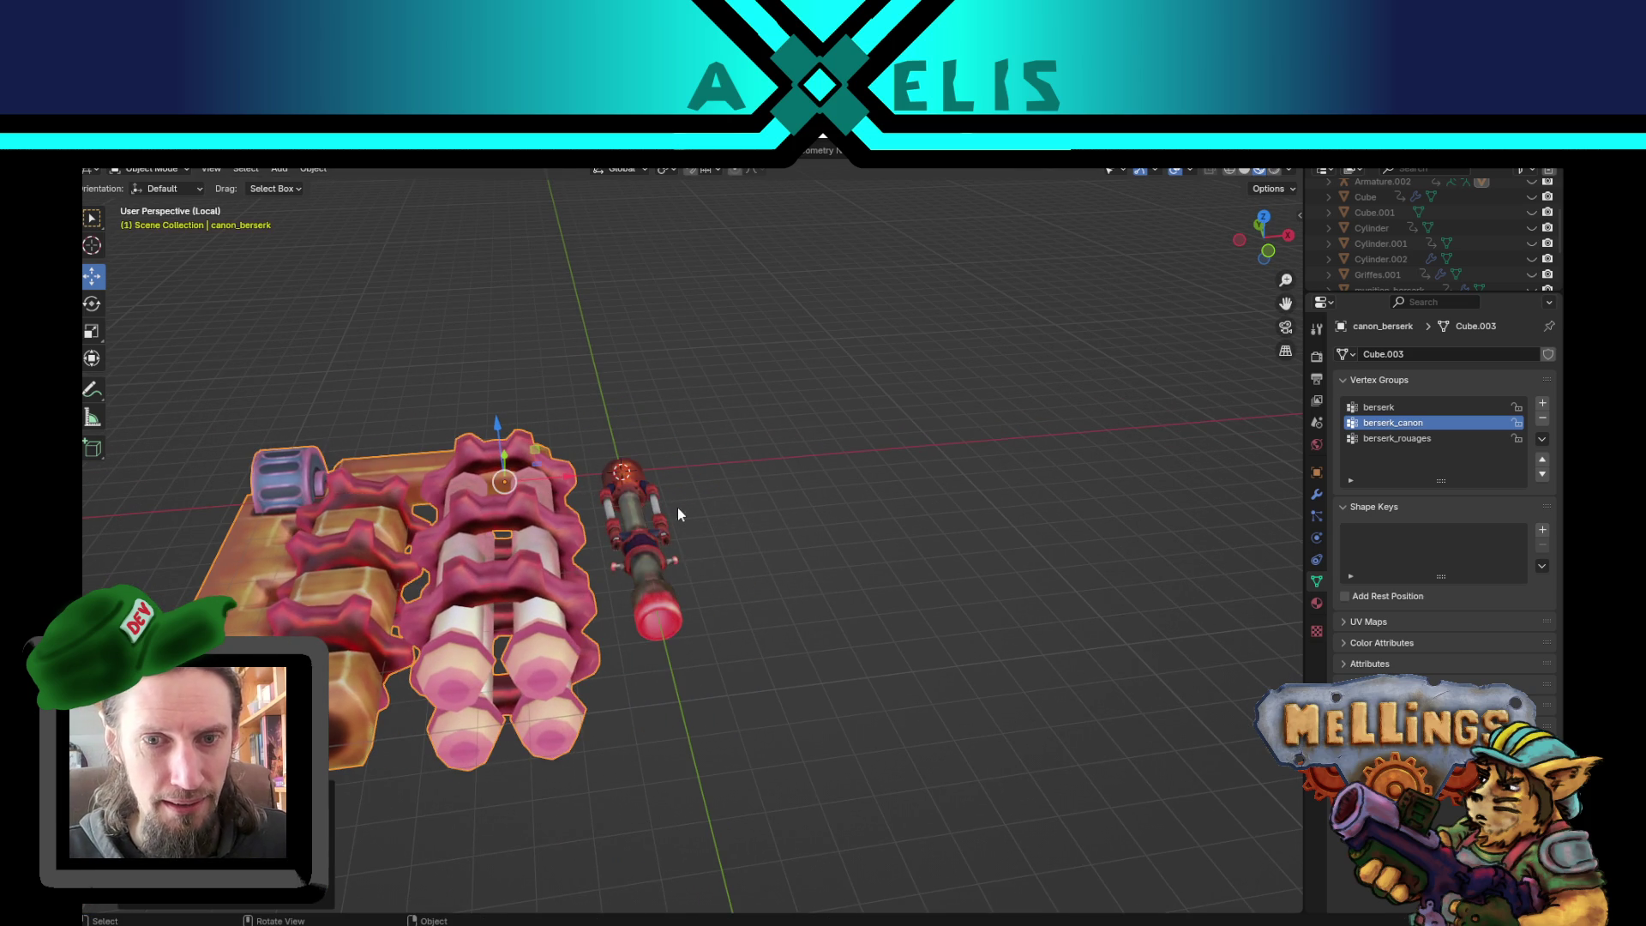
pyautogui.click(630, 522)
pyautogui.moveTo(432, 547)
pyautogui.mouseDown()
pyautogui.moveTo(716, 610)
pyautogui.moveTo(708, 543)
pyautogui.mouseUp()
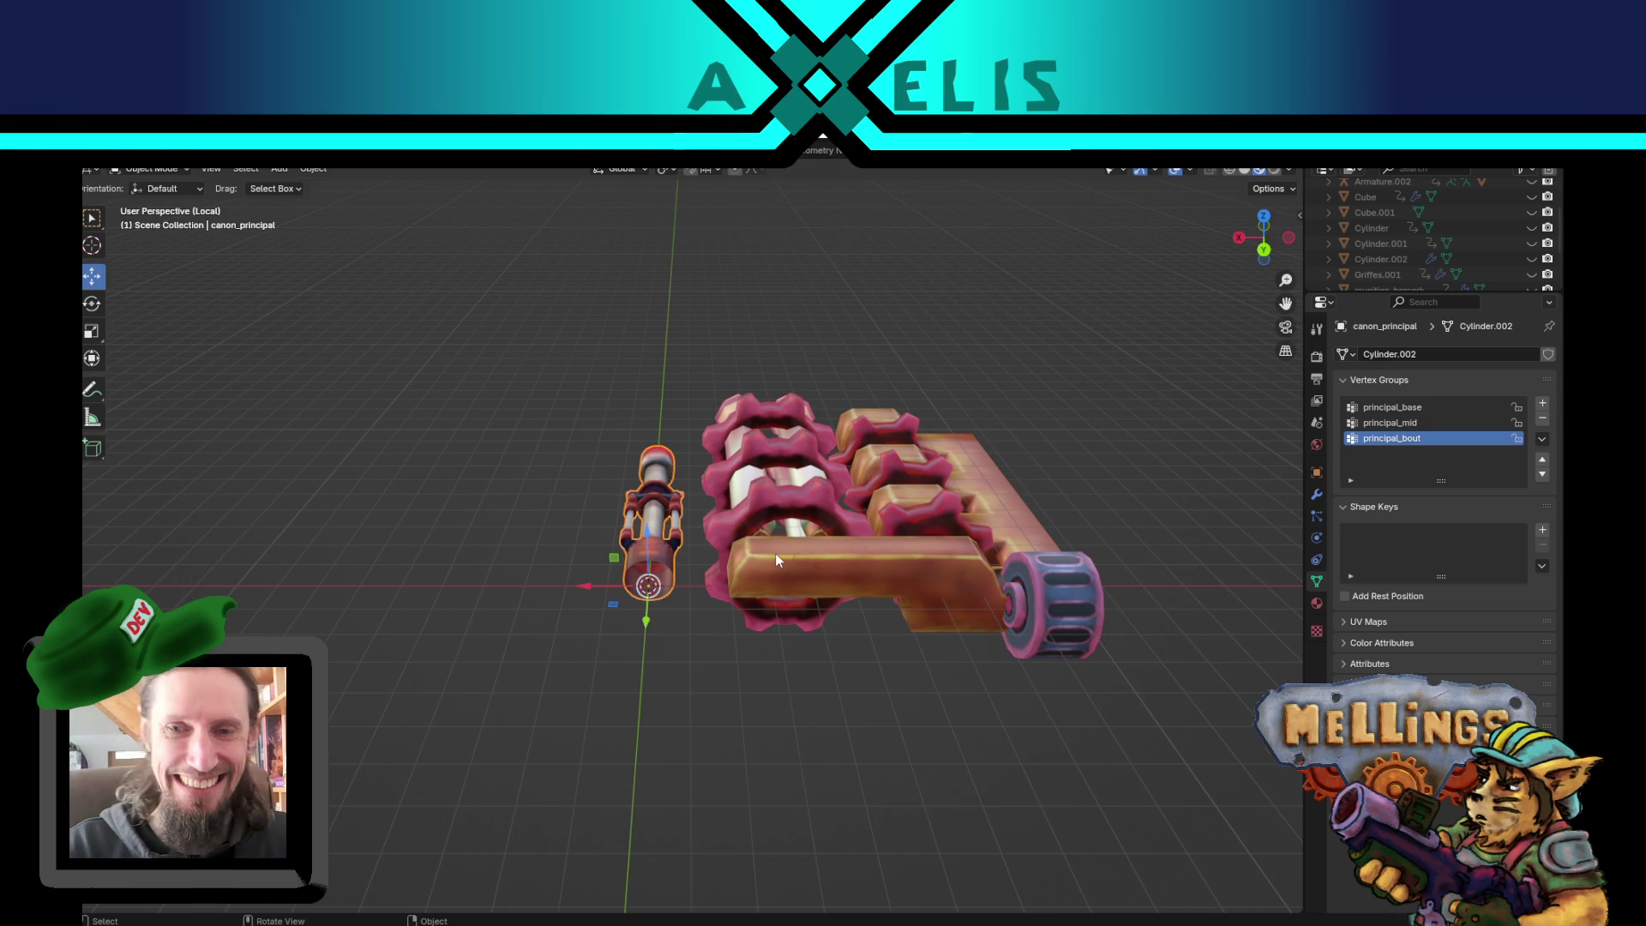
pyautogui.moveTo(893, 591)
pyautogui.mouseDown()
pyautogui.moveTo(943, 658)
pyautogui.moveTo(882, 747)
pyautogui.moveTo(923, 598)
pyautogui.moveTo(857, 558)
pyautogui.mouseUp()
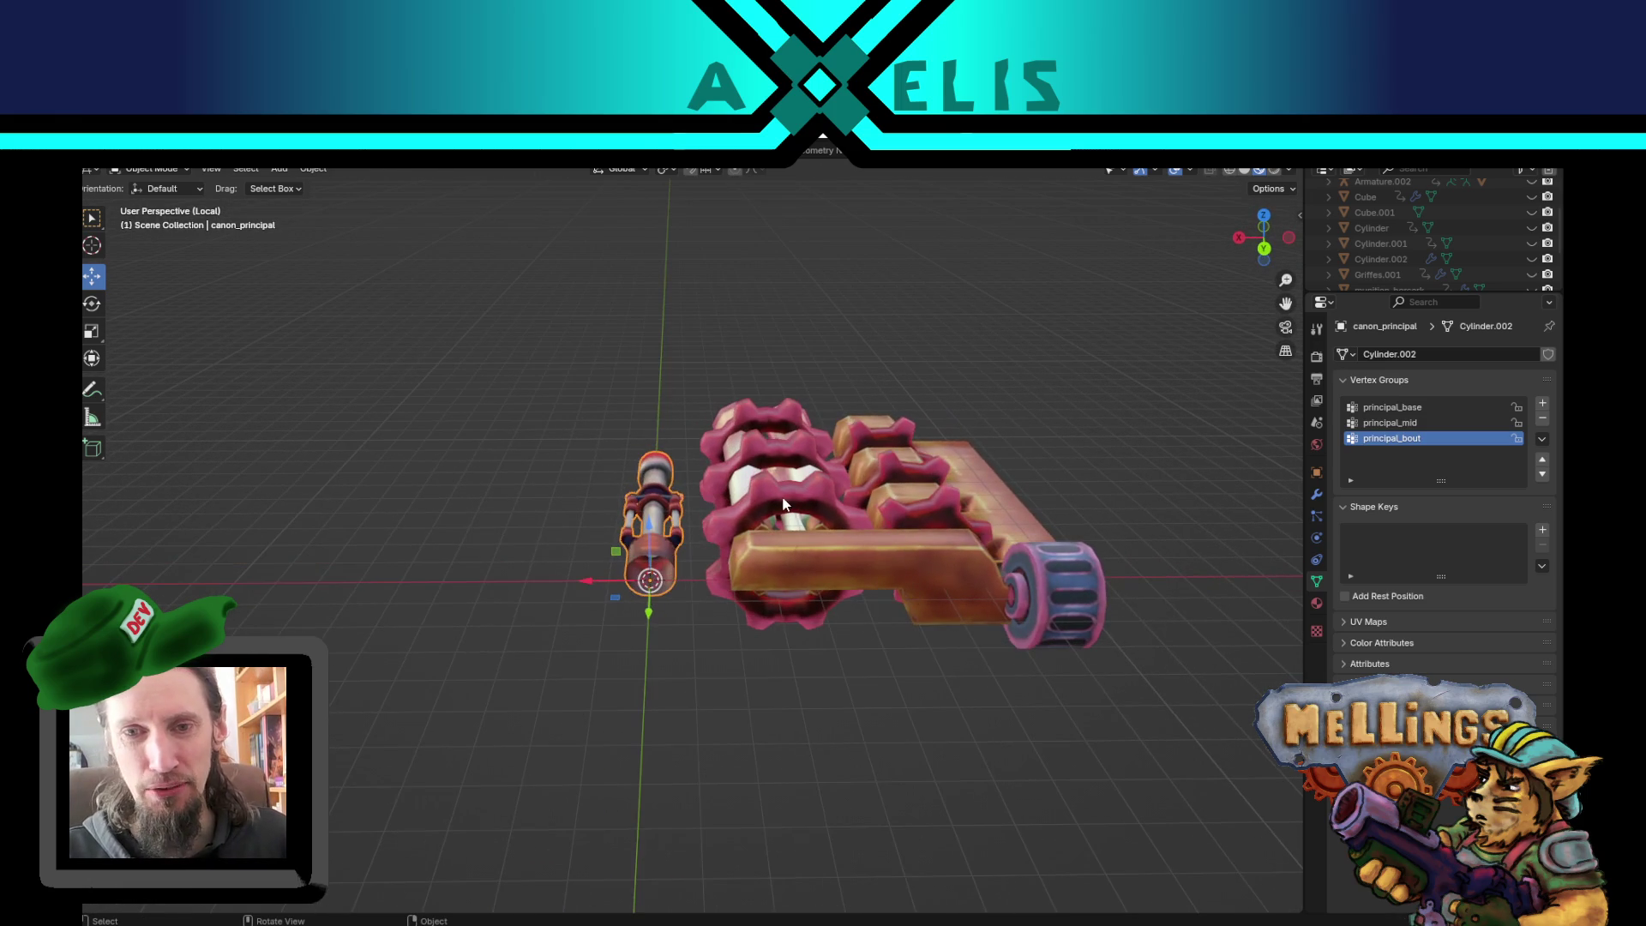
pyautogui.click(789, 525)
pyautogui.moveTo(768, 600); pyautogui.dragTo(615, 594)
# - Cancel an X-axis rotation of the berserk cannon and replay its animation
pyautogui.press('r')
pyautogui.press('x')
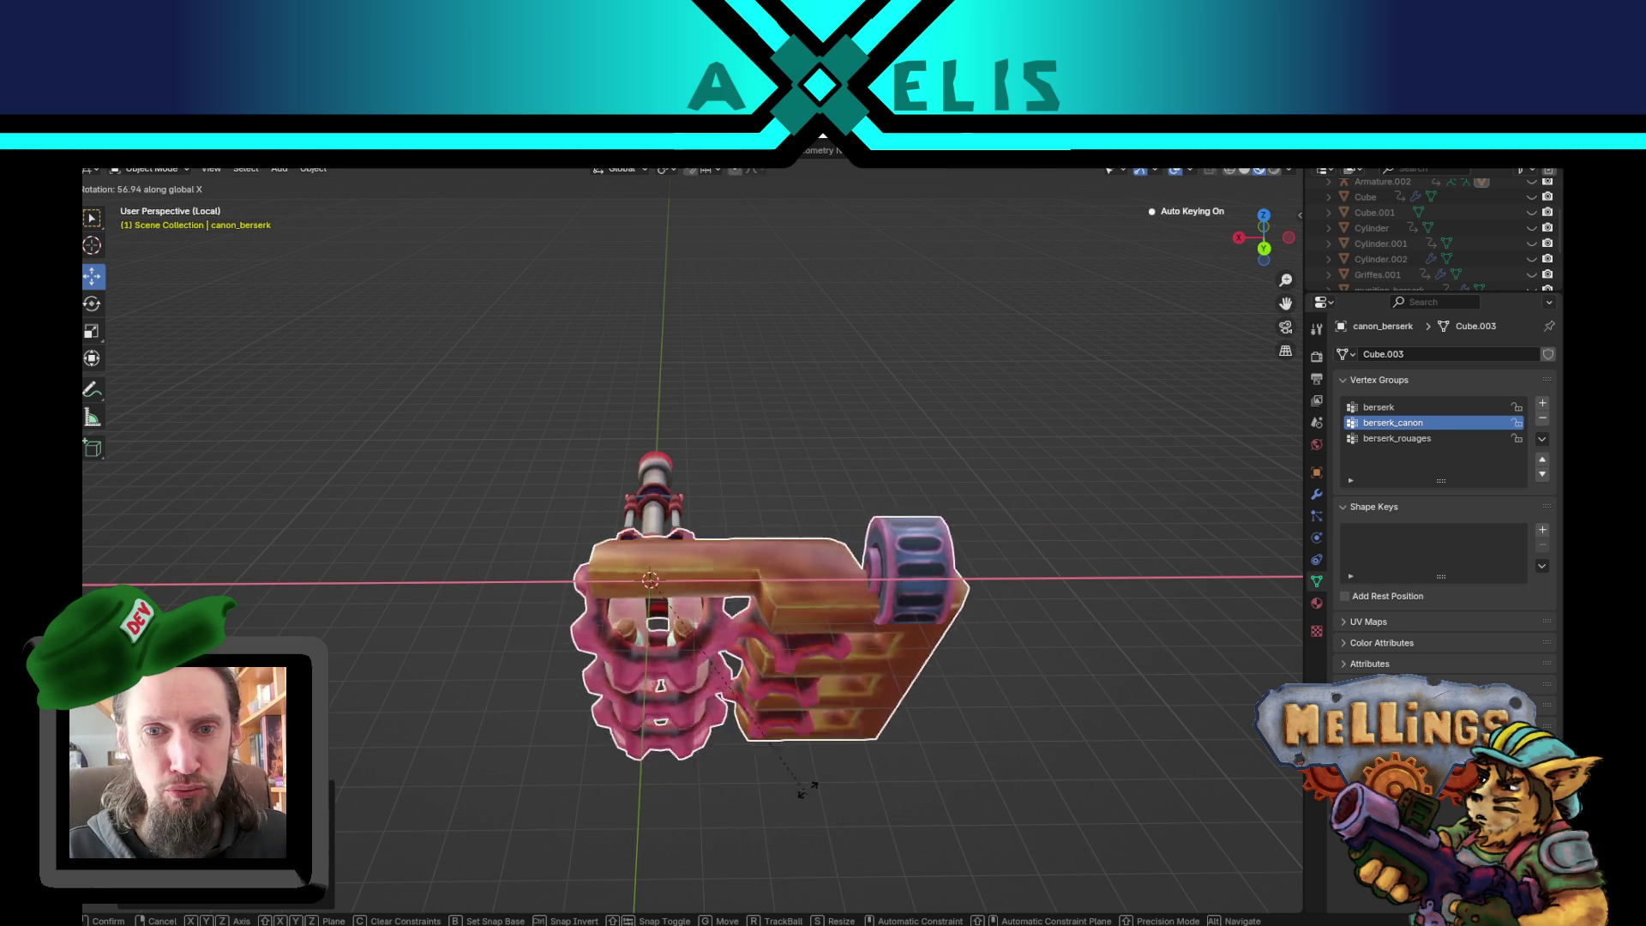
pyautogui.rightClick(761, 581)
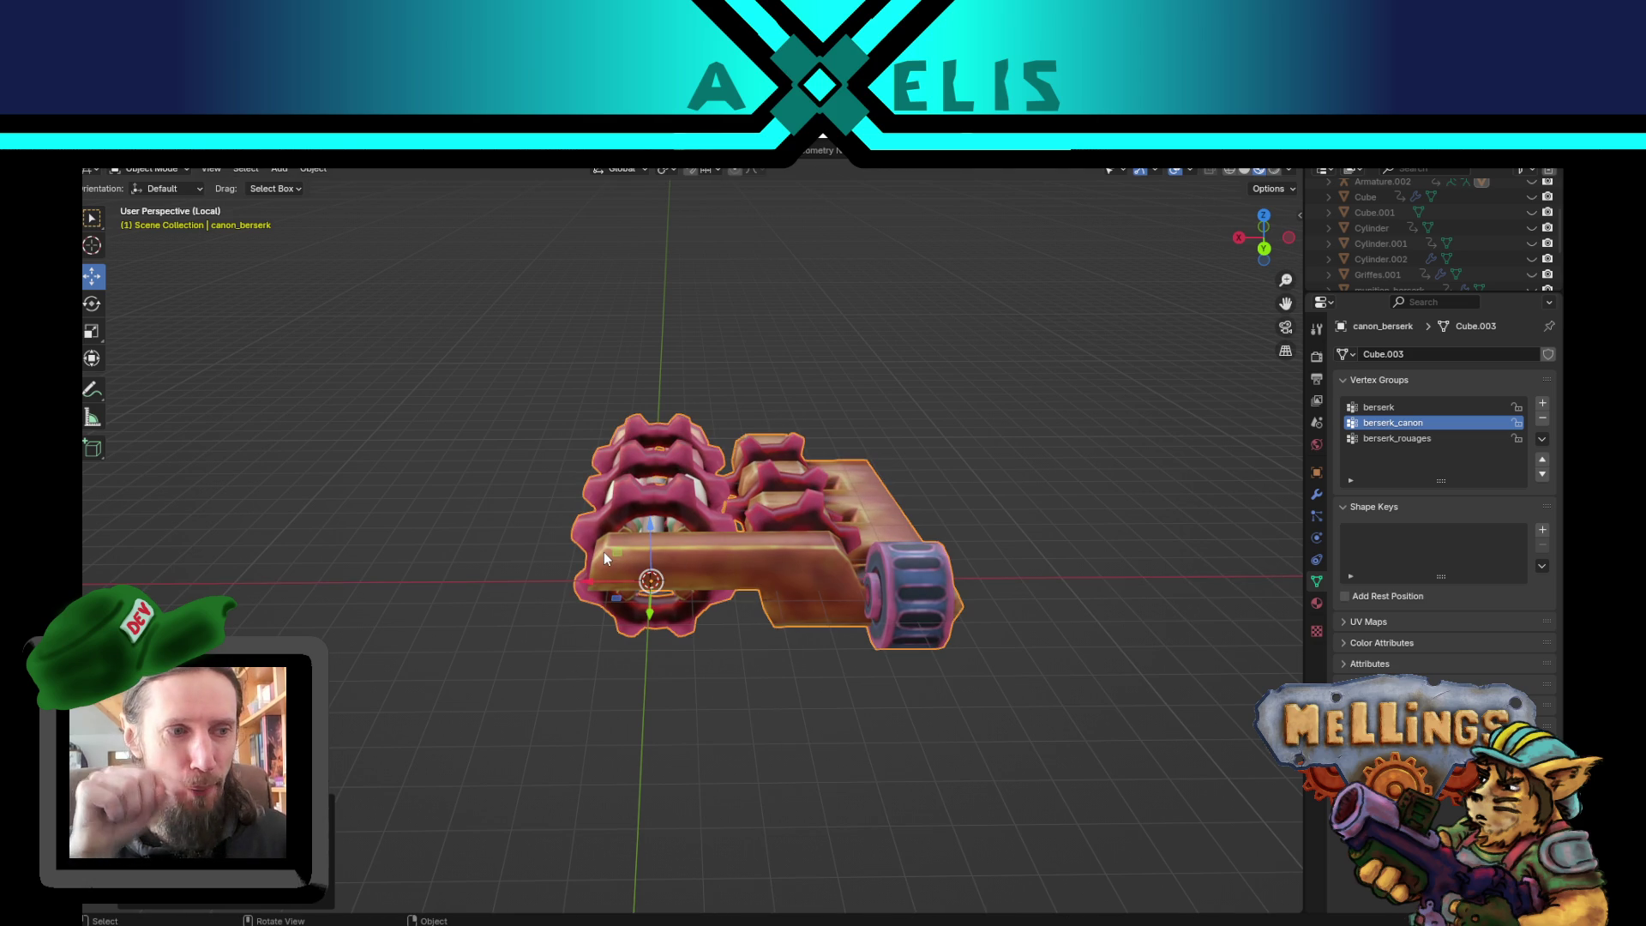
pyautogui.moveTo(605, 556)
pyautogui.mouseDown()
pyautogui.moveTo(626, 727)
pyautogui.moveTo(978, 567)
pyautogui.moveTo(969, 547)
pyautogui.moveTo(881, 584)
pyautogui.moveTo(580, 590)
pyautogui.moveTo(806, 644)
pyautogui.moveTo(708, 656)
pyautogui.moveTo(794, 684)
pyautogui.moveTo(791, 667)
pyautogui.mouseUp()
pyautogui.moveTo(902, 615)
pyautogui.mouseDown()
pyautogui.moveTo(957, 568)
pyautogui.moveTo(971, 651)
pyautogui.moveTo(1178, 646)
pyautogui.moveTo(1274, 578)
pyautogui.moveTo(1077, 593)
pyautogui.moveTo(945, 658)
pyautogui.moveTo(958, 708)
pyautogui.moveTo(863, 636)
pyautogui.moveTo(744, 646)
pyautogui.moveTo(866, 666)
pyautogui.moveTo(907, 646)
pyautogui.mouseUp()
pyautogui.press('space')
# - Apply Shade Smooth to the berserk cannon and quit Blender with Ctrl+Q
pyautogui.moveTo(1026, 656)
pyautogui.mouseDown()
pyautogui.moveTo(723, 610)
pyautogui.moveTo(819, 665)
pyautogui.mouseUp()
pyautogui.scroll(-3, 737, 613)
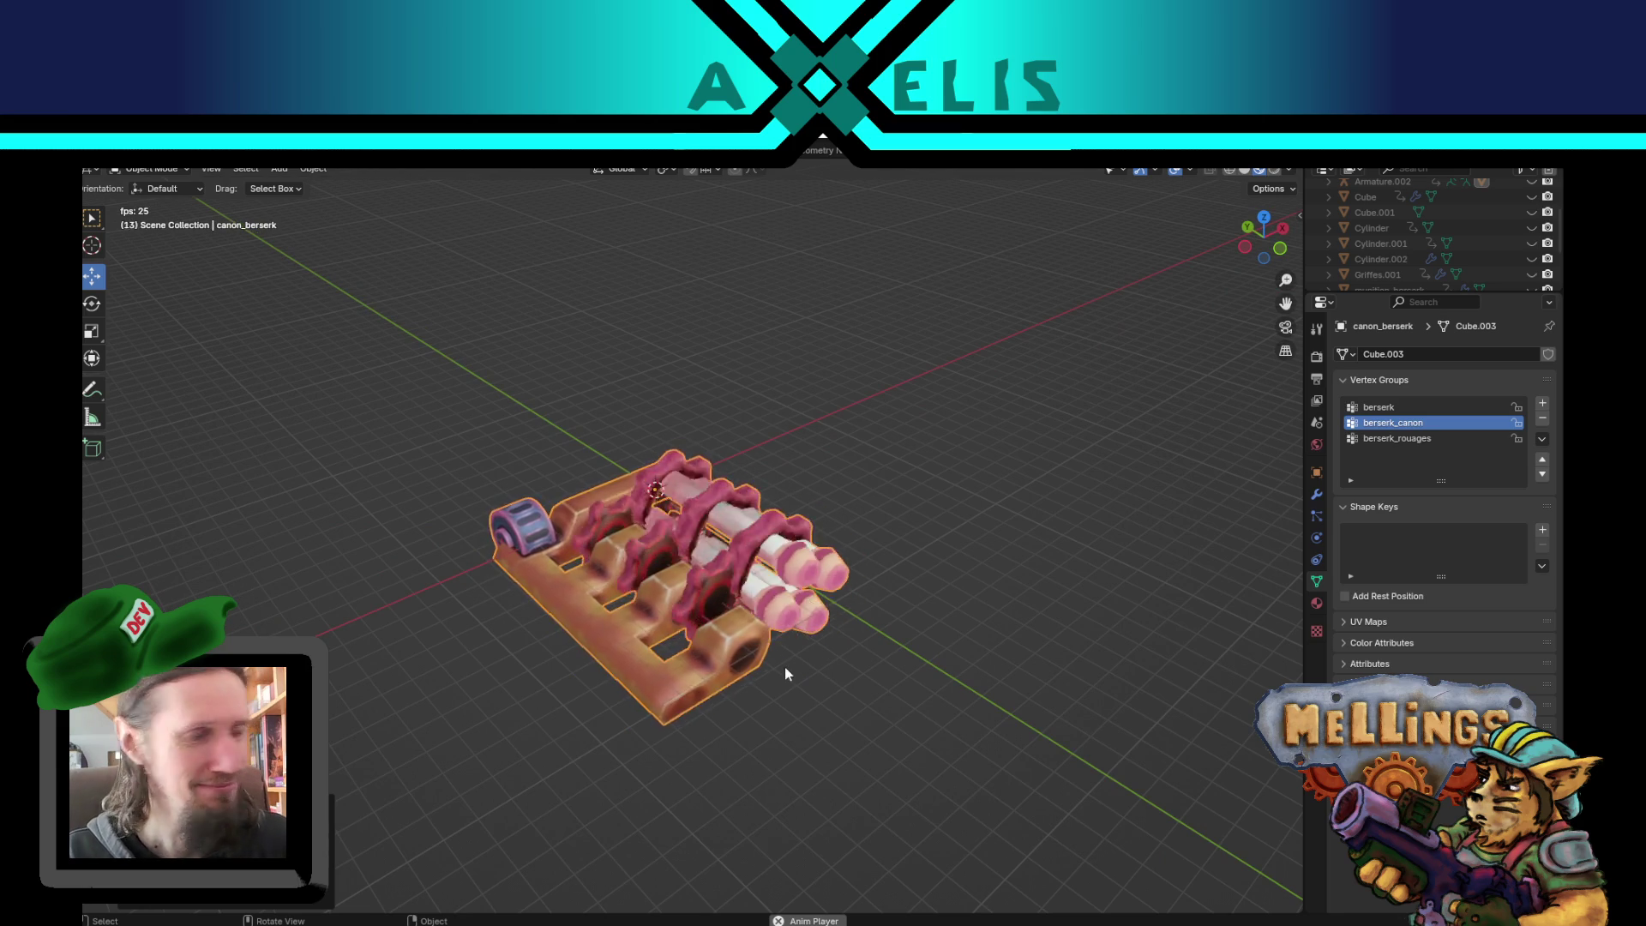
pyautogui.moveTo(787, 715); pyautogui.dragTo(1041, 683)
pyautogui.rightClick(1013, 625)
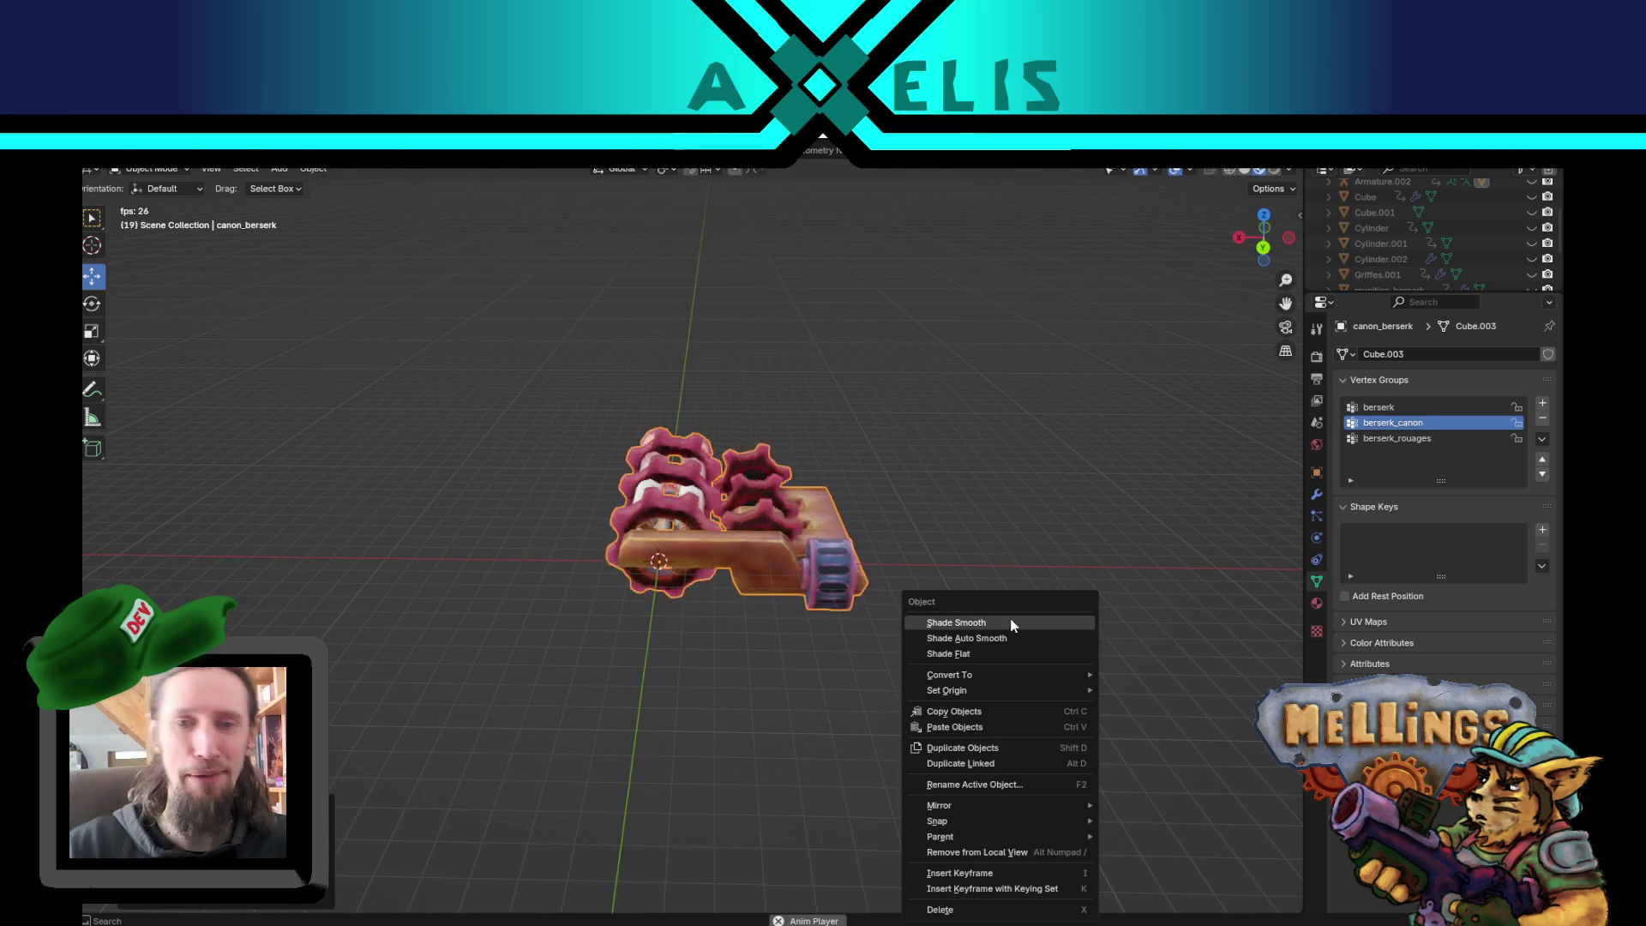
pyautogui.click(1012, 624)
pyautogui.moveTo(924, 590)
pyautogui.mouseDown()
pyautogui.moveTo(902, 583)
pyautogui.moveTo(904, 554)
pyautogui.moveTo(754, 592)
pyautogui.mouseUp()
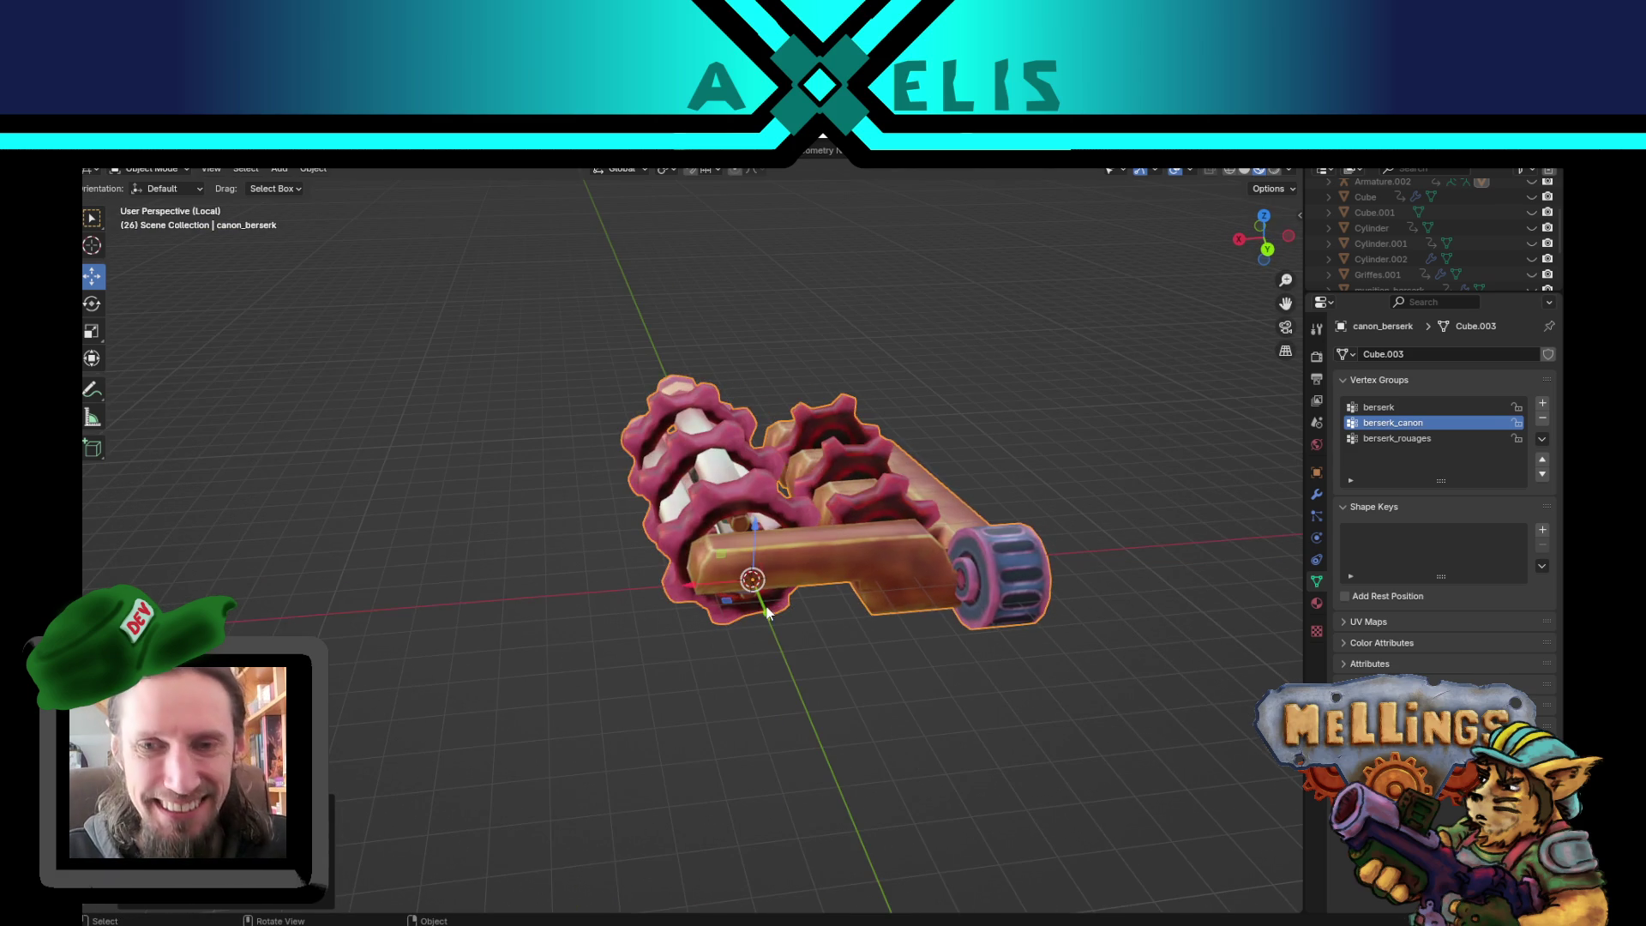
pyautogui.hotkey('ctrl', 'q')
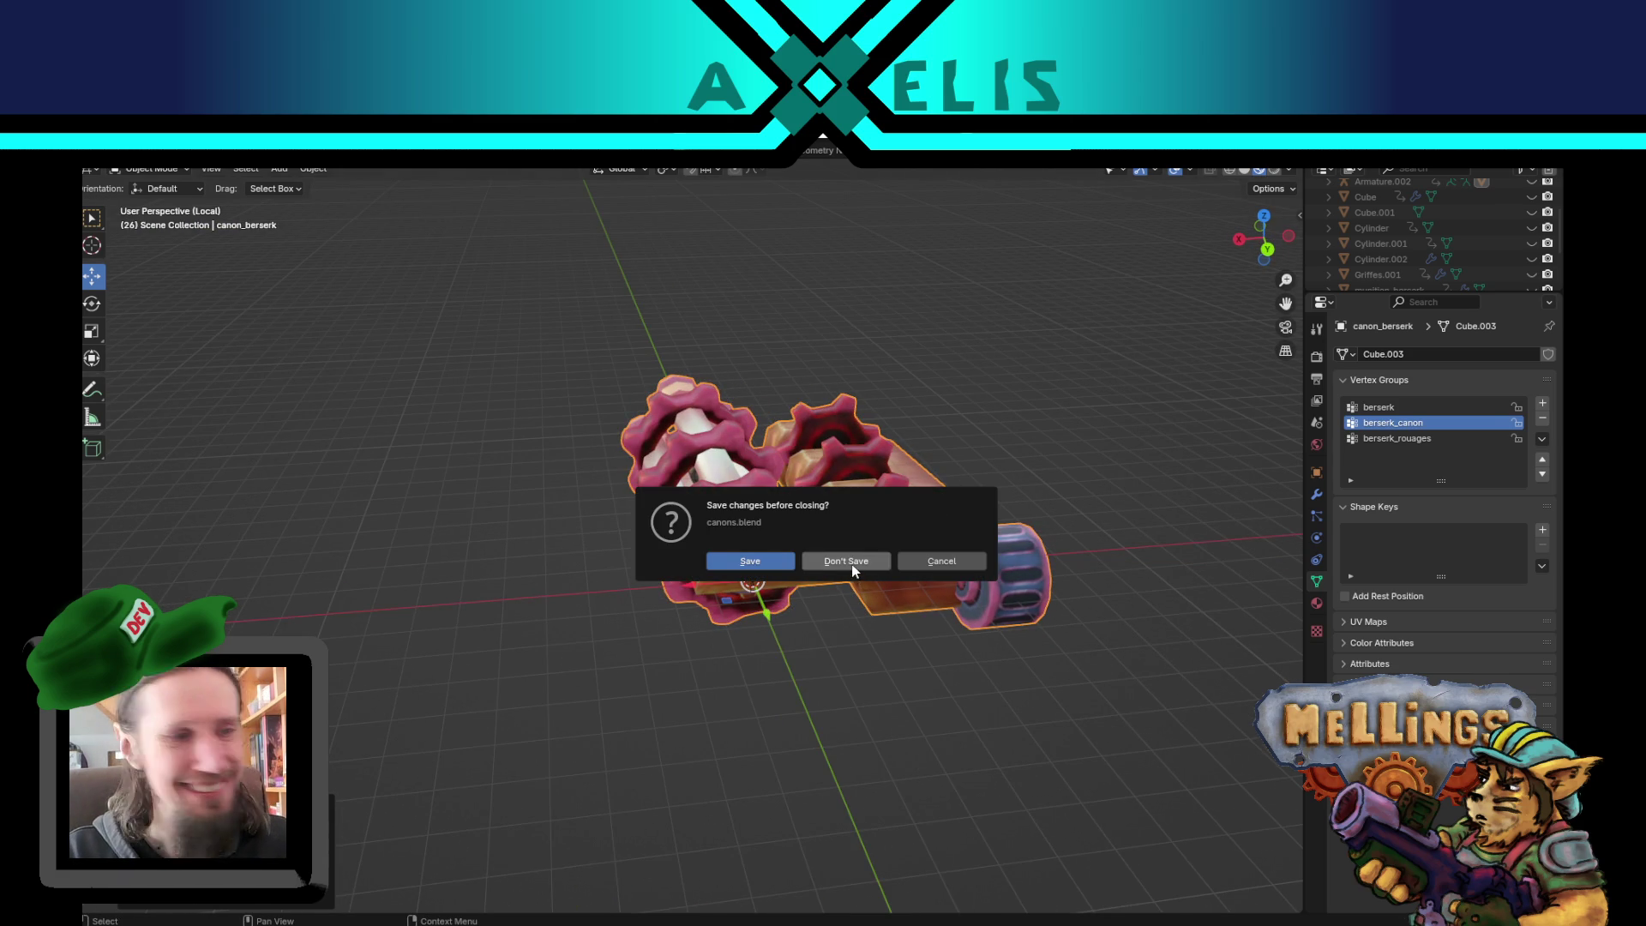
# - Close Blender with Don't Save on canons.blend and bring Firefox forward
pyautogui.click(862, 564)
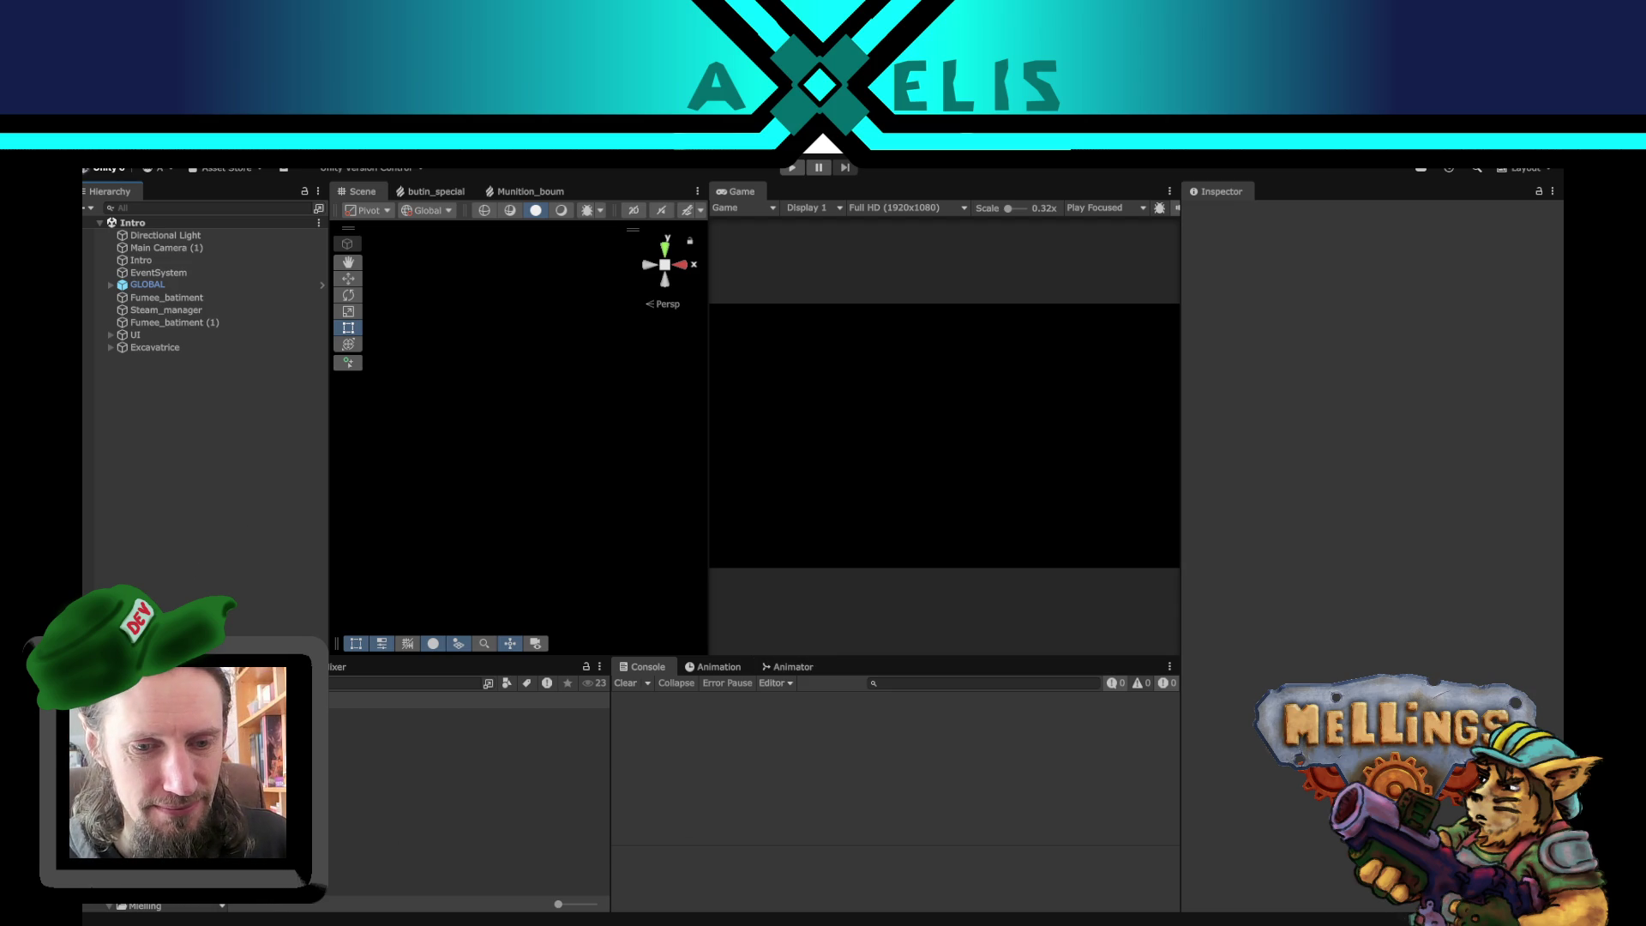
pyautogui.click(506, 892)
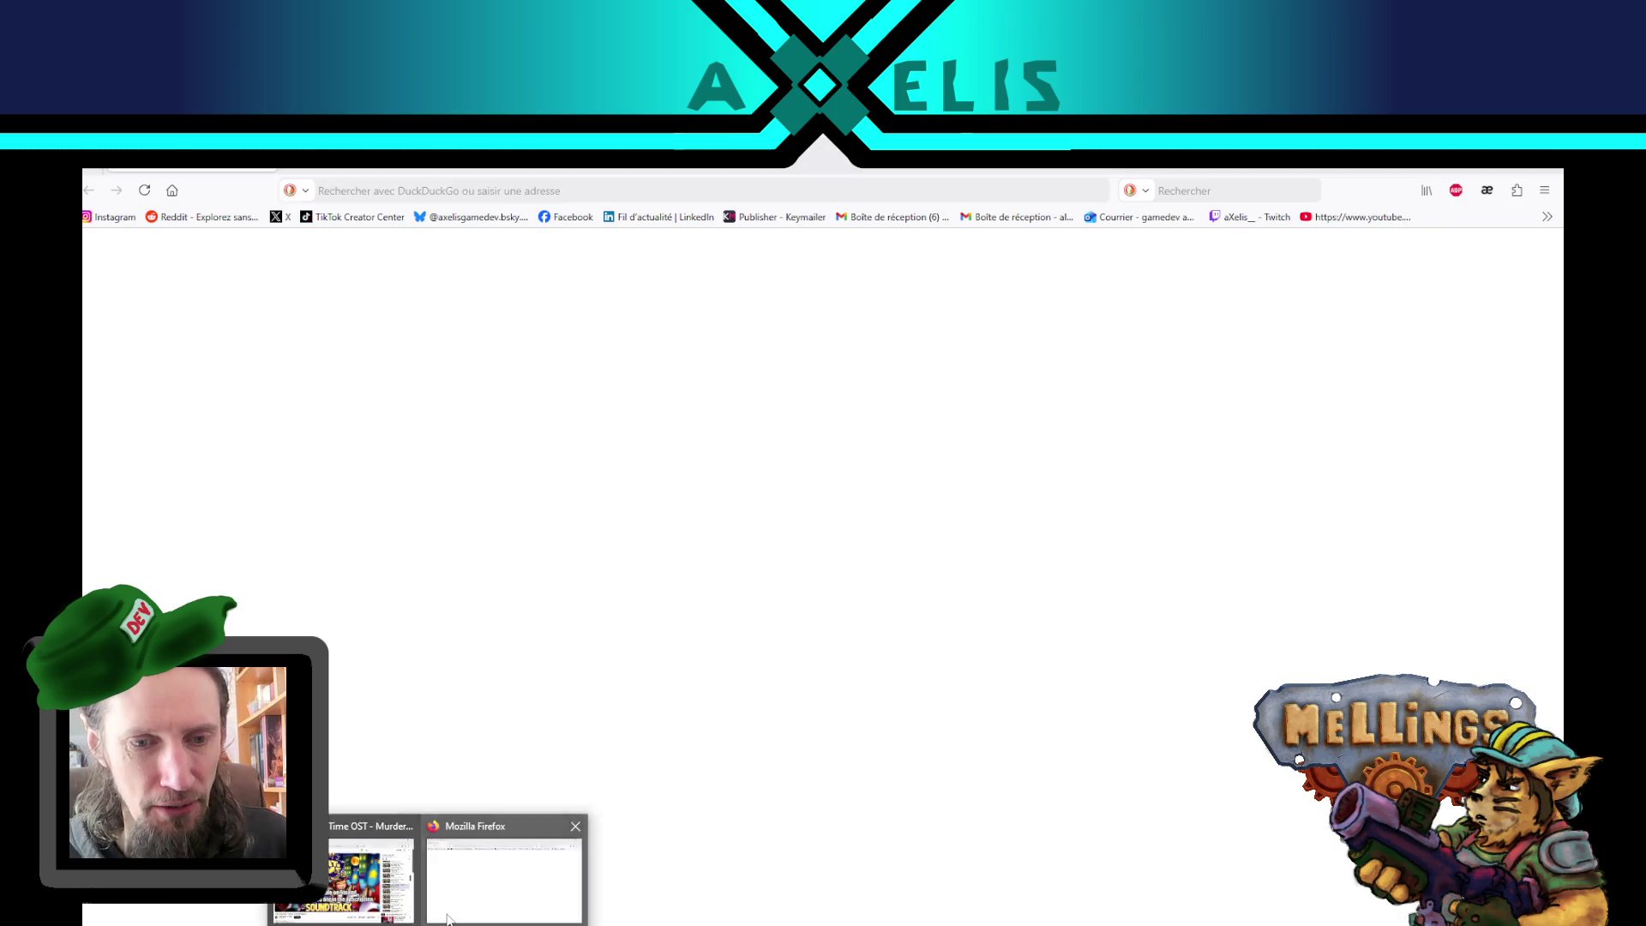
# - Translate 'clunky' into French (maladroit) in the translator popup, then return to Unity
pyautogui.click(1486, 190)
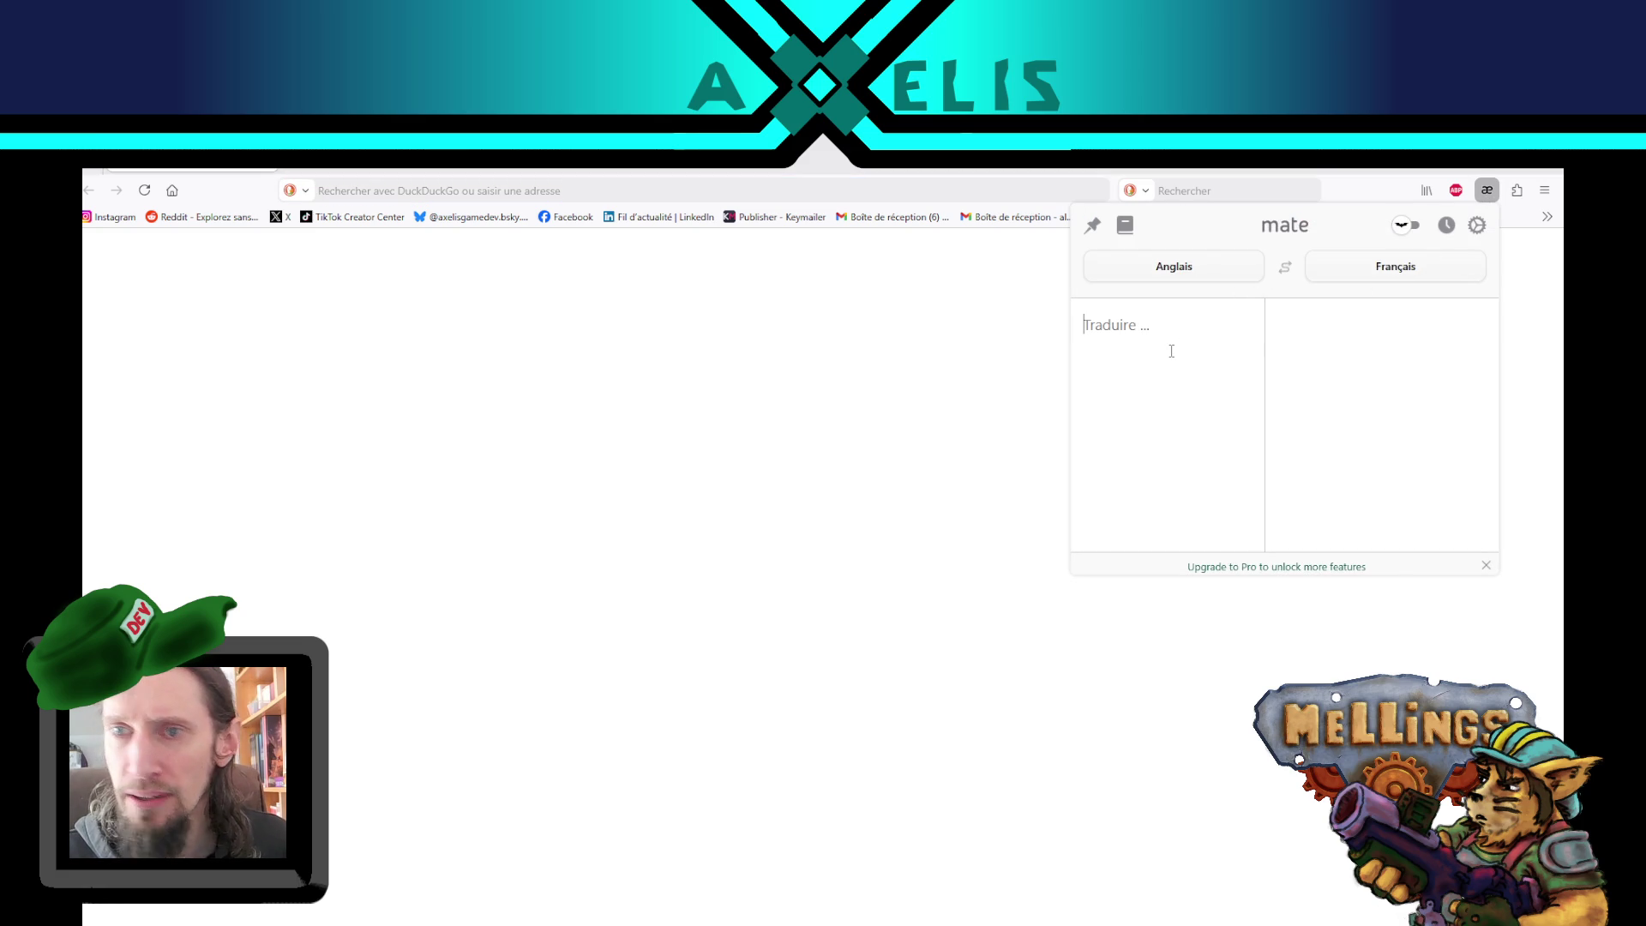
pyautogui.write('clunk')
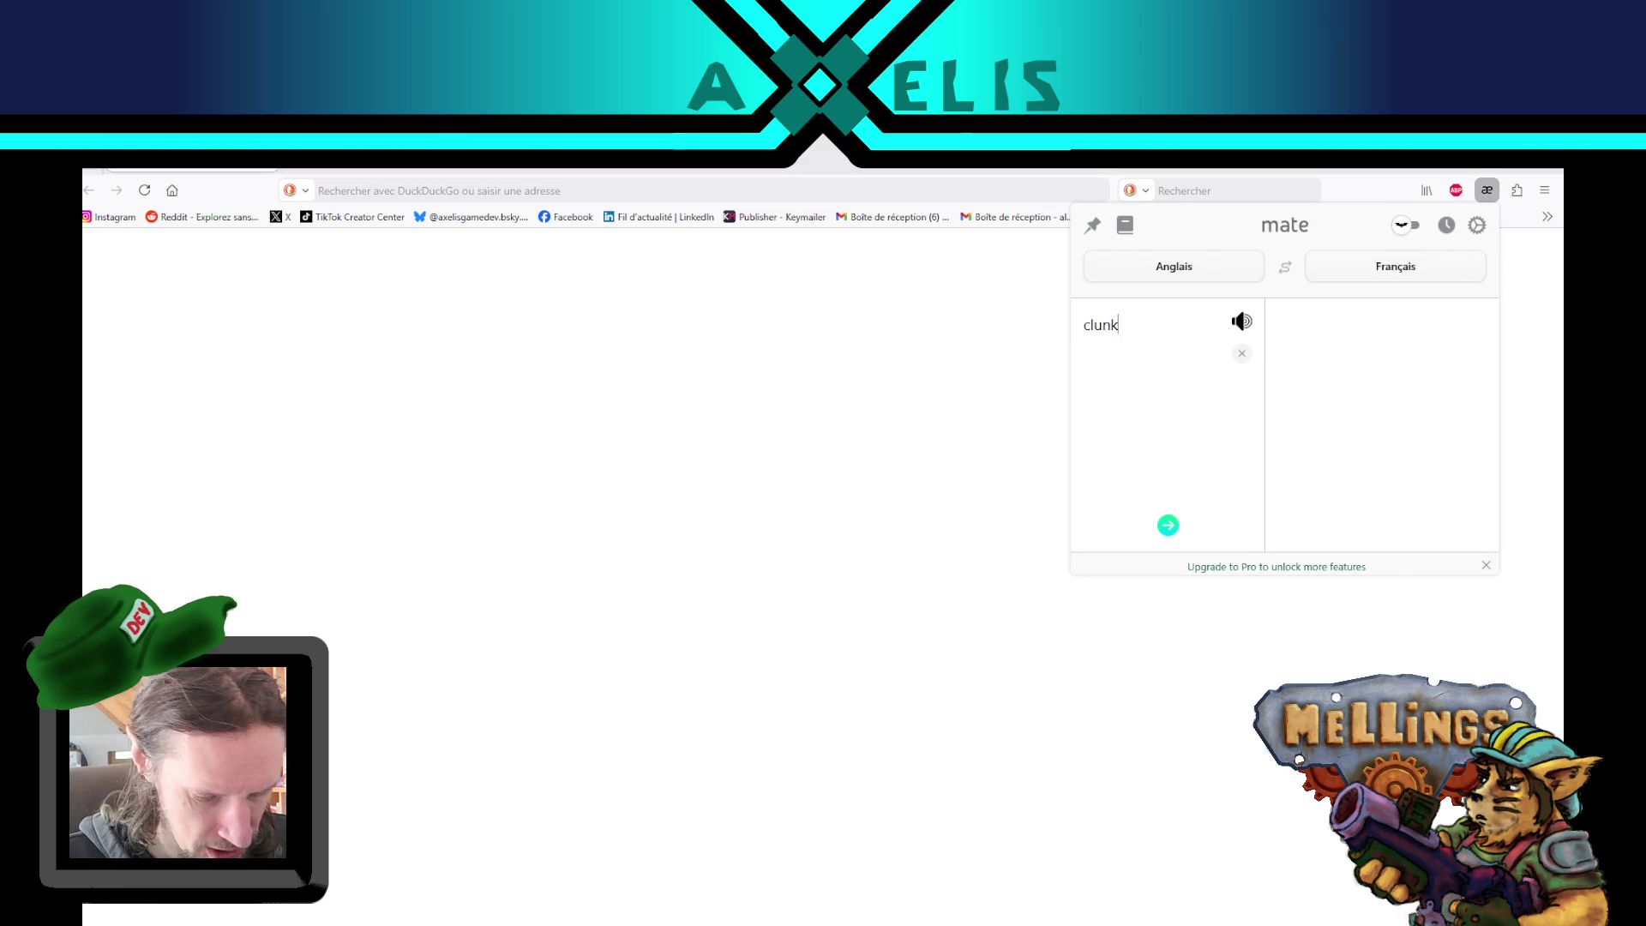
pyautogui.write('y')
pyautogui.press('Return')
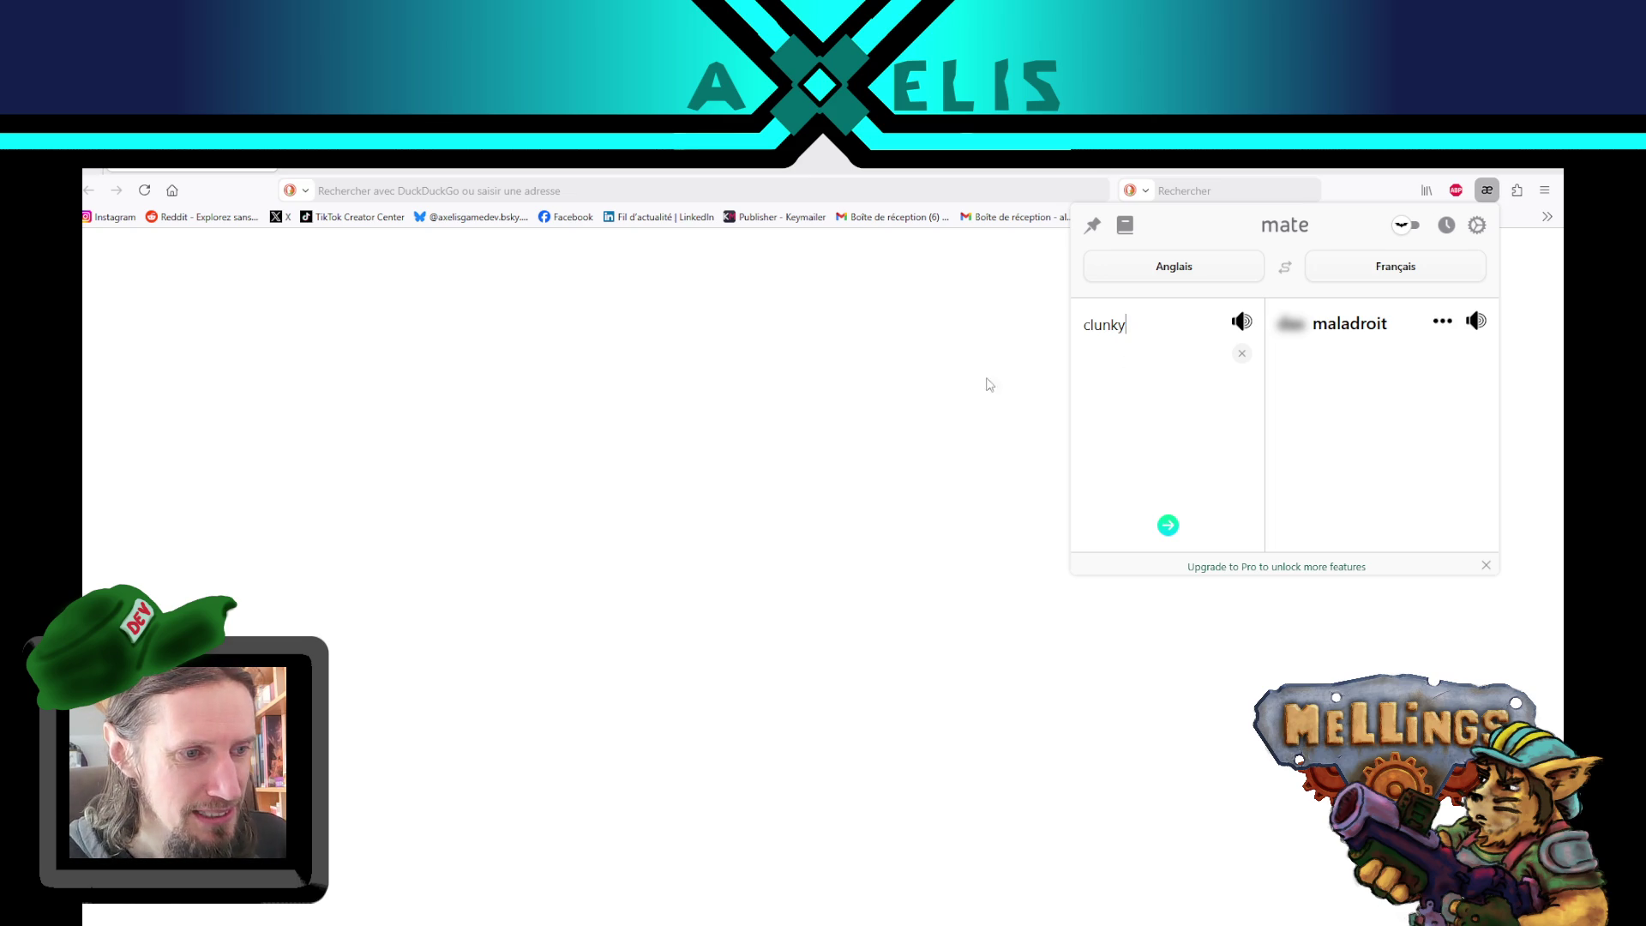
pyautogui.hotkey('alt', 'Tab')
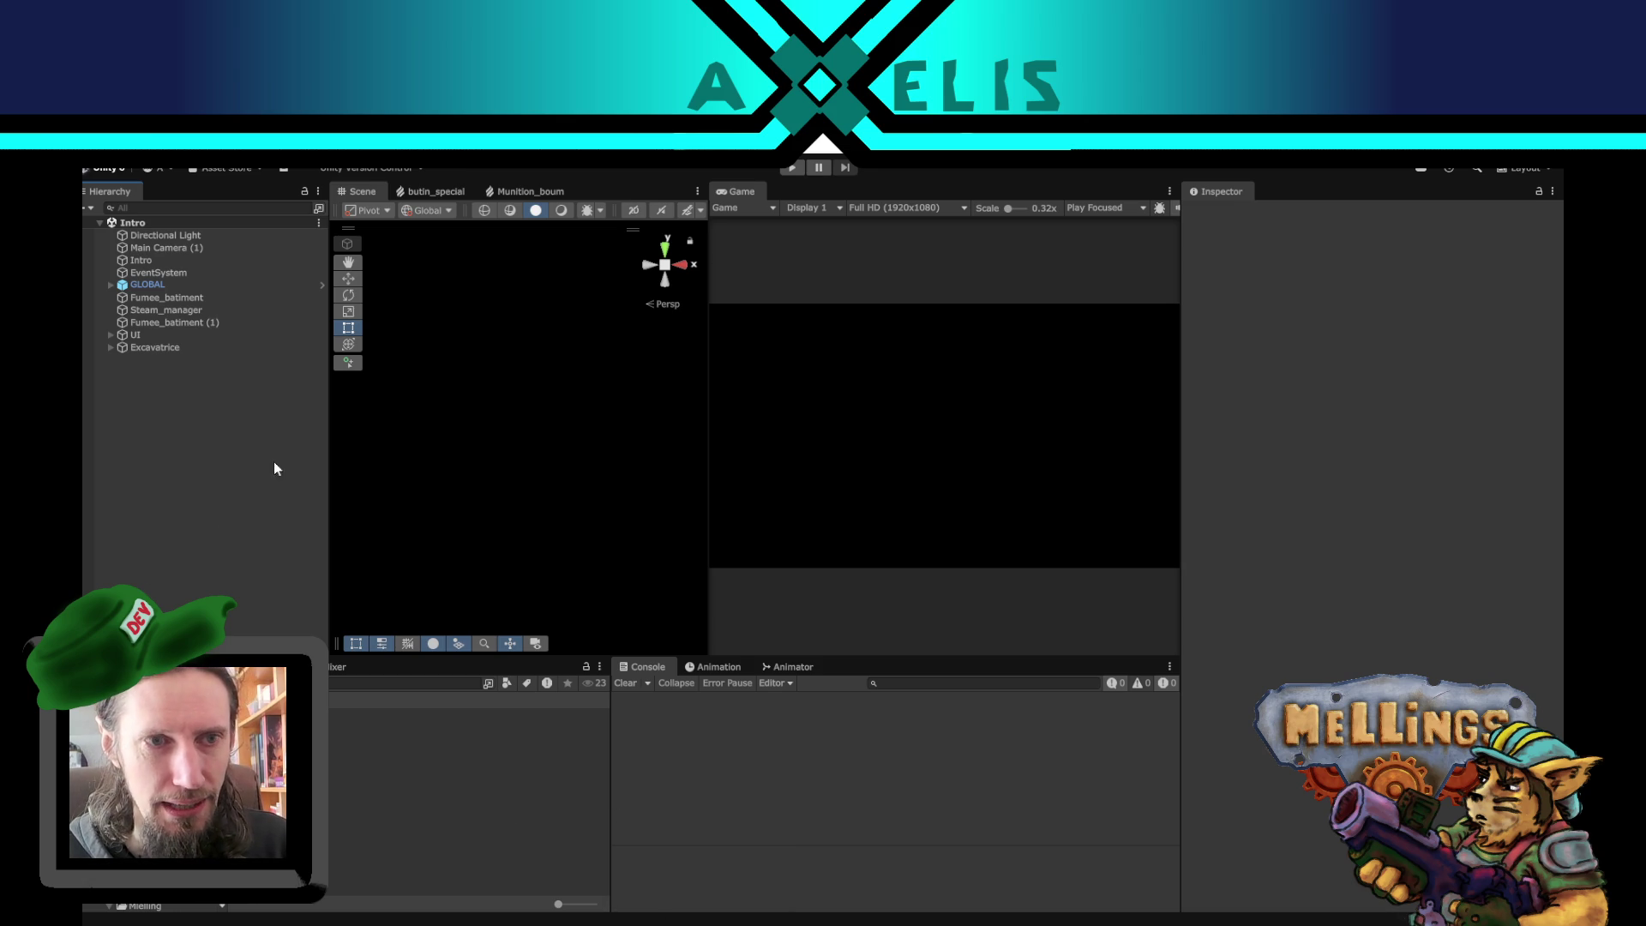
# - Enable Play Maximized, enter play mode, and press Démarrer on the Mellings title screen
pyautogui.click(1106, 208)
pyautogui.click(1115, 233)
pyautogui.click(792, 167)
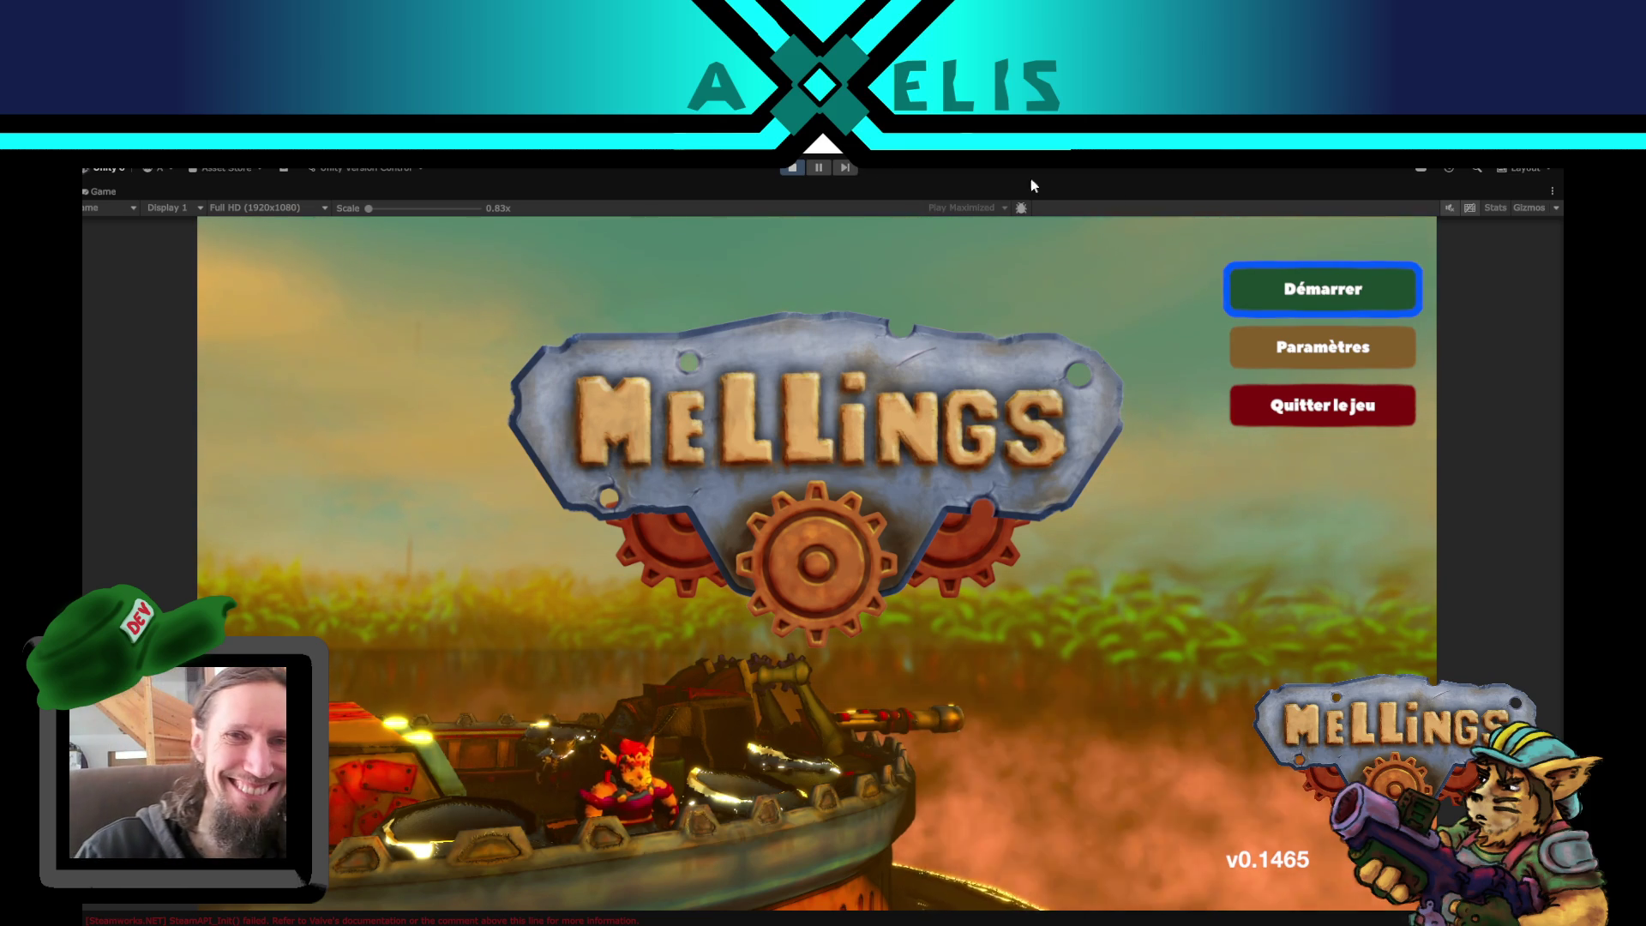
pyautogui.click(1314, 300)
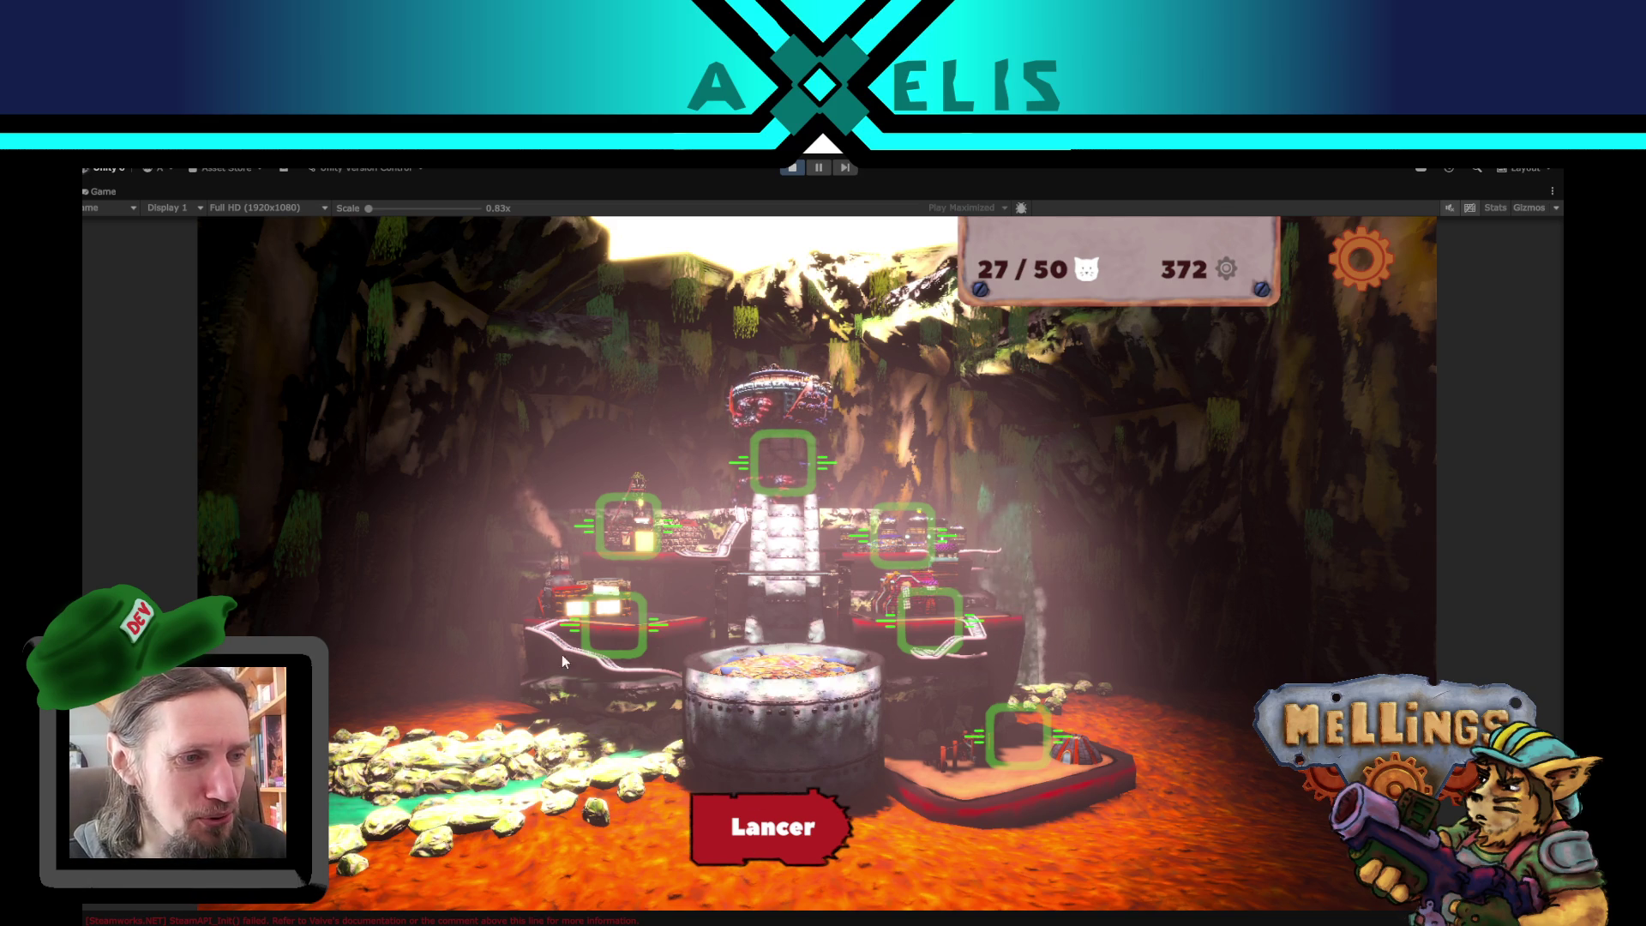
# - Activate the special mission 'Raid sur des laboratoires Humains' and launch it
pyautogui.click(734, 853)
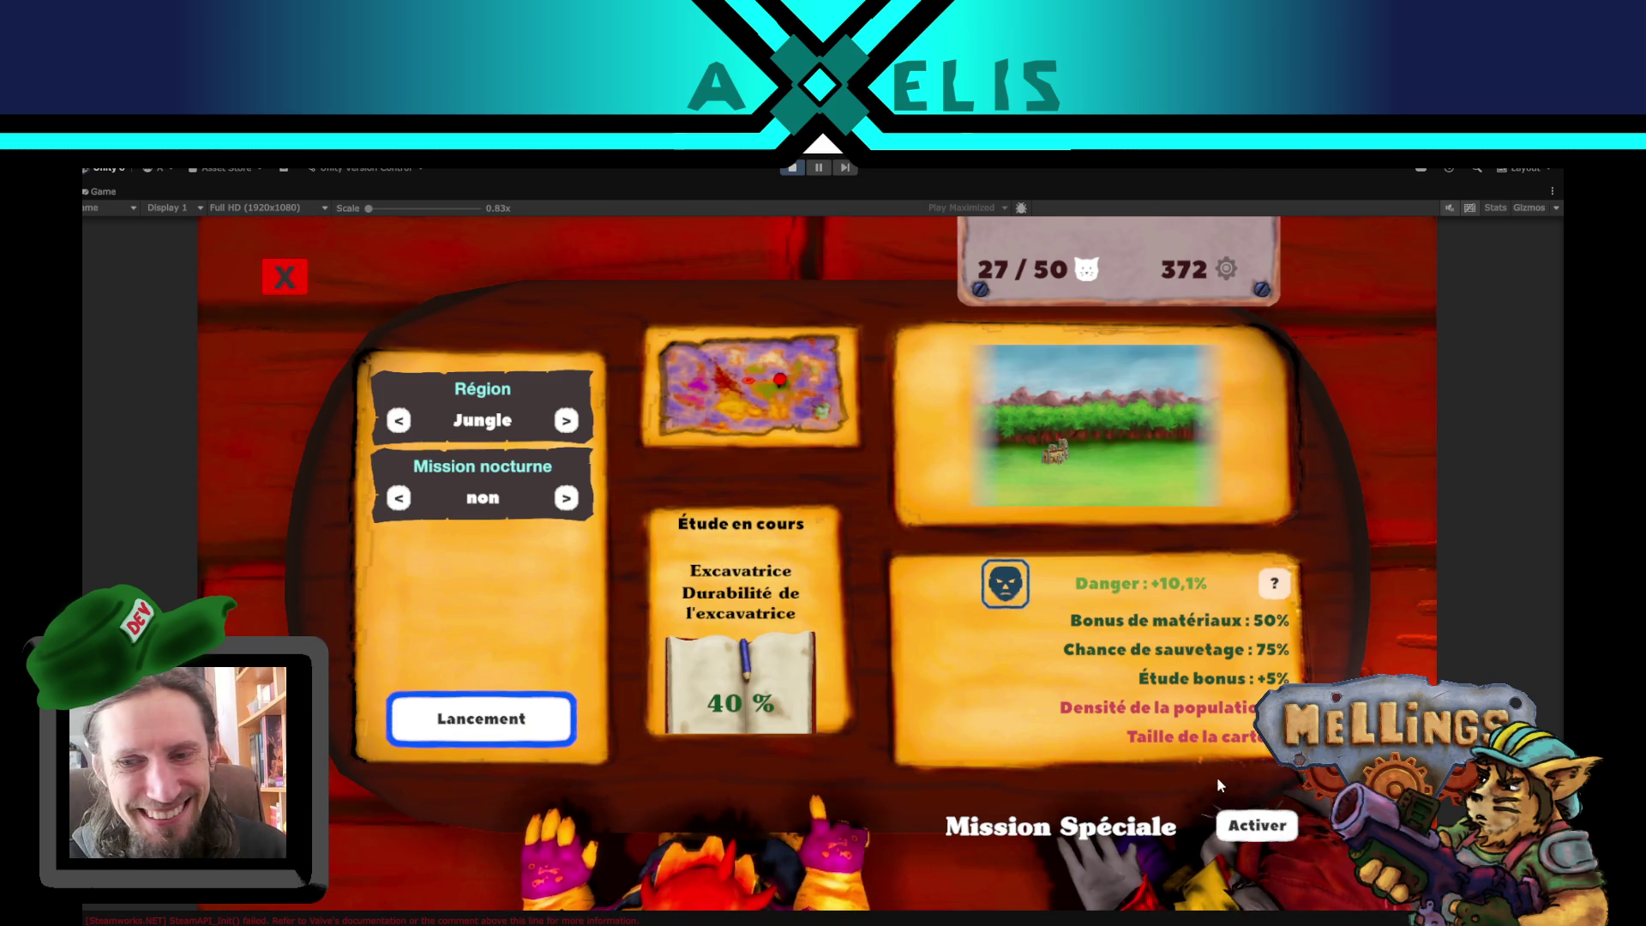
pyautogui.click(1256, 825)
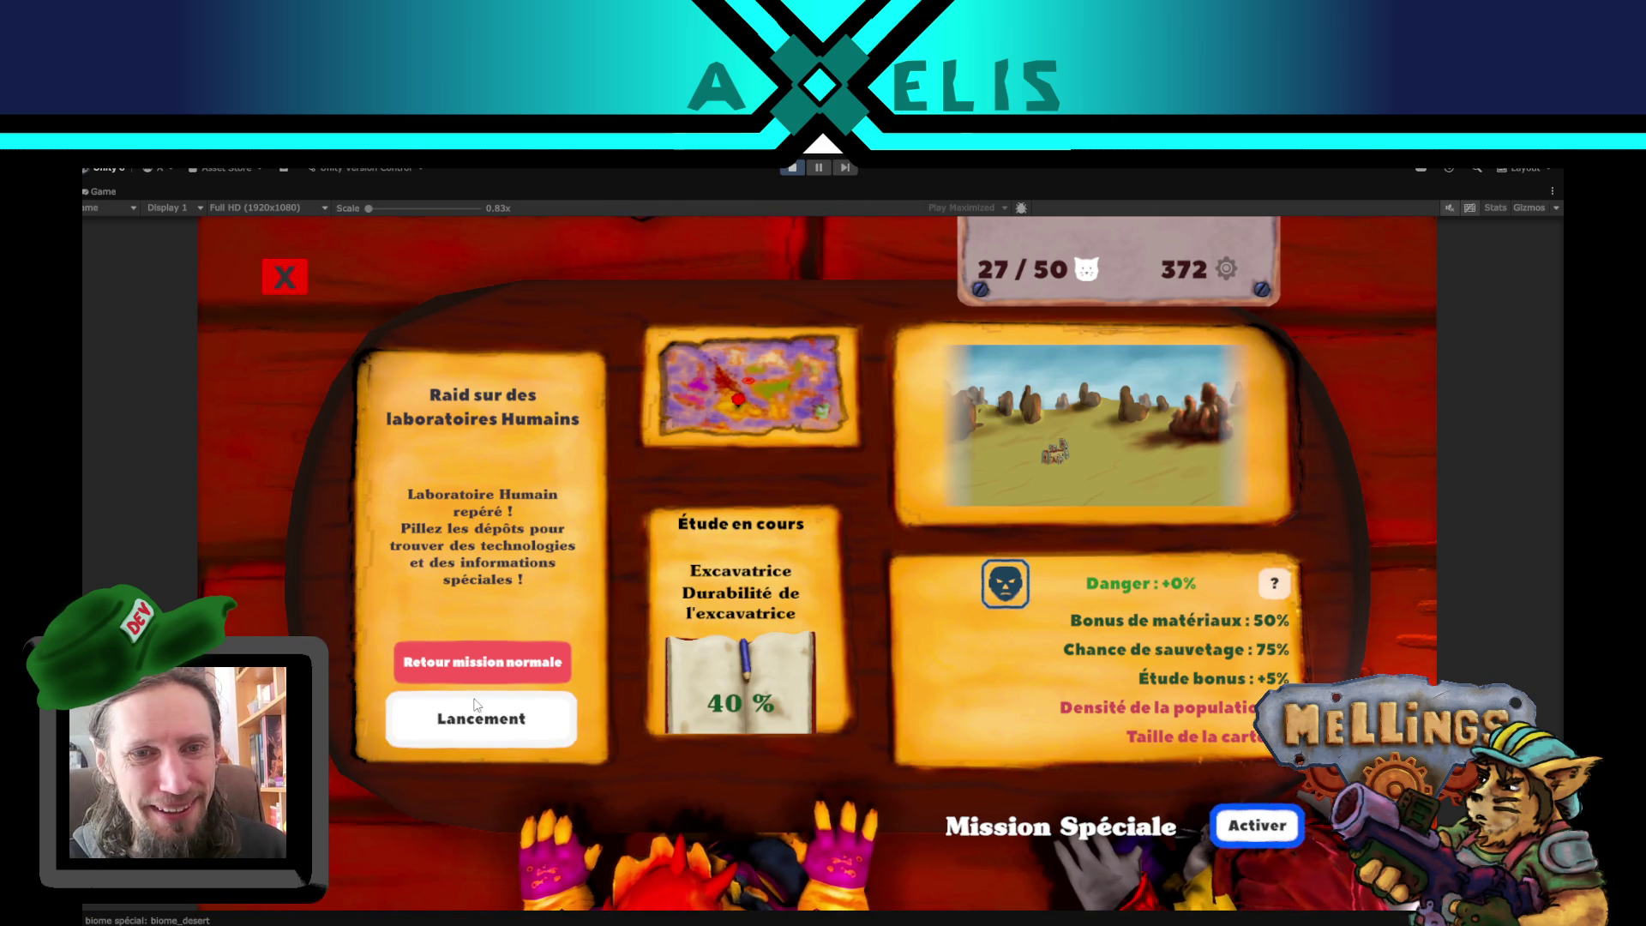
pyautogui.click(473, 715)
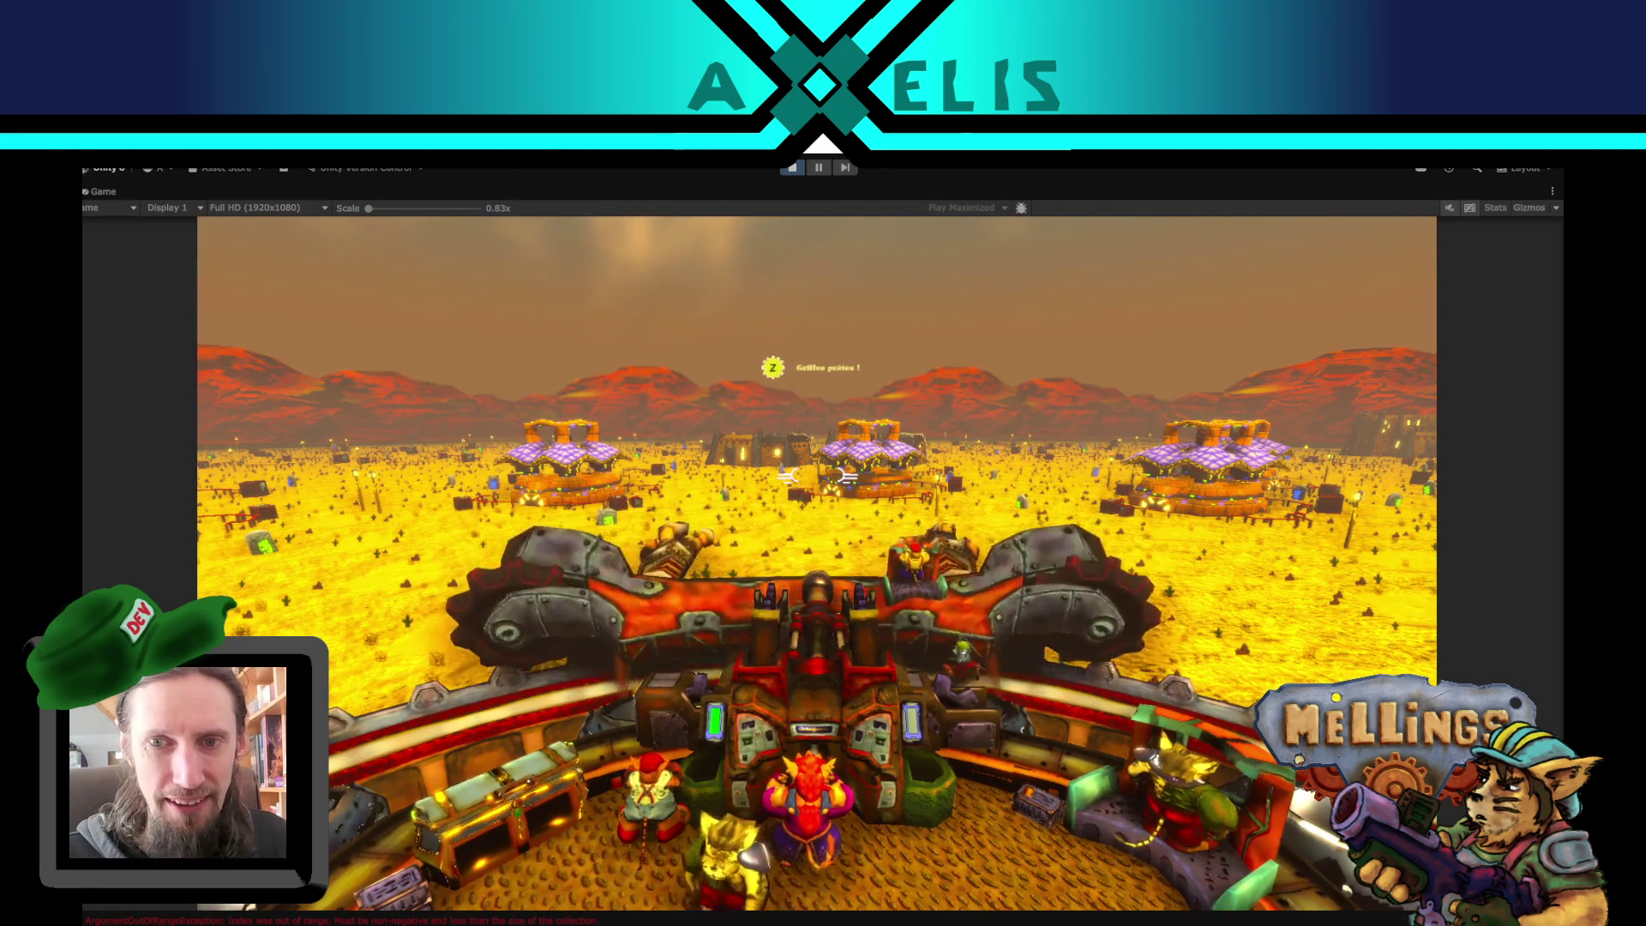
# - Ready the claws with Z and play the raid through to the Fin de la mission panel
pyautogui.press('z')
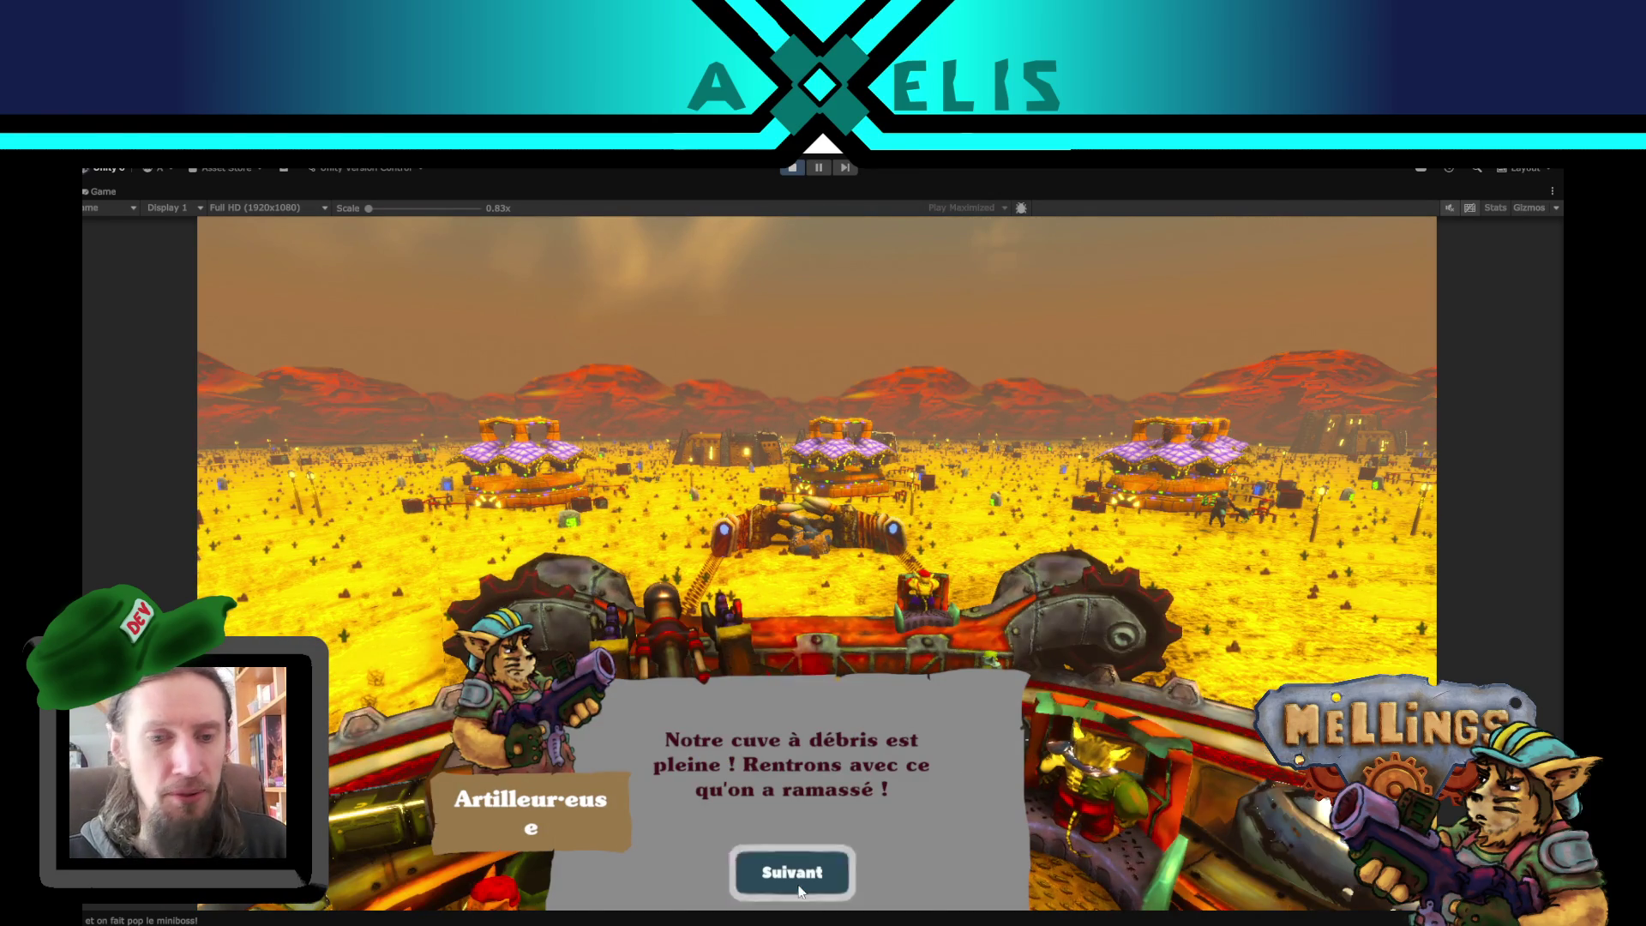
pyautogui.click(798, 890)
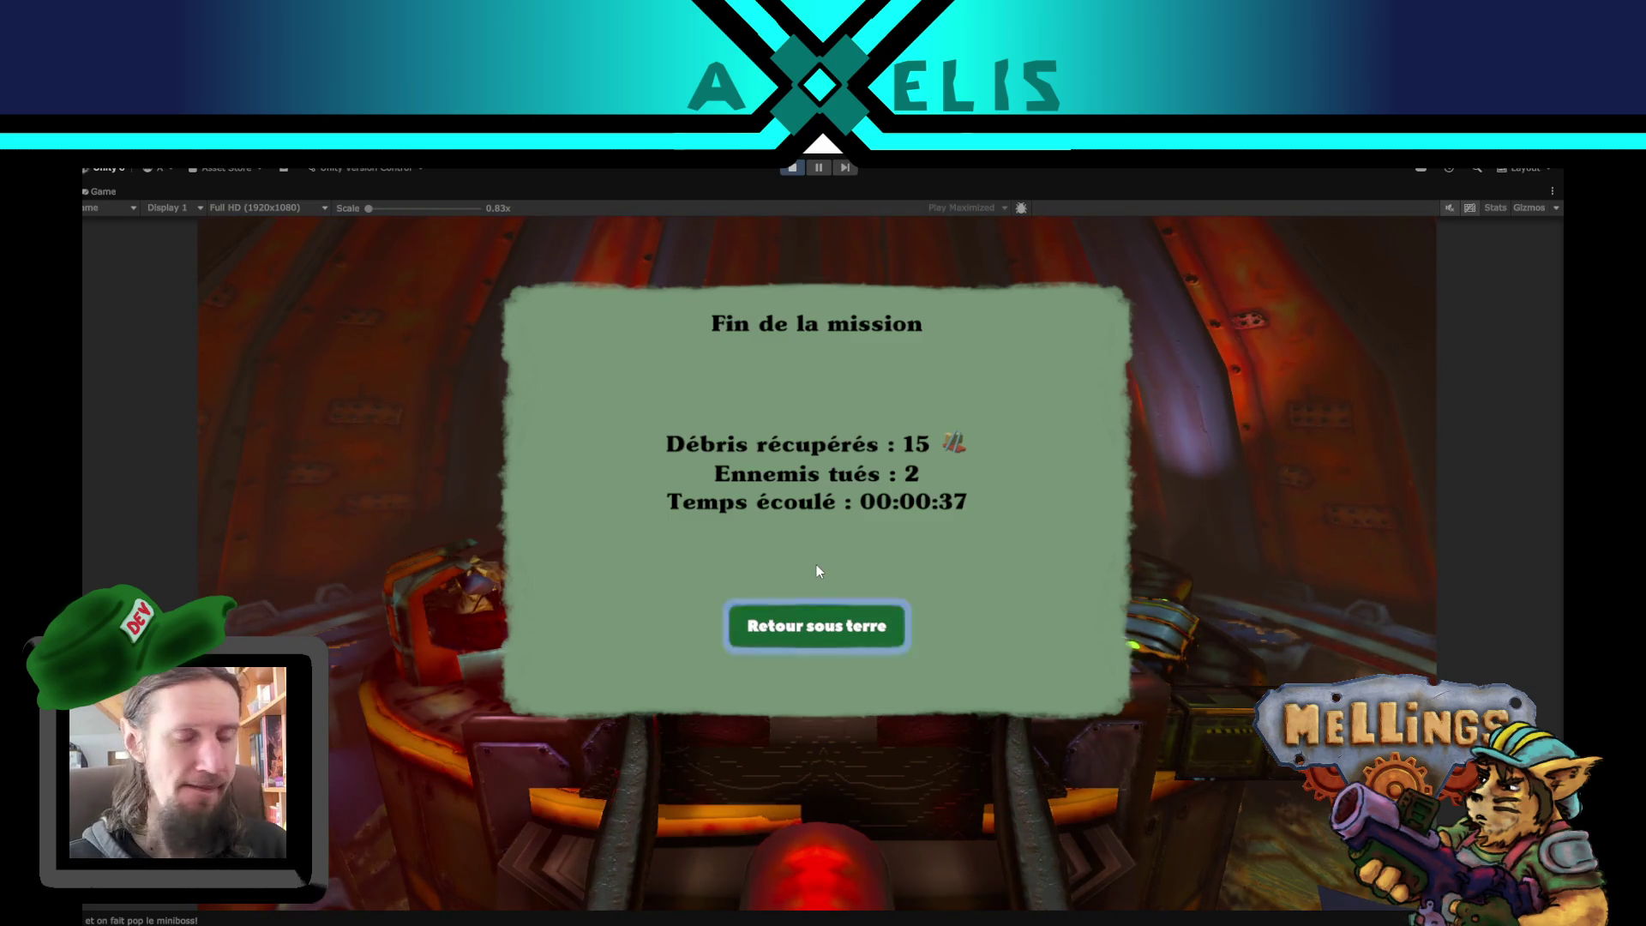
# - Leave the mission summary and press Valider on the research results, reaching 28/50 Mellings
pyautogui.press('Return')
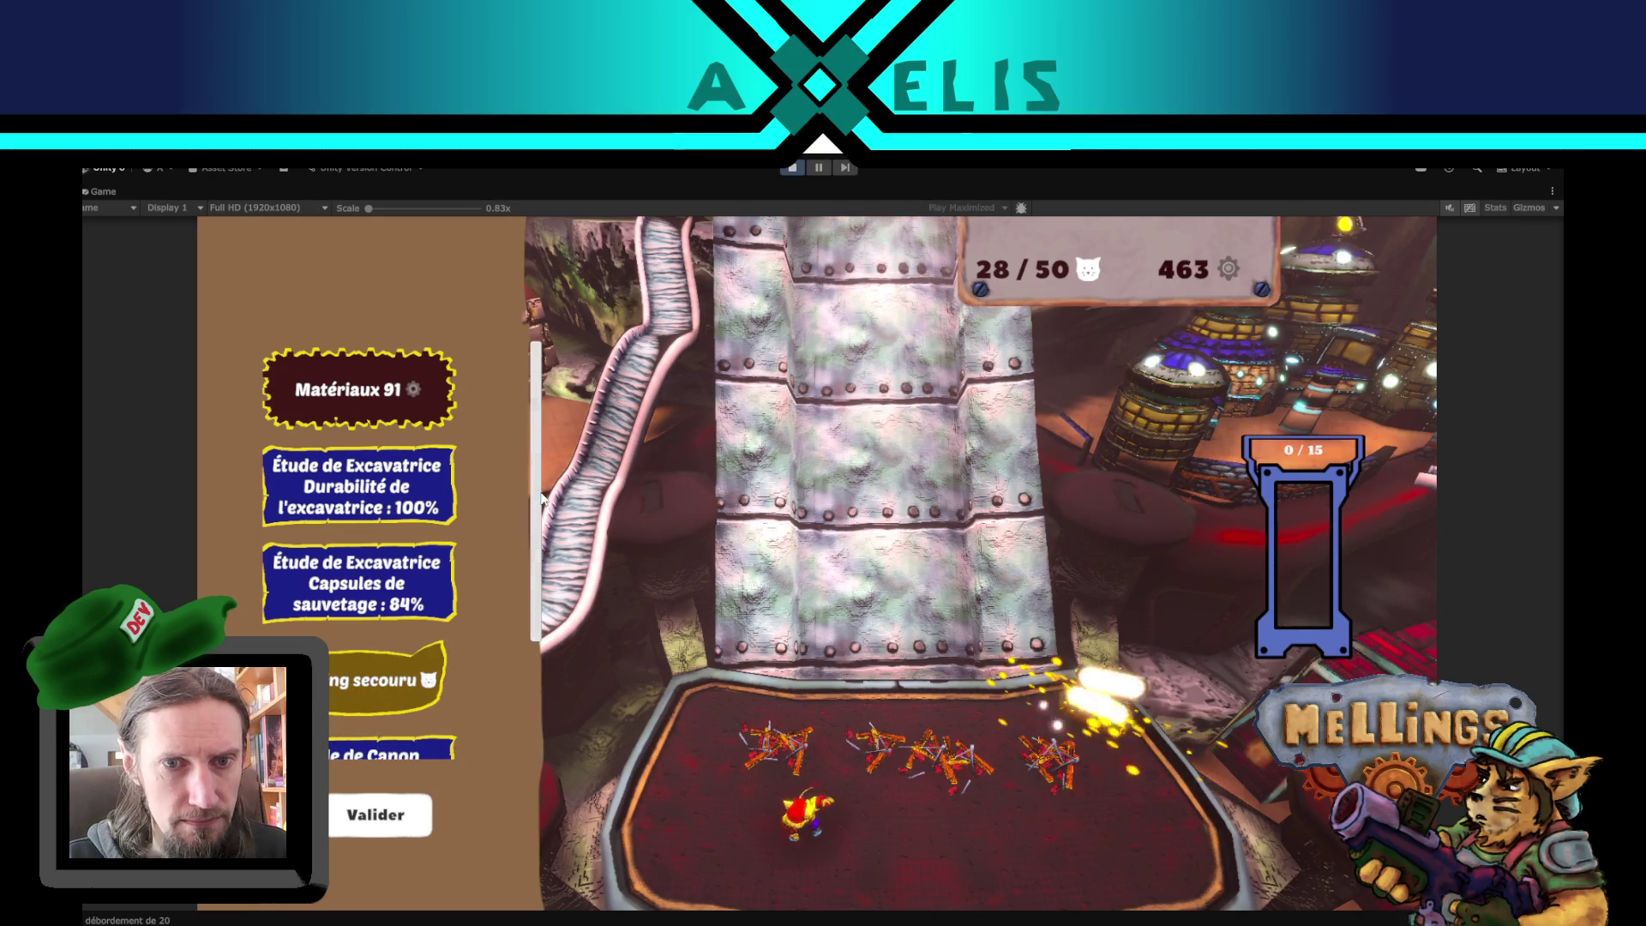
pyautogui.scroll(-2, 531, 602)
pyautogui.scroll(2, 545, 415)
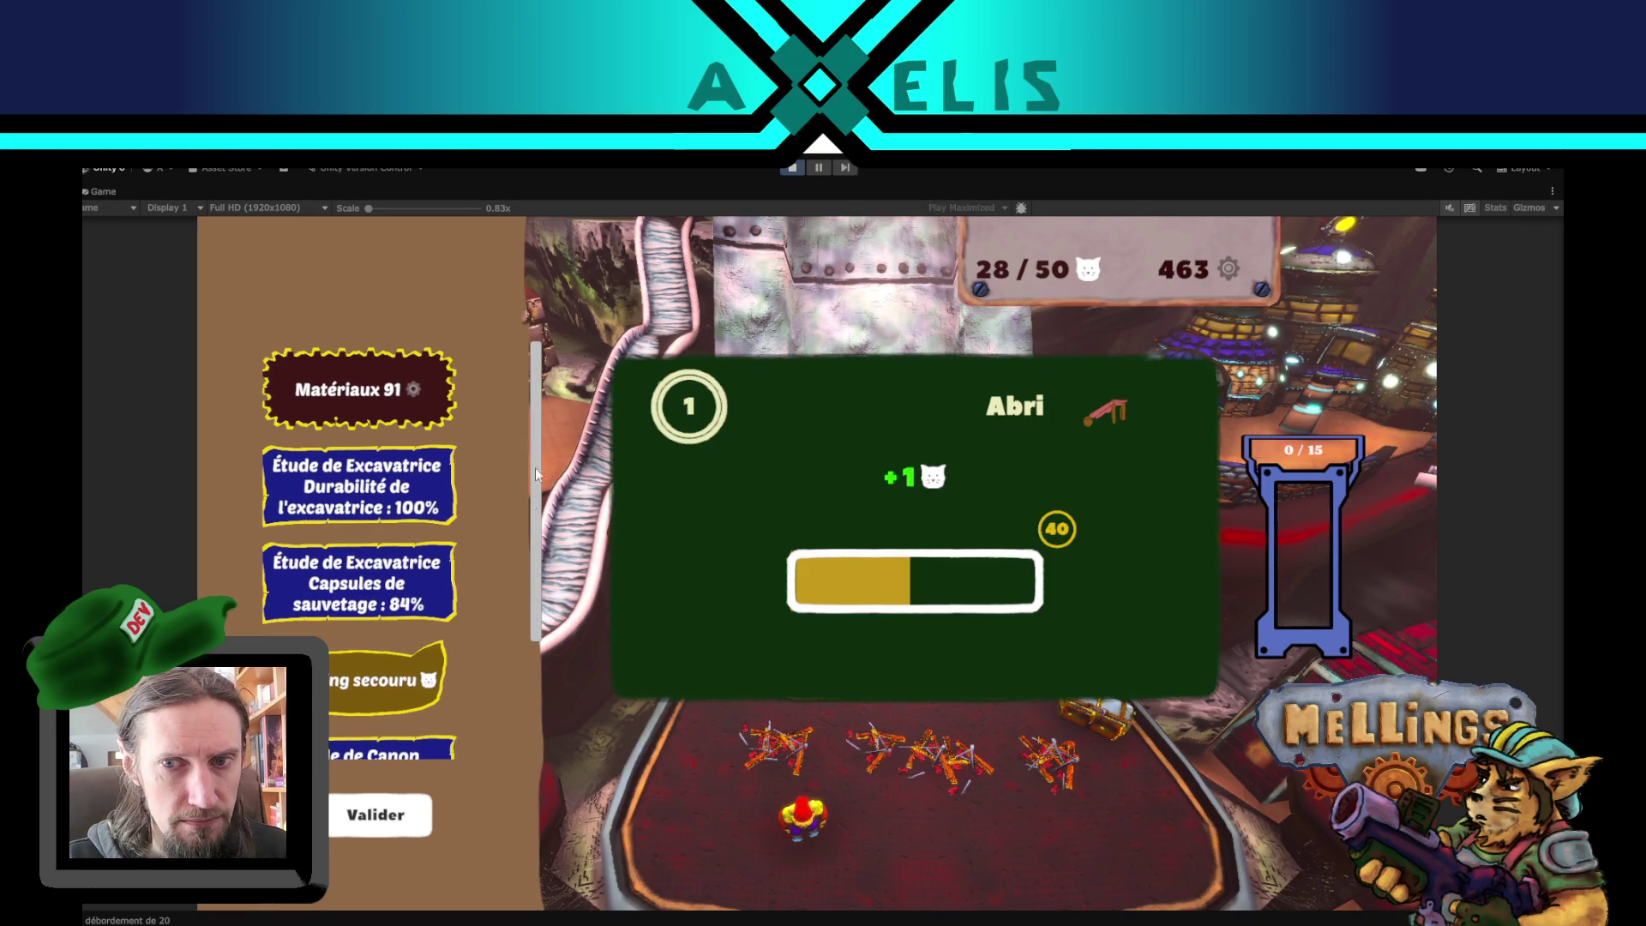
pyautogui.scroll(-2, 526, 638)
pyautogui.scroll(2, 525, 434)
pyautogui.scroll(-3, 528, 467)
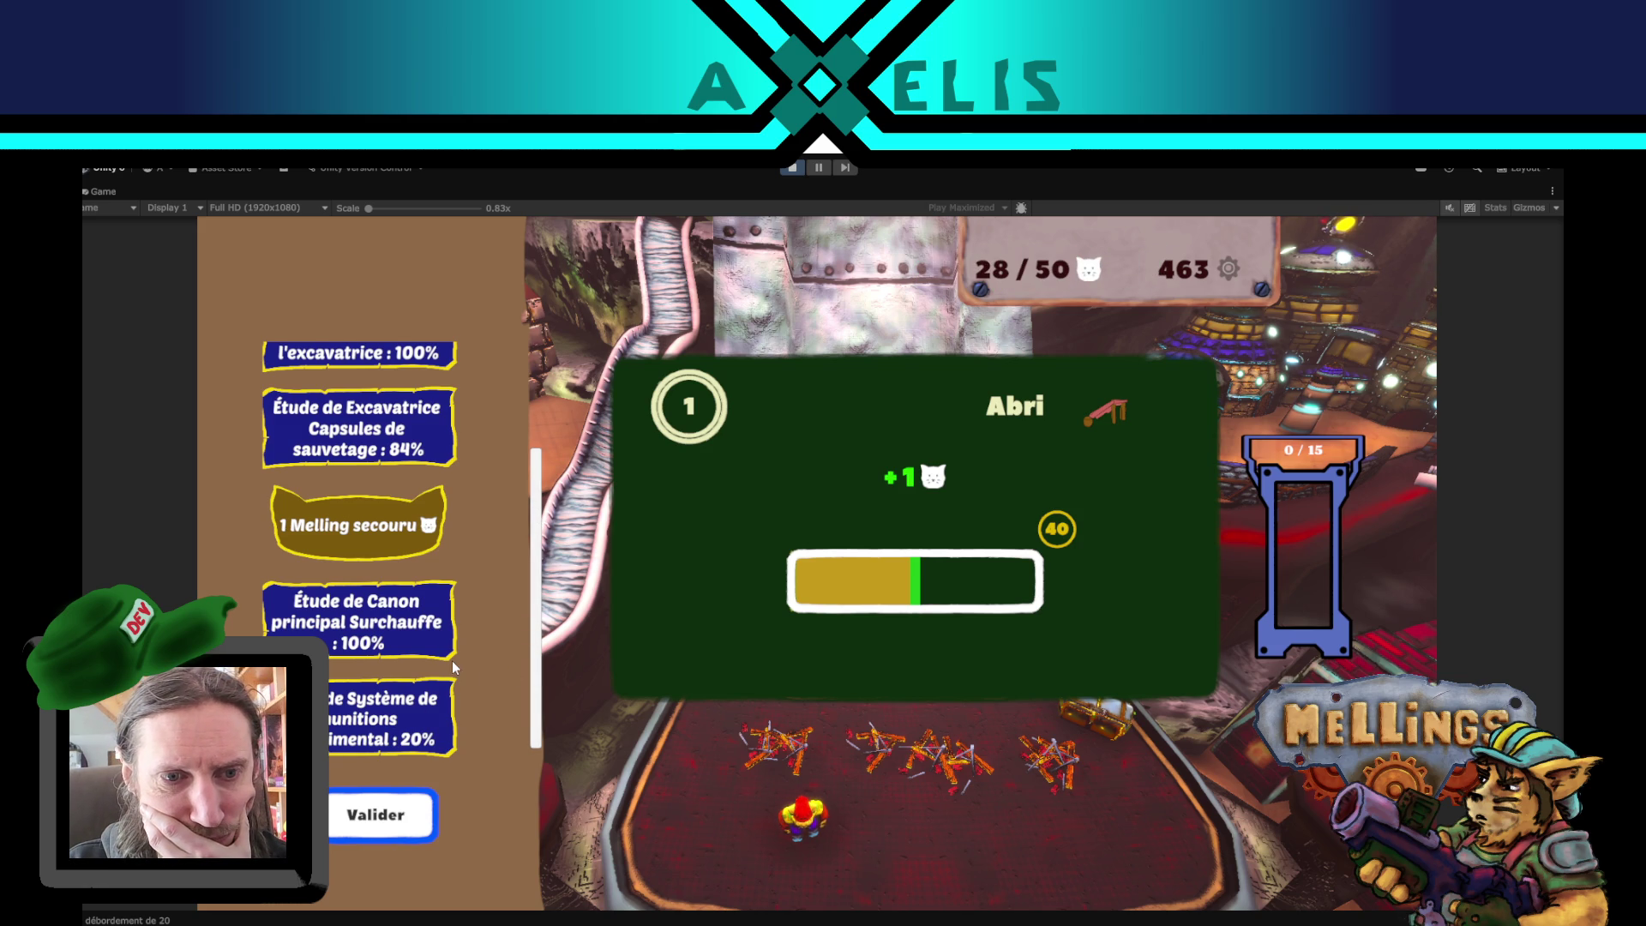
pyautogui.scroll(2, 455, 667)
pyautogui.scroll(-1, 454, 668)
pyautogui.scroll(-1, 454, 668)
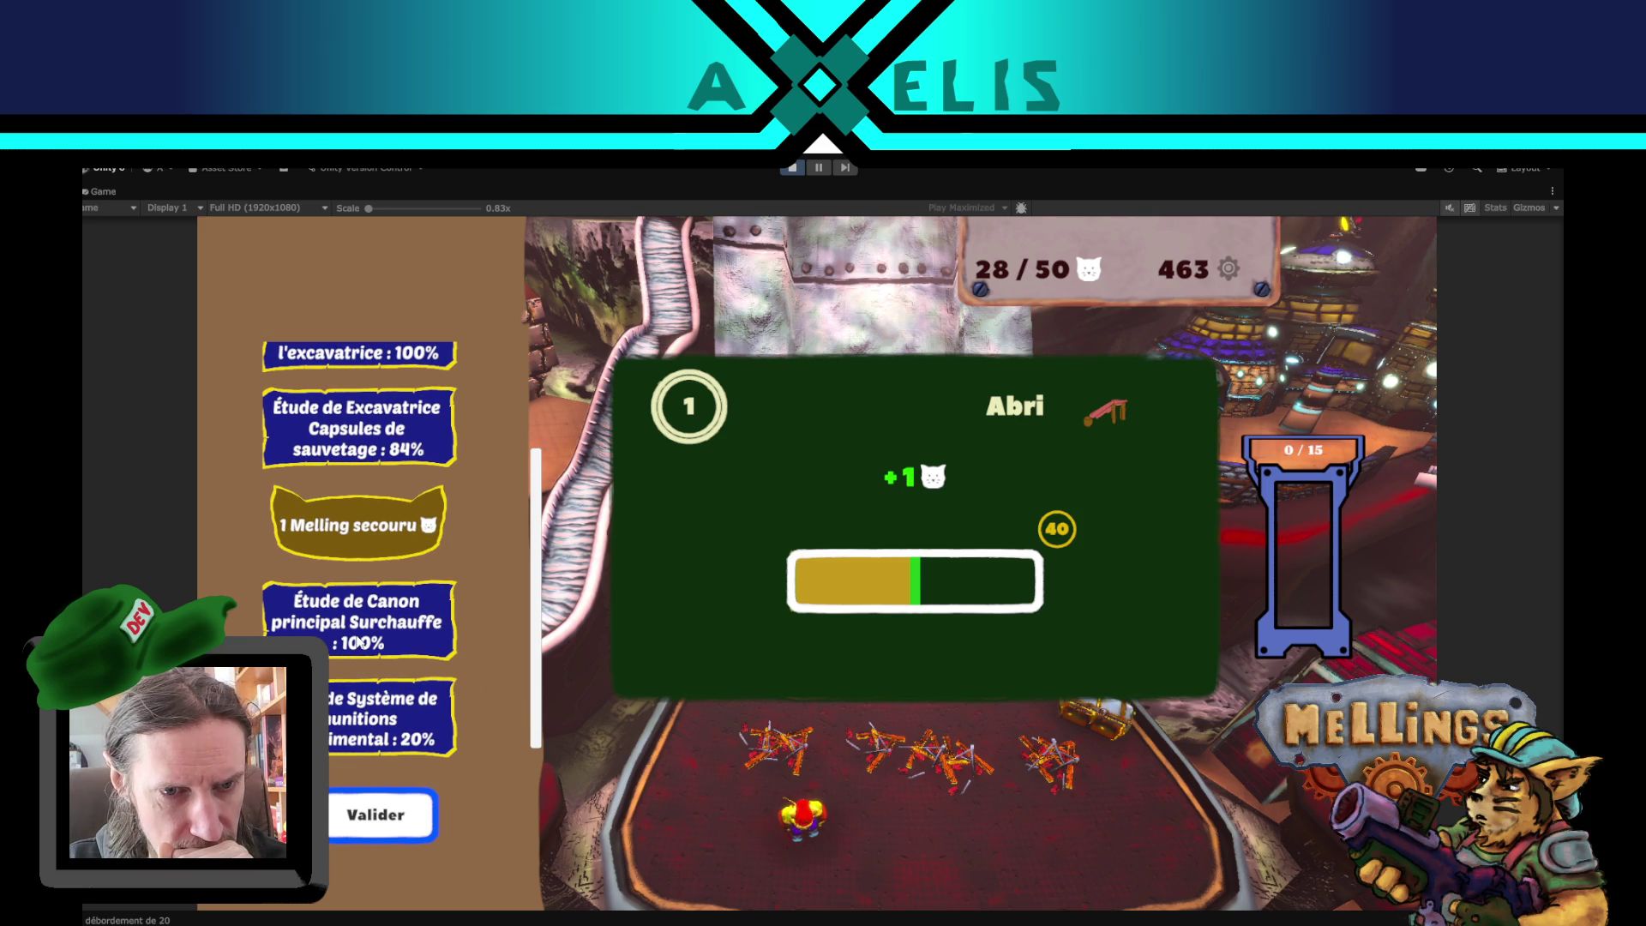
pyautogui.click(374, 816)
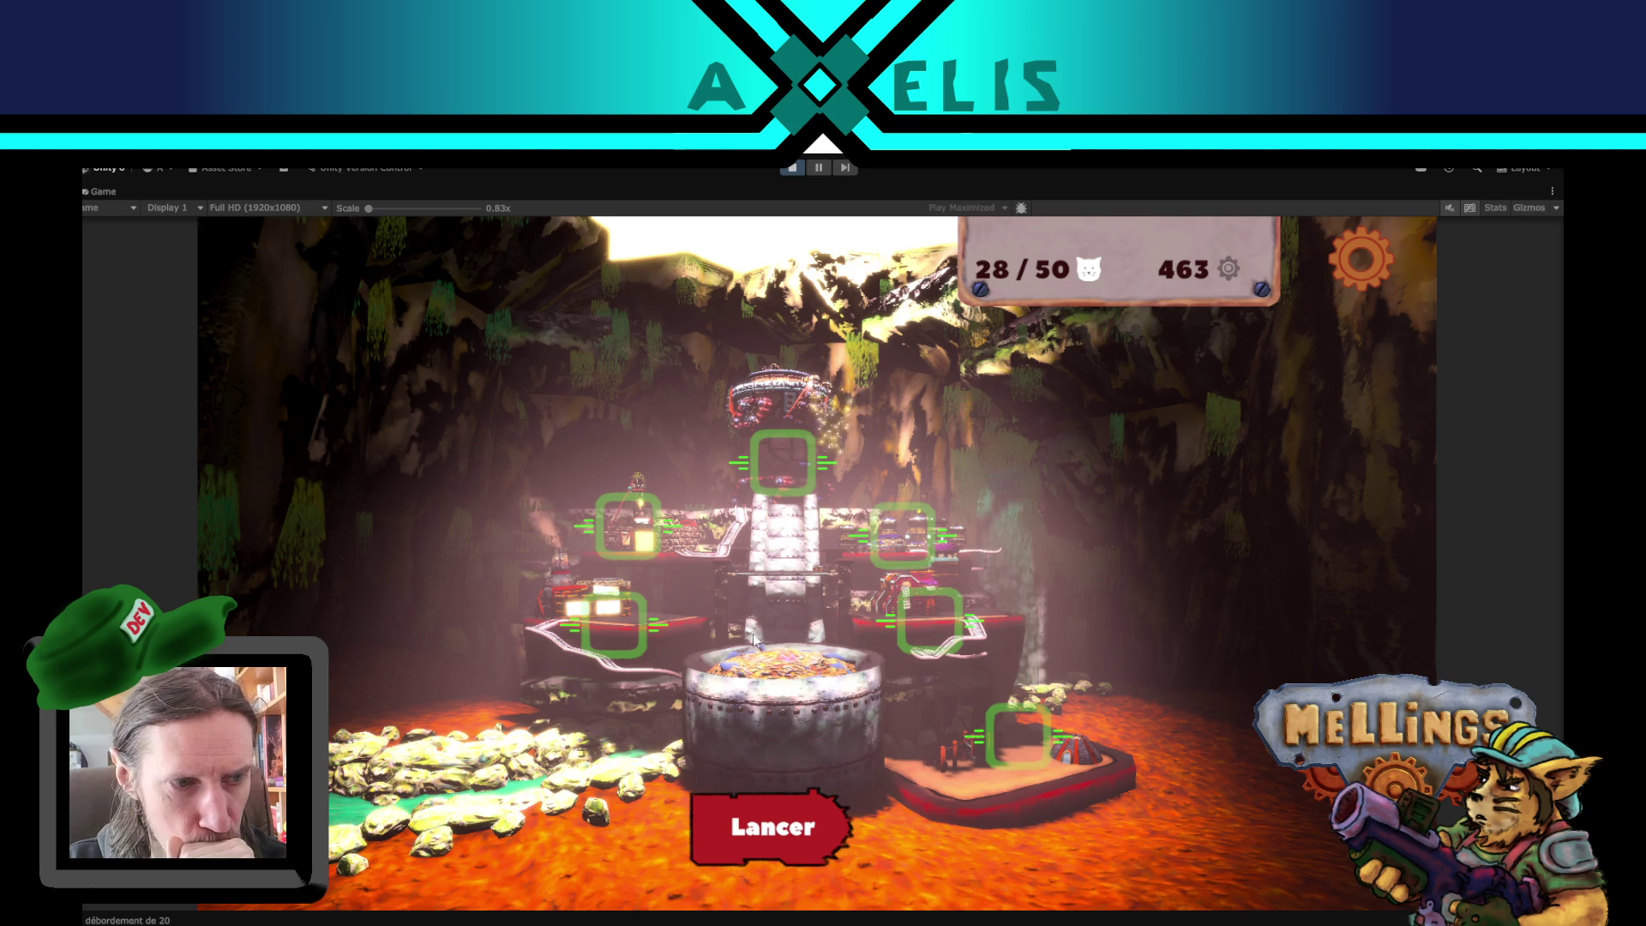
pyautogui.click(790, 450)
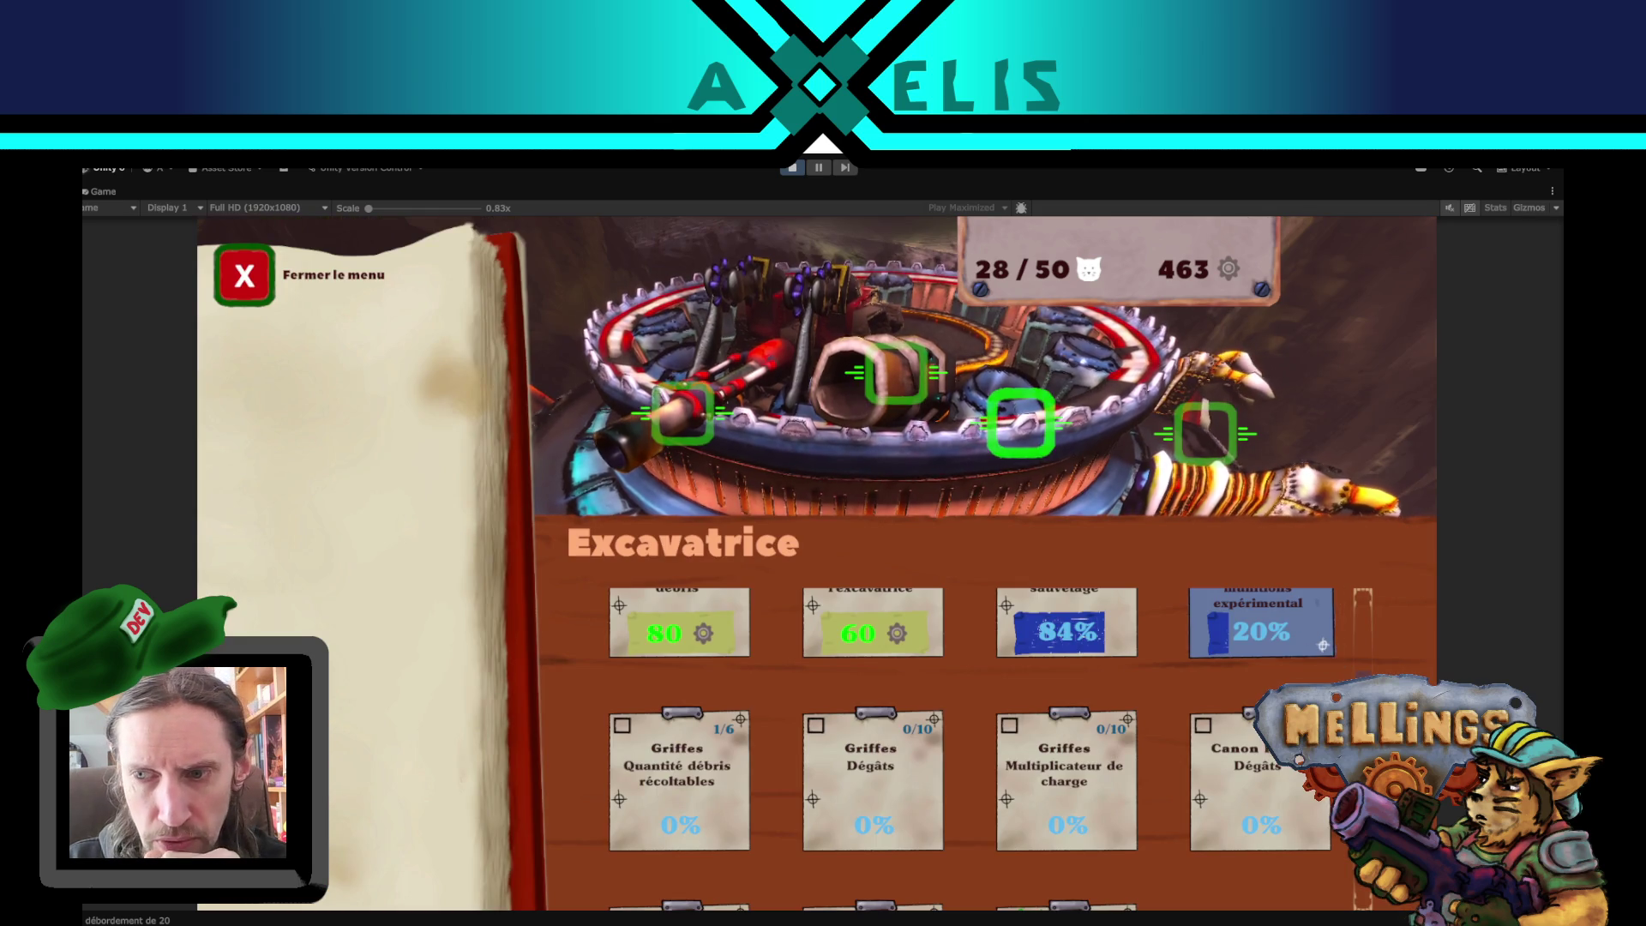
pyautogui.scroll(2, 1363, 658)
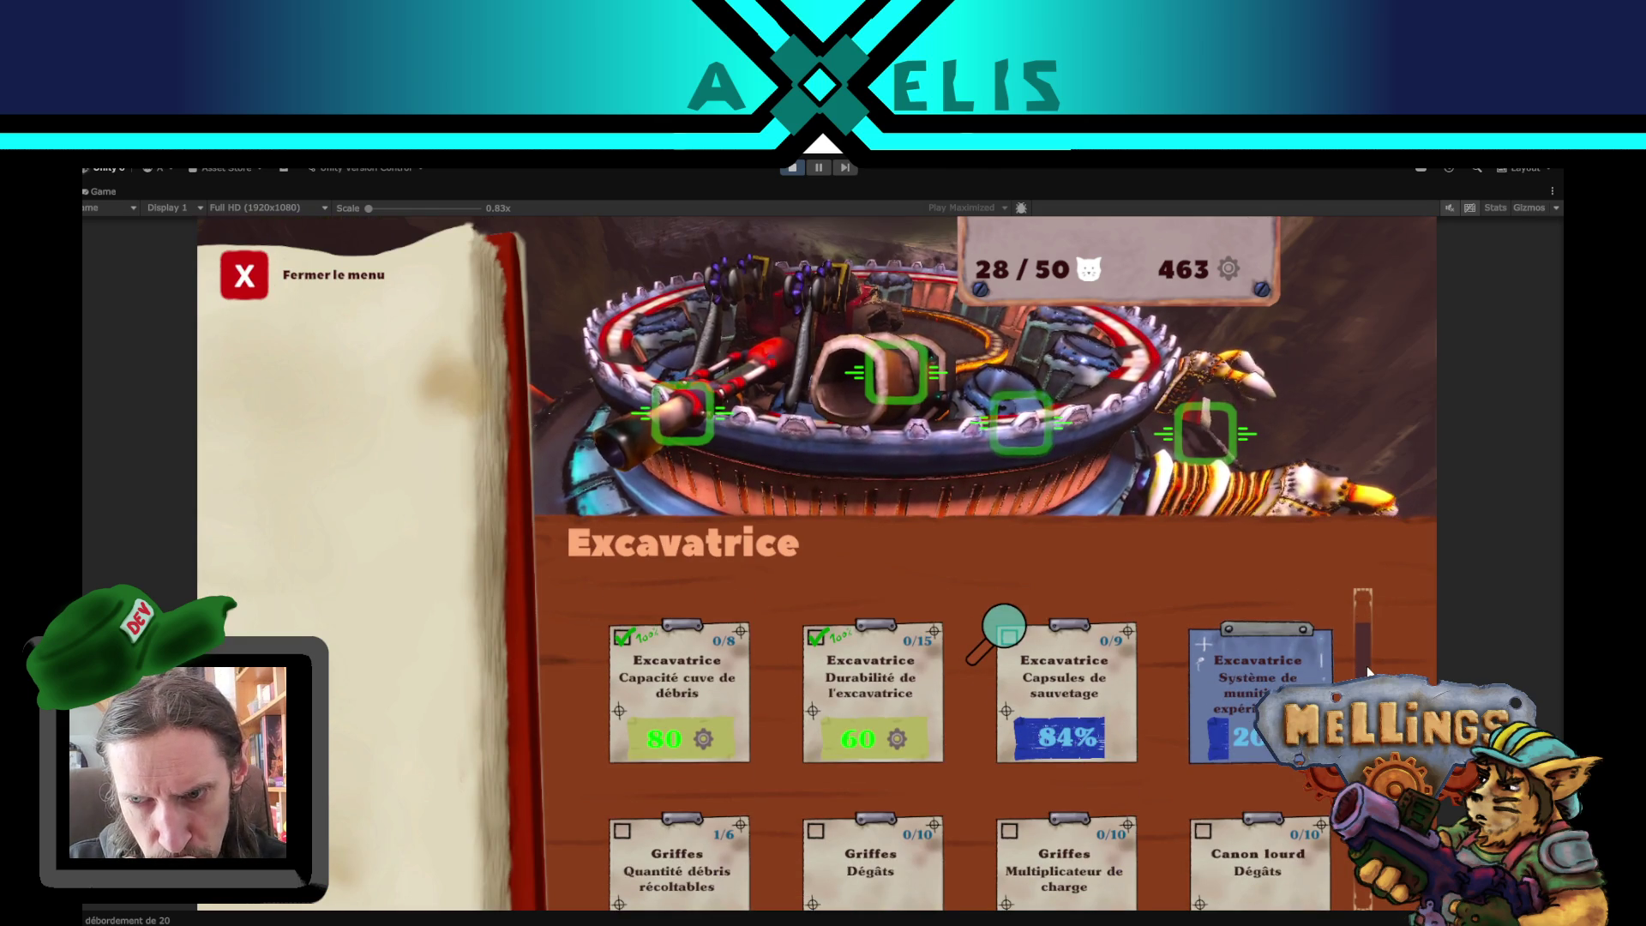
pyautogui.click(1256, 685)
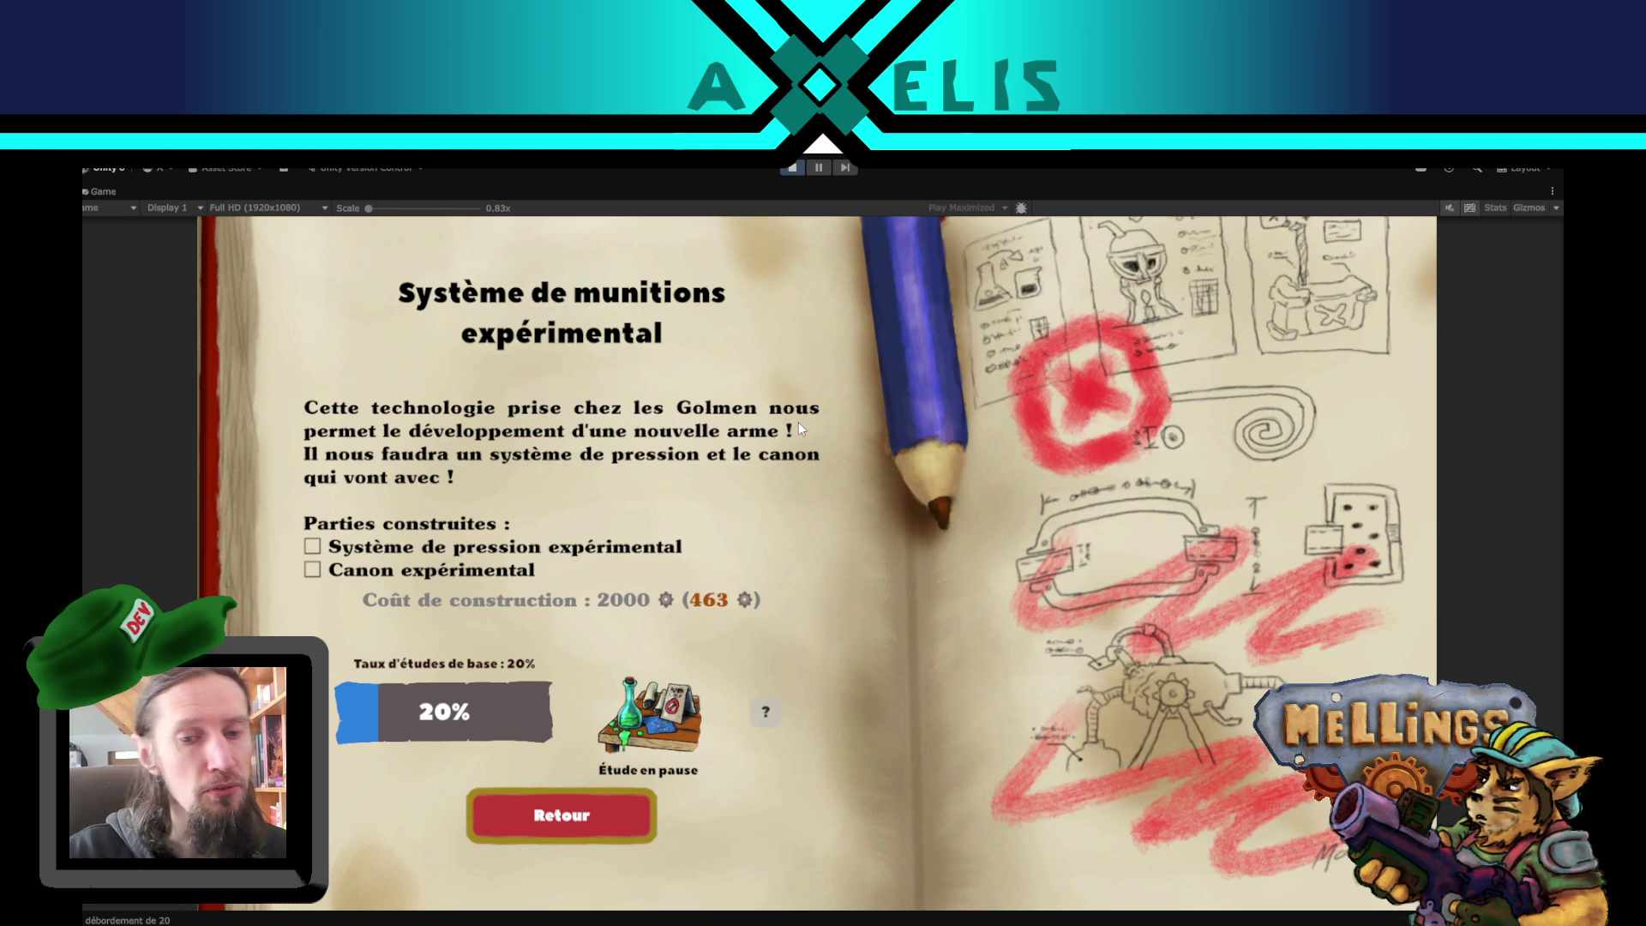
pyautogui.click(593, 810)
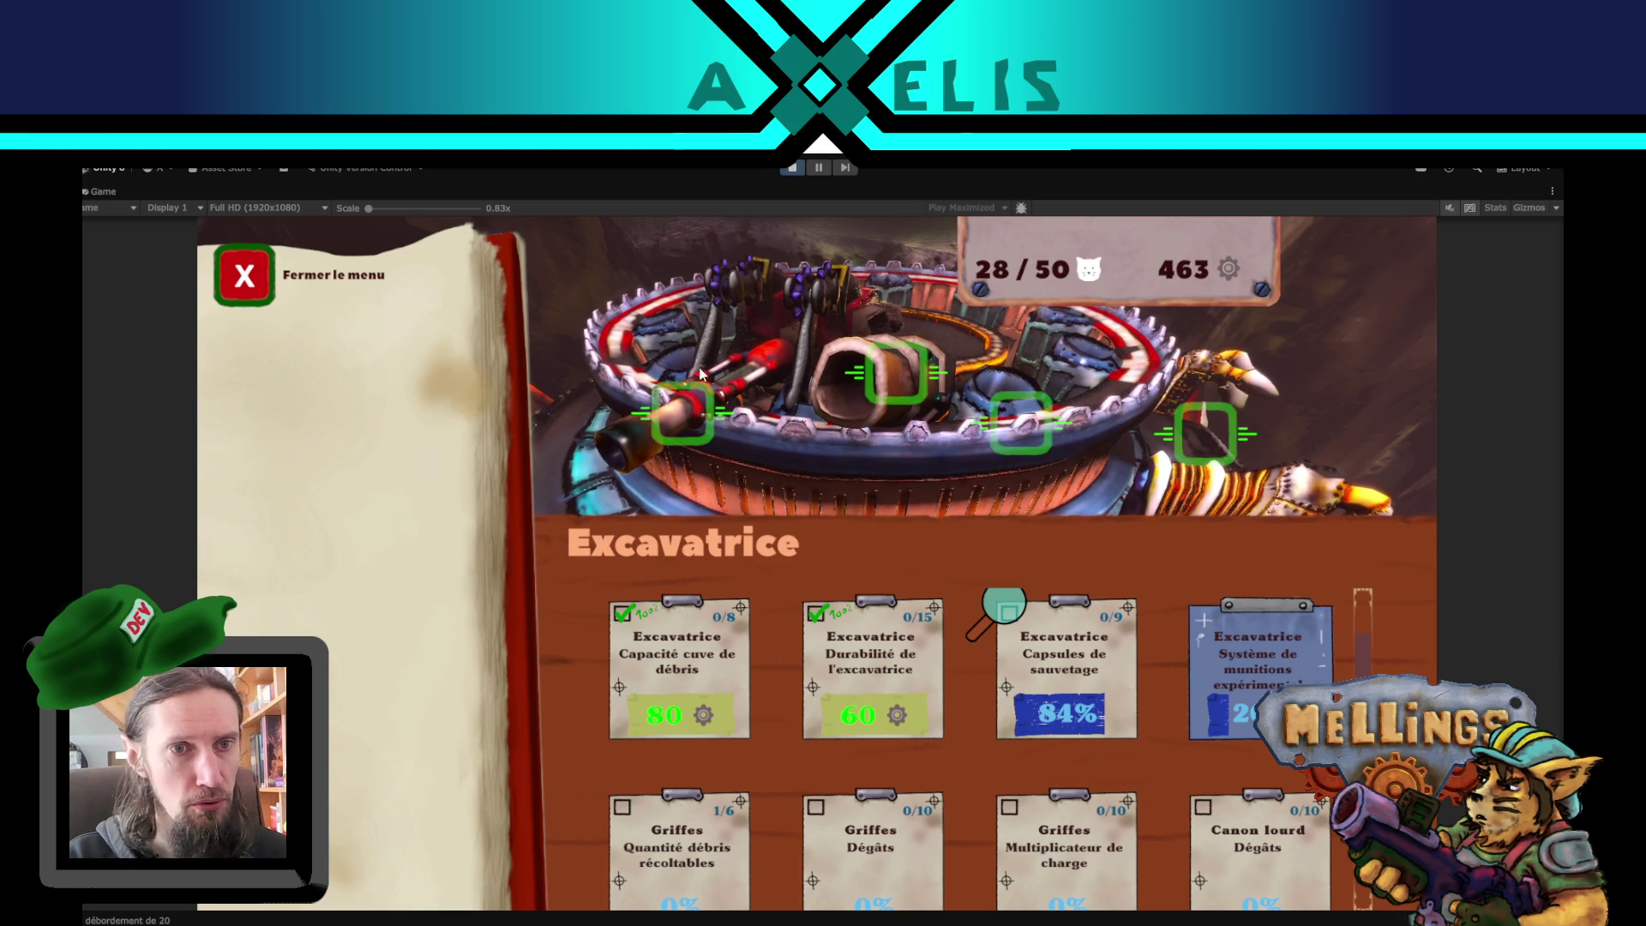
pyautogui.click(244, 274)
pyautogui.click(747, 800)
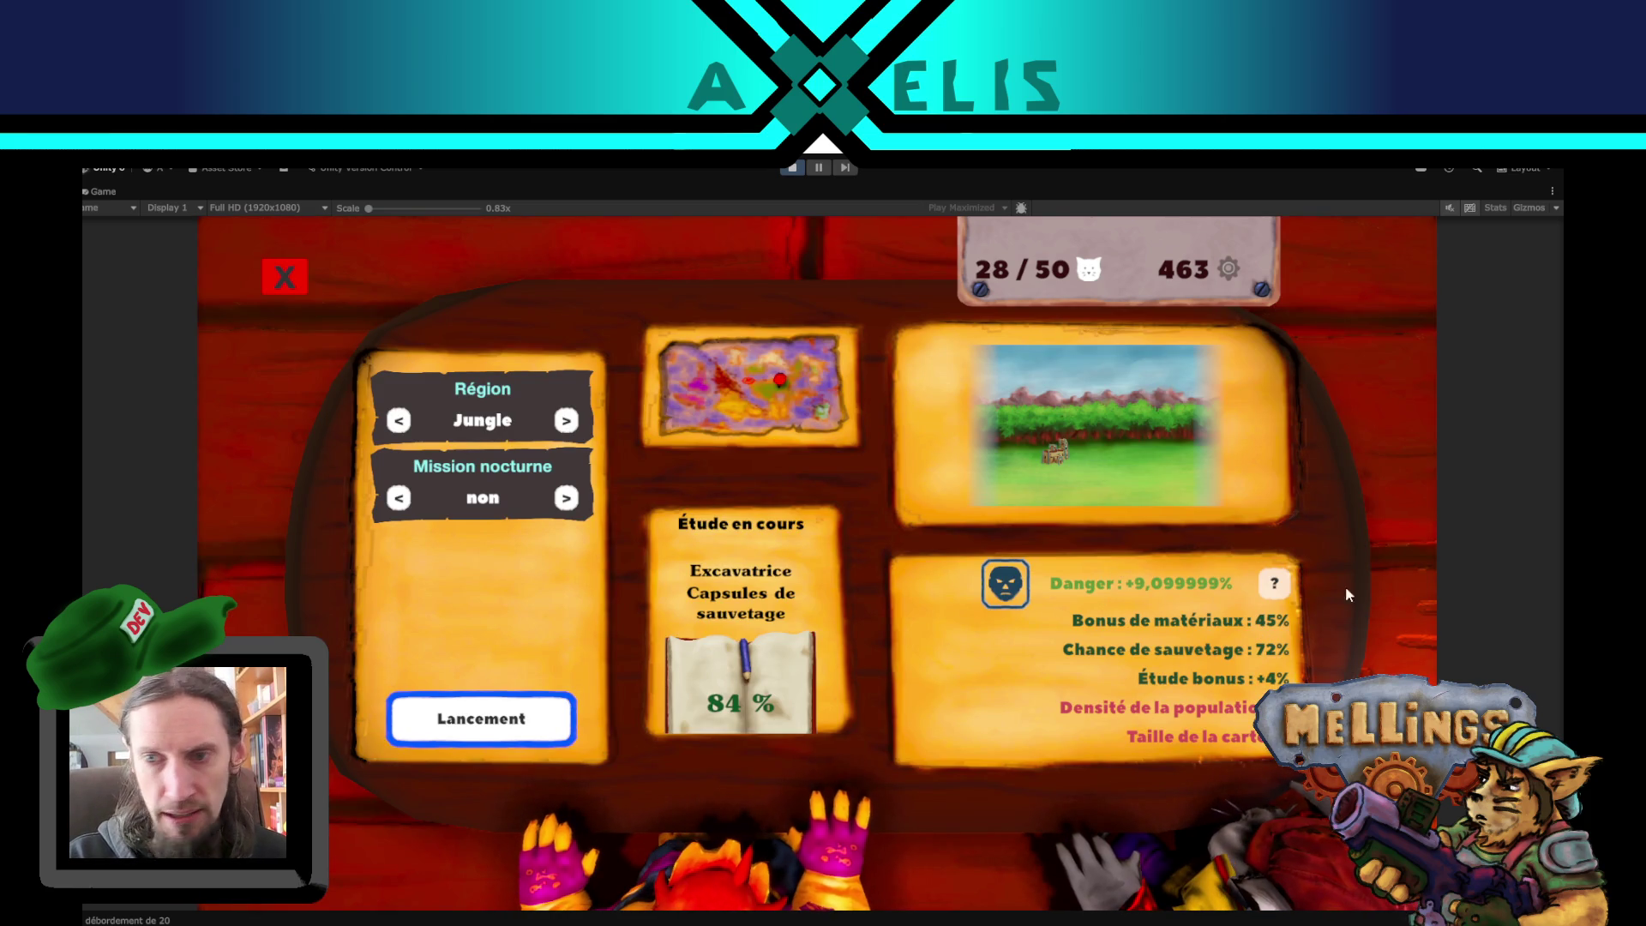
# - Check the region's danger details, then cycle regions among Jungle, Volcanique, Désert and biome_champi
pyautogui.click(1274, 583)
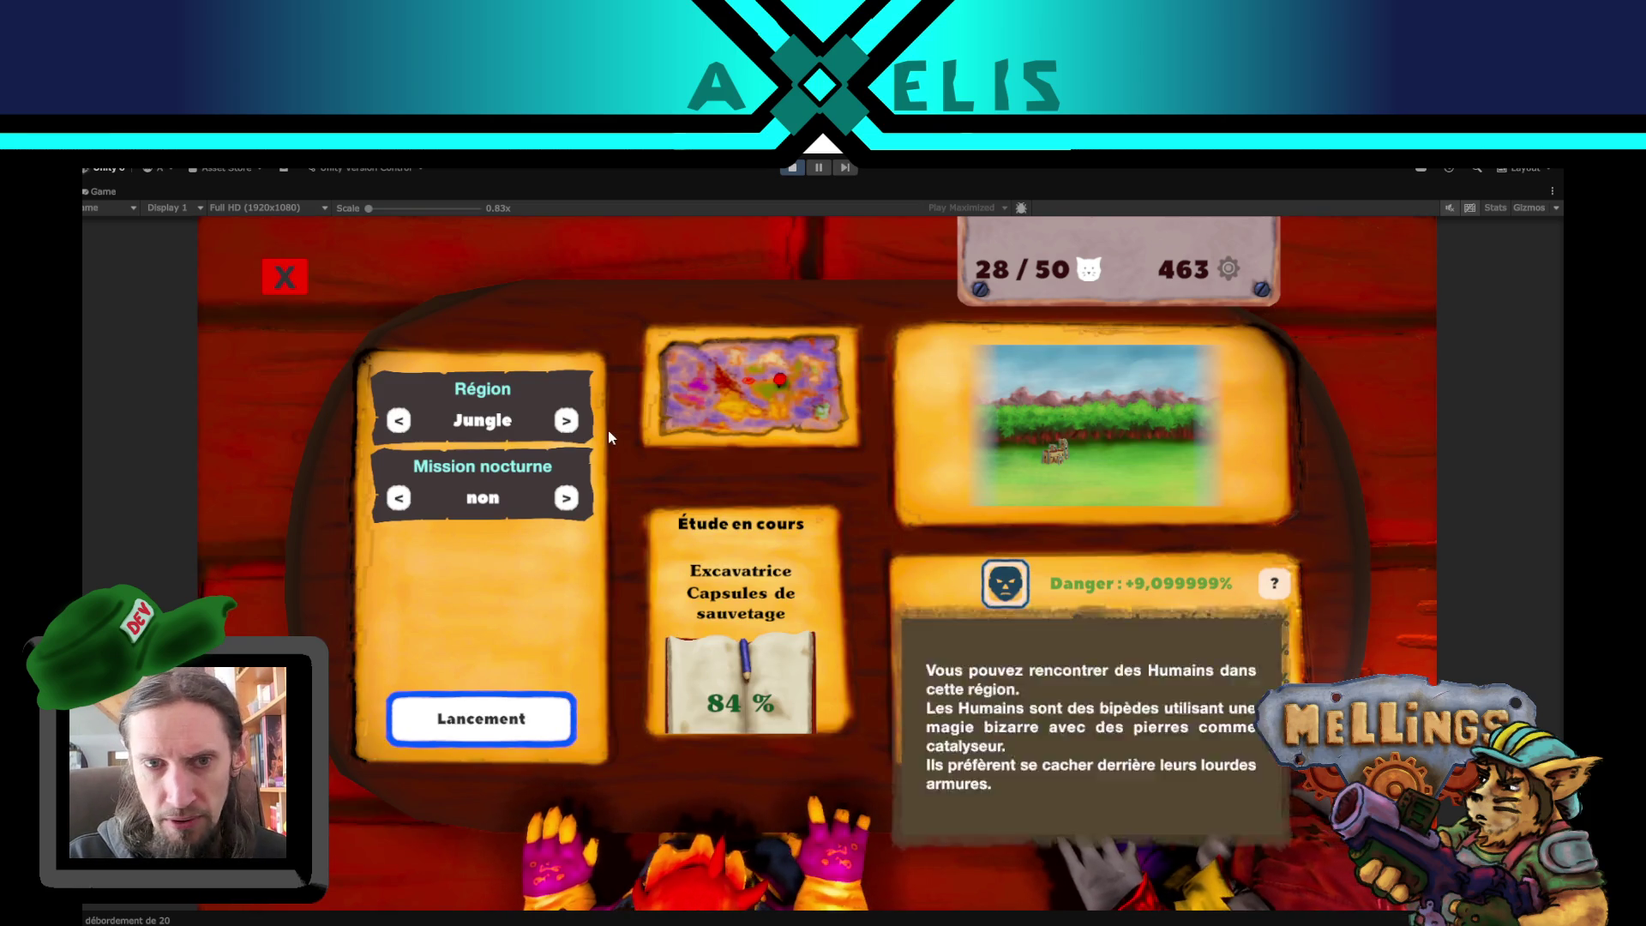
pyautogui.click(566, 420)
pyautogui.click(564, 421)
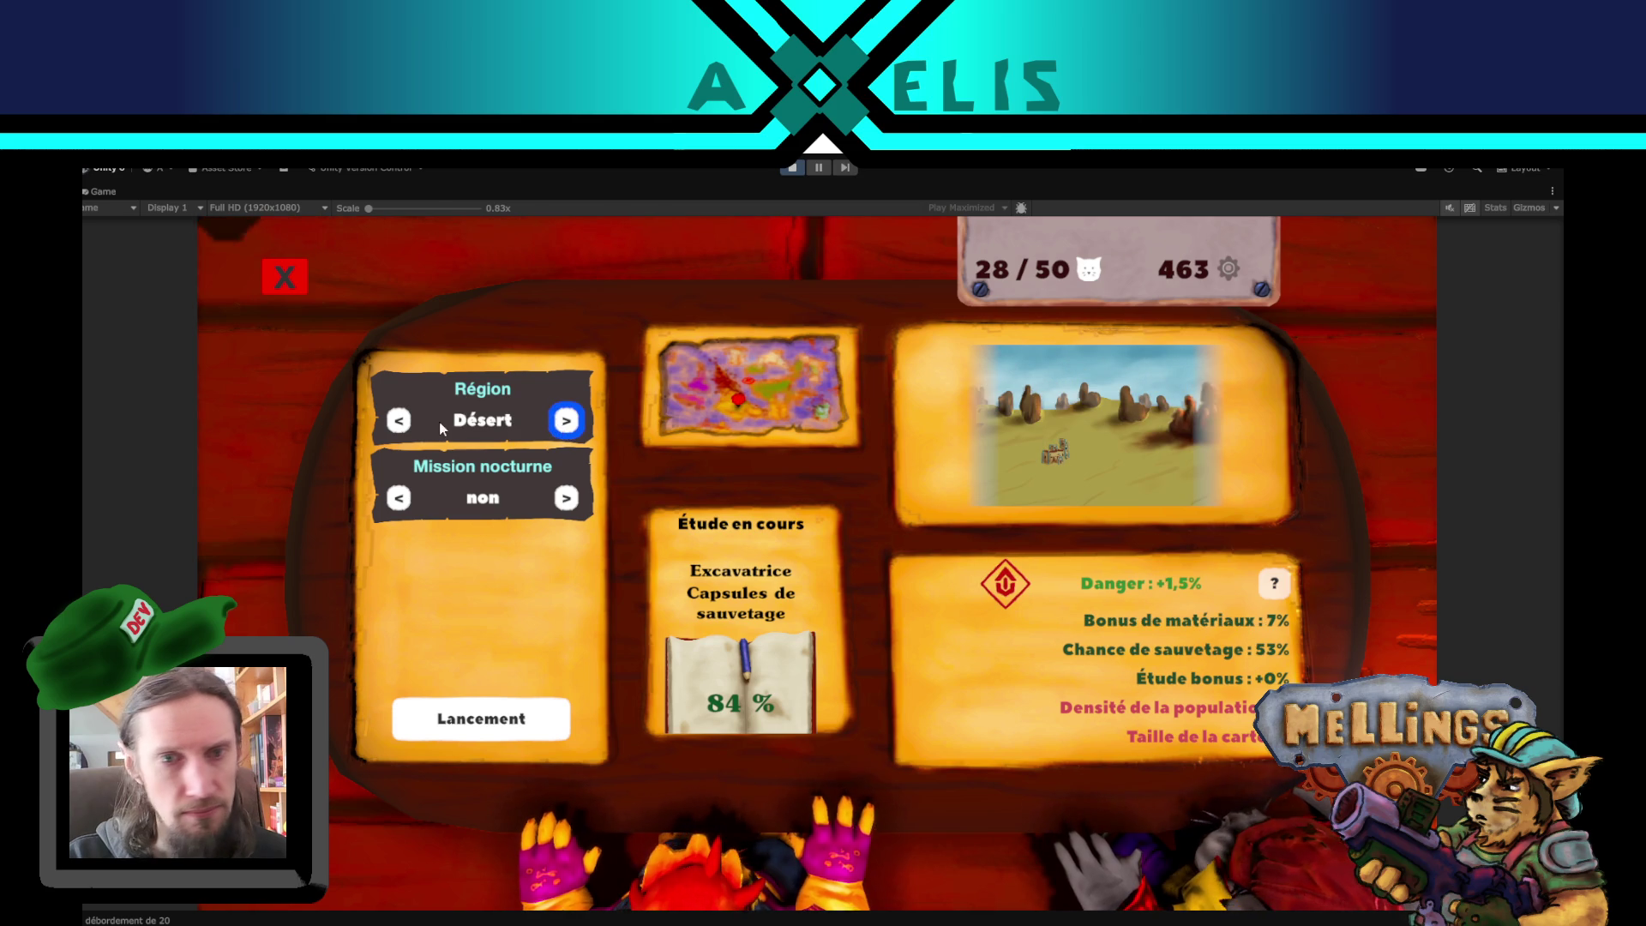
pyautogui.click(398, 420)
pyautogui.click(398, 420)
pyautogui.click(566, 420)
pyautogui.click(566, 421)
pyautogui.moveTo(1006, 587)
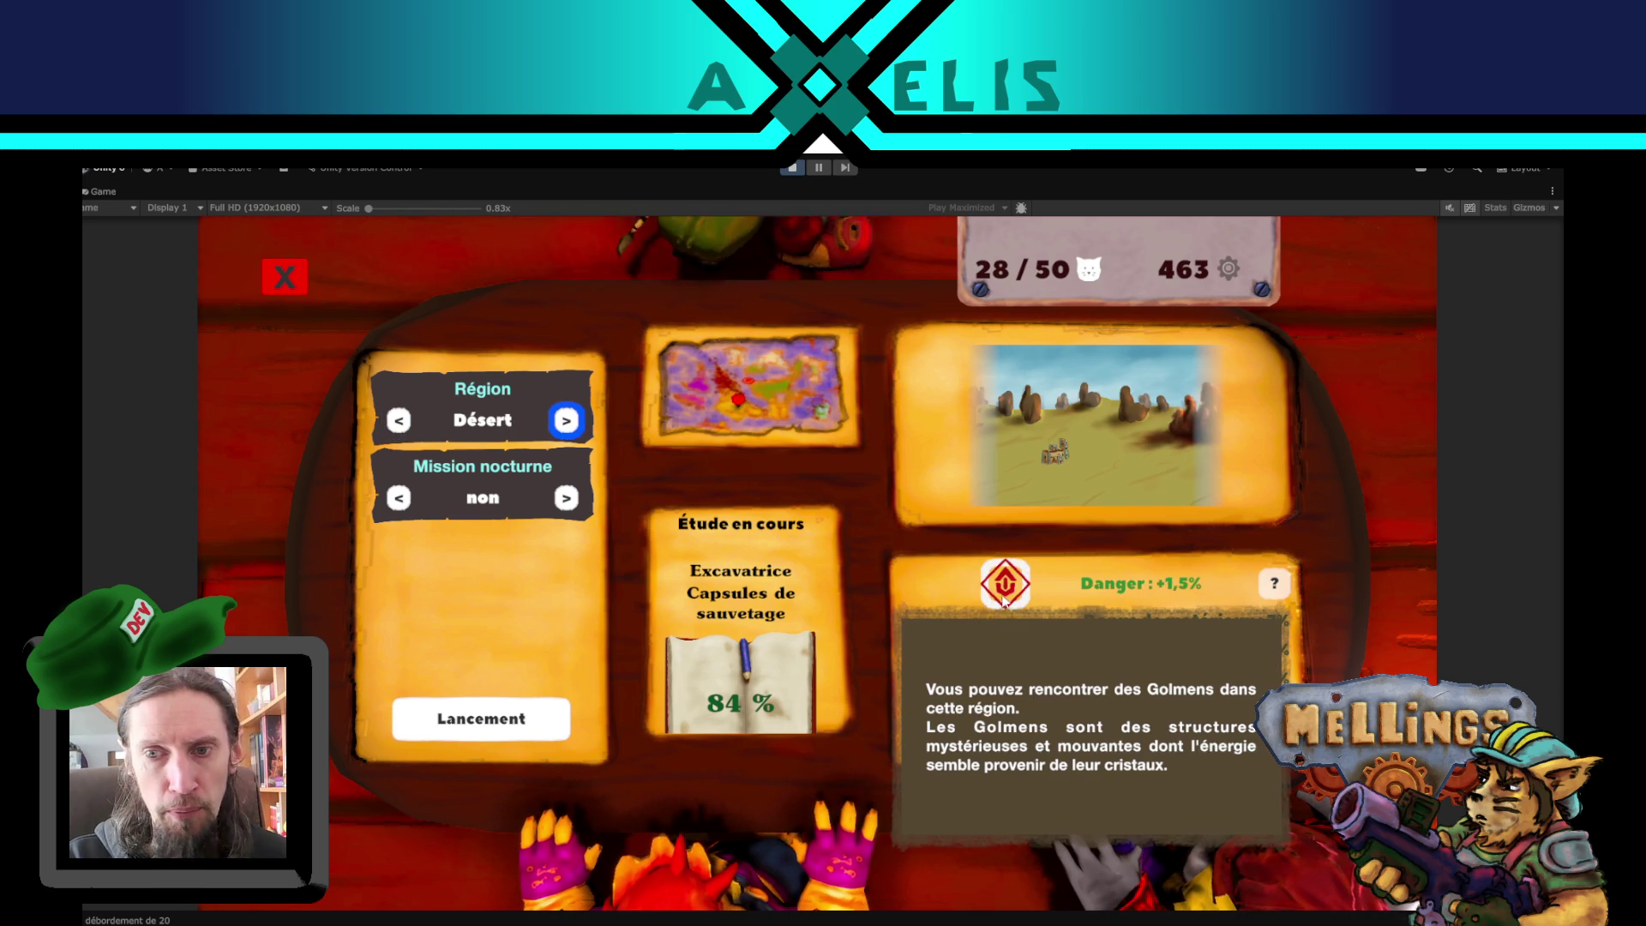
pyautogui.click(565, 420)
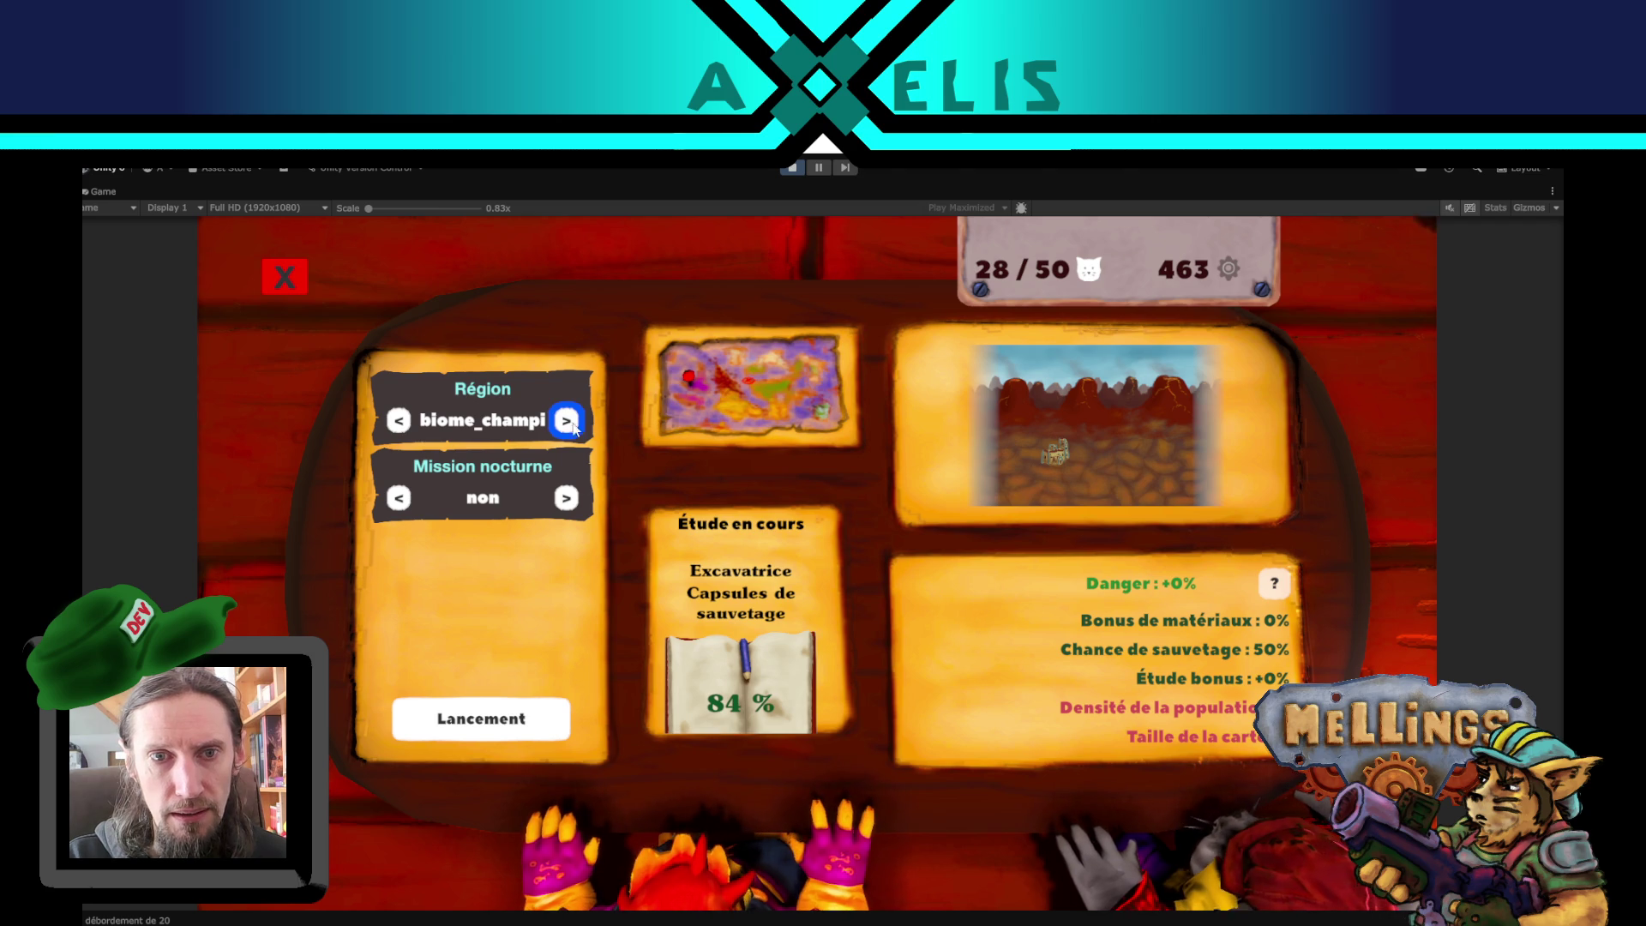
pyautogui.click(400, 420)
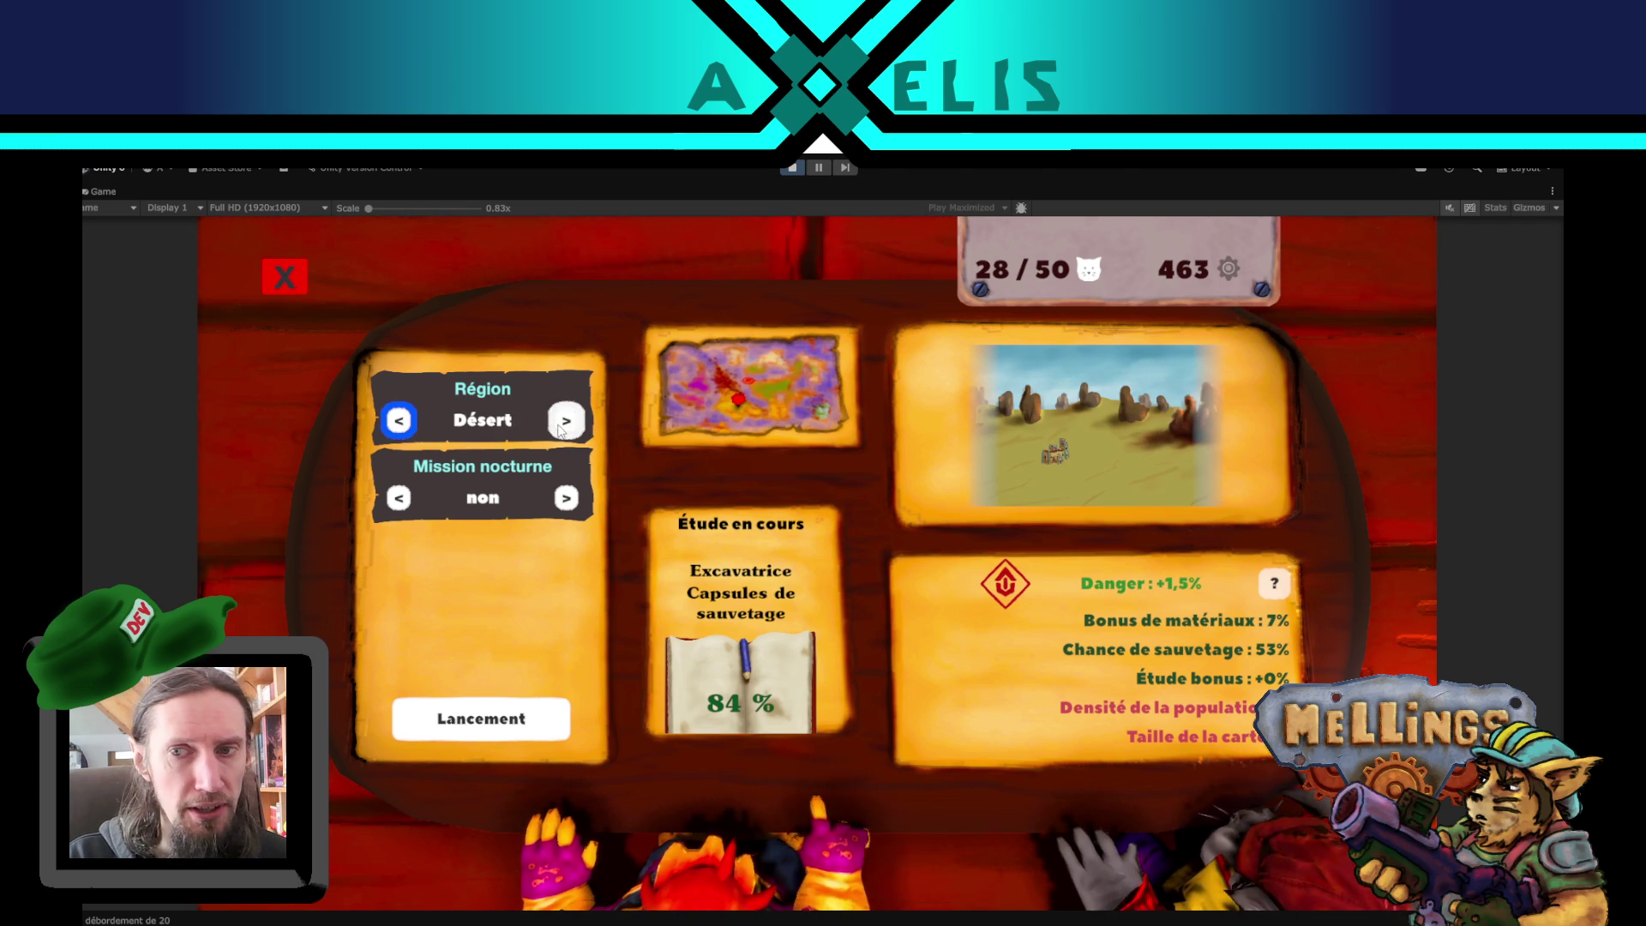
pyautogui.click(565, 420)
pyautogui.click(408, 431)
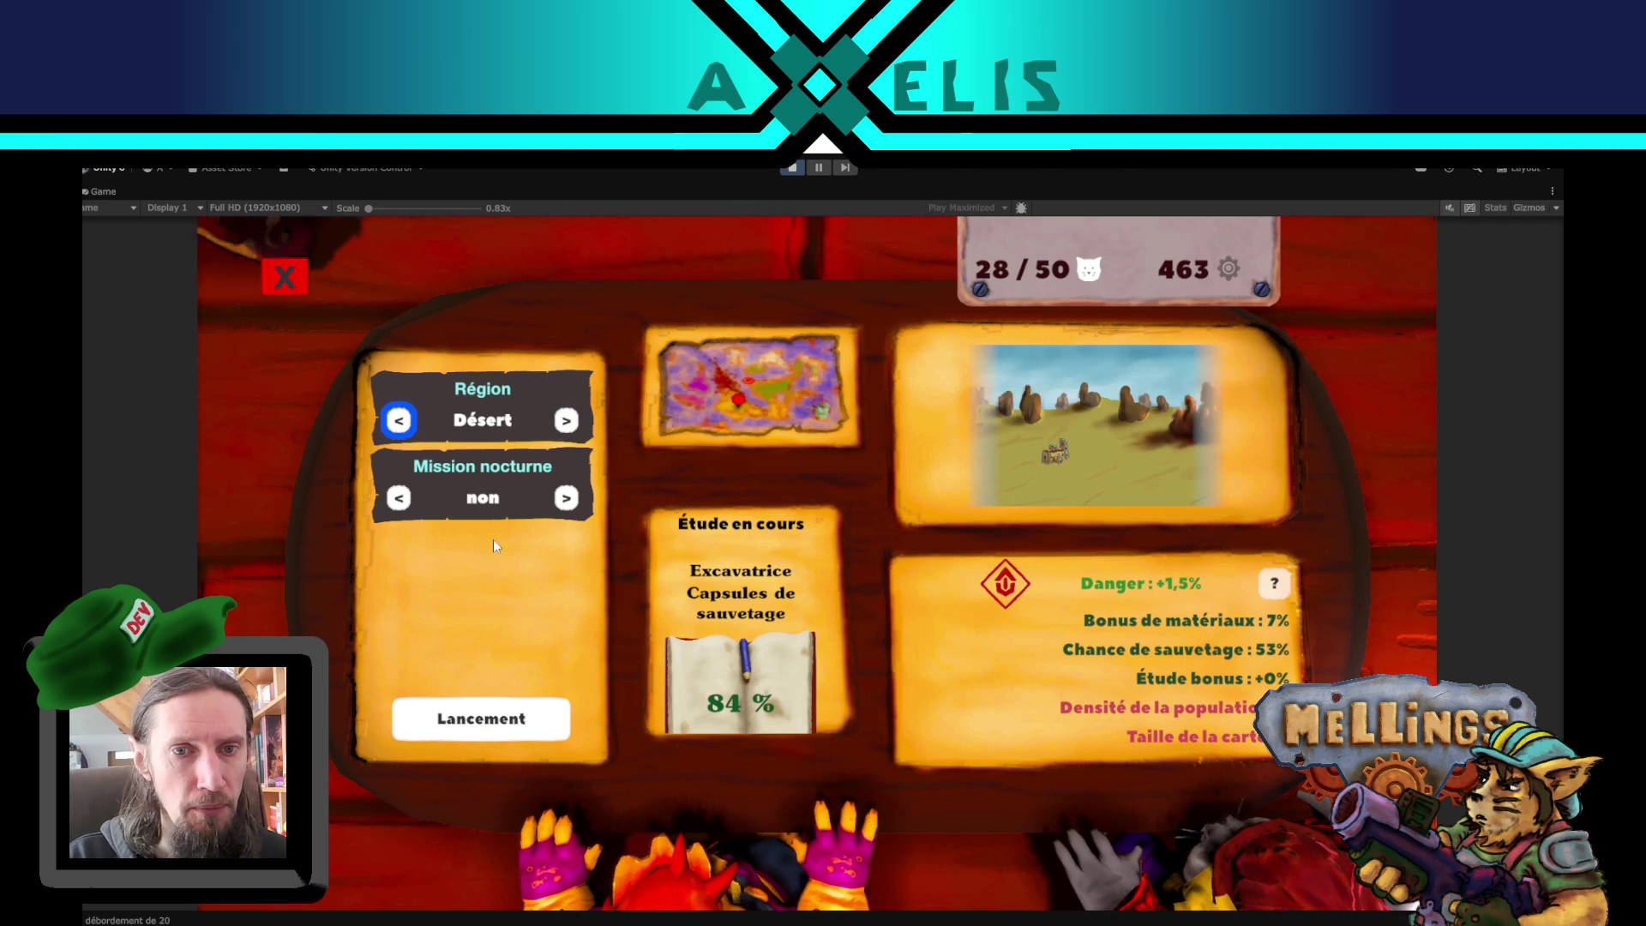
# - Settle on biome_champi as a night mission (Mission nocturne: oui) and launch it
pyautogui.moveTo(999, 598)
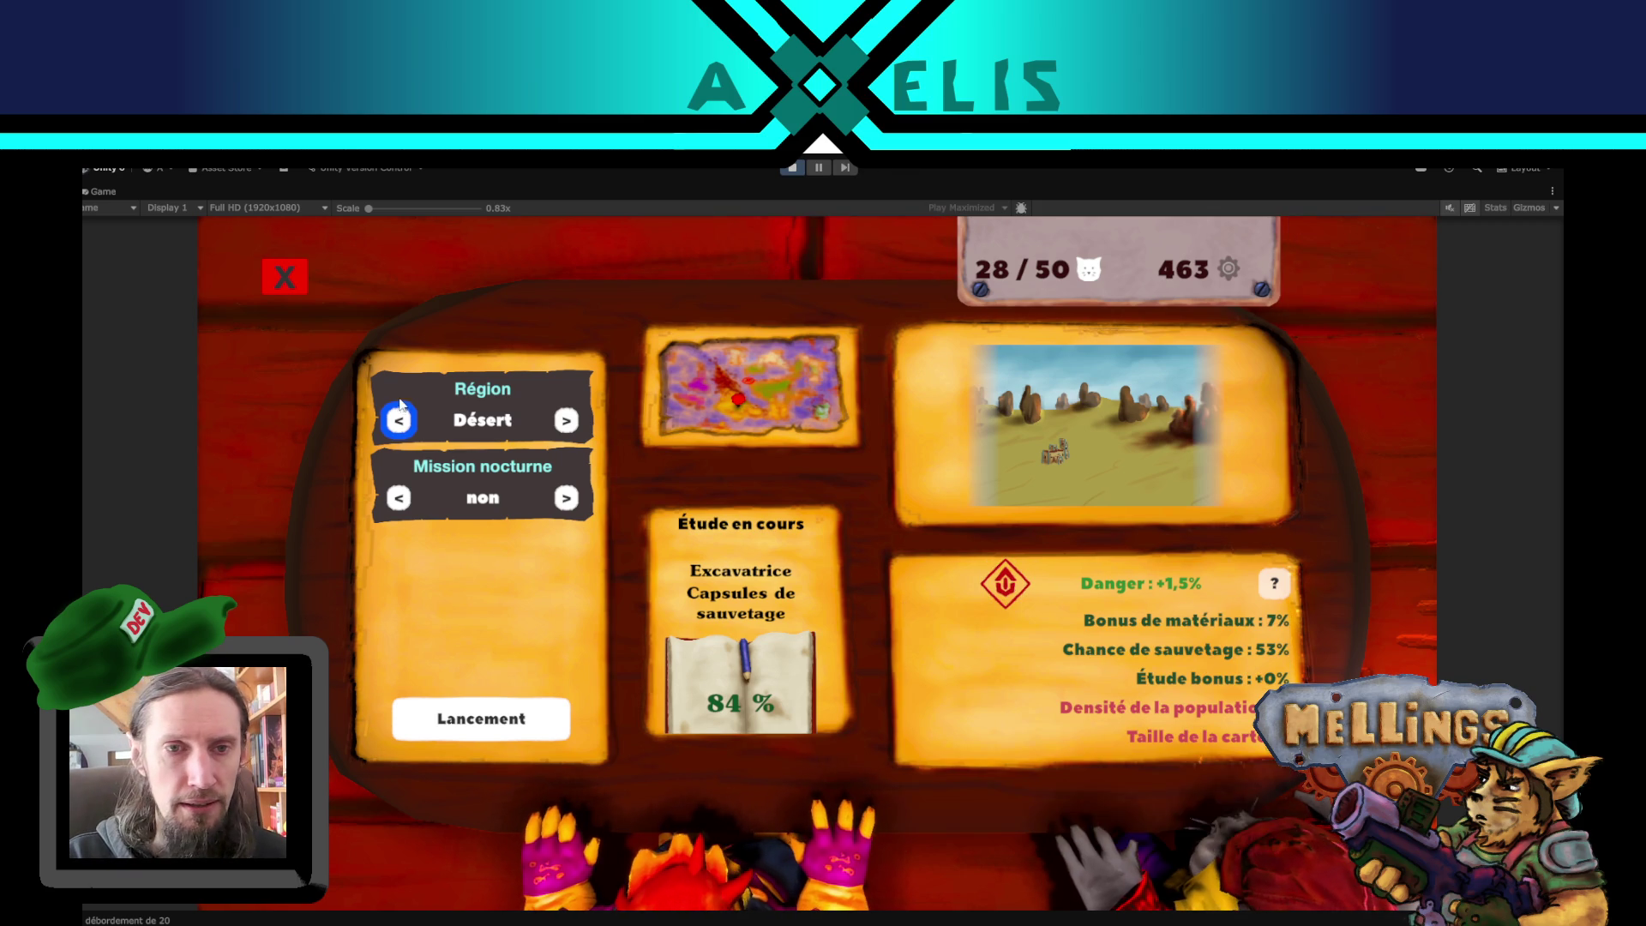
pyautogui.click(406, 429)
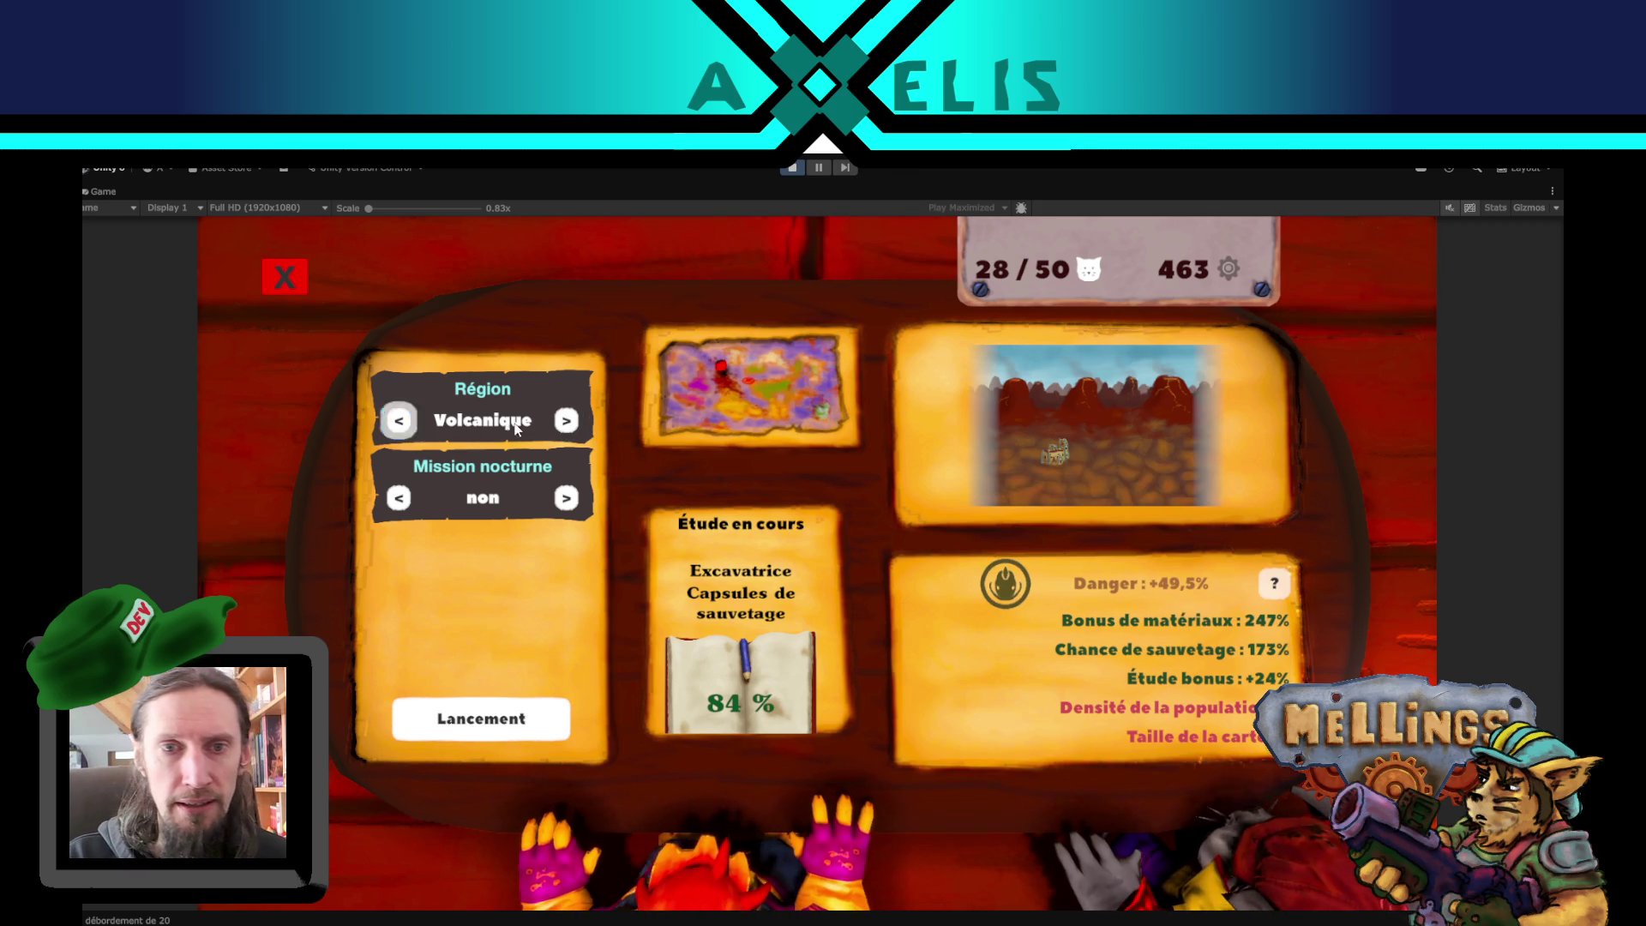
pyautogui.click(406, 430)
pyautogui.click(569, 421)
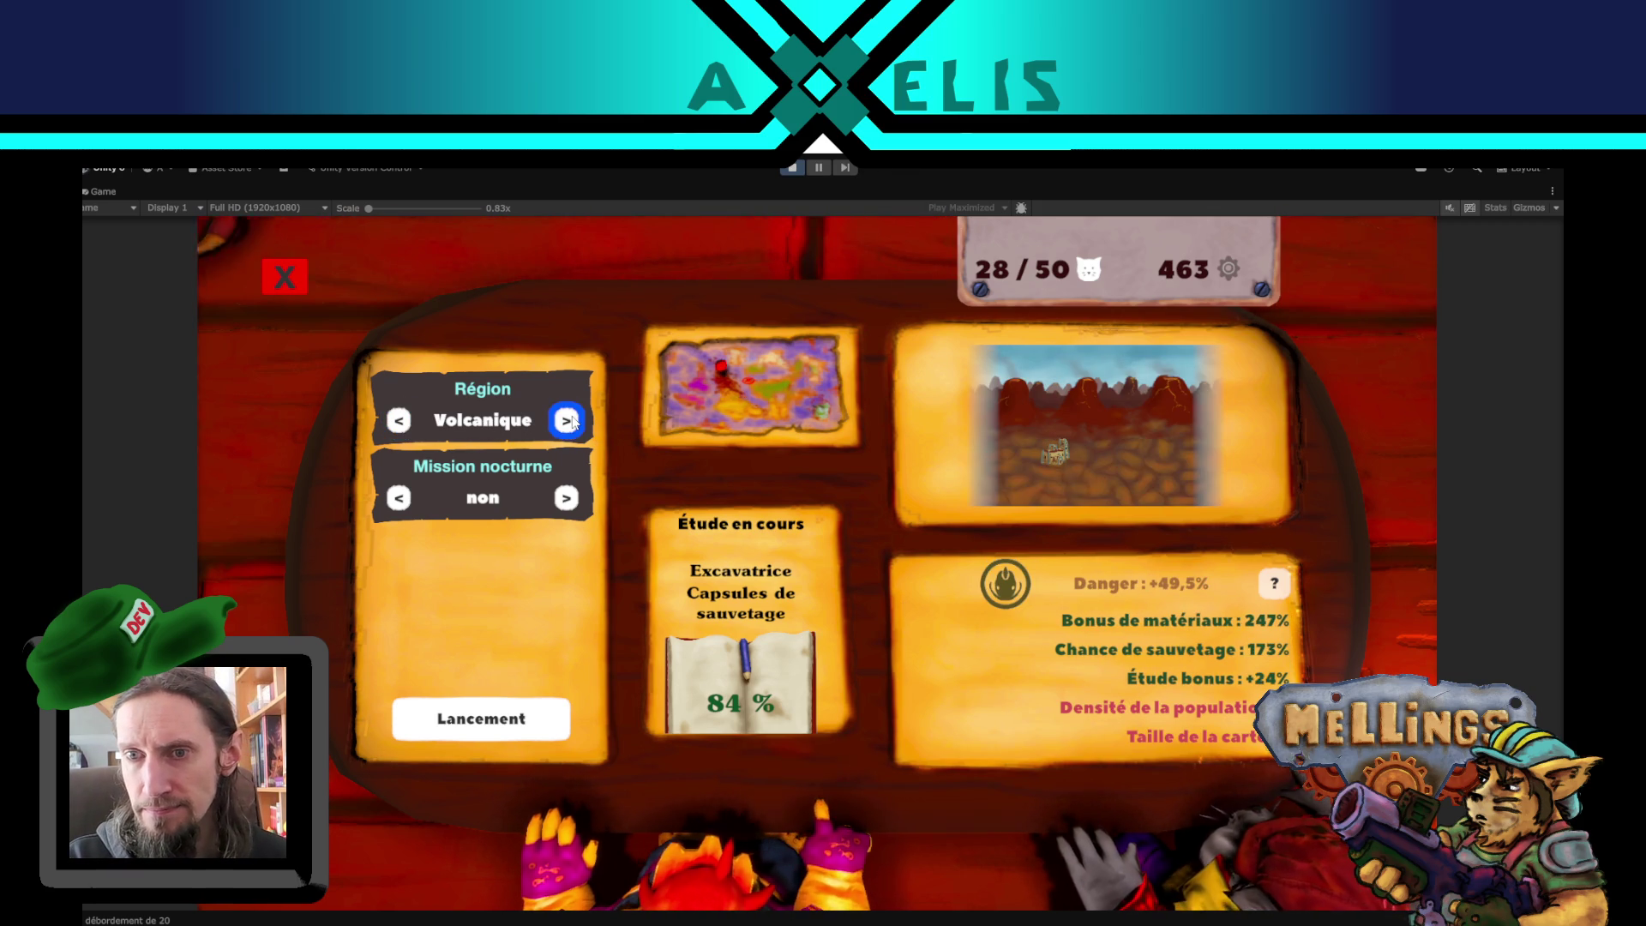
pyautogui.click(569, 421)
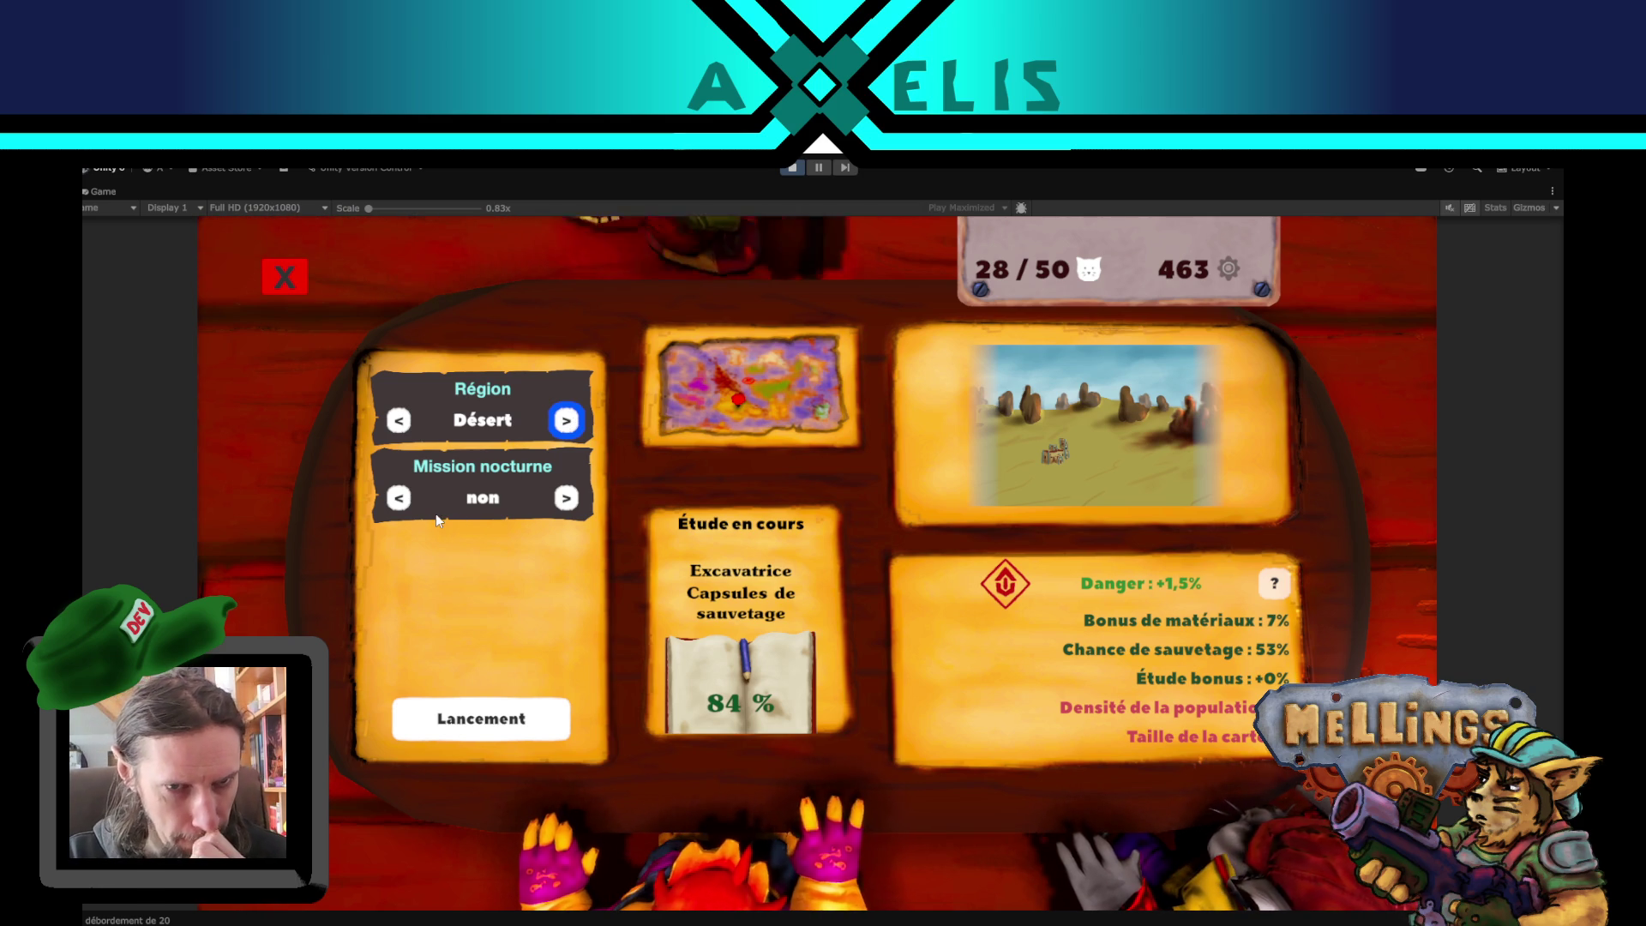
pyautogui.click(566, 498)
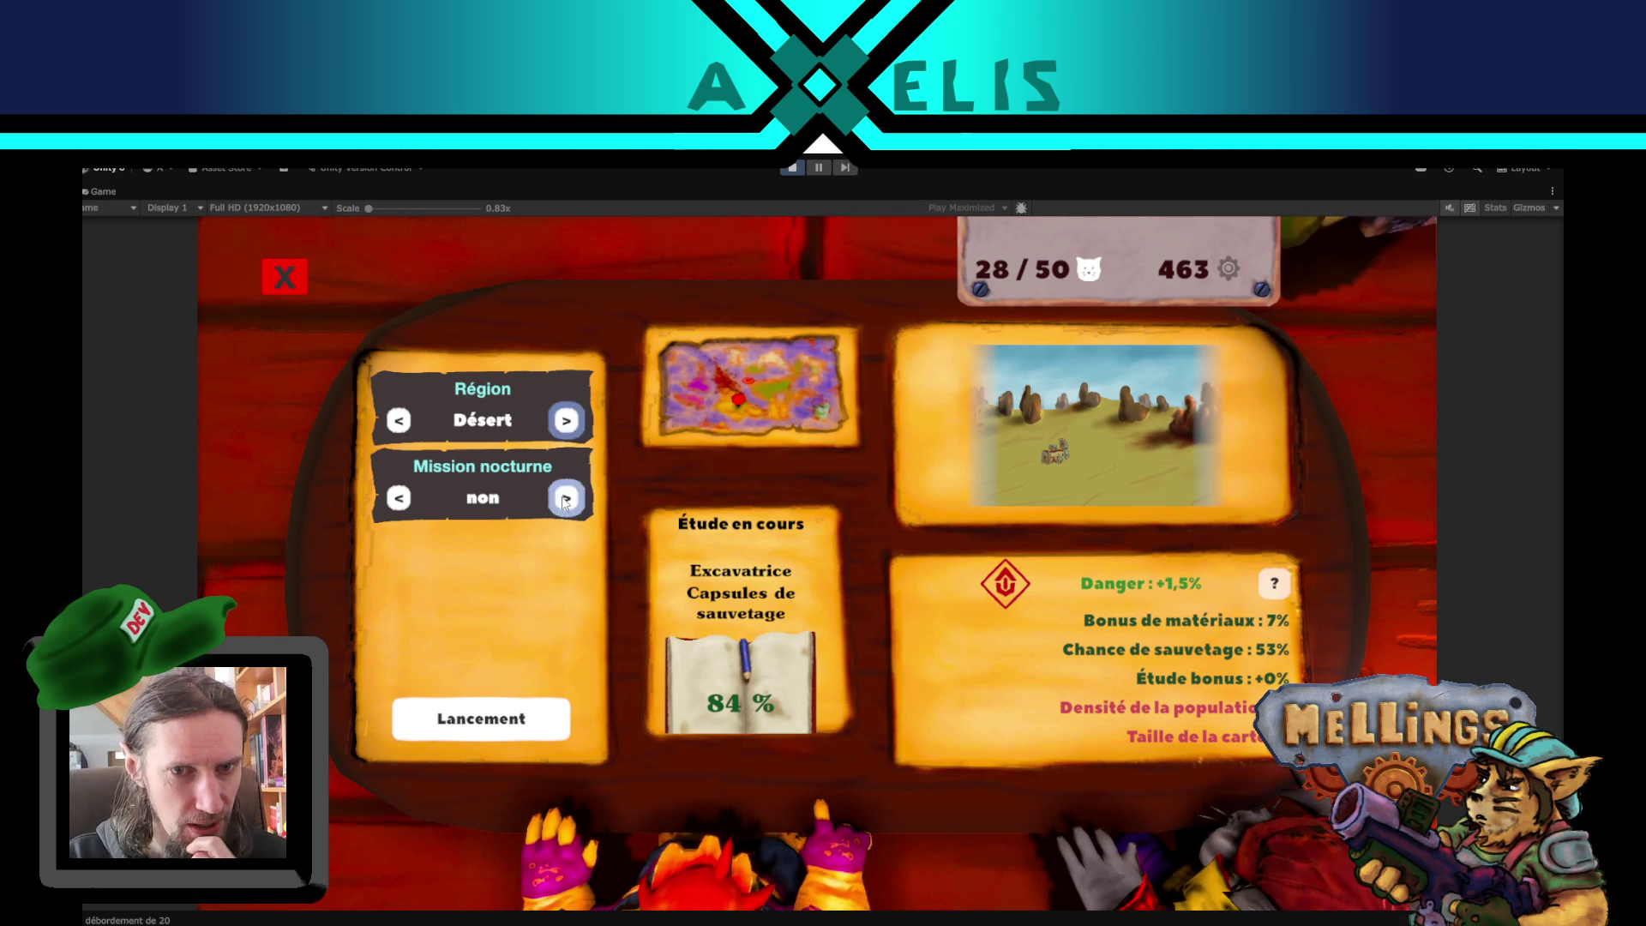
pyautogui.click(566, 420)
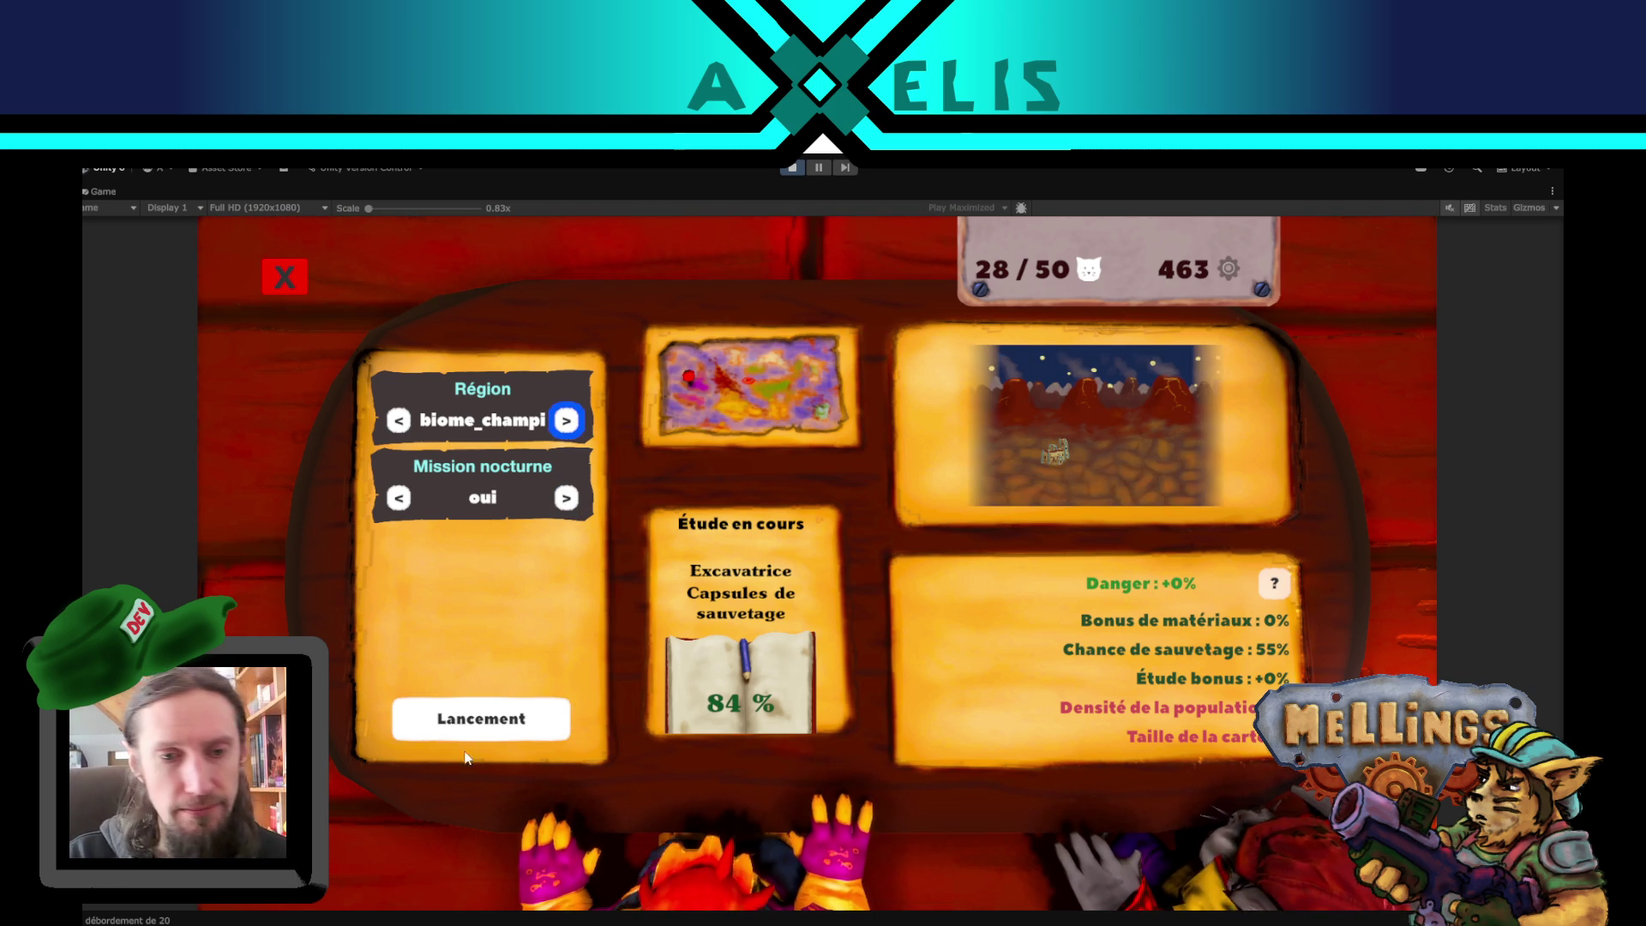
pyautogui.click(480, 720)
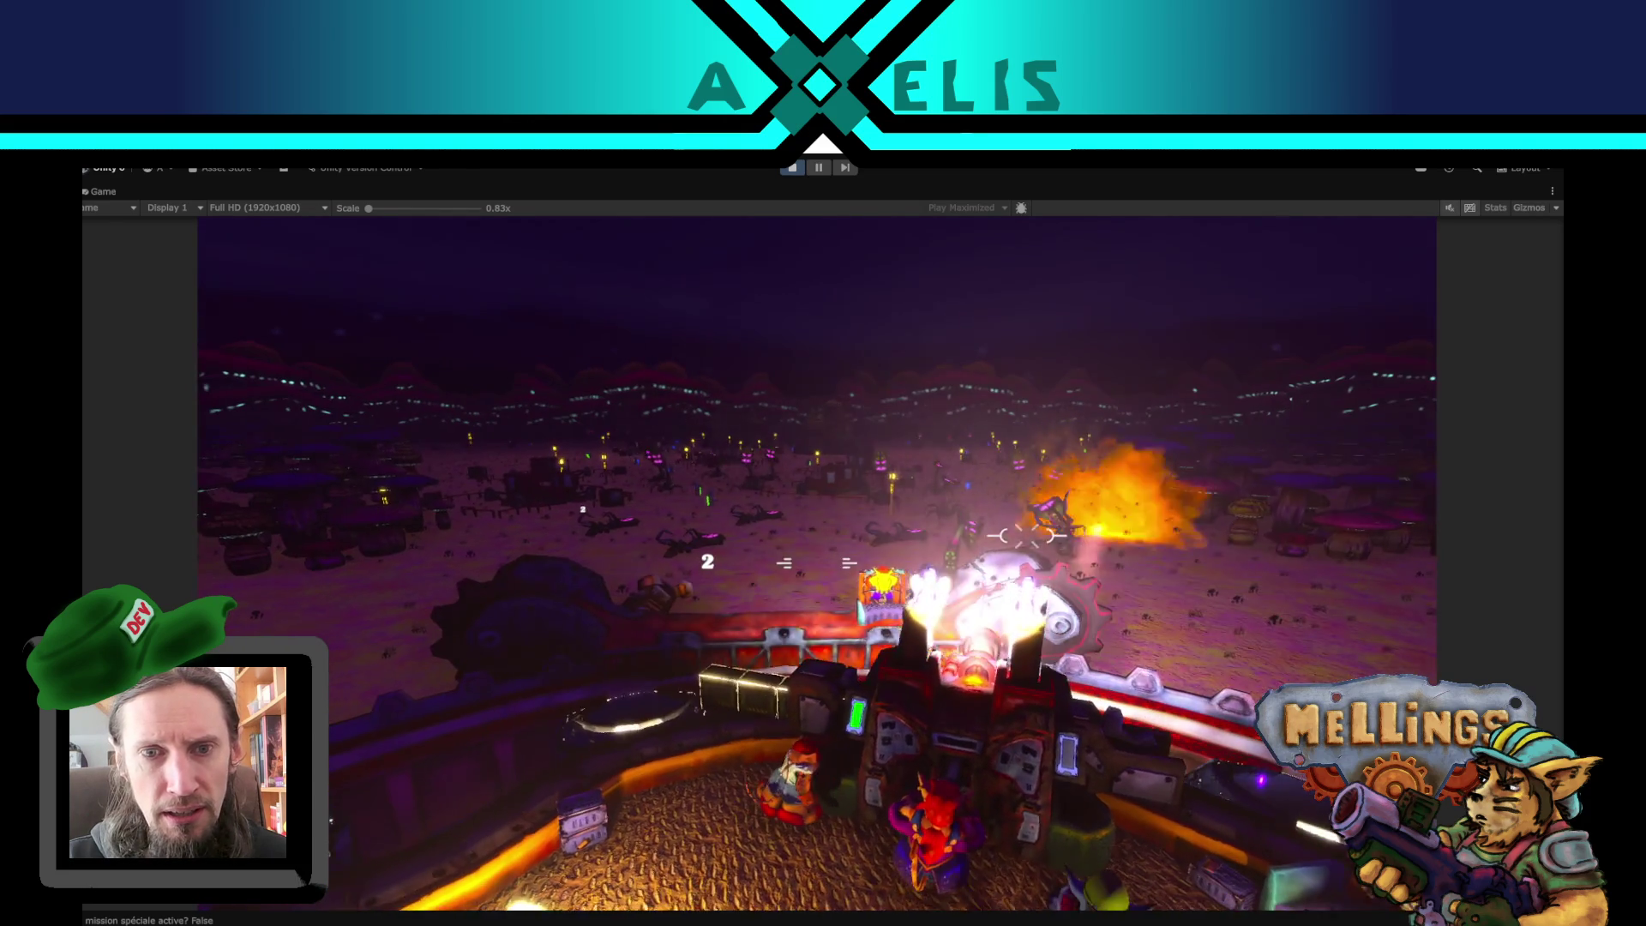
# - Pause the running biome_champi mission to bring up the in-game pause menu
pyautogui.press('Escape')
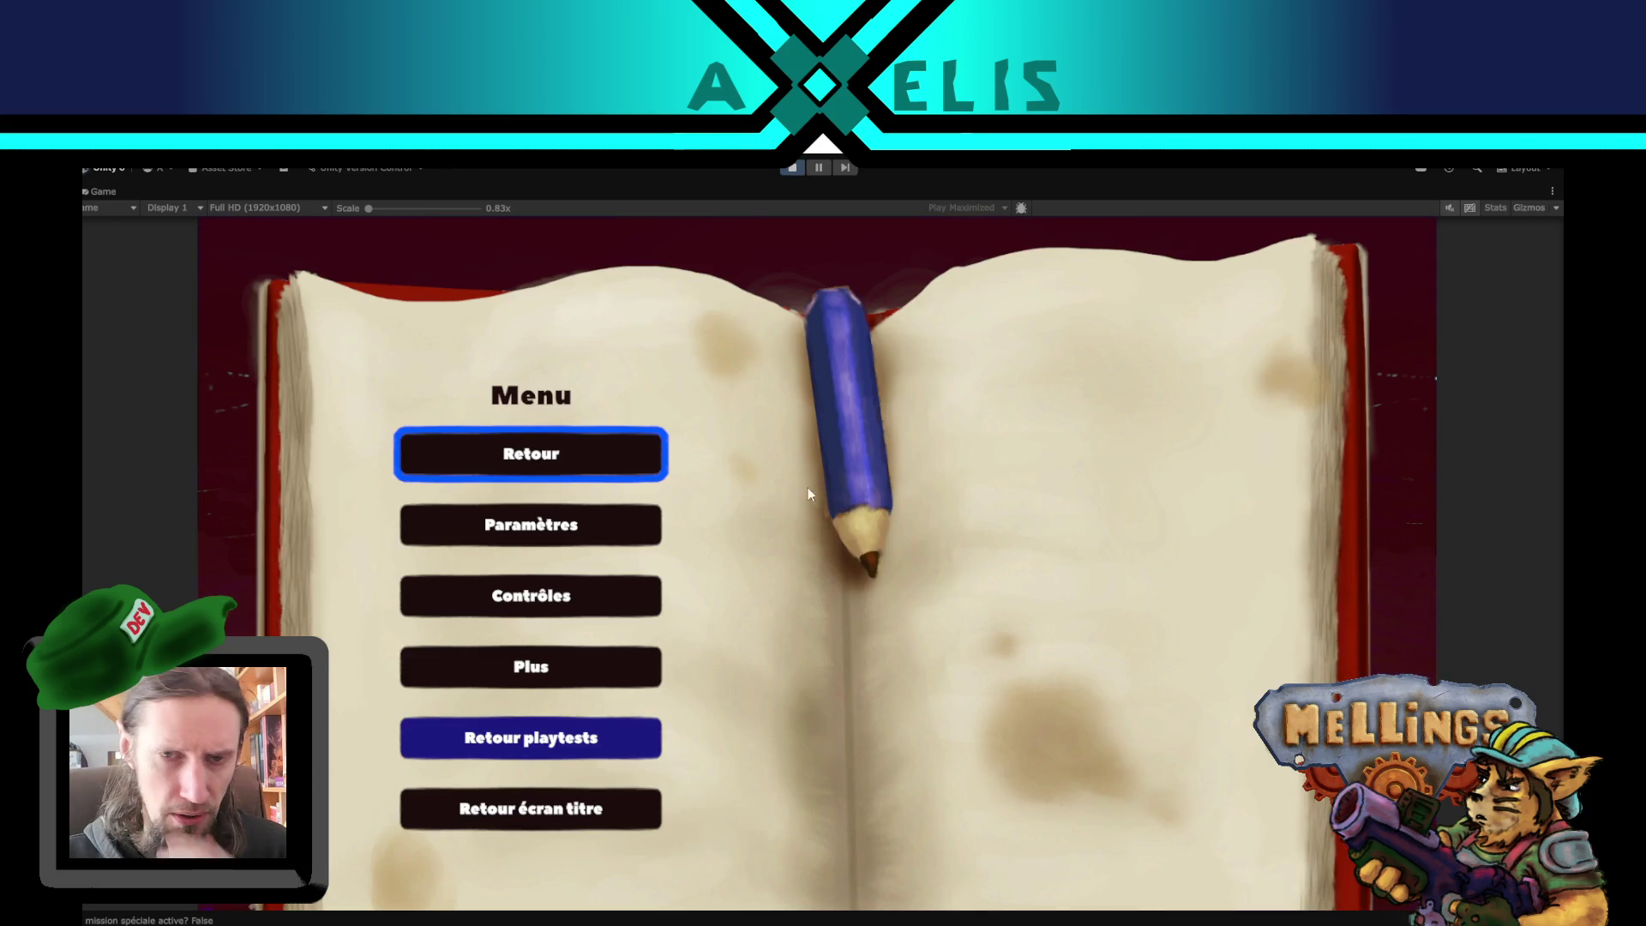
# - Exit Play mode so the editor layout and Console return
pyautogui.click(794, 171)
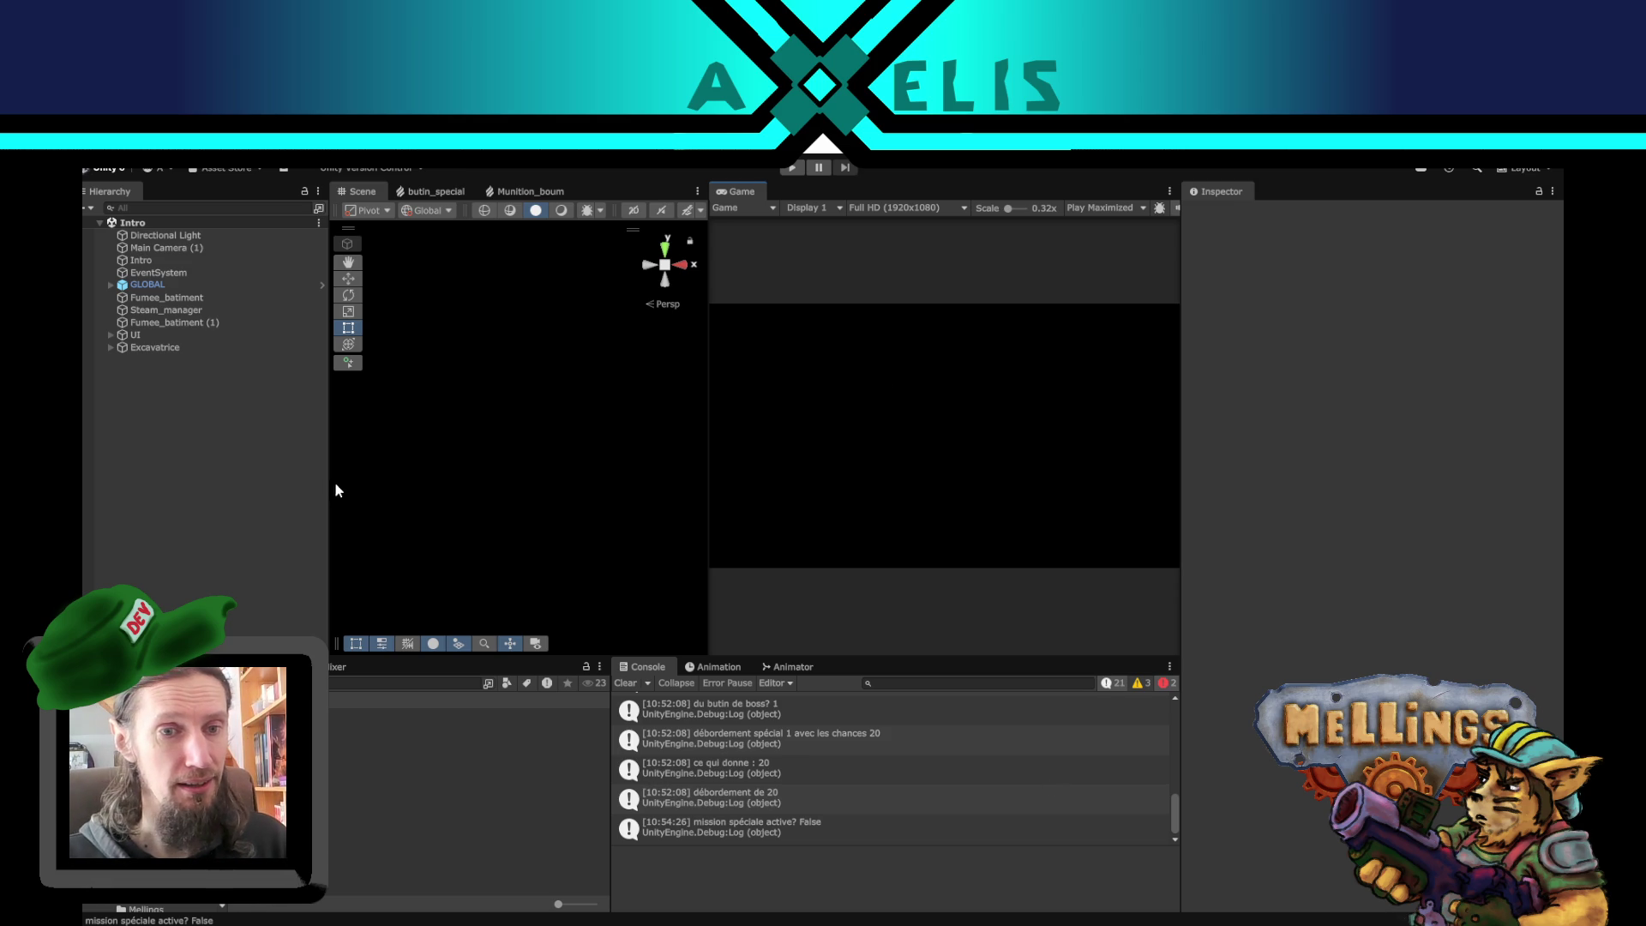
pyautogui.moveTo(328, 484)
pyautogui.mouseDown()
pyautogui.moveTo(301, 481)
pyautogui.moveTo(317, 489)
pyautogui.mouseUp()
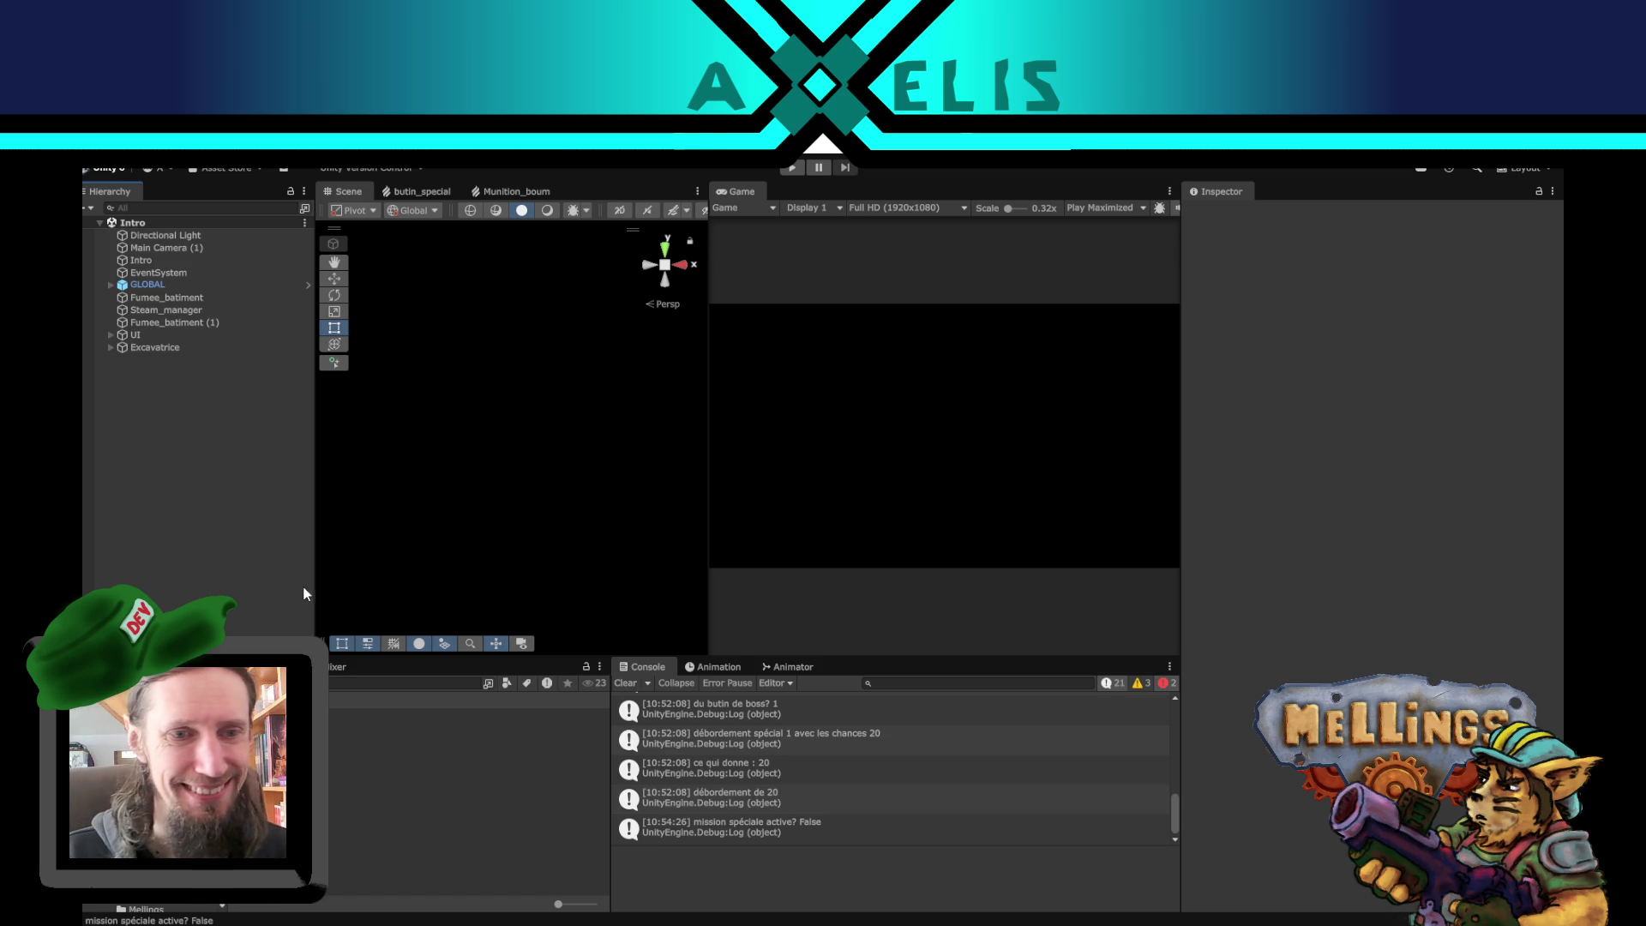
# - Move the Hierarchy/Scene splitter about 10 pixels further left
pyautogui.moveTo(312, 594); pyautogui.dragTo(304, 588)
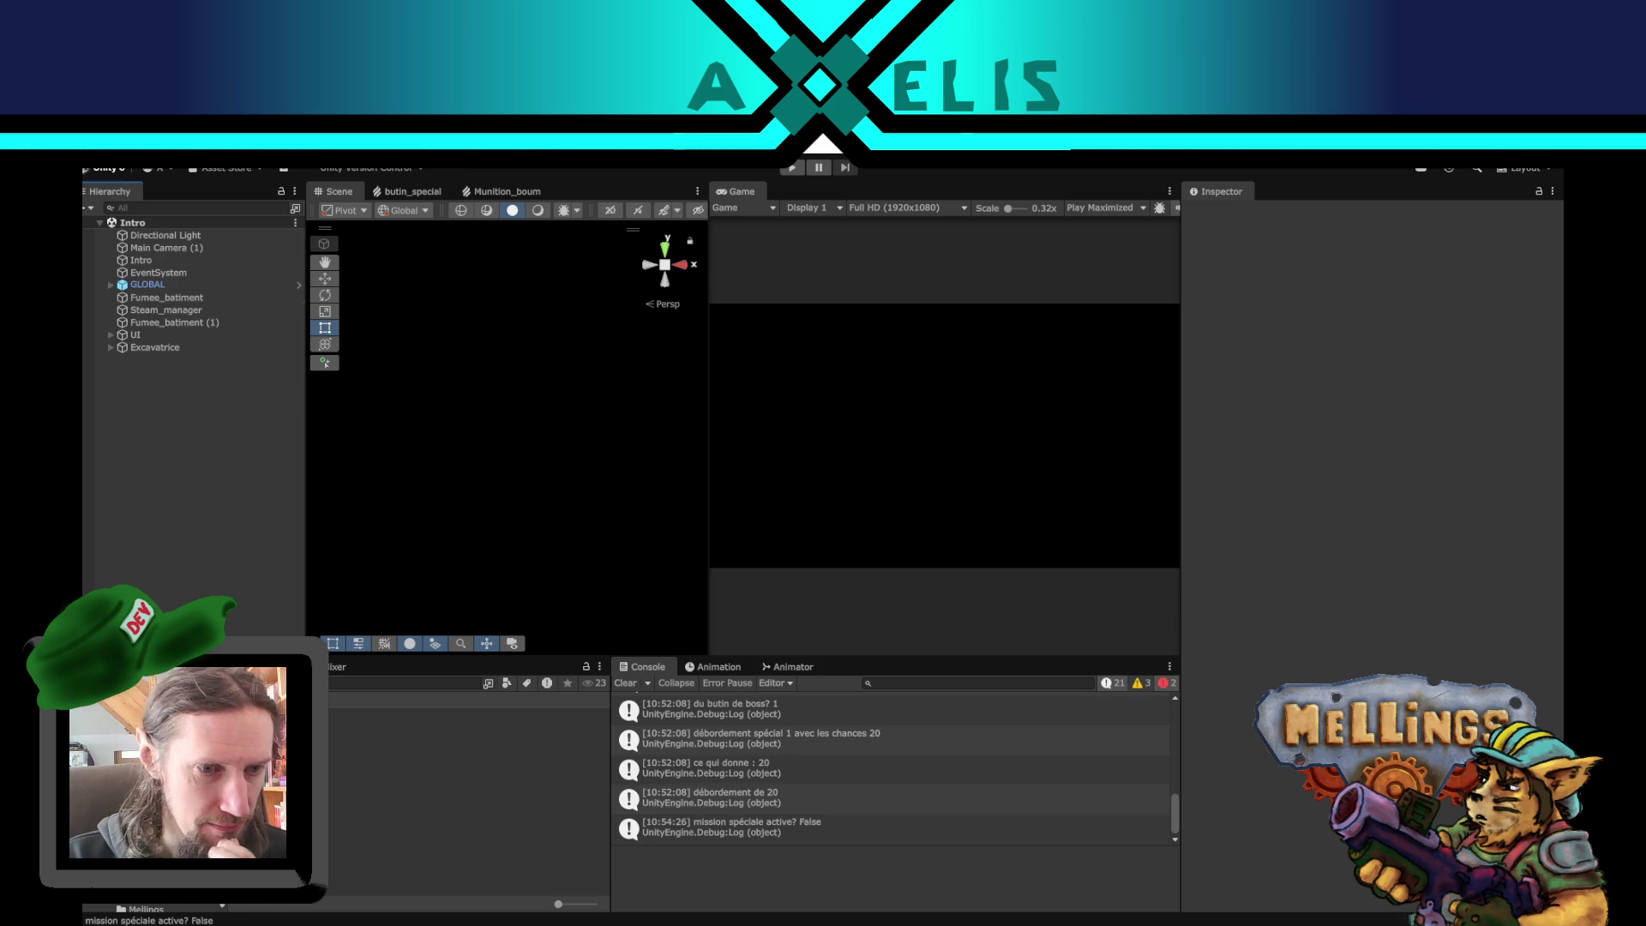
# - Open the GLOBAL prefab and collapse excavatrice to list all Stat_base_origine categories
pyautogui.click(299, 284)
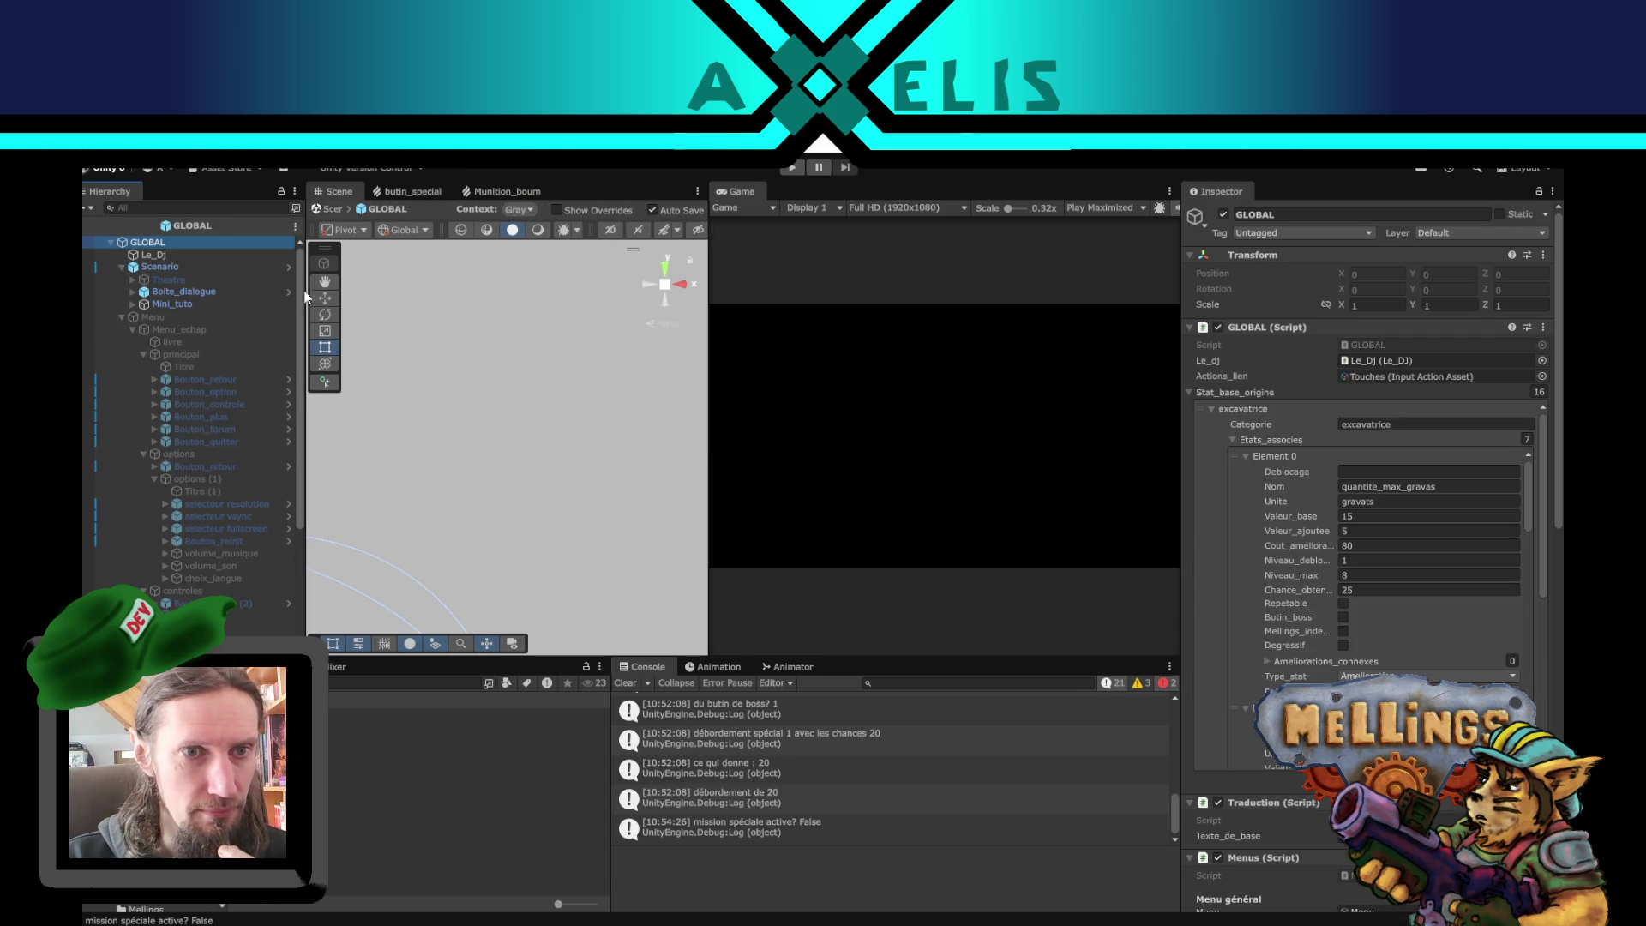
pyautogui.click(1212, 409)
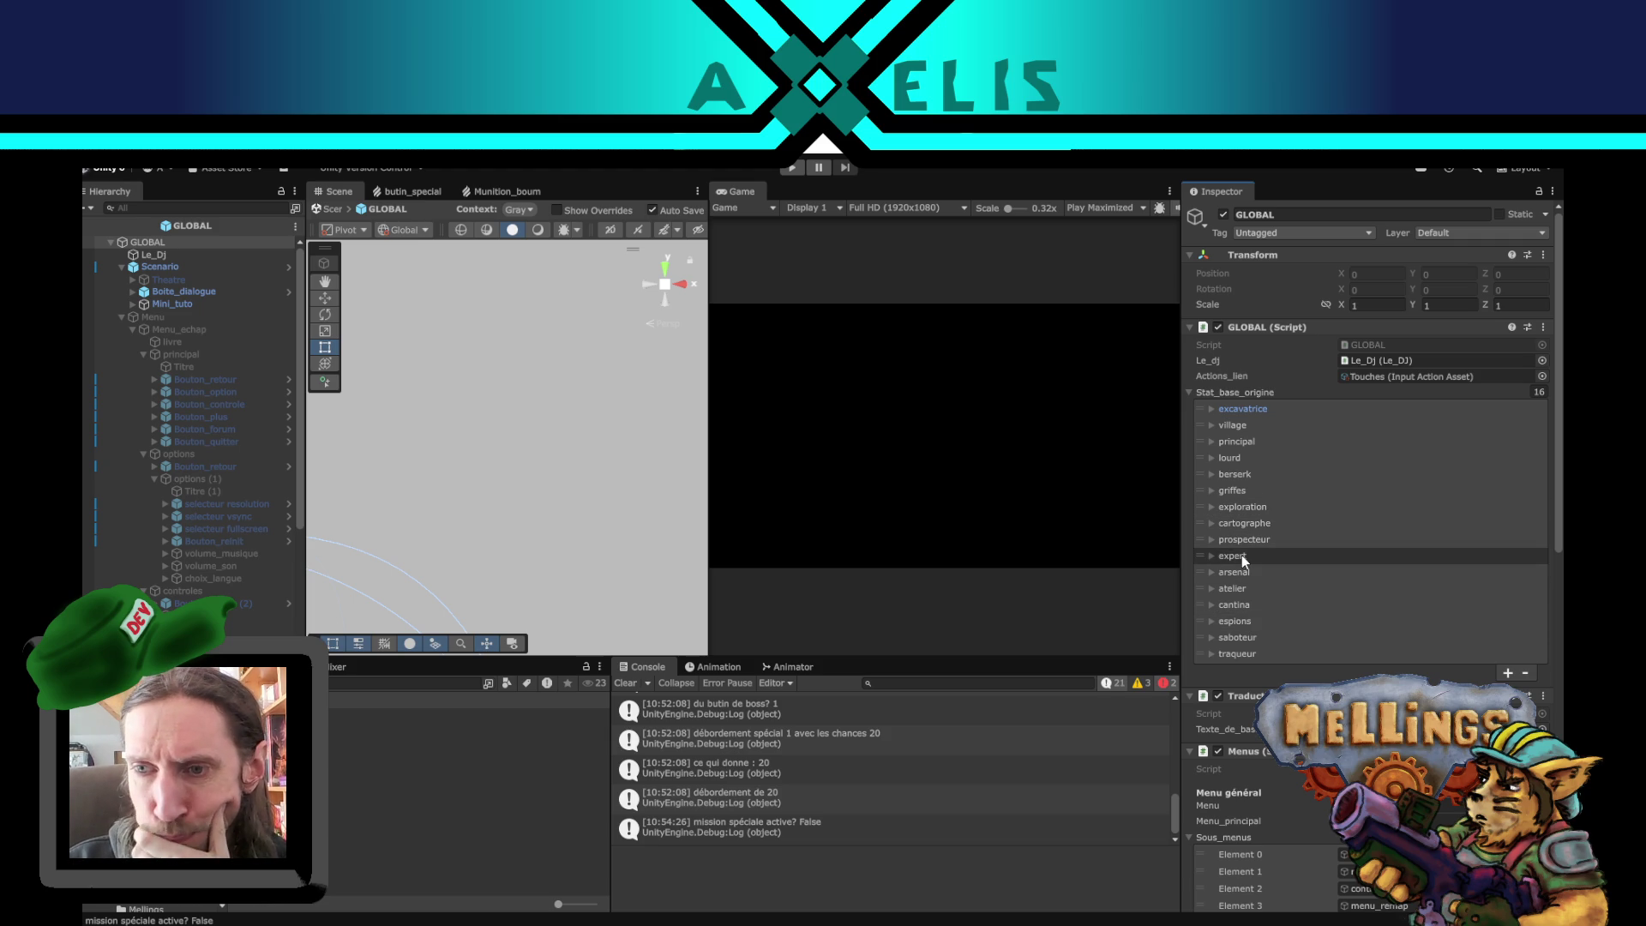
pyautogui.scroll(-2, 1232, 475)
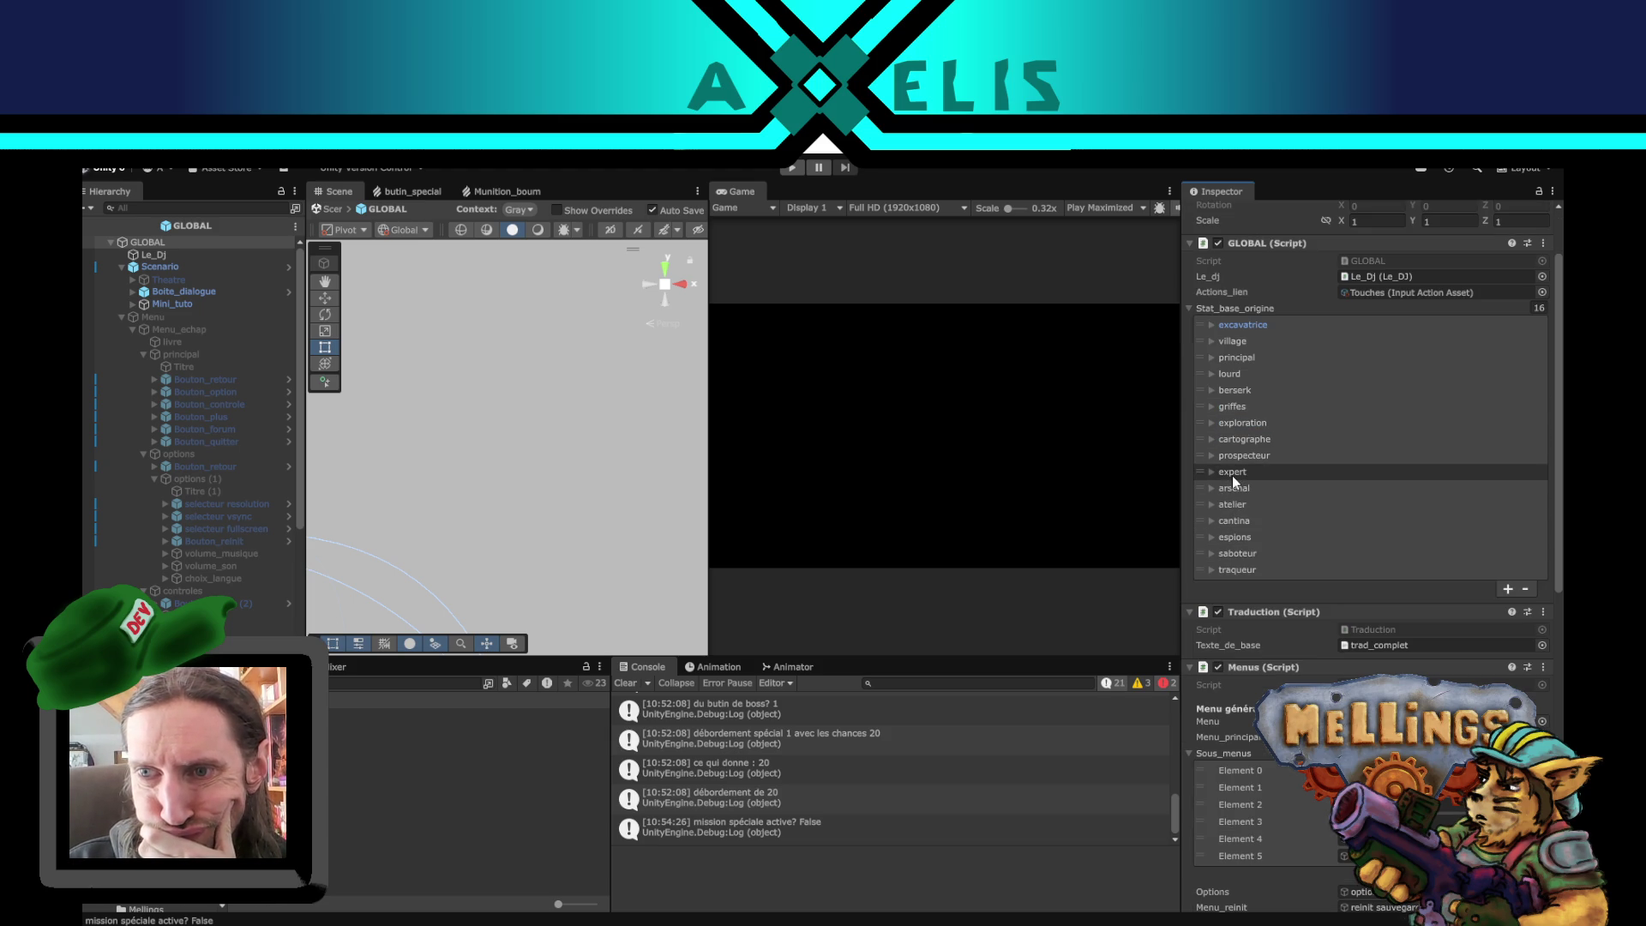
pyautogui.scroll(2, 1277, 580)
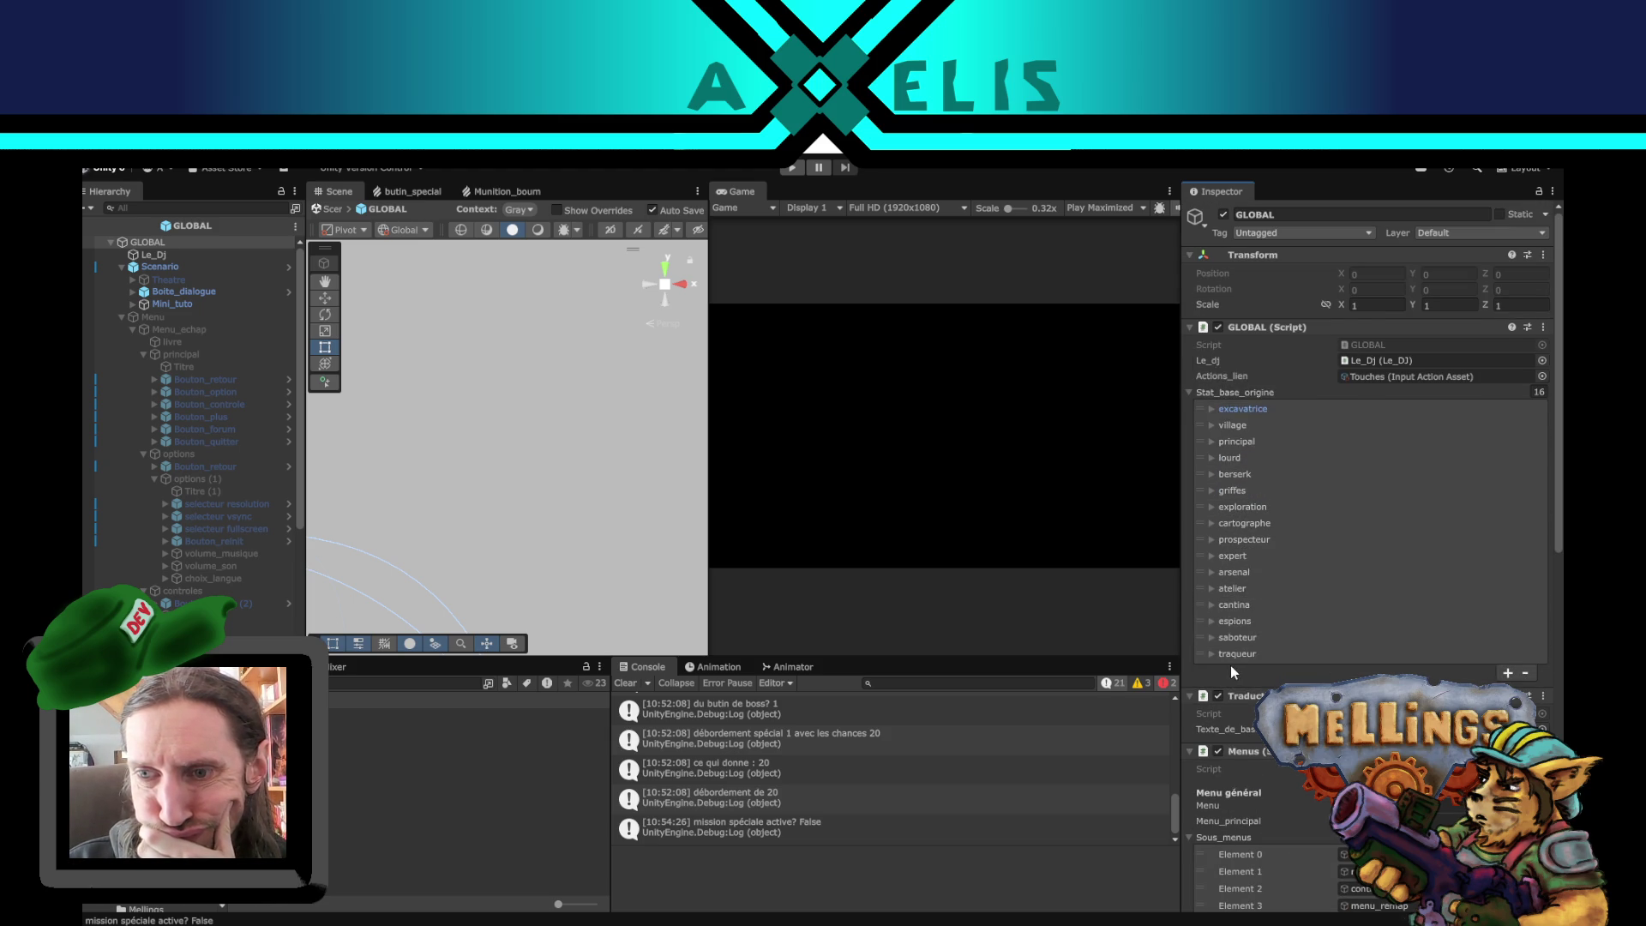
# - Expand espions and inspect recolte_butin_special's unlock level, added value and cost 250
pyautogui.click(1212, 622)
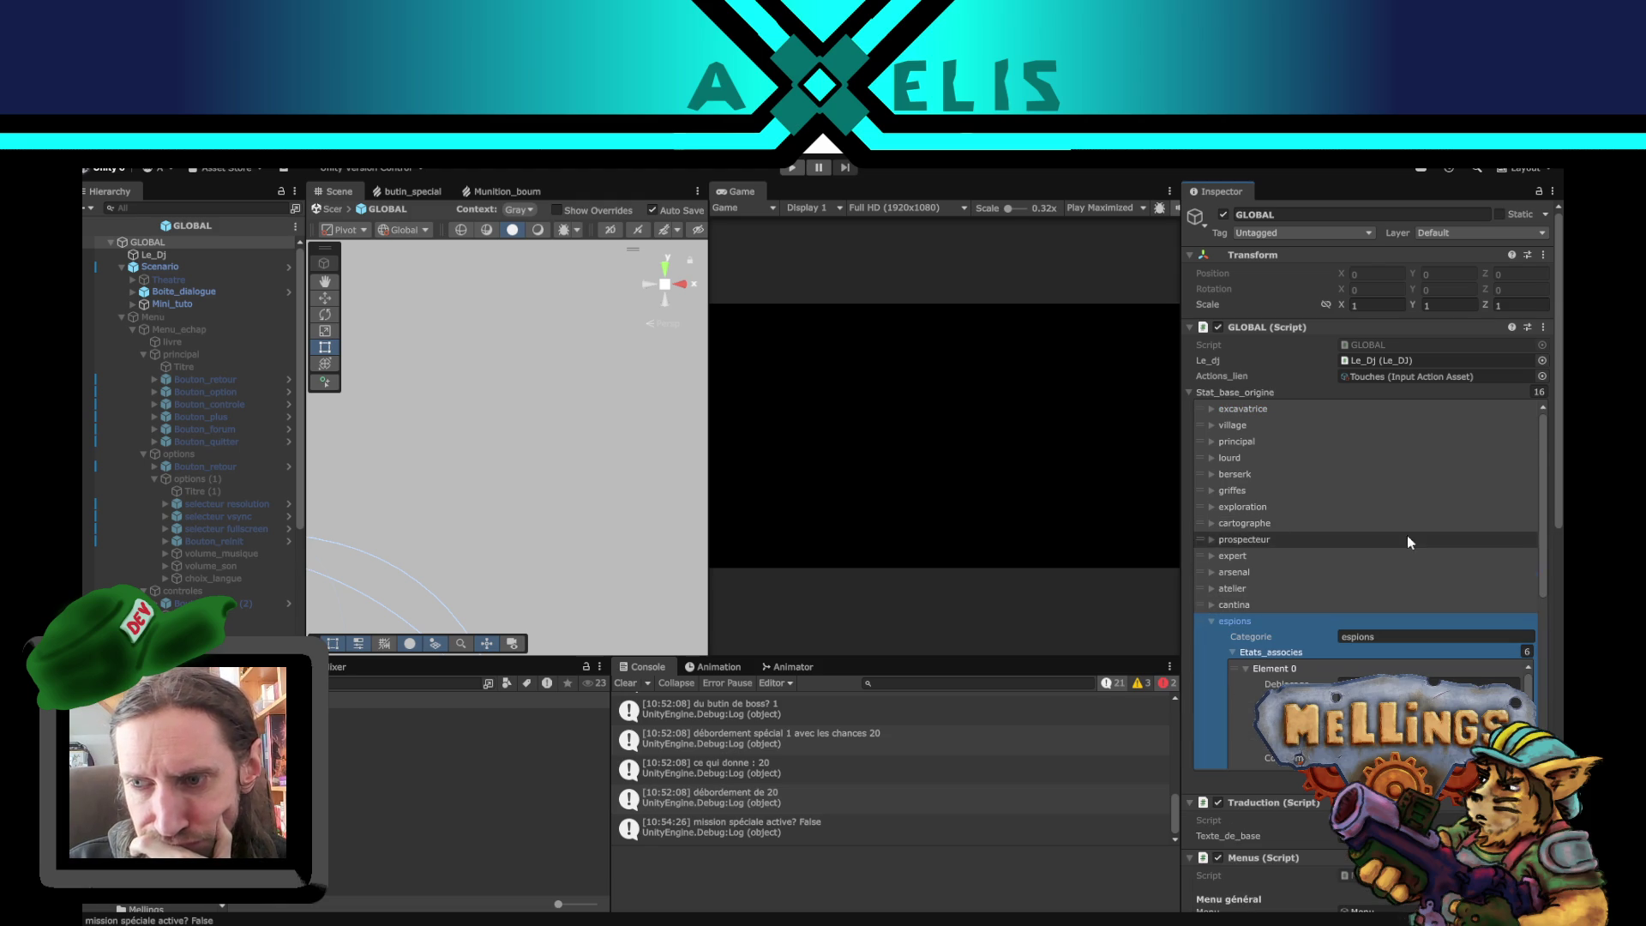
pyautogui.scroll(-4, 1385, 535)
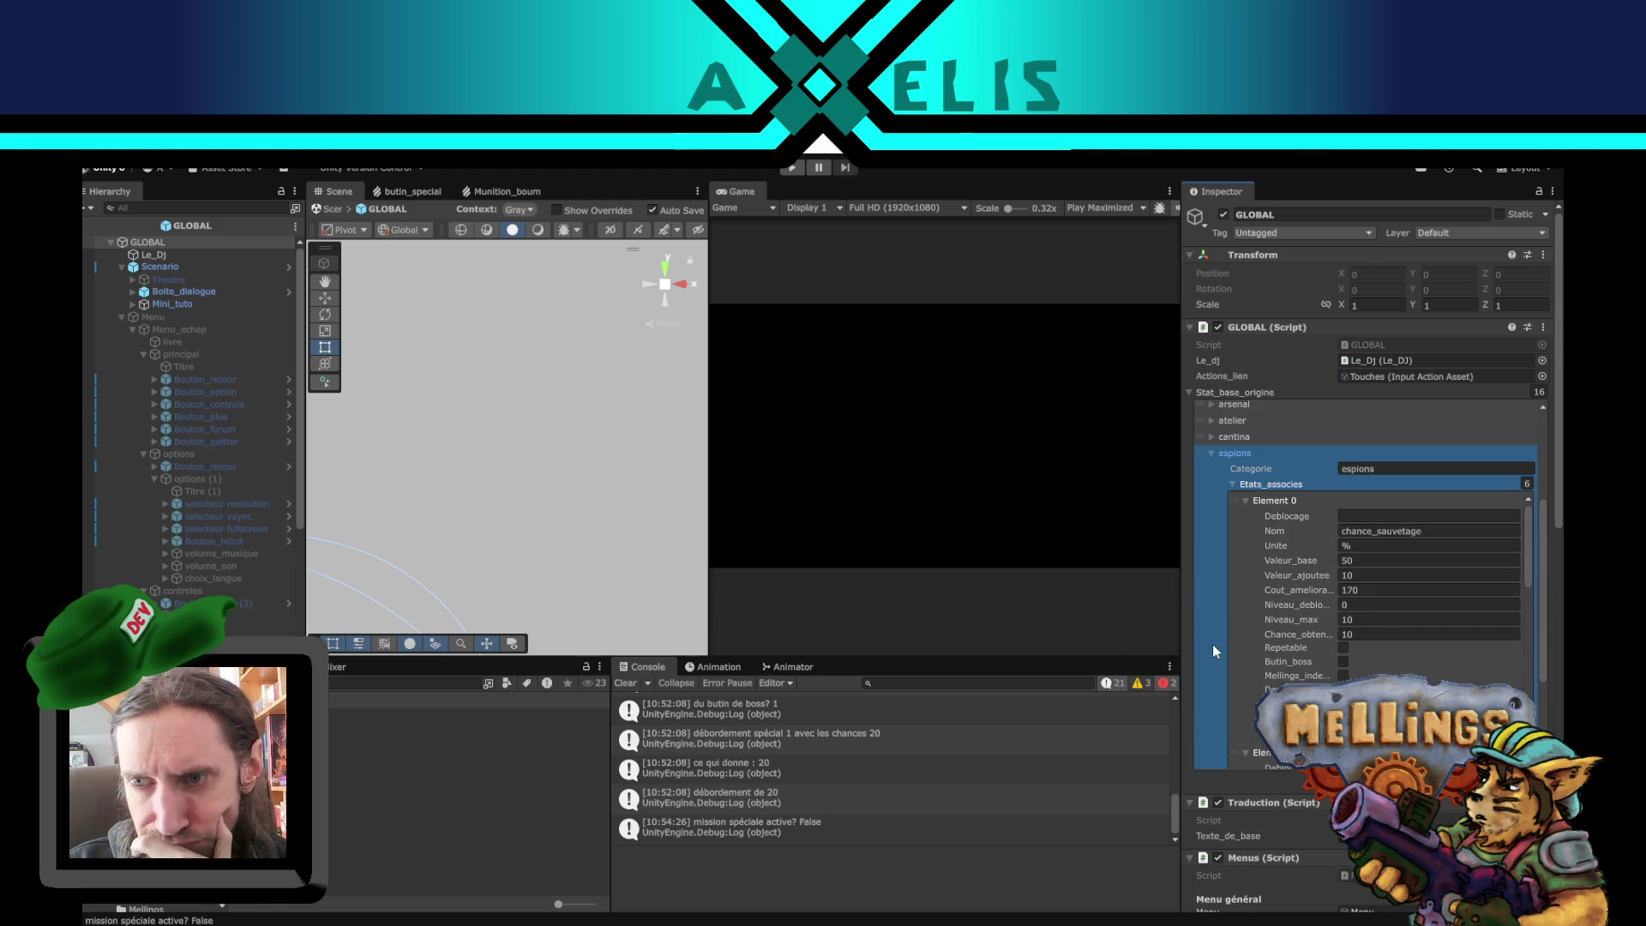
pyautogui.scroll(-6, 1214, 648)
pyautogui.scroll(10, 1372, 514)
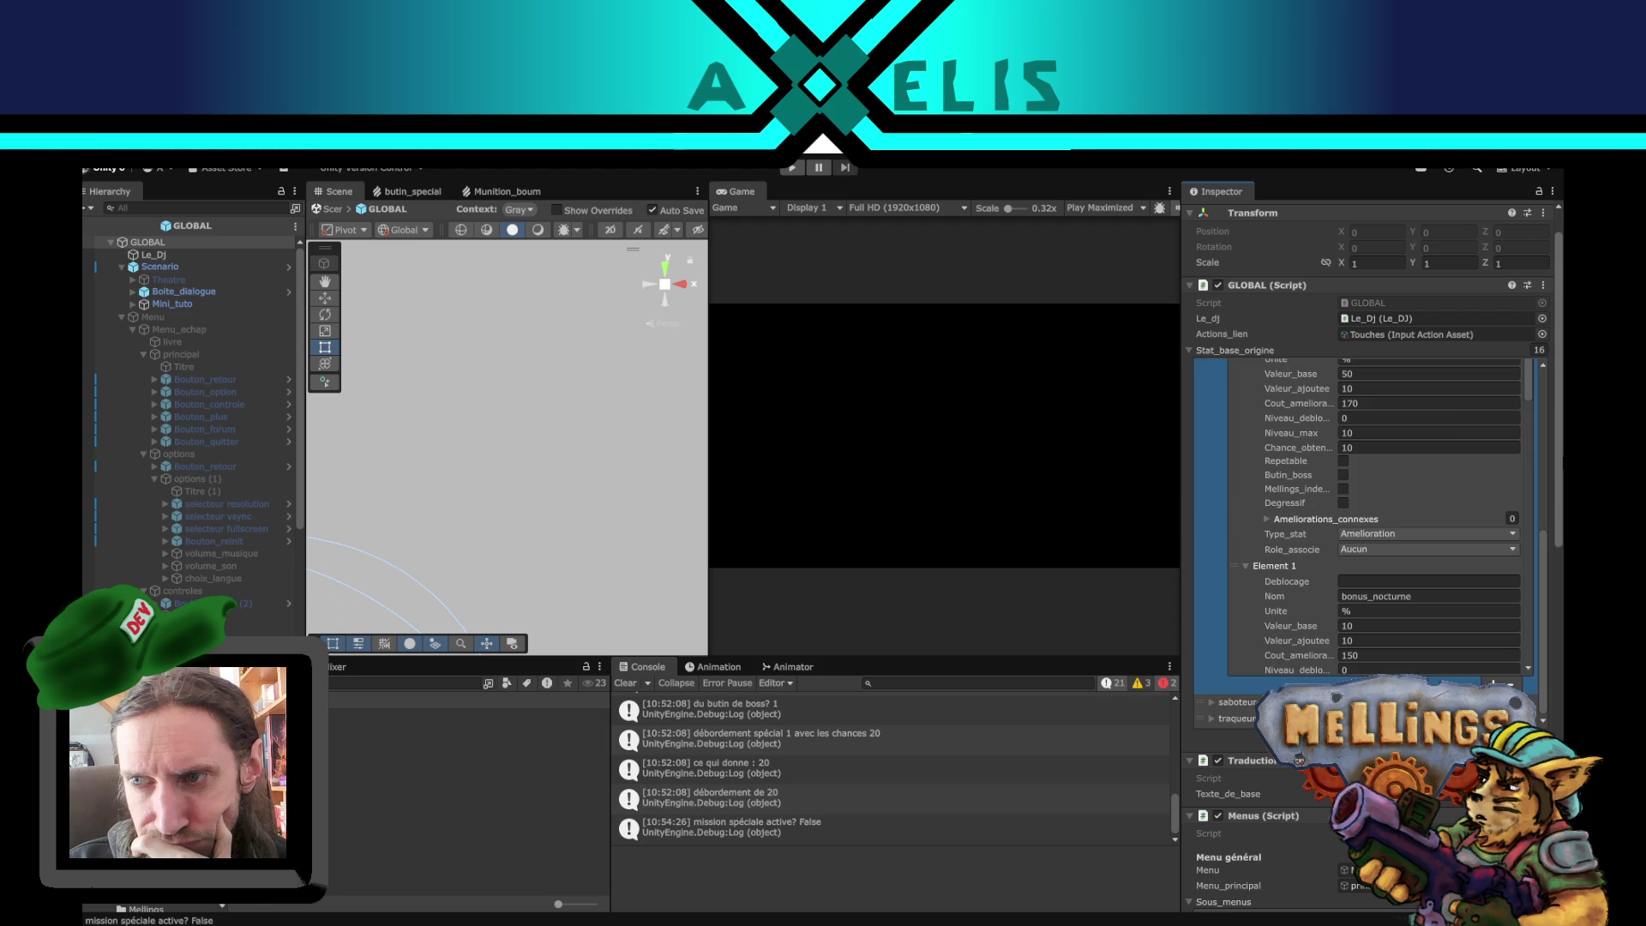
pyautogui.scroll(-3, 1451, 449)
pyautogui.scroll(-2, 1451, 449)
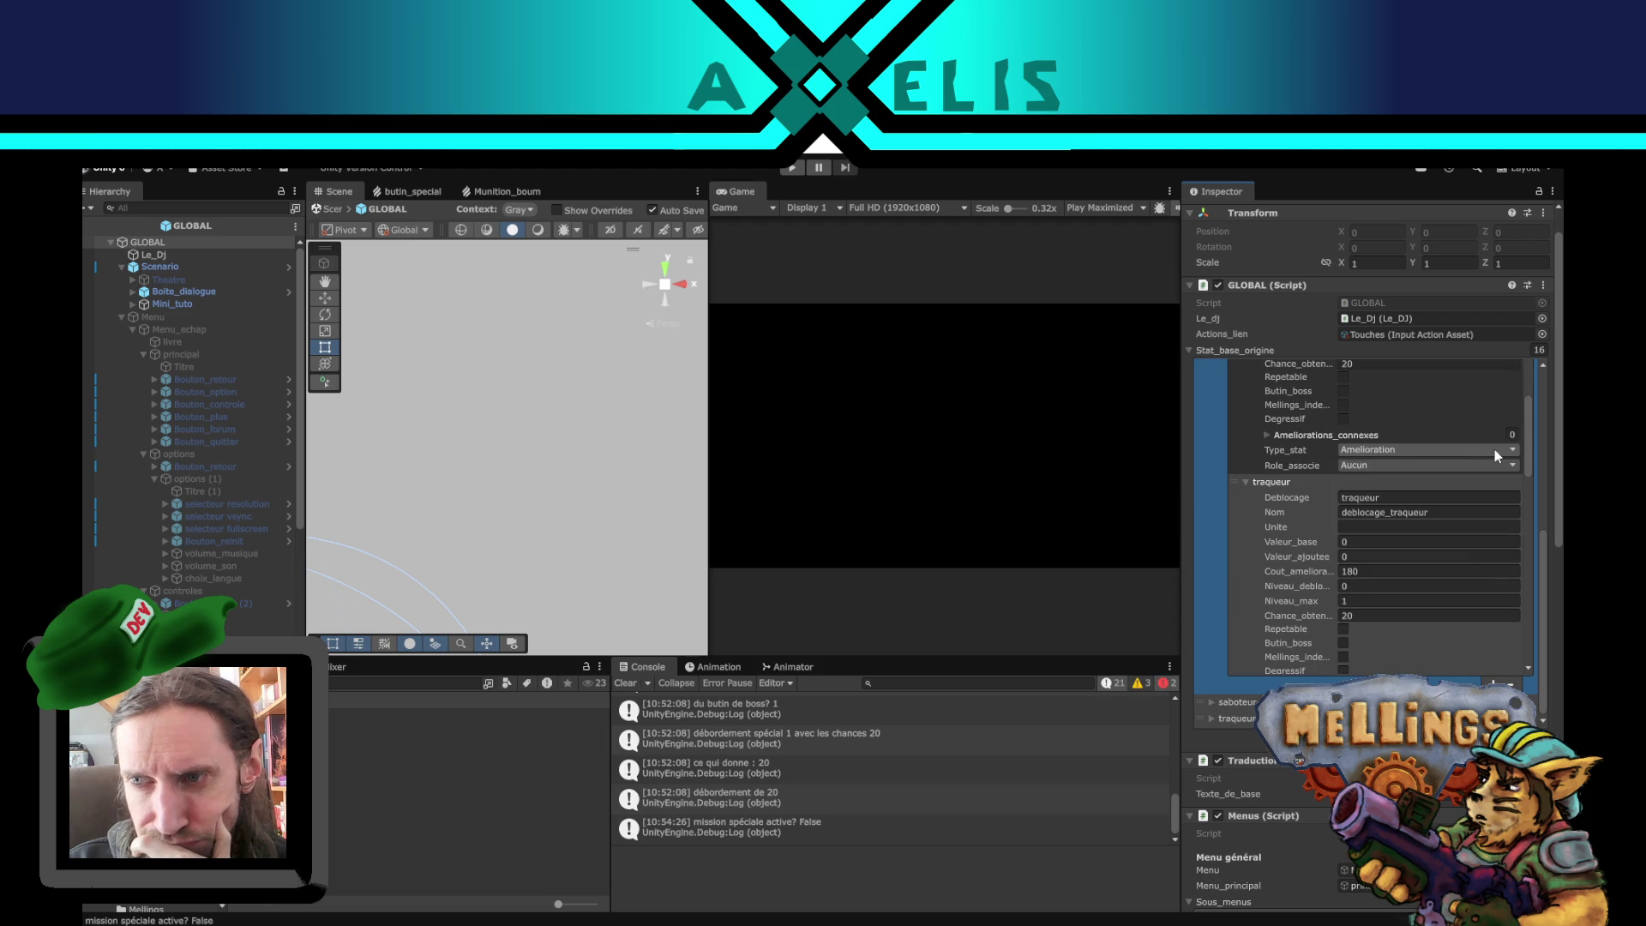
pyautogui.scroll(2, 1535, 451)
pyautogui.scroll(-5, 1407, 465)
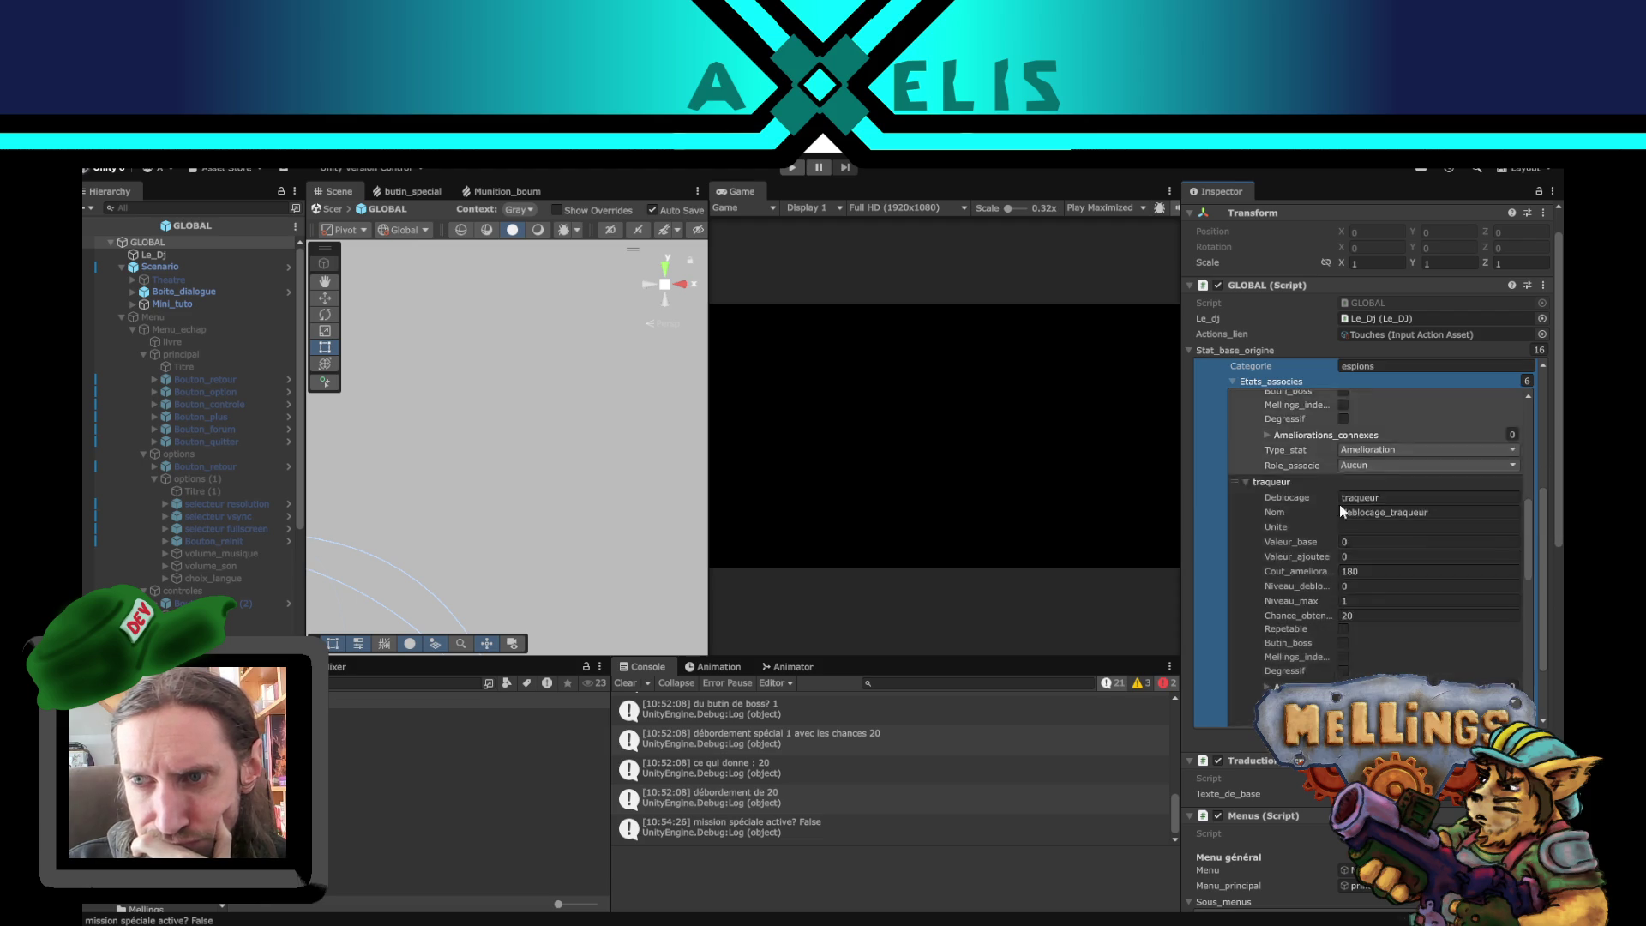
pyautogui.scroll(-10, 1325, 566)
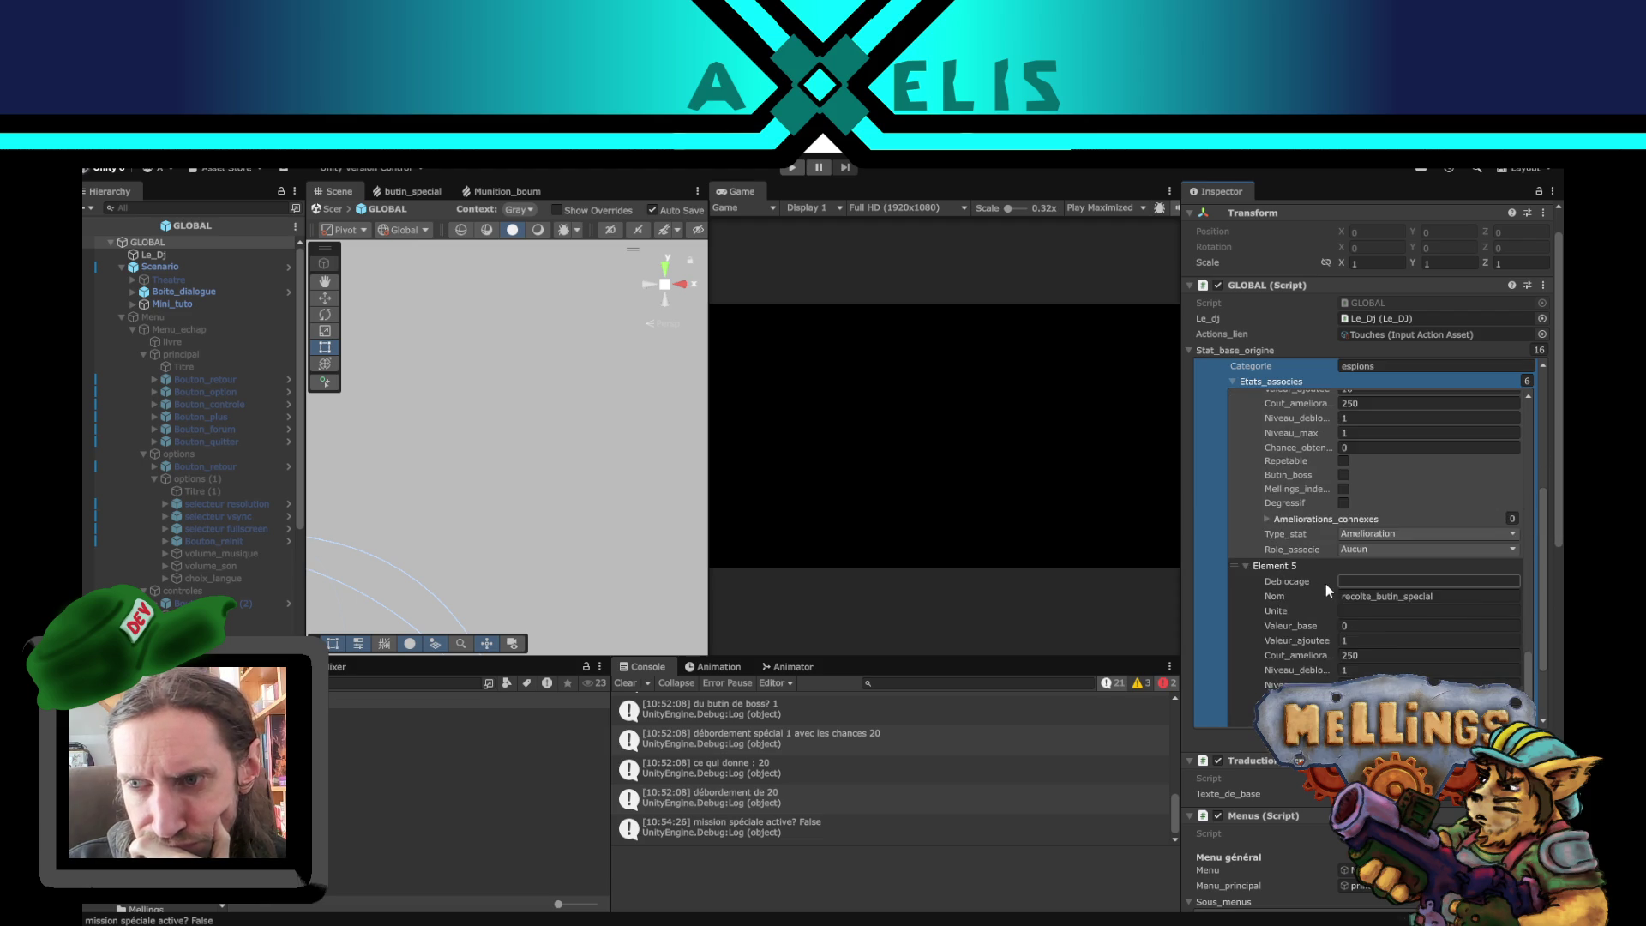
pyautogui.click(1369, 493)
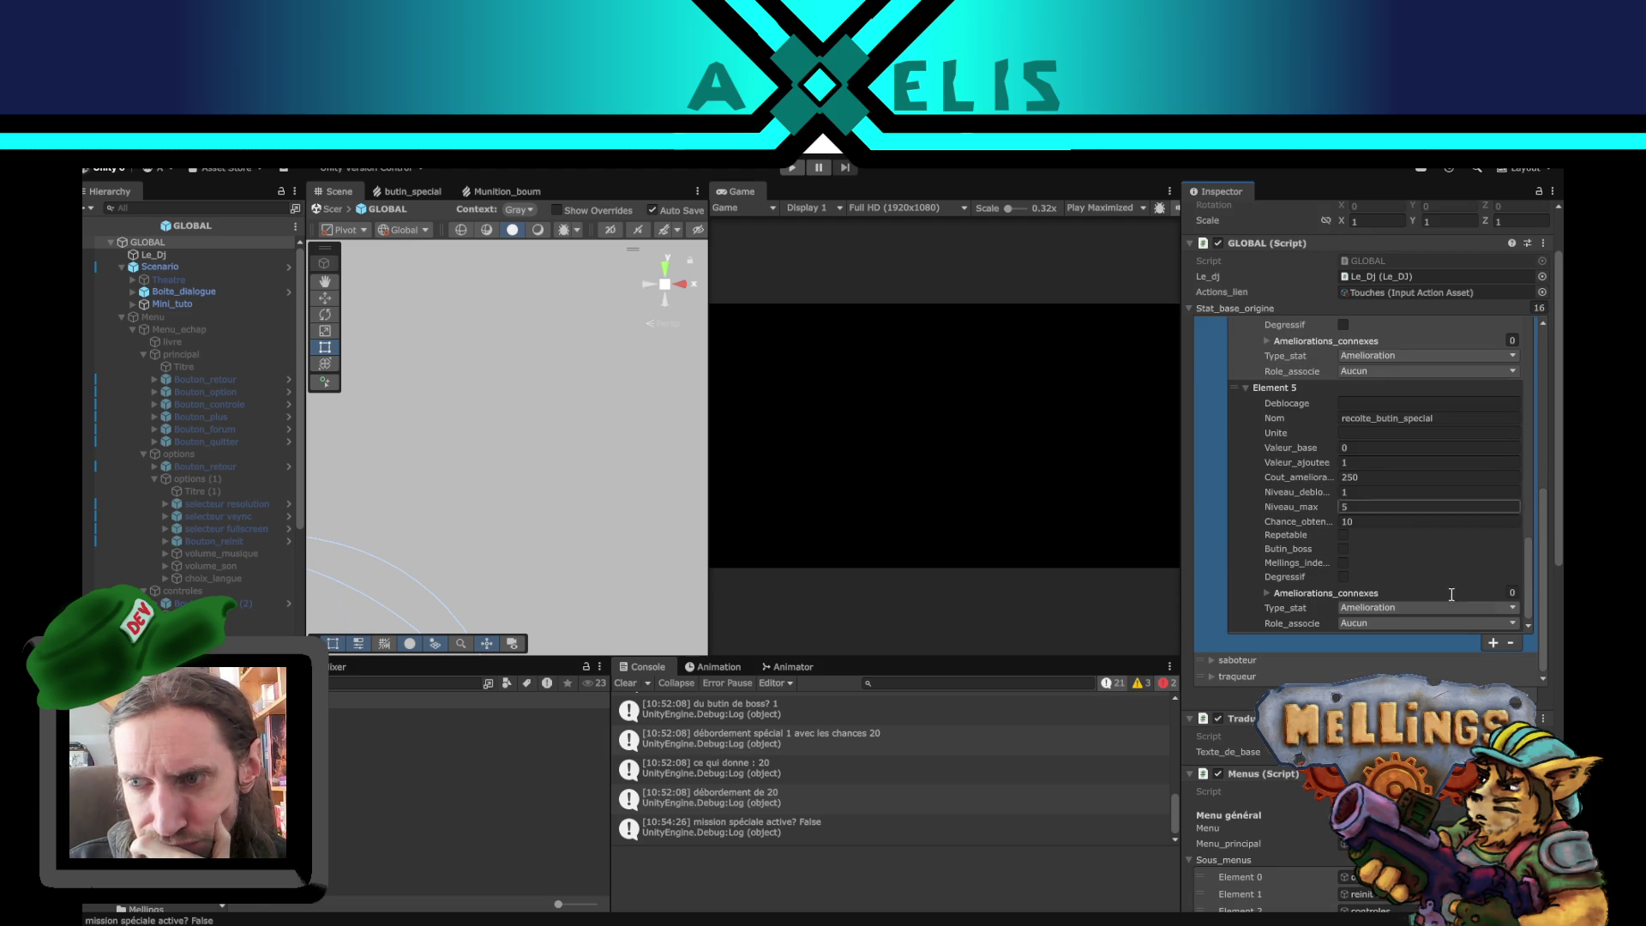
pyautogui.click(1406, 465)
pyautogui.click(1385, 474)
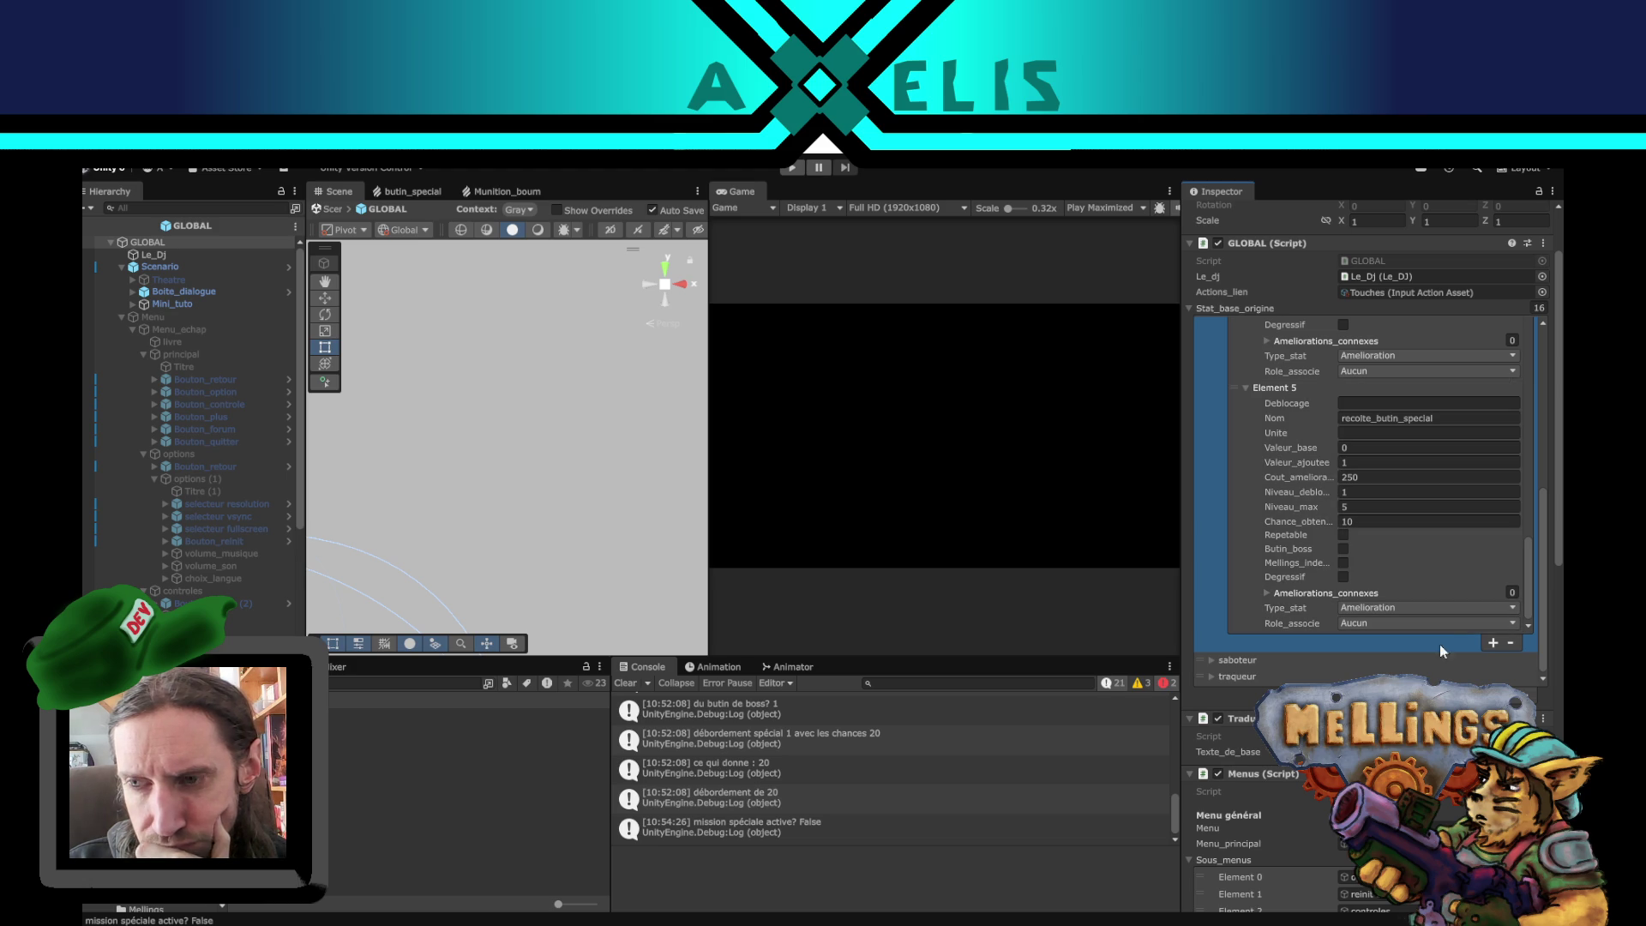
# - Add Element 6 to espions' Etats_associes and name it mission_boss_humain
pyautogui.click(1493, 645)
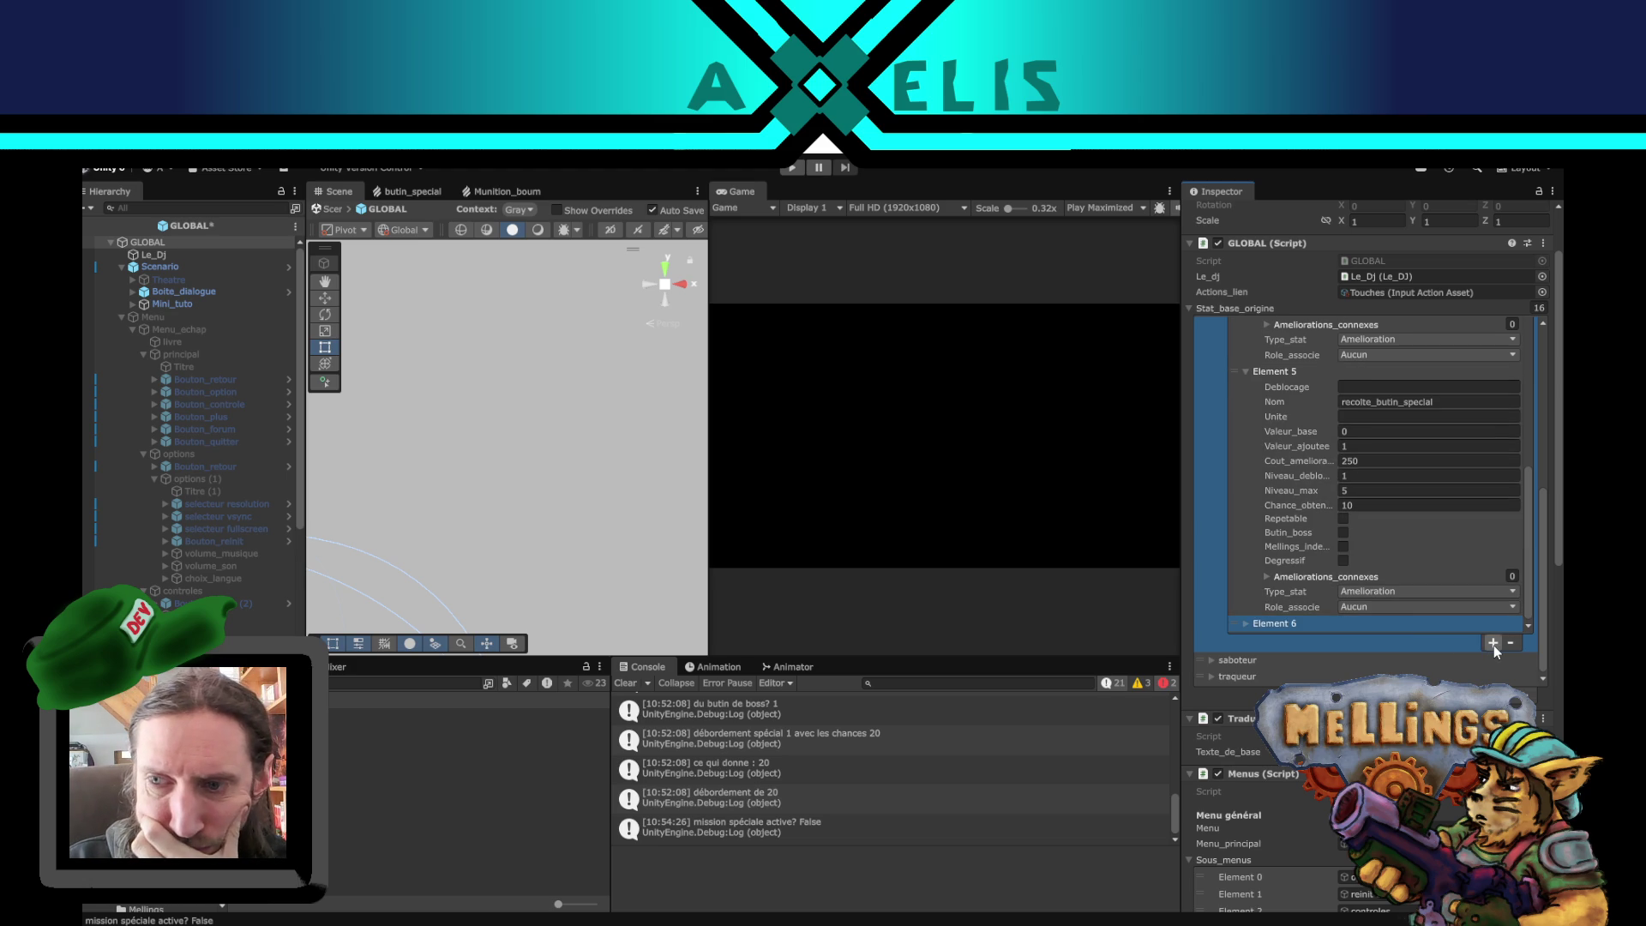
pyautogui.click(1245, 623)
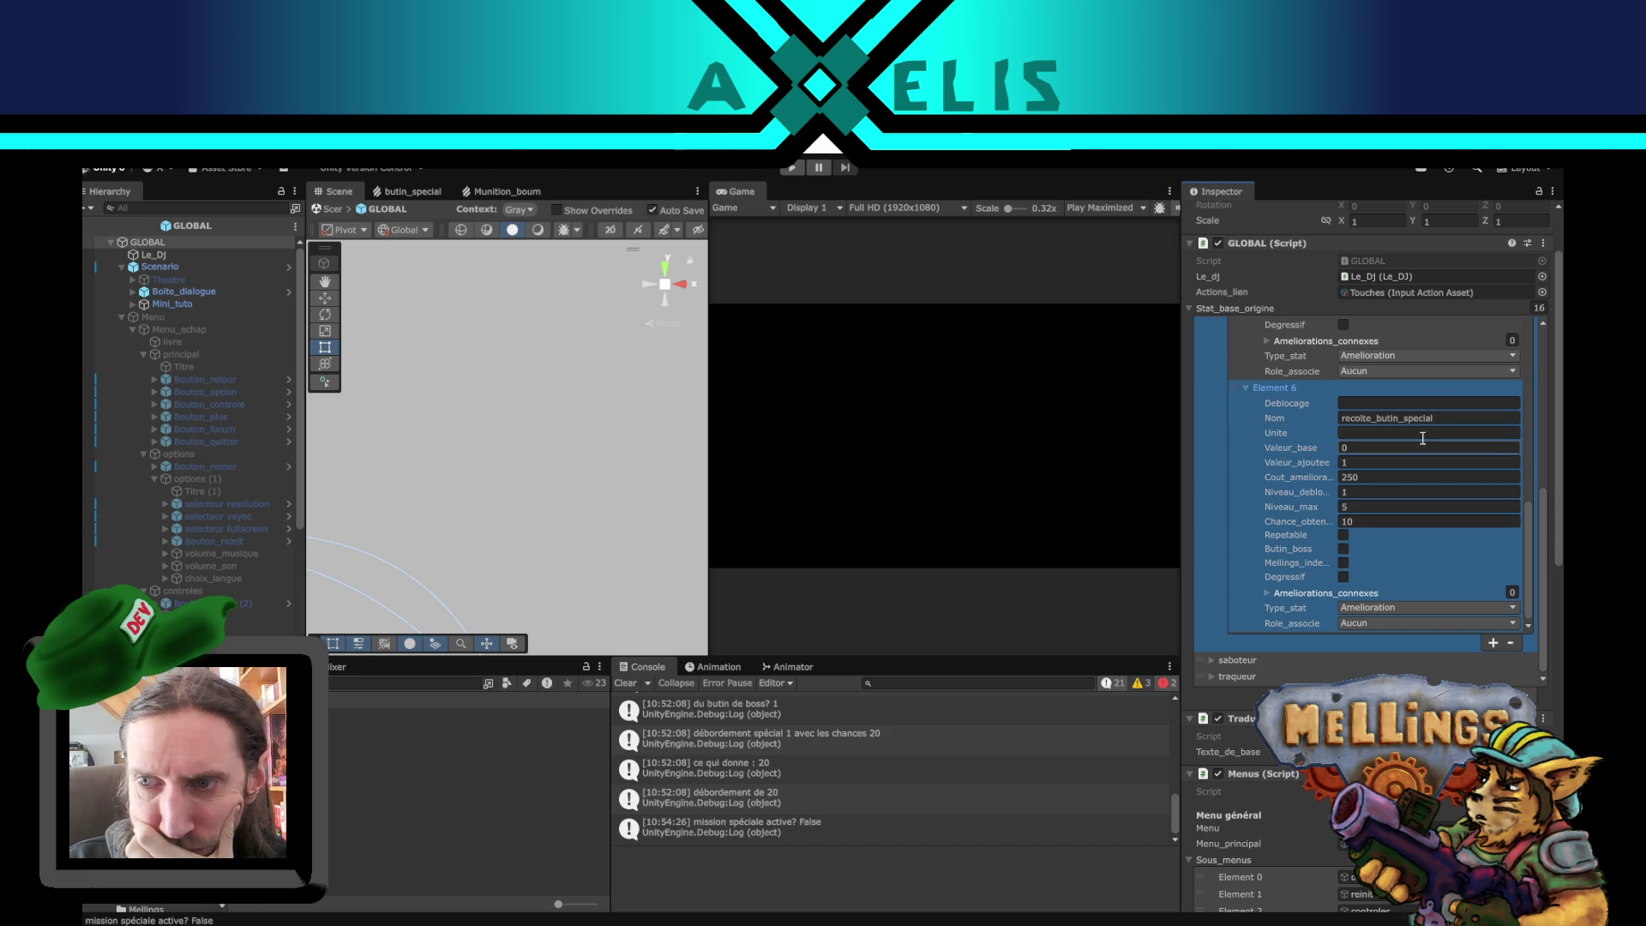
pyautogui.click(1451, 419)
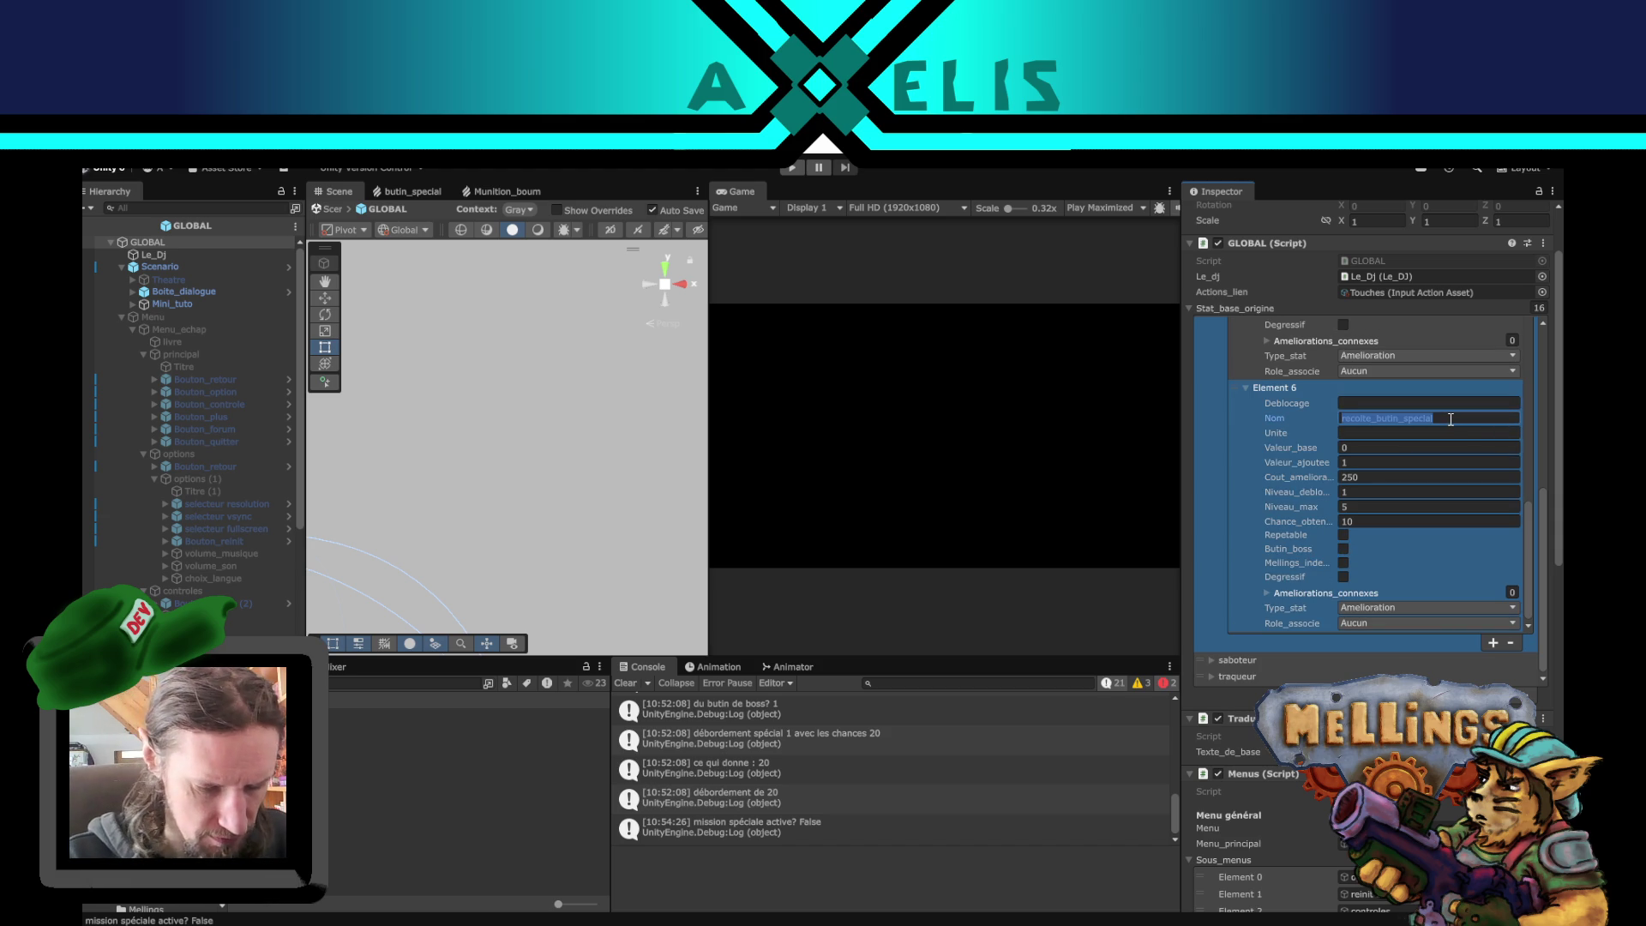
pyautogui.write('missi')
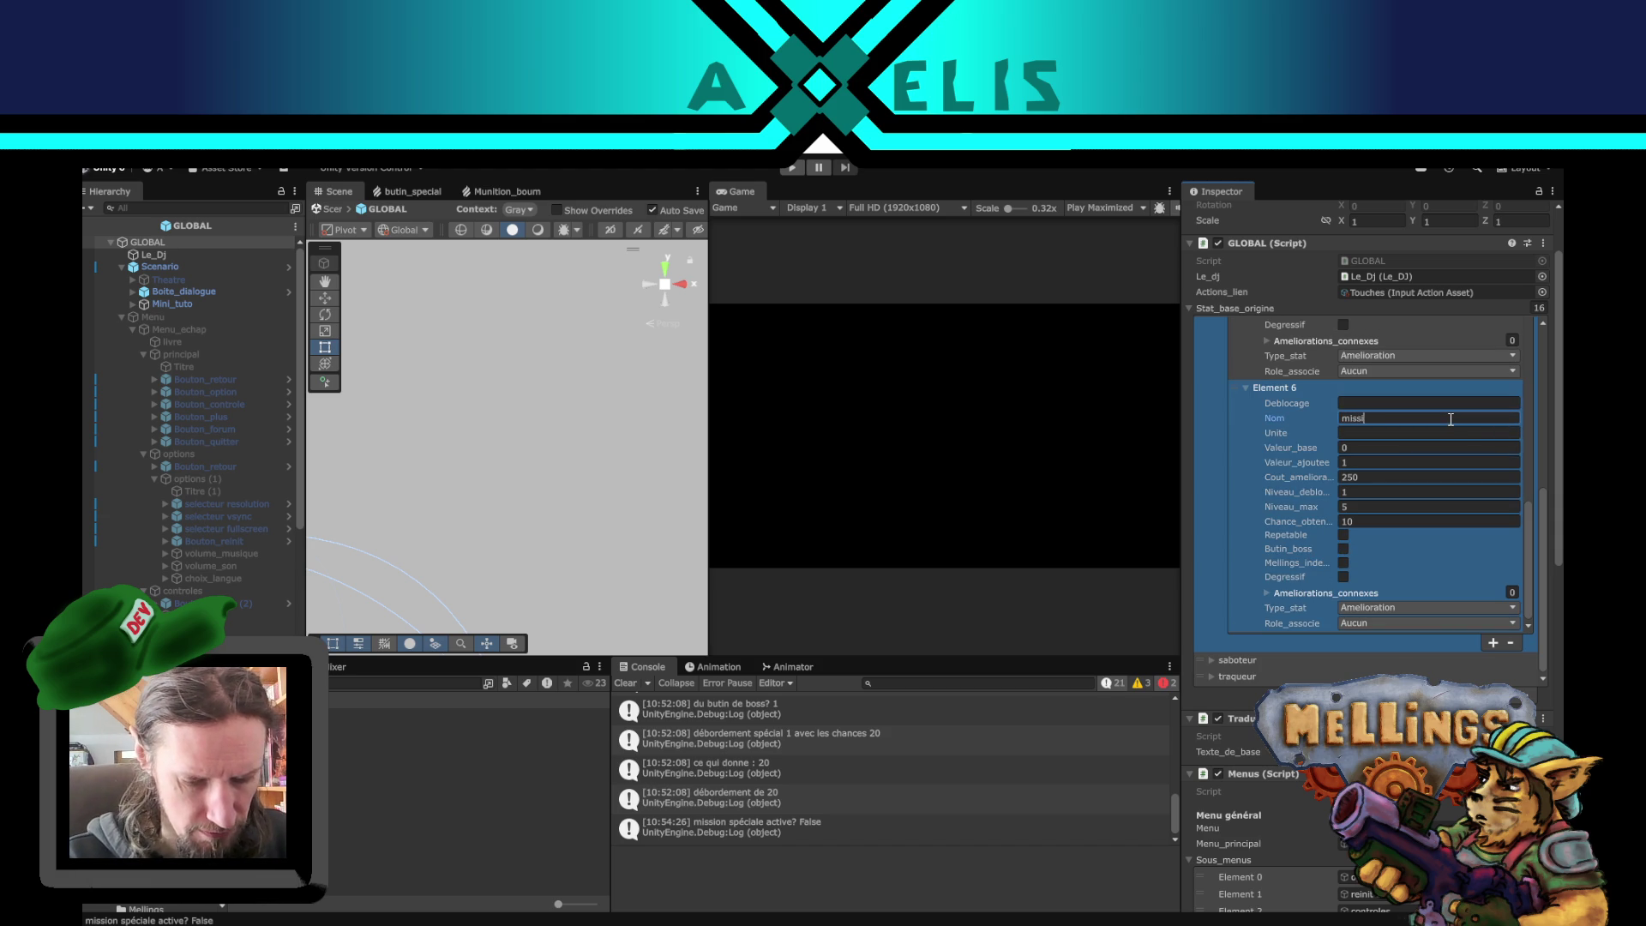
pyautogui.write('on_boss_h')
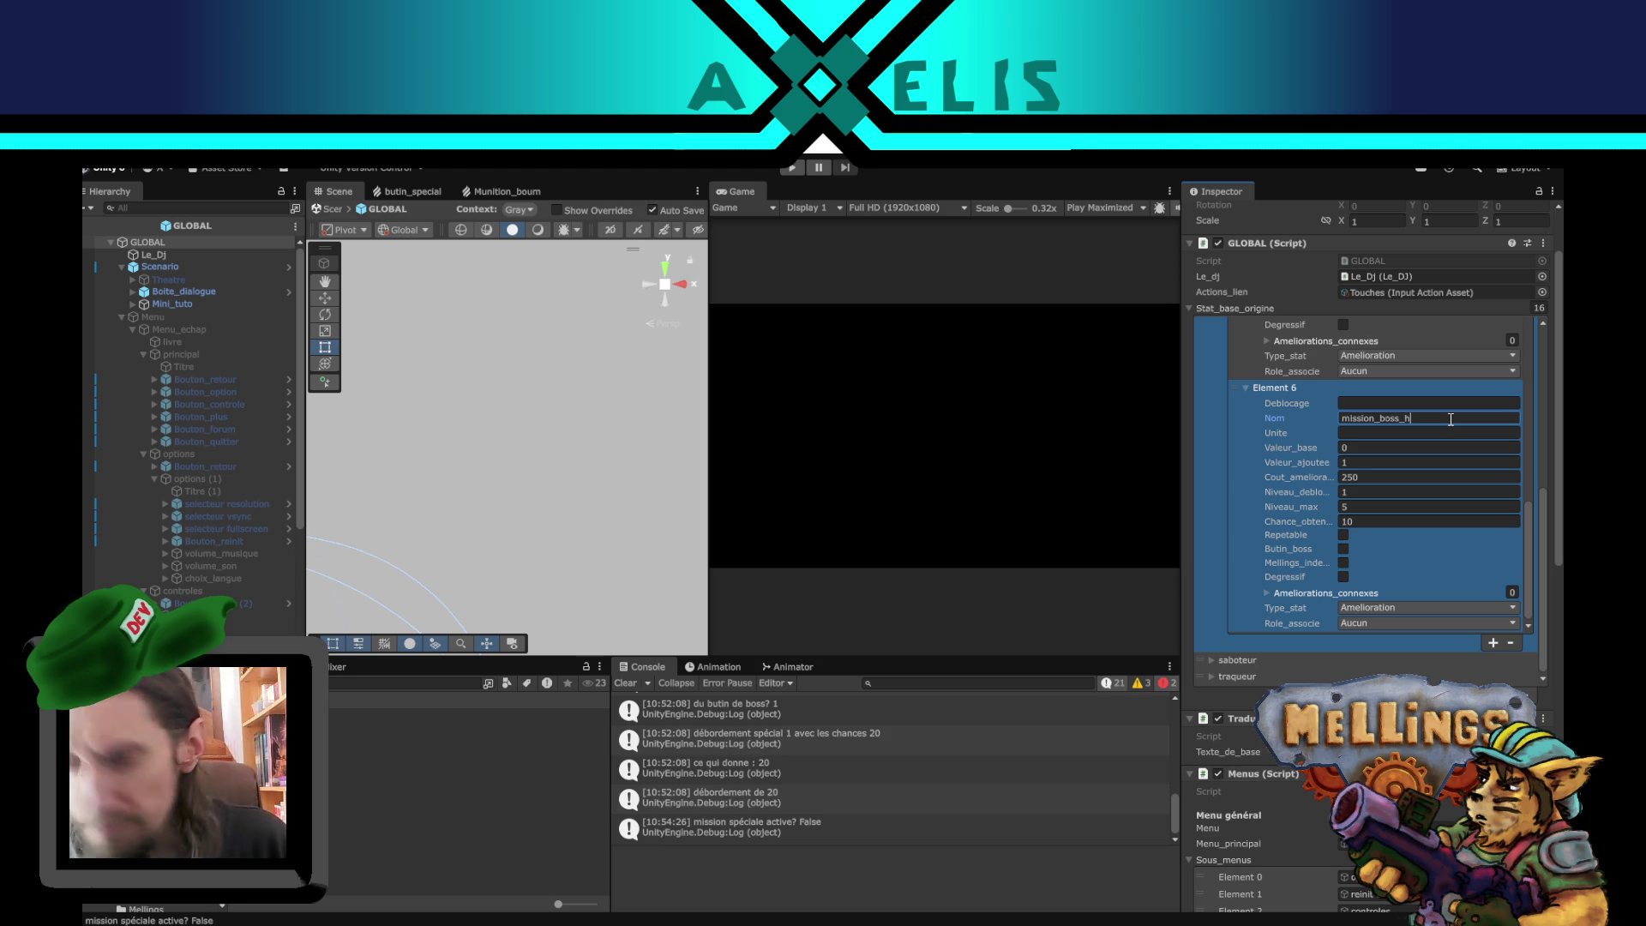
pyautogui.write('umain')
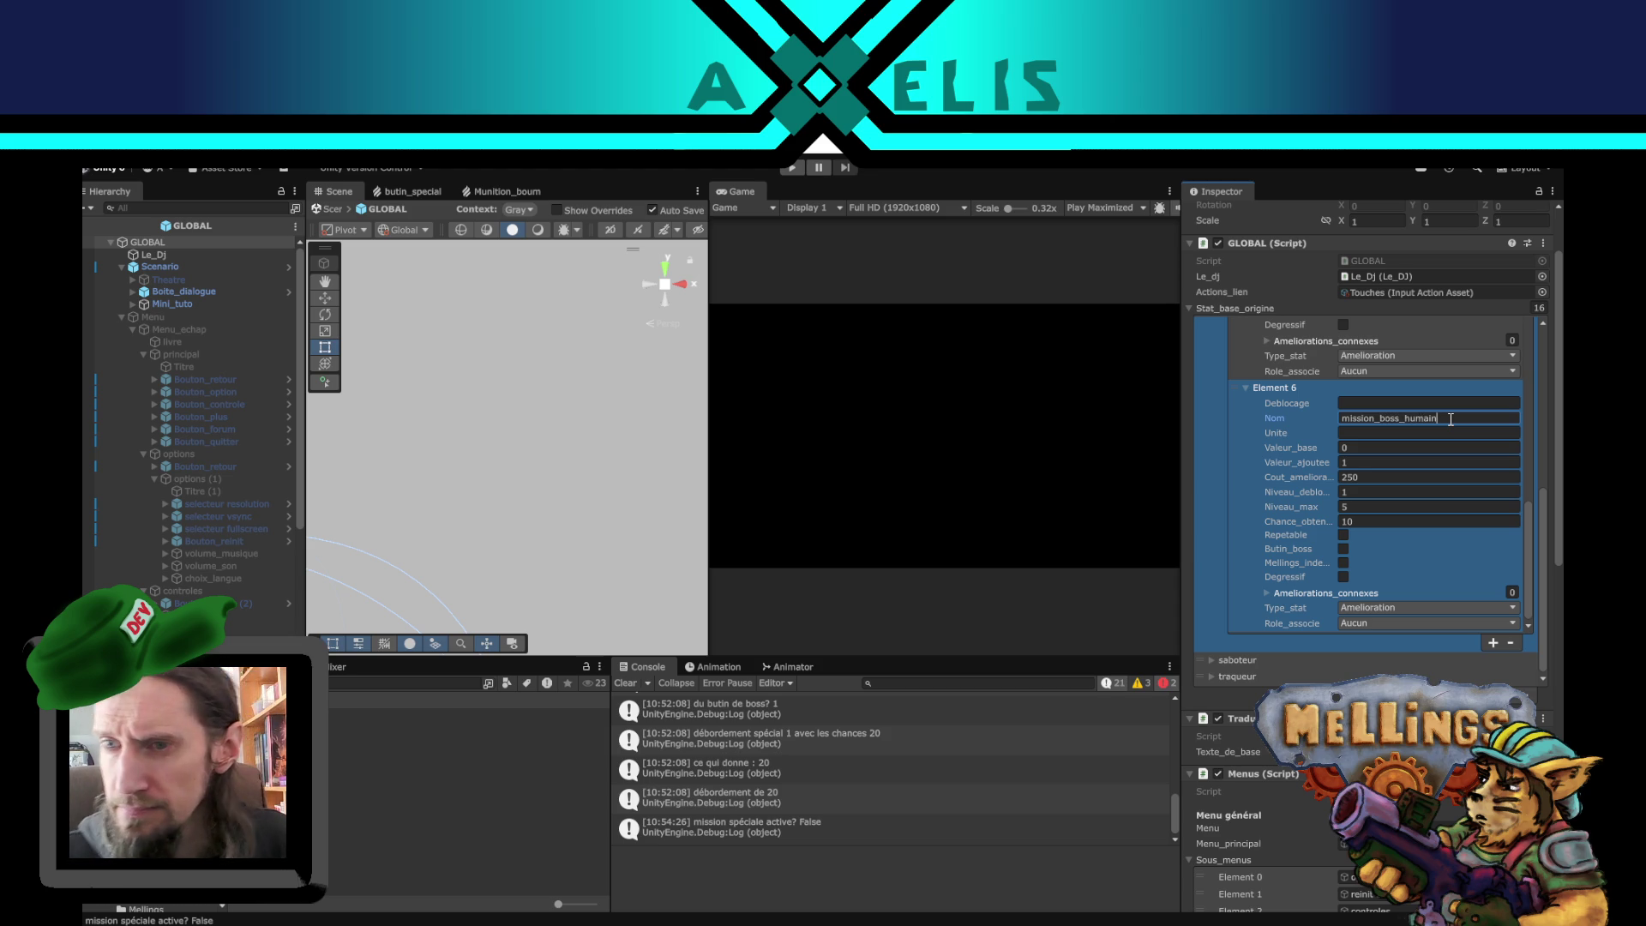
pyautogui.click(1400, 443)
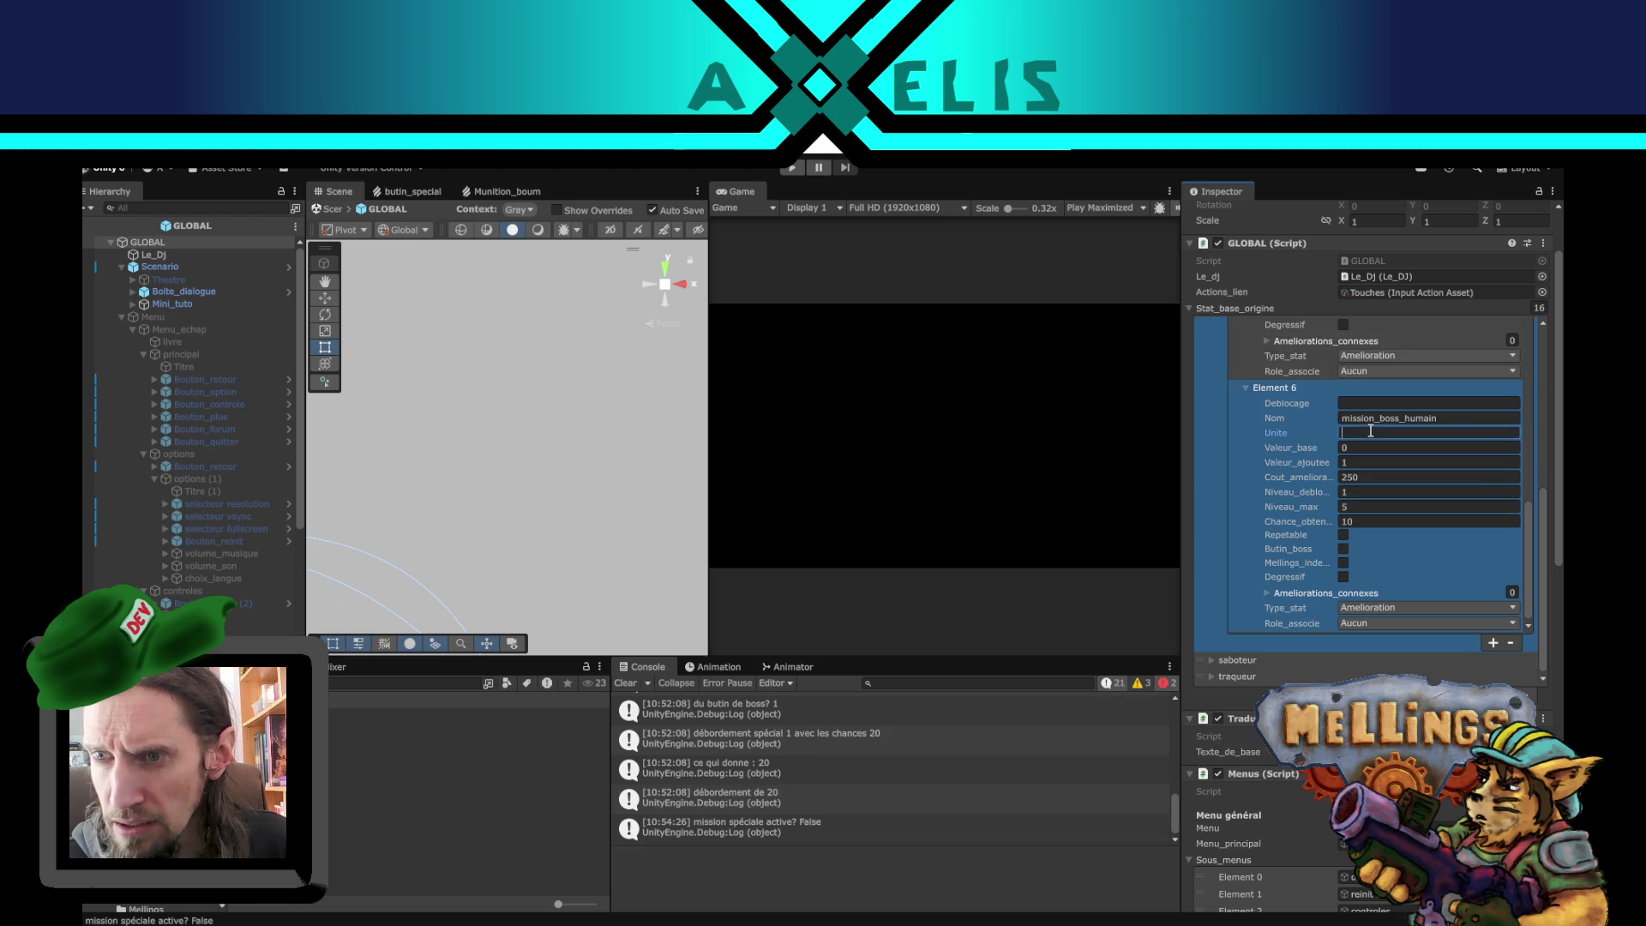
pyautogui.click(1458, 415)
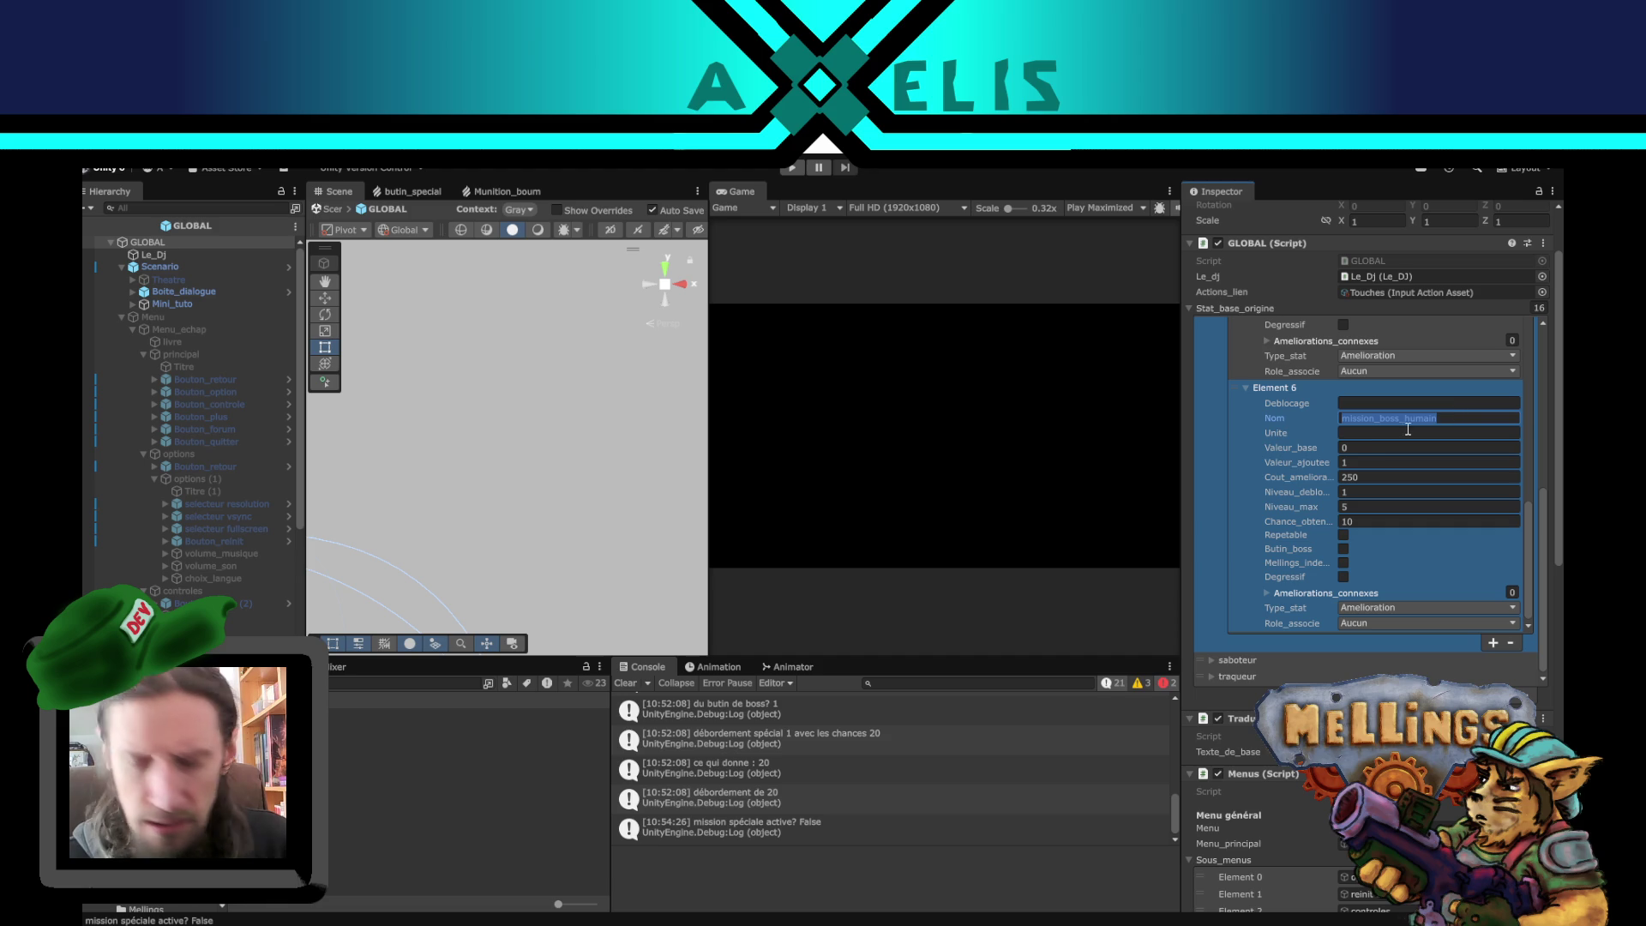
# - Set mission_boss_humain's maximum level to 1 and unlock level to 0
pyautogui.click(1355, 506)
pyautogui.write('1')
pyautogui.click(1364, 490)
pyautogui.write('0')
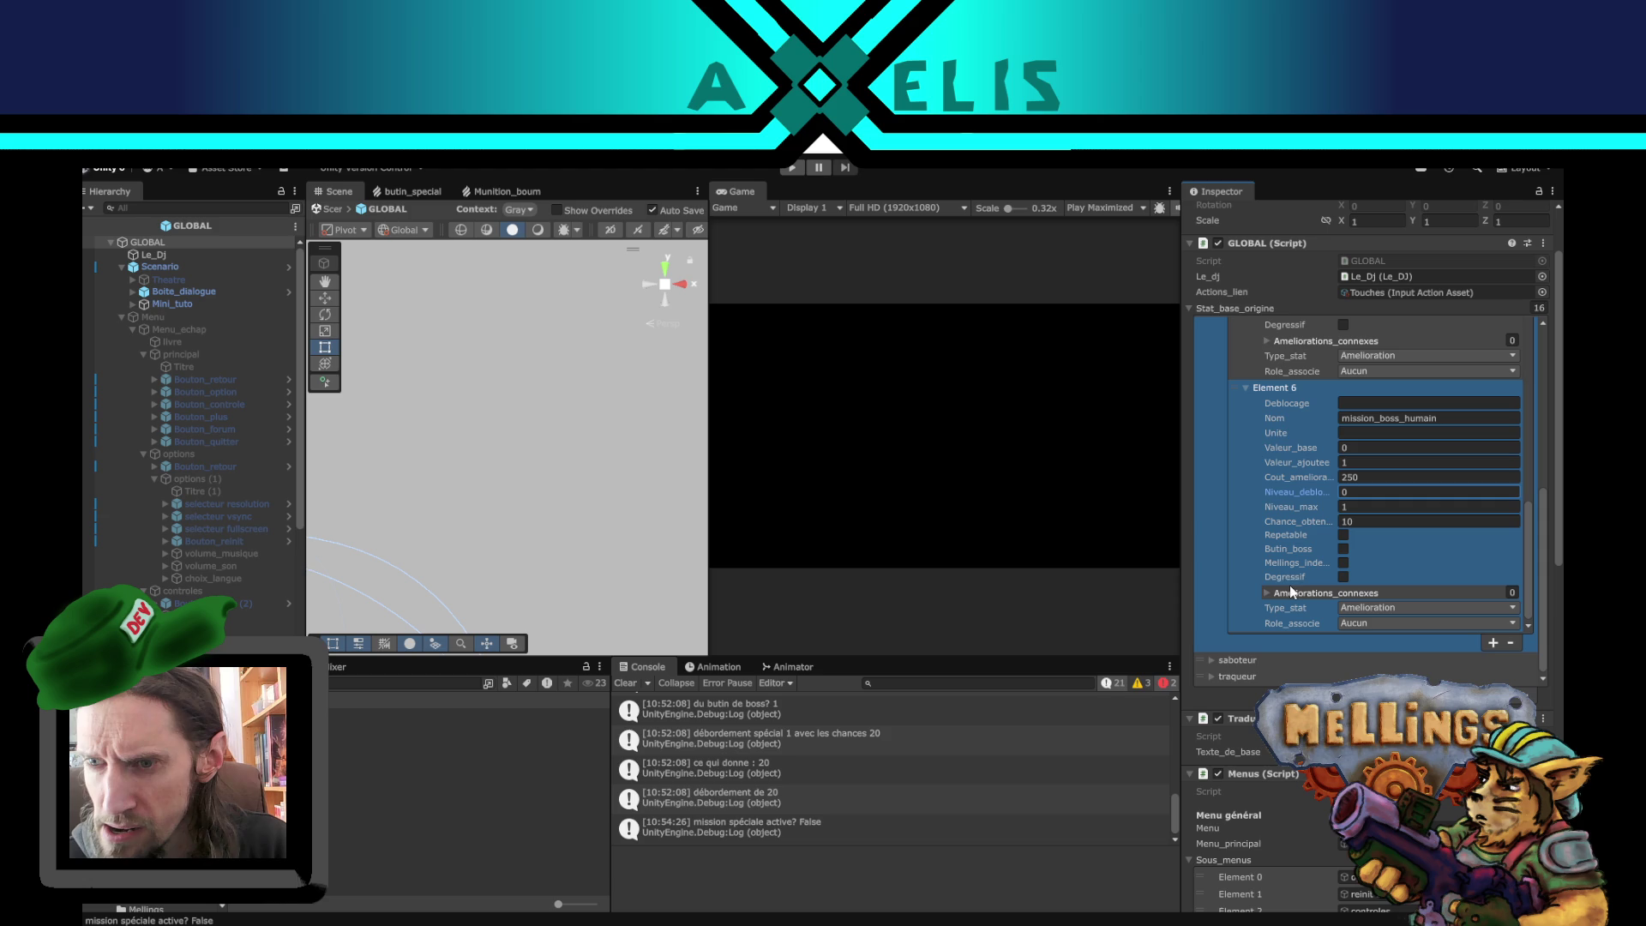
# - Make Element 6 a Mission-type stat with Mellings_independant and Repetable ticked, and check its cost
pyautogui.scroll(-2, 1326, 497)
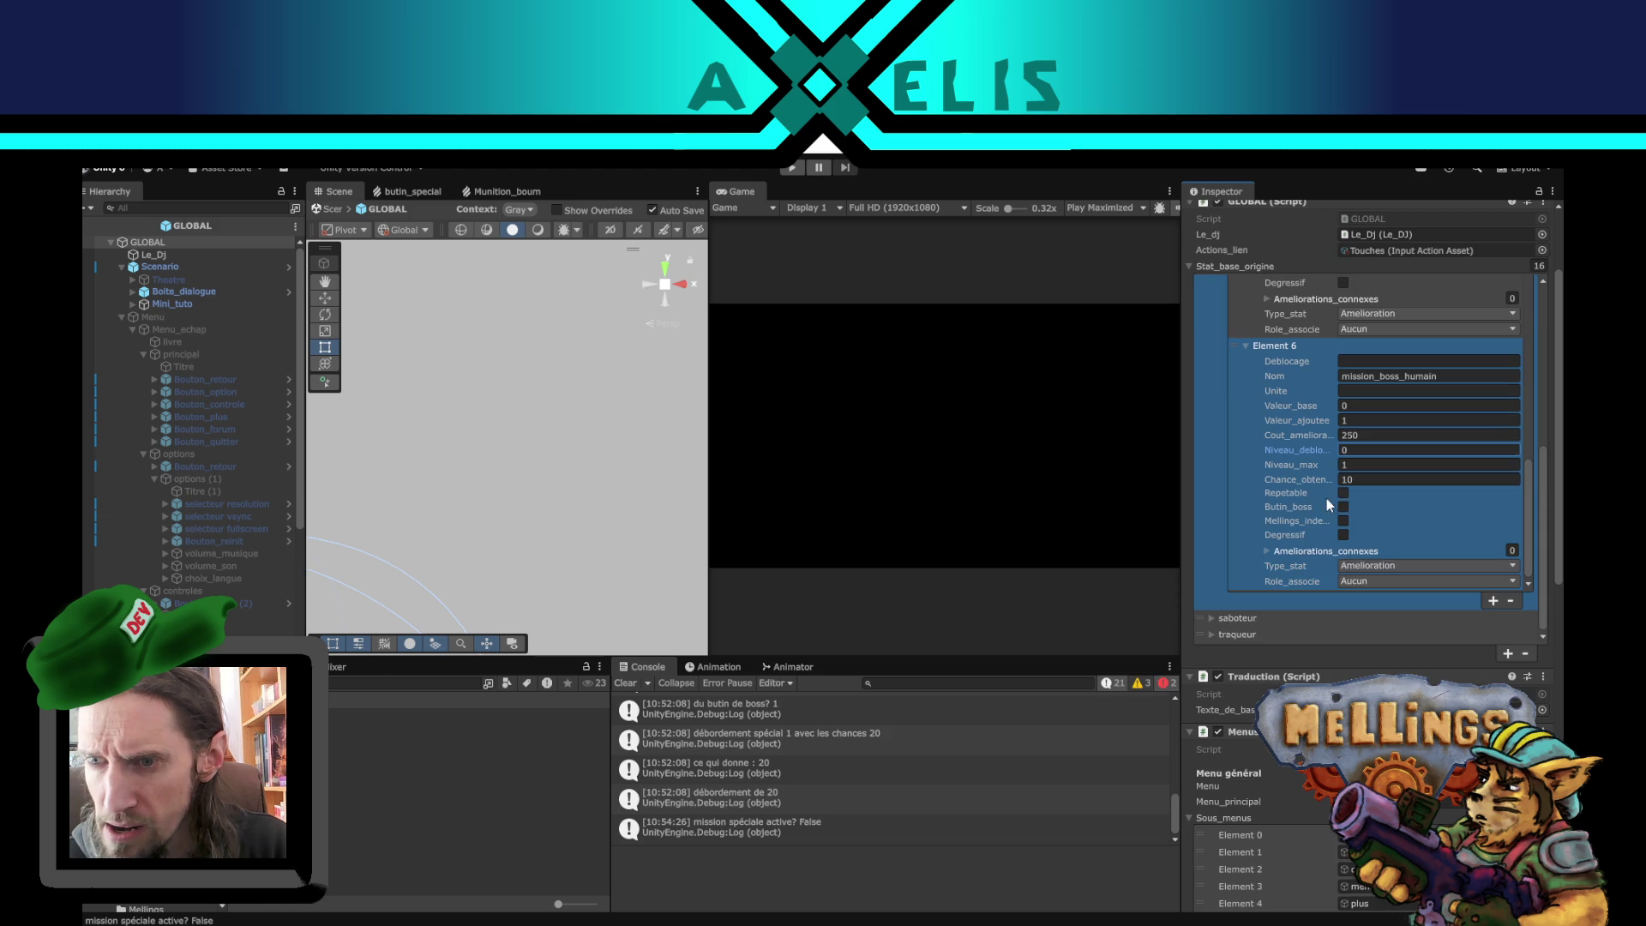
pyautogui.click(1372, 566)
pyautogui.click(1401, 611)
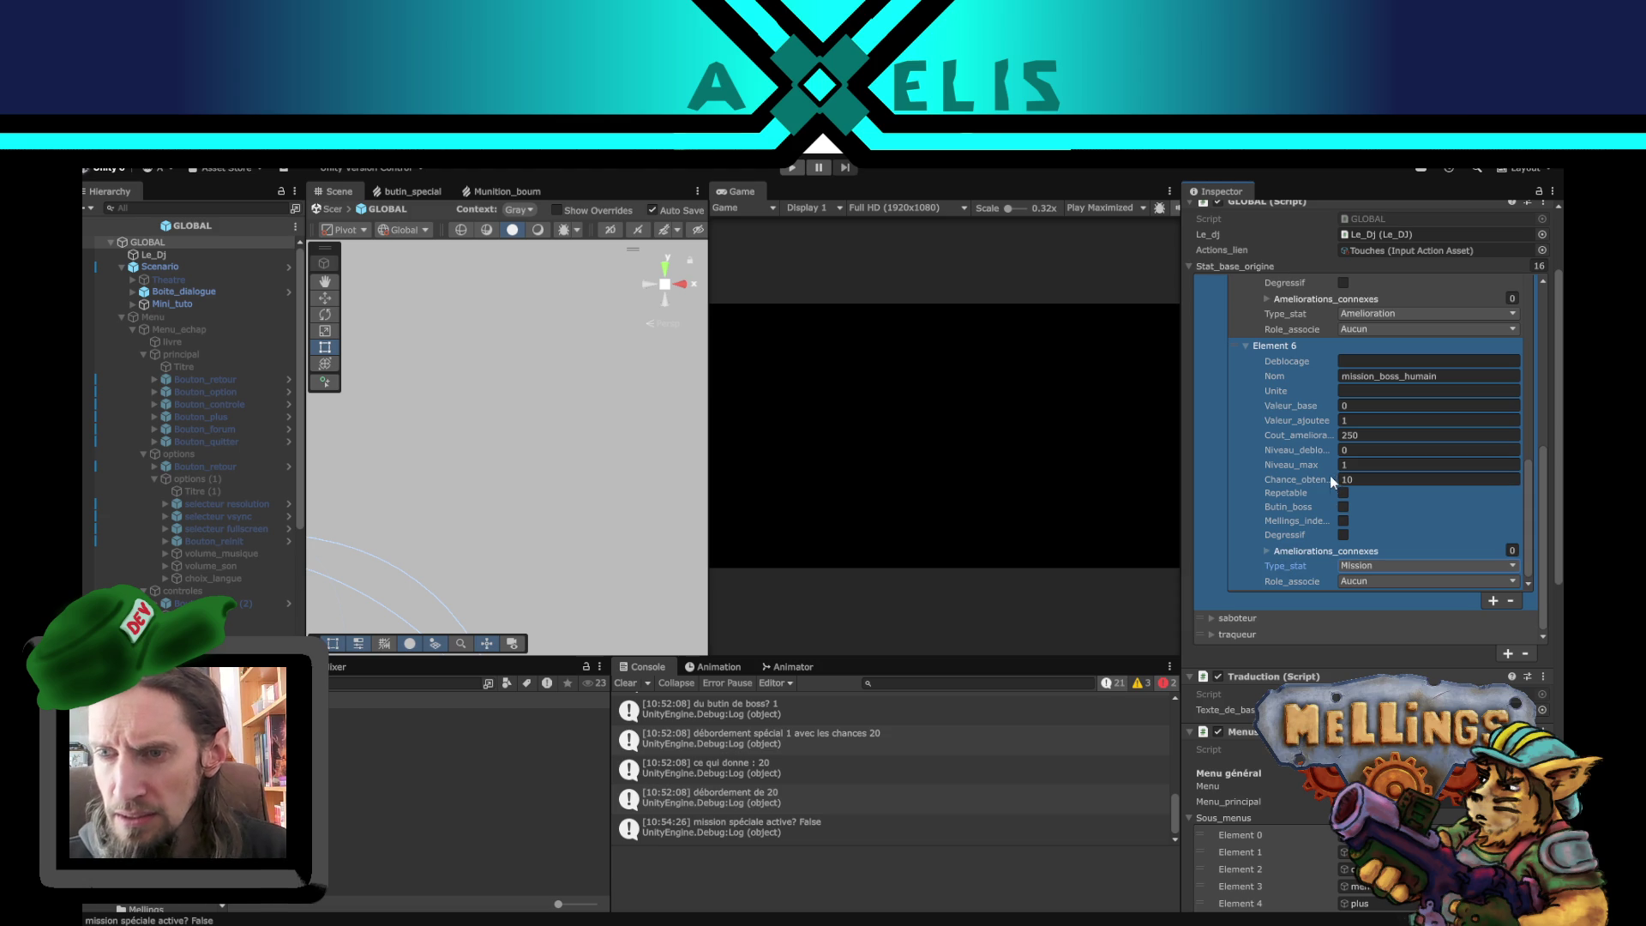
pyautogui.click(1344, 522)
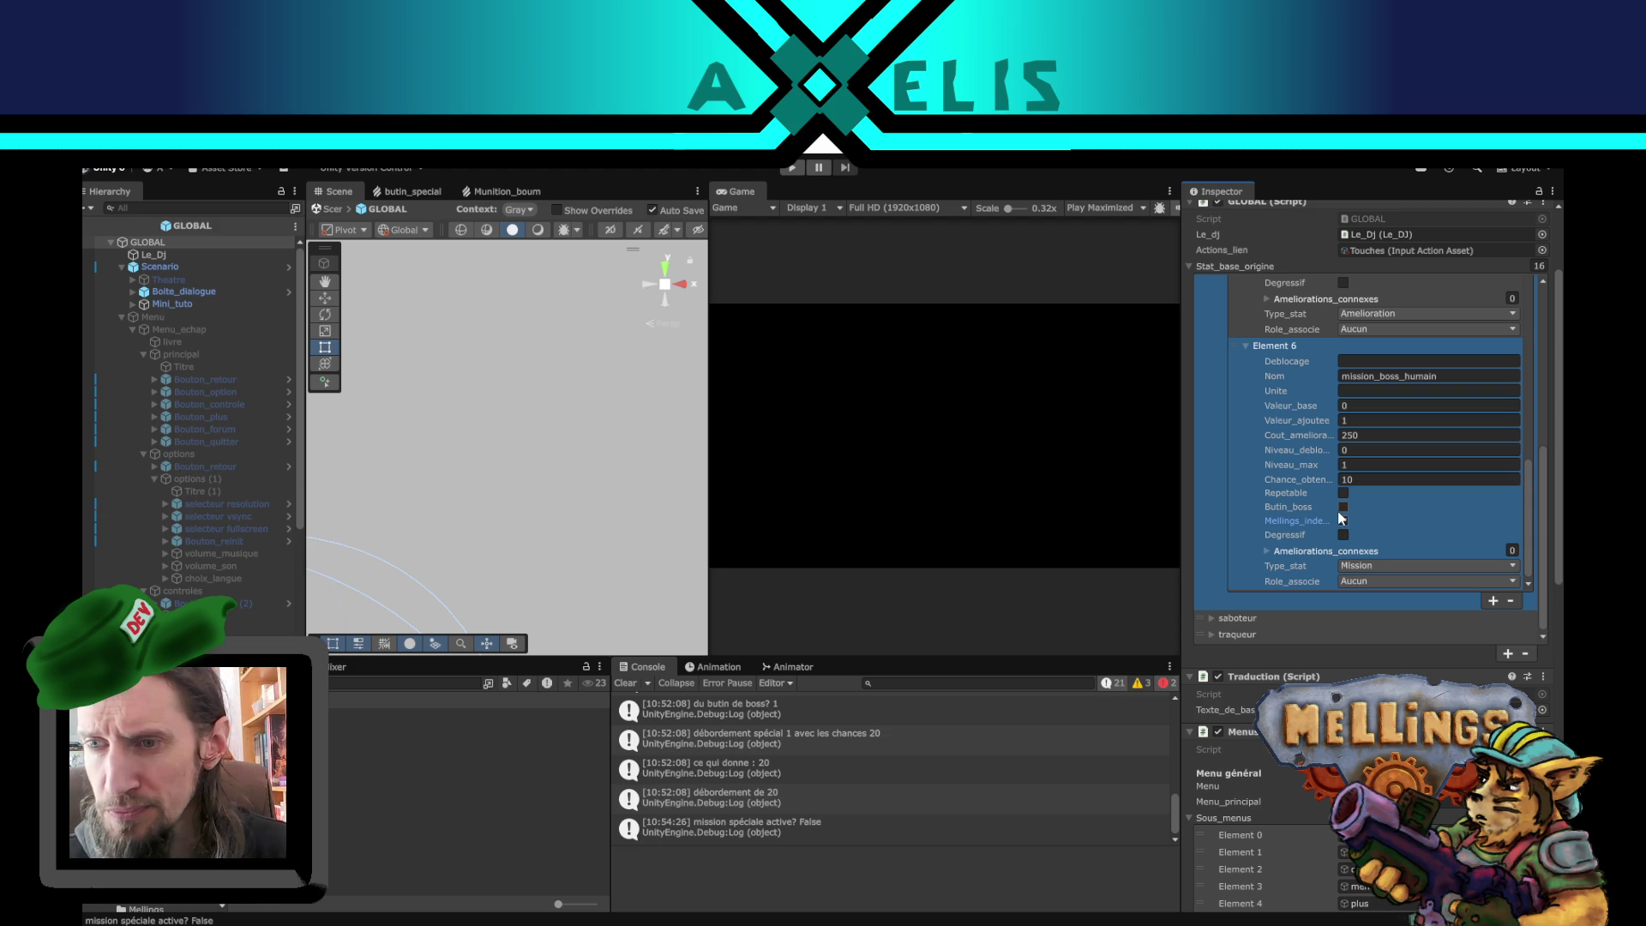
pyautogui.click(1342, 519)
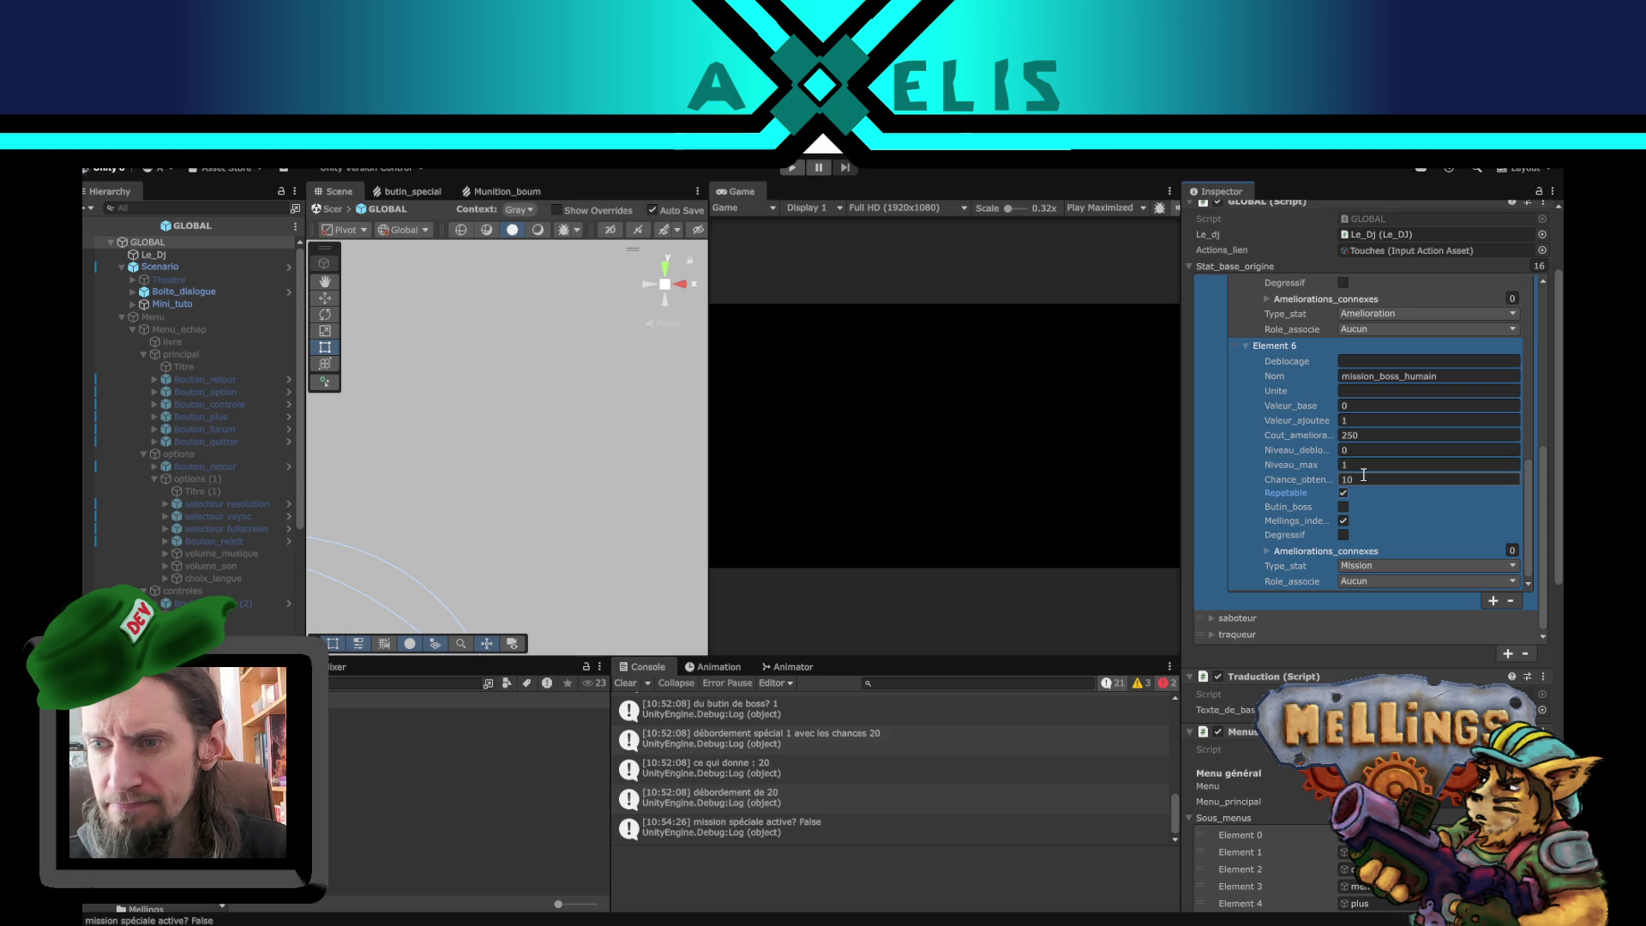
pyautogui.click(1369, 434)
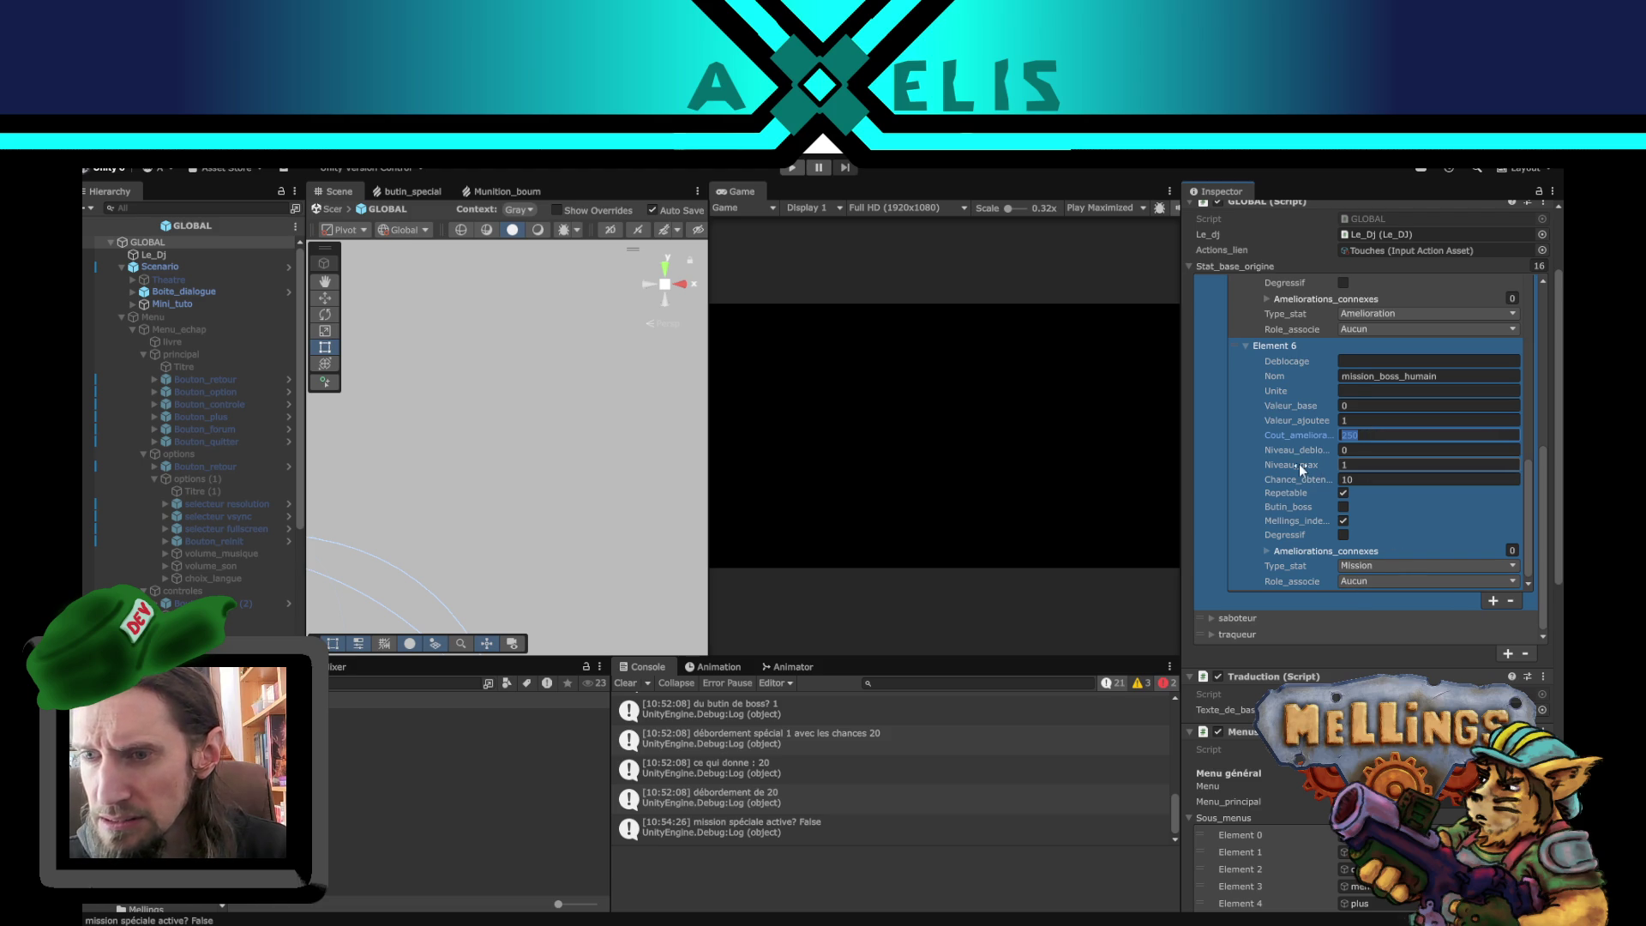
# - Leave the GLOBAL prefab and return to the Intro scene
pyautogui.scroll(-2, 1299, 465)
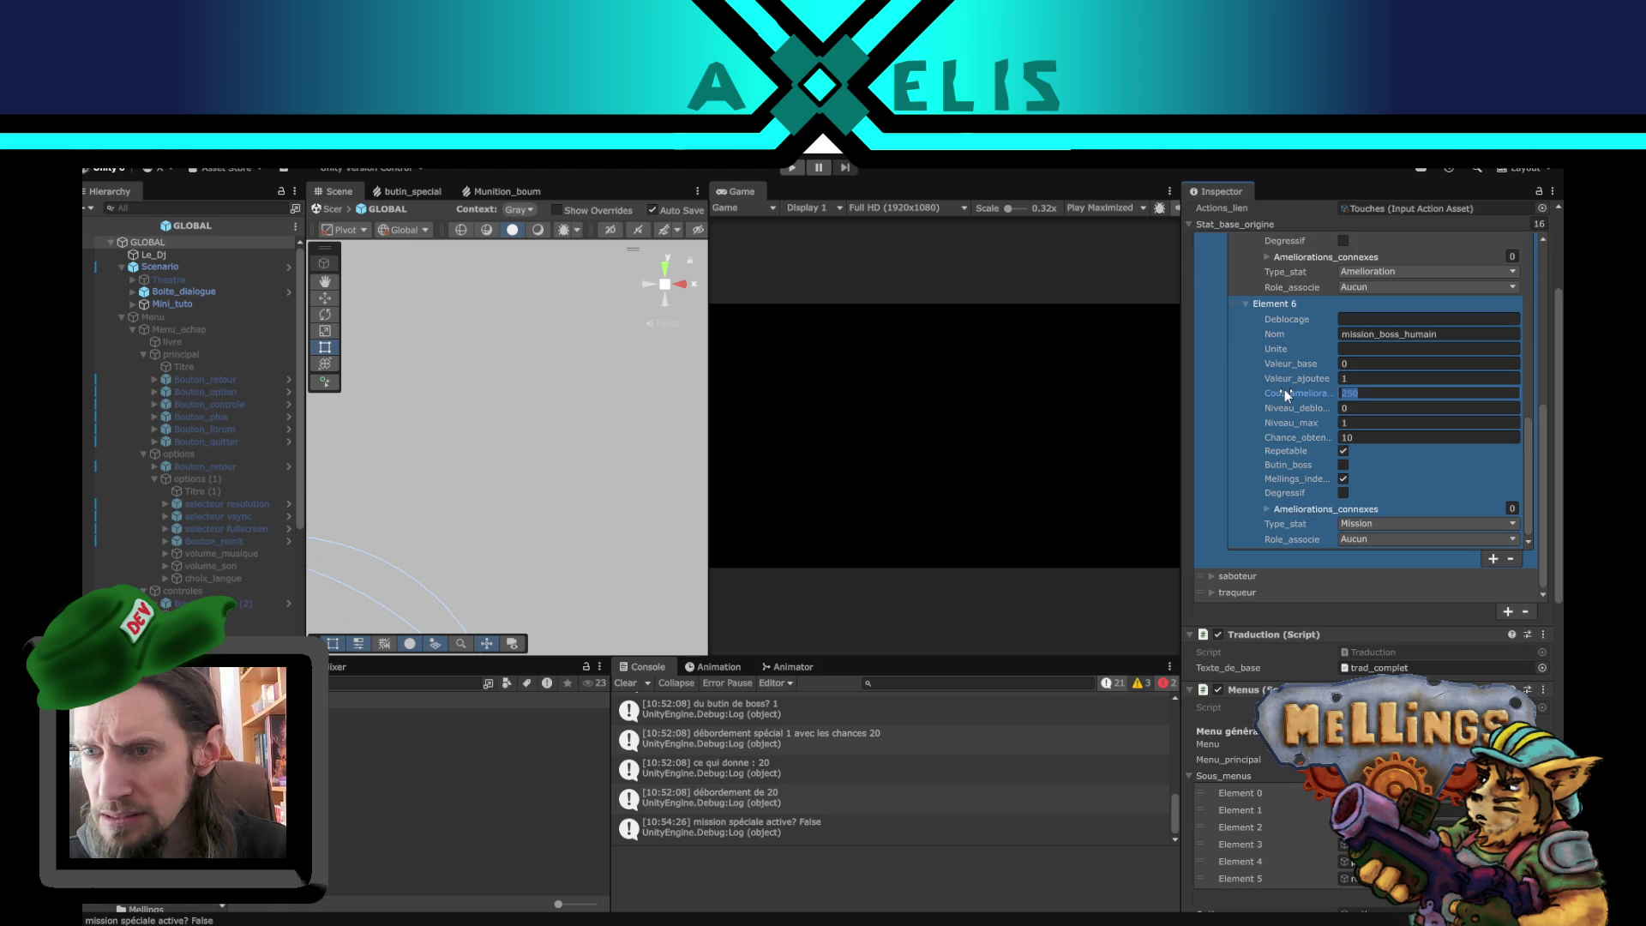
pyautogui.scroll(2, 1284, 389)
pyautogui.scroll(5, 1287, 447)
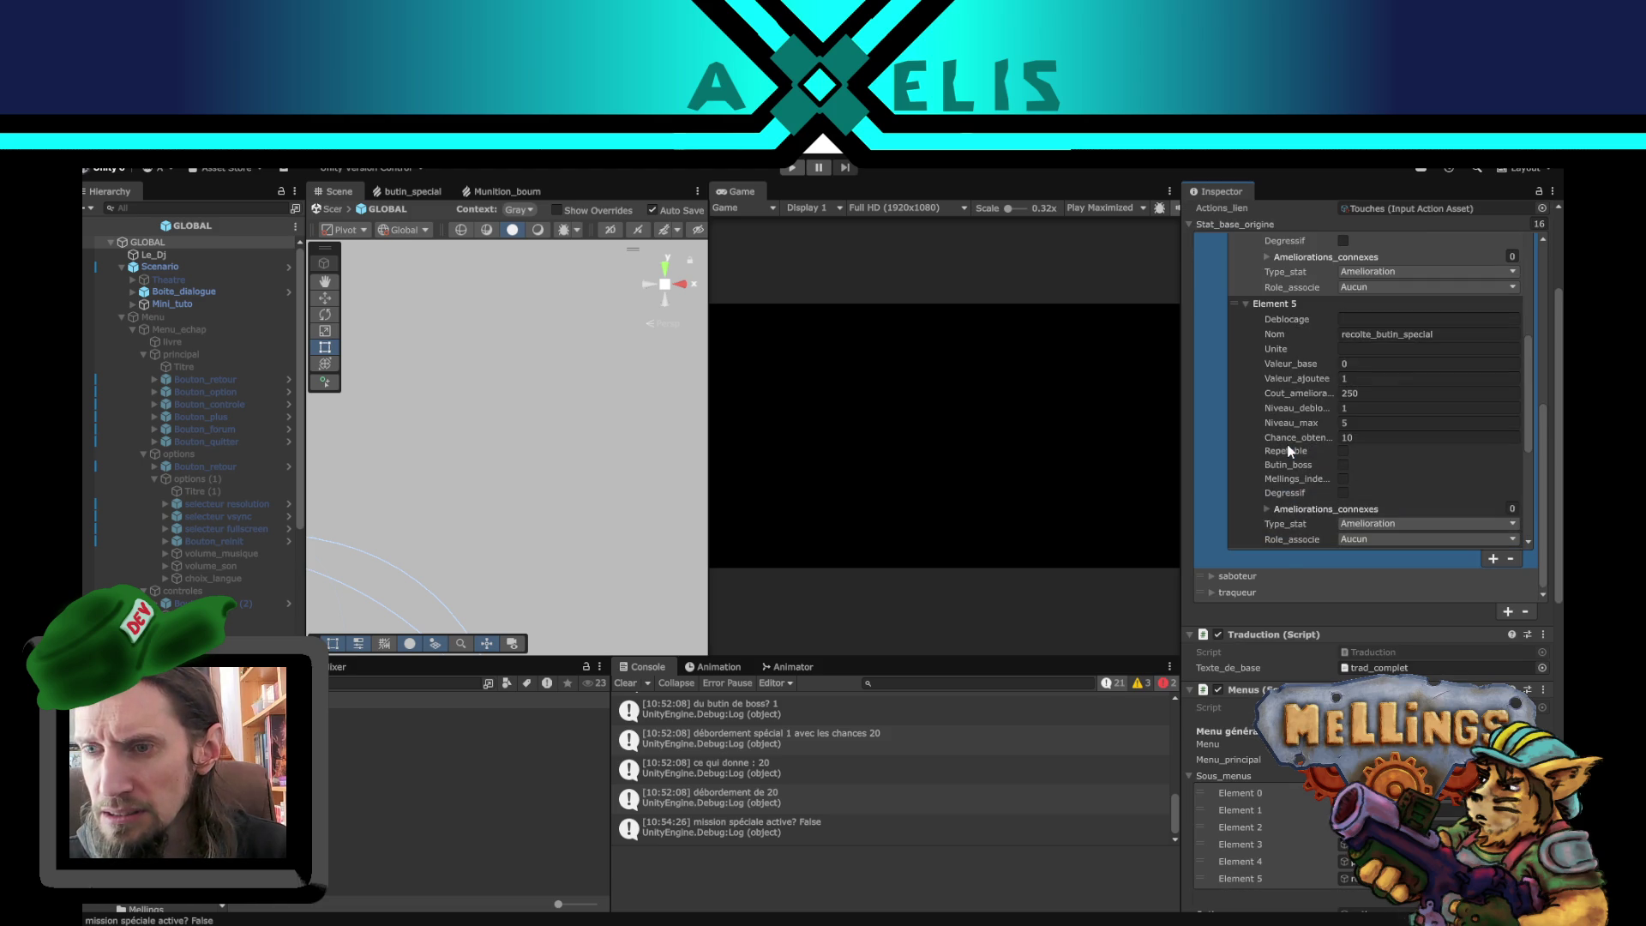
pyautogui.scroll(-8, 1286, 446)
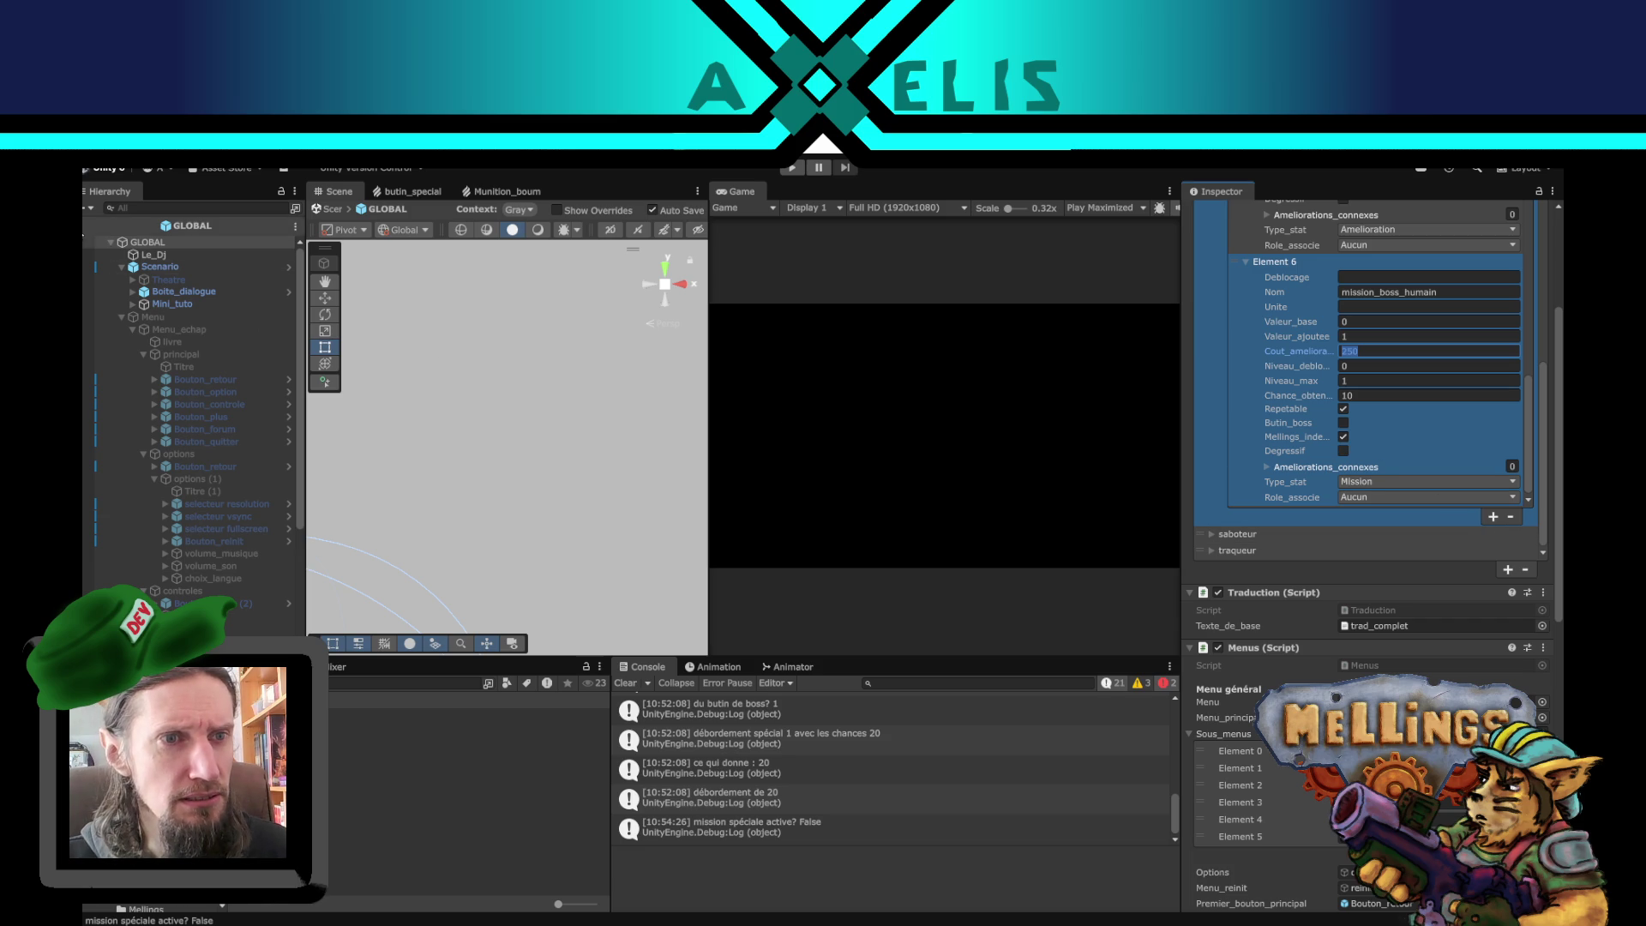
pyautogui.click(103, 225)
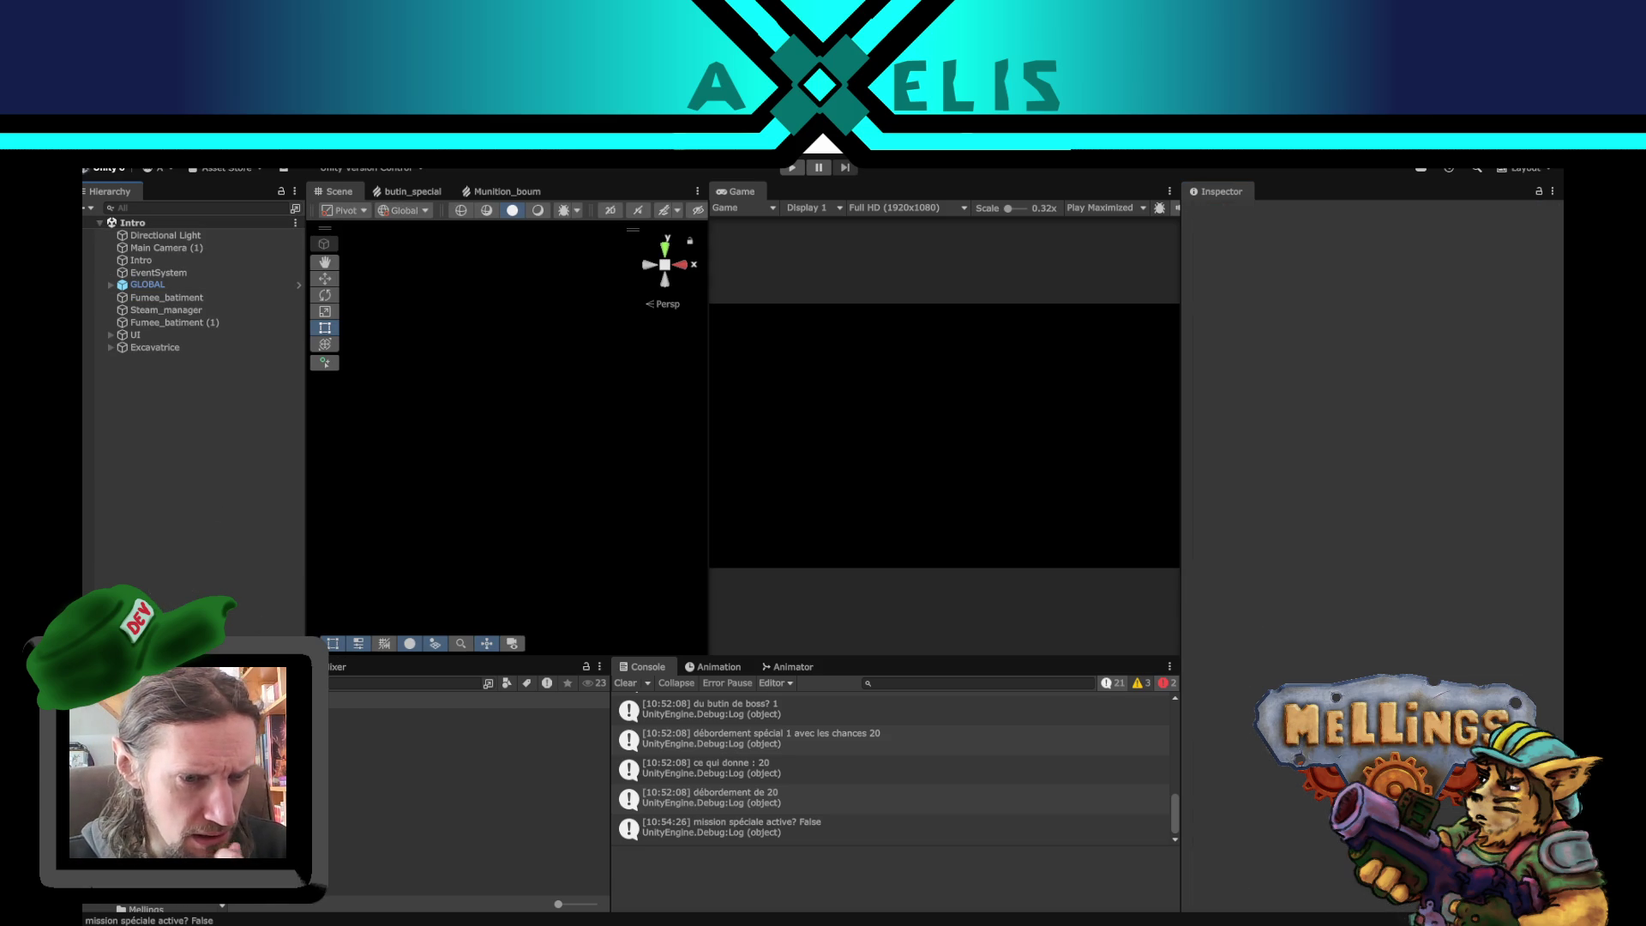
pyautogui.scroll(1, 198, 857)
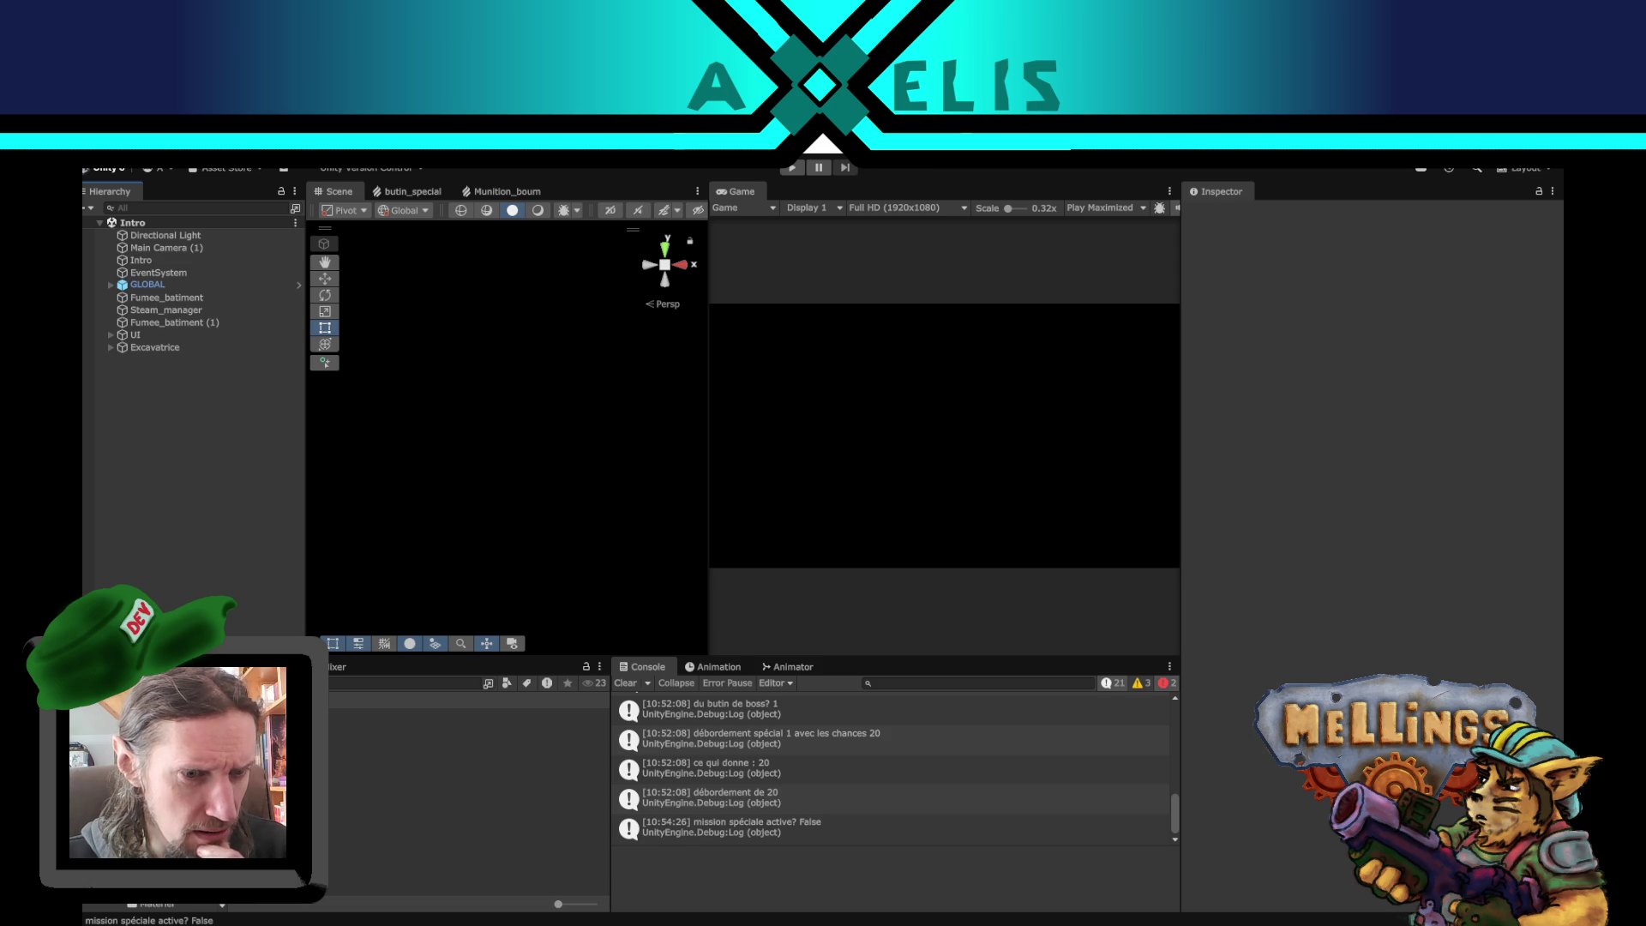
pyautogui.scroll(-2, 197, 857)
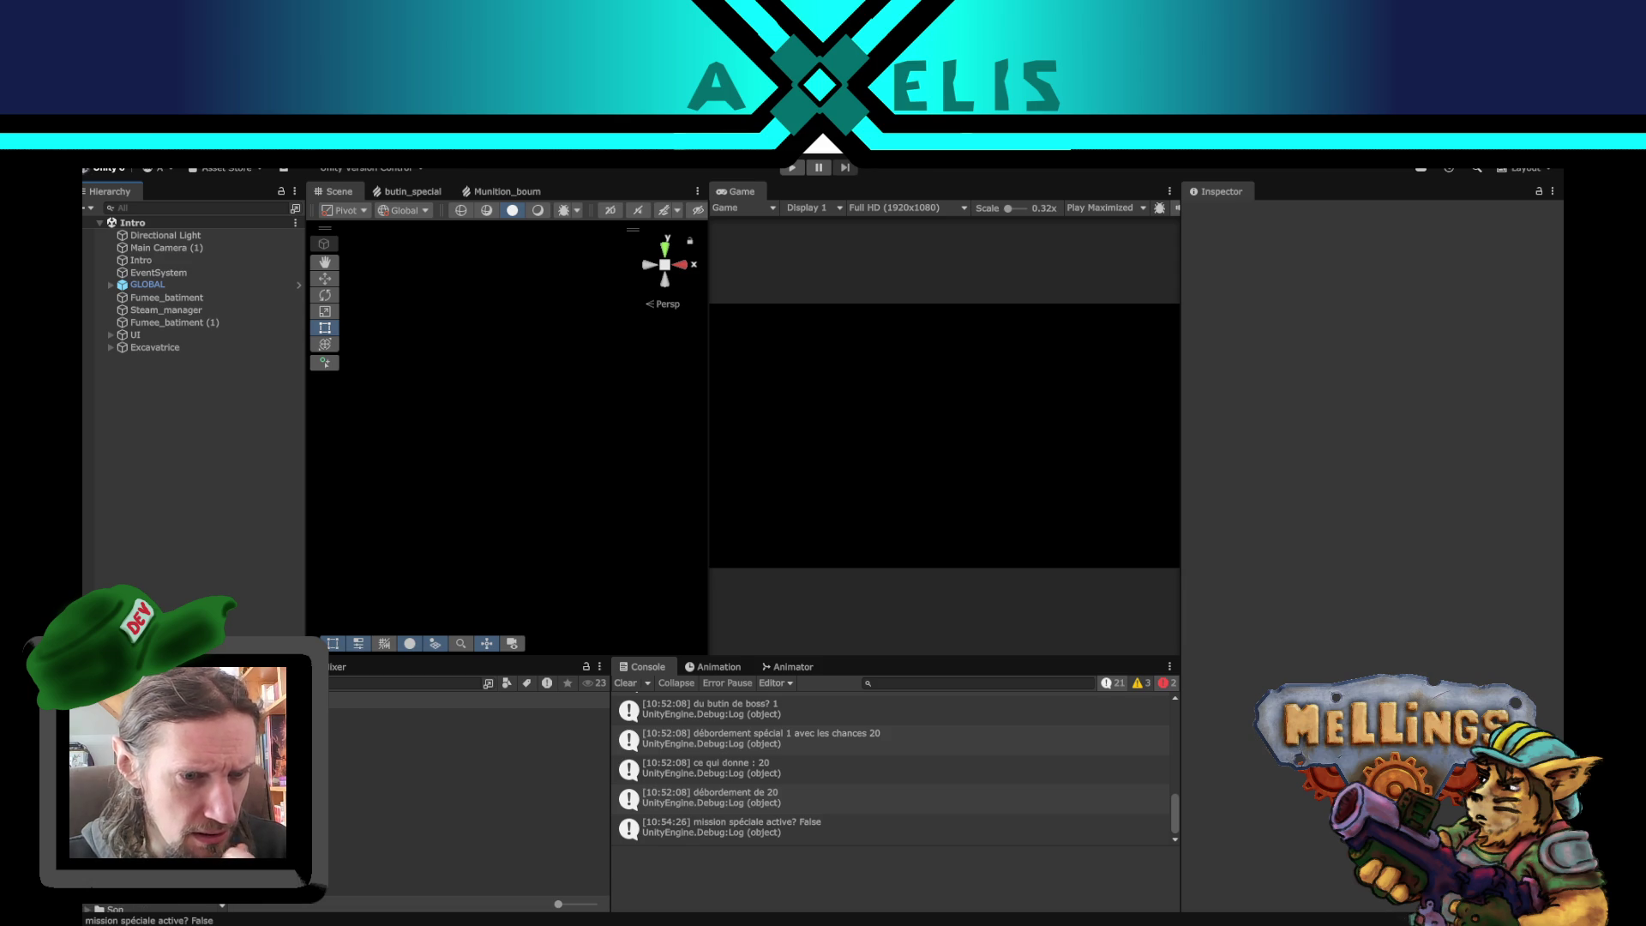
pyautogui.click(299, 290)
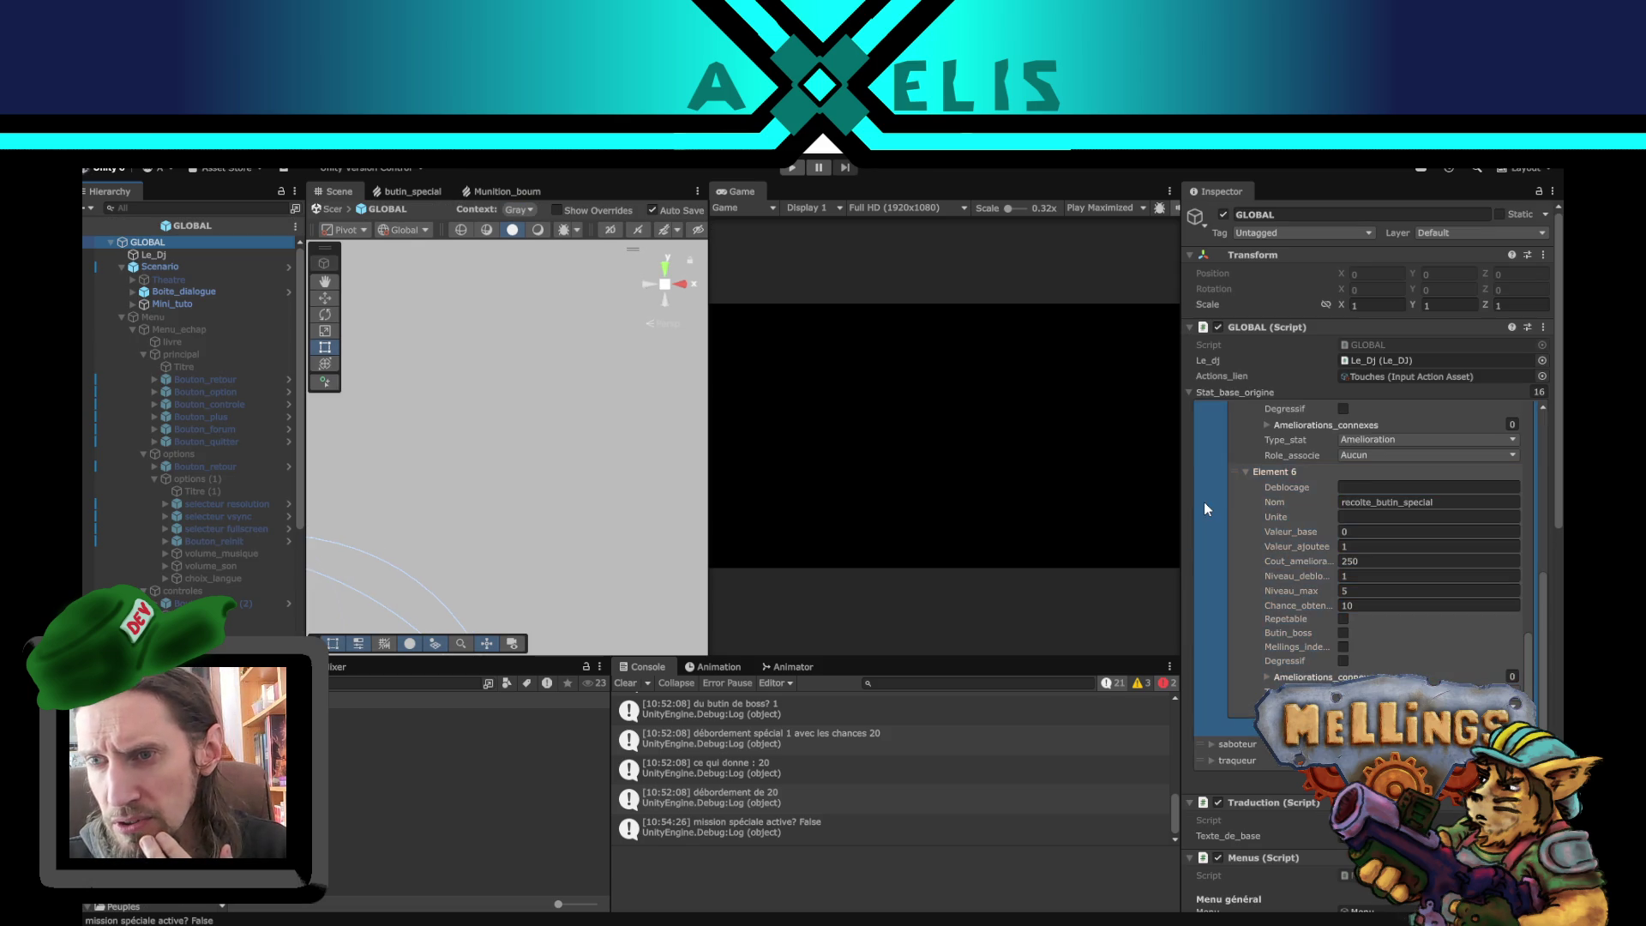
pyautogui.click(1203, 502)
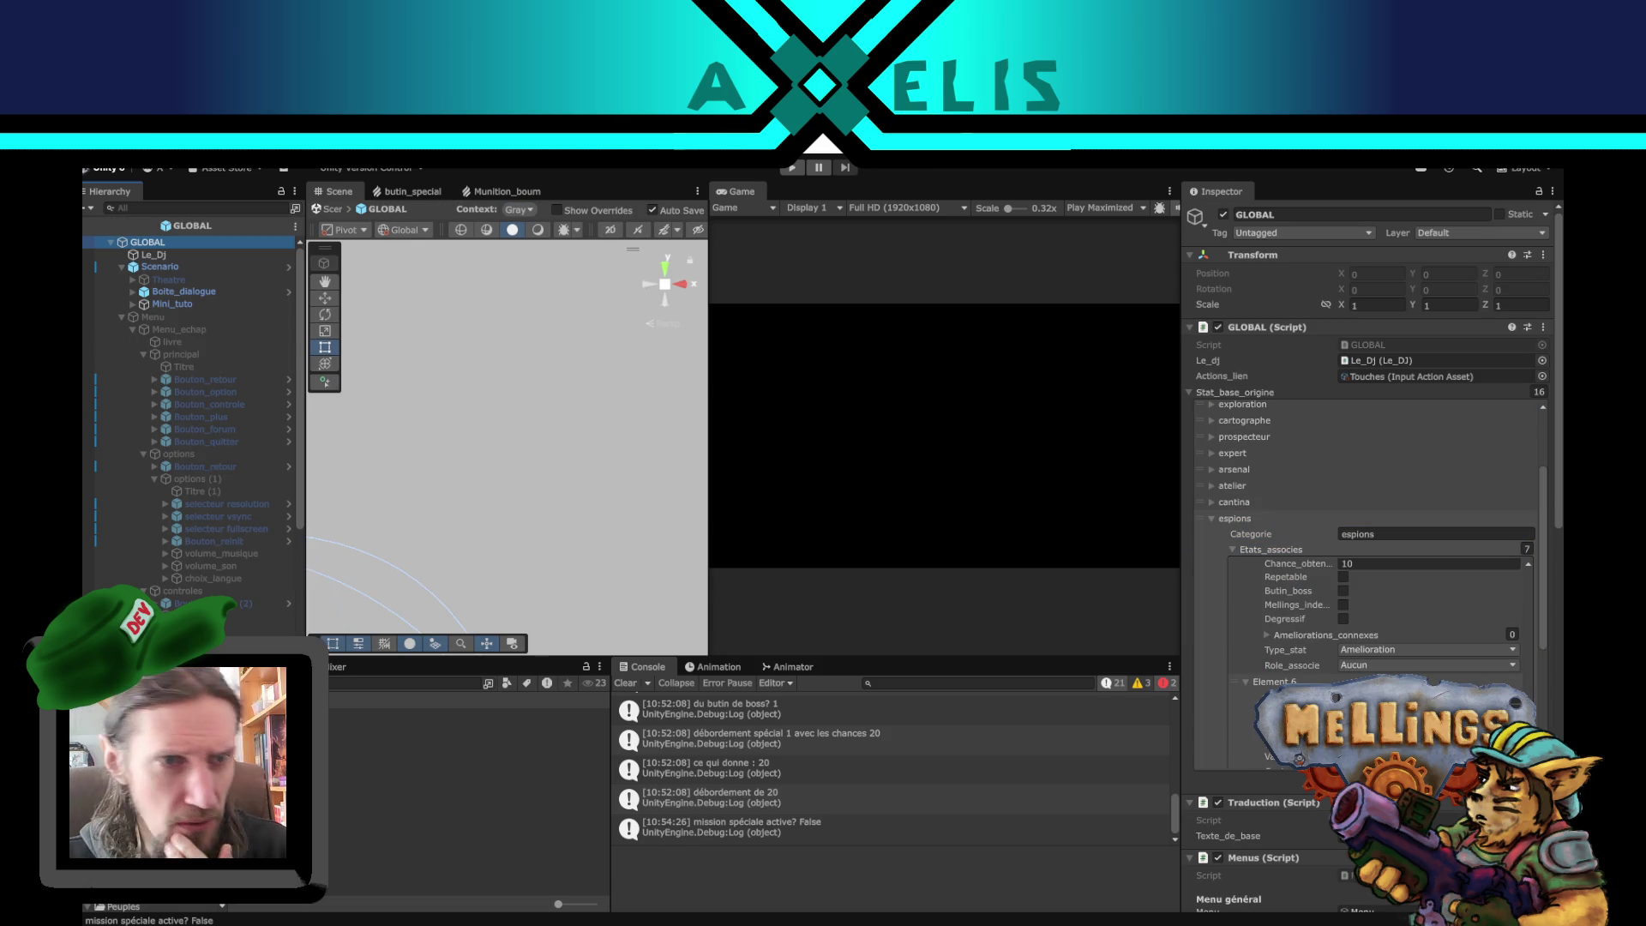
pyautogui.click(109, 227)
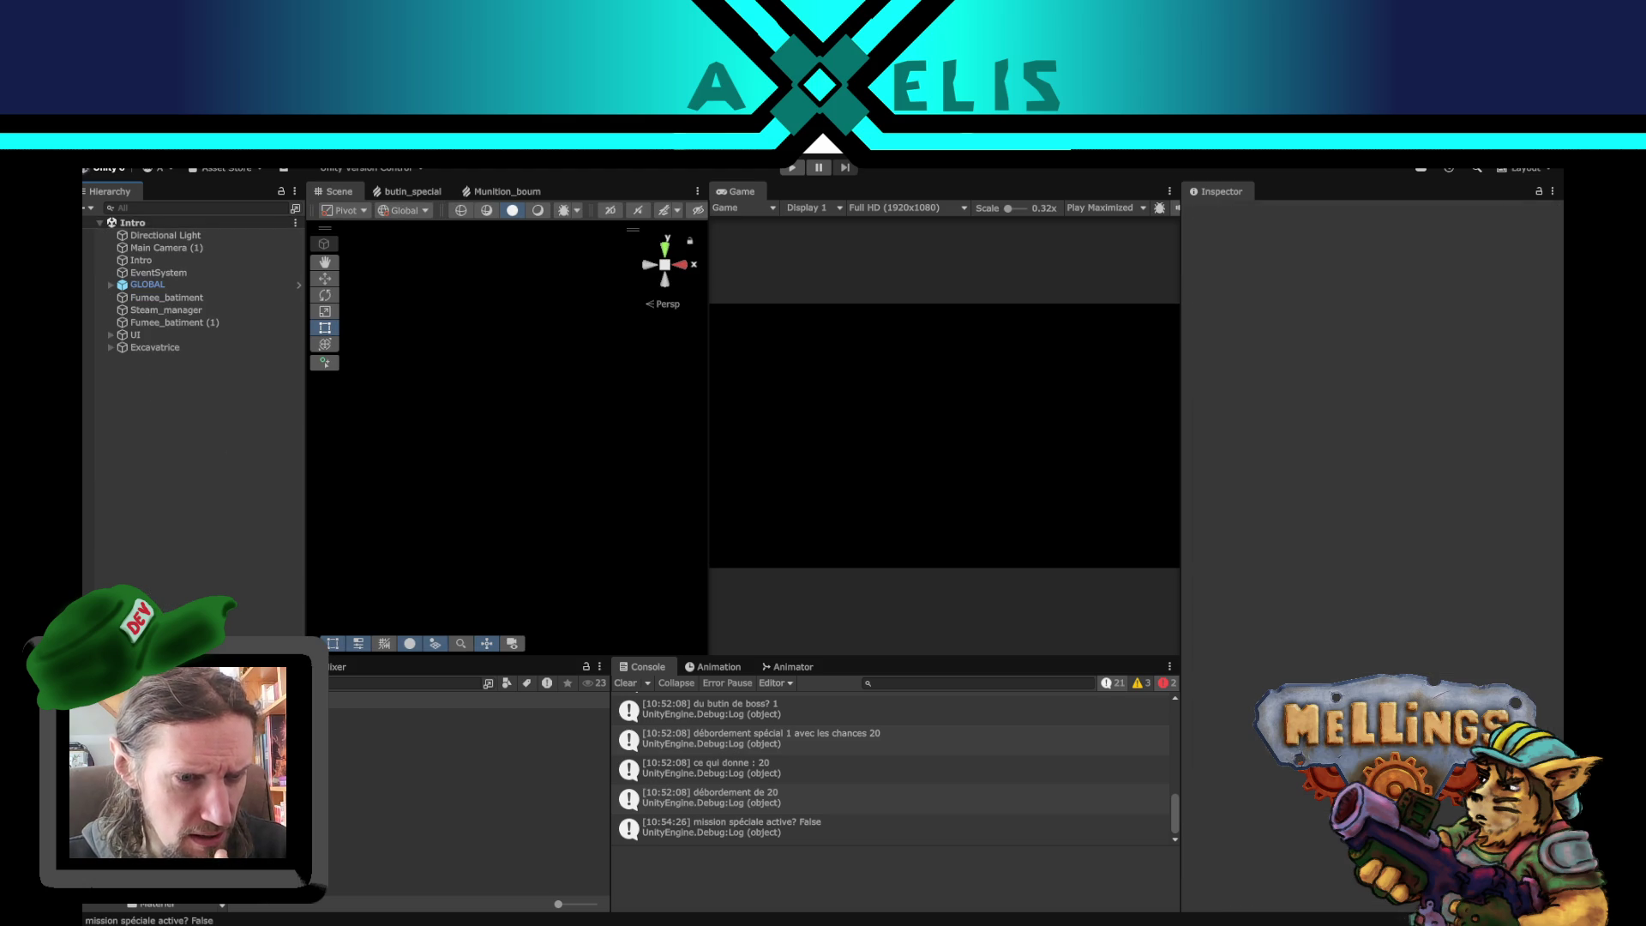
# - Open the Humains people asset and add an espions entry to Butins_speciaux
pyautogui.click(258, 751)
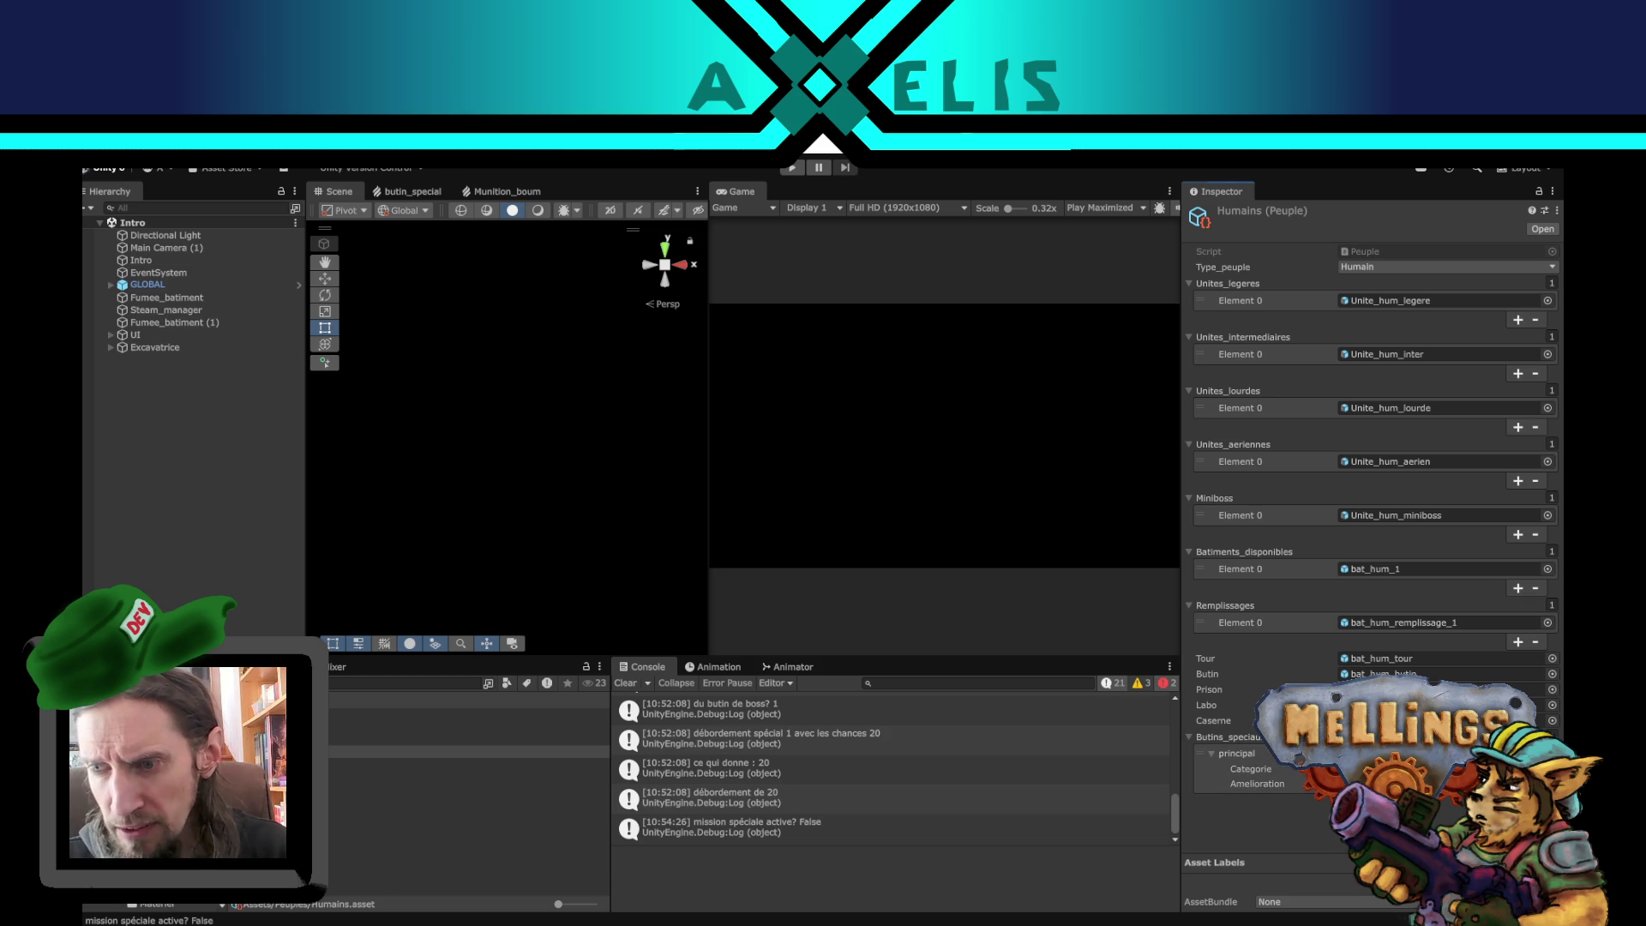
pyautogui.click(1517, 801)
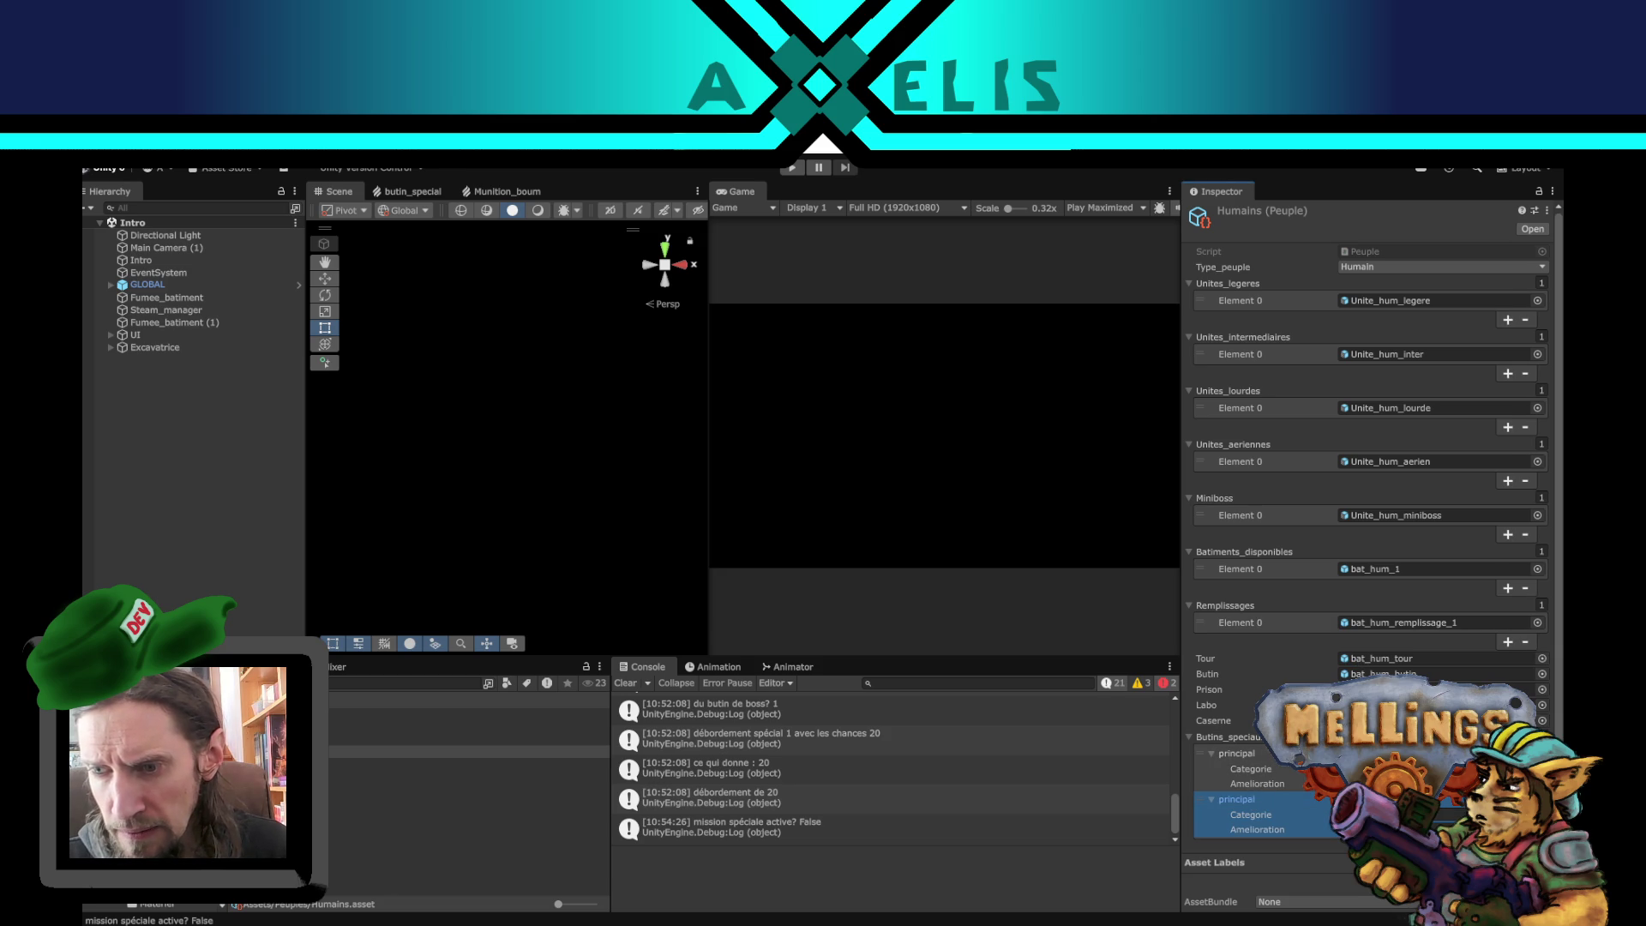
pyautogui.write('espions')
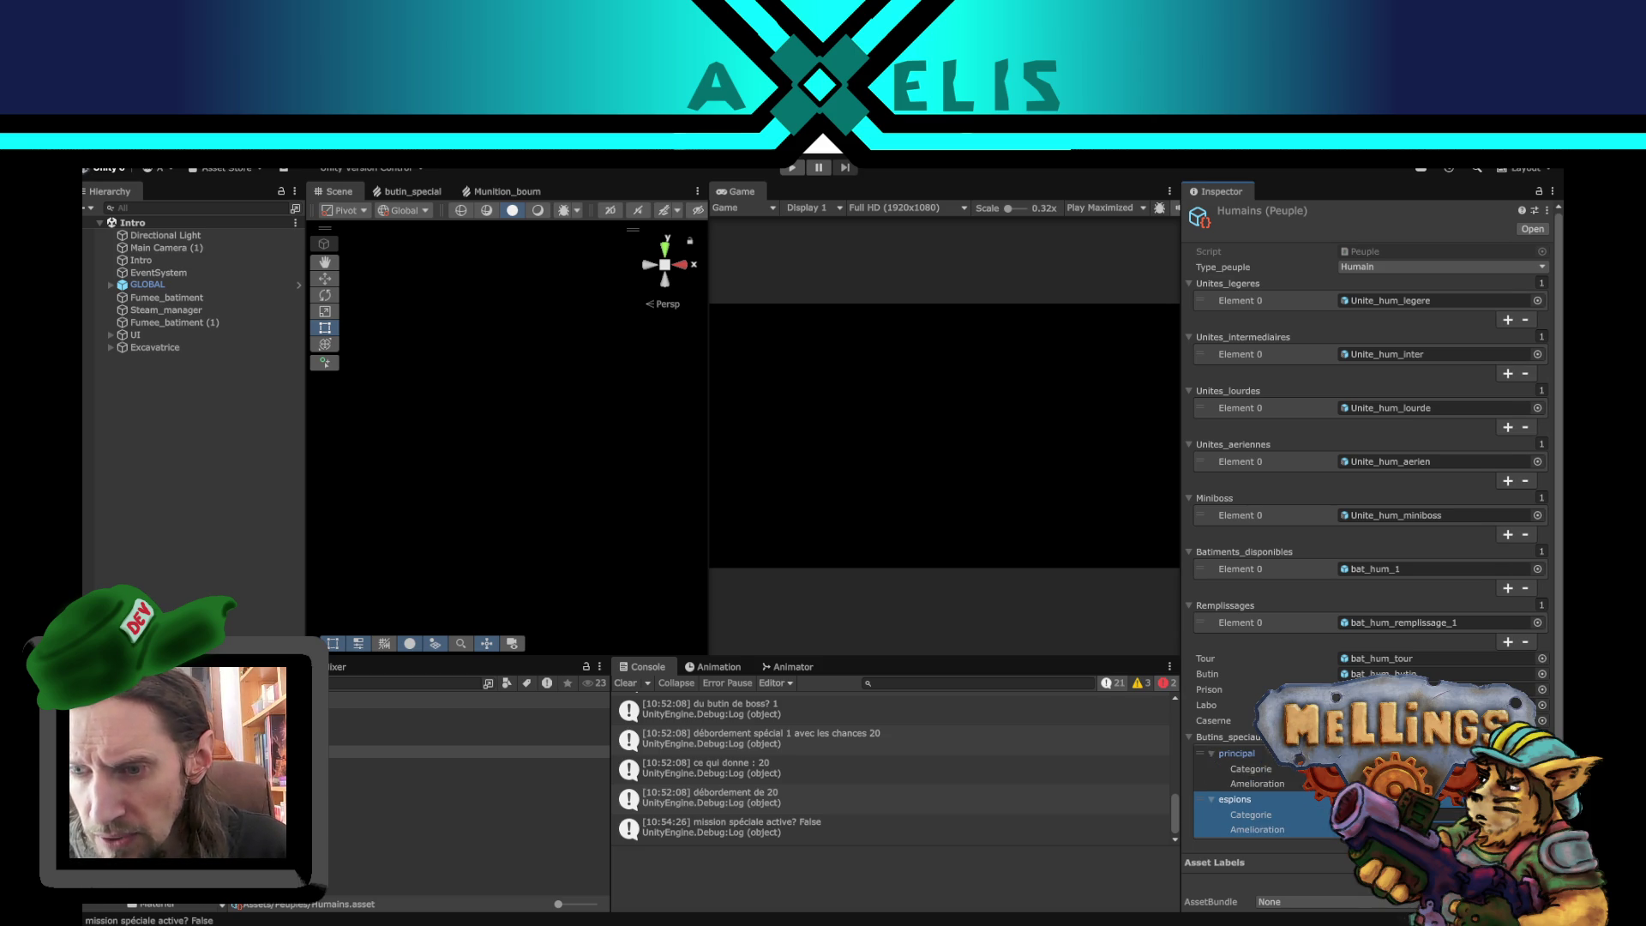
pyautogui.click(1236, 753)
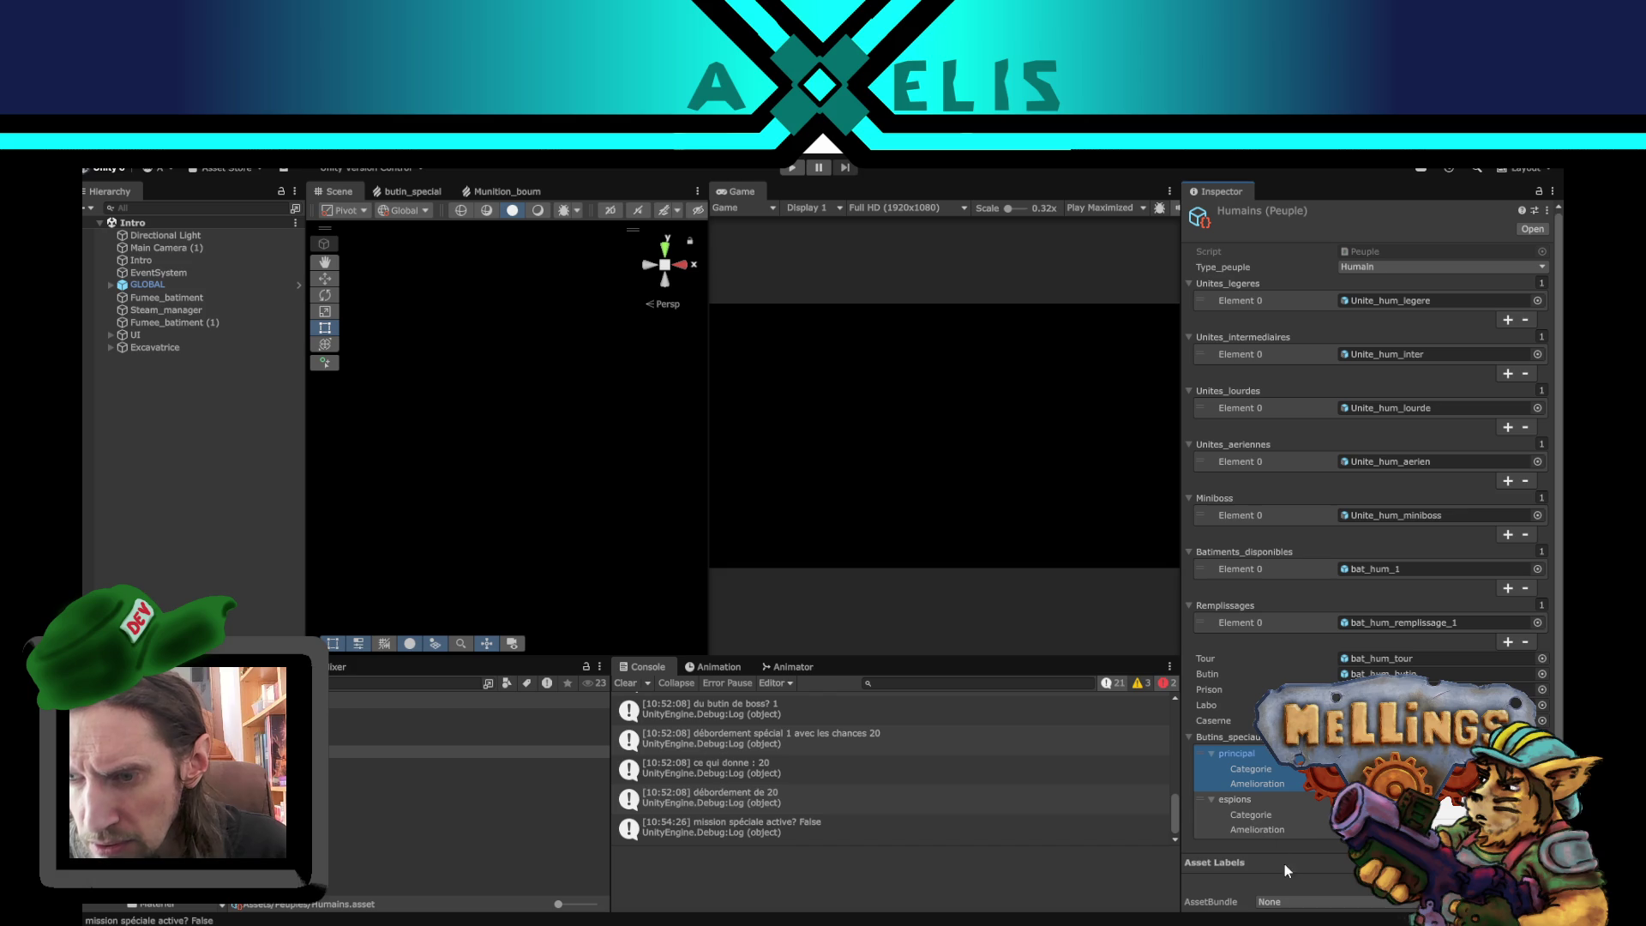
pyautogui.click(1371, 829)
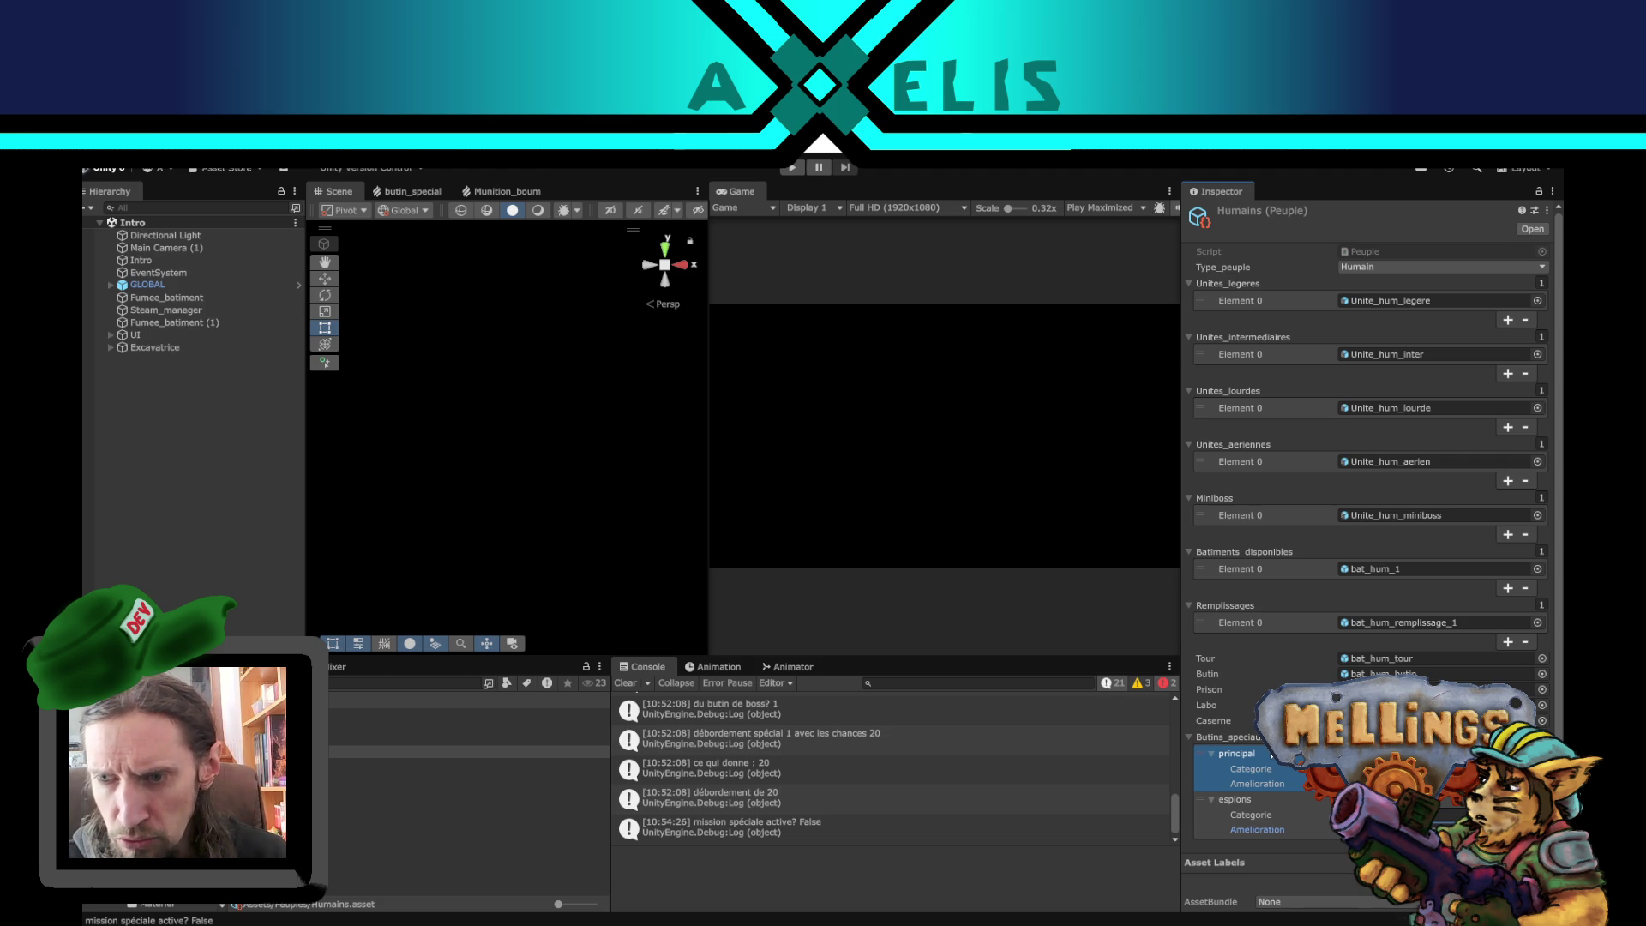
# - Delete the principal special loot entry and reselect the Humains asset
pyautogui.rightClick(1257, 758)
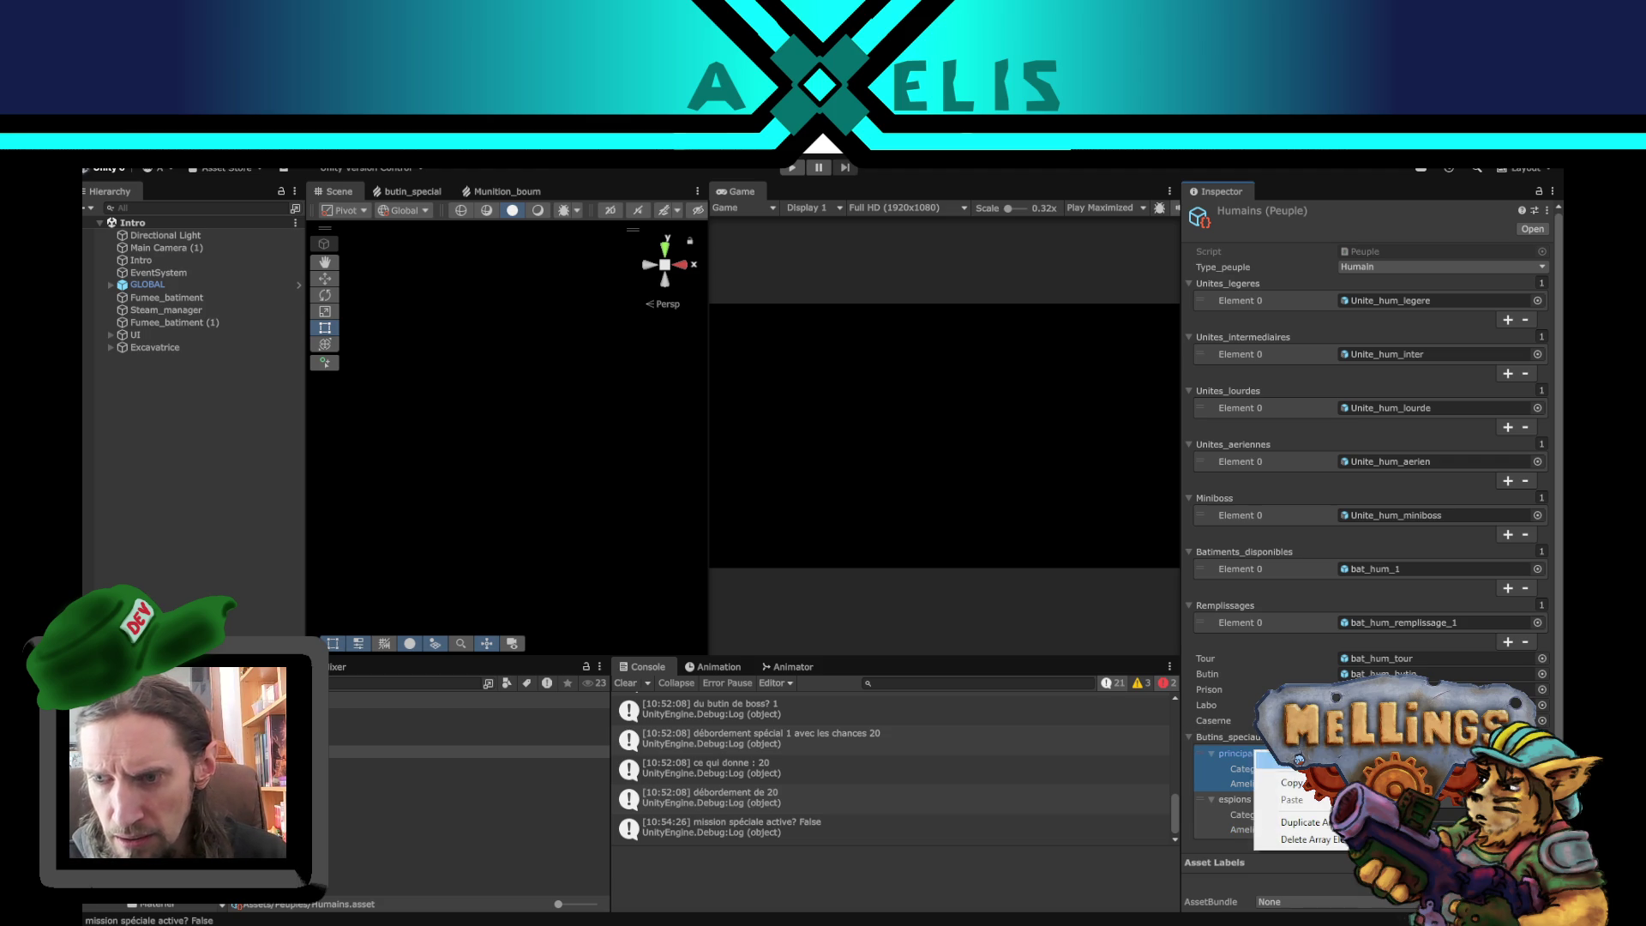
pyautogui.click(1315, 839)
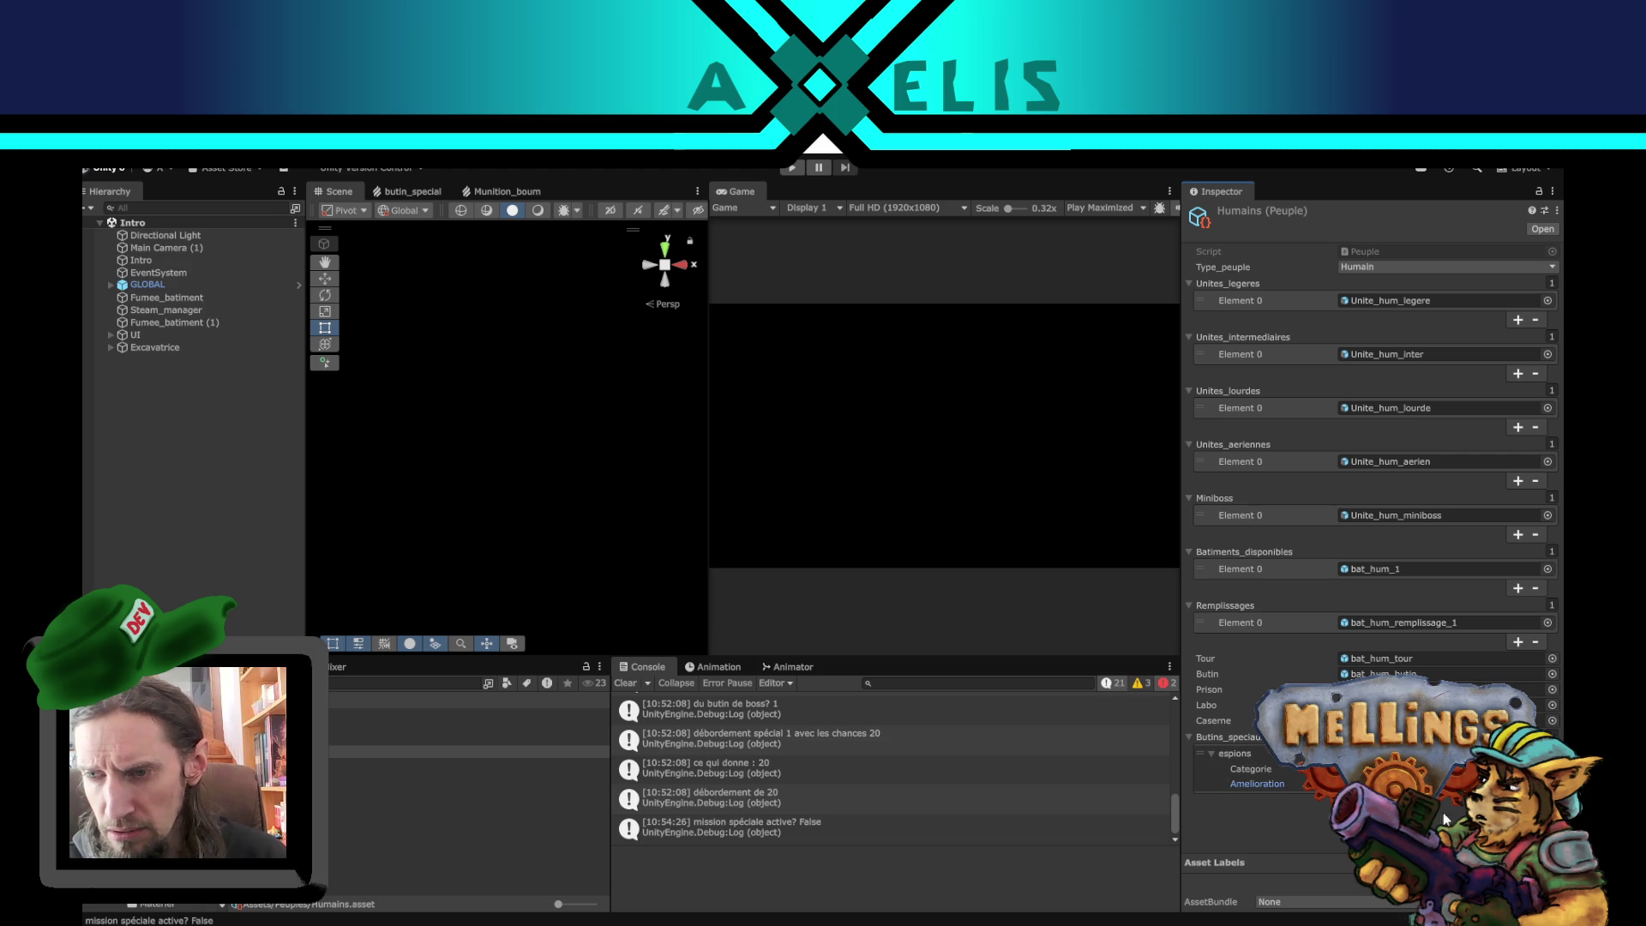
pyautogui.click(228, 502)
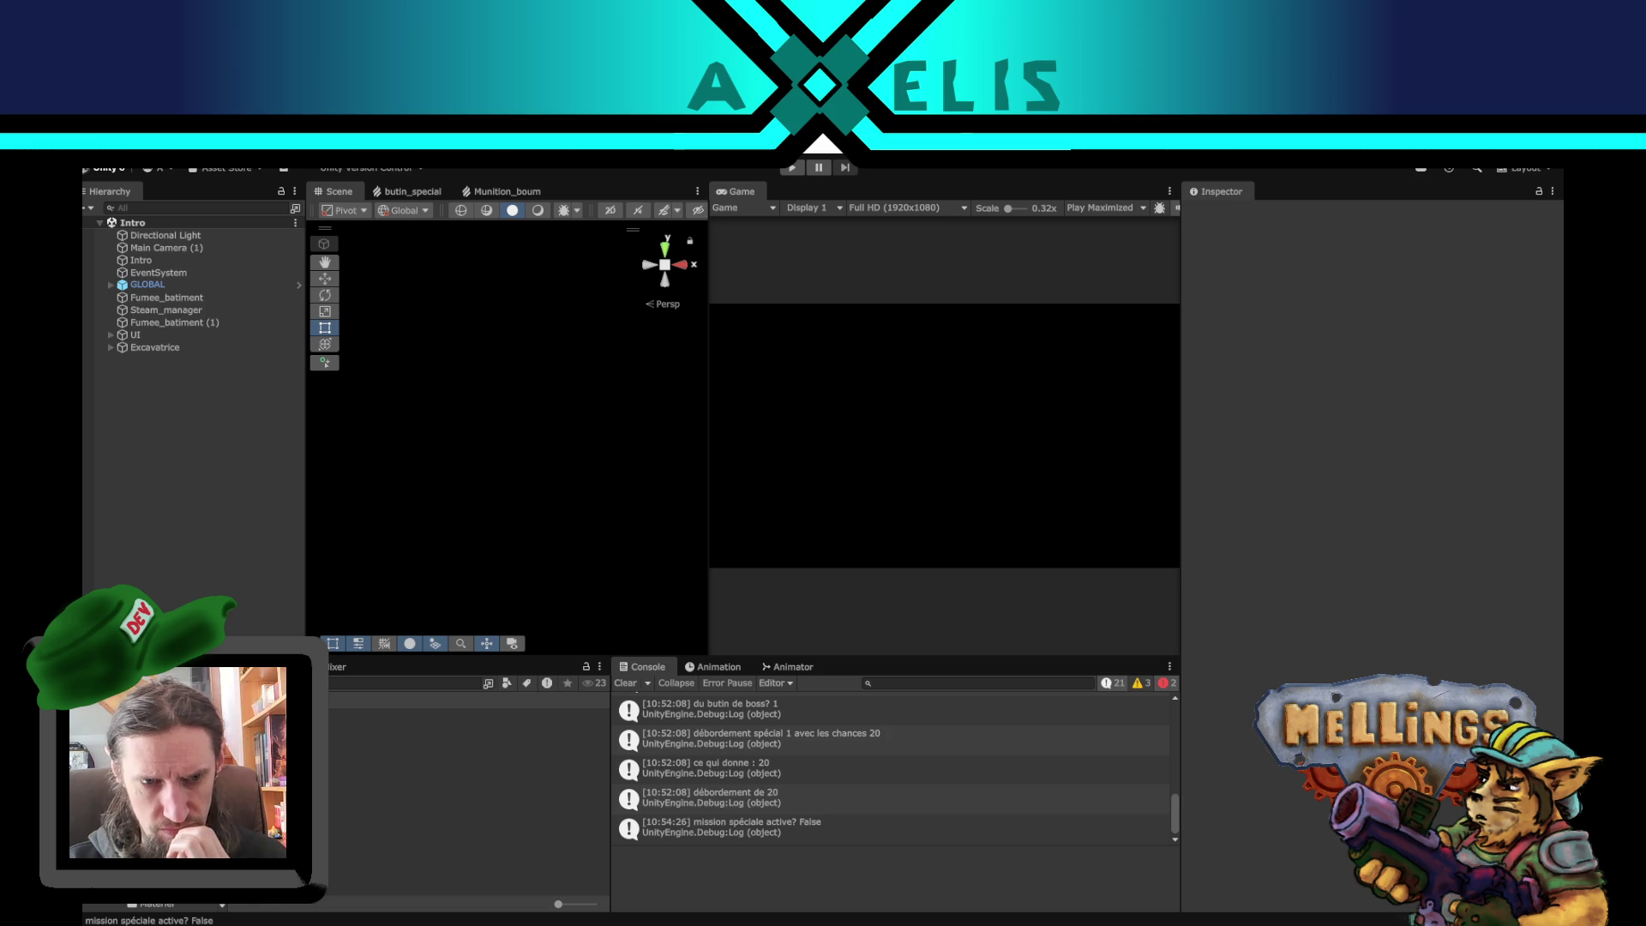
pyautogui.click(386, 752)
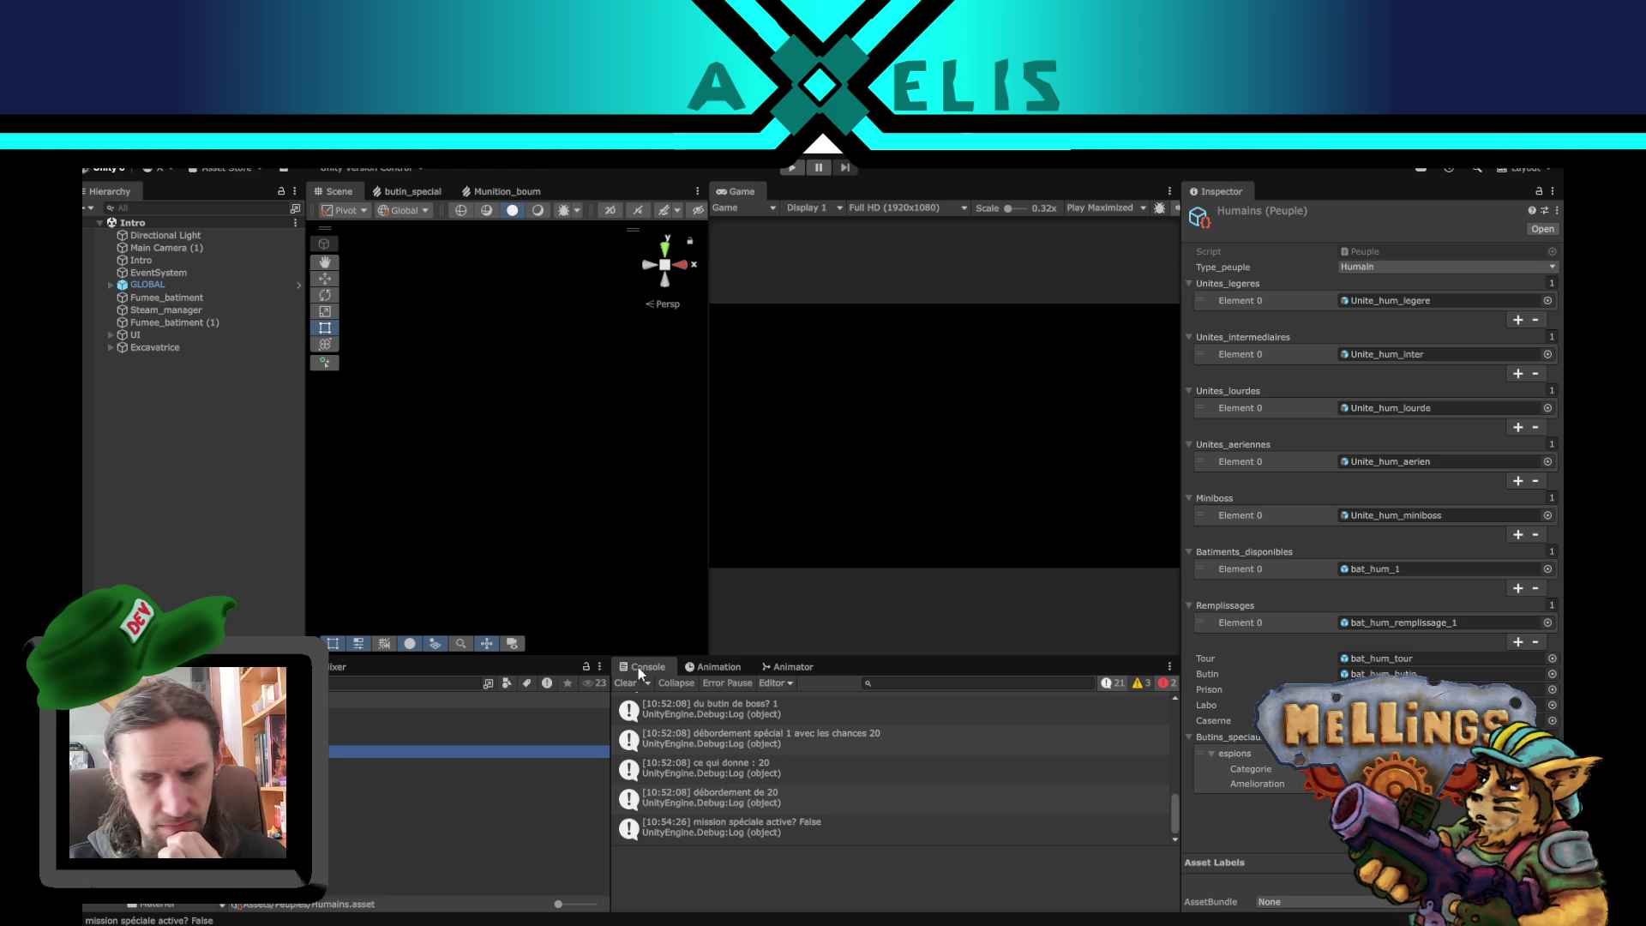
# - In GLOBAL, collapse espions and expand exploration to review upgrades like mission_sauvetage
pyautogui.click(299, 284)
pyautogui.click(1223, 520)
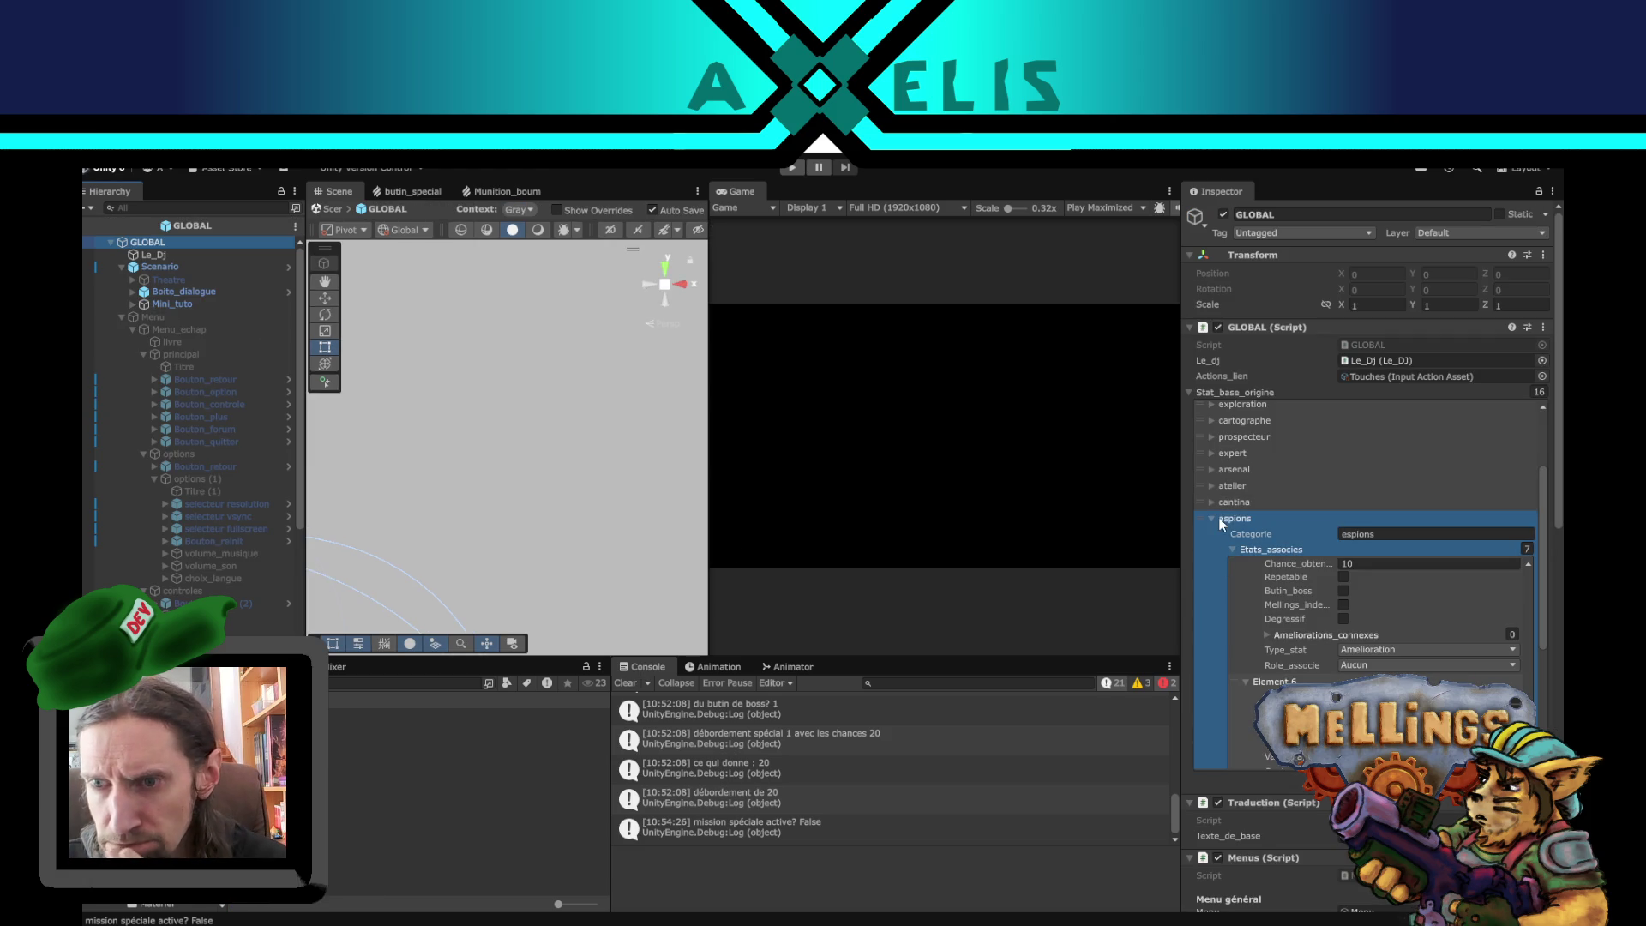
pyautogui.click(1209, 519)
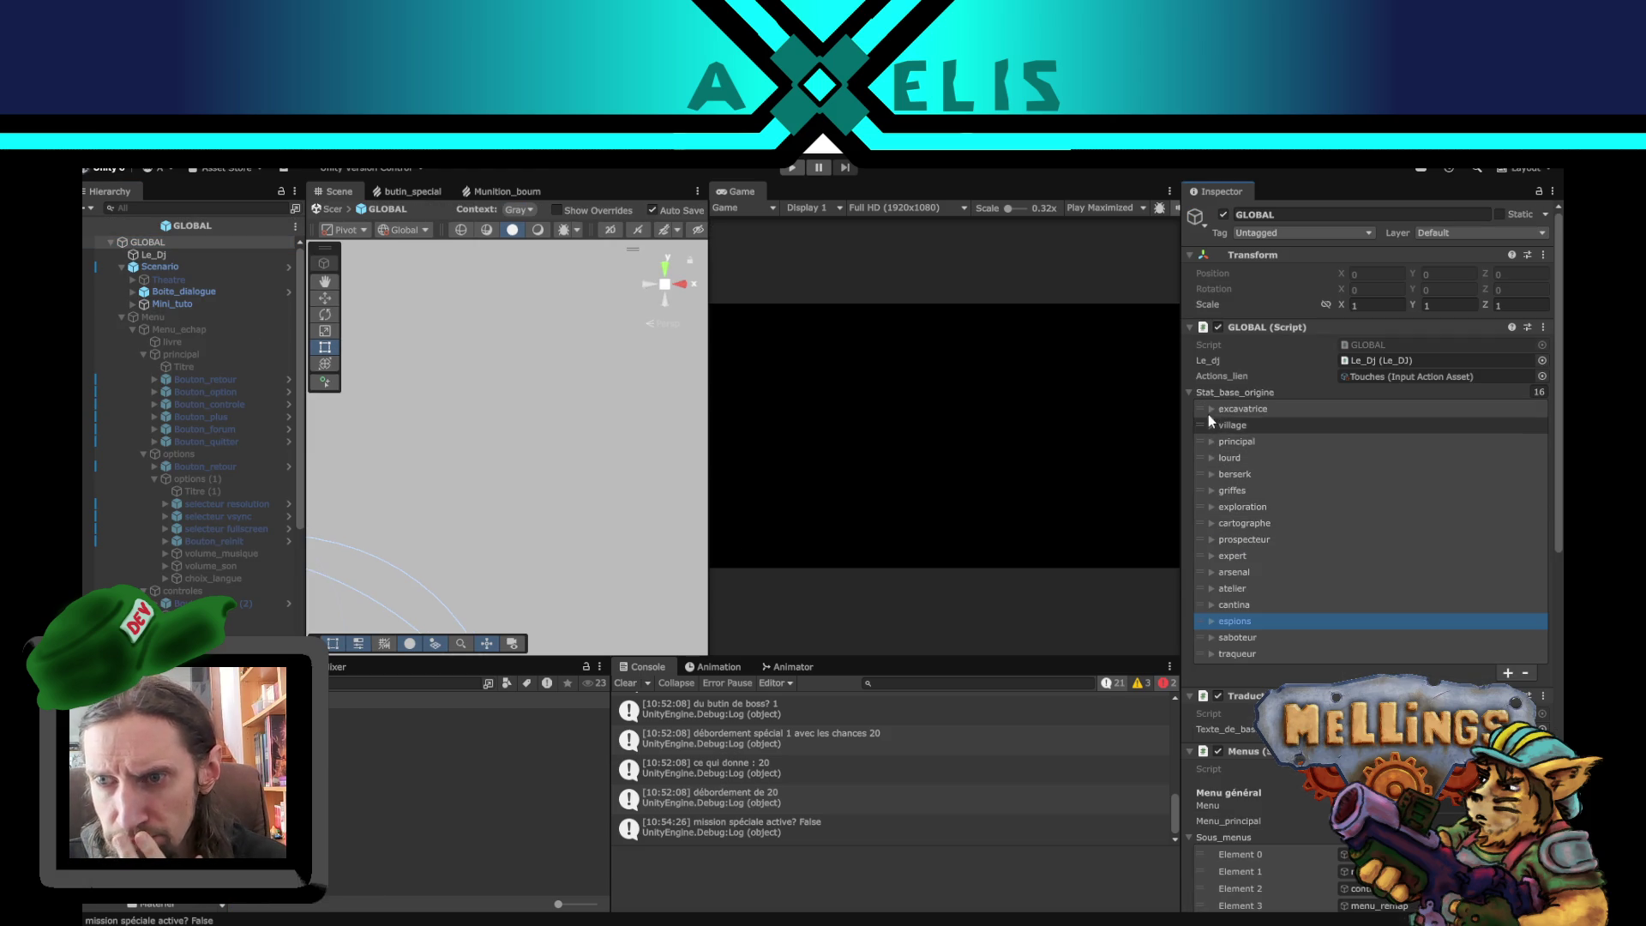
pyautogui.click(1212, 513)
pyautogui.click(1209, 506)
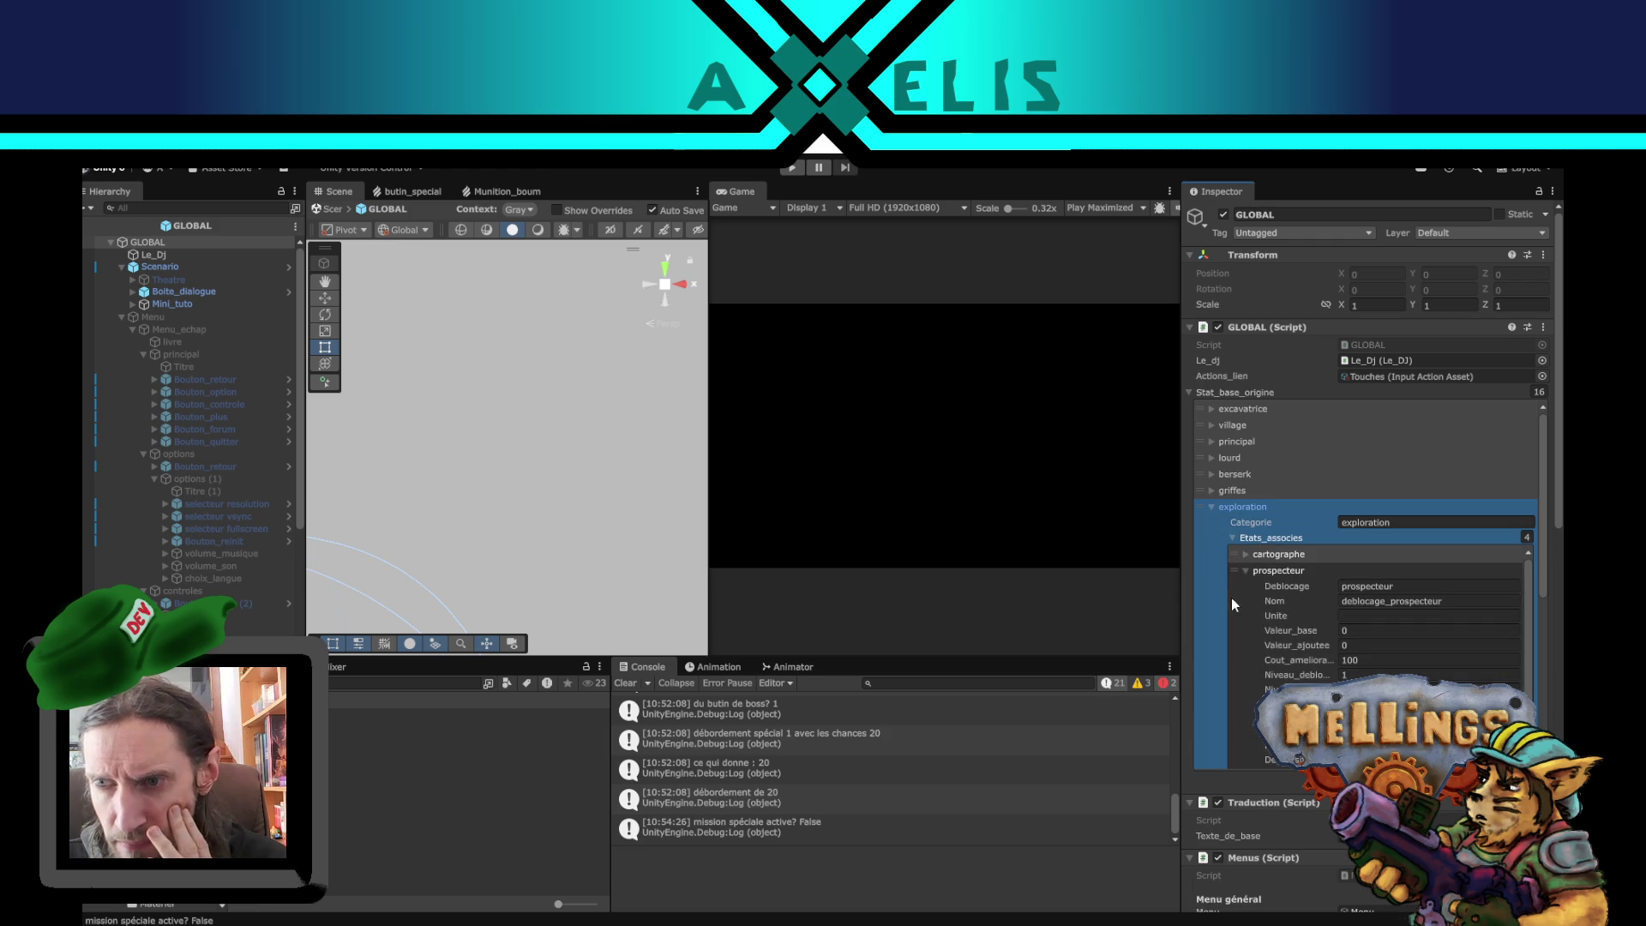
pyautogui.scroll(-2, 1267, 607)
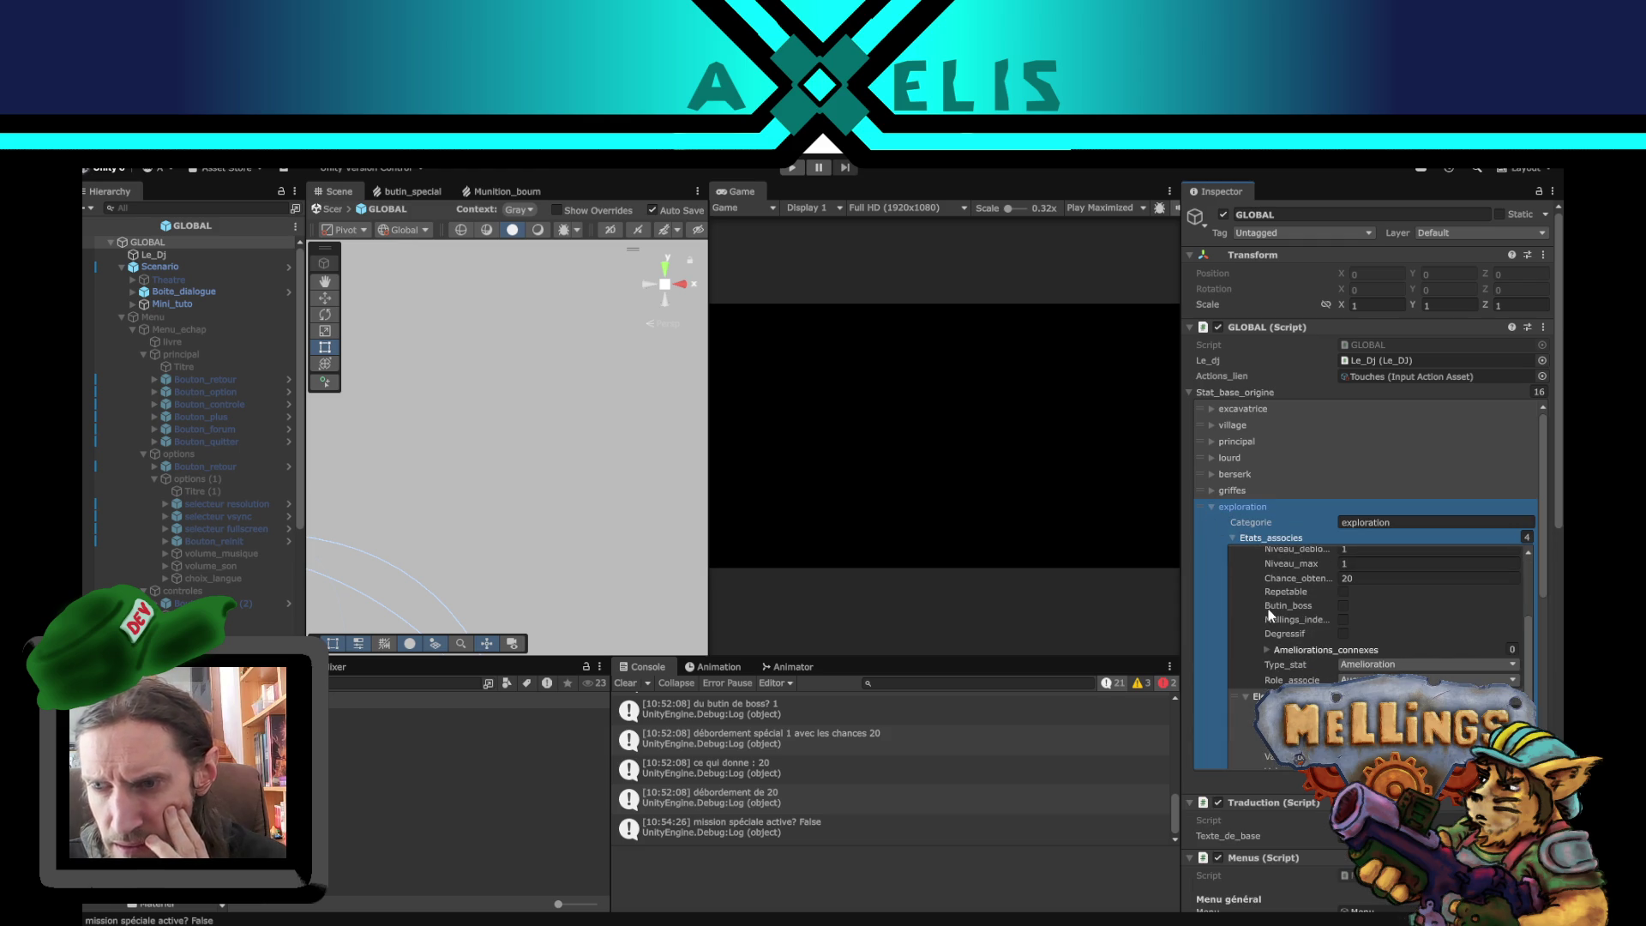
pyautogui.scroll(2, 1271, 614)
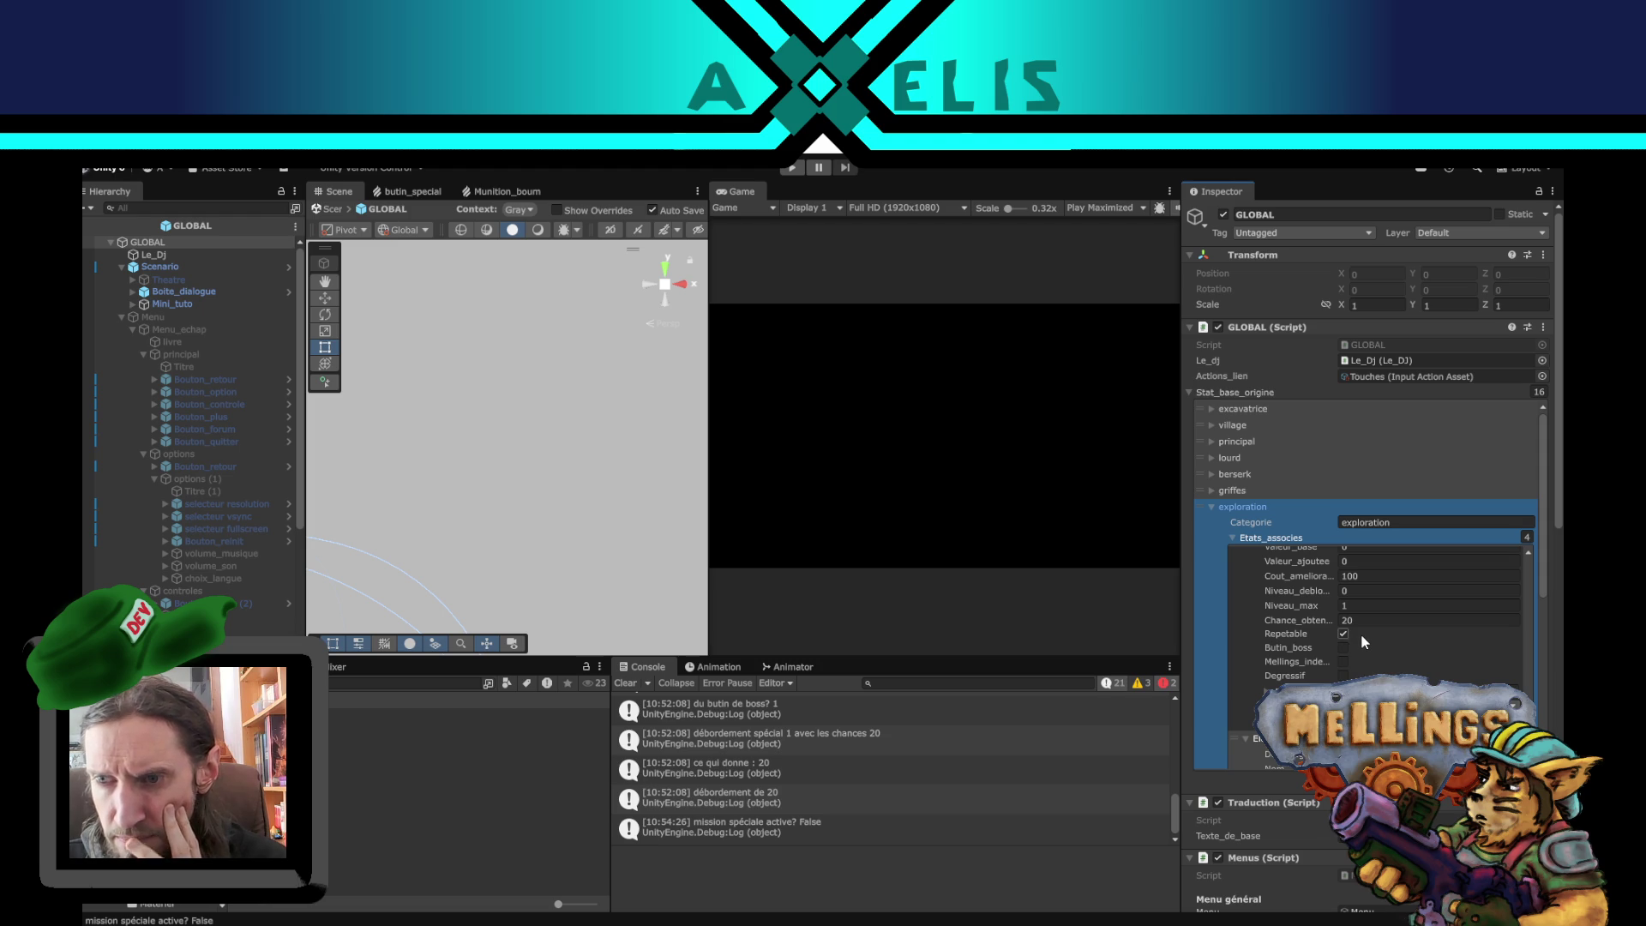
pyautogui.scroll(-6, 1352, 653)
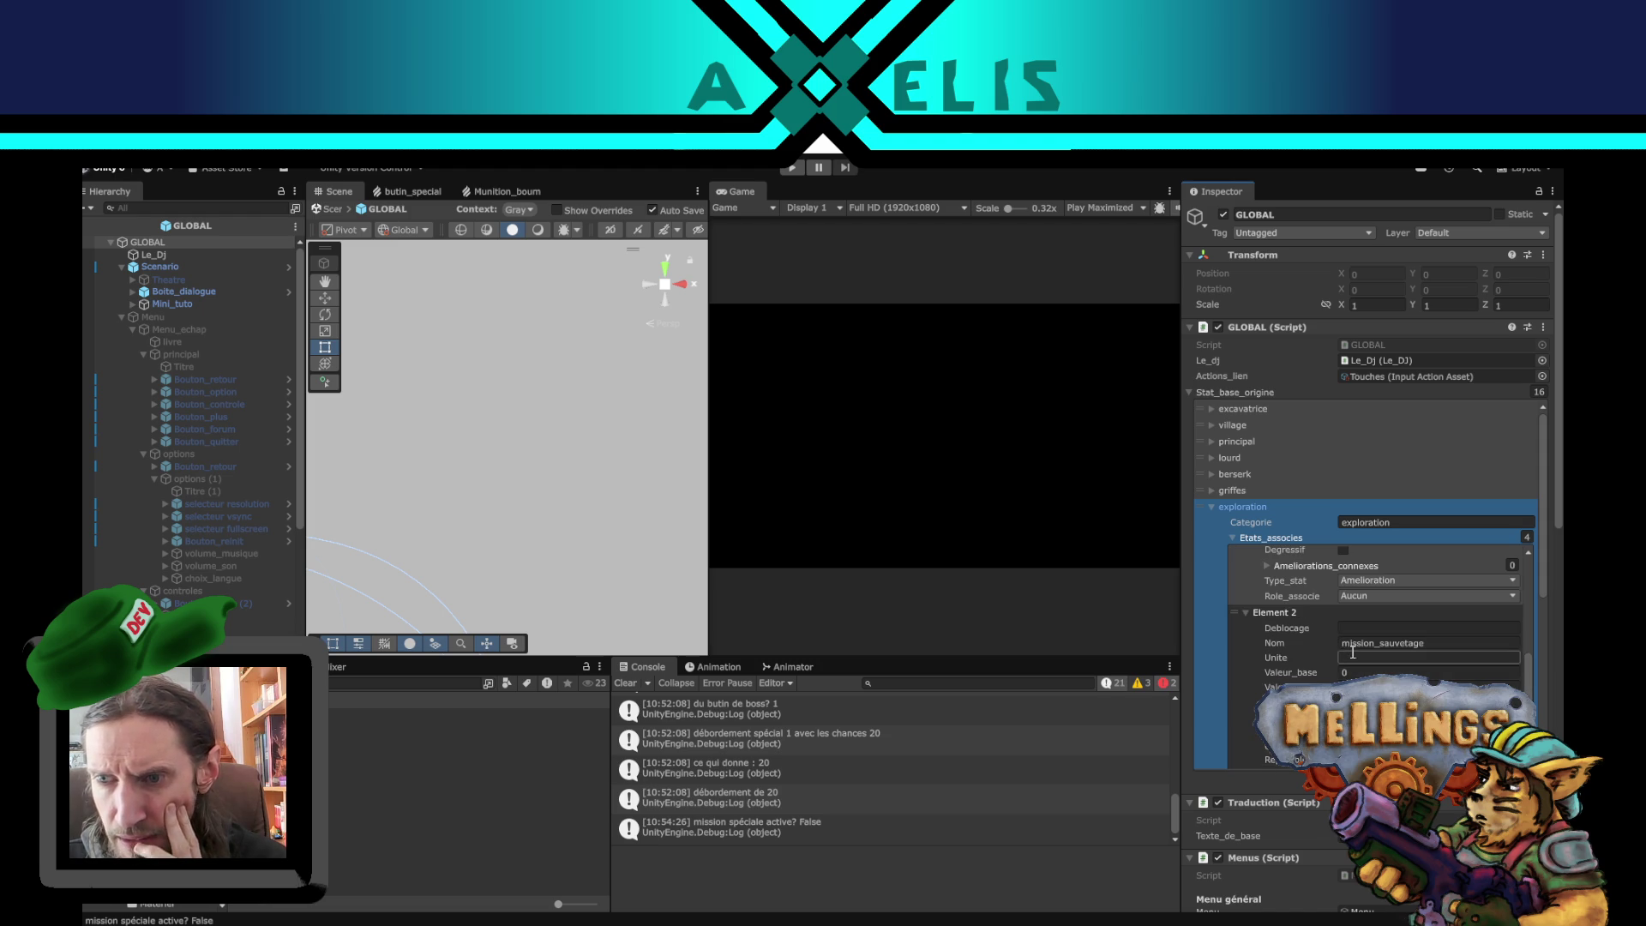
pyautogui.scroll(-4, 1380, 672)
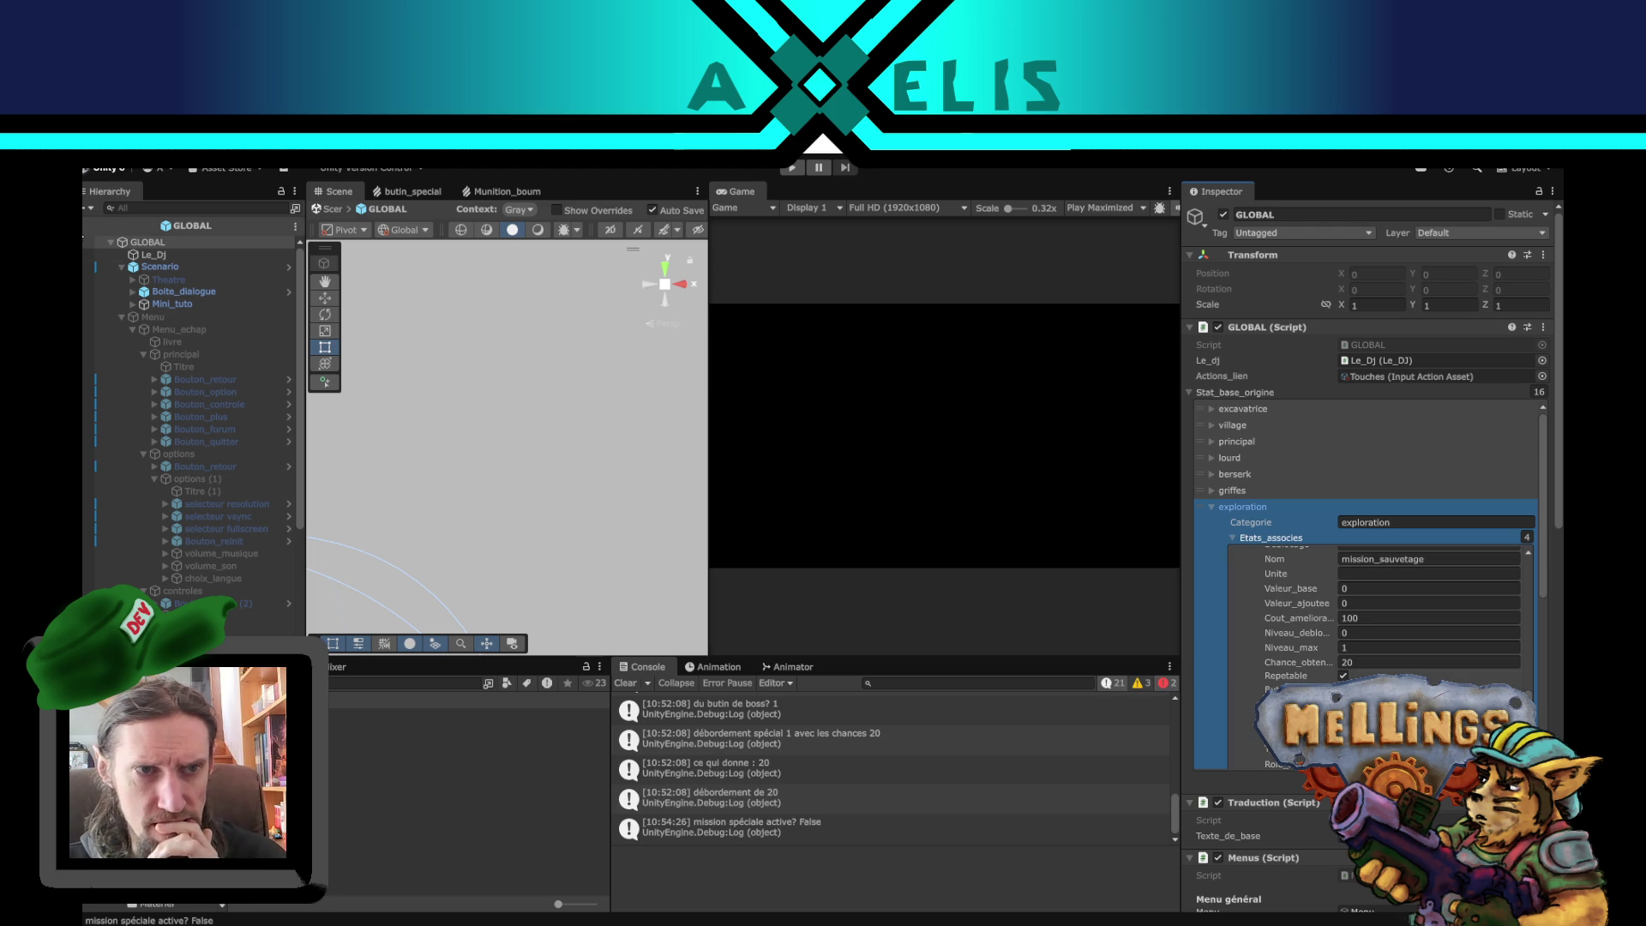
# - Exit the prefab back to the Intro scene and switch to Visual Studio Code
pyautogui.click(87, 226)
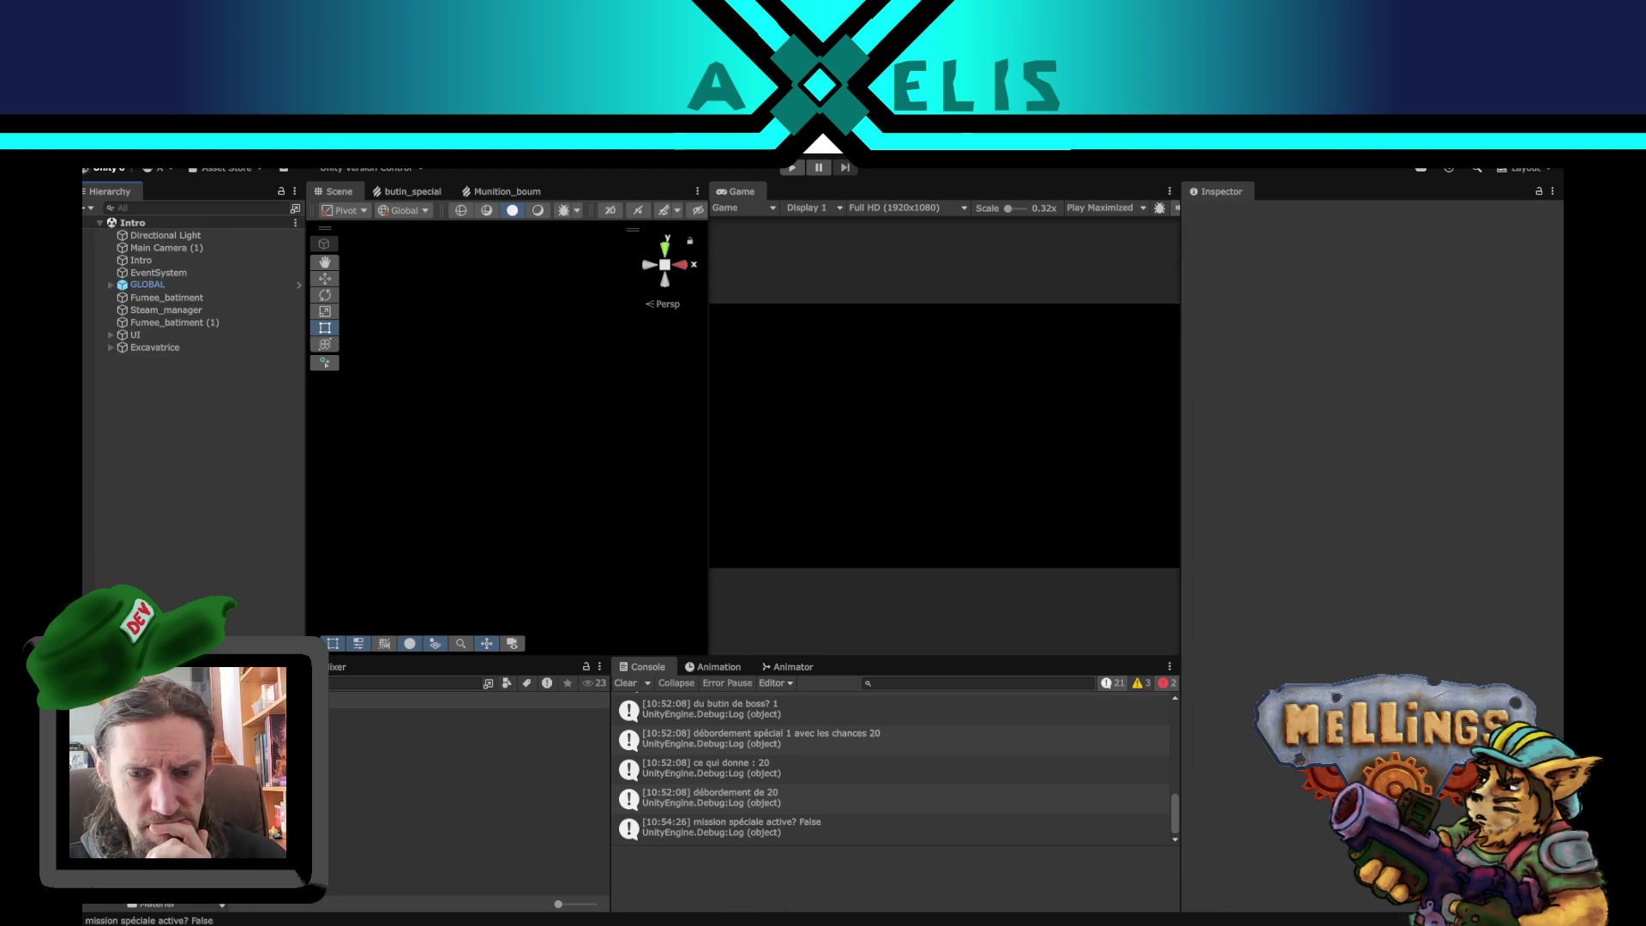
pyautogui.moveTo(696, 925)
pyautogui.click(694, 870)
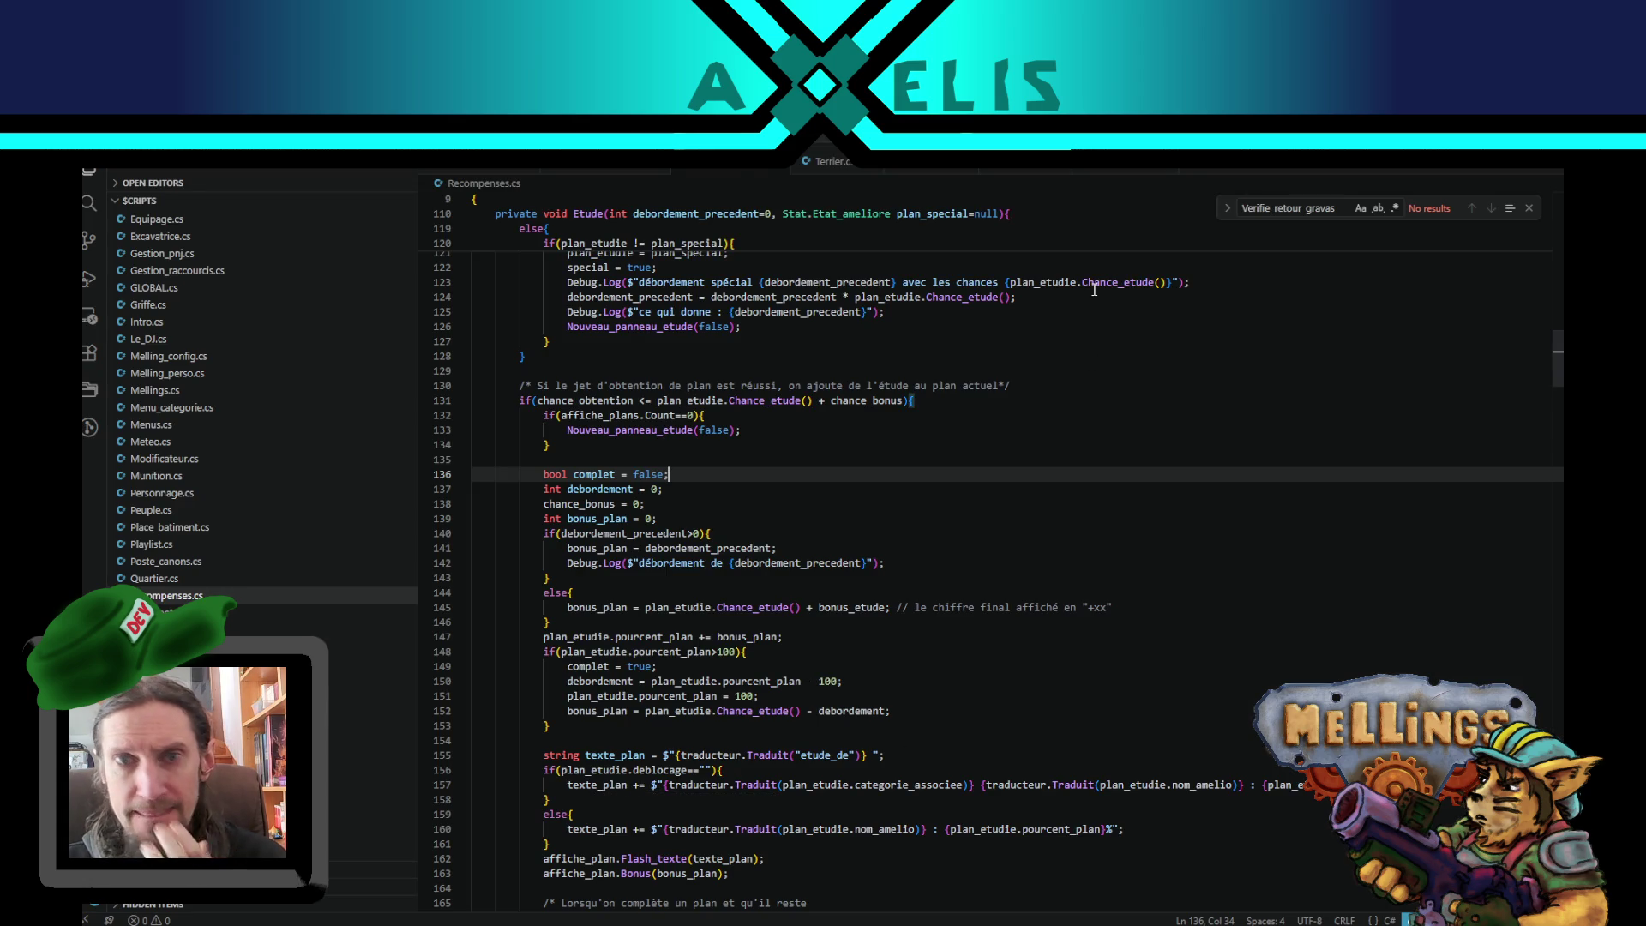
# - Open melling_profil.savg and search the workspace for mission_en_cours, finding 29 matches in 10 files
pyautogui.click(581, 172)
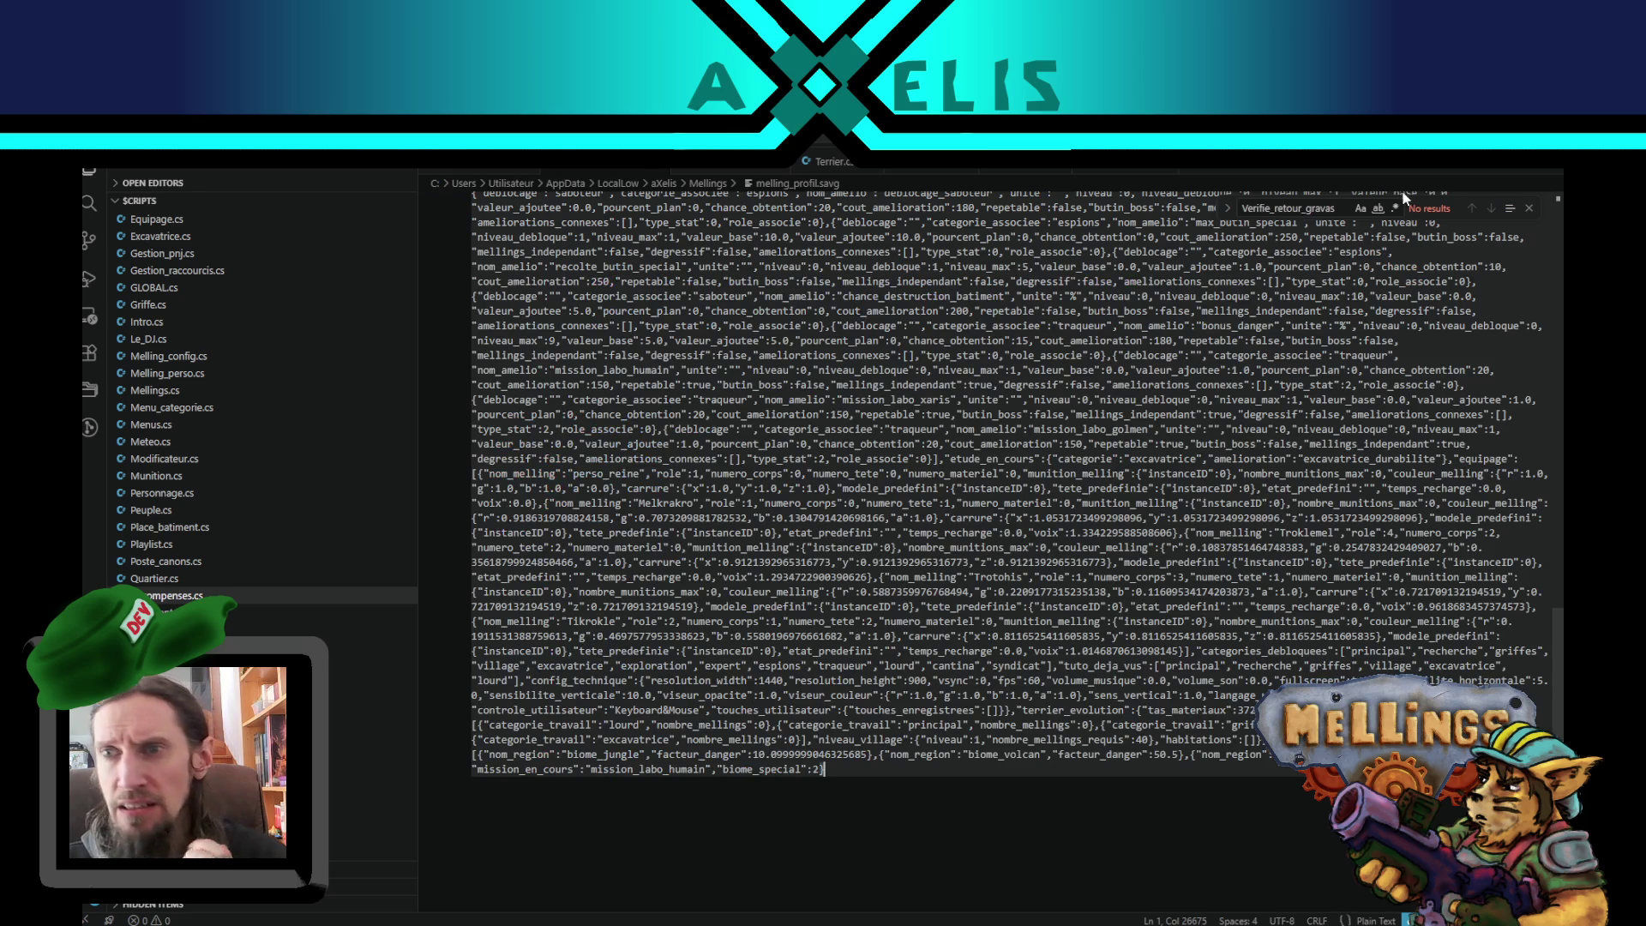
pyautogui.doubleClick(1334, 209)
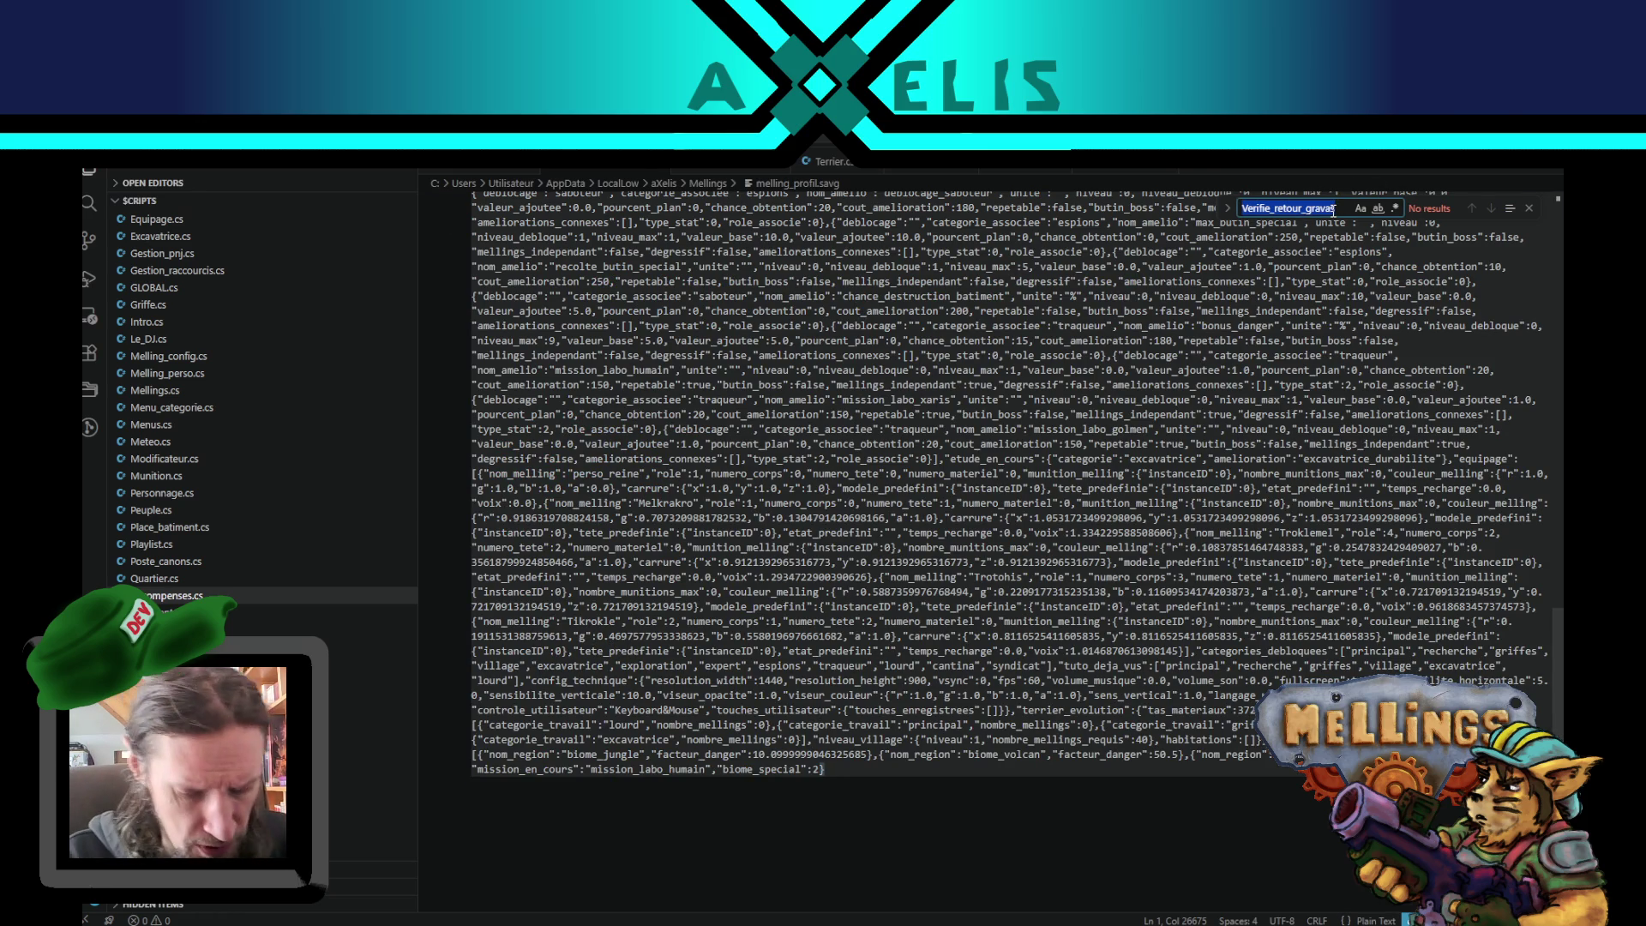
pyautogui.write('mission')
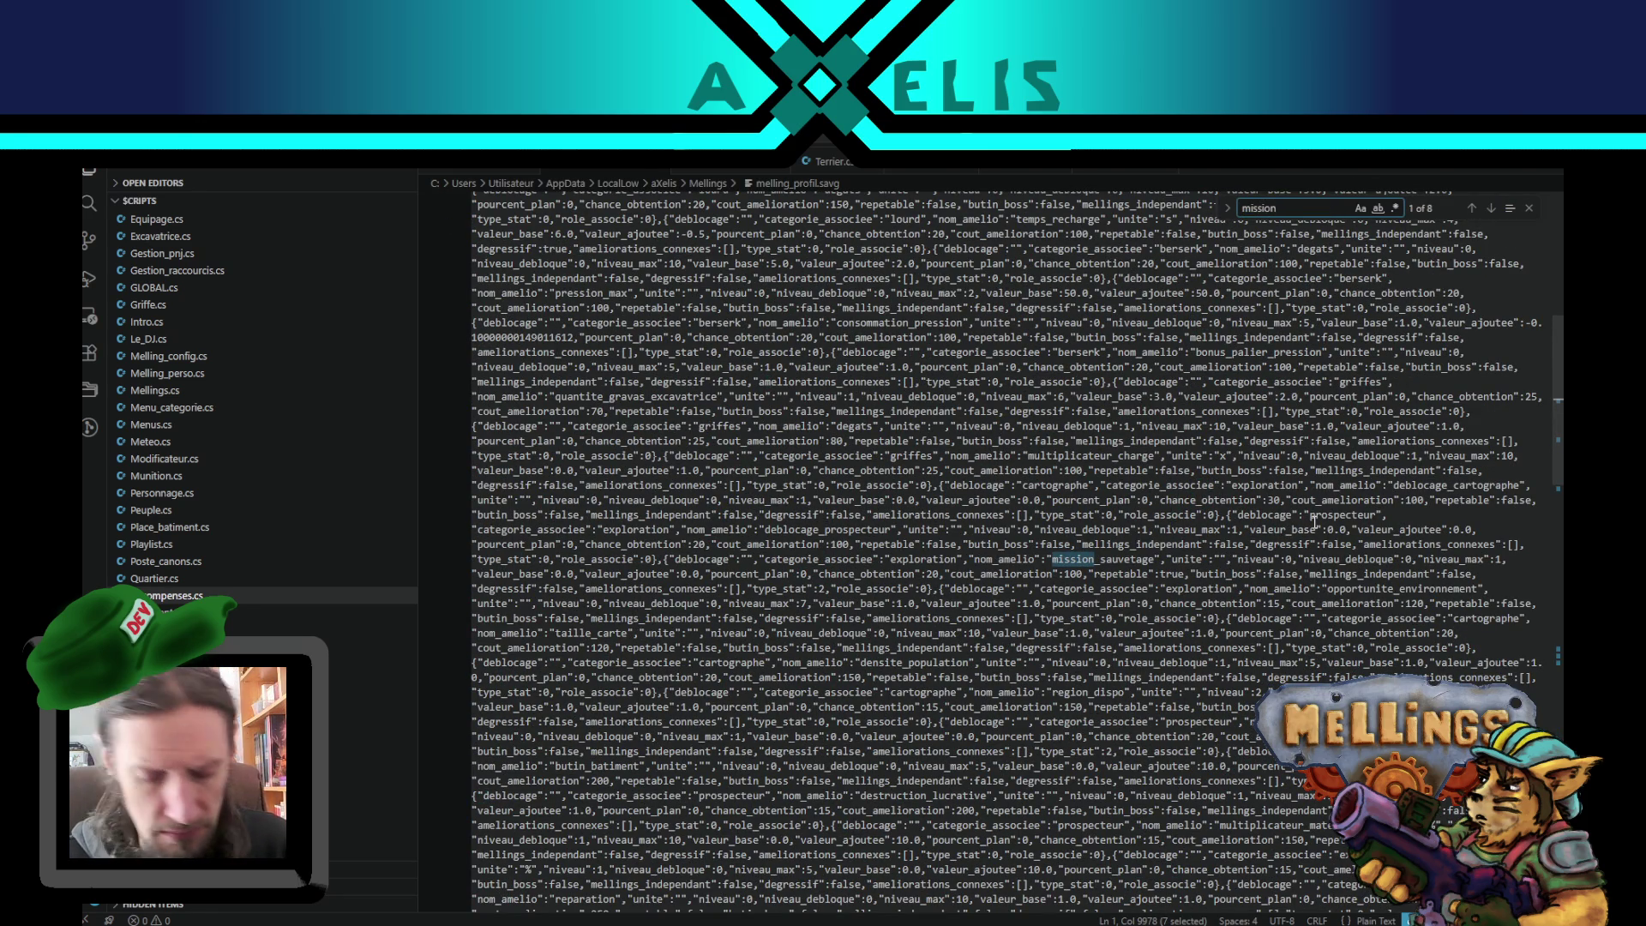
pyautogui.write('_en_')
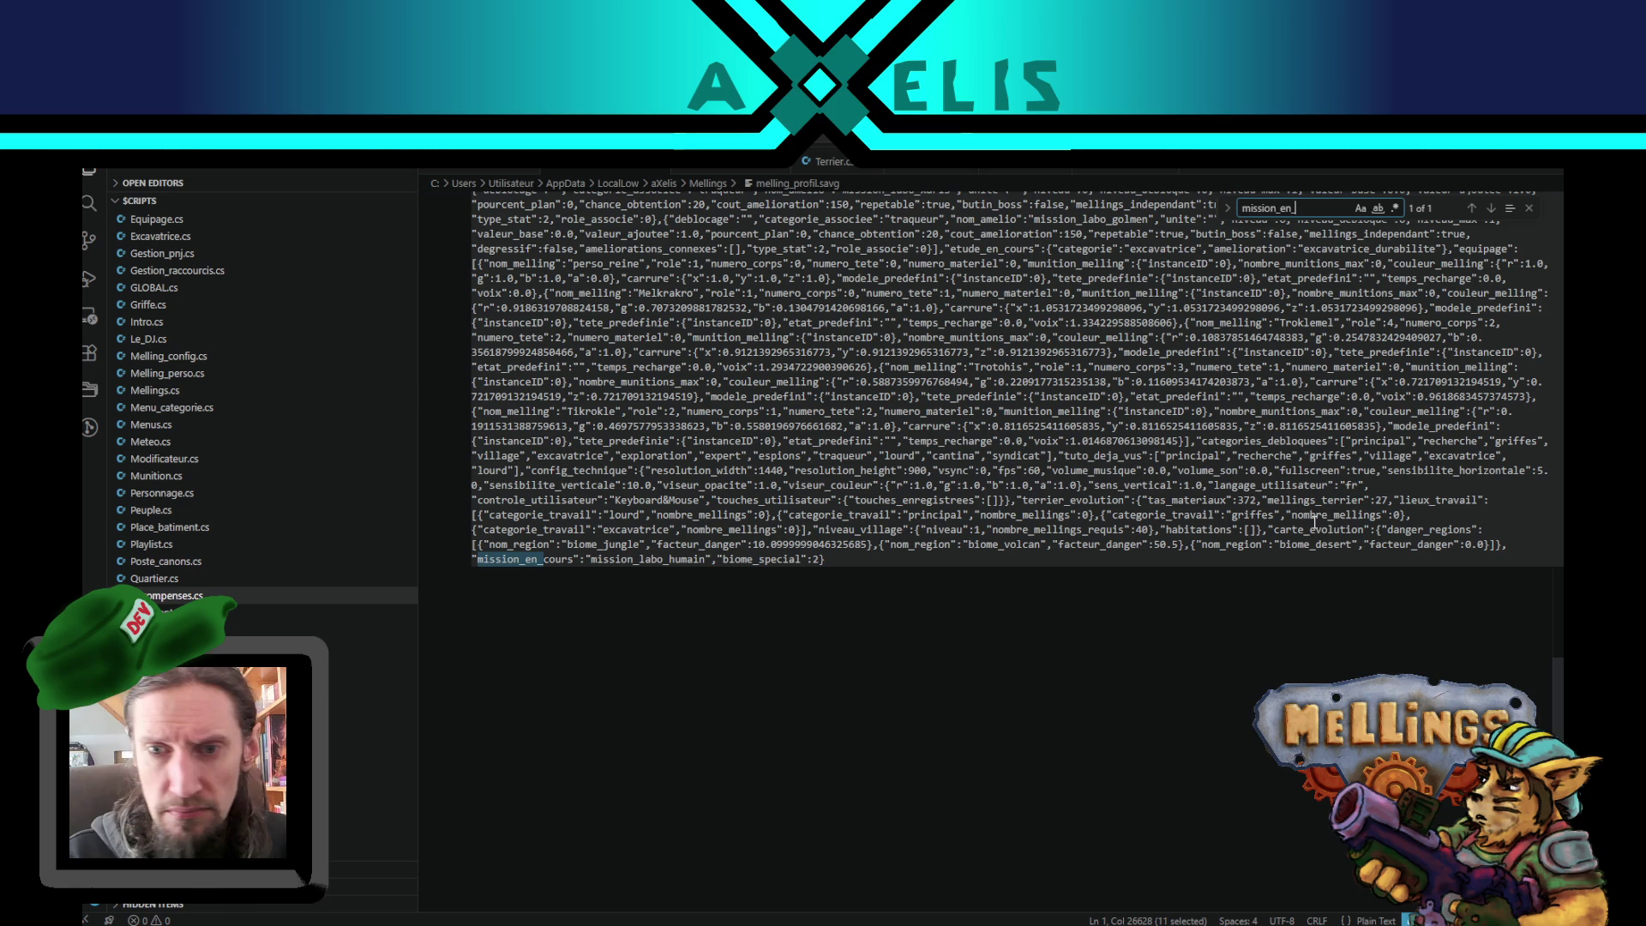
pyautogui.doubleClick(653, 558)
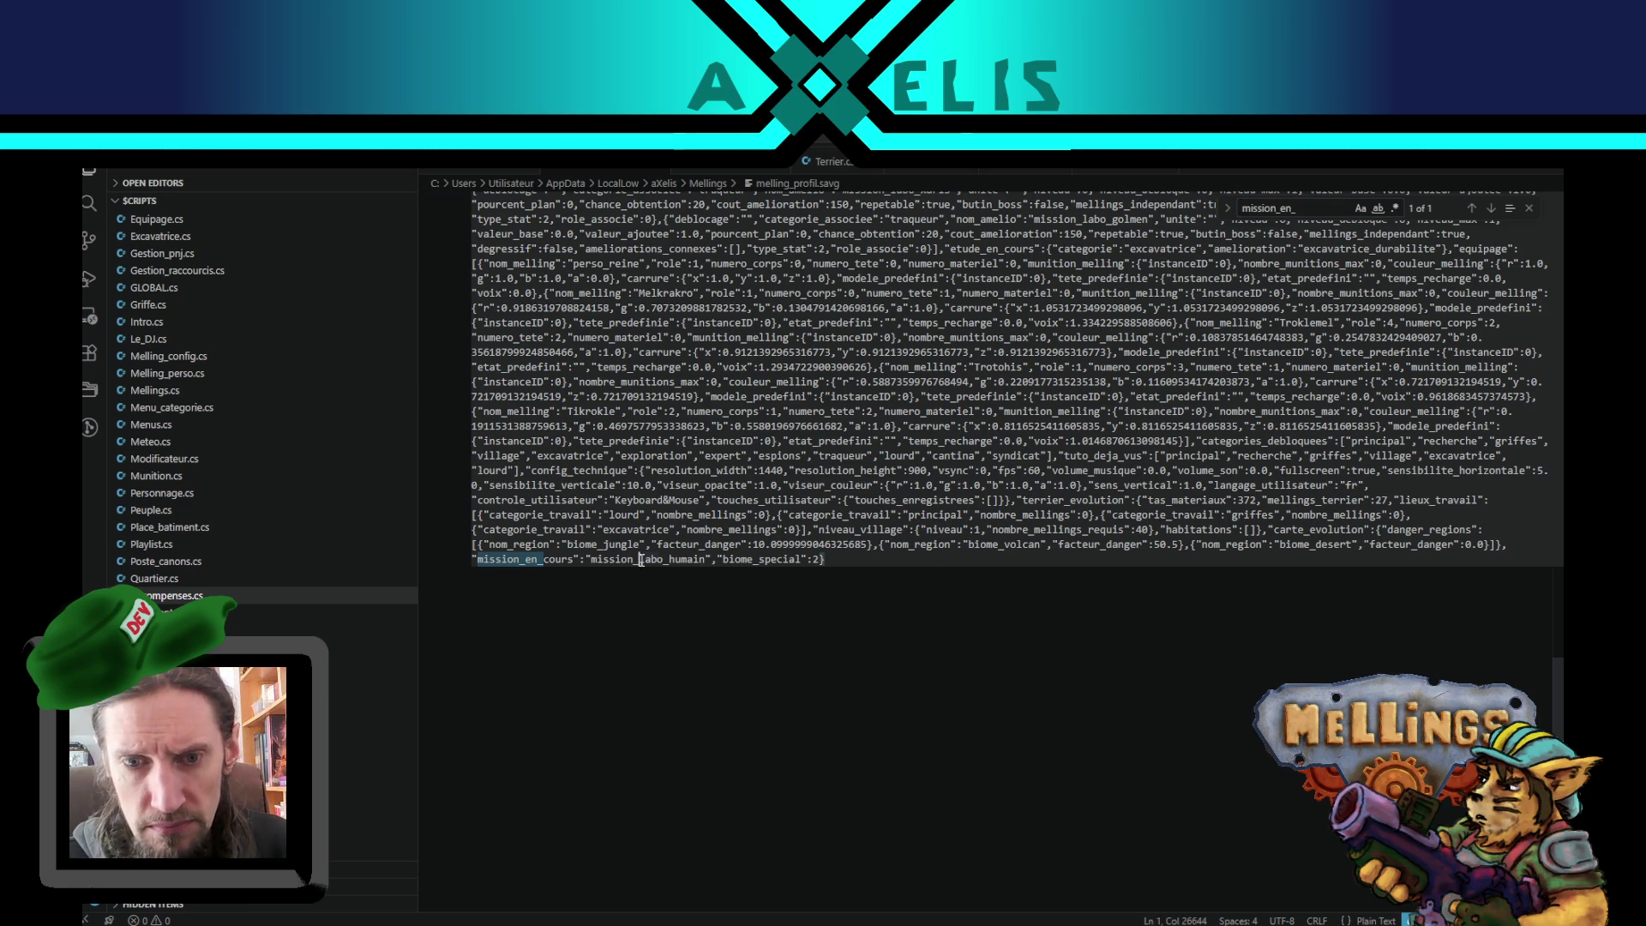
pyautogui.doubleClick(525, 559)
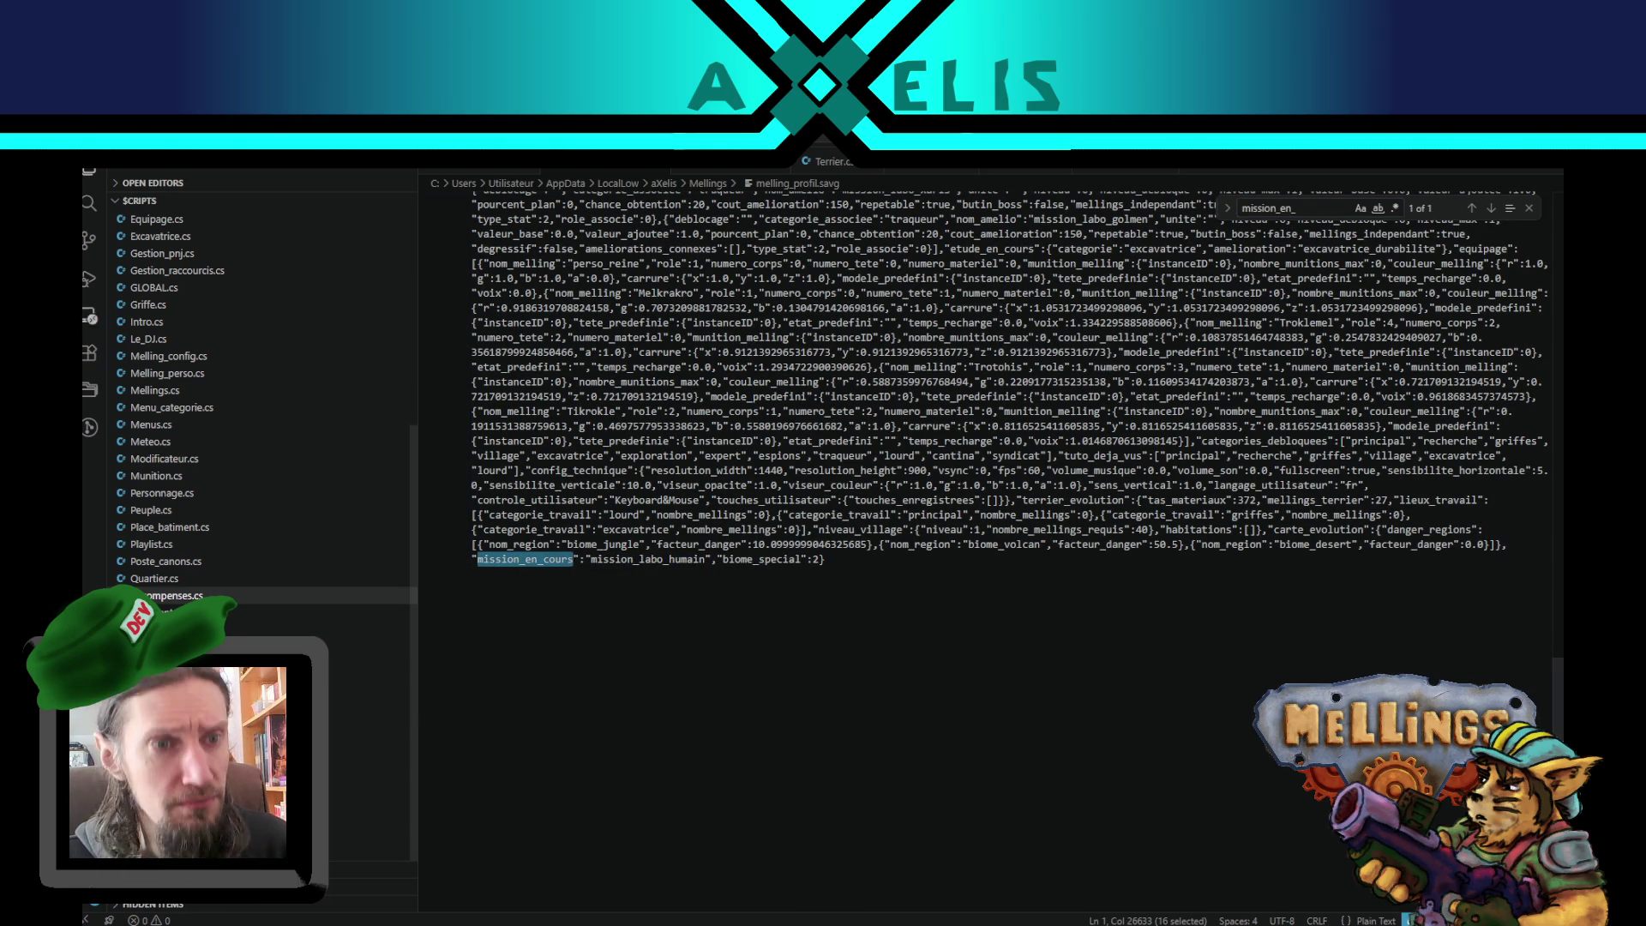
pyautogui.click(89, 203)
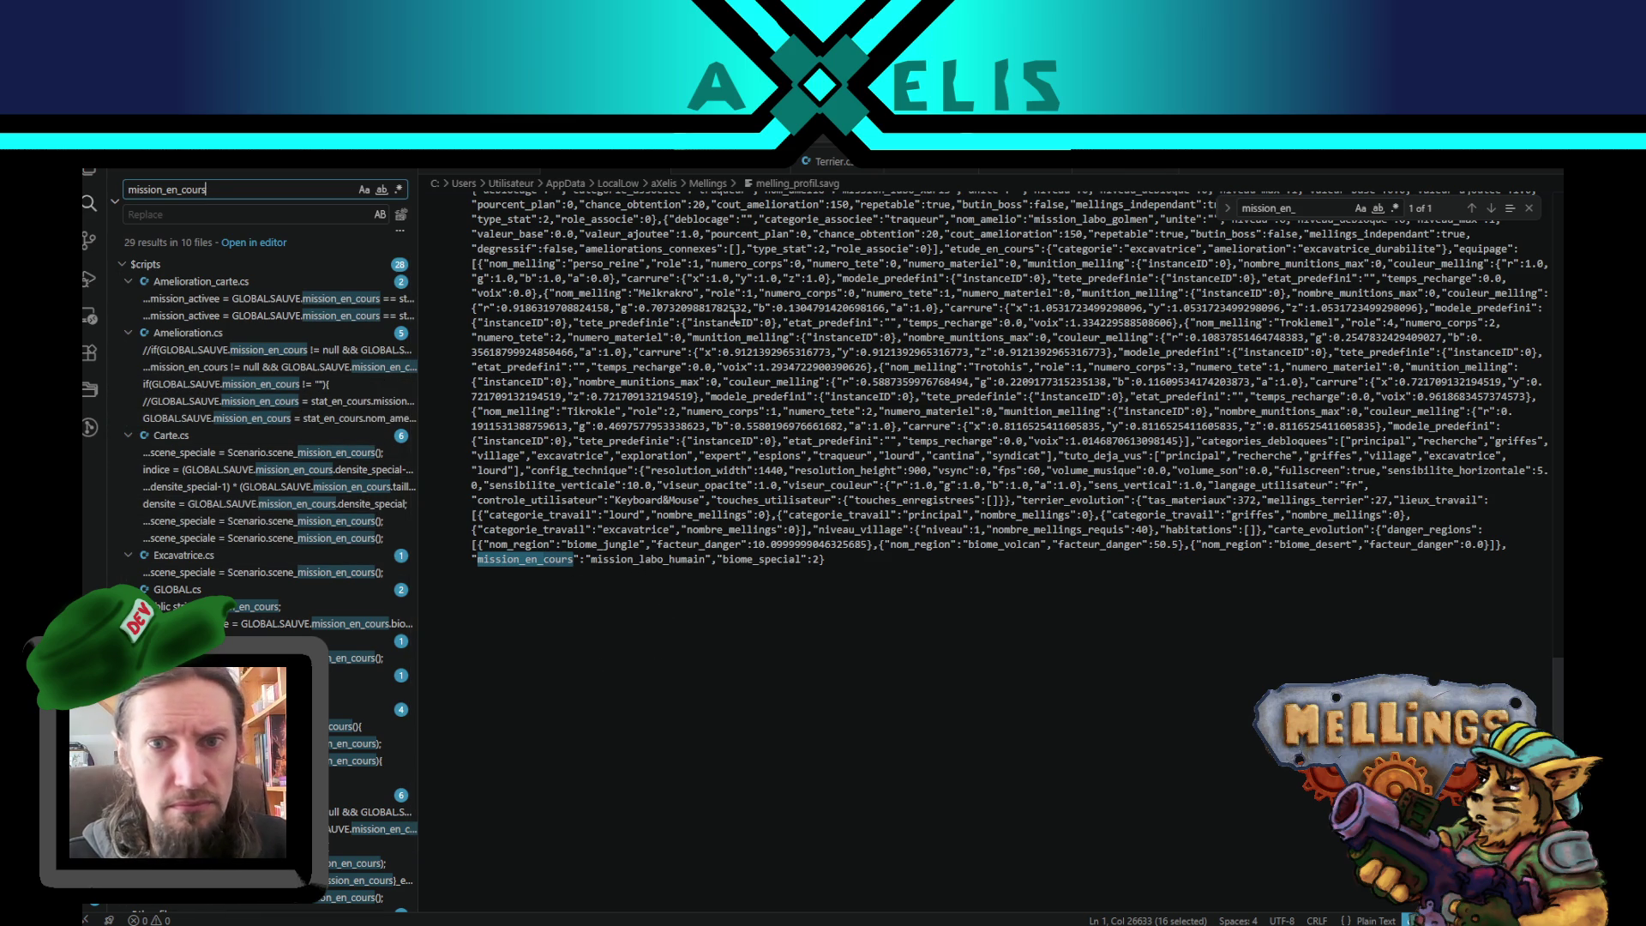
# - In Terrier.cs, step through the mission_en_cours matches and search the file for GLOBAL.SAUVE.mission_en_cours
pyautogui.click(830, 168)
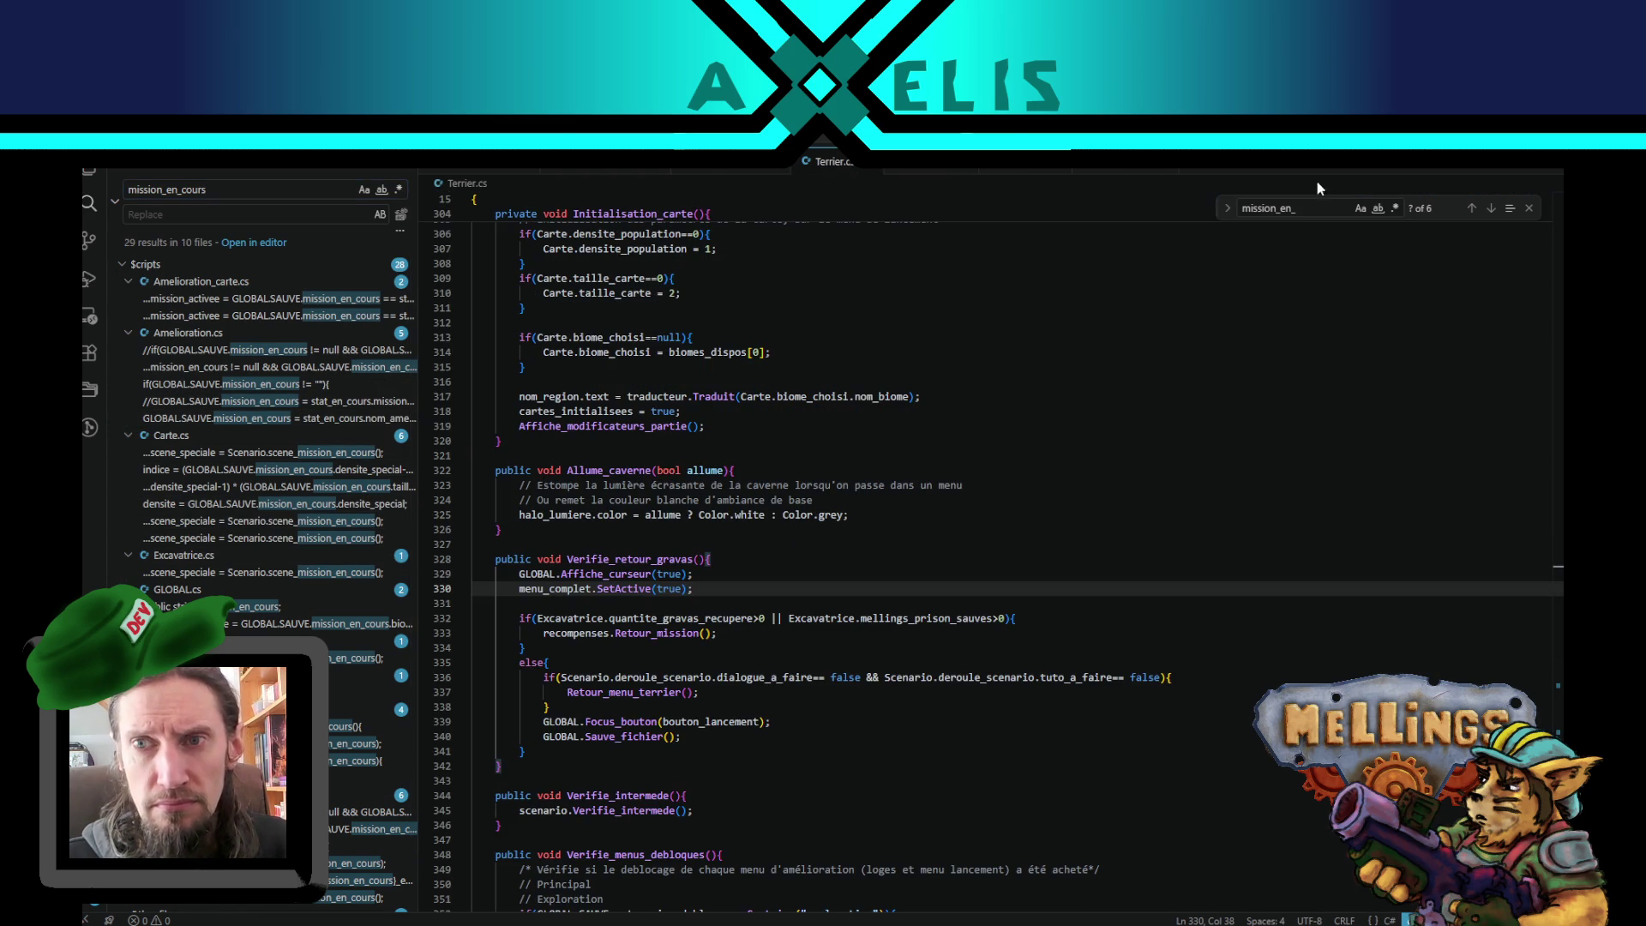
pyautogui.click(1472, 208)
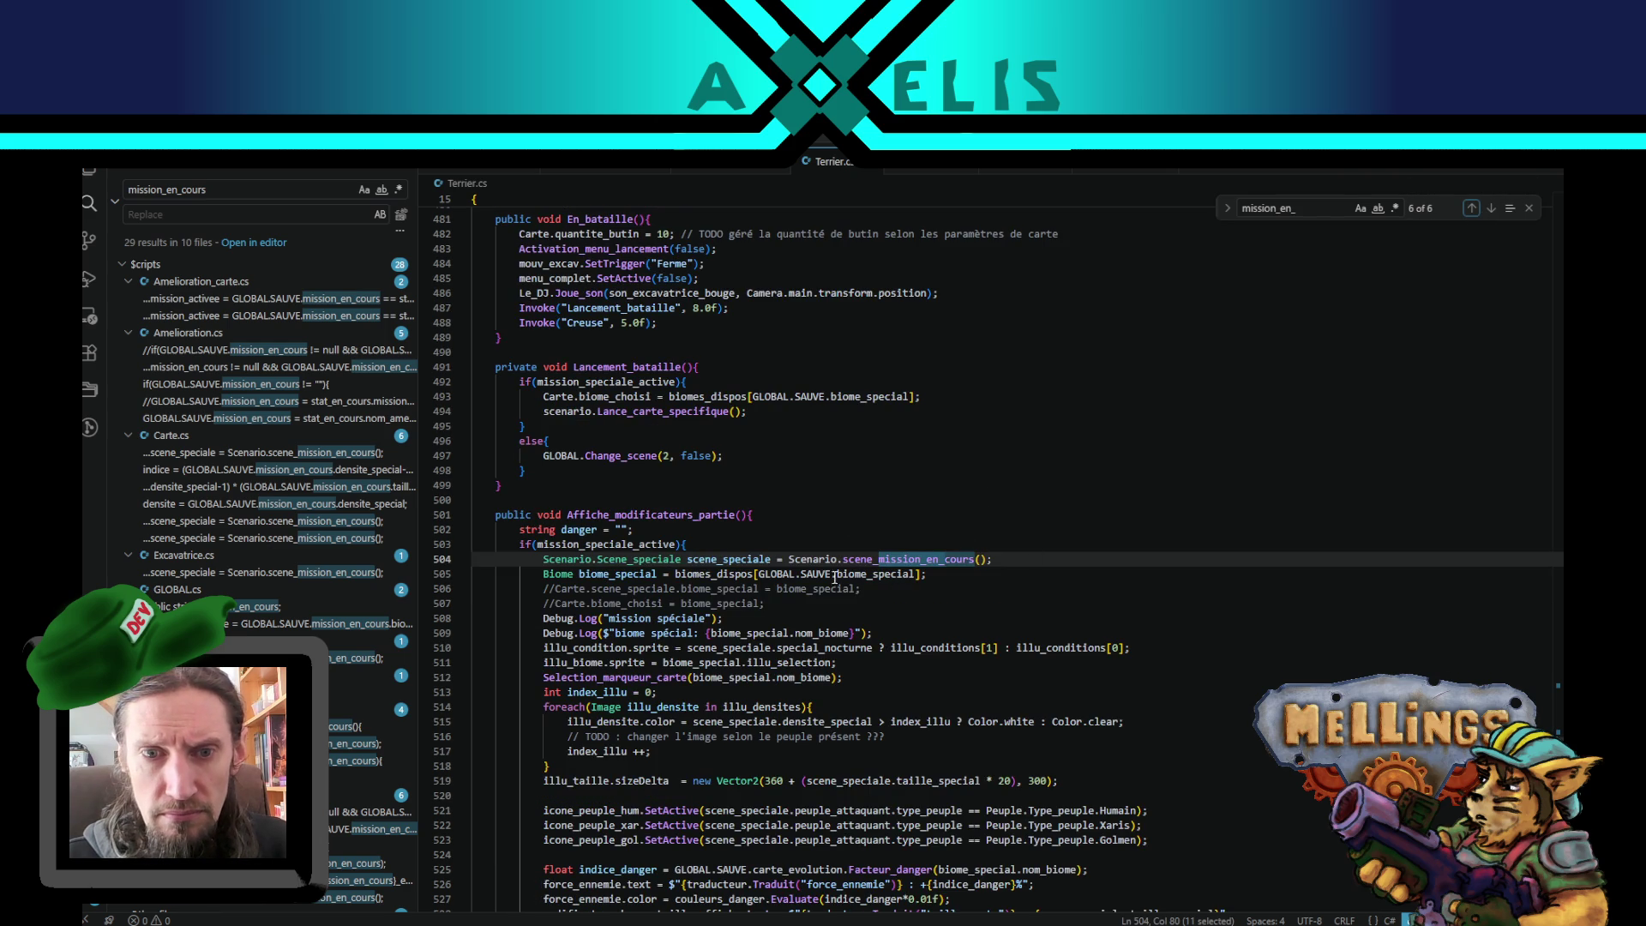
pyautogui.click(1472, 208)
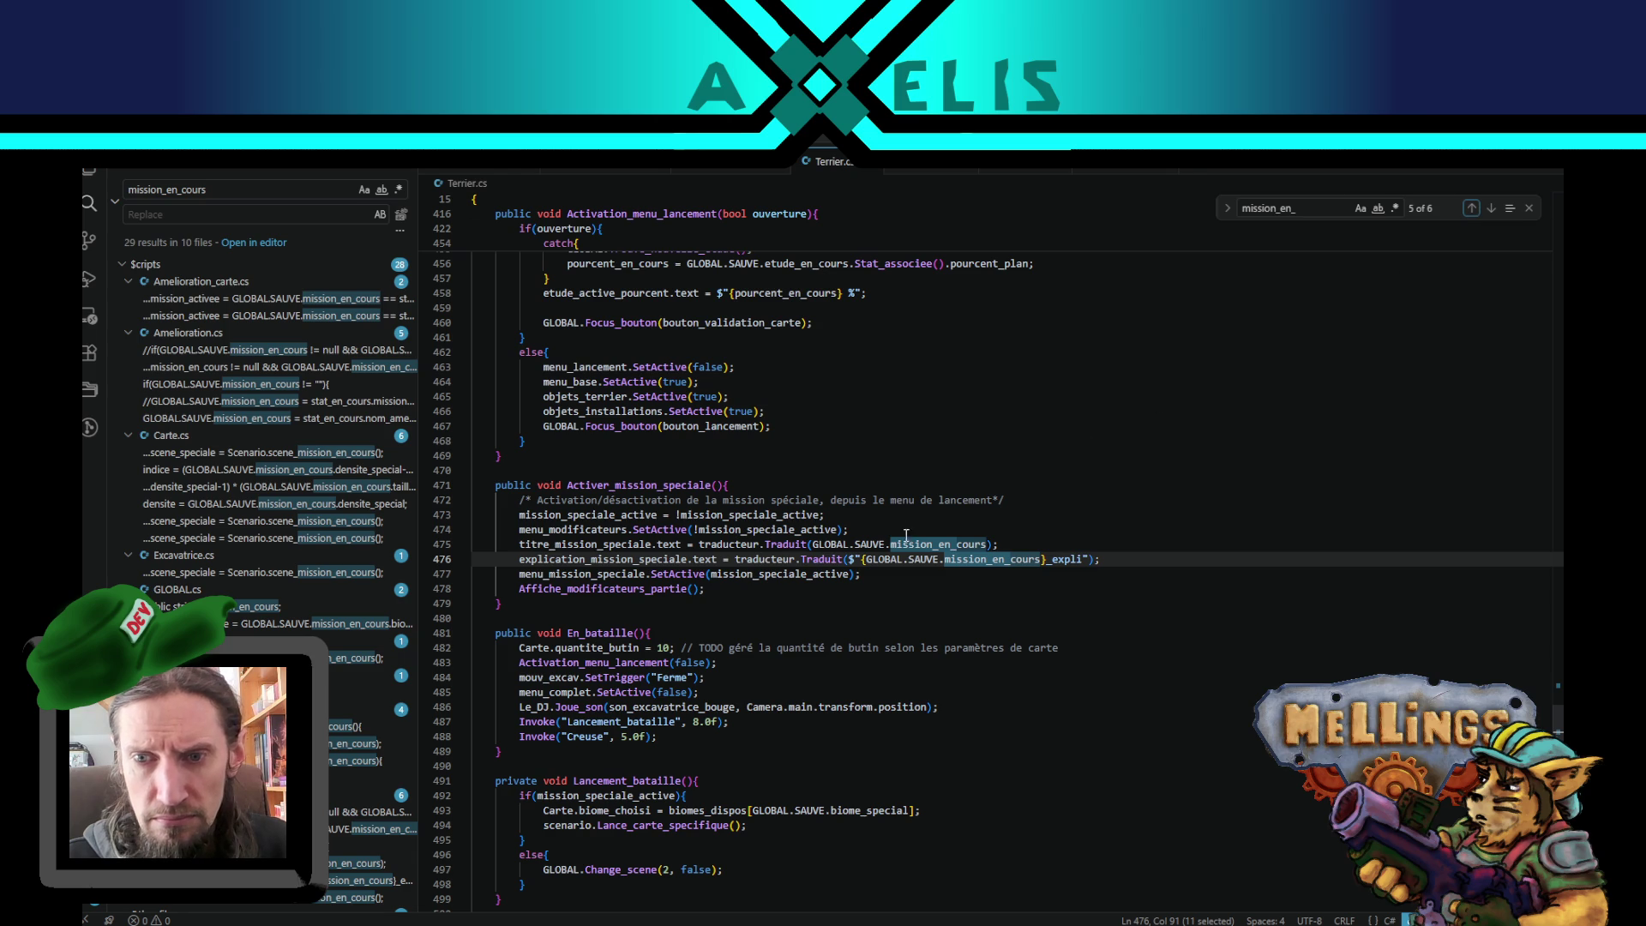
pyautogui.click(813, 544)
pyautogui.keyDown('shift'); pyautogui.click(986, 544); pyautogui.keyUp('shift')
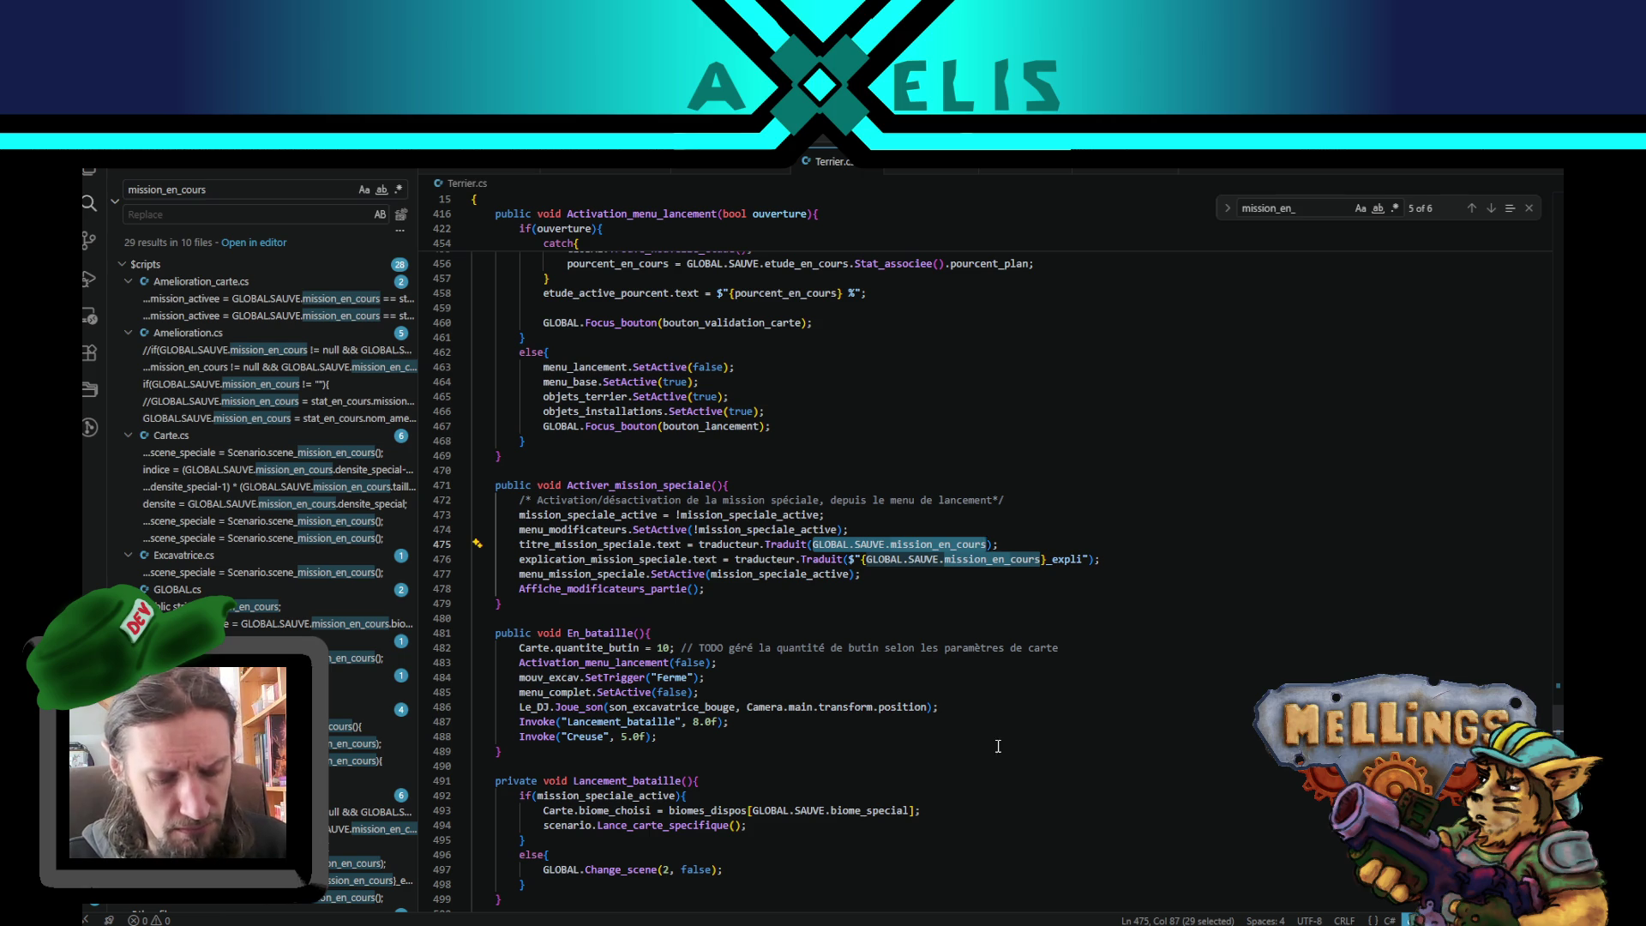
pyautogui.hotkey('ctrl', 'f')
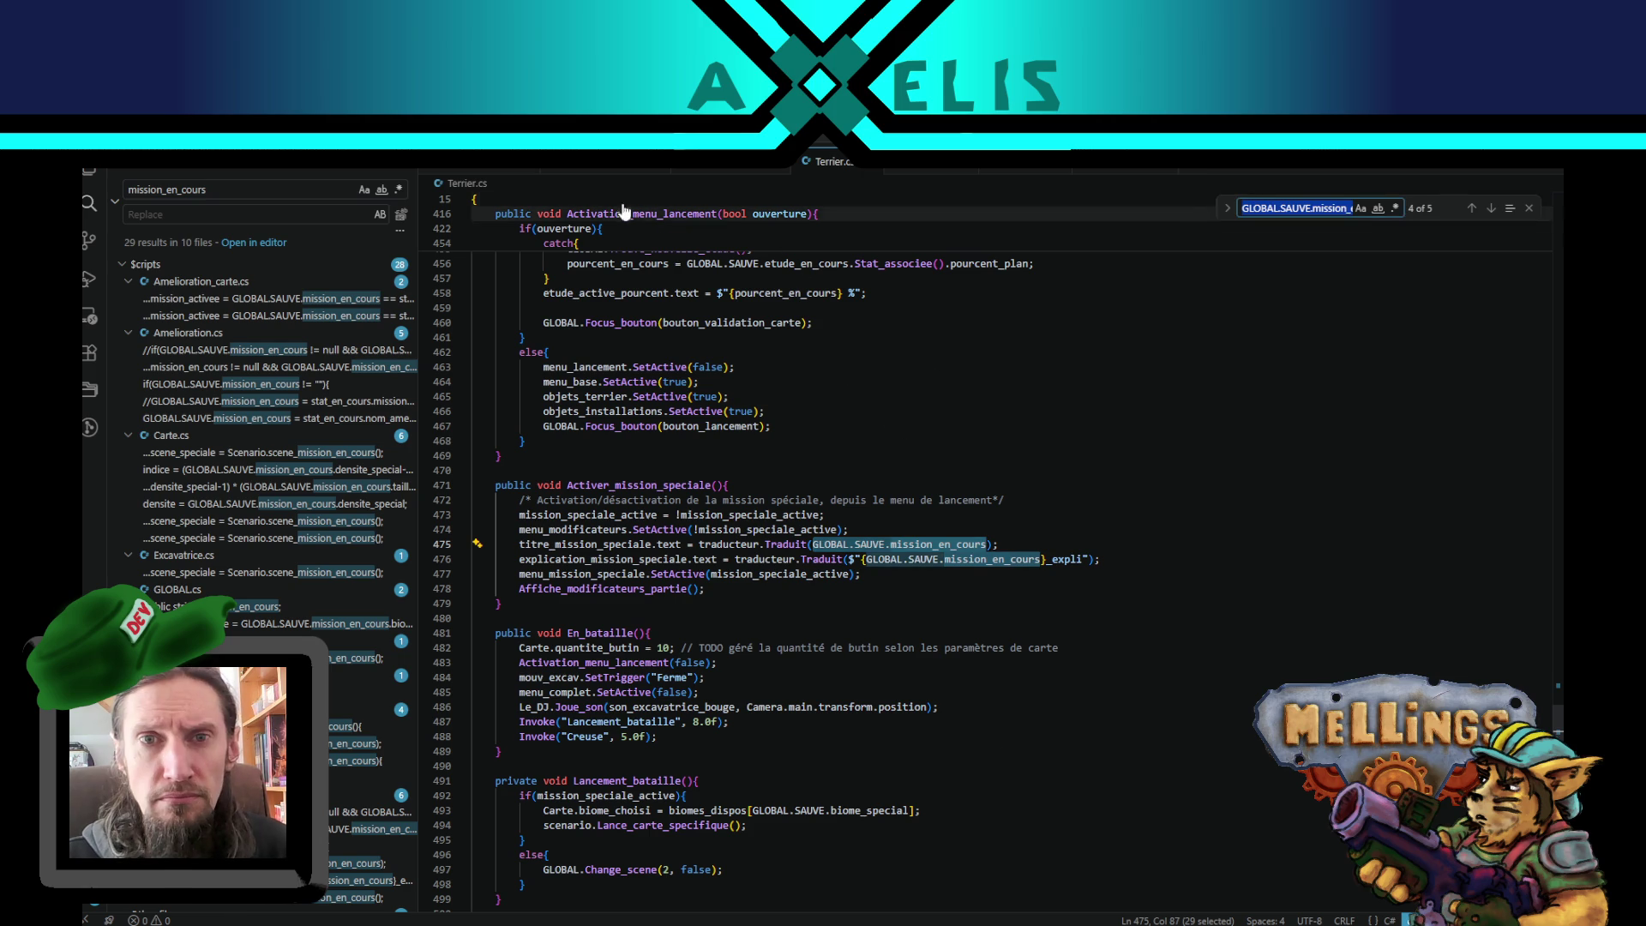
pyautogui.hotkey('ctrl', 'Tab')
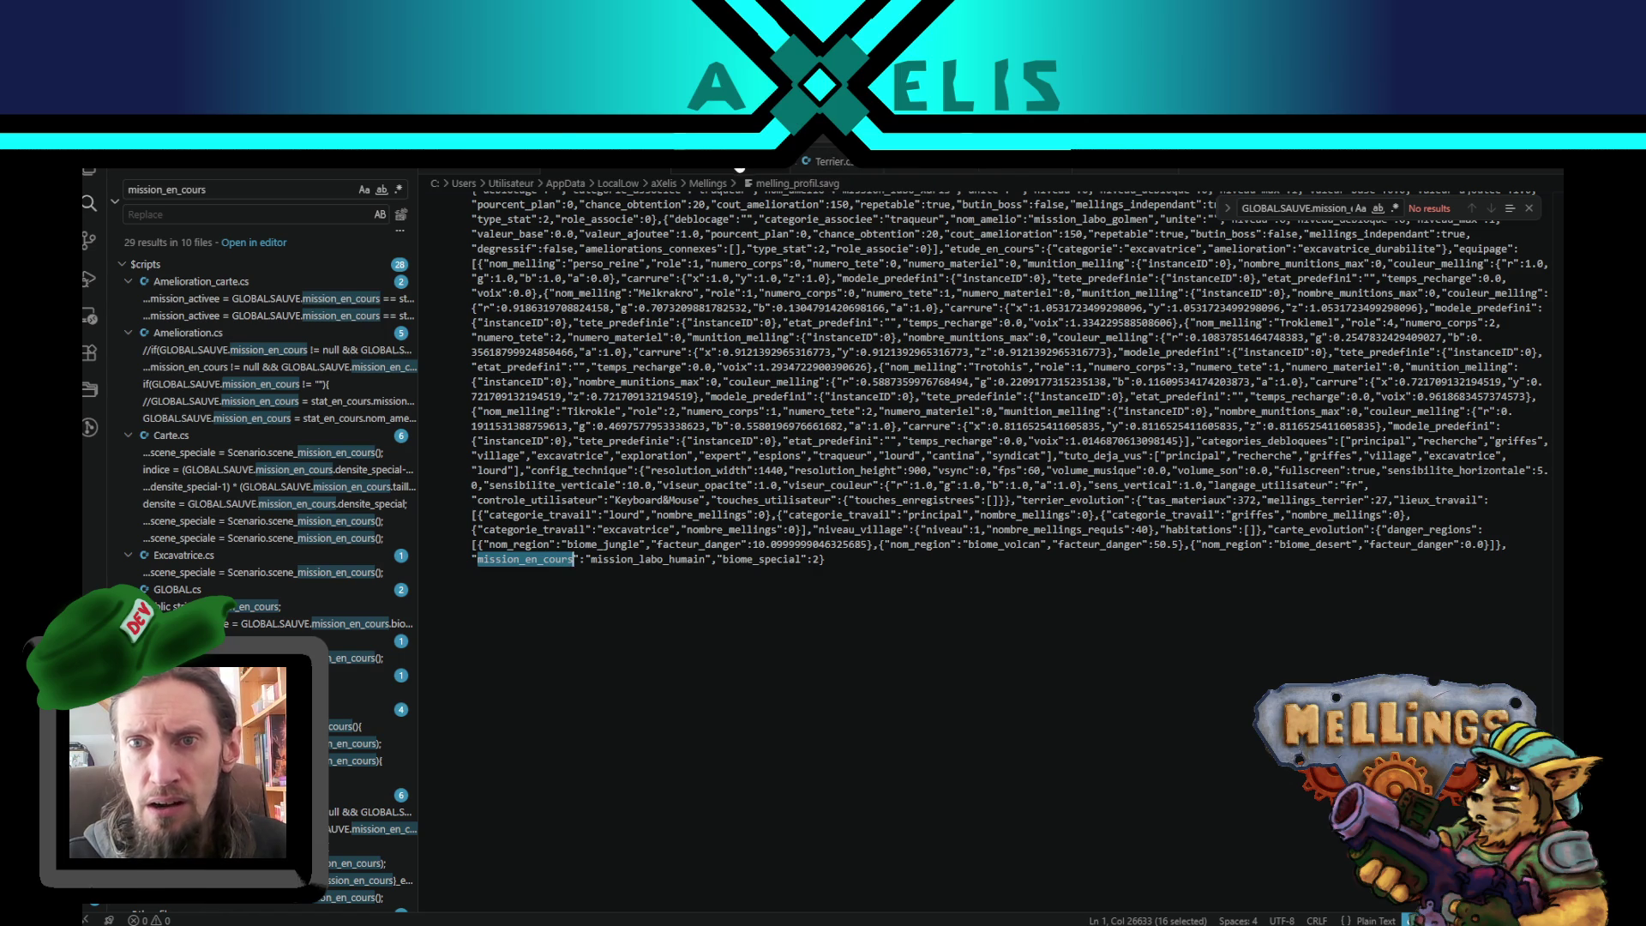
# - Delete the commented-out mission_en_cours check on line 434 of Terrier.cs
pyautogui.click(810, 168)
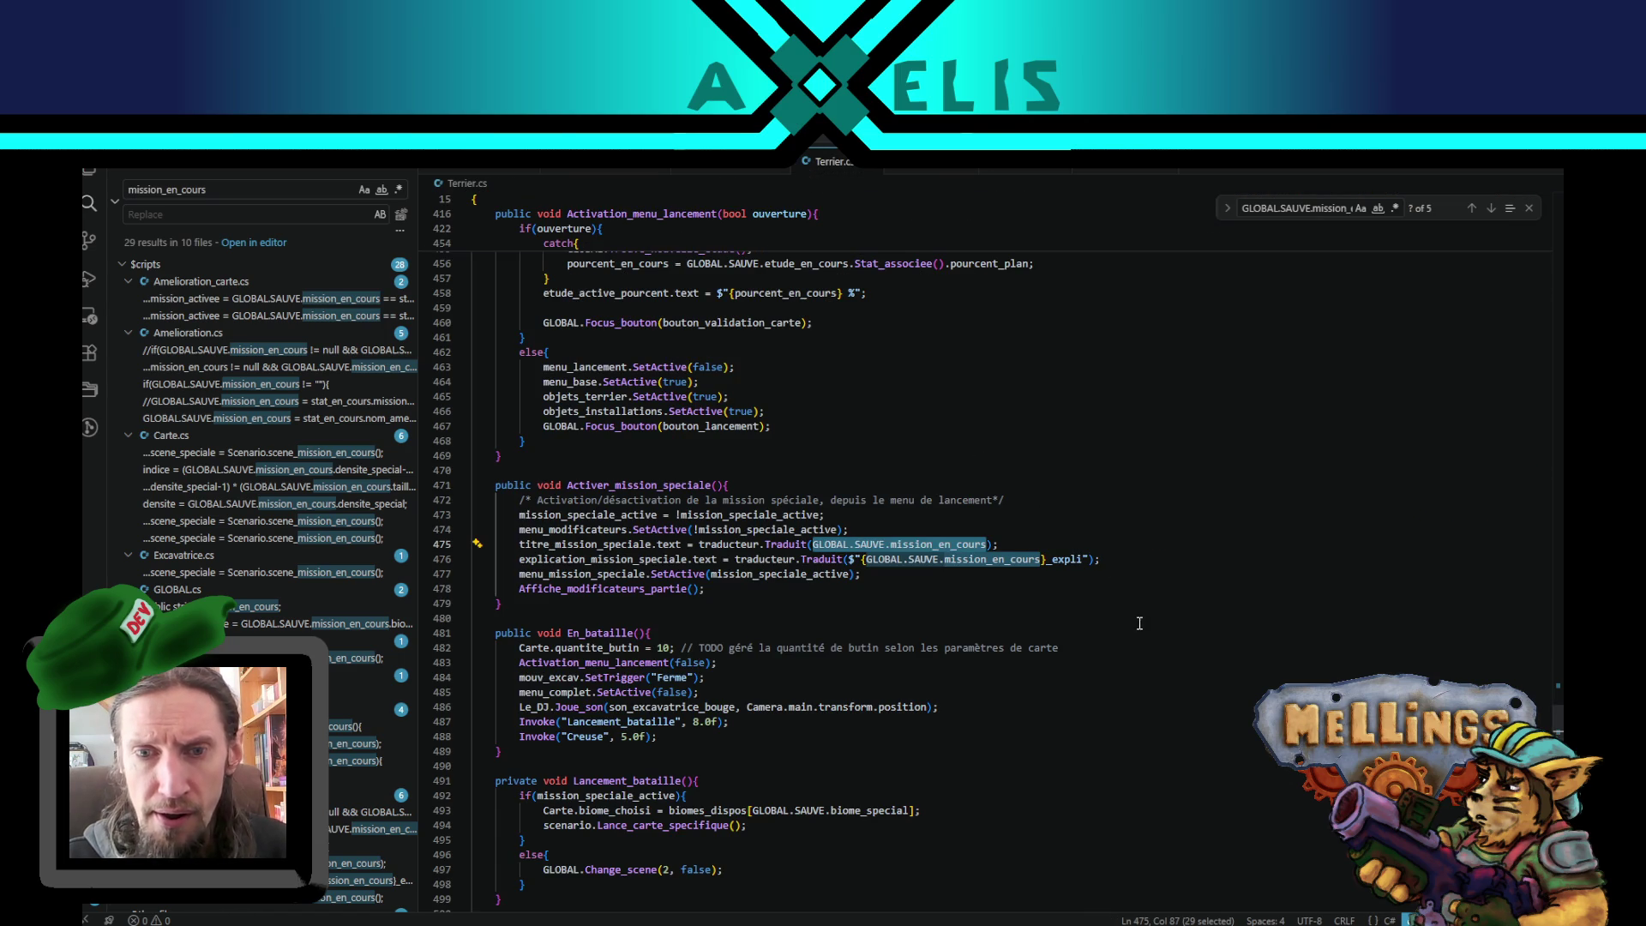
pyautogui.click(1471, 208)
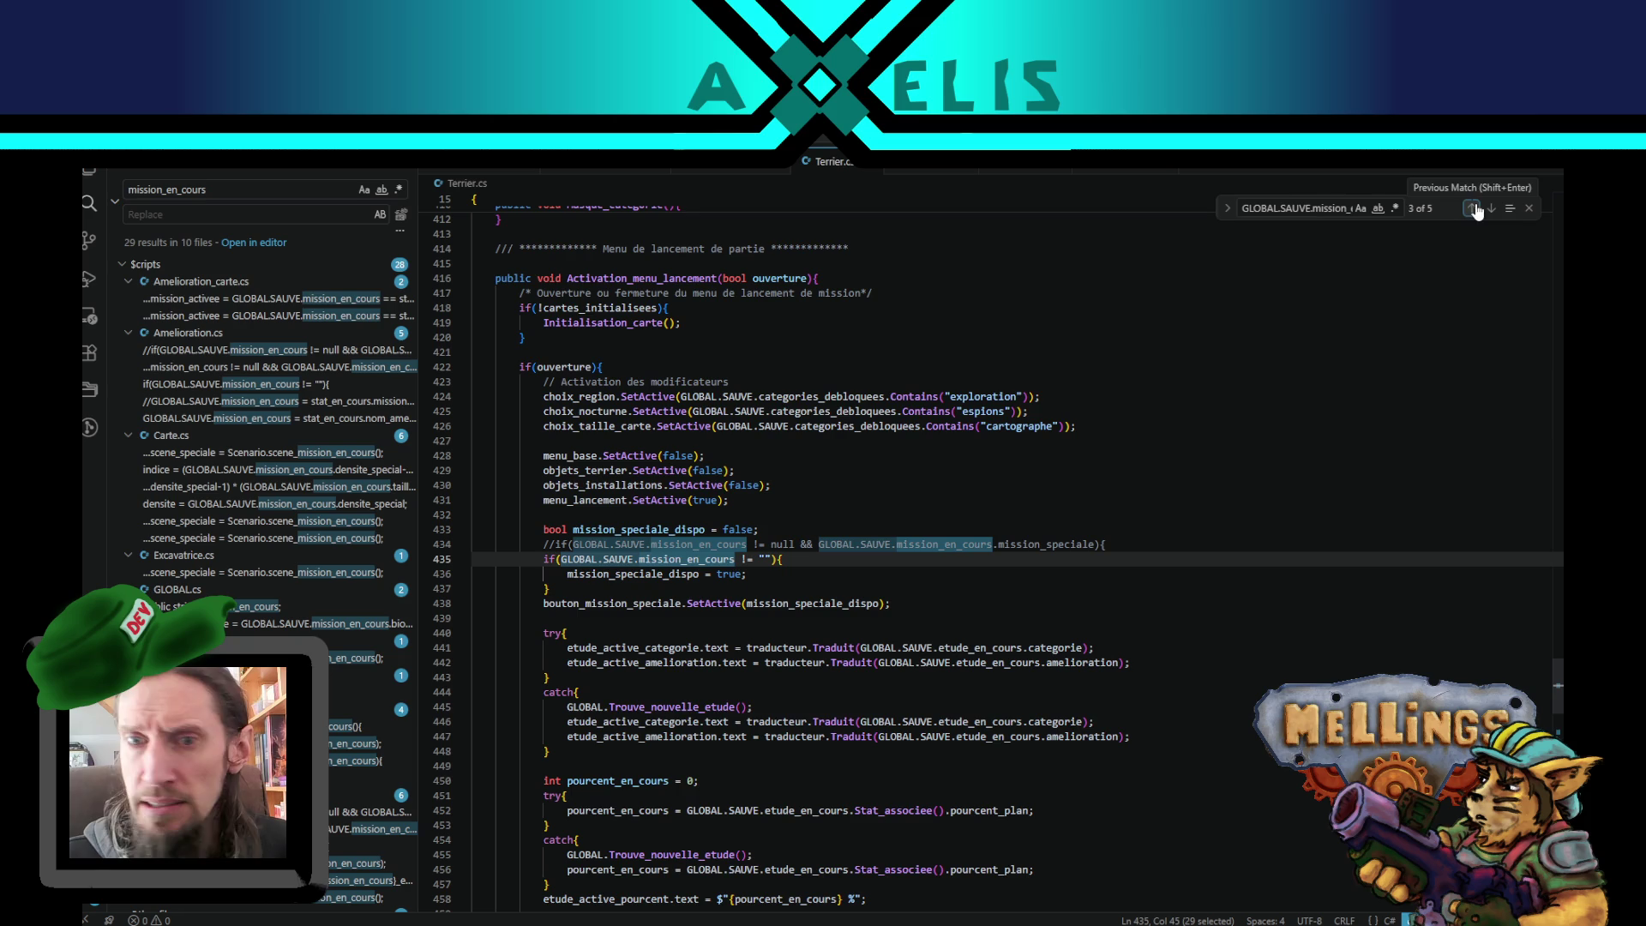
pyautogui.hotkey('ctrl', 'shift', 'e')
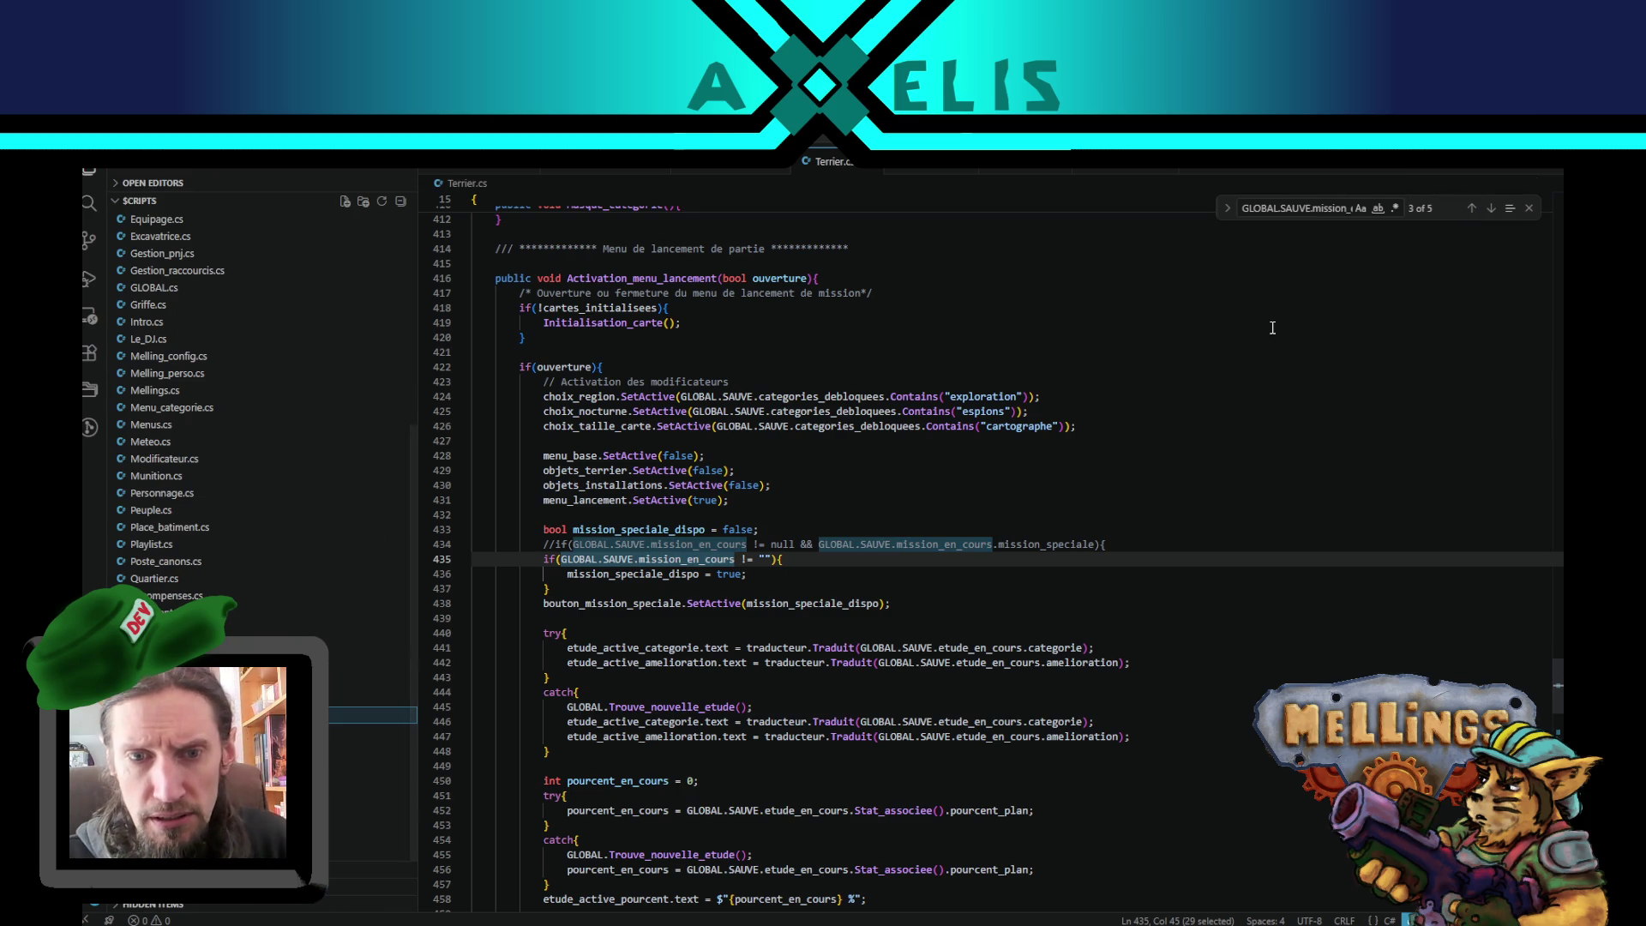
pyautogui.click(1120, 544)
pyautogui.hotkey('shift', 'Up')
pyautogui.press('BackSpace')
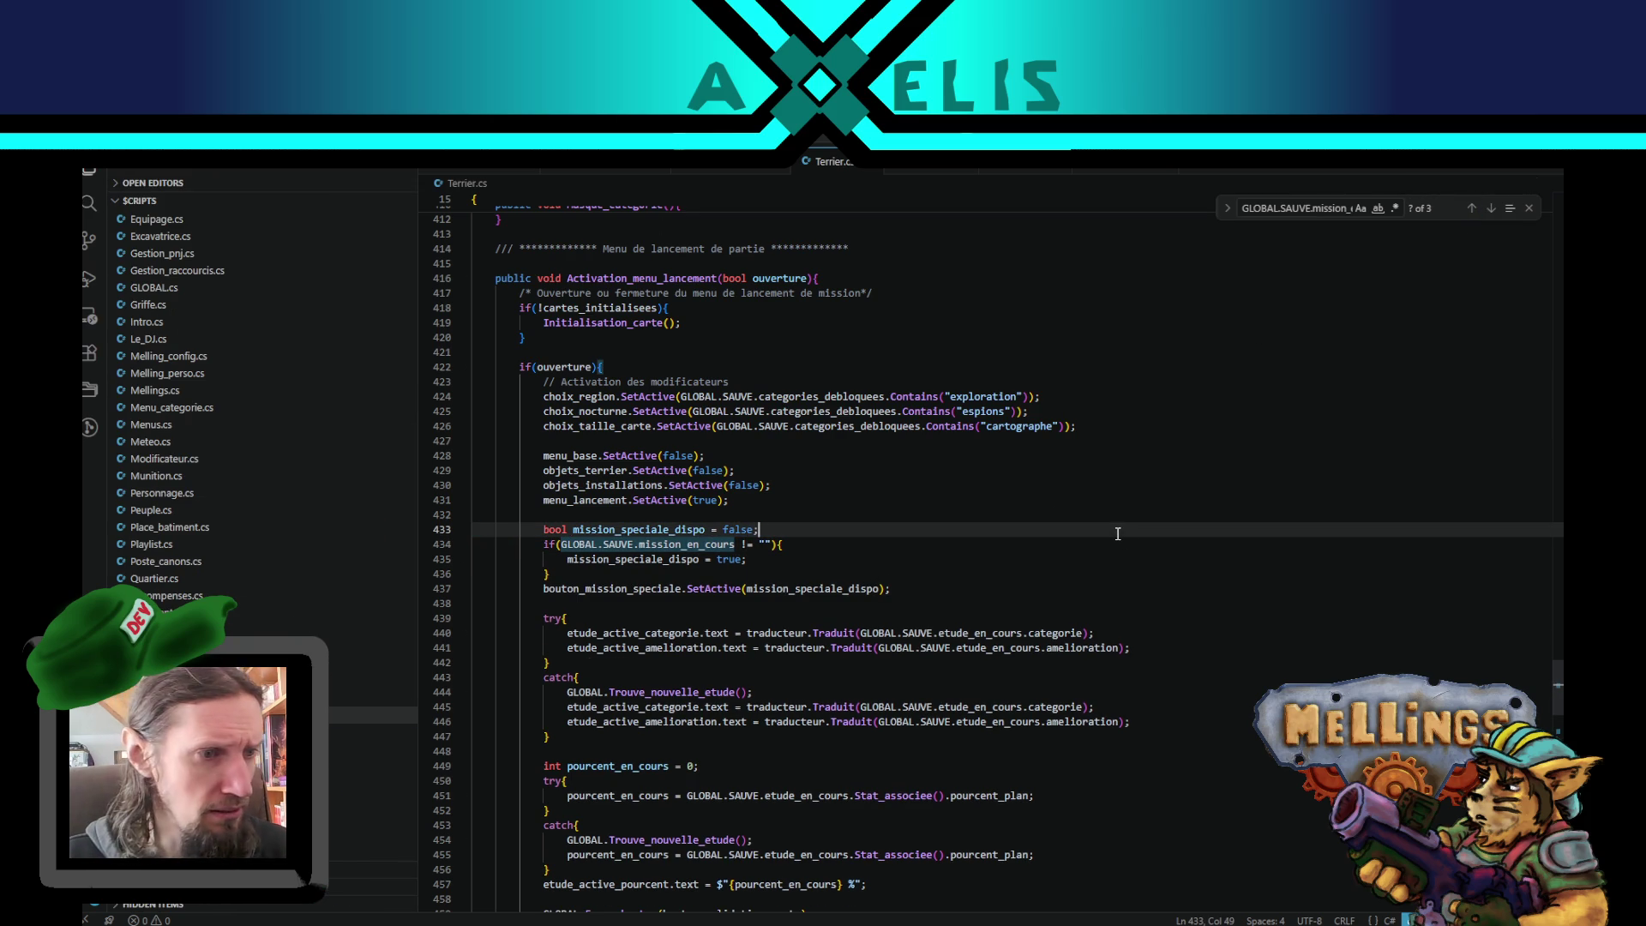
# - Check the remaining Terrier.cs matches, then go to the first mission_en_cours use in Amelioration_carte.cs
pyautogui.click(1472, 209)
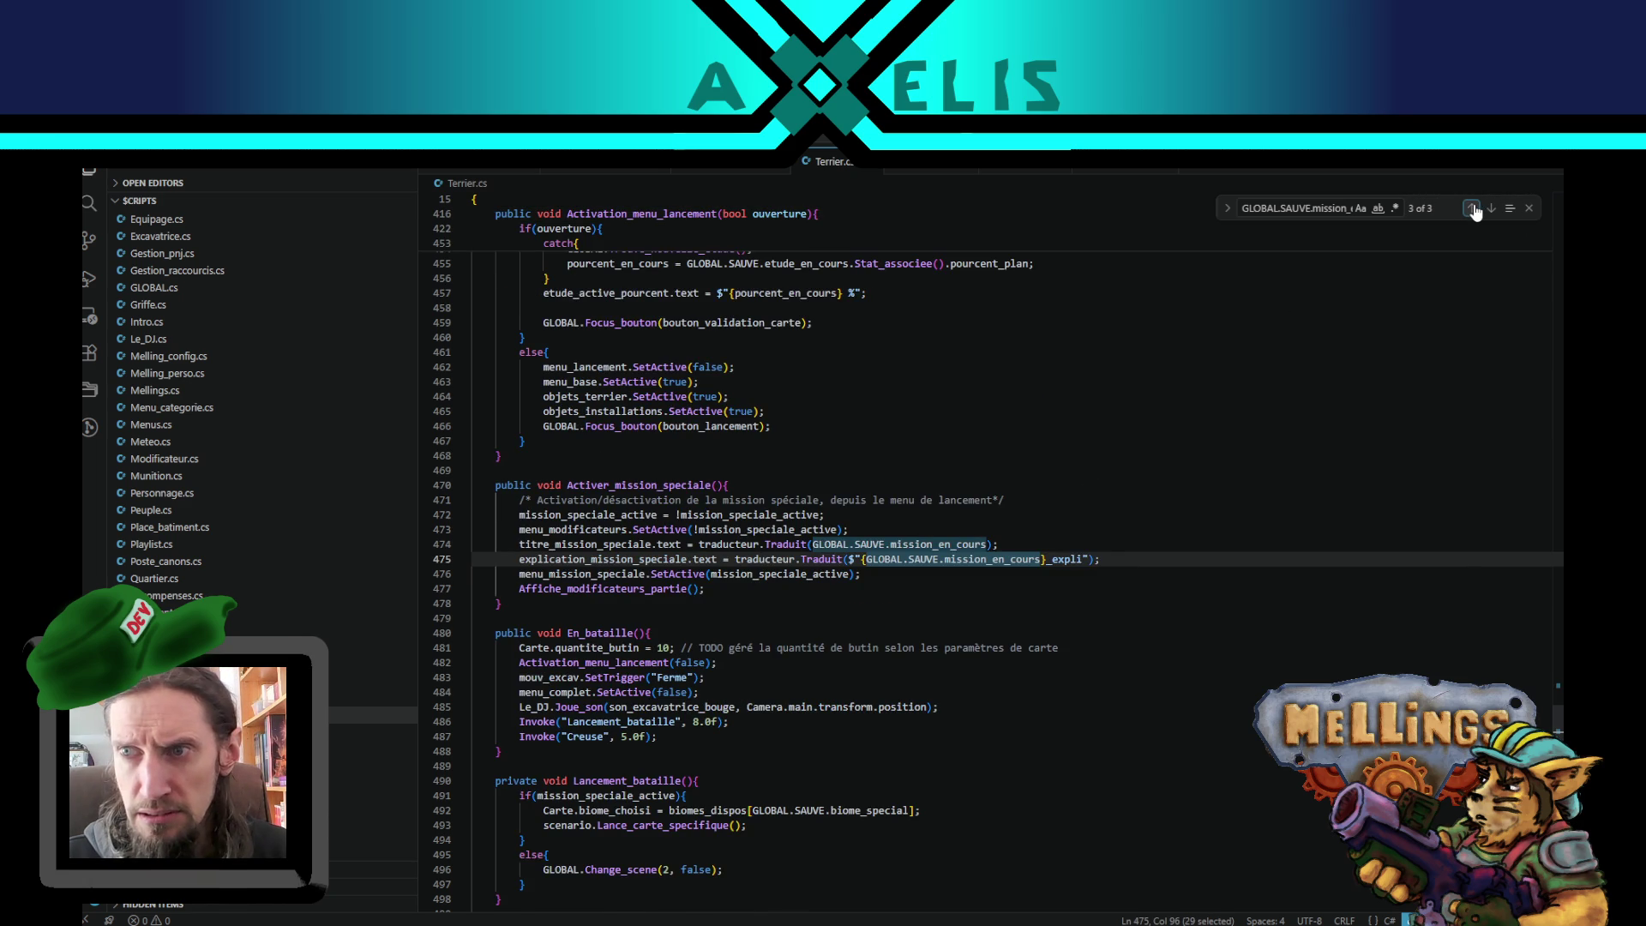
pyautogui.click(1472, 208)
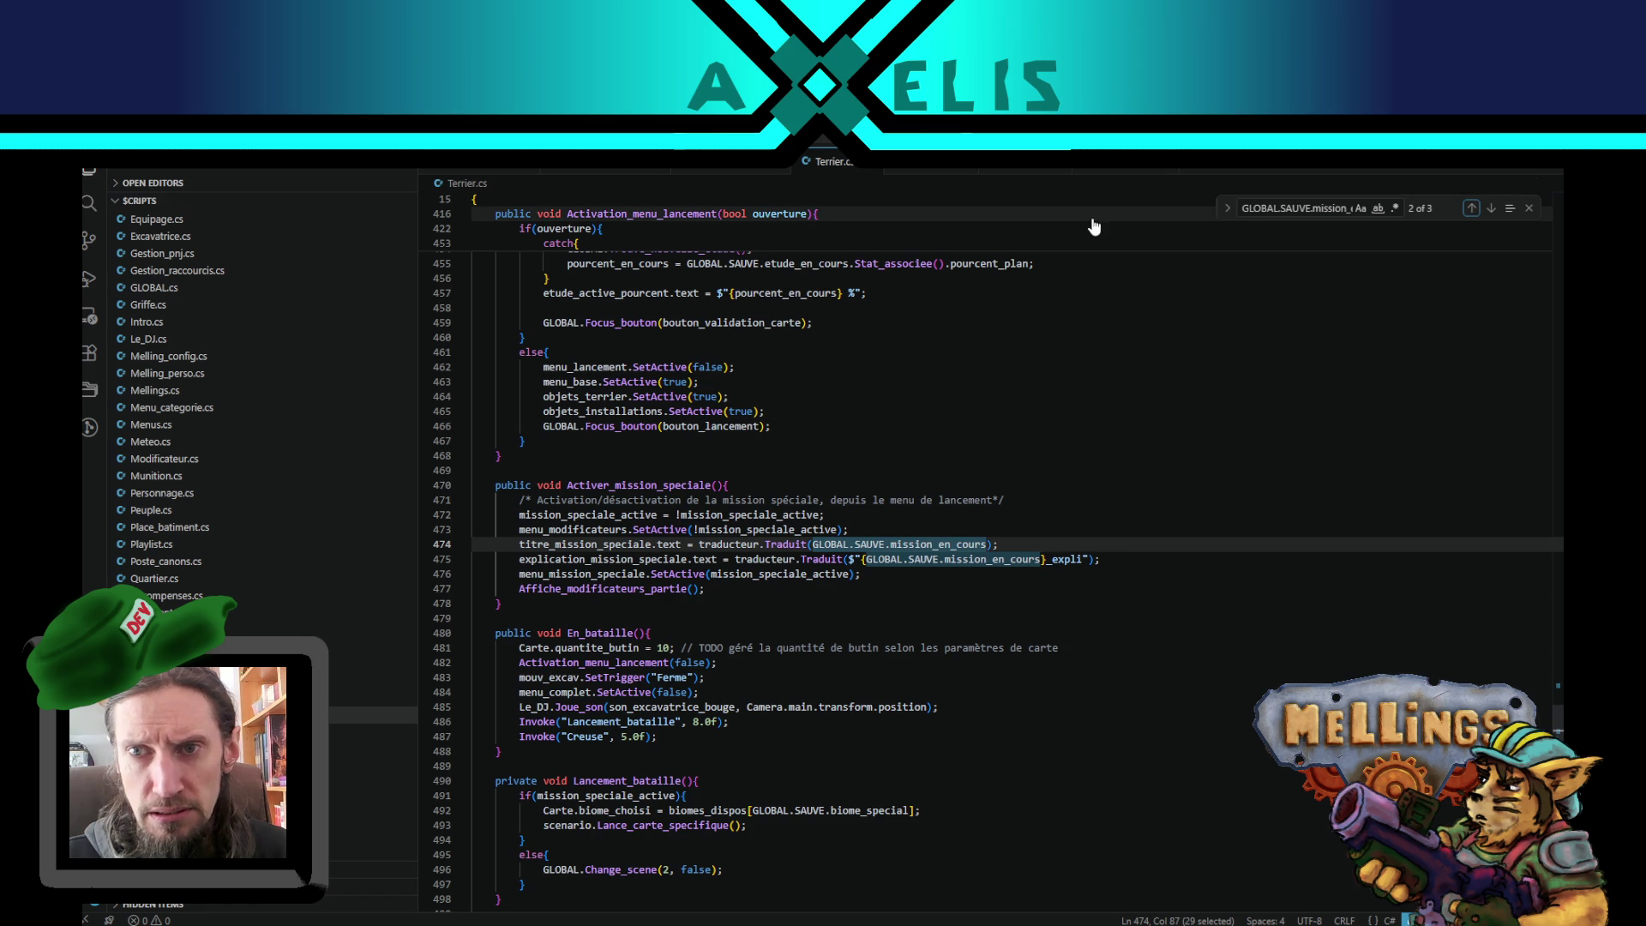
pyautogui.click(90, 205)
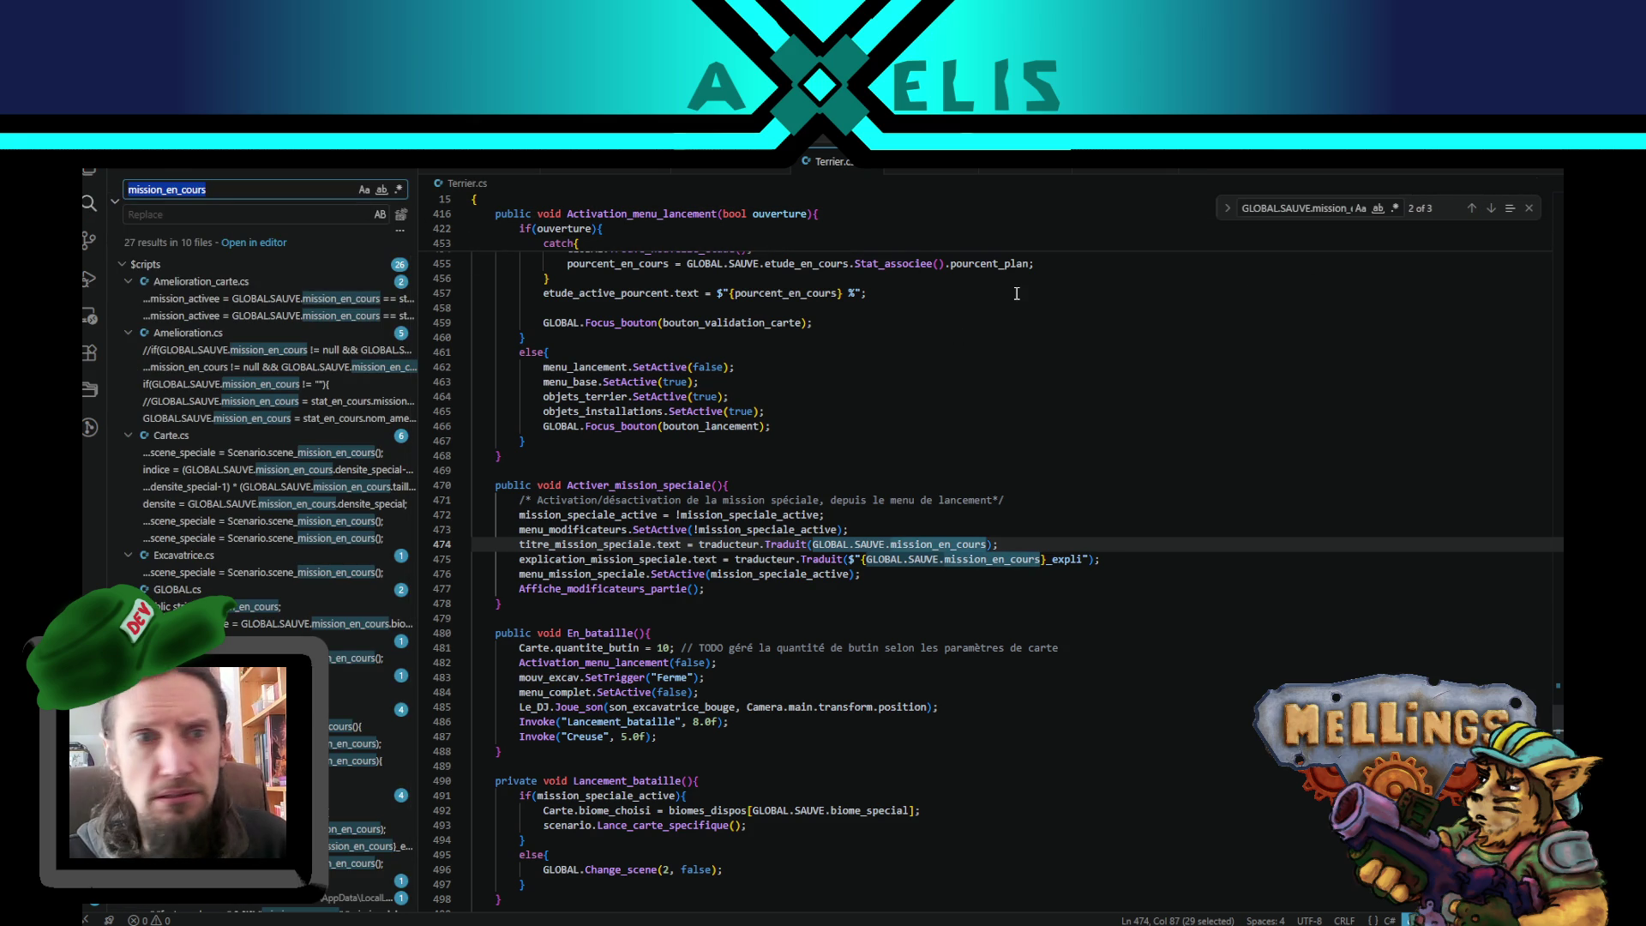
pyautogui.hotkey('ctrl', 'v')
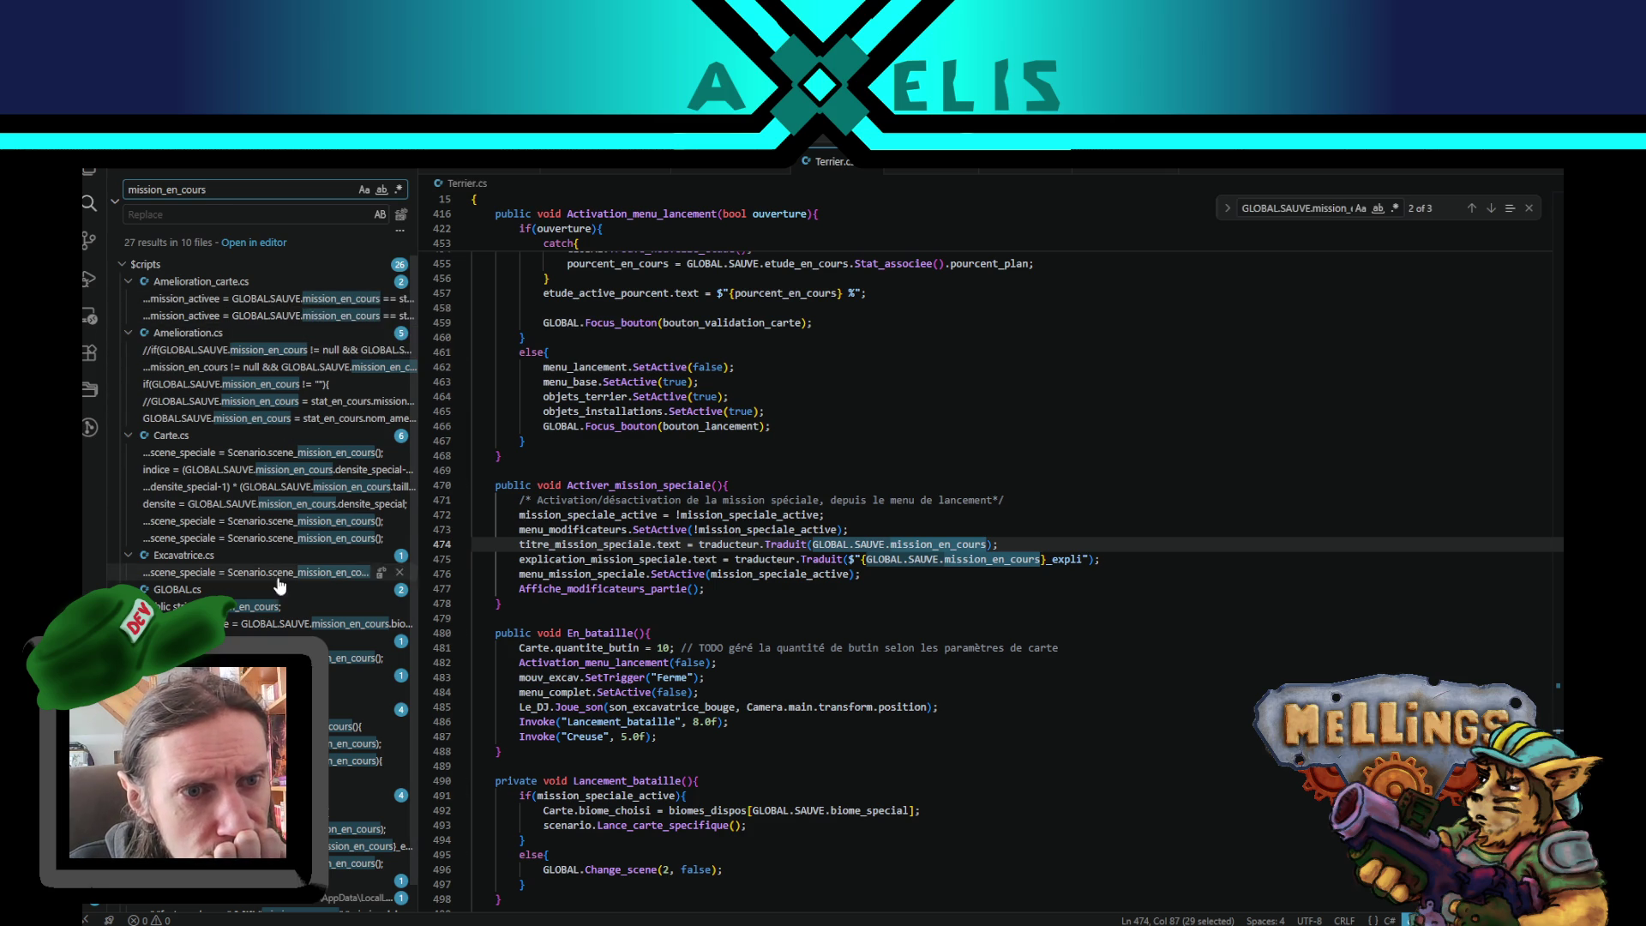
pyautogui.click(266, 300)
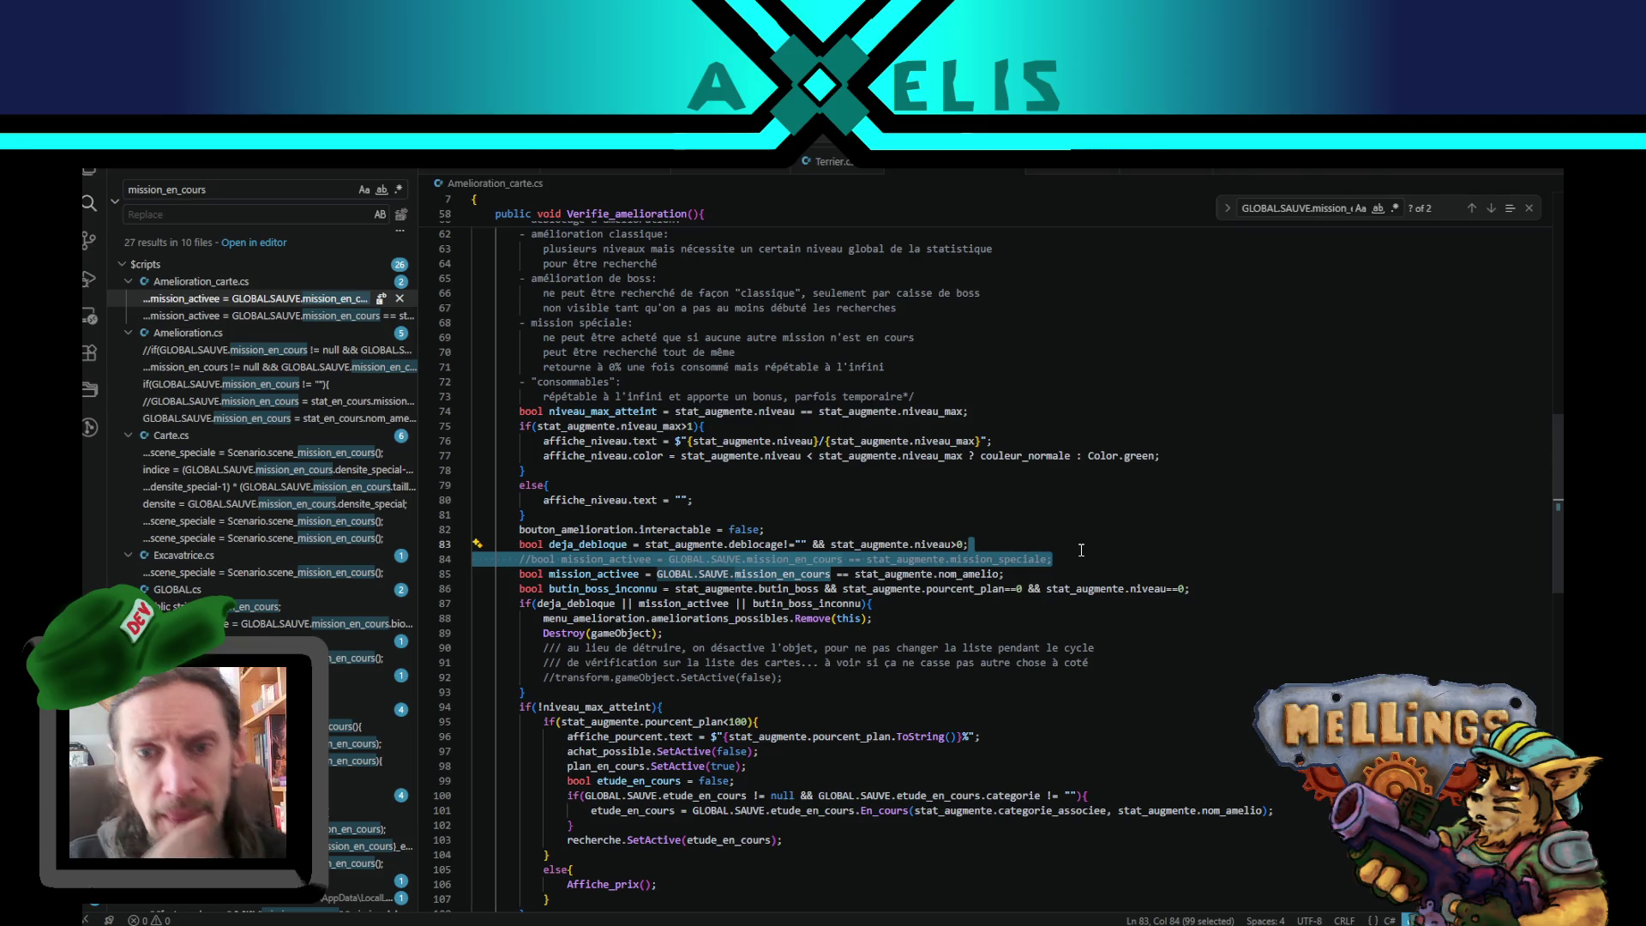
# - Delete commented line 84 in Amelioration_carte.cs, review lines 89–91, then go to Amelioration.cs line 212
pyautogui.press('Delete')
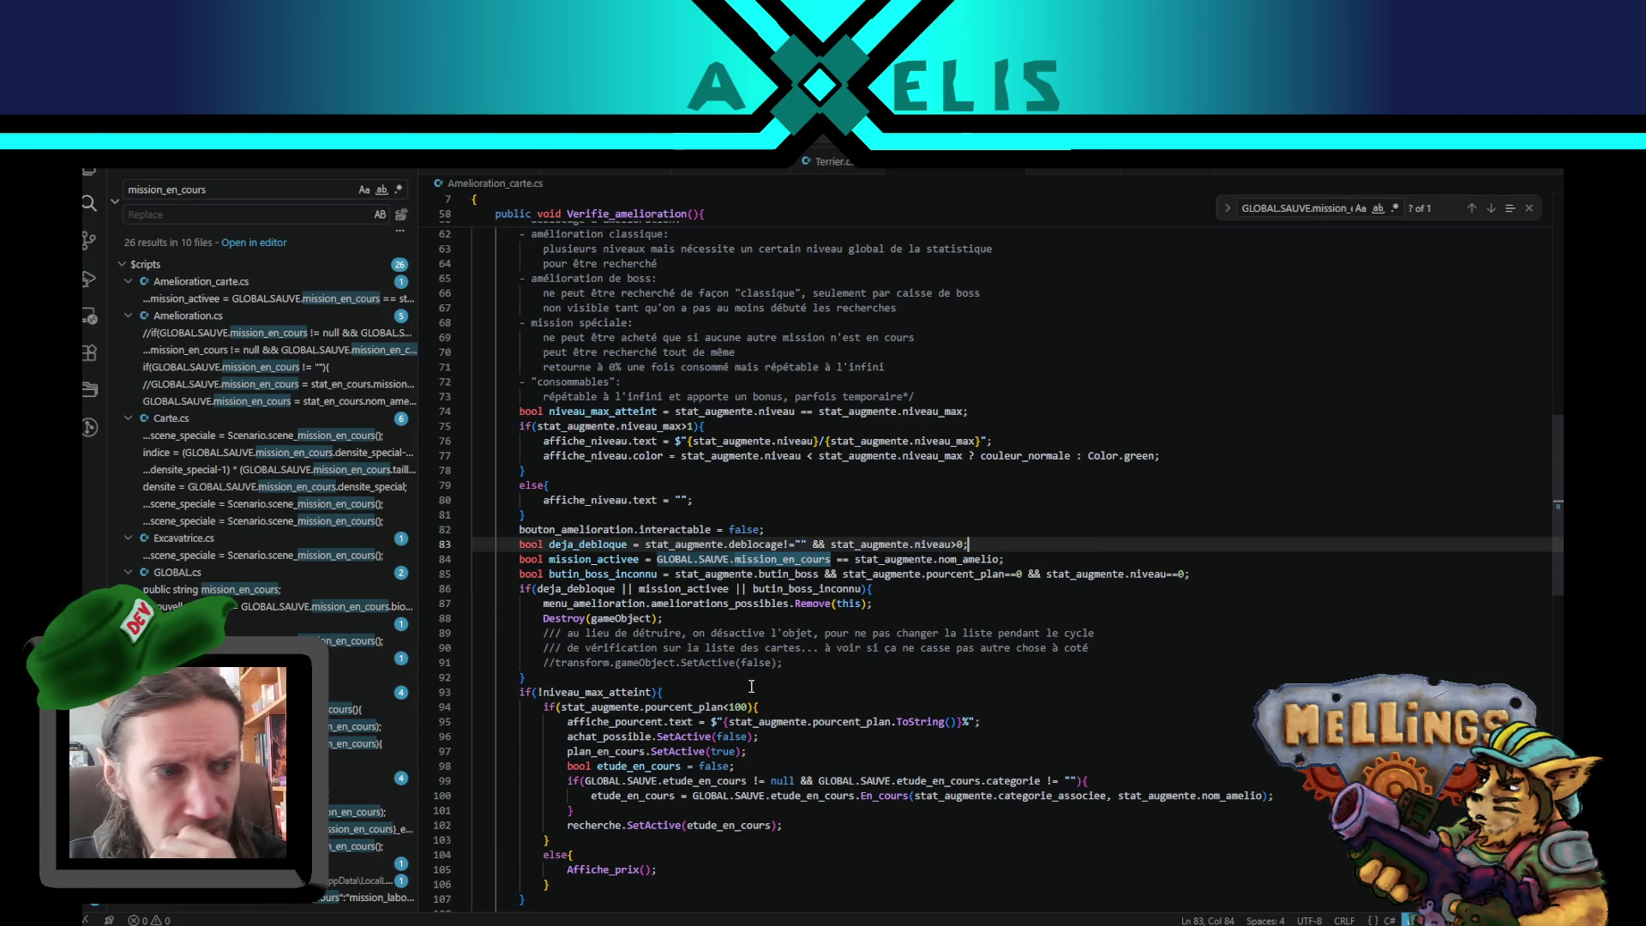
pyautogui.scroll(-2, 751, 686)
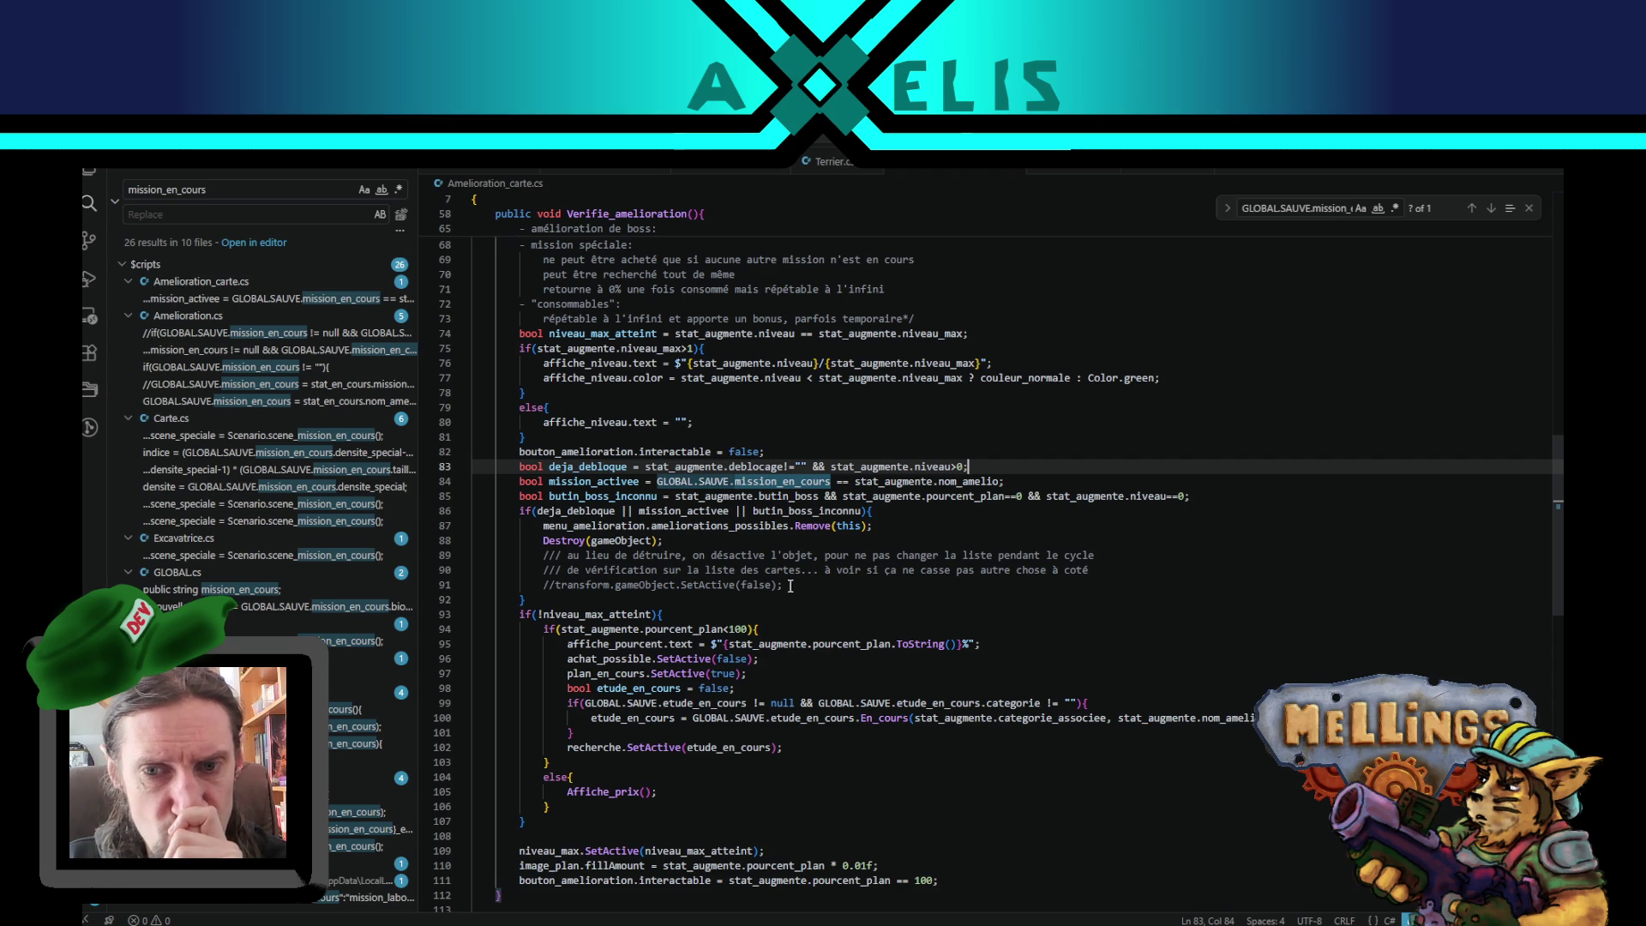
pyautogui.moveTo(792, 585); pyautogui.dragTo(794, 556)
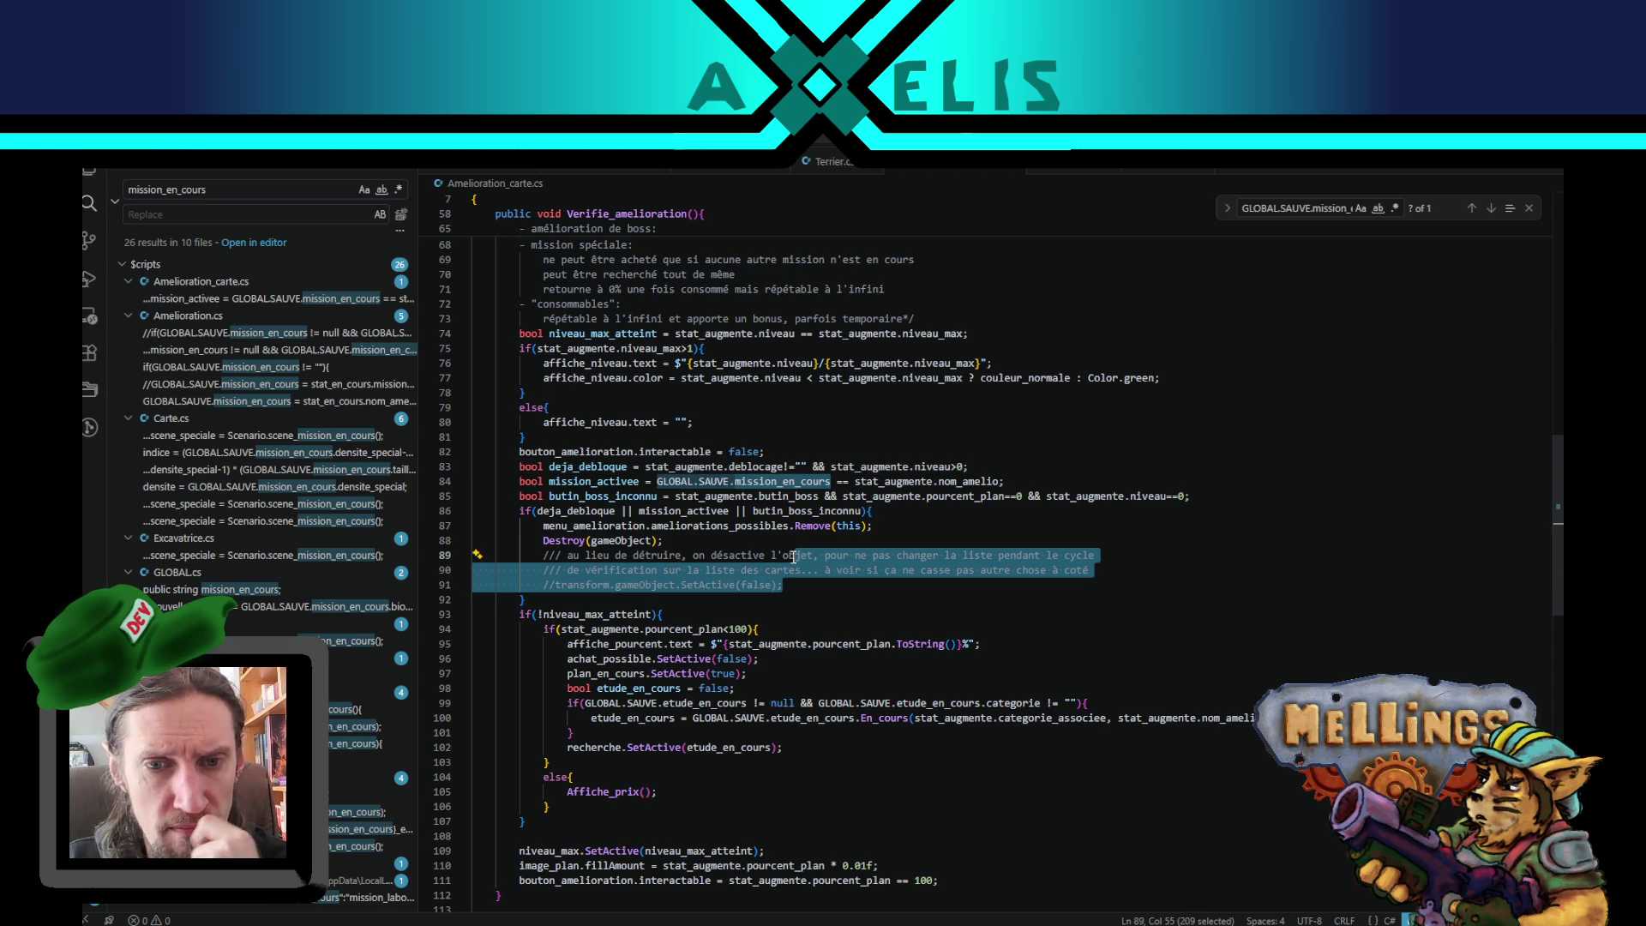
pyautogui.click(729, 553)
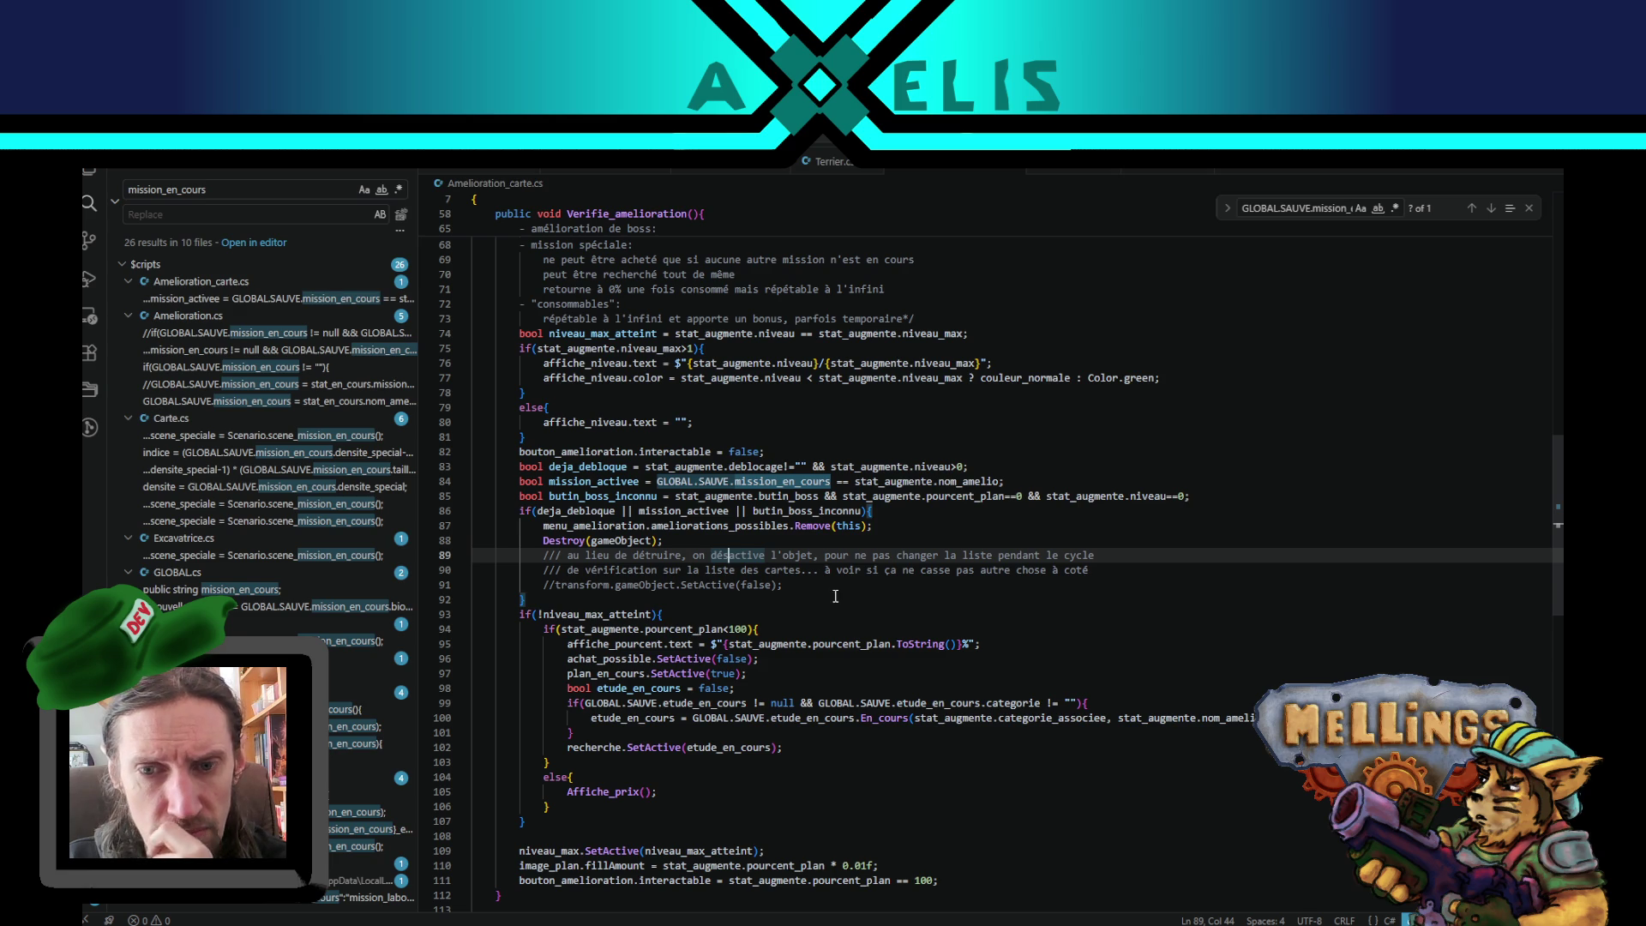
pyautogui.doubleClick(575, 570)
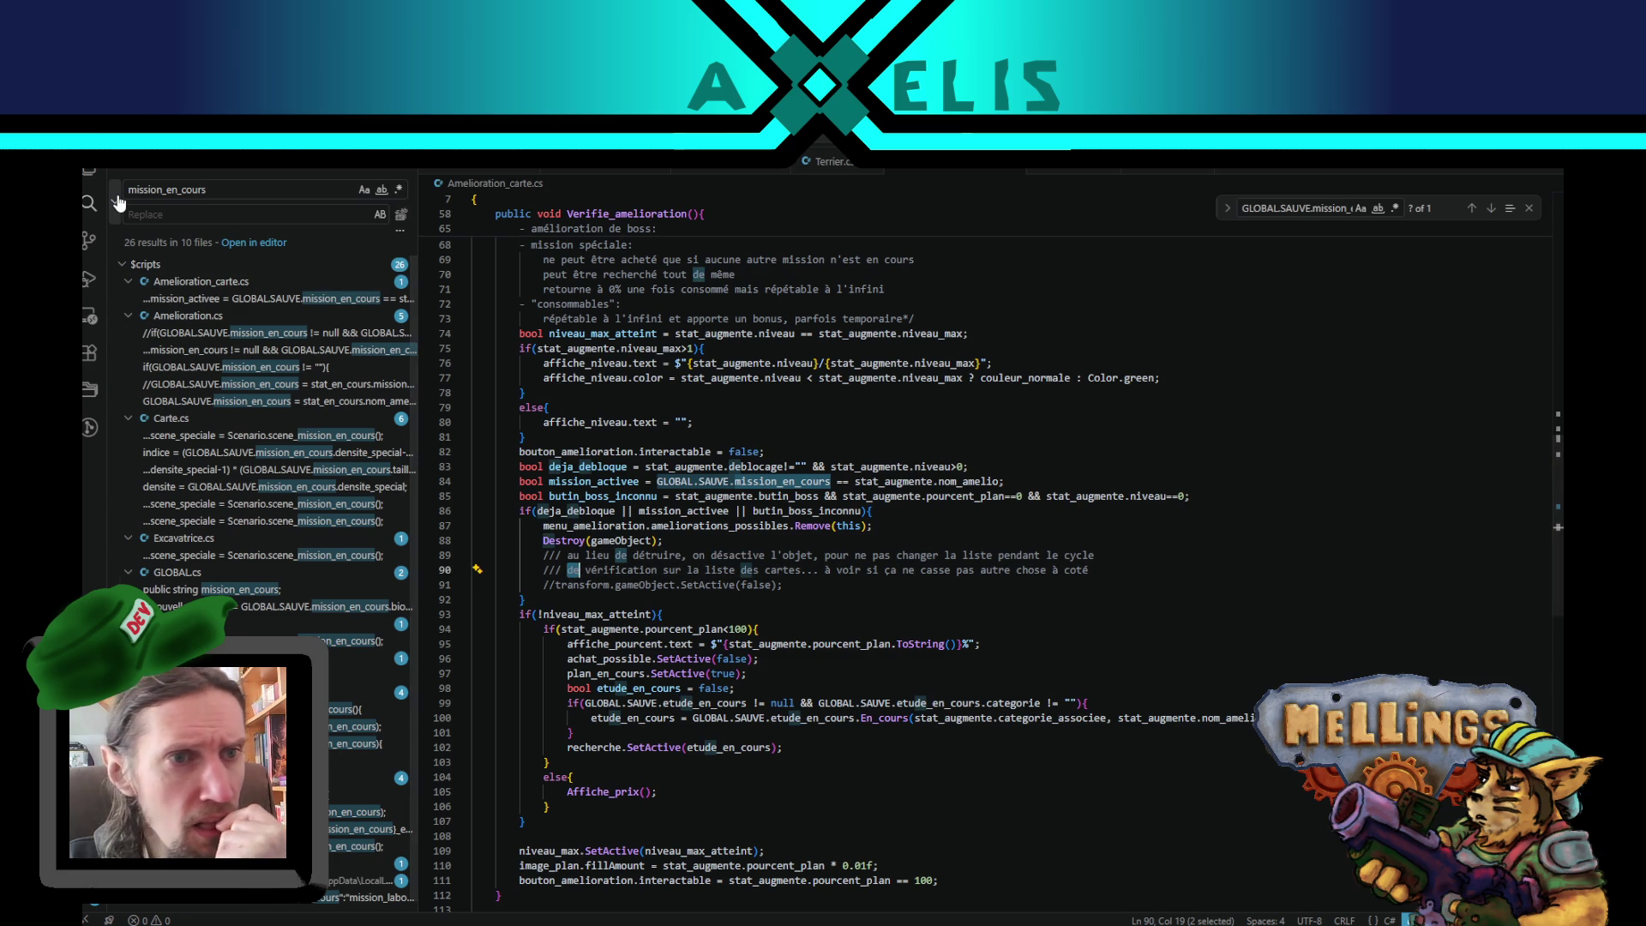
pyautogui.click(764, 584)
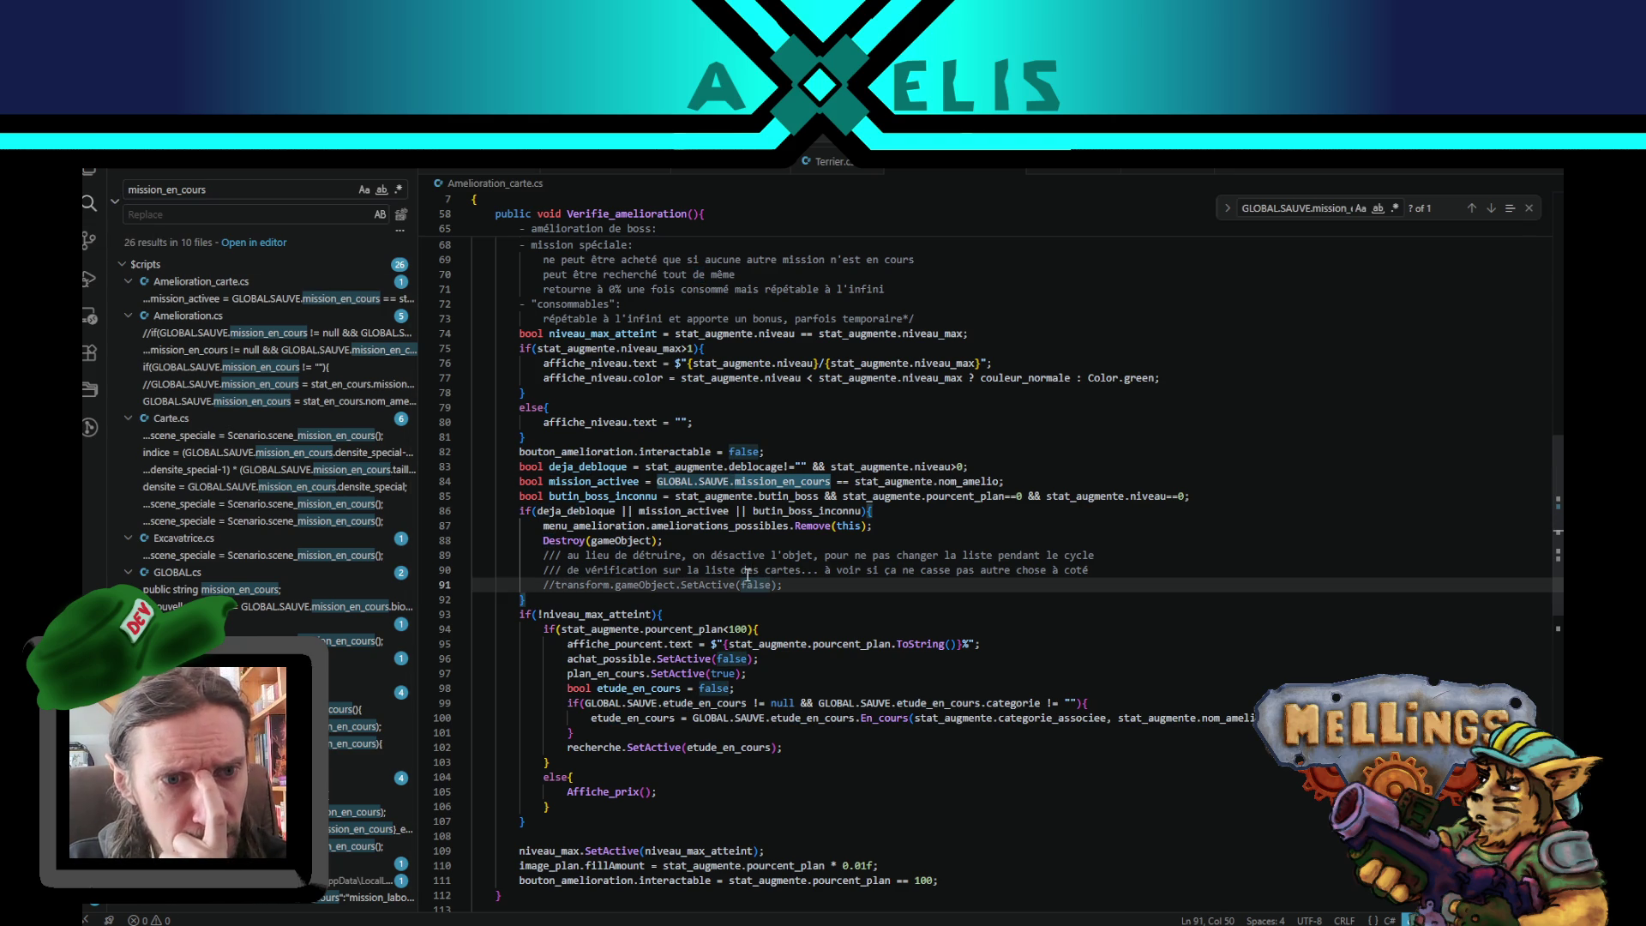
pyautogui.click(266, 334)
pyautogui.click(1122, 559)
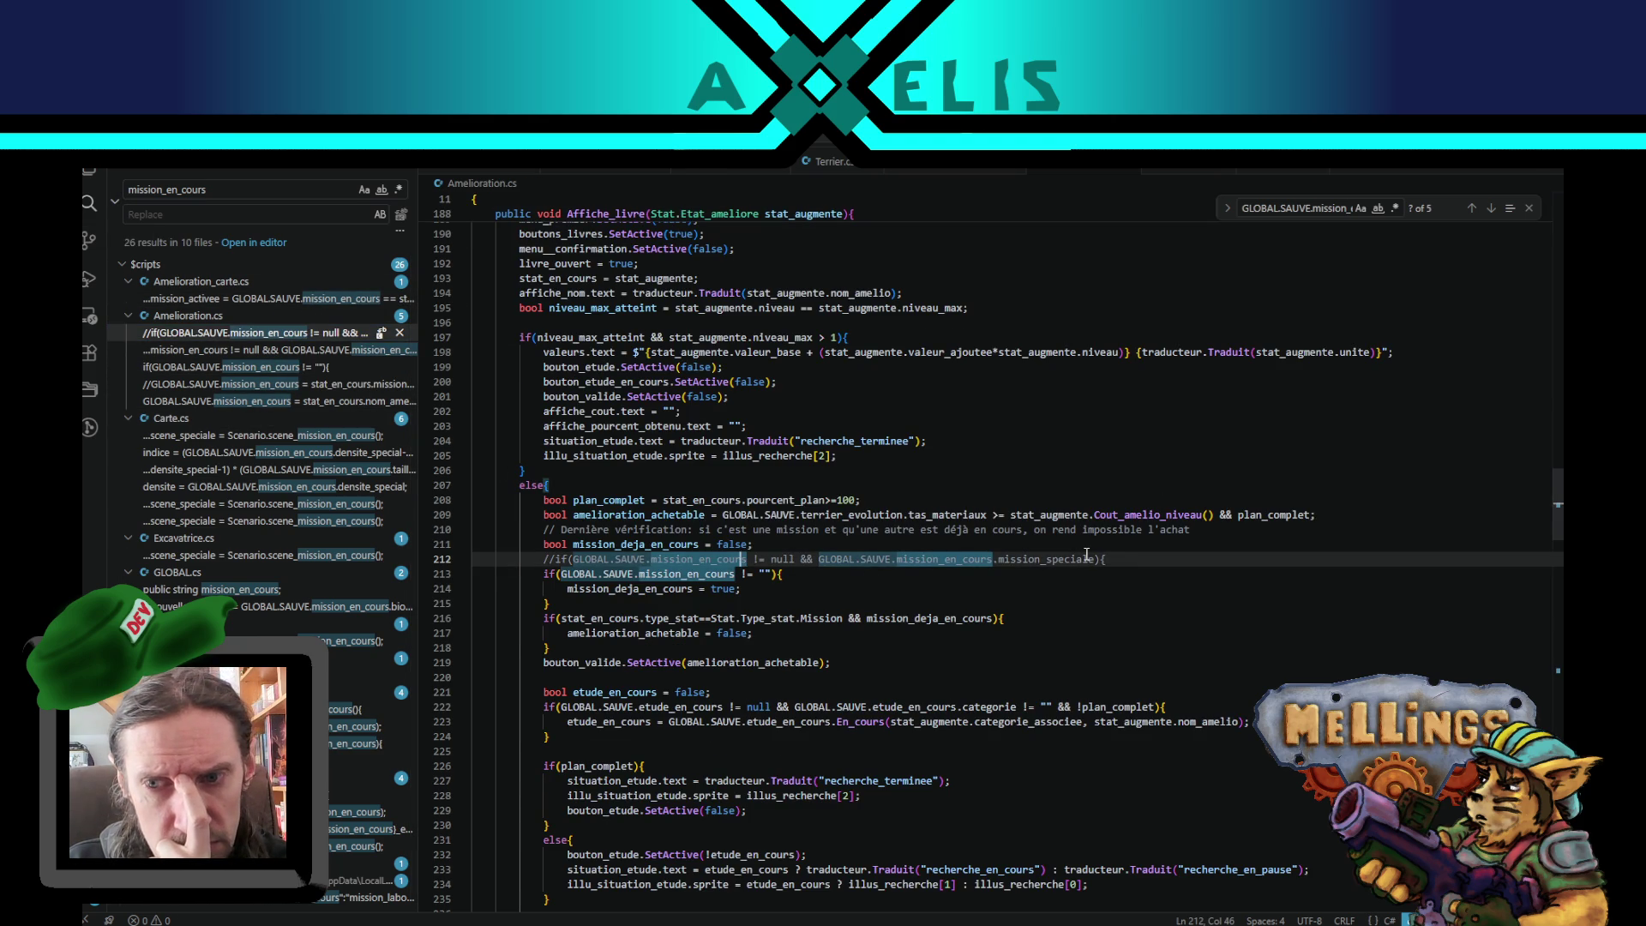
# - Delete commented-out line 212 in Amelioration.cs and review the mission_deja_en_cours uses
pyautogui.moveTo(1121, 559); pyautogui.dragTo(1120, 546)
pyautogui.press('Delete')
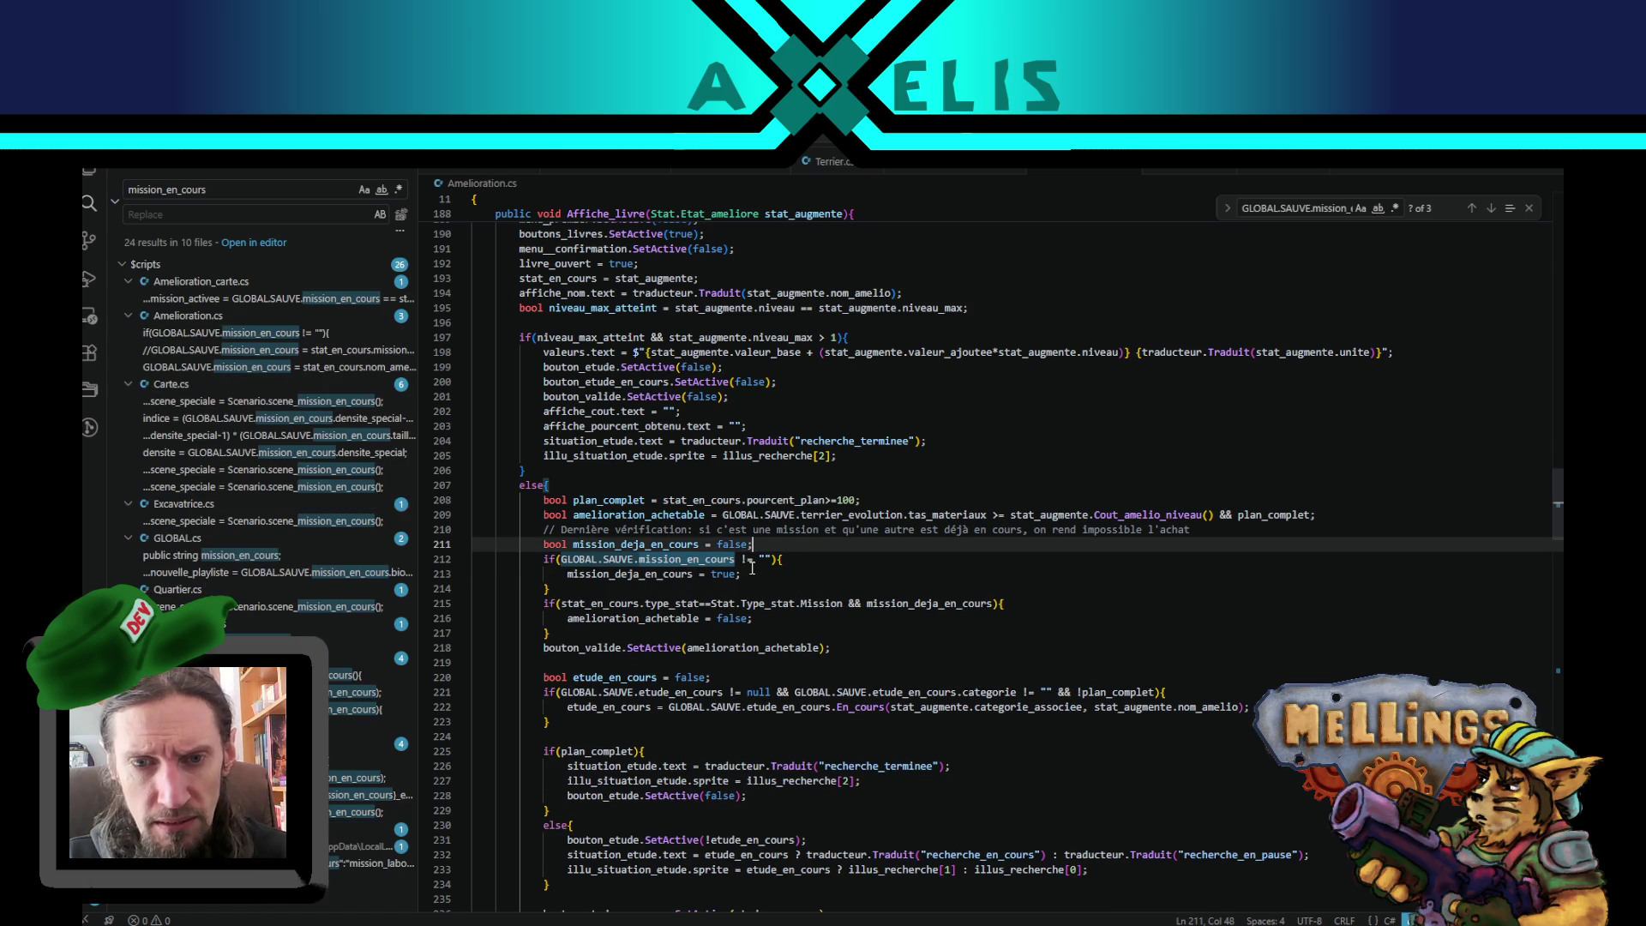
pyautogui.doubleClick(596, 576)
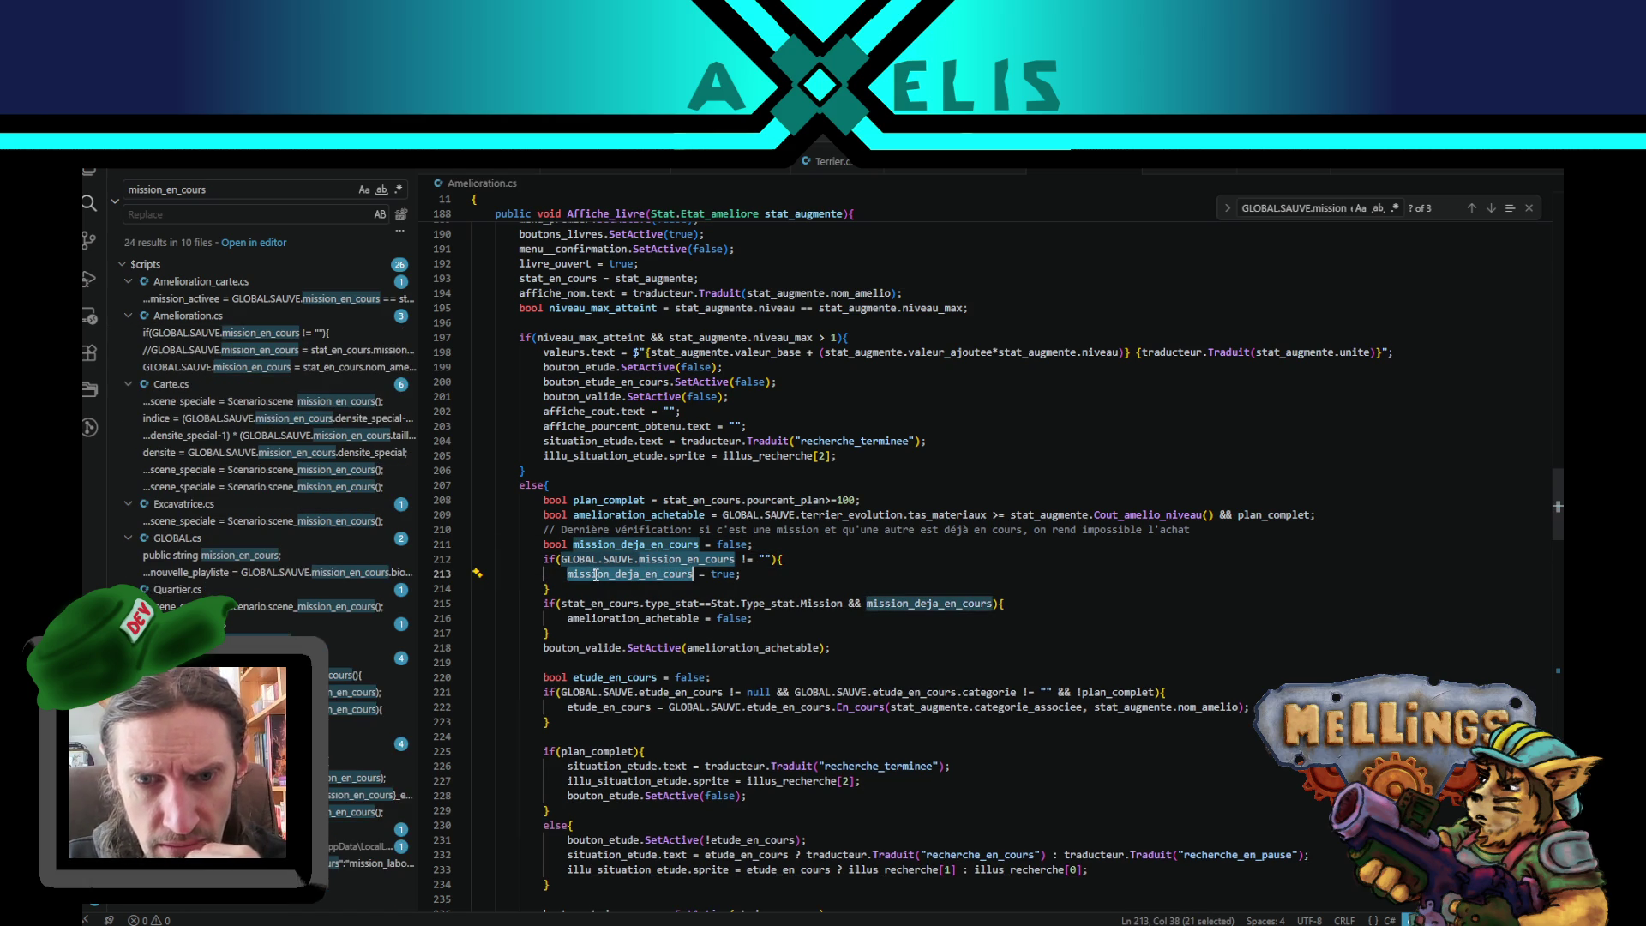
pyautogui.click(979, 583)
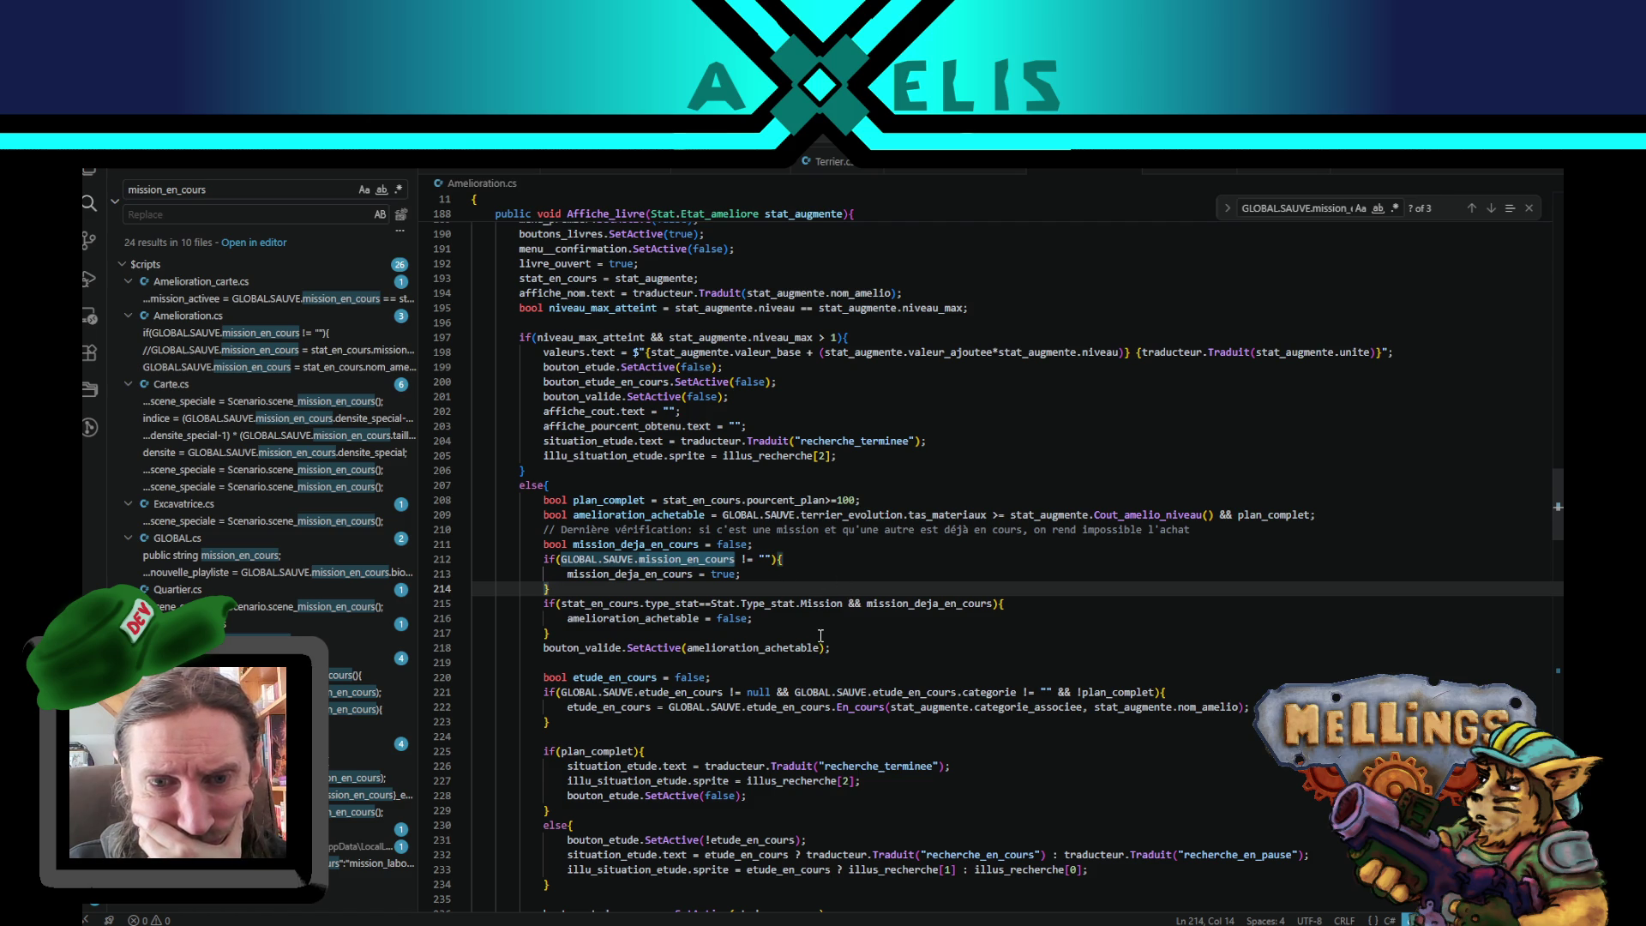
pyautogui.scroll(-2, 821, 636)
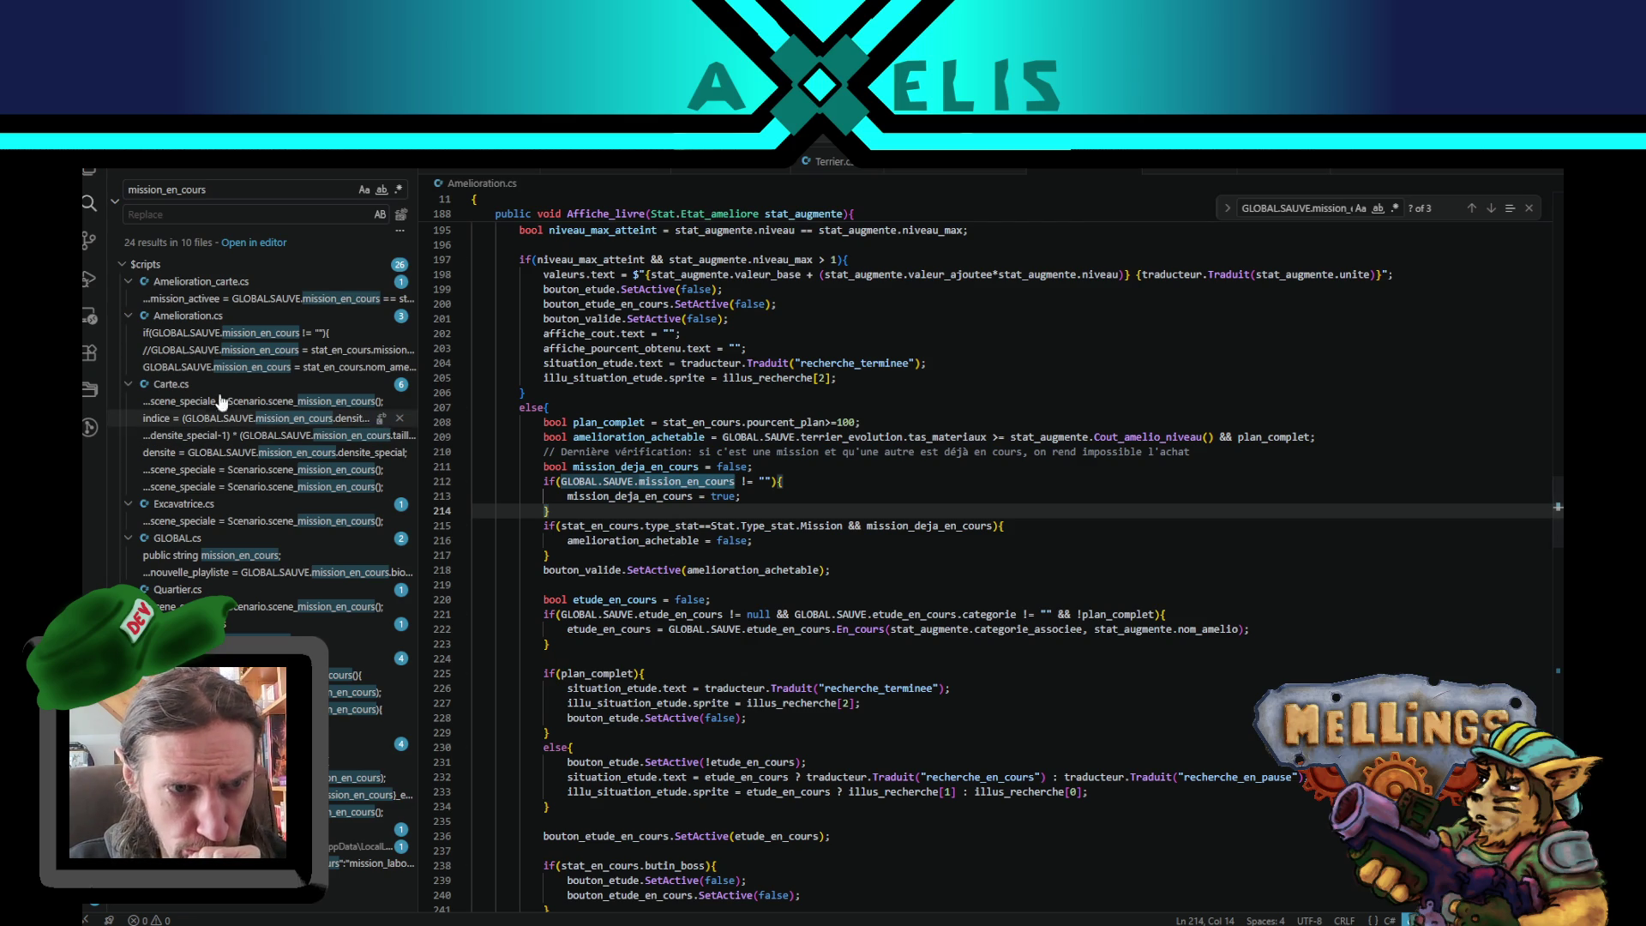
# - Delete the commented mission_en_cours assignment on line 324, then go to the scene_mission_en_cours match in Carte.cs
pyautogui.click(225, 352)
pyautogui.moveTo(960, 562); pyautogui.dragTo(966, 549)
pyautogui.press('Delete')
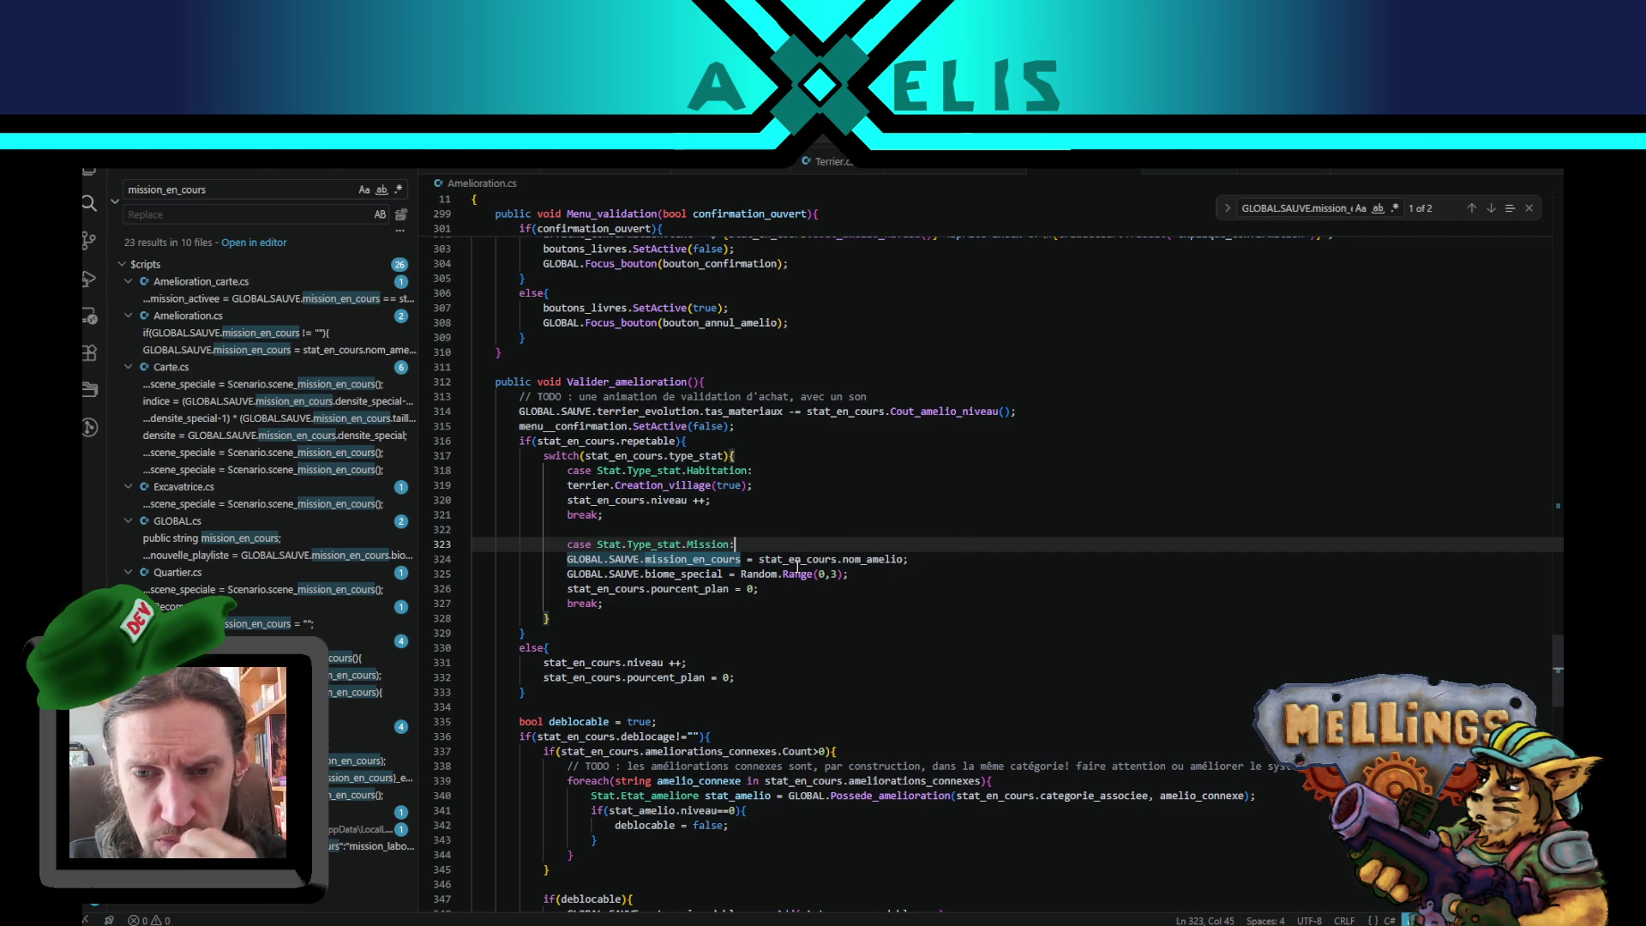
pyautogui.doubleClick(590, 589)
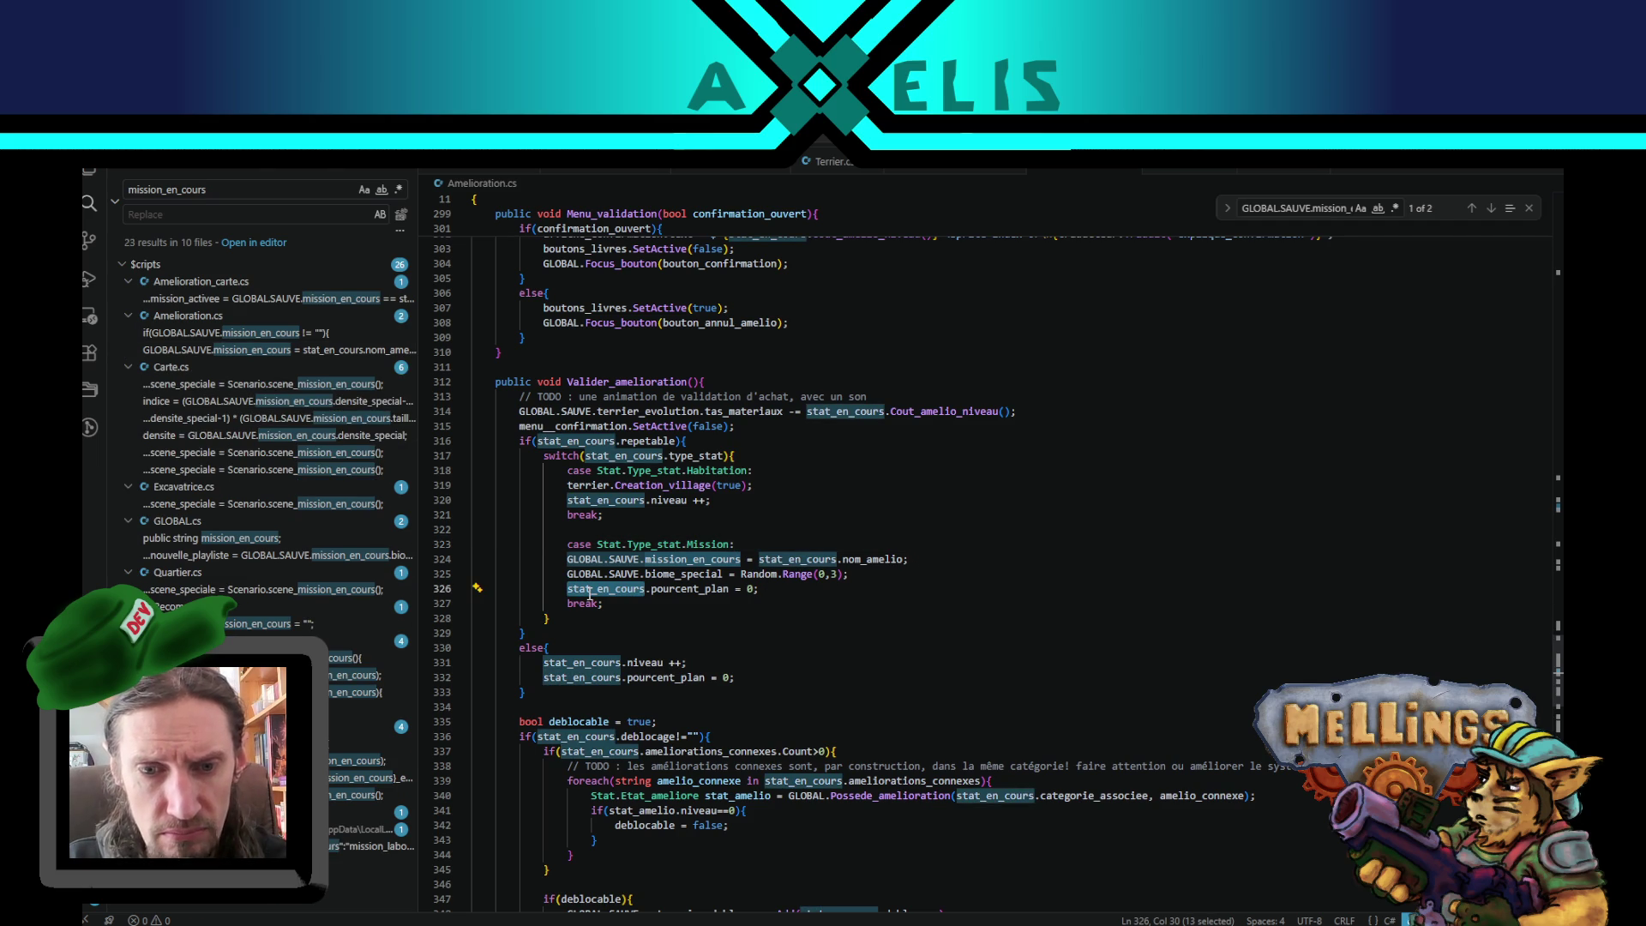
pyautogui.scroll(-3, 590, 597)
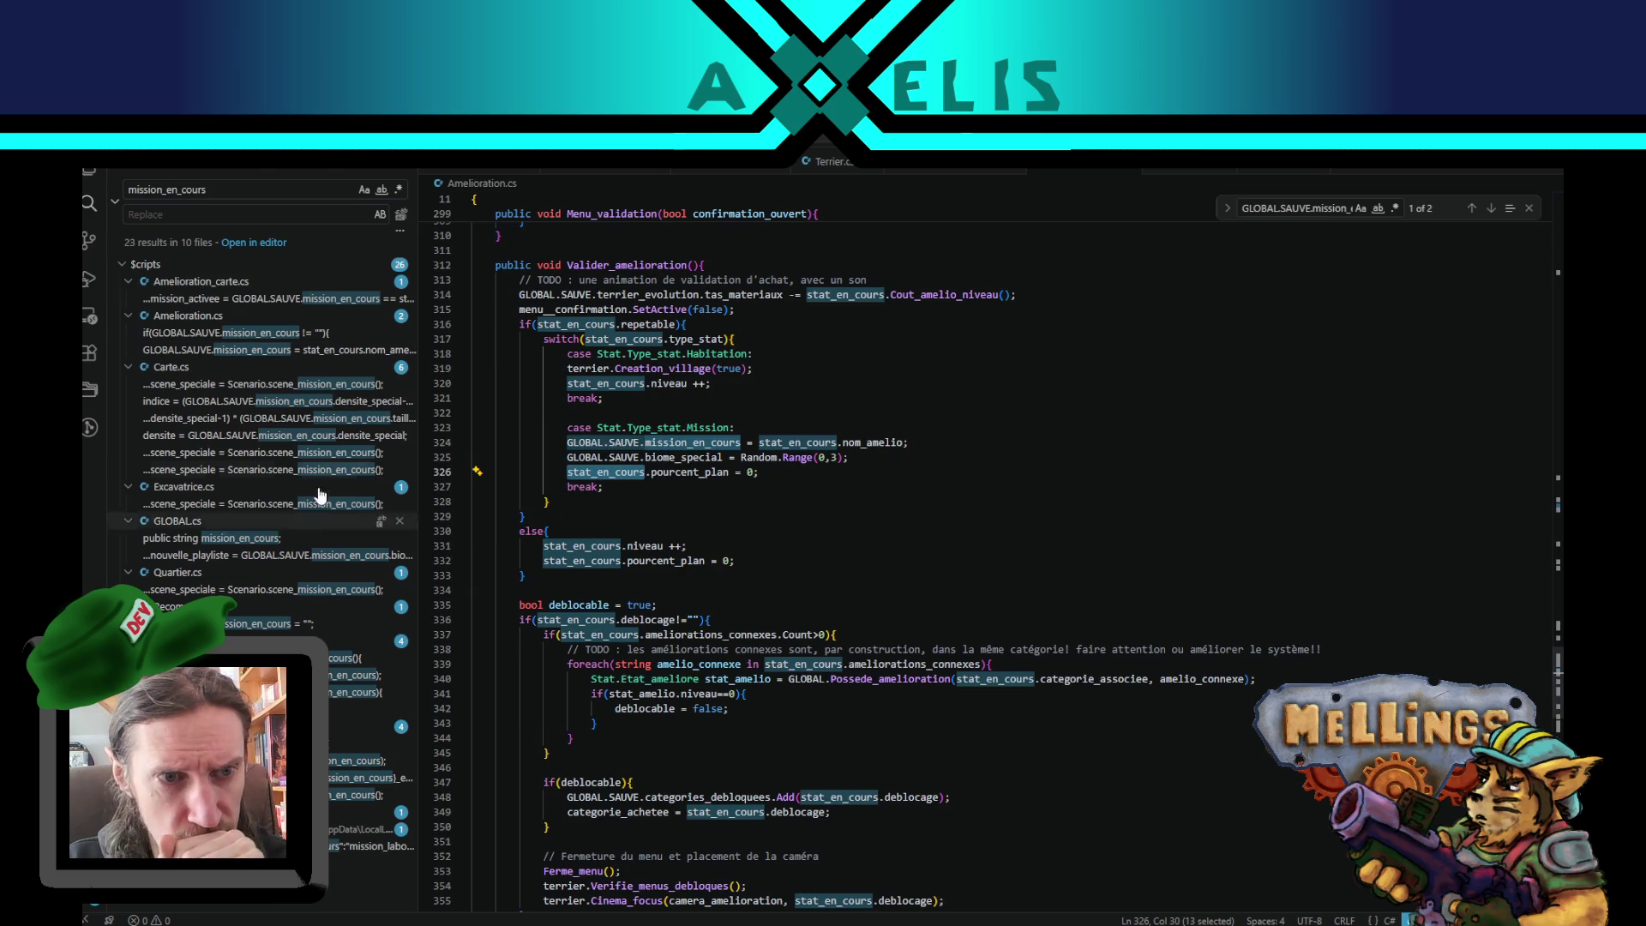
pyautogui.click(255, 390)
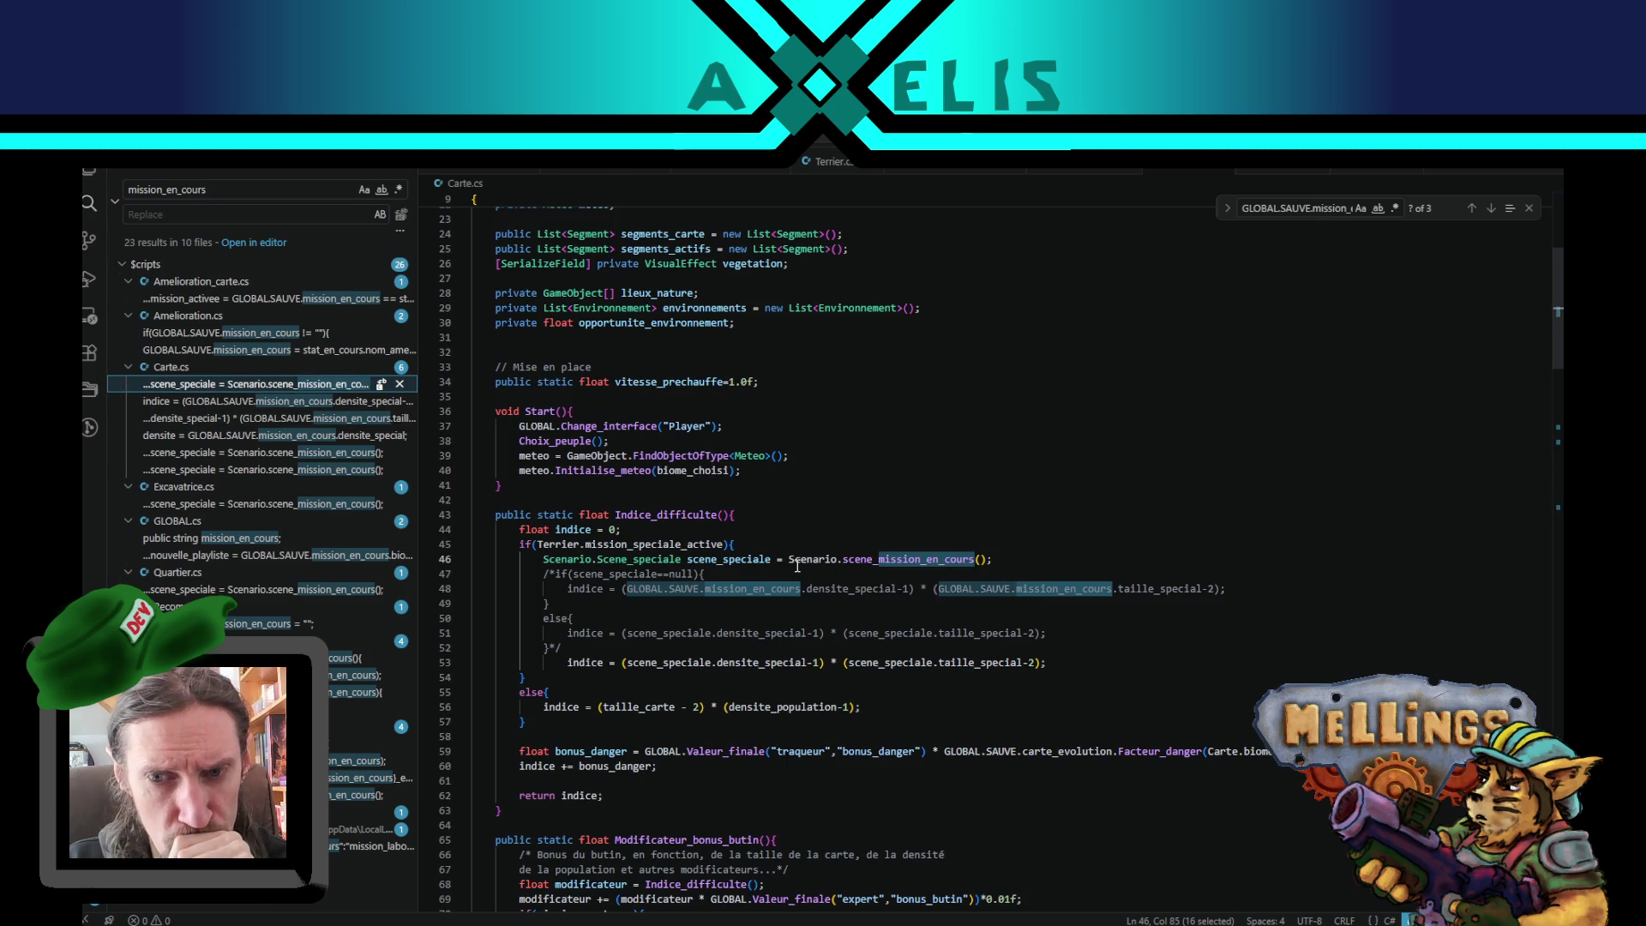
# - Search Carte.cs for scene_mission_en_cours from line 46, finding 3 occurrences, and show the Explorer
pyautogui.click(589, 573)
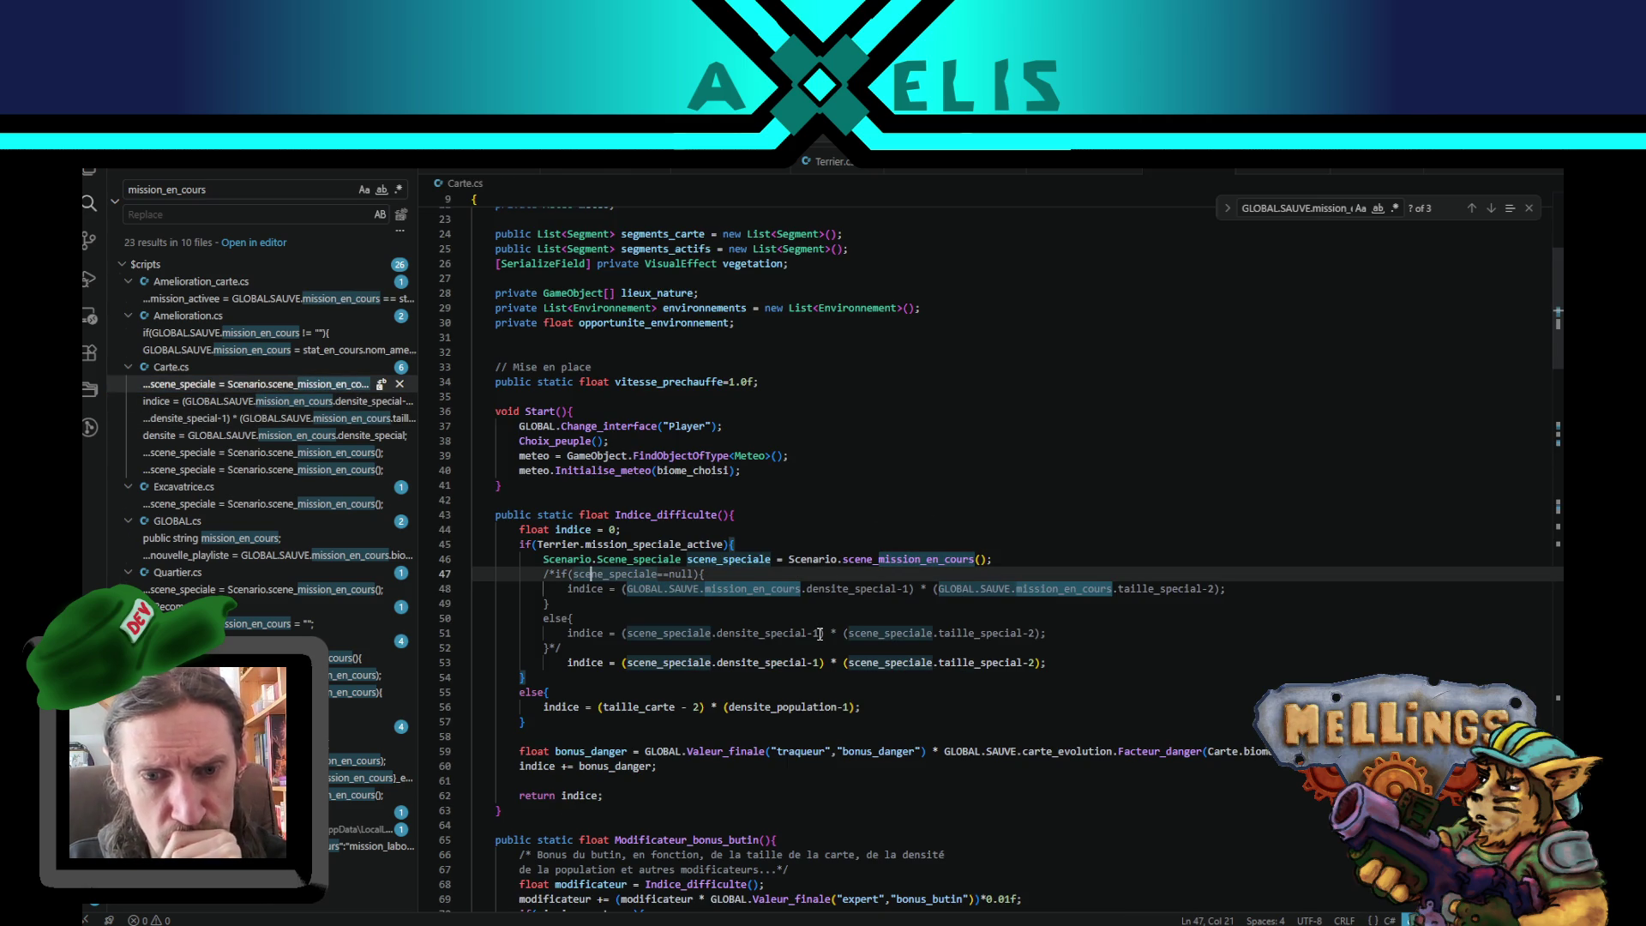
pyautogui.scroll(-6, 667, 656)
pyautogui.scroll(5, 667, 653)
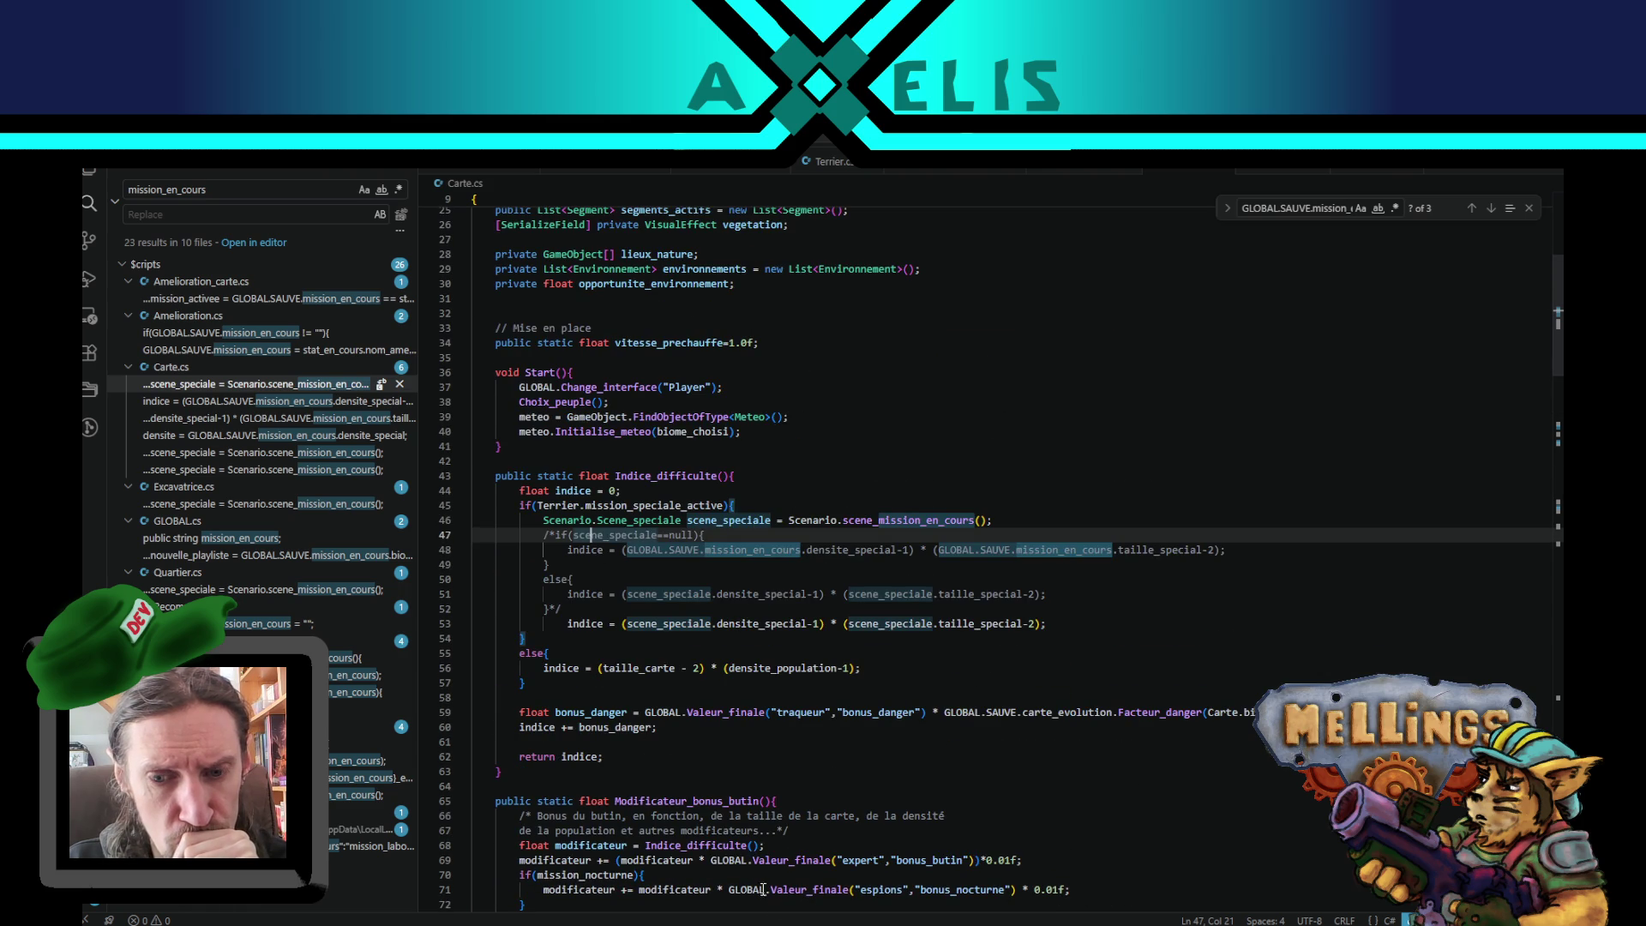
pyautogui.moveTo(769, 924)
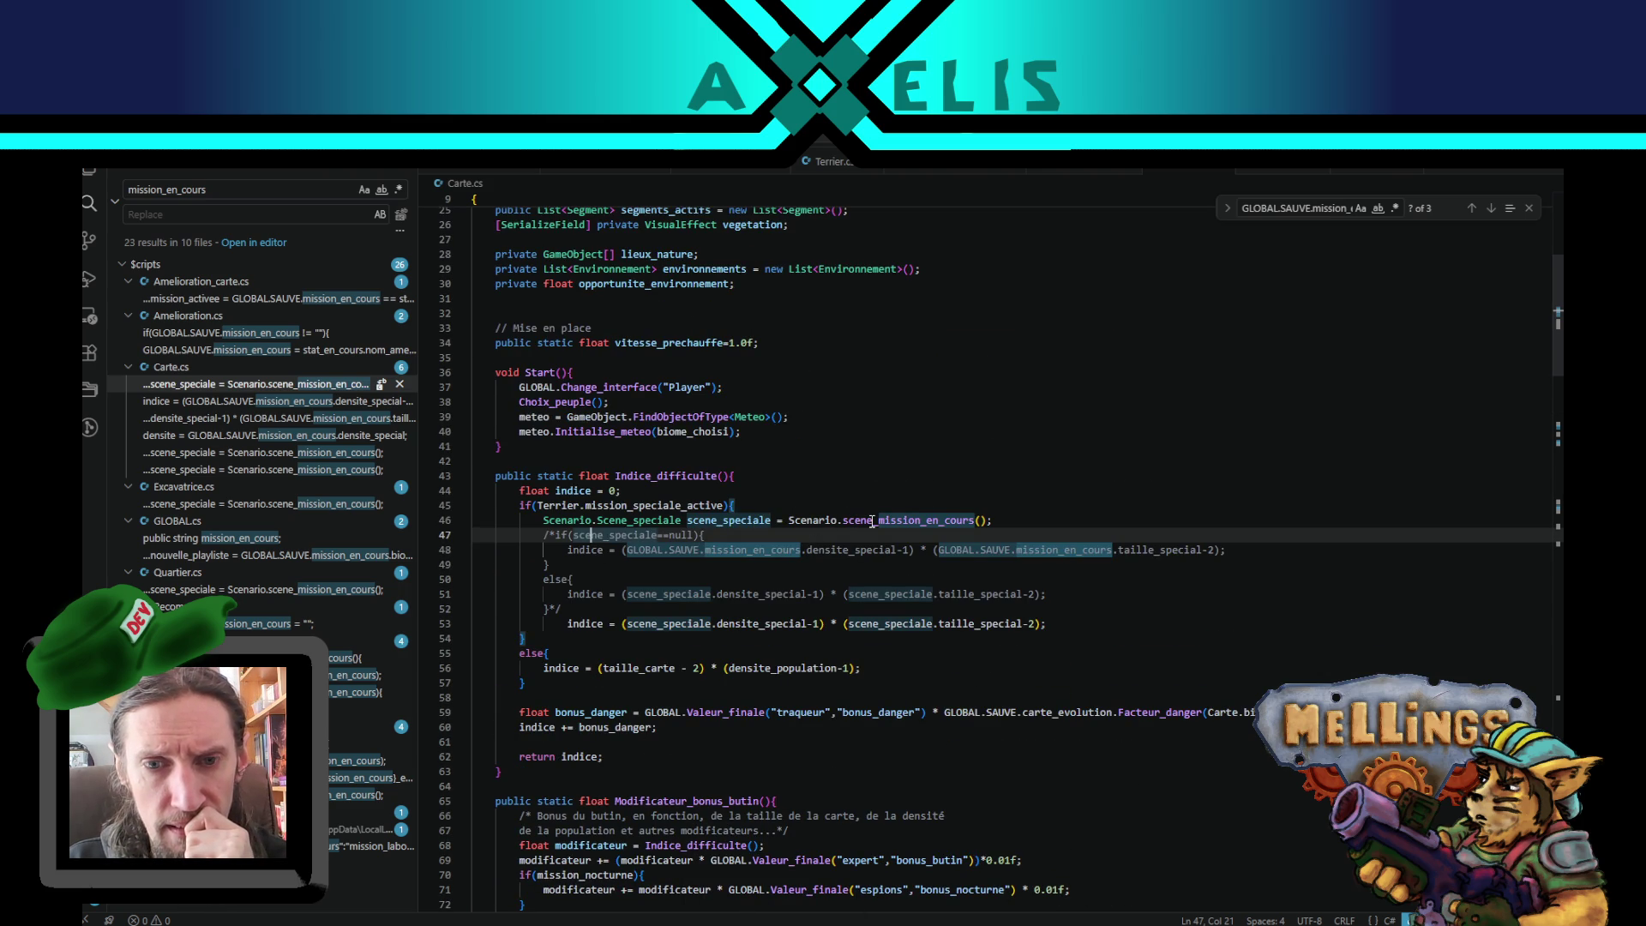
pyautogui.scroll(-2, 1104, 584)
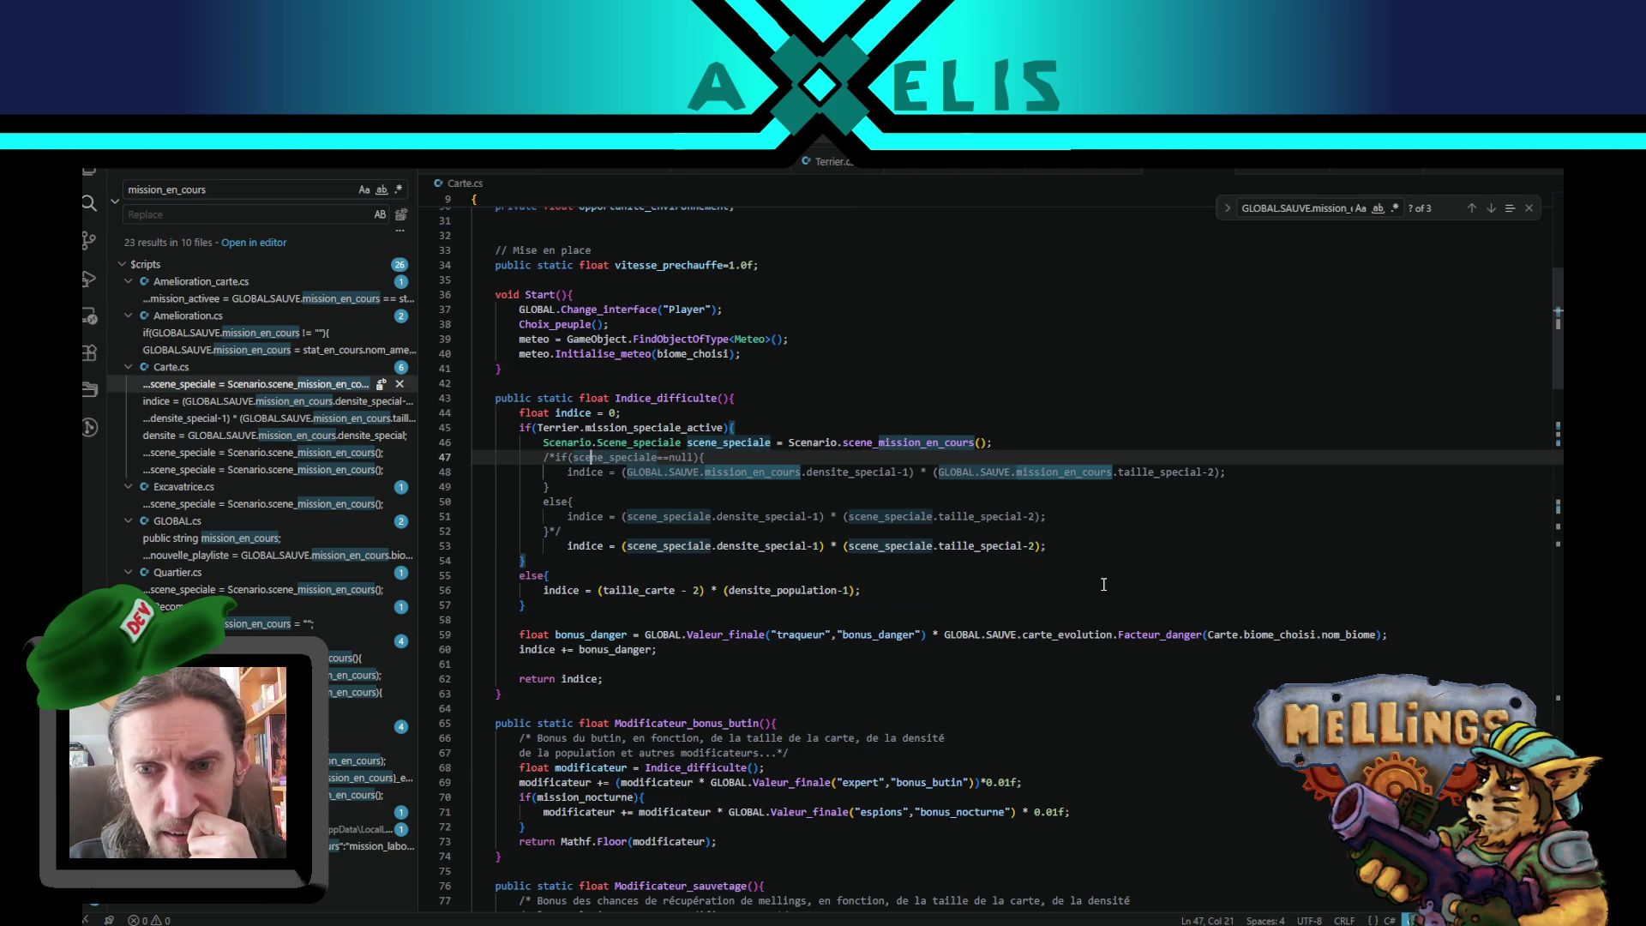
pyautogui.scroll(-2, 863, 571)
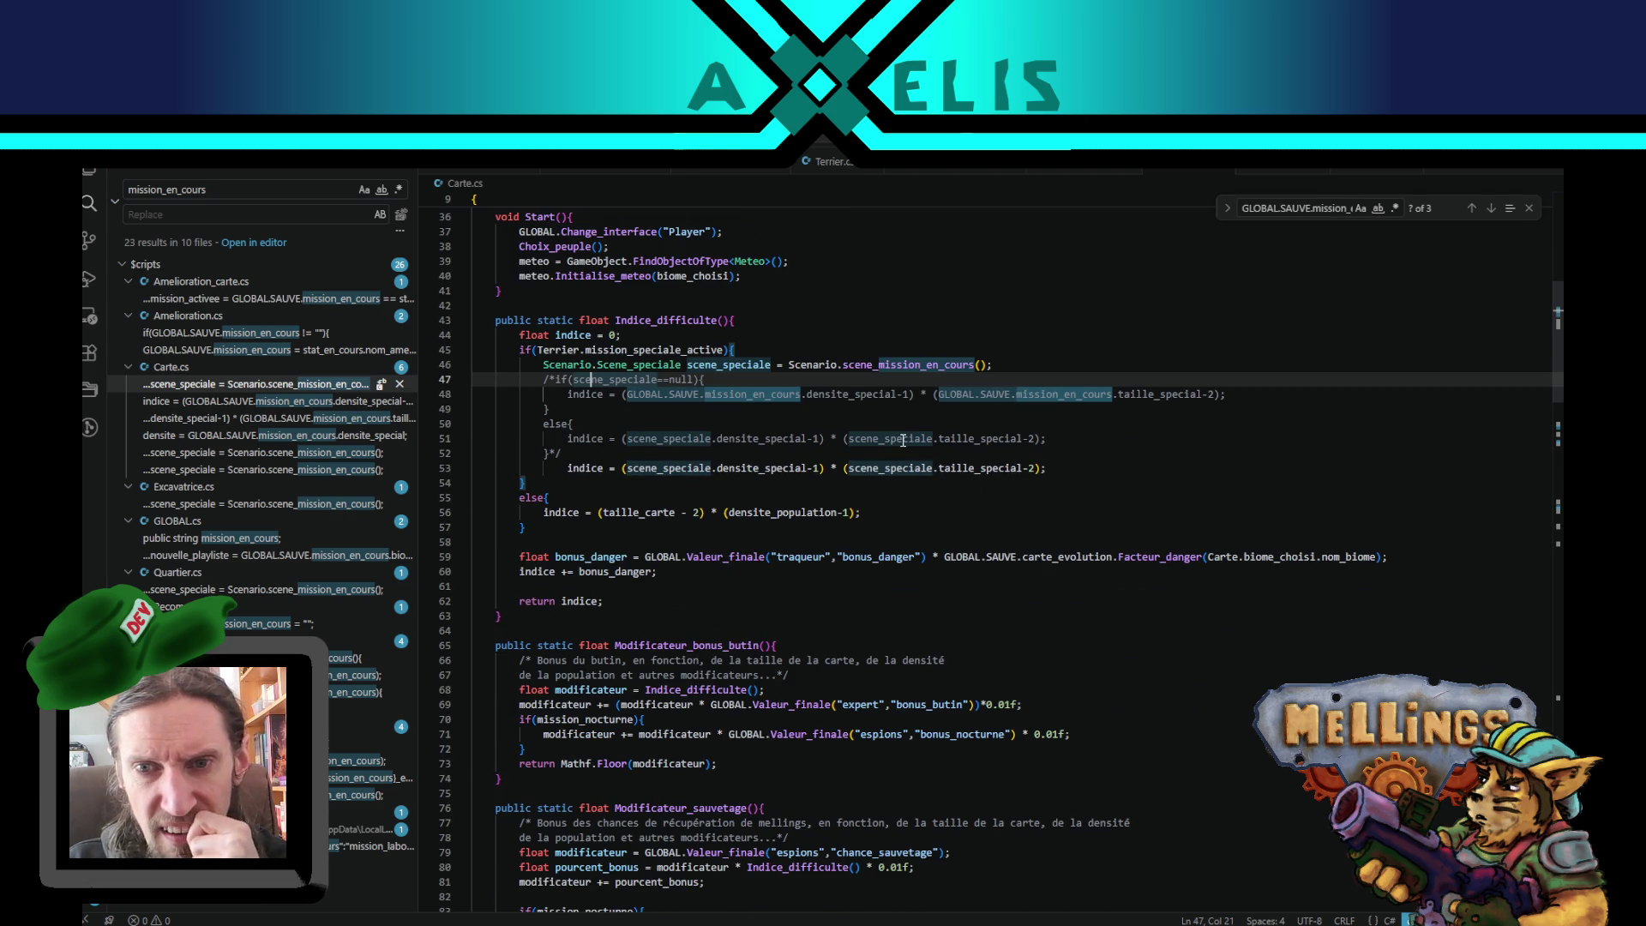
pyautogui.doubleClick(896, 367)
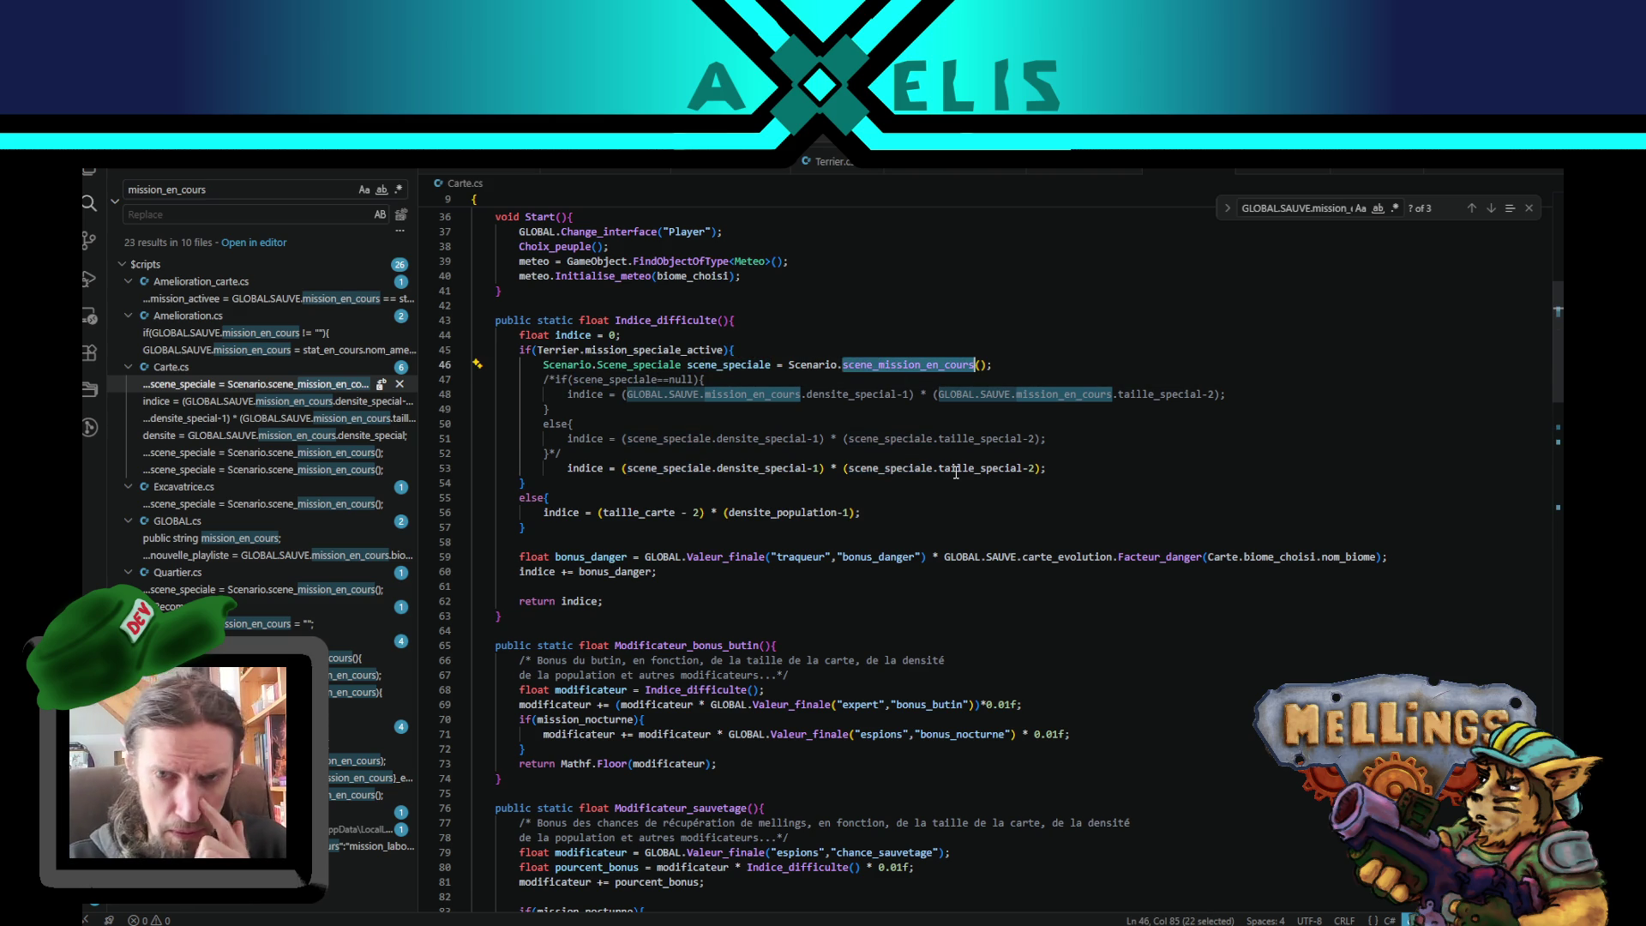
pyautogui.hotkey('ctrl', 'f')
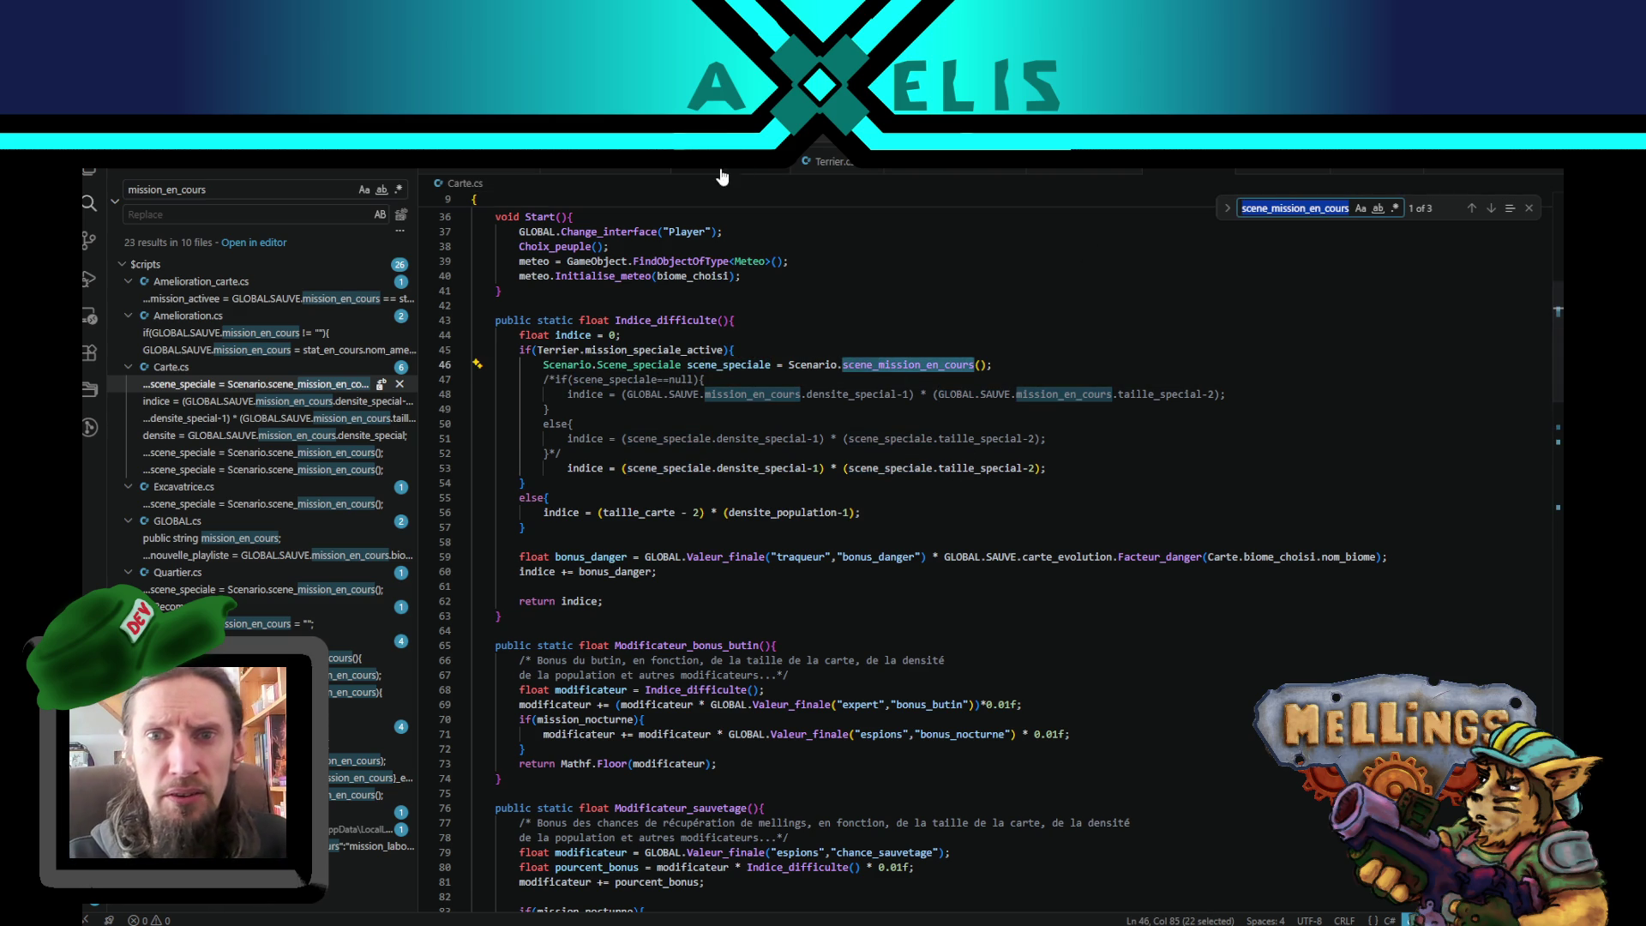
pyautogui.scroll(2, 777, 169)
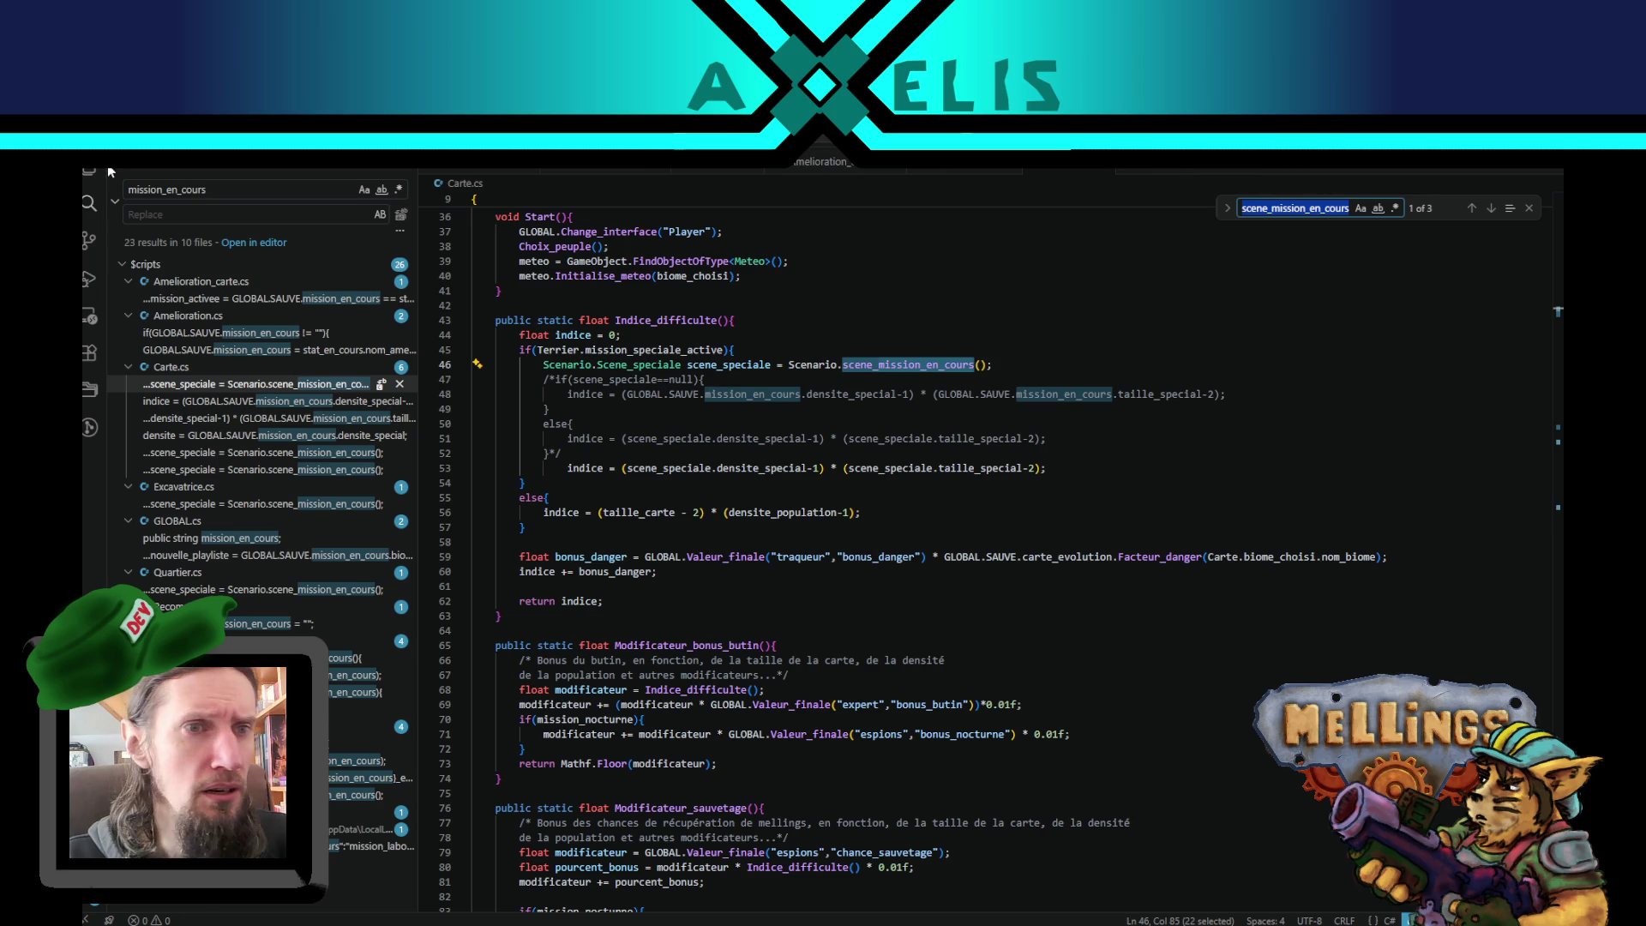
pyautogui.hotkey('ctrl', 'shift', 'e')
# - Go to Scenario.cs at the scene_mission_en_cours definition on line 129
pyautogui.scroll(-1, 257, 685)
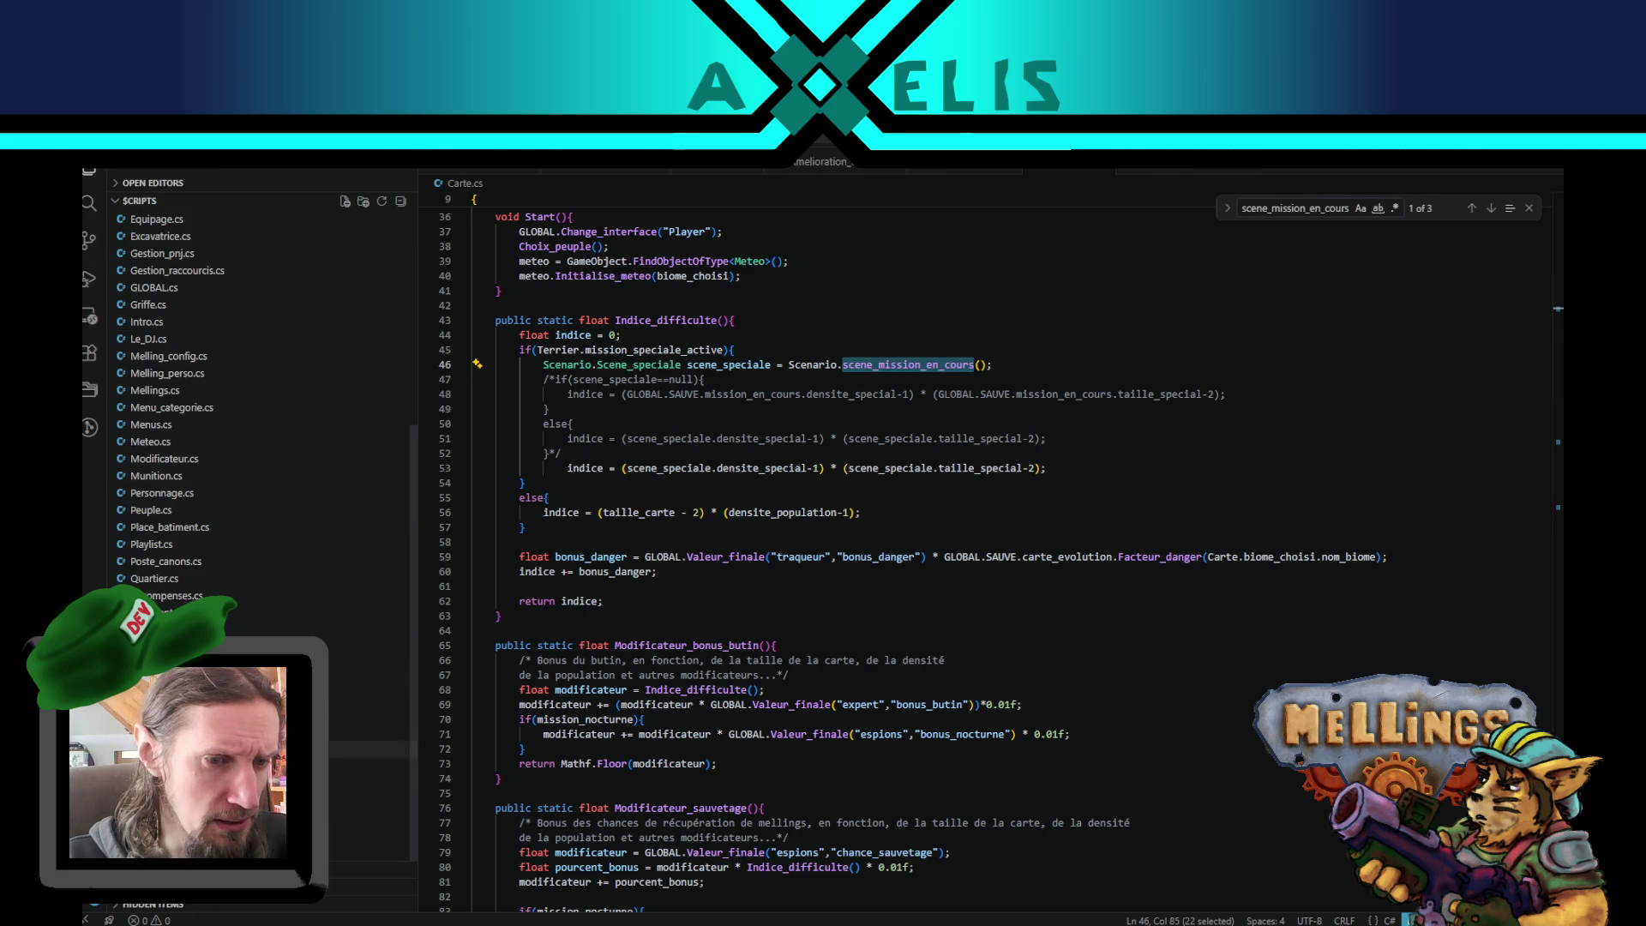
pyautogui.click(368, 630)
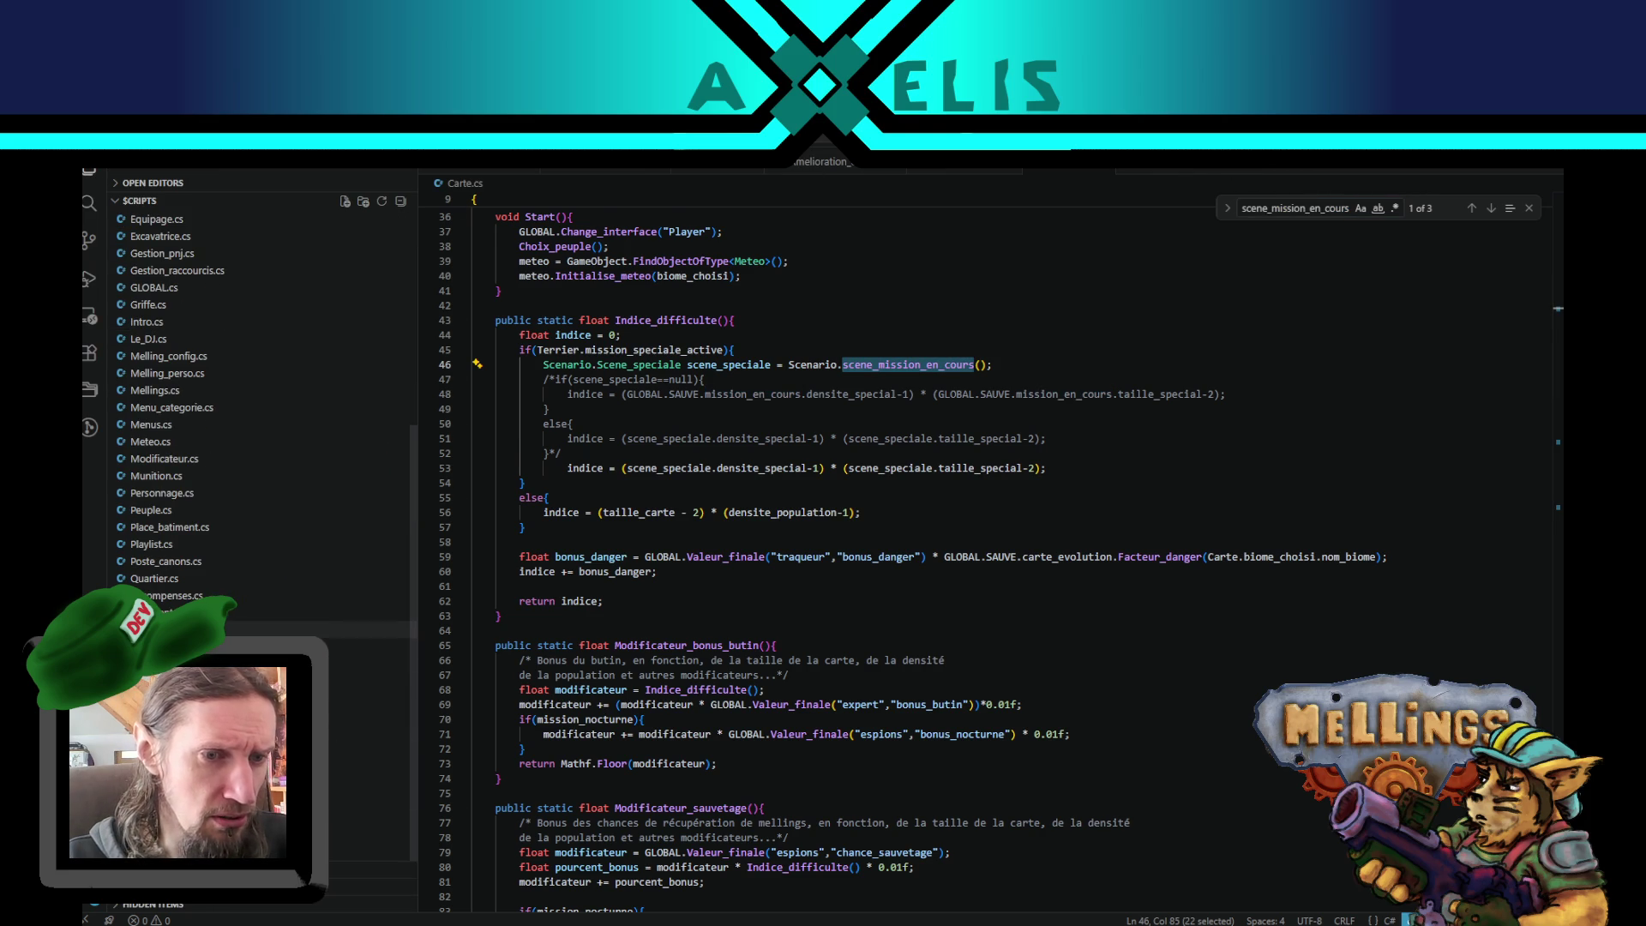
pyautogui.click(1490, 209)
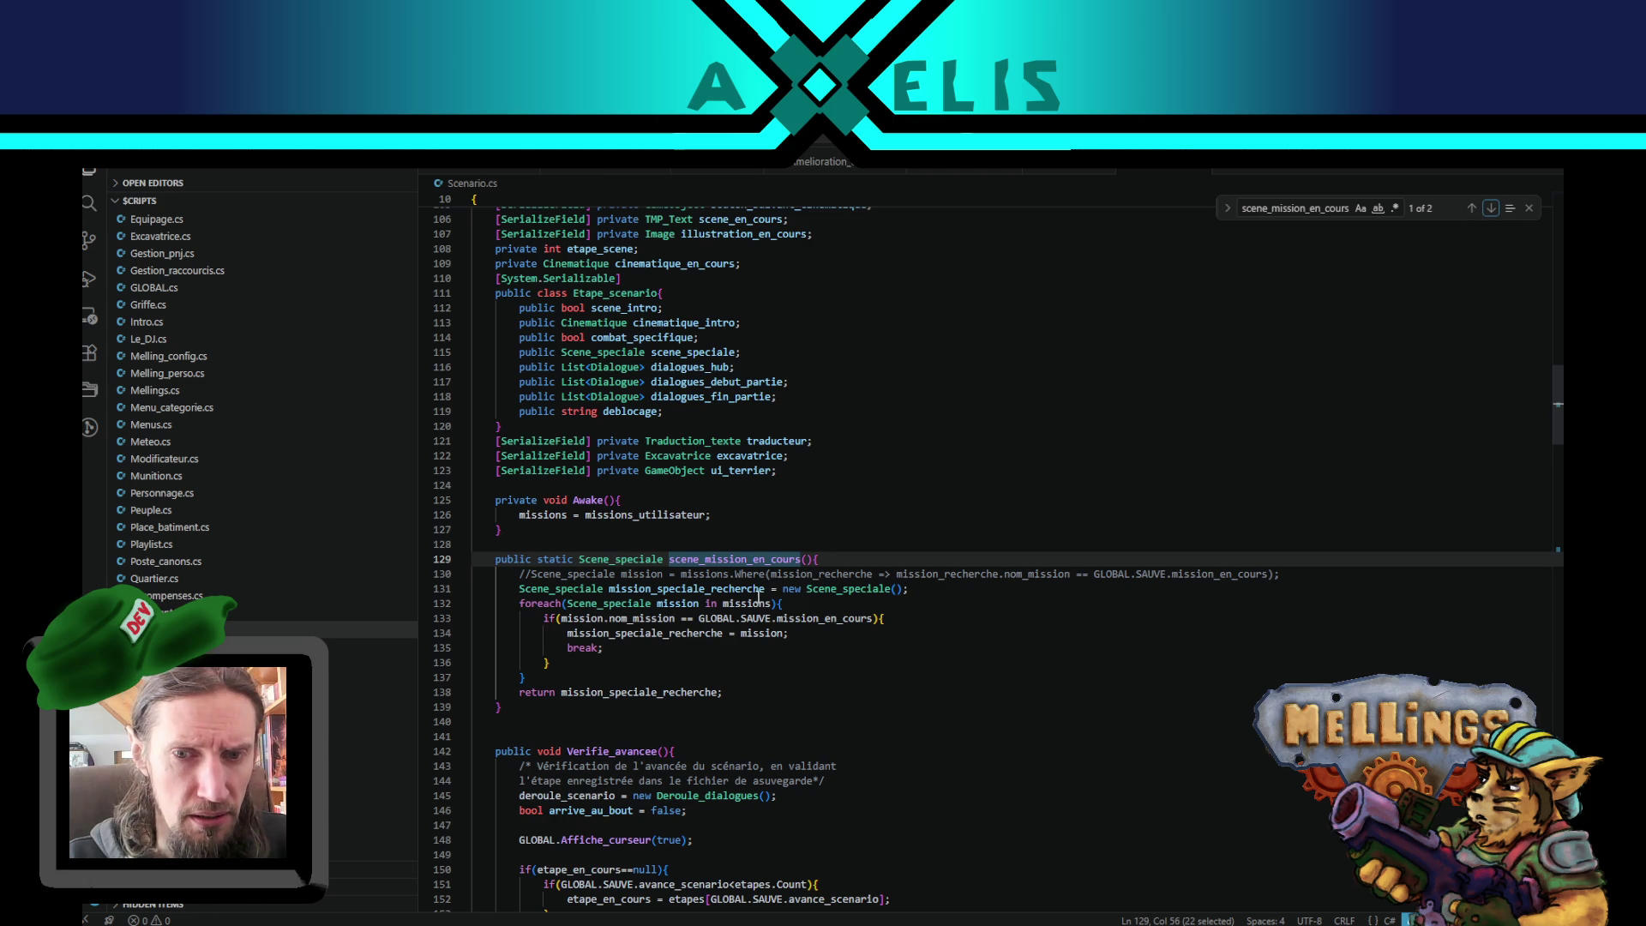
# - Review how the method matches nom_mission, mission_speciale_recherche and the missions list, then return to Unity
pyautogui.doubleClick(548, 559)
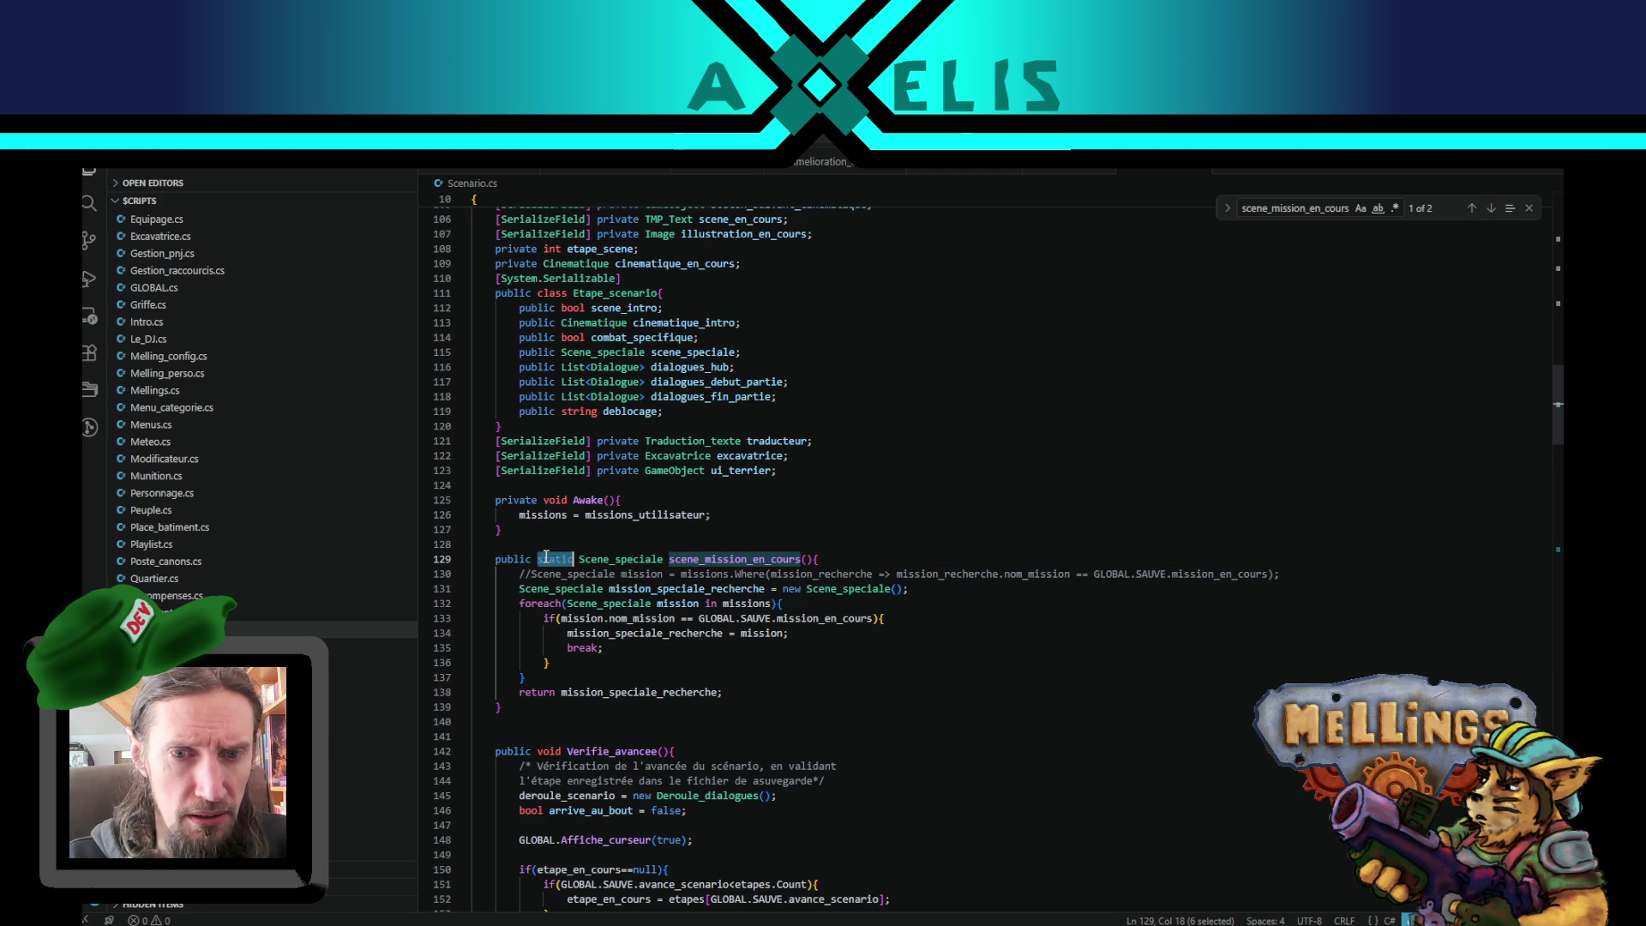
pyautogui.doubleClick(685, 559)
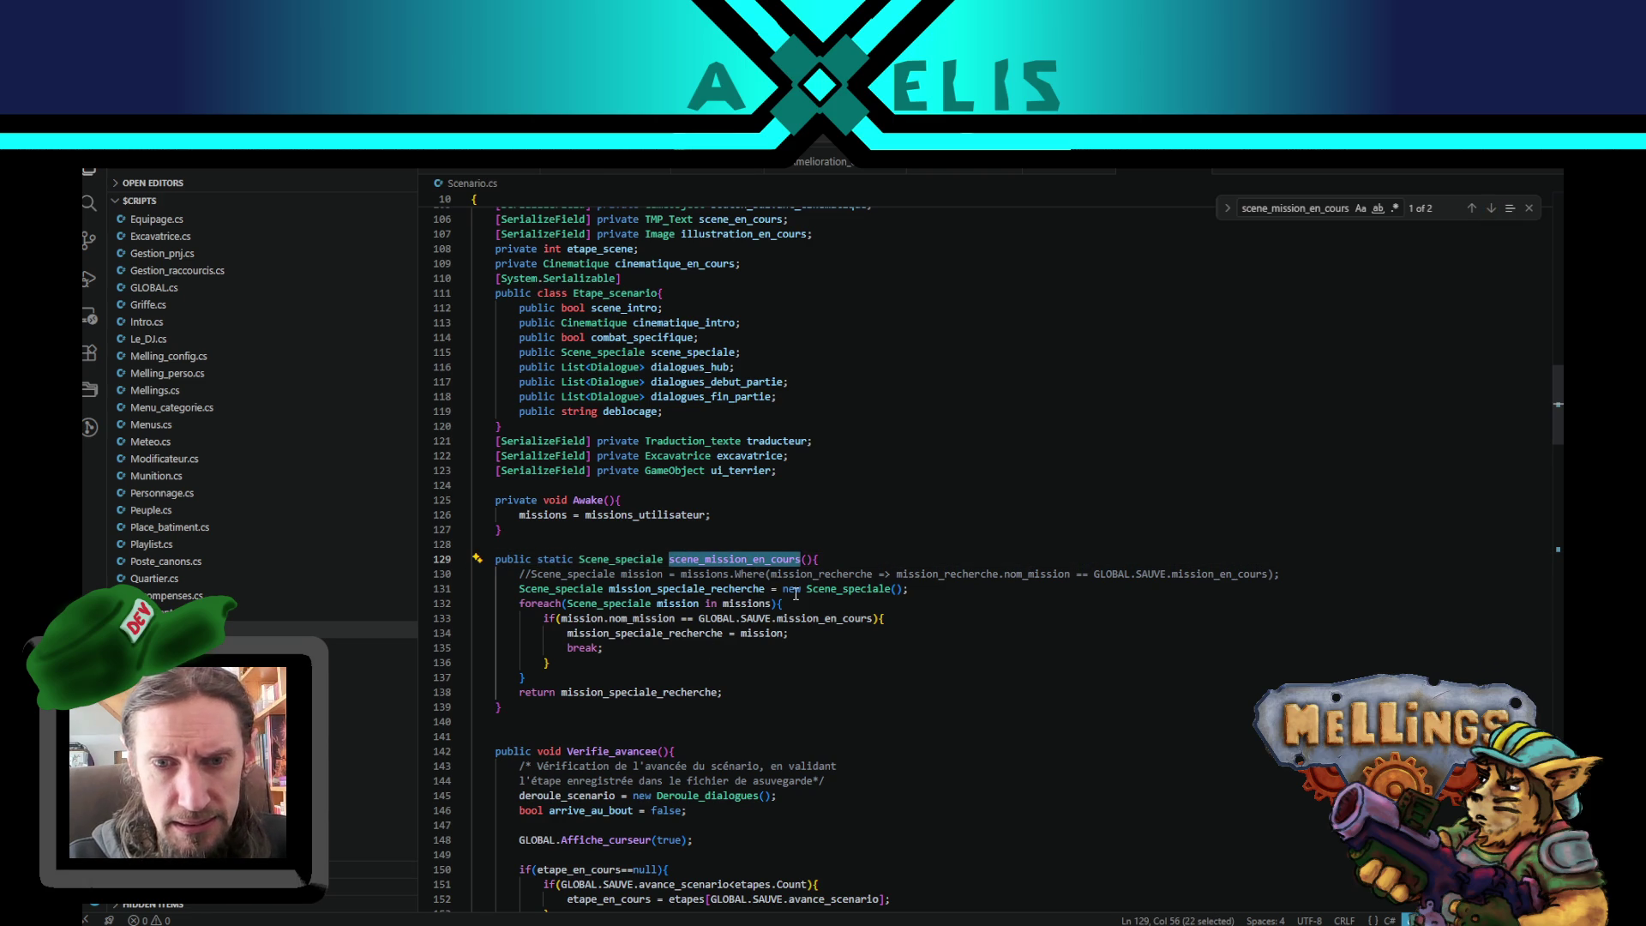
pyautogui.doubleClick(591, 618)
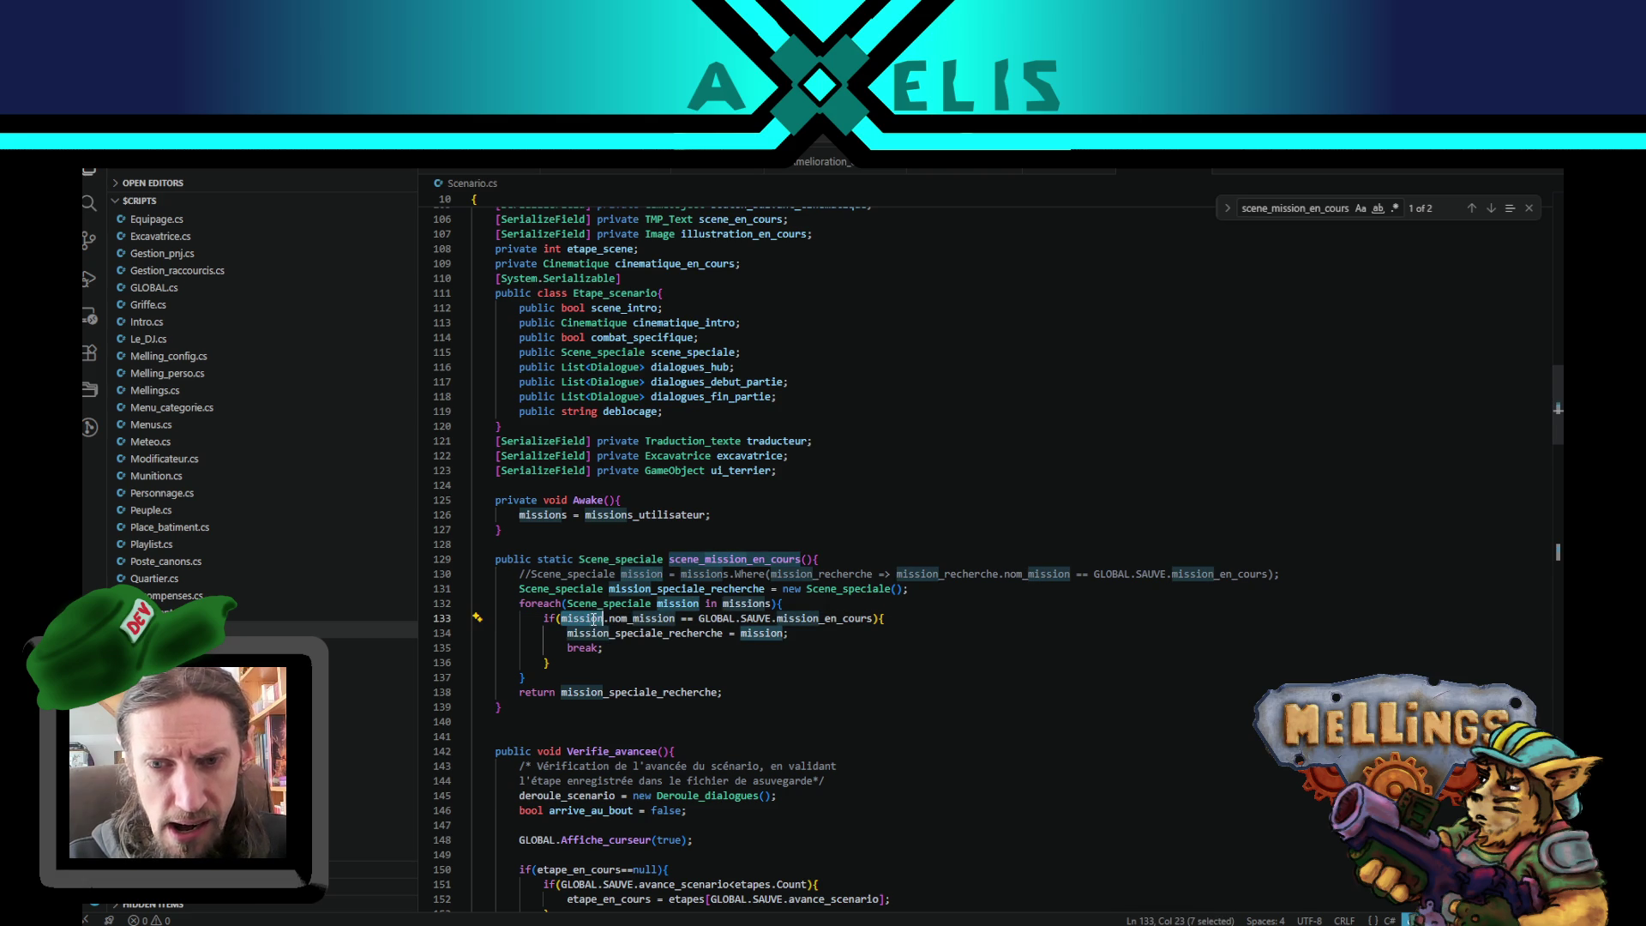
pyautogui.doubleClick(623, 634)
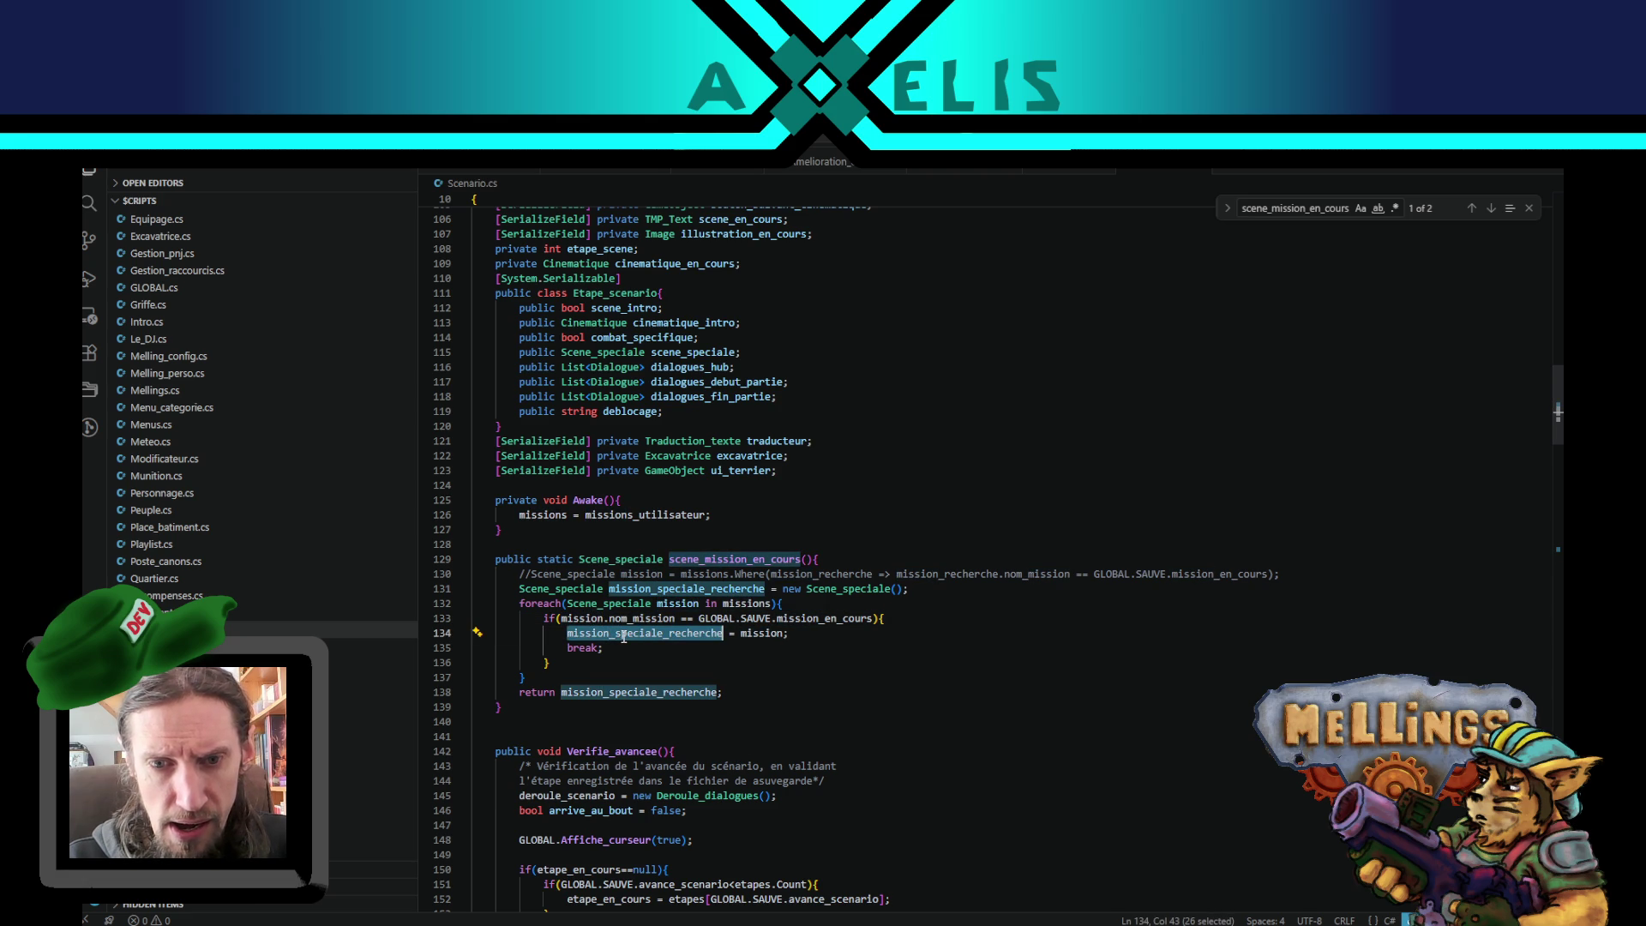
pyautogui.doubleClick(641, 618)
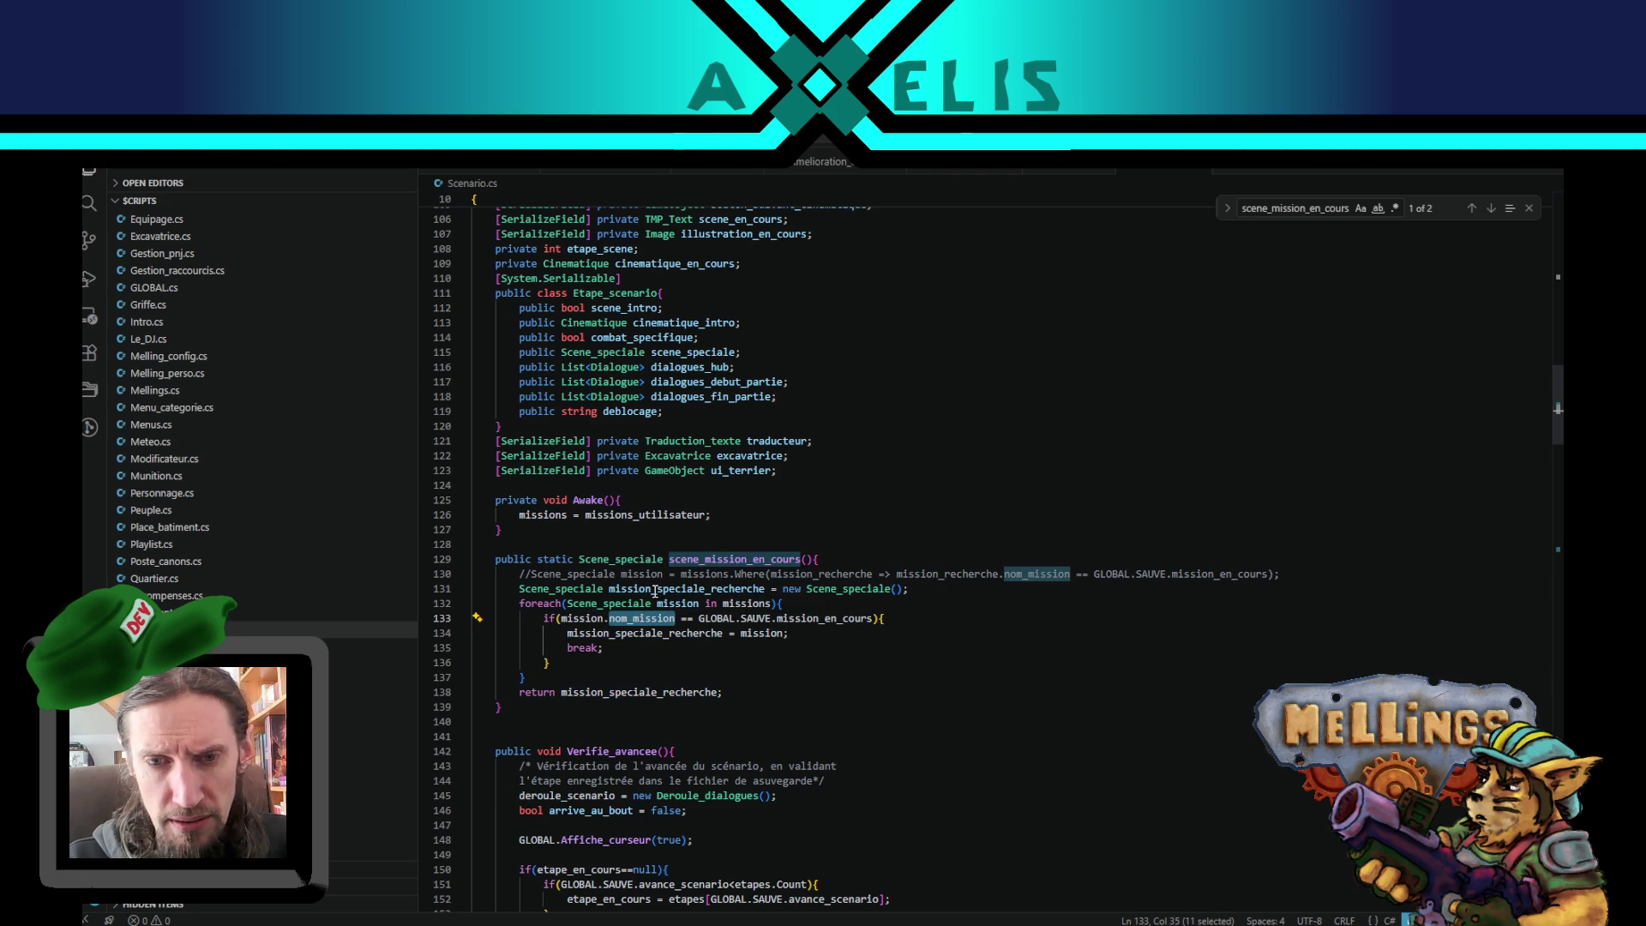
pyautogui.doubleClick(655, 589)
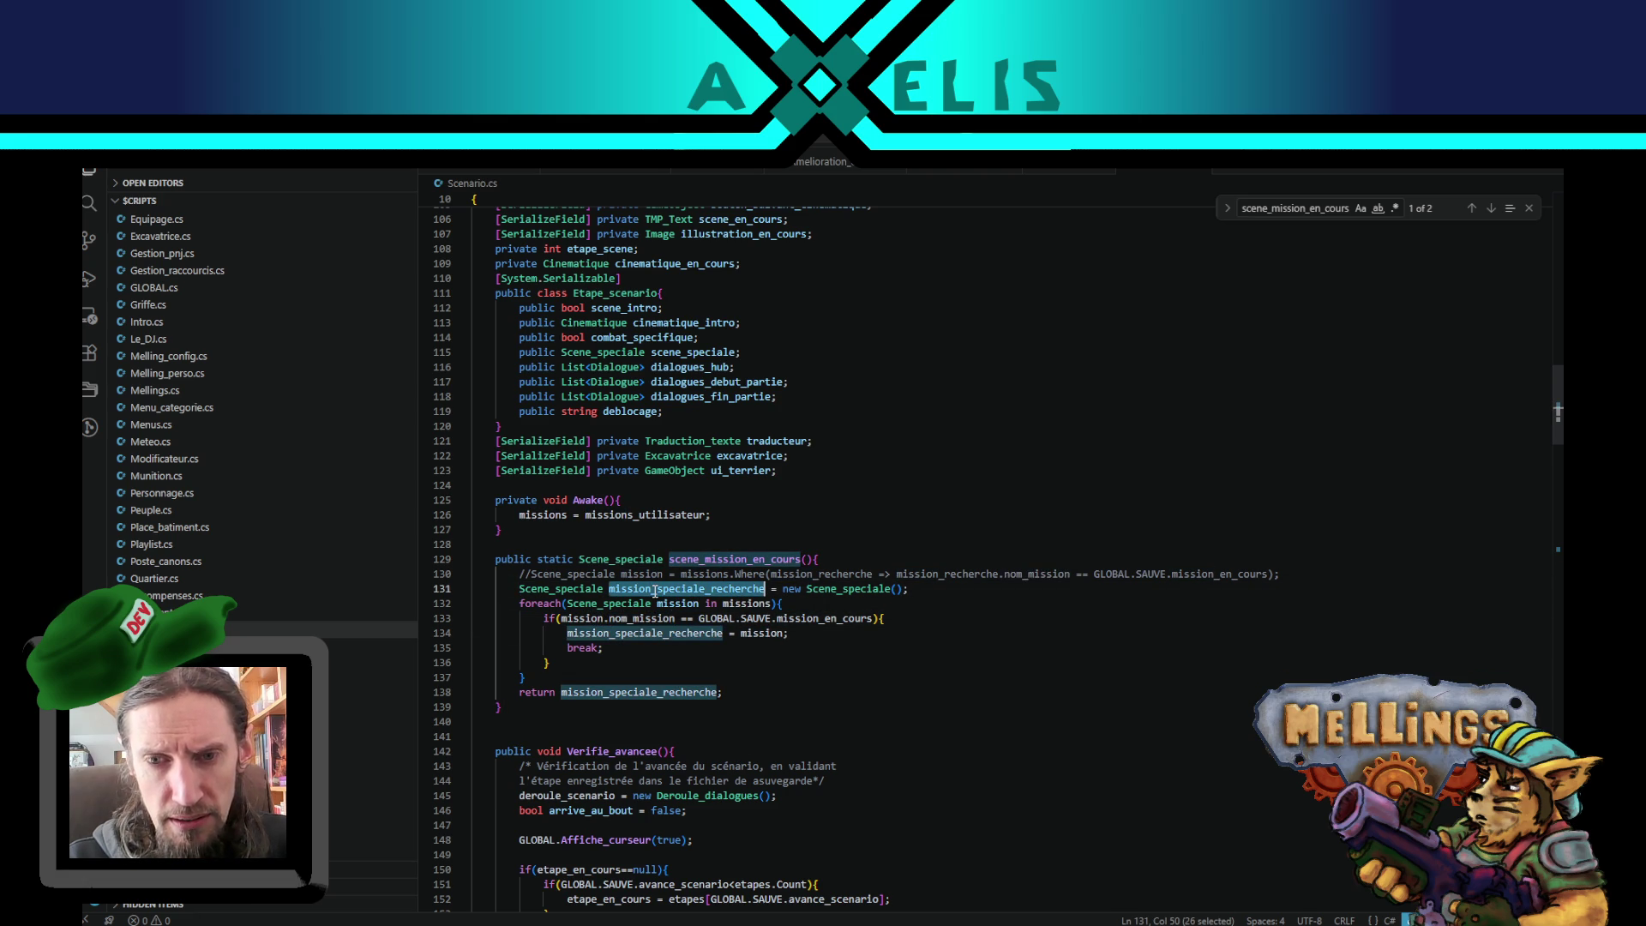
pyautogui.click(777, 605)
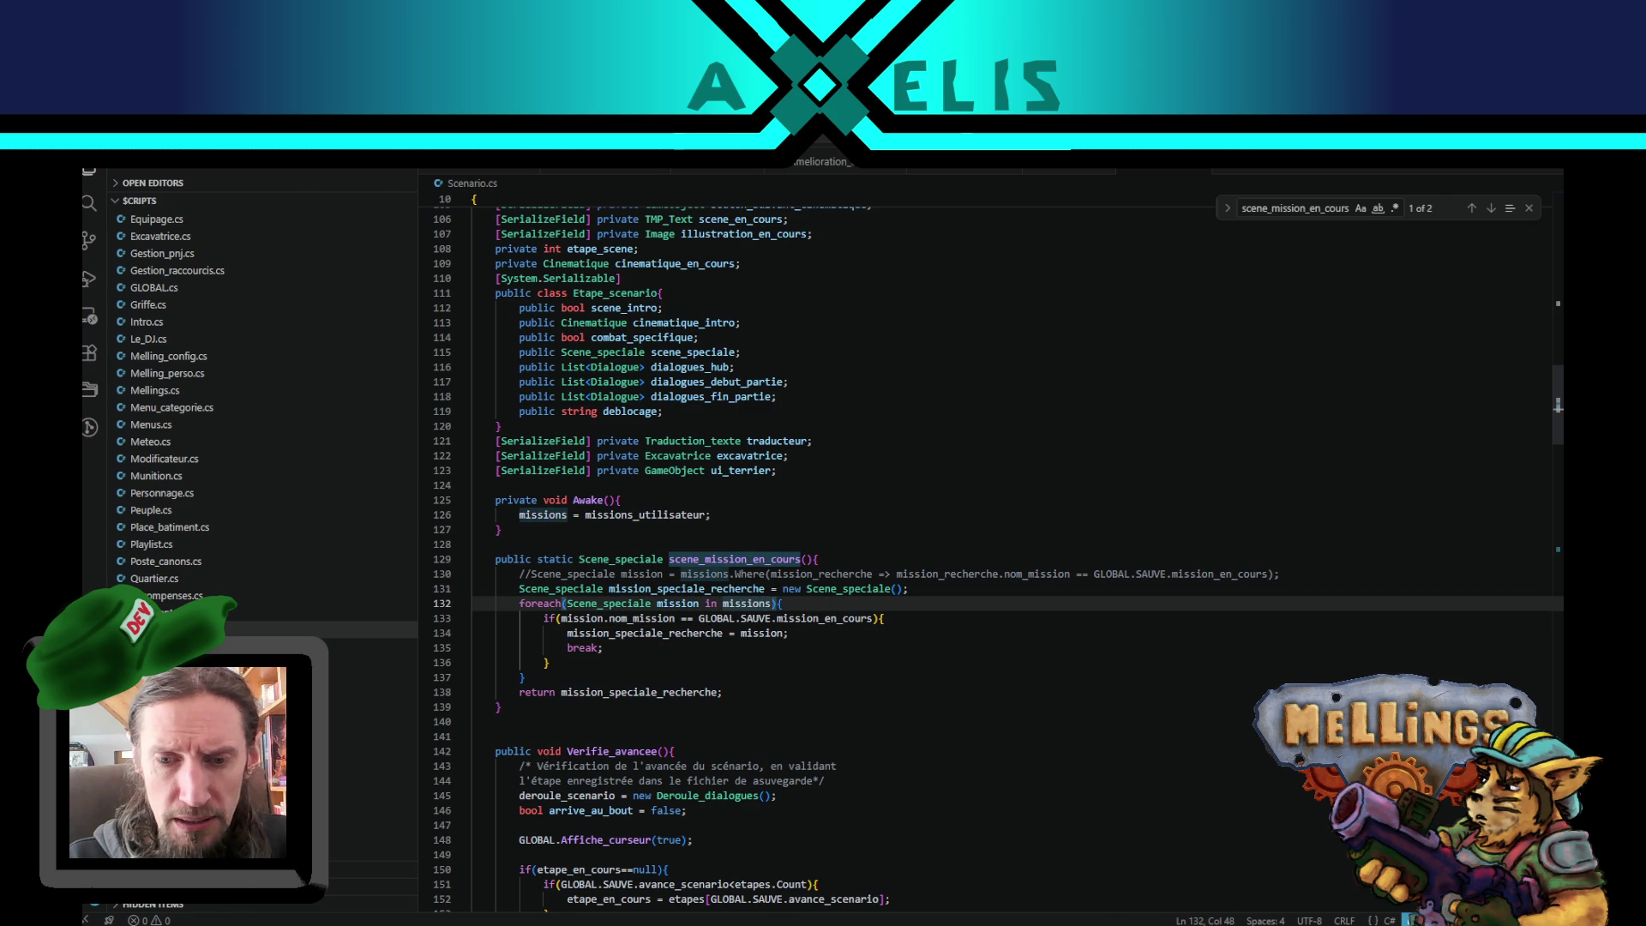
pyautogui.hotkey('alt', 'Tab')
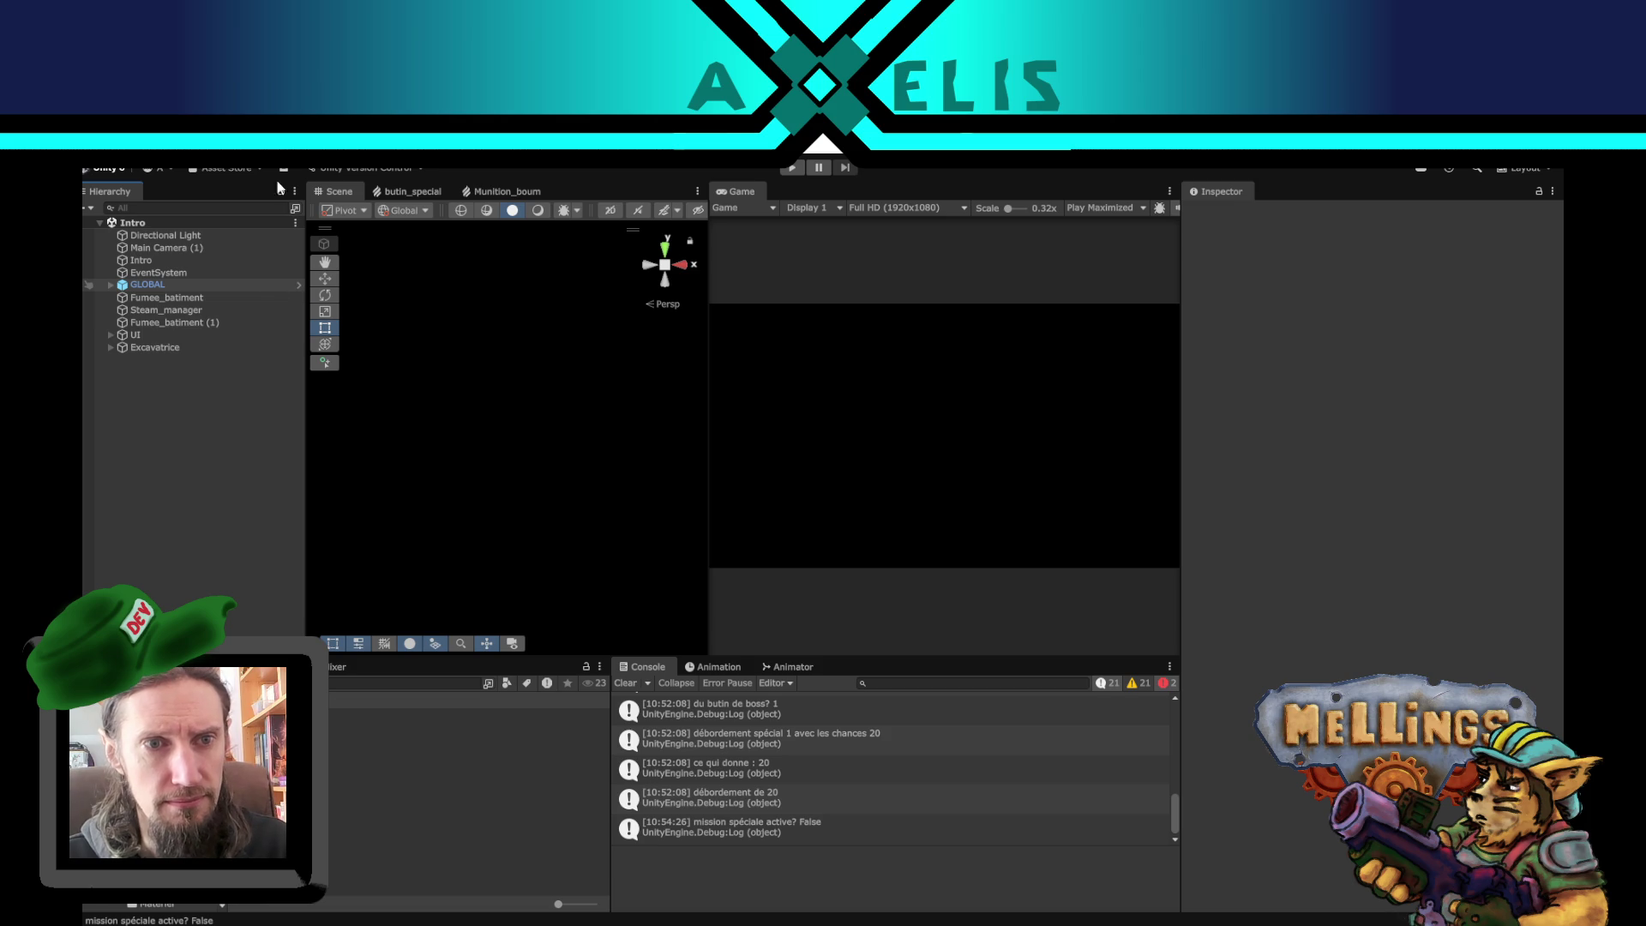
# - Edit the GLOBAL prefab and select its Scenario object, collapsing the hierarchy branches
pyautogui.click(297, 285)
pyautogui.click(127, 267)
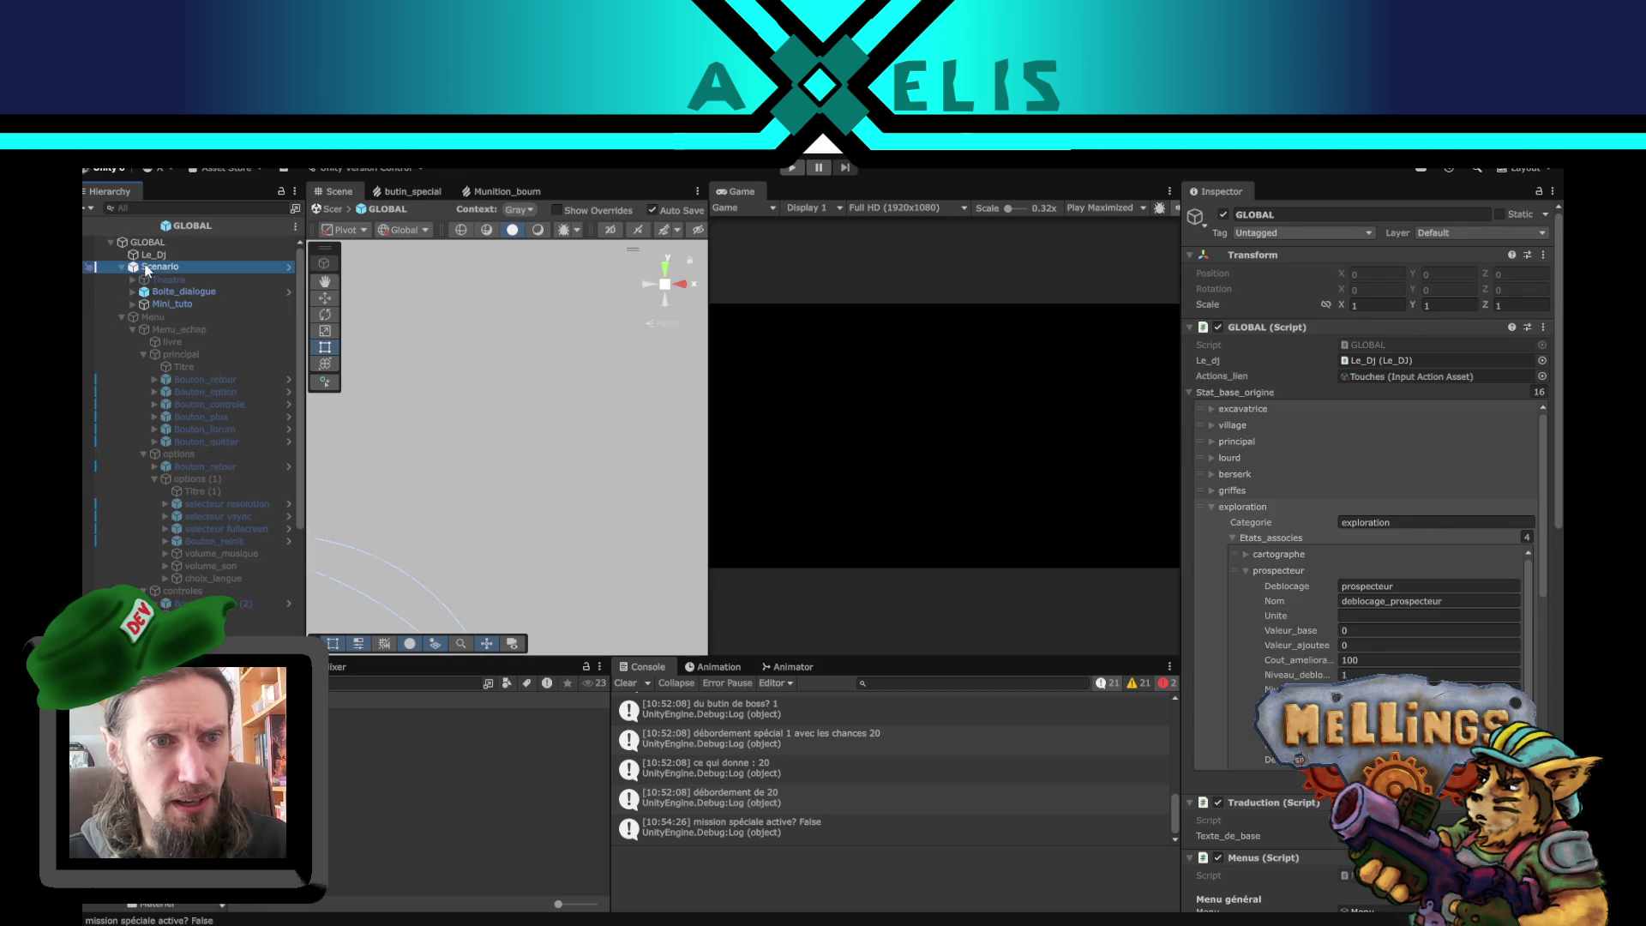
pyautogui.click(122, 268)
pyautogui.click(123, 280)
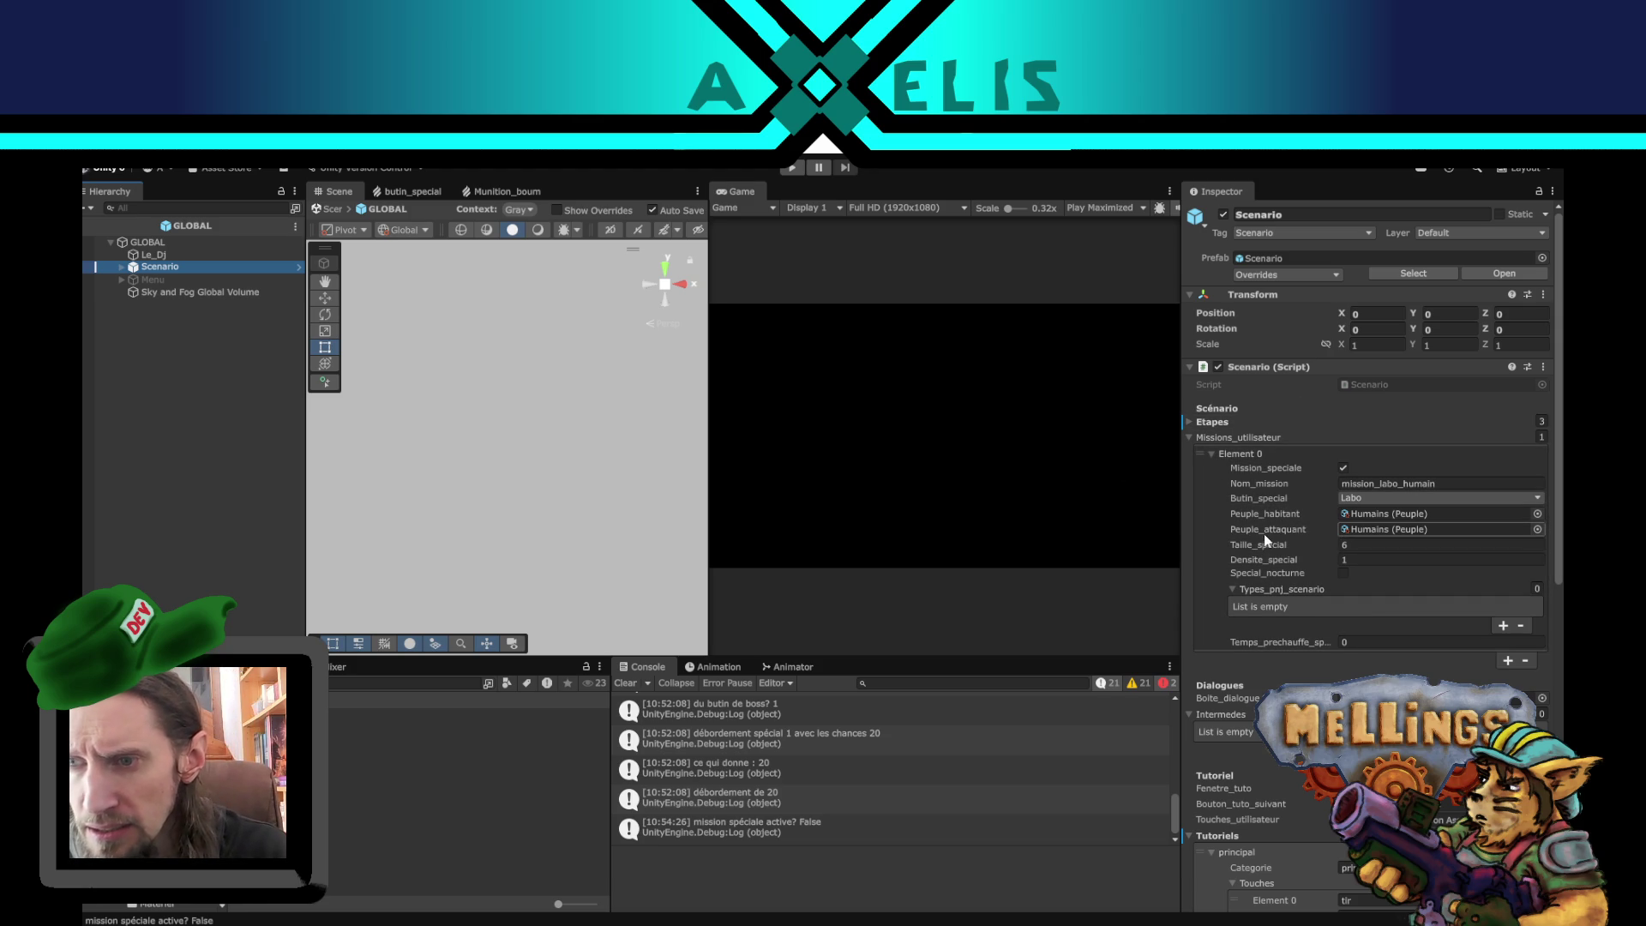
pyautogui.scroll(-4, 1324, 538)
pyautogui.scroll(2, 1269, 471)
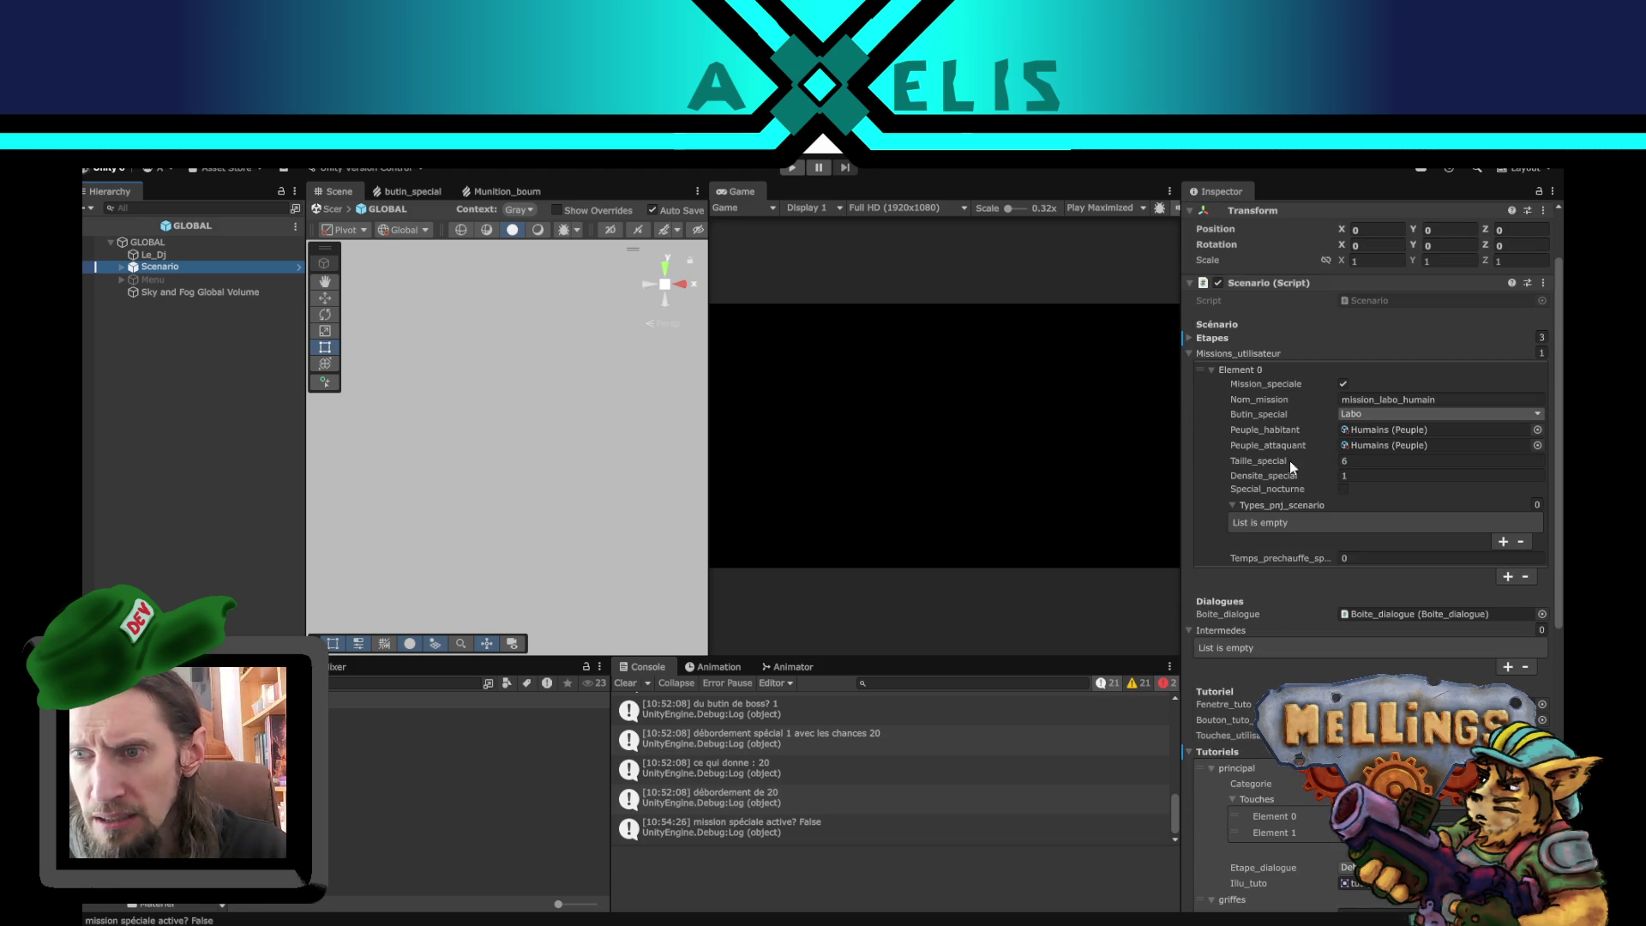
pyautogui.scroll(-1, 1293, 408)
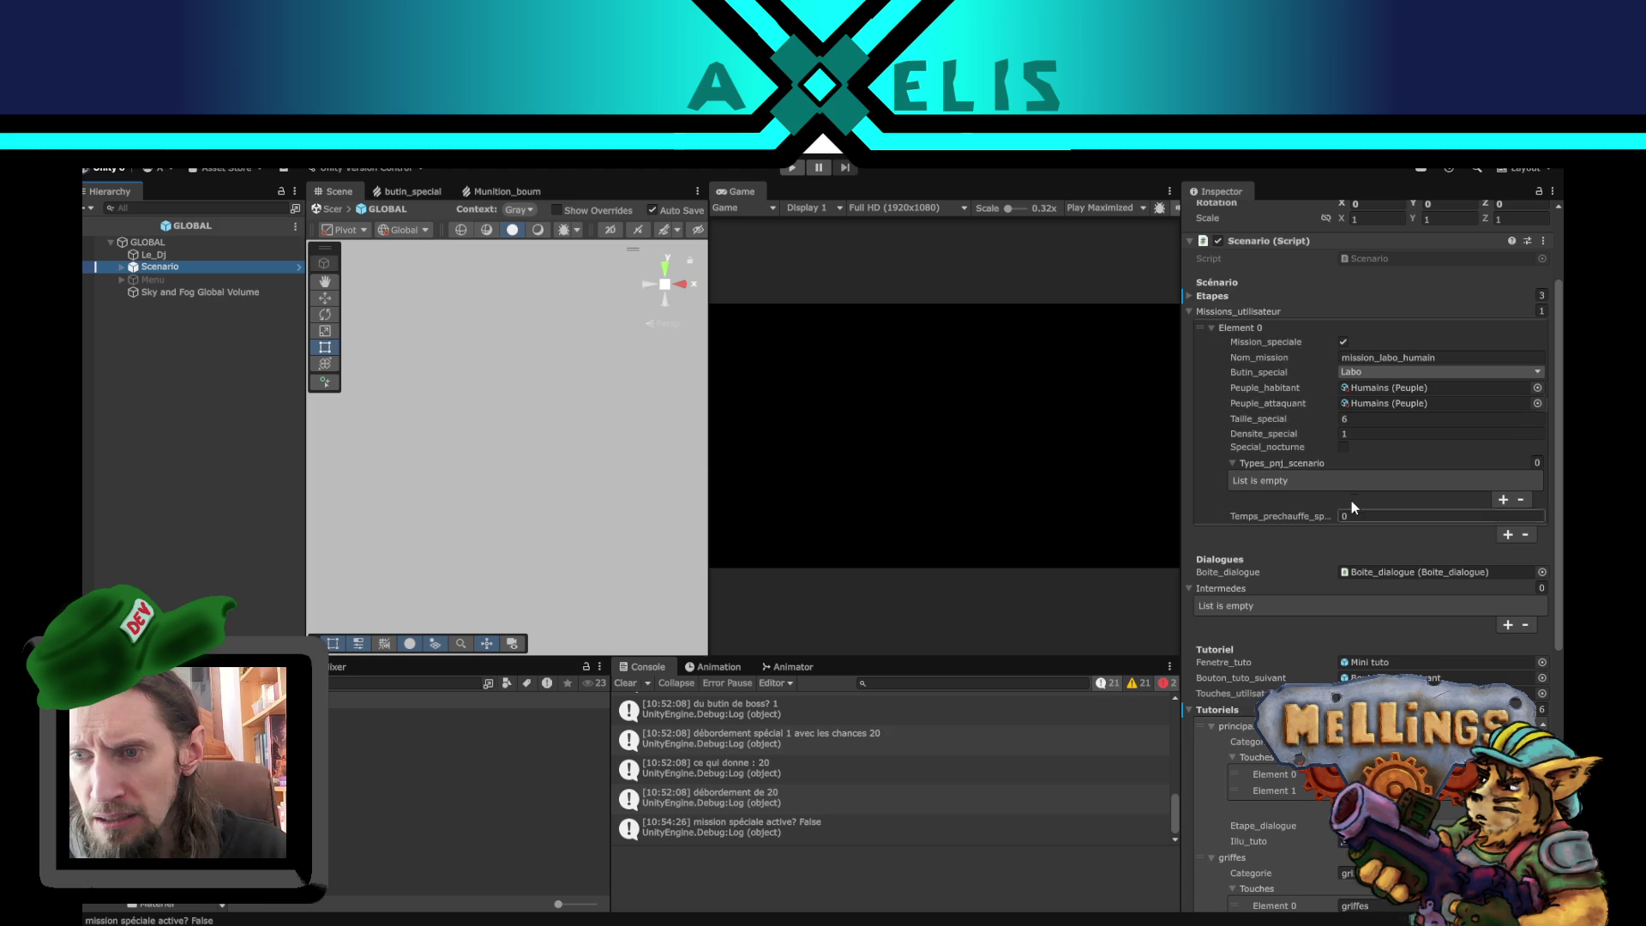
pyautogui.scroll(1, 1346, 496)
pyautogui.scroll(1, 1337, 508)
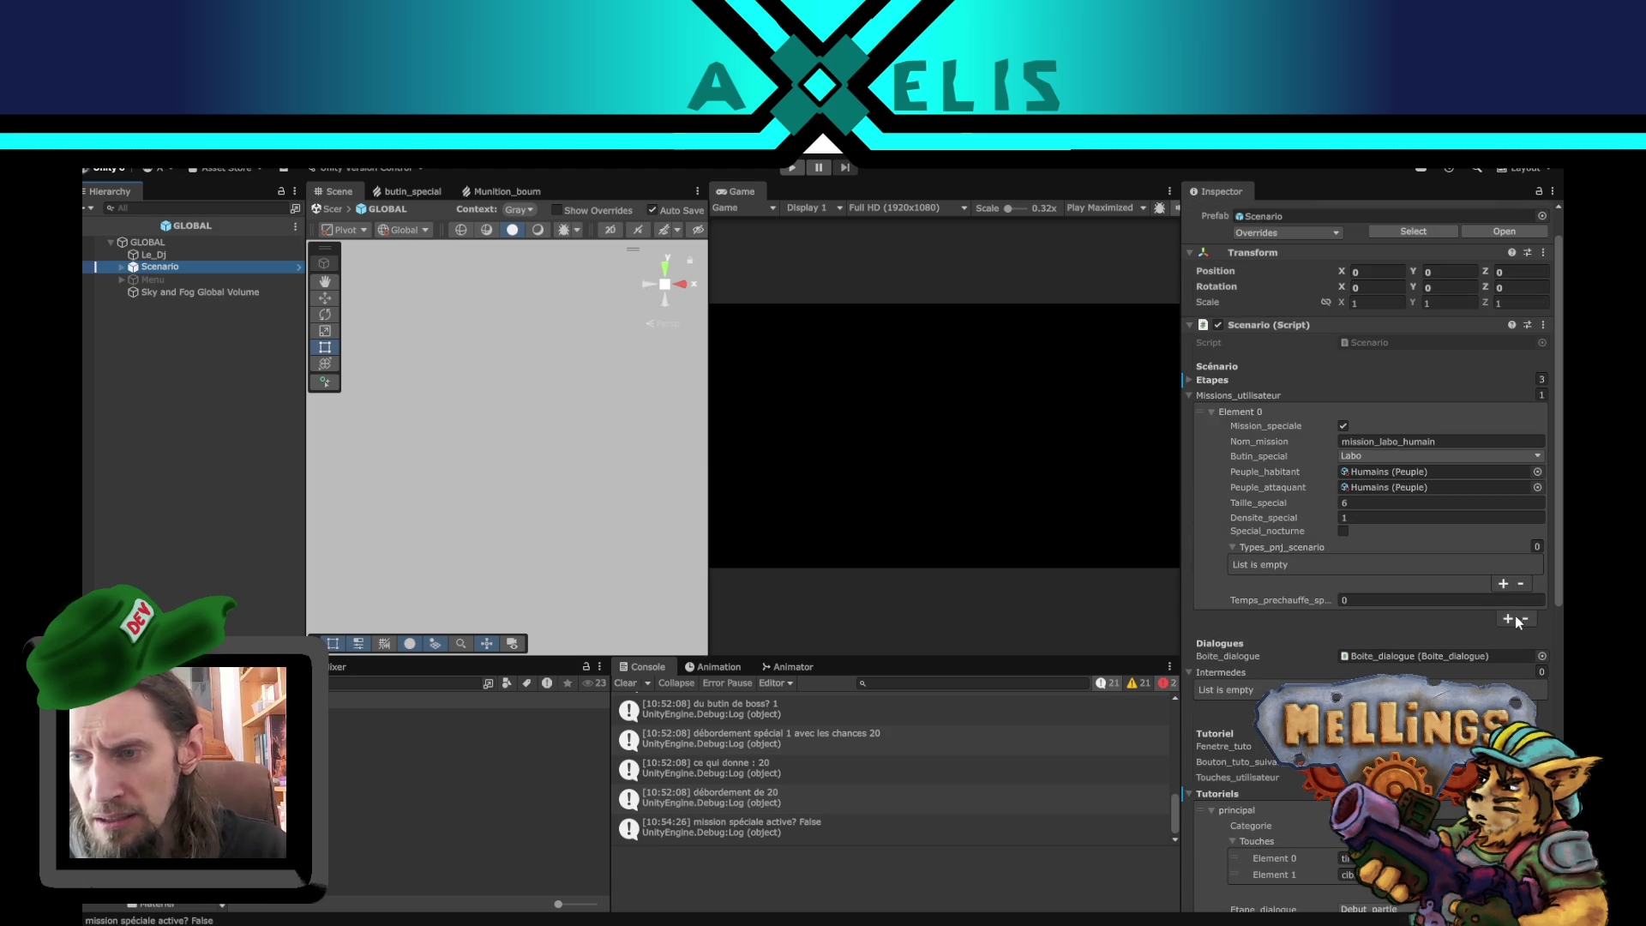
# - Add a second user mission named mission_boss_humain with Boss as its special loot
pyautogui.click(1506, 618)
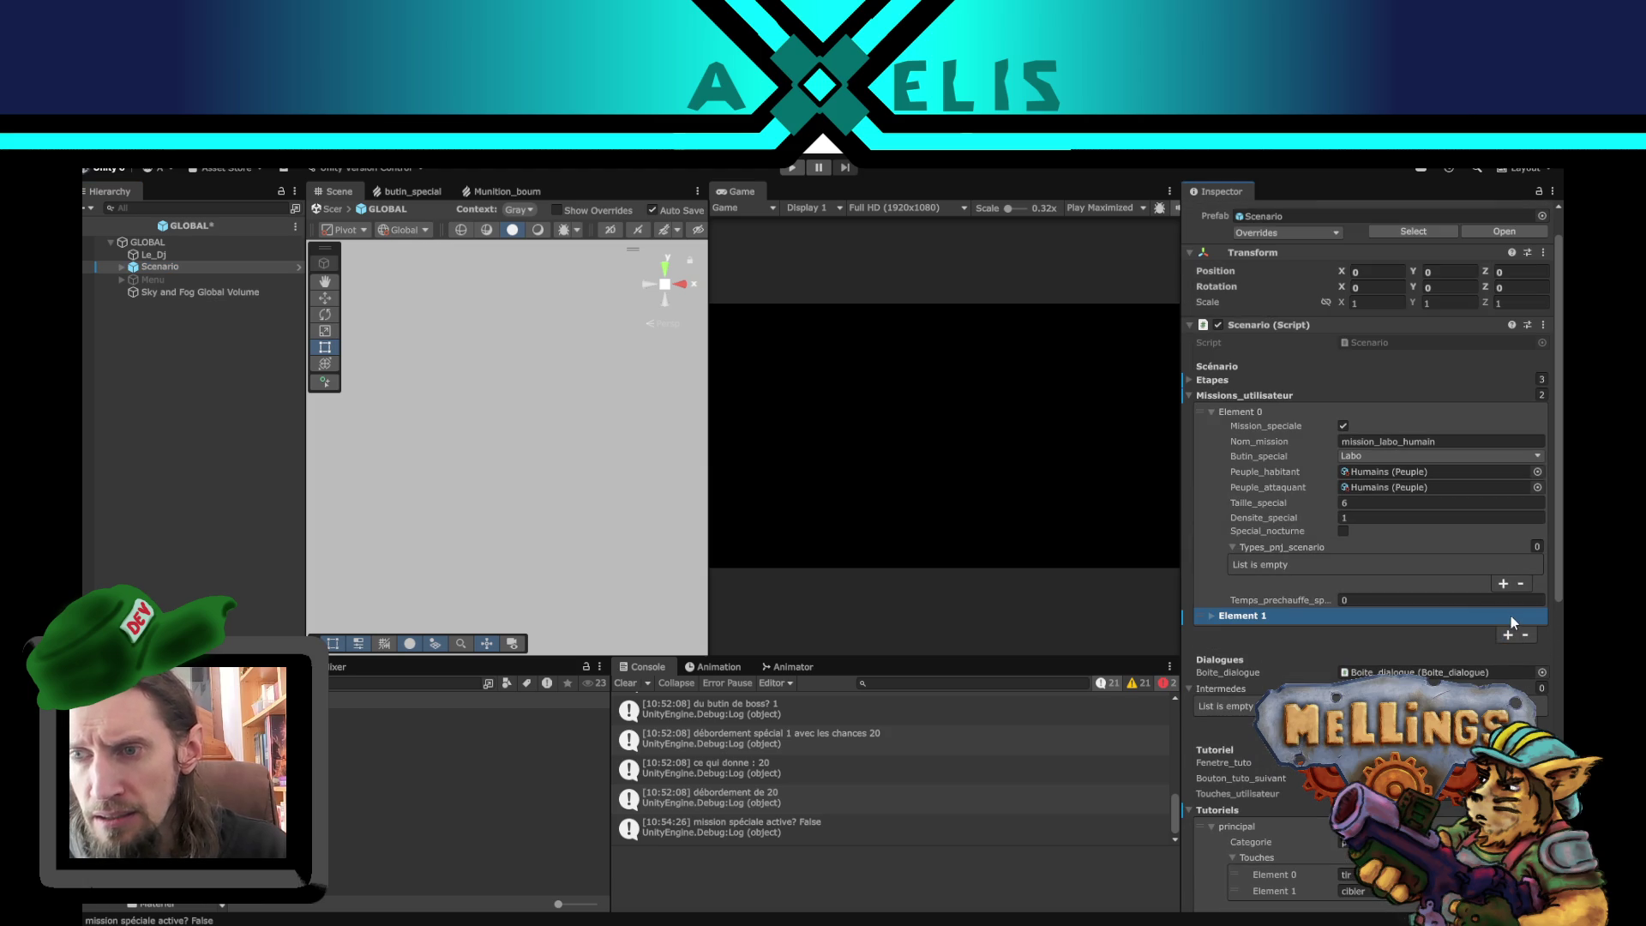
pyautogui.click(1210, 615)
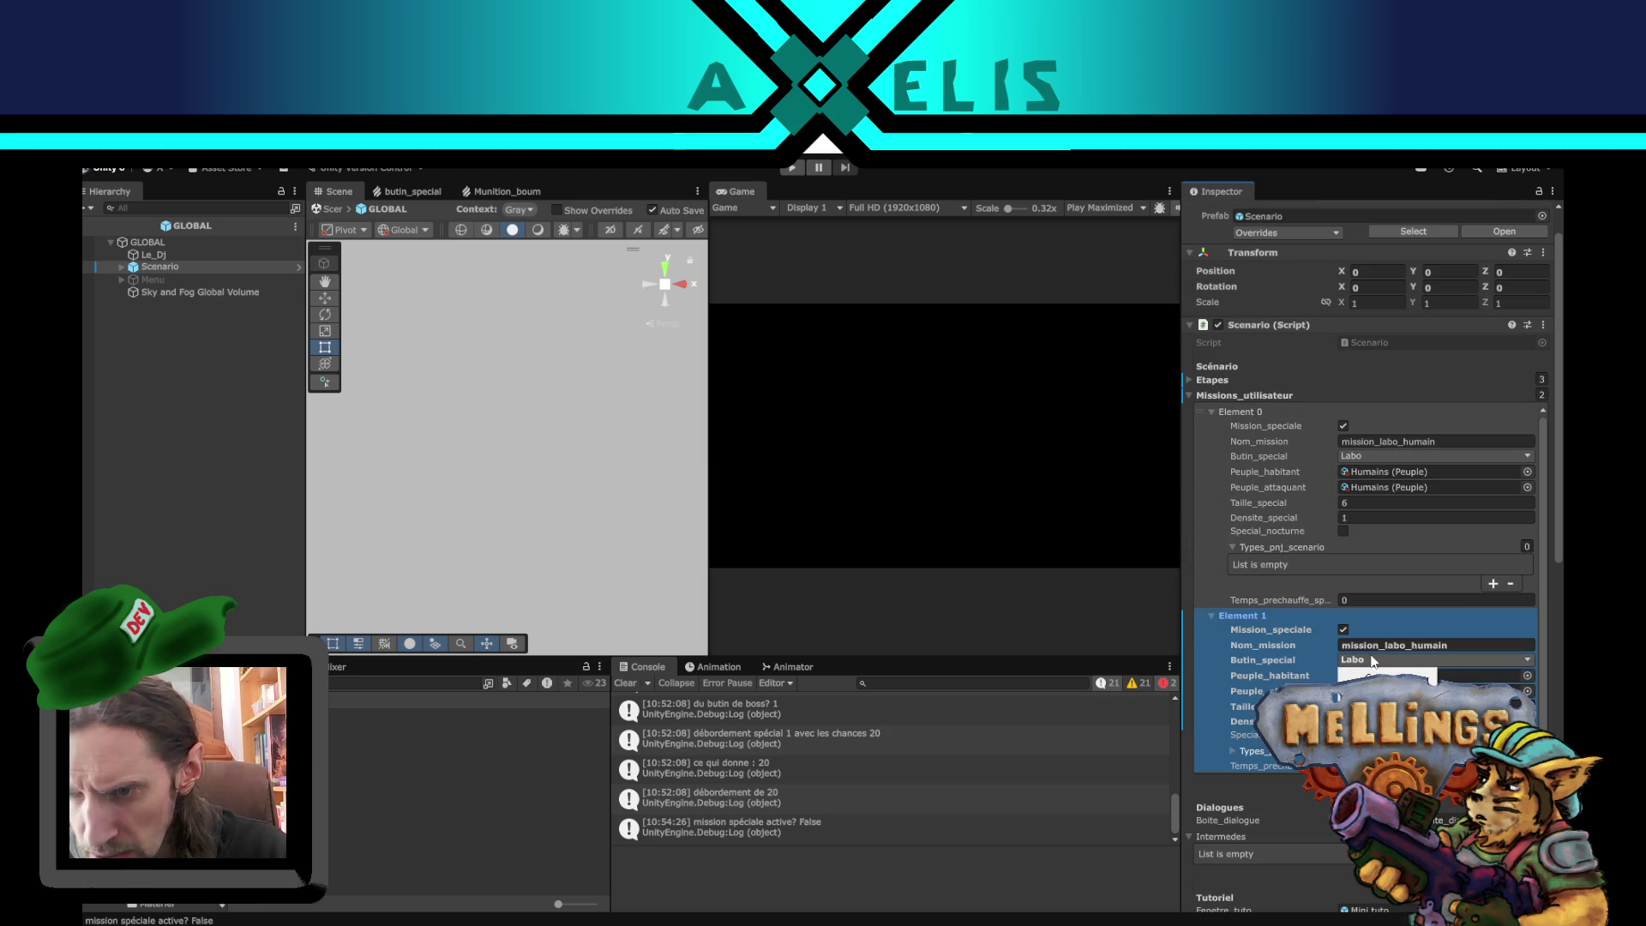
pyautogui.click(1387, 678)
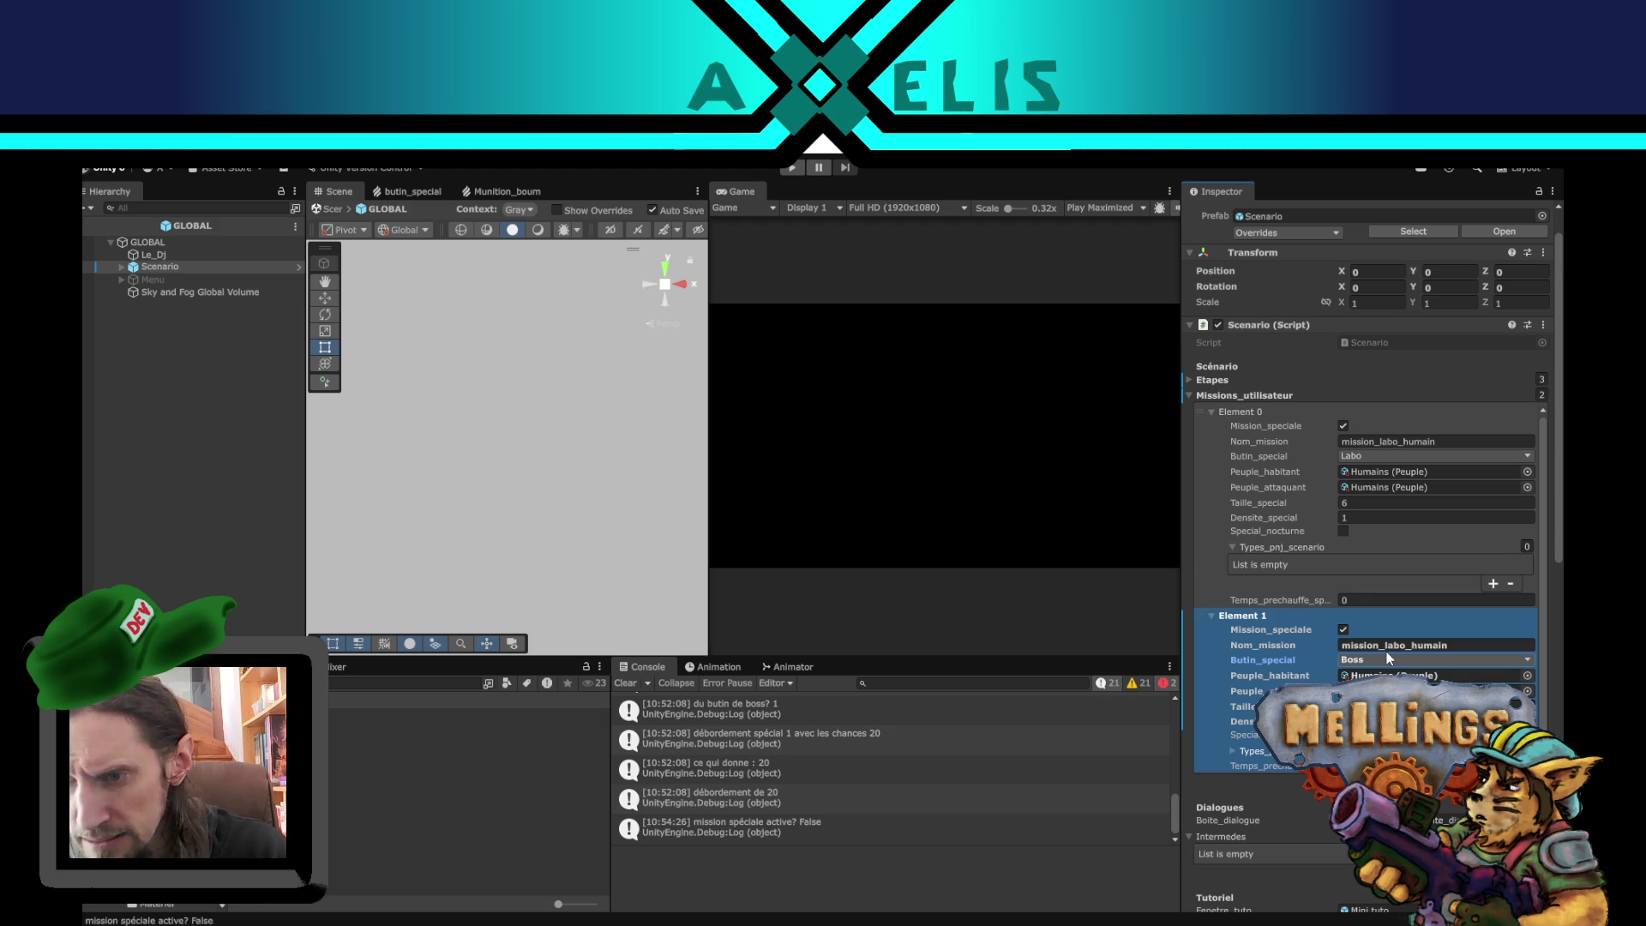
pyautogui.click(1415, 645)
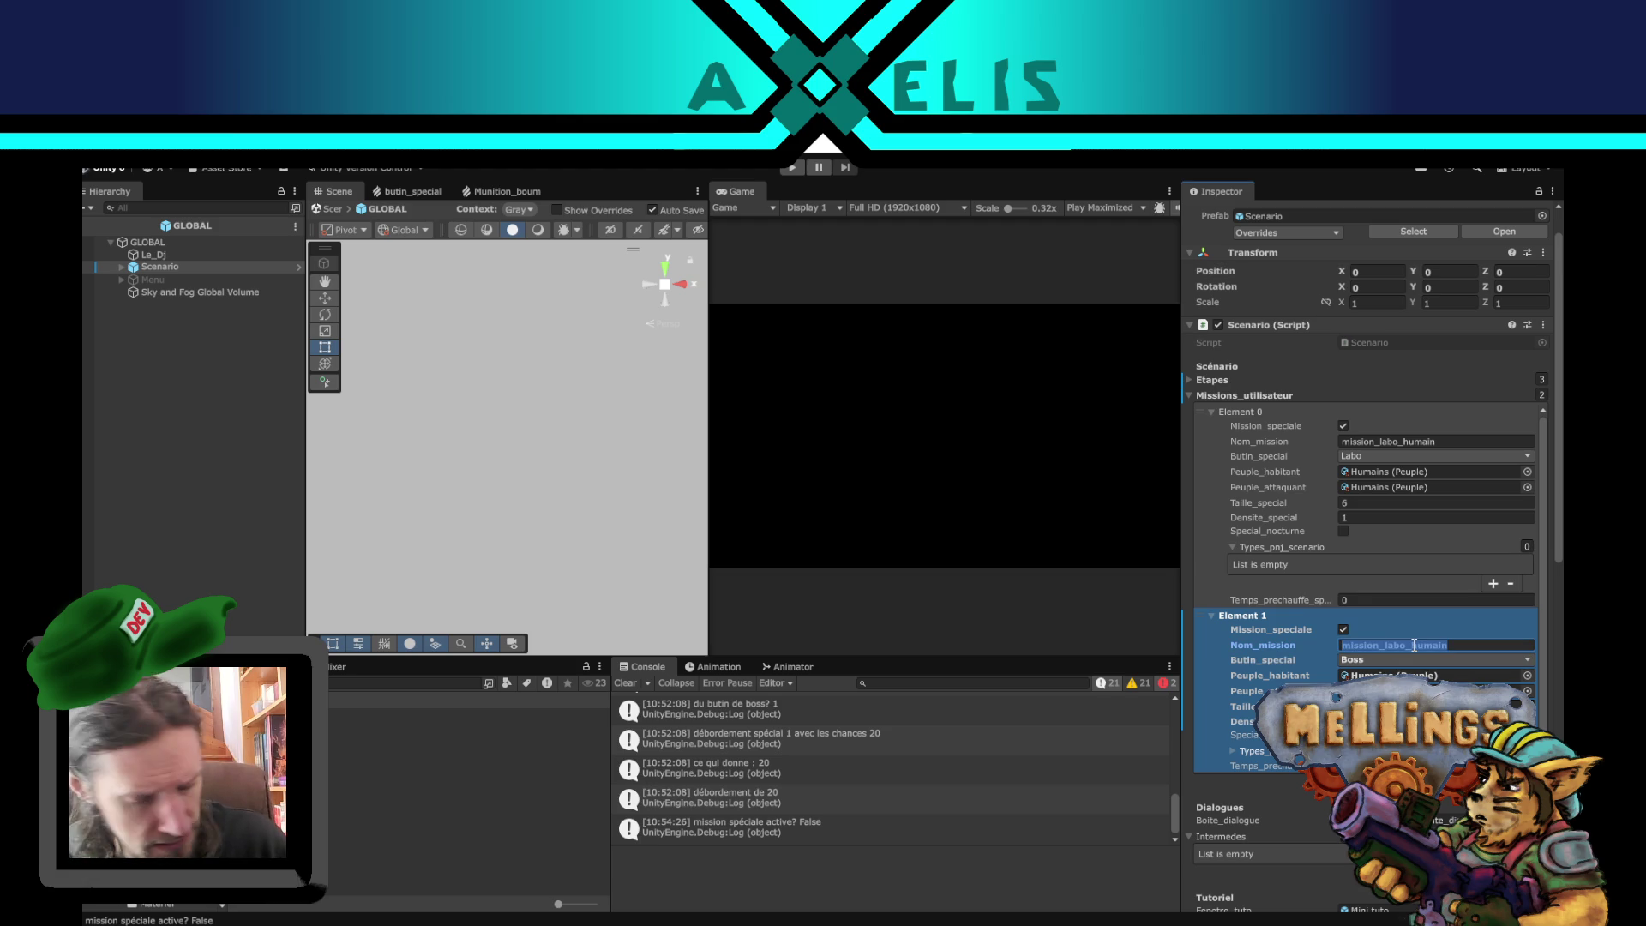
pyautogui.write('mission_en_cours')
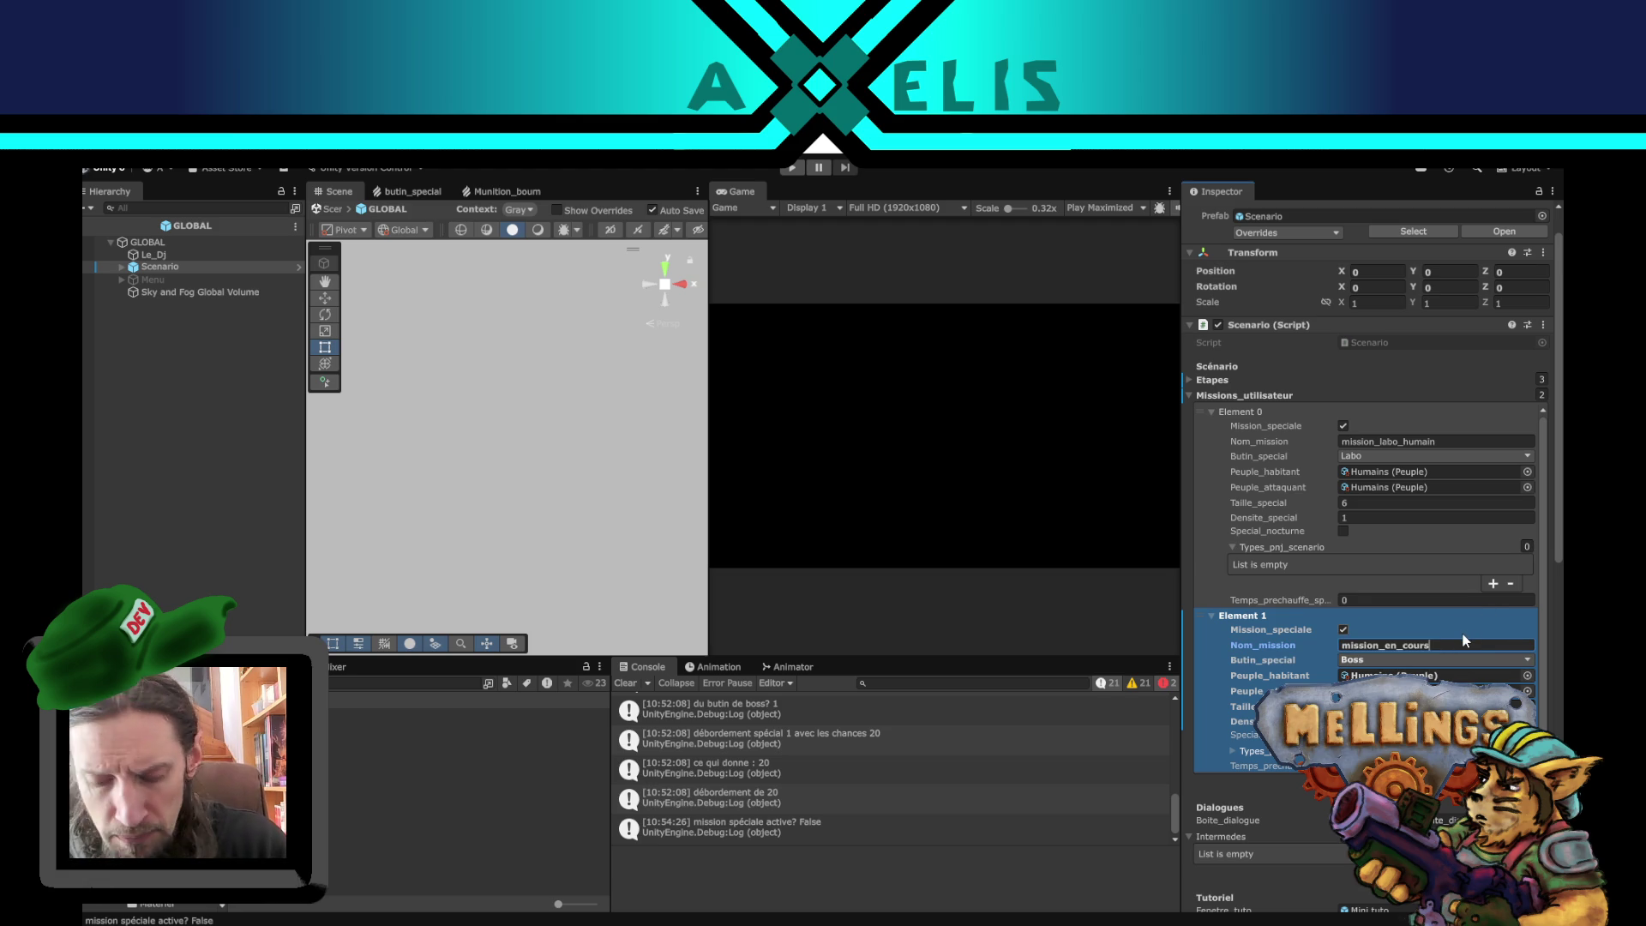
pyautogui.press('BackSpace')
pyautogui.press('BackSpace')
pyautogui.press('BackSpace')
pyautogui.press('BackSpace')
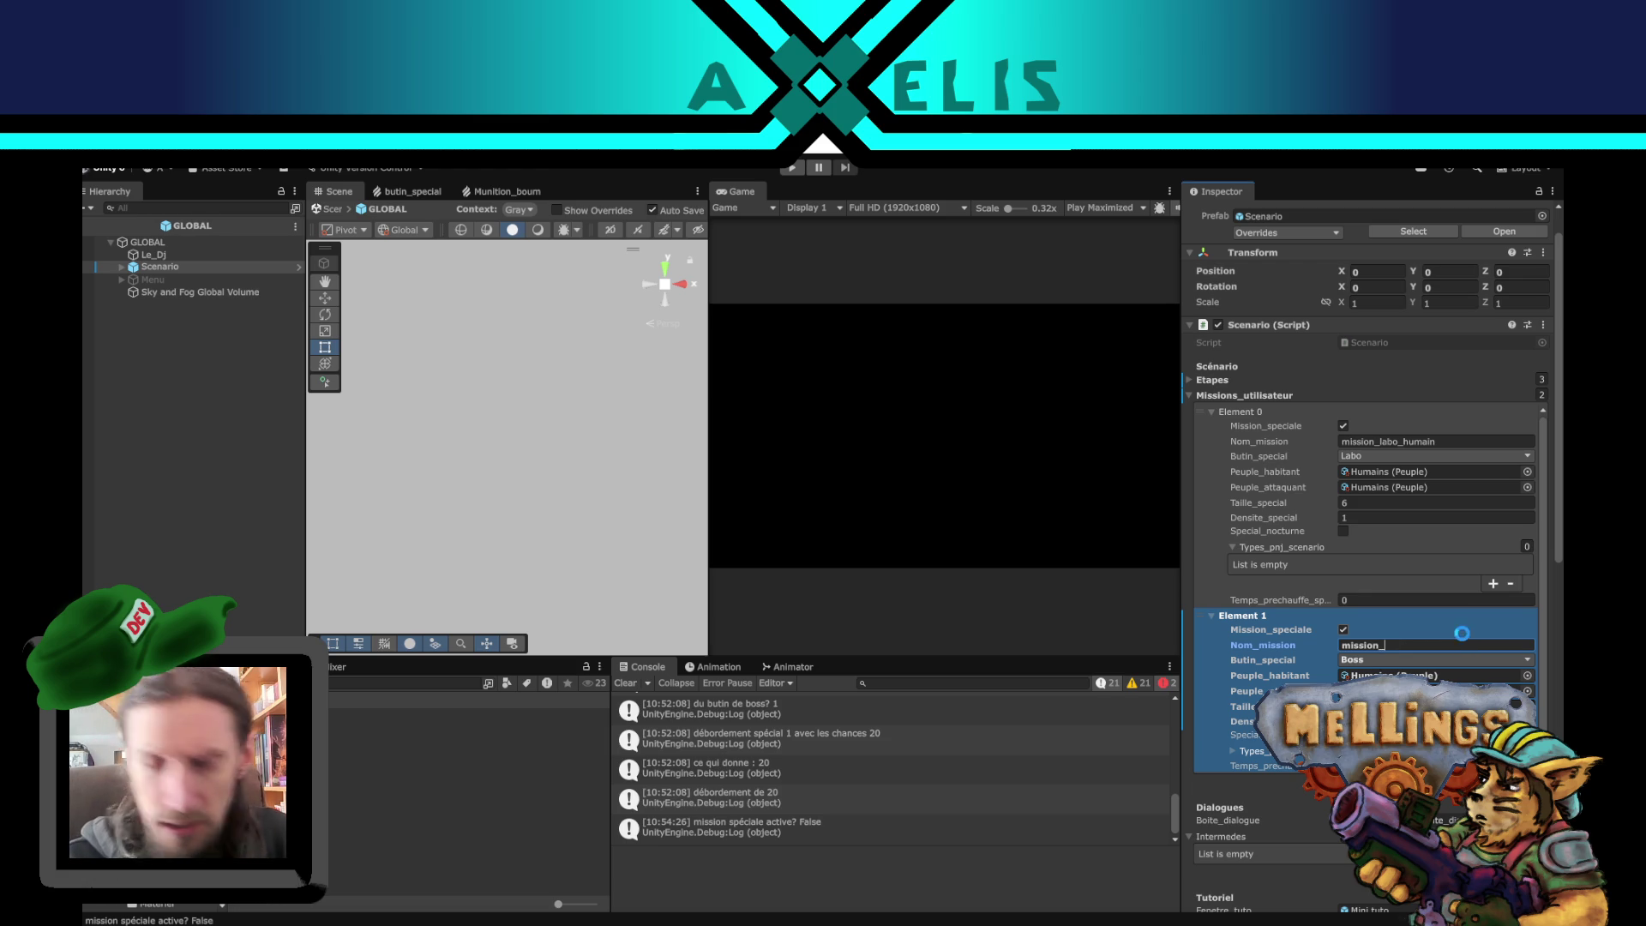
pyautogui.write('bos')
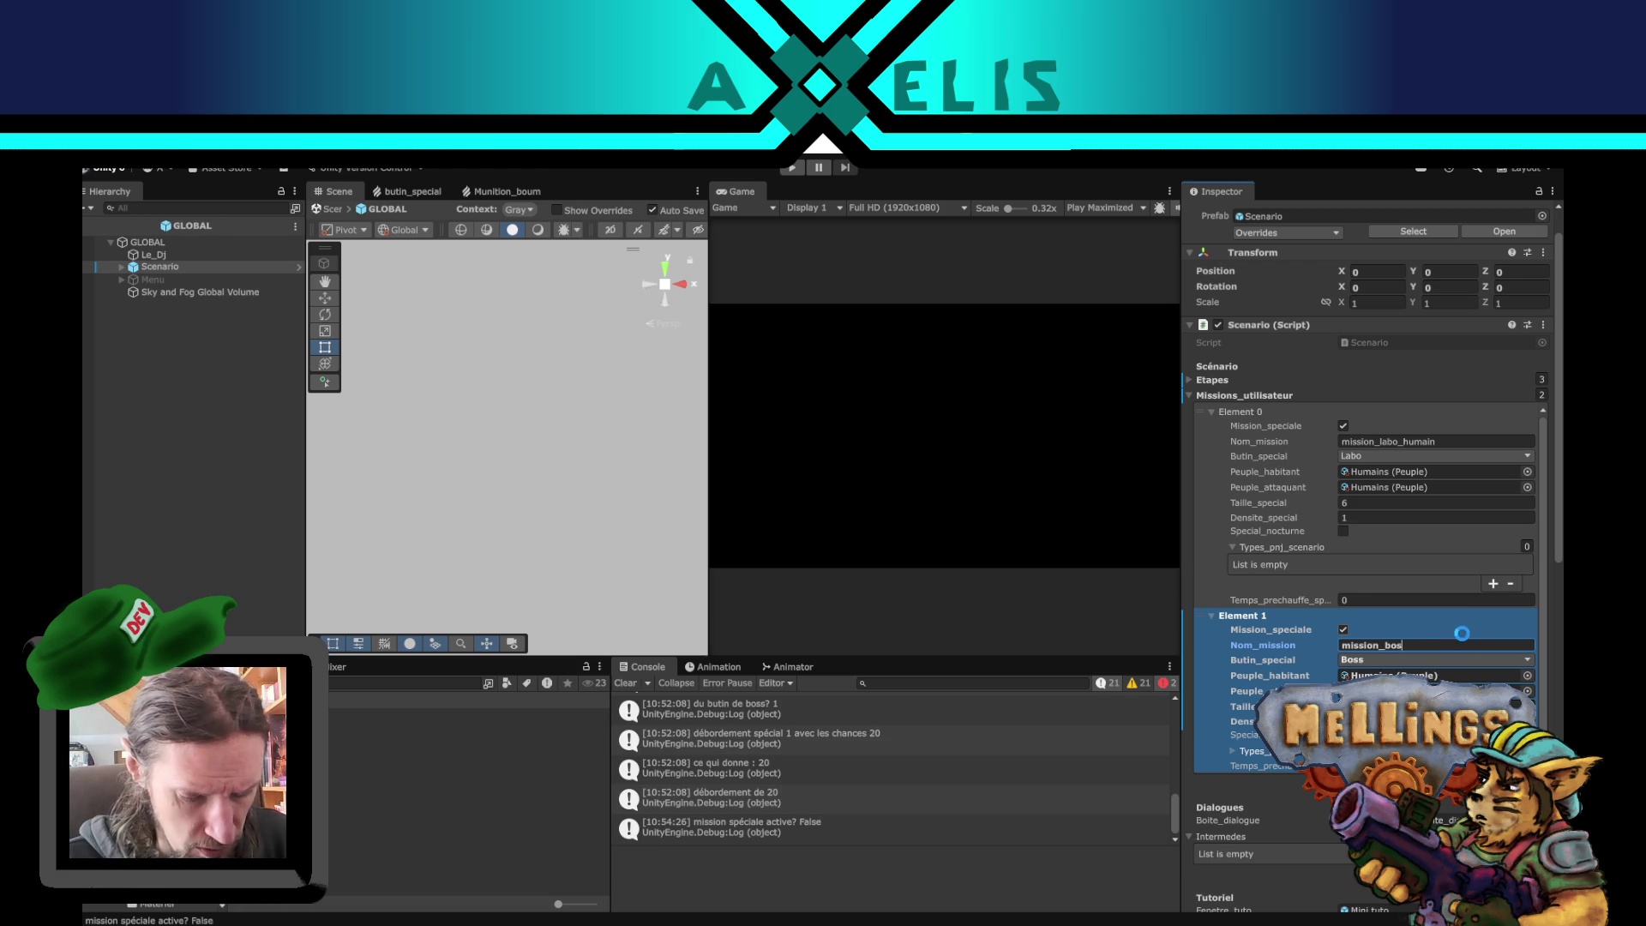
pyautogui.write('s_humain')
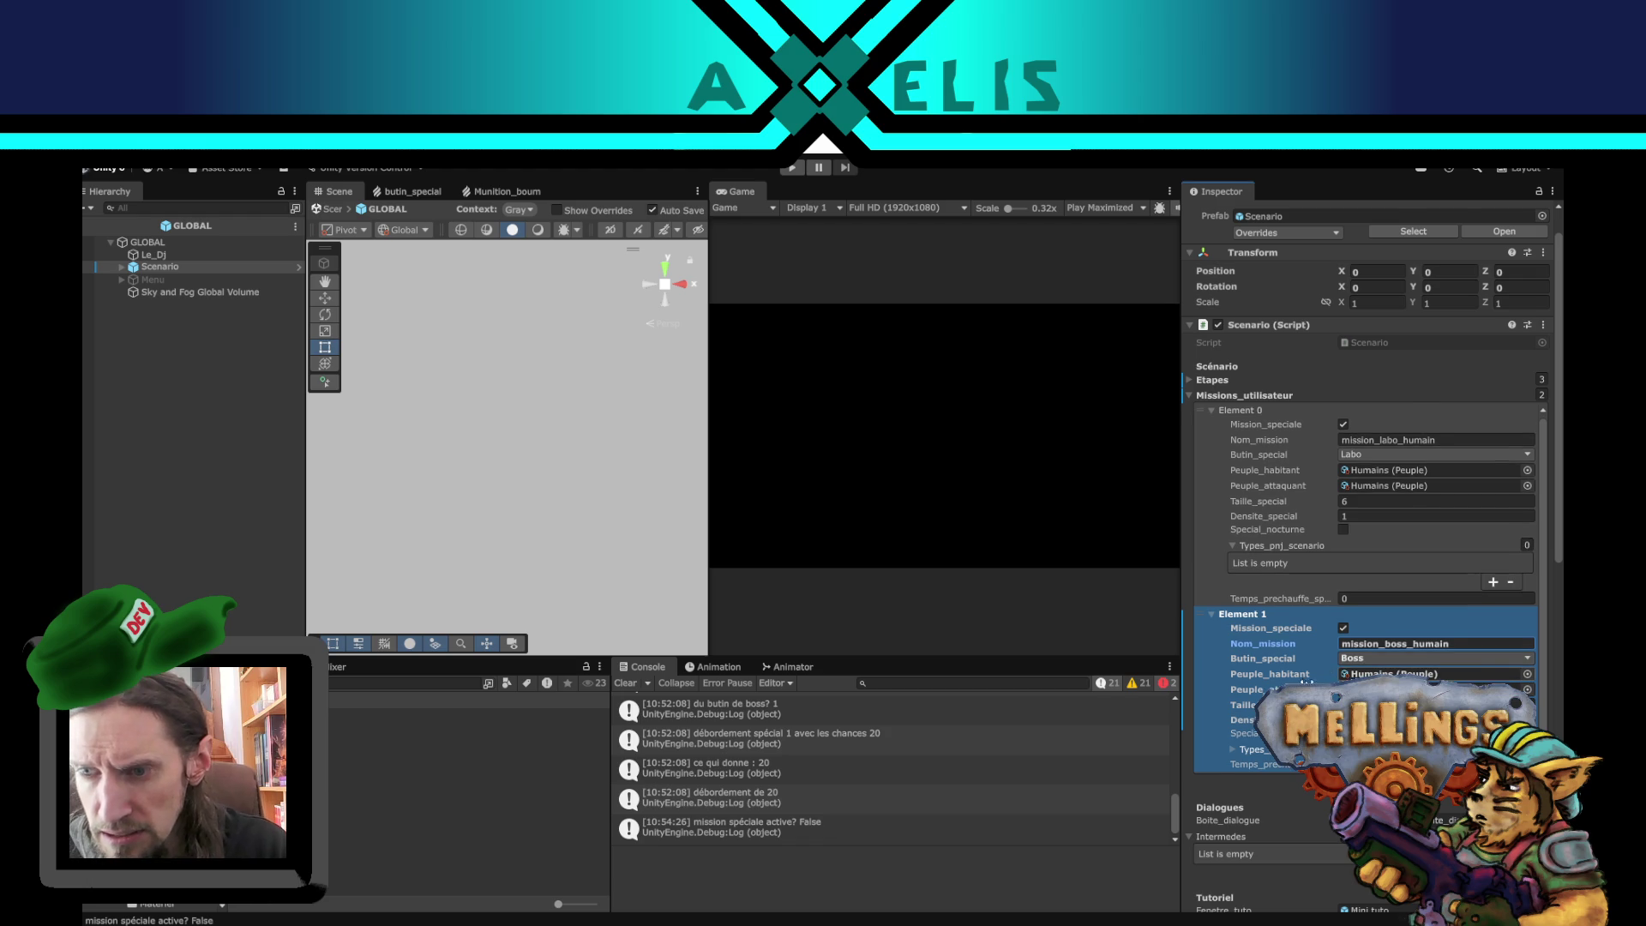
# - Set the new mission's special size to 9 and warm-up time to 2
pyautogui.scroll(-1, 1363, 667)
pyautogui.click(1378, 665)
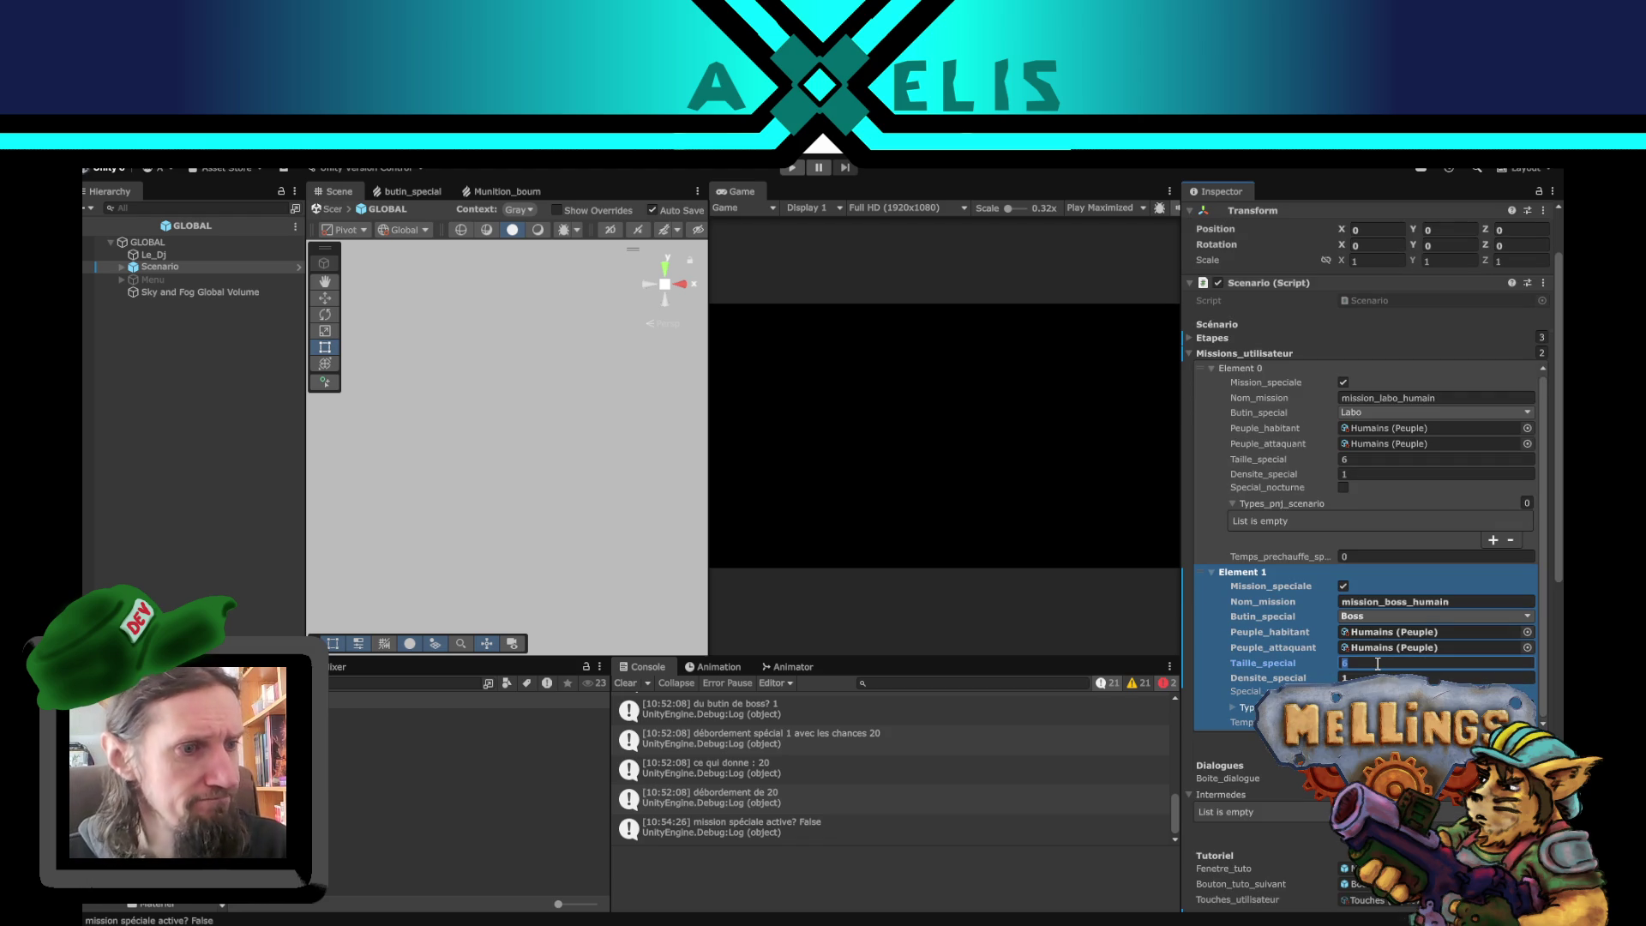
pyautogui.write('9')
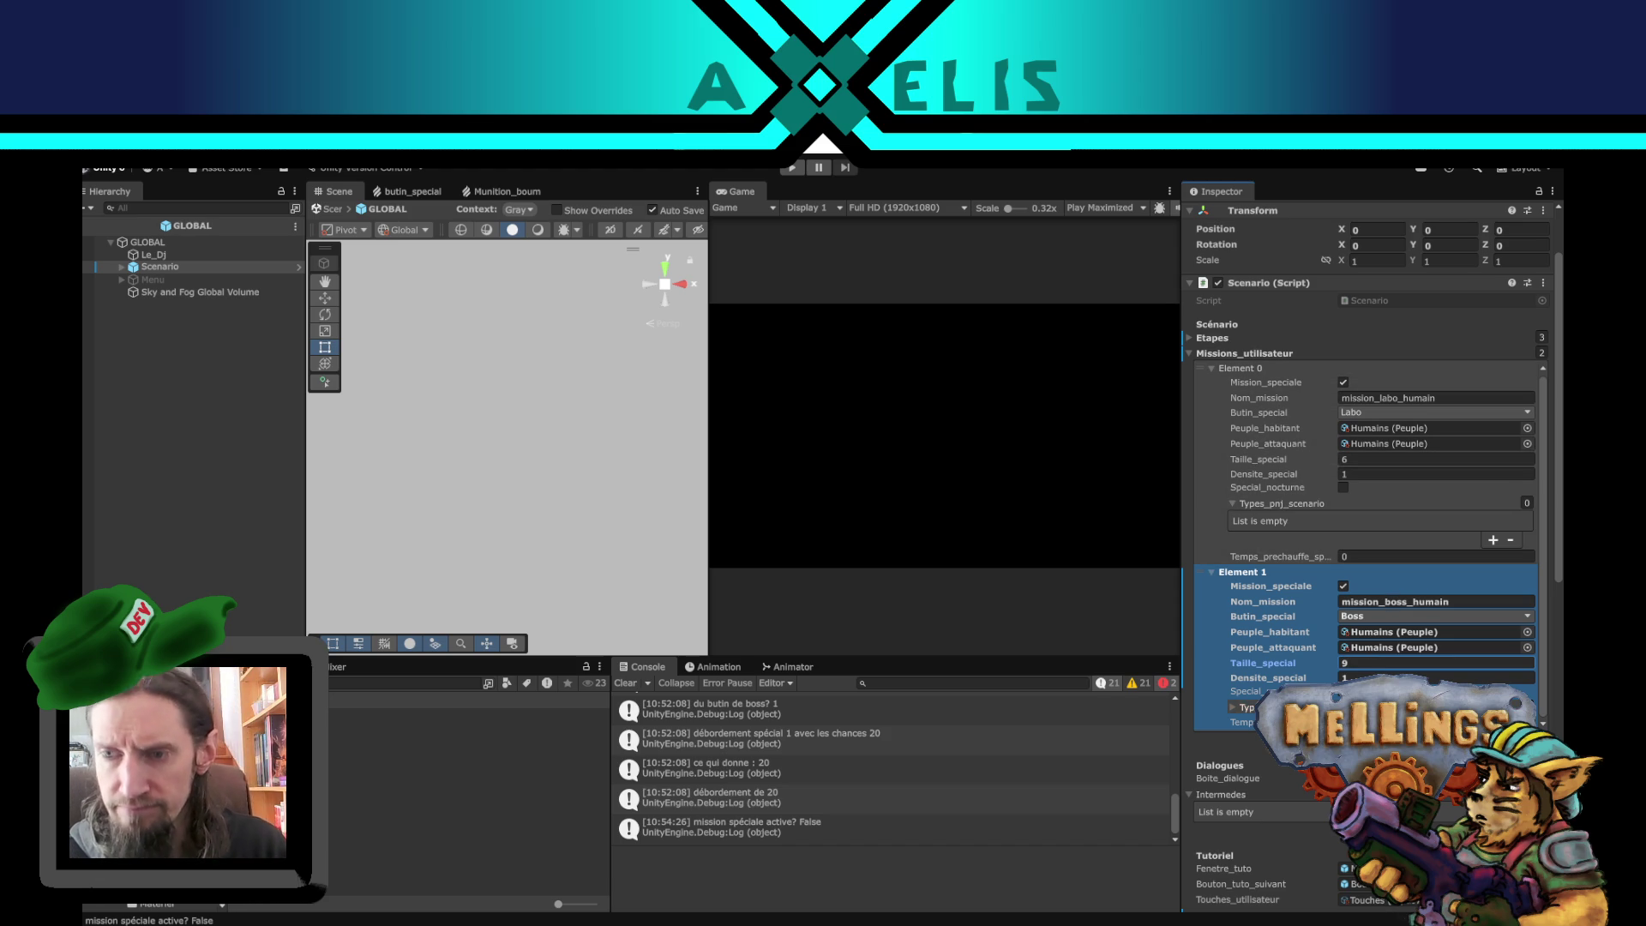
pyautogui.click(1346, 677)
pyautogui.scroll(-5, 1298, 655)
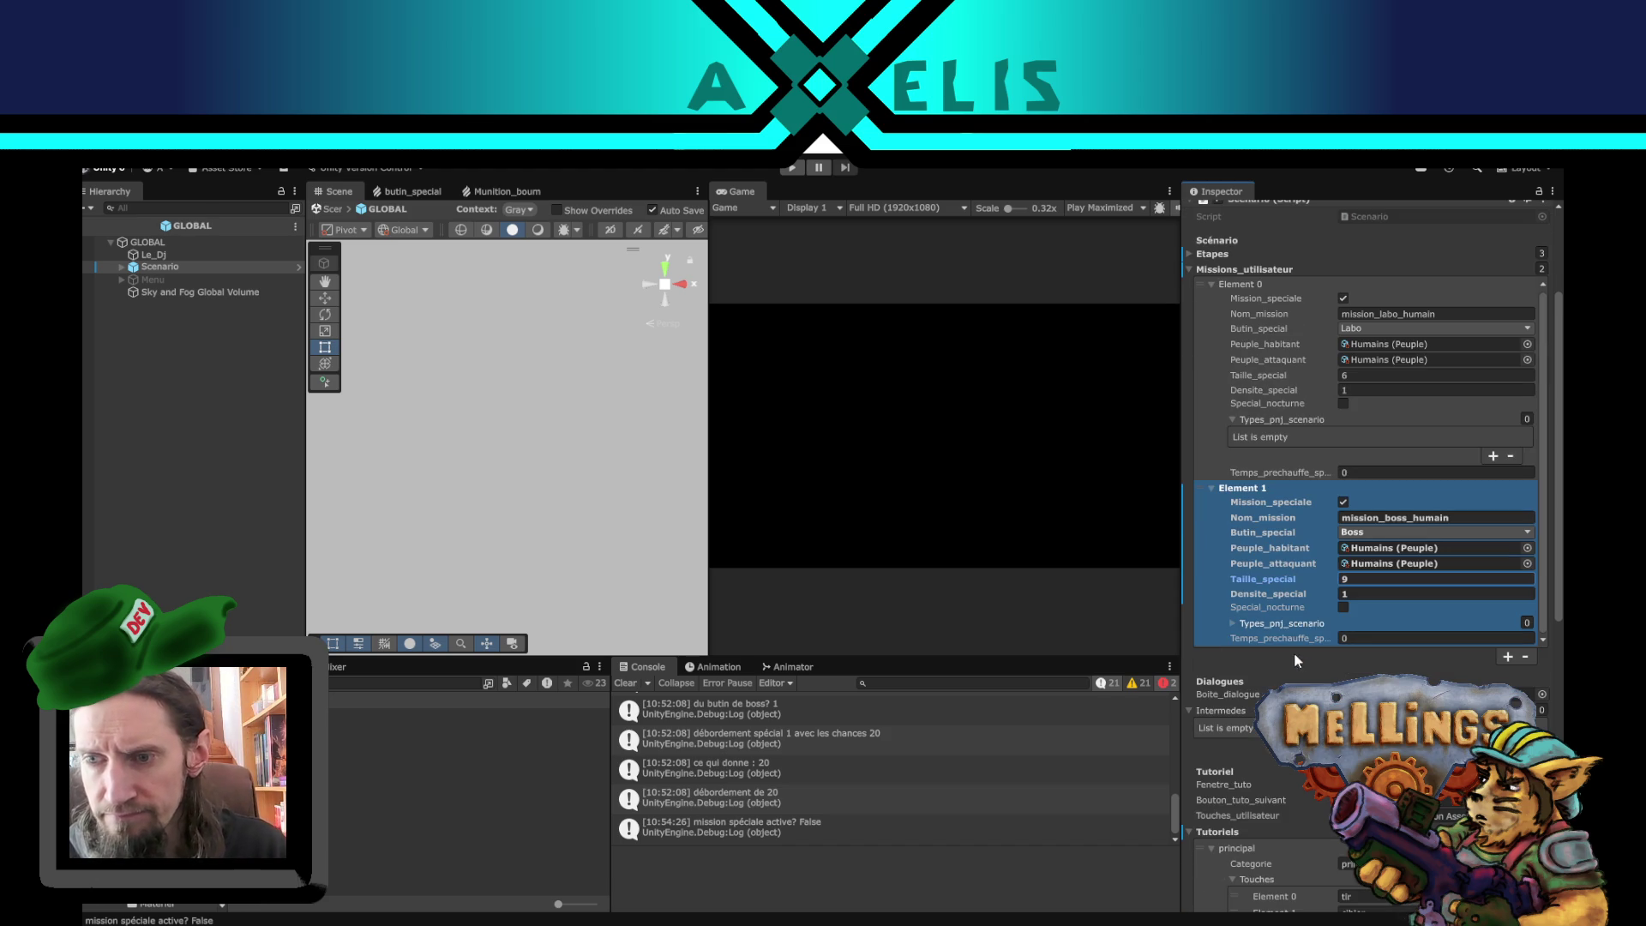
pyautogui.click(1232, 622)
pyautogui.scroll(-2, 1262, 558)
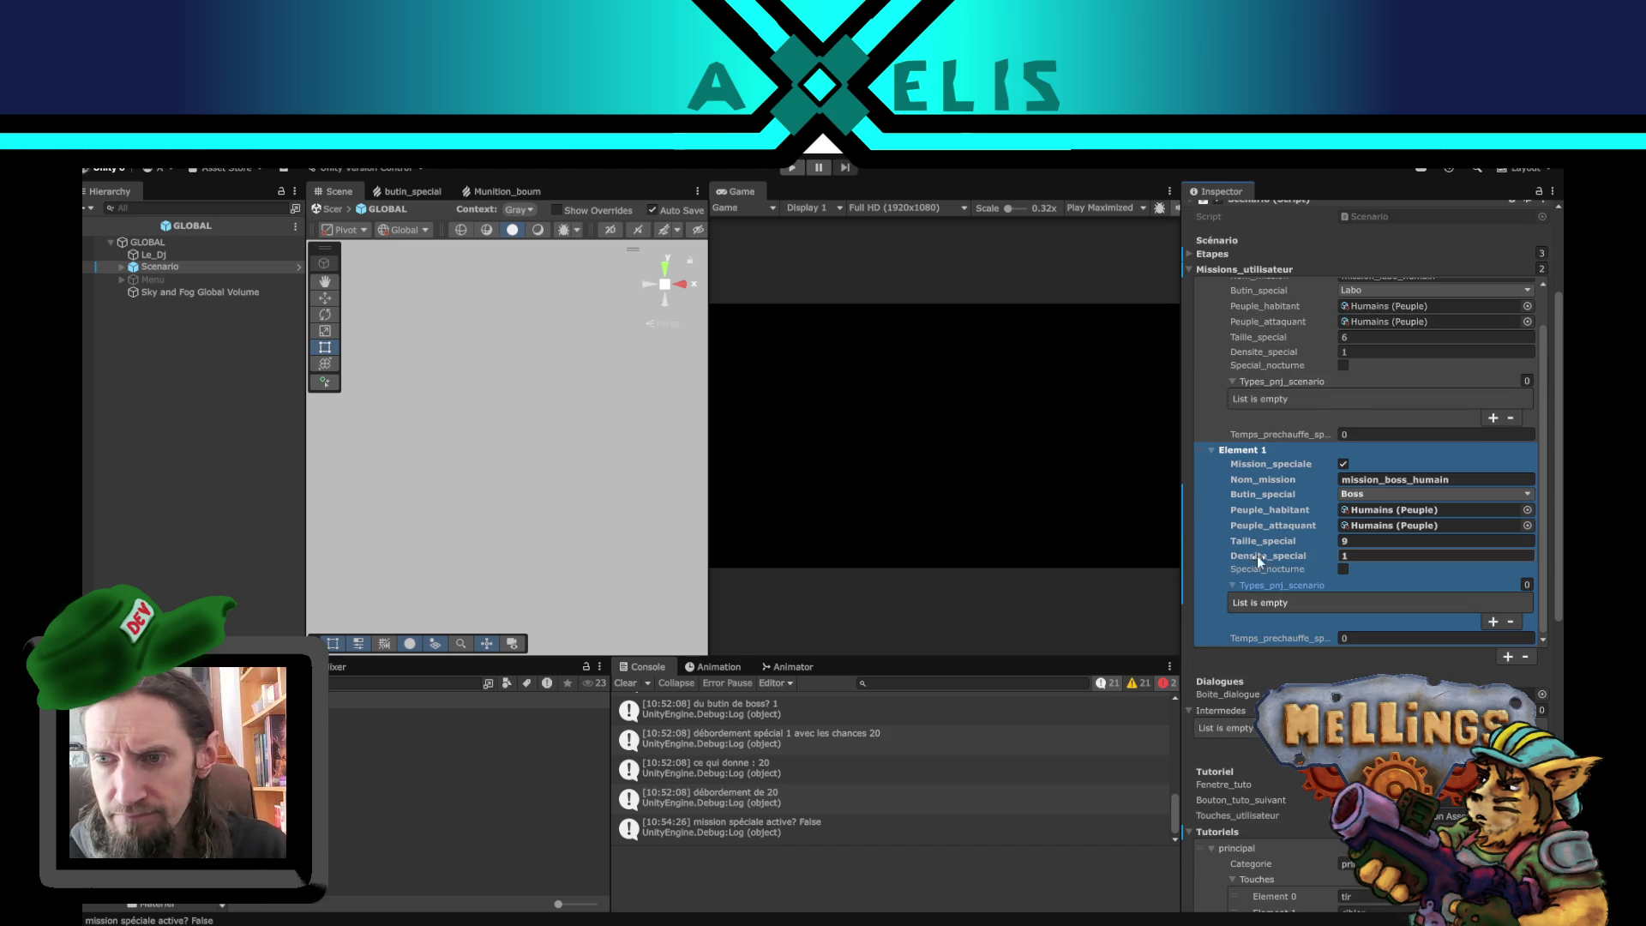
pyautogui.click(1235, 585)
pyautogui.scroll(-2, 1263, 558)
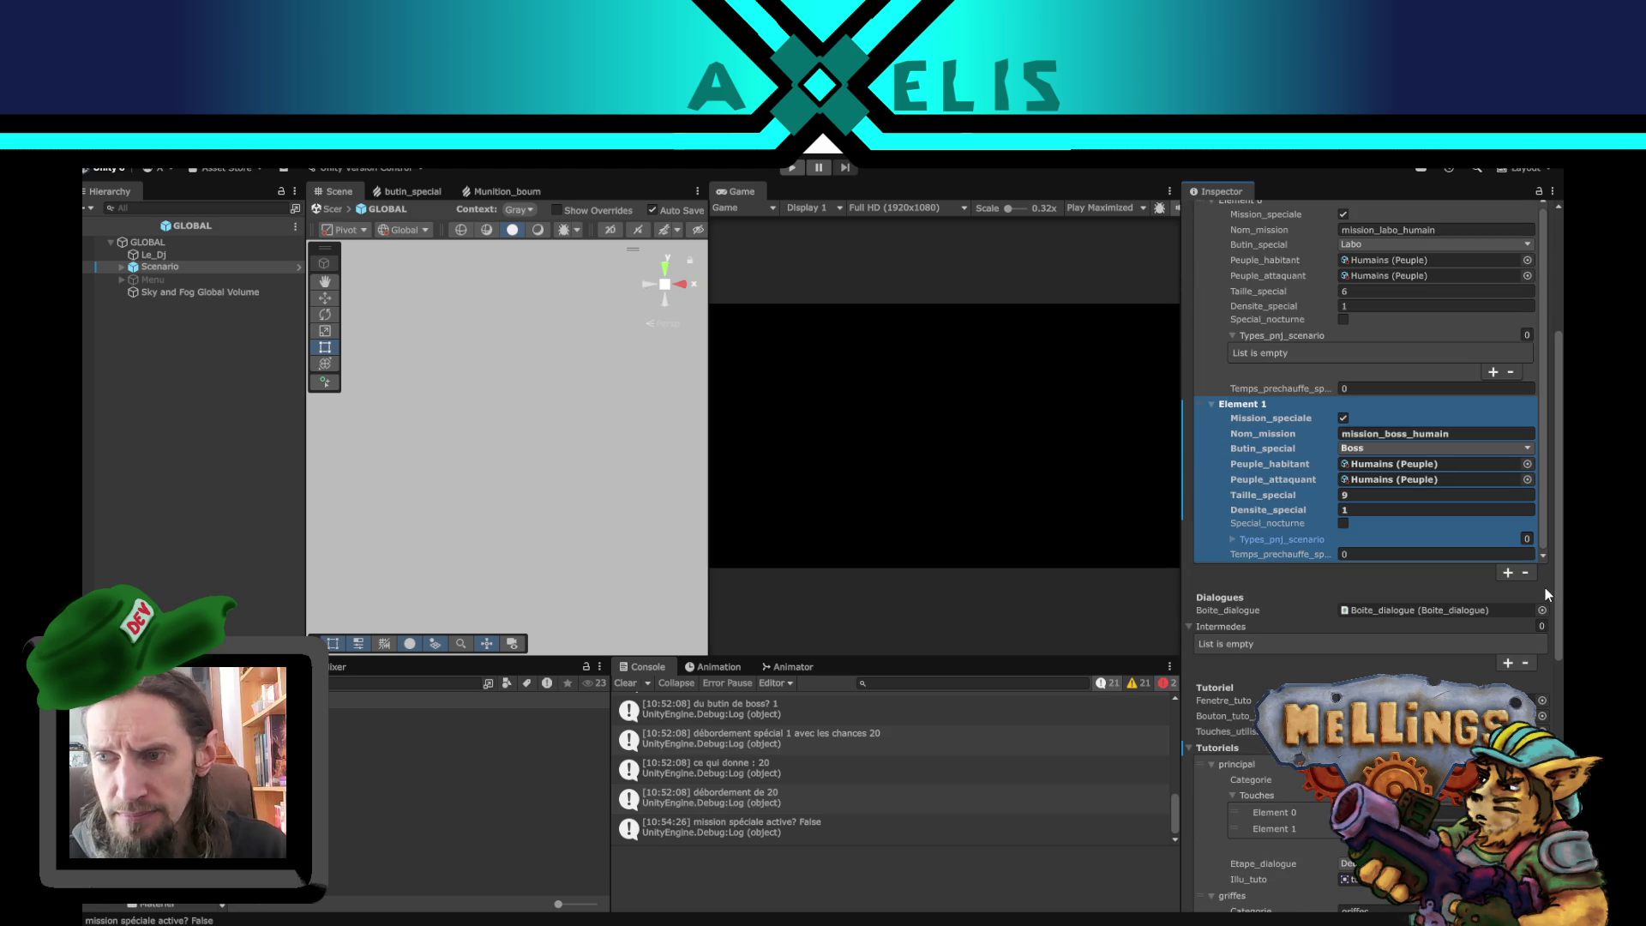
pyautogui.scroll(2, 1548, 592)
pyautogui.click(1391, 597)
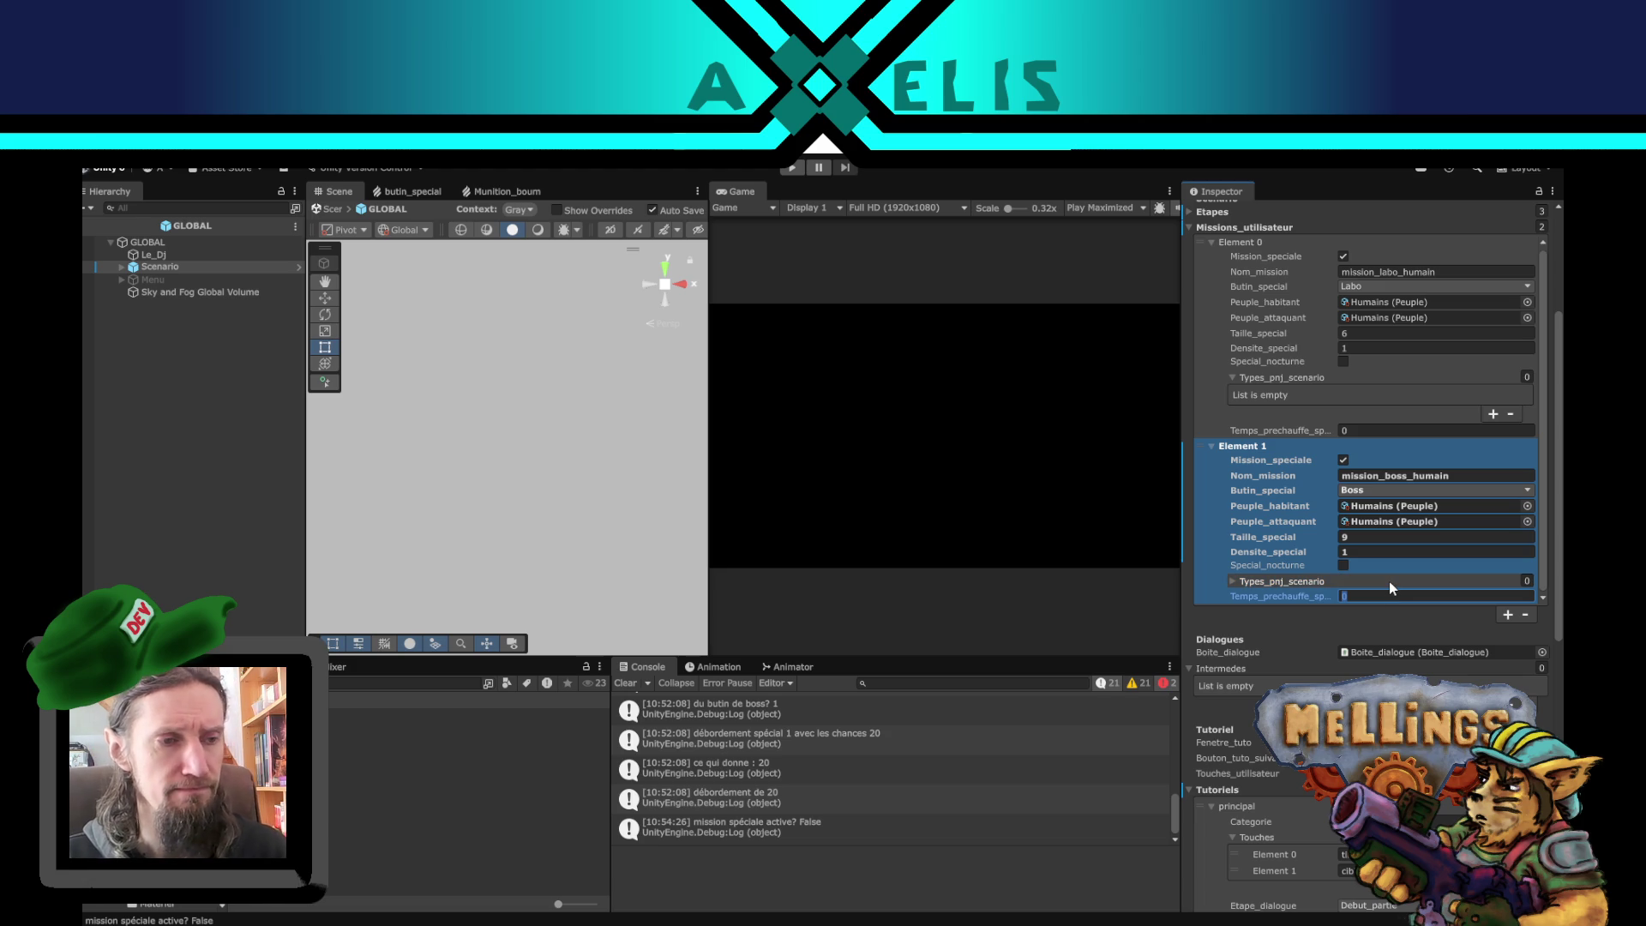
pyautogui.write('2')
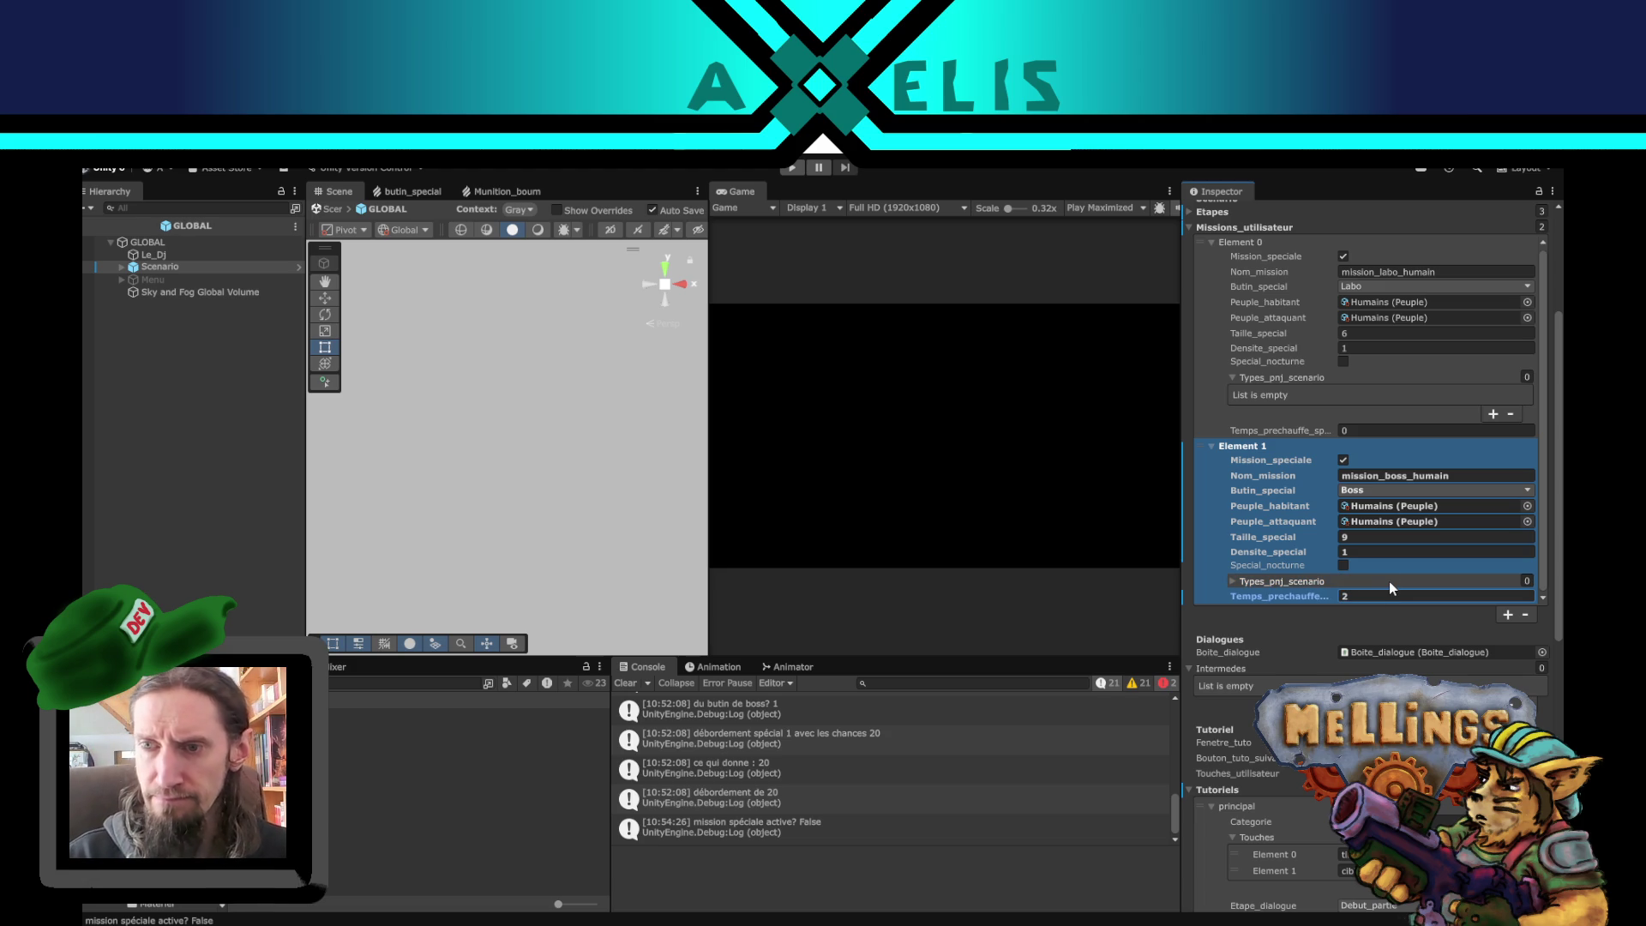
pyautogui.click(205, 512)
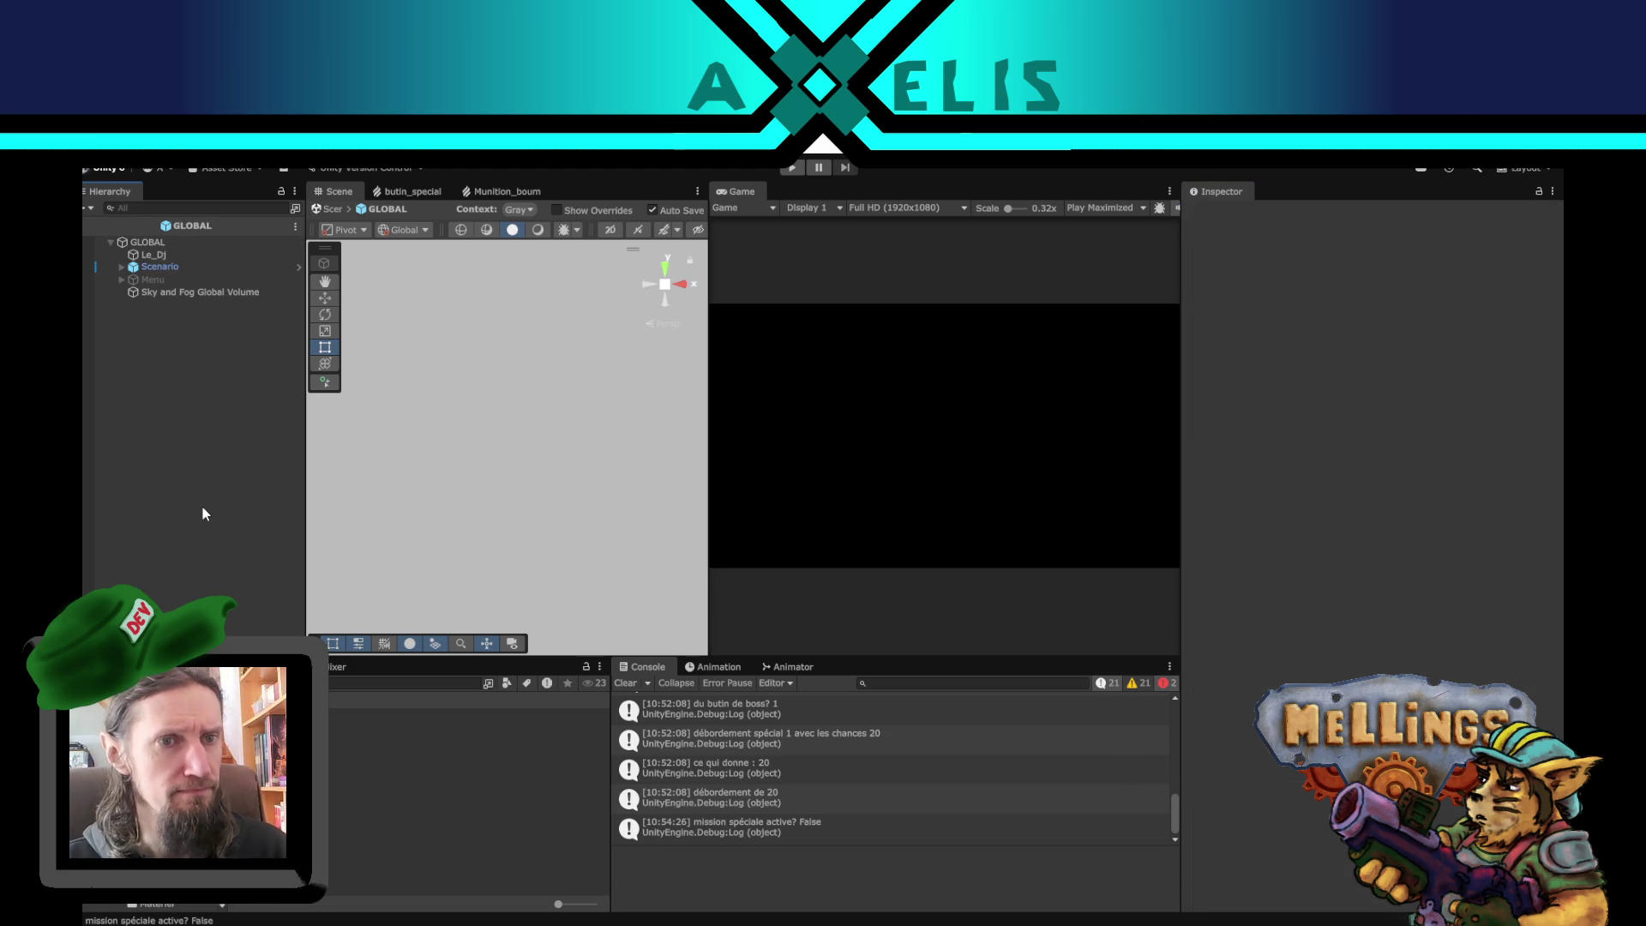
# - Remove the second mission from the Scenario instance in the scene
pyautogui.click(220, 266)
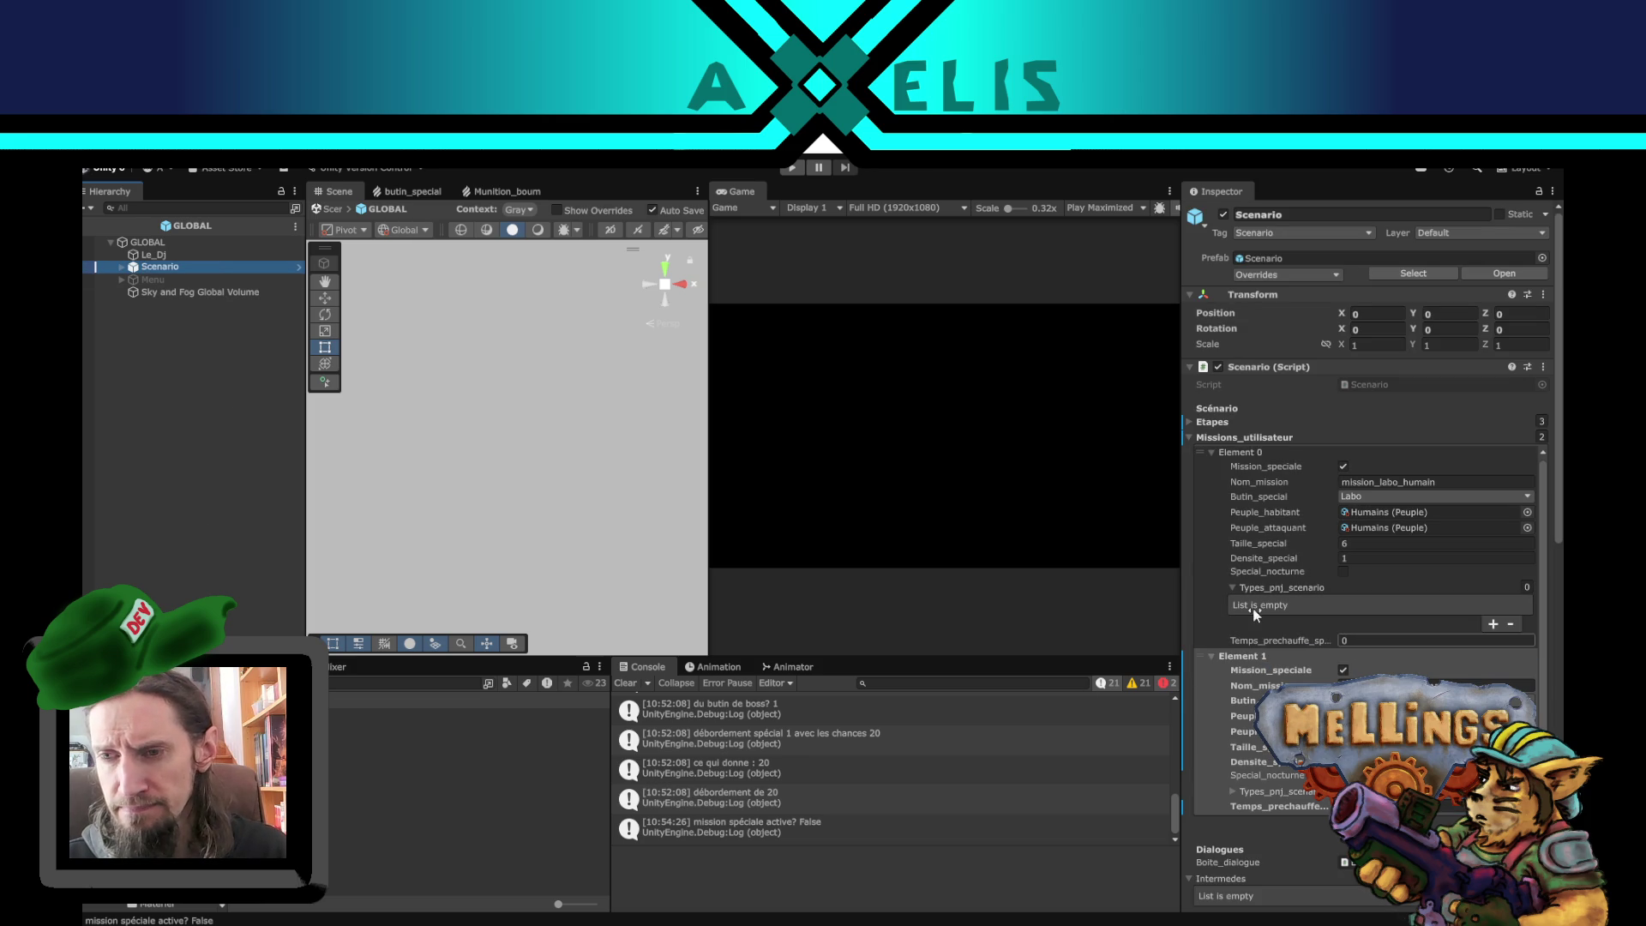
pyautogui.click(297, 267)
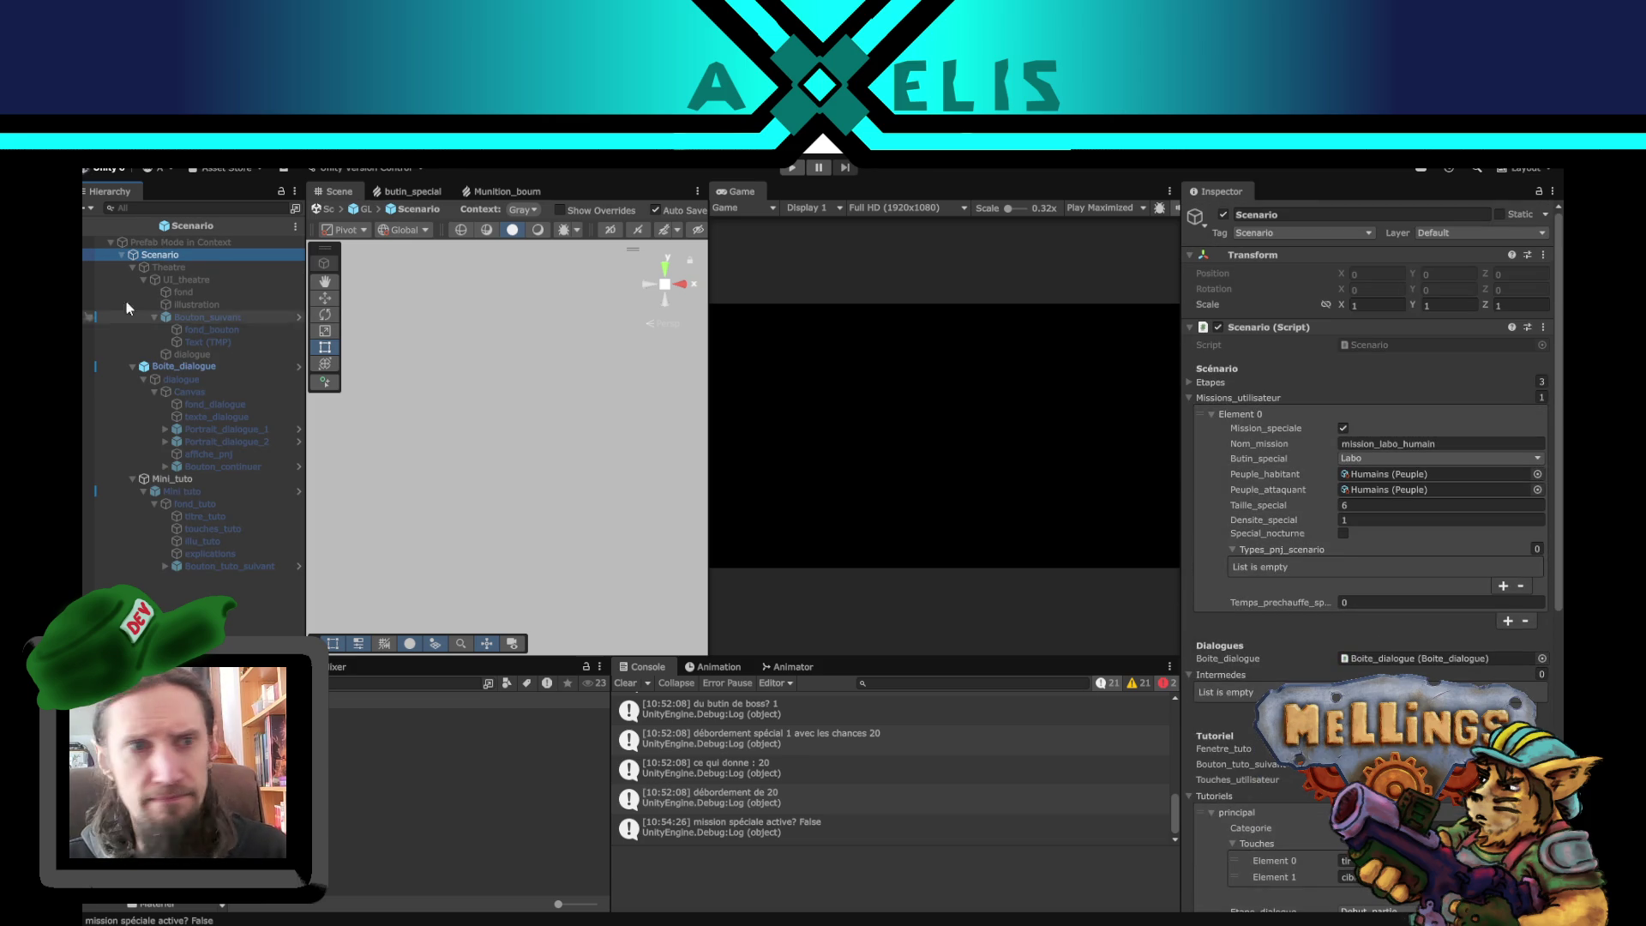
pyautogui.click(88, 232)
pyautogui.click(1263, 655)
pyautogui.rightClick(1263, 655)
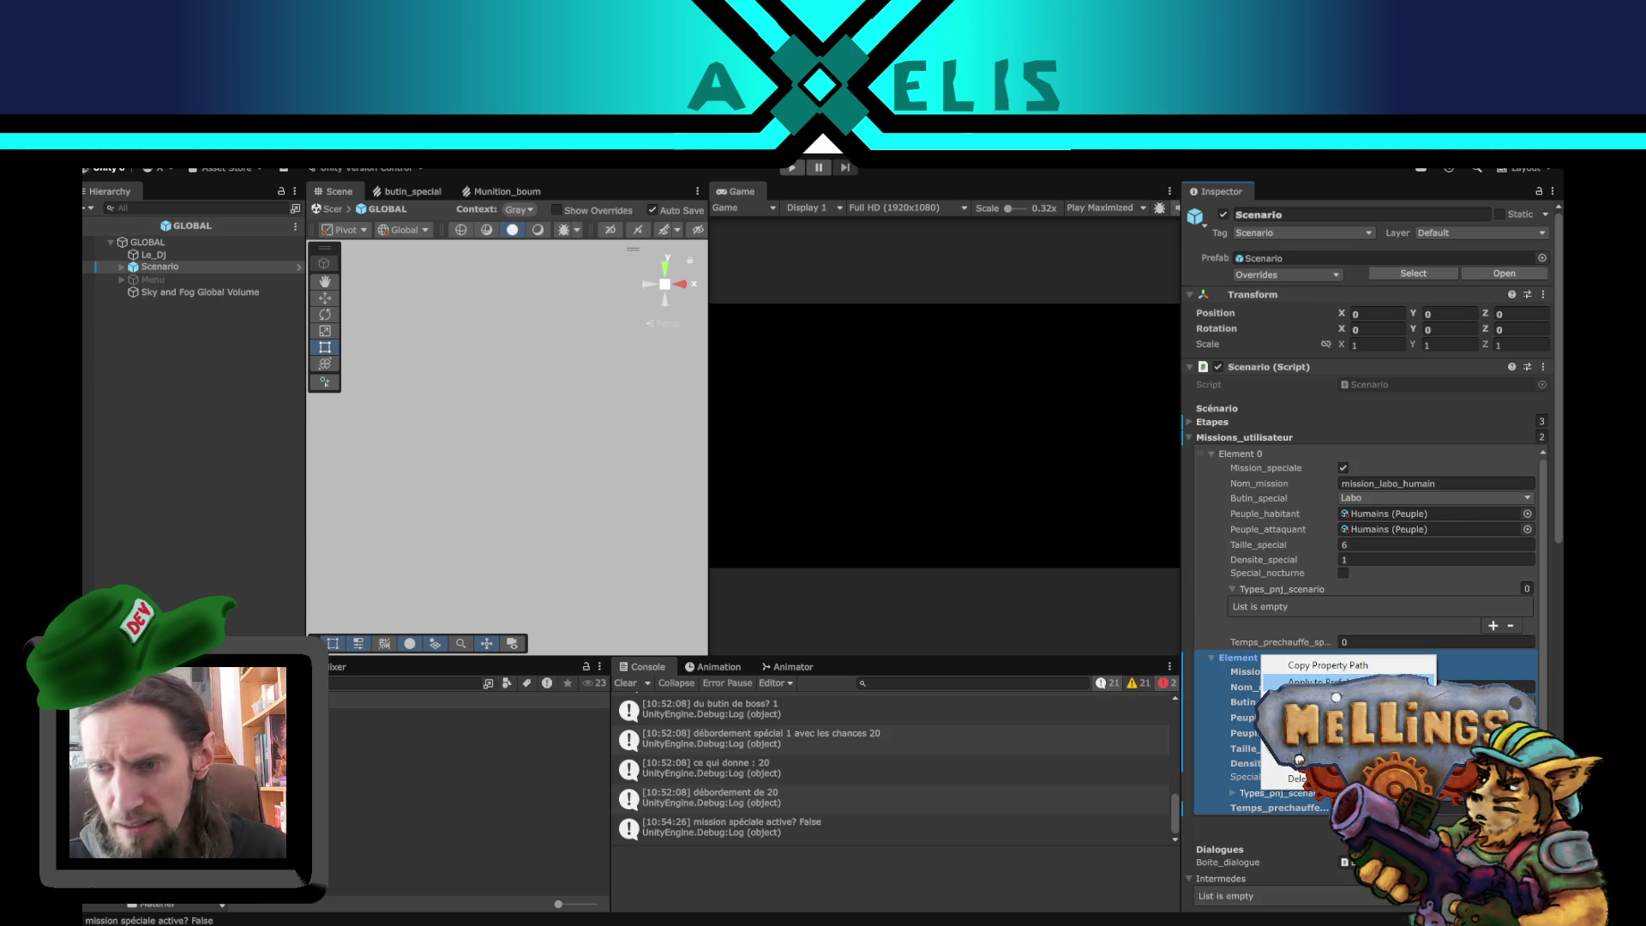
pyautogui.click(1296, 777)
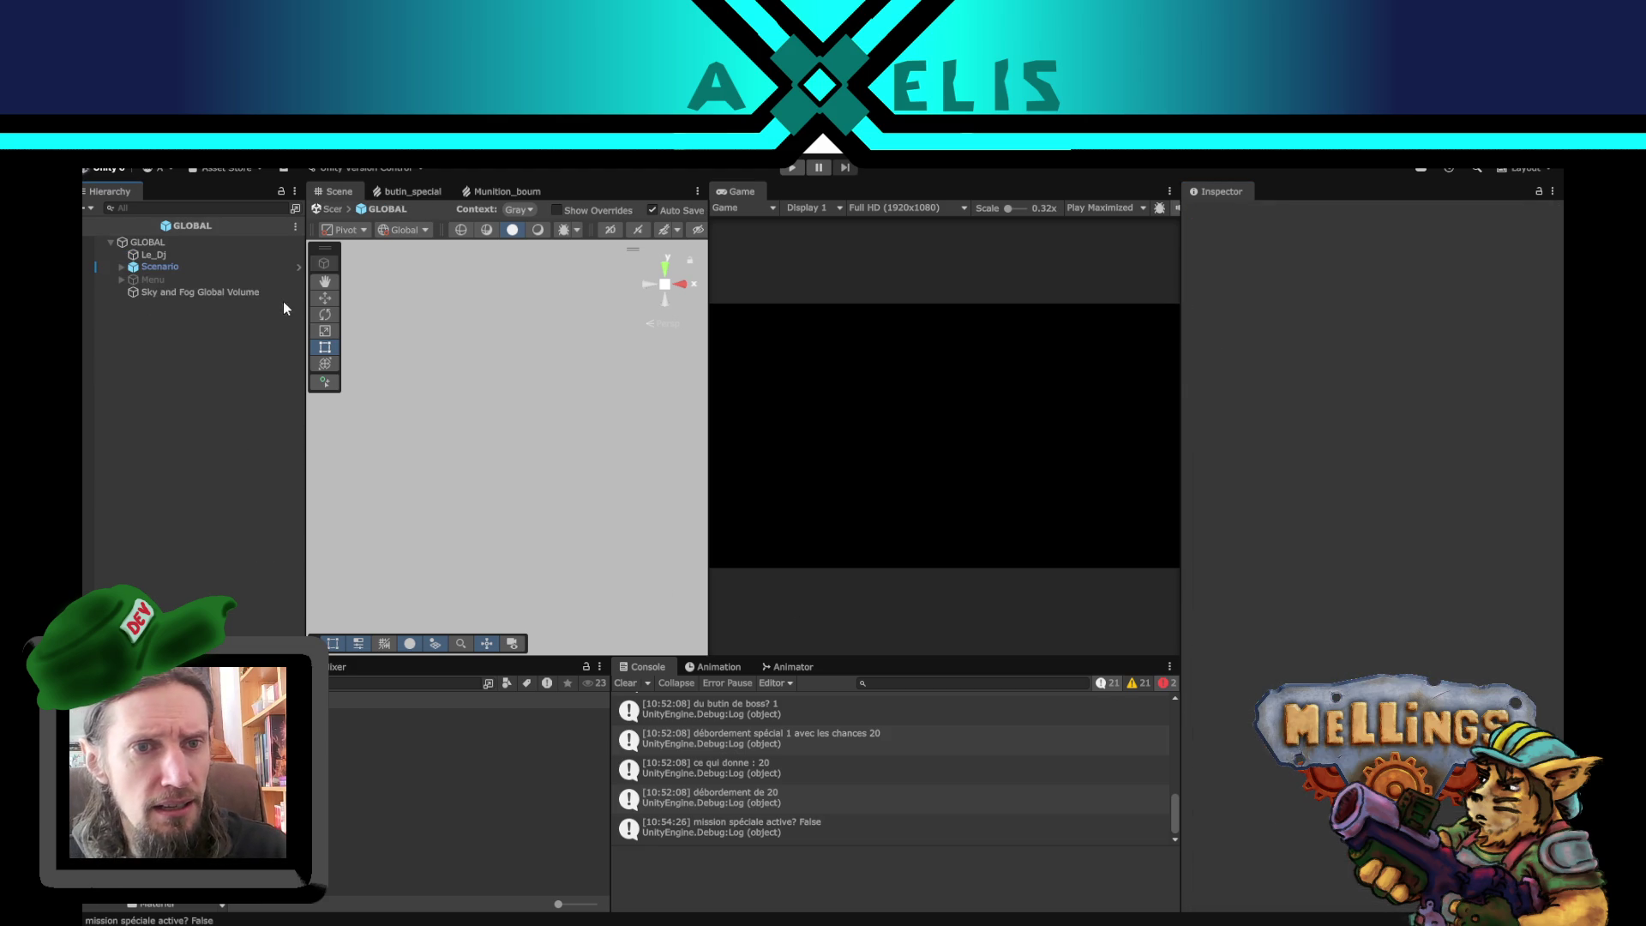
# - In the Scenario prefab, duplicate the first mission and rename the copy mission_boss_humain
pyautogui.click(297, 267)
pyautogui.scroll(-1, 1484, 593)
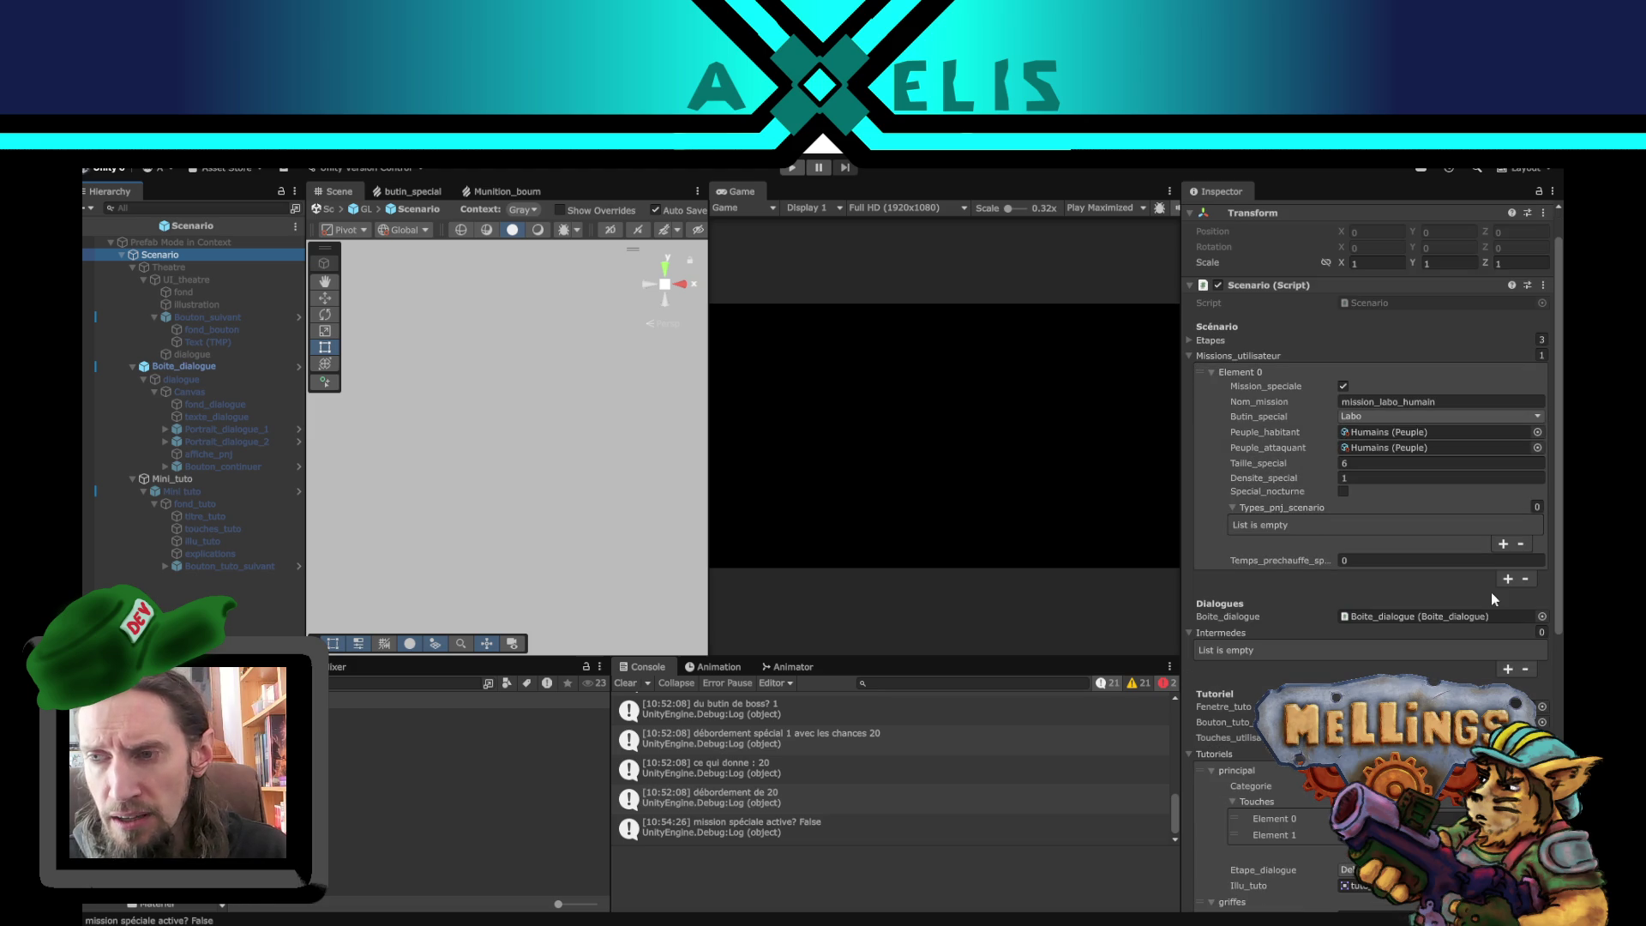
pyautogui.click(1507, 580)
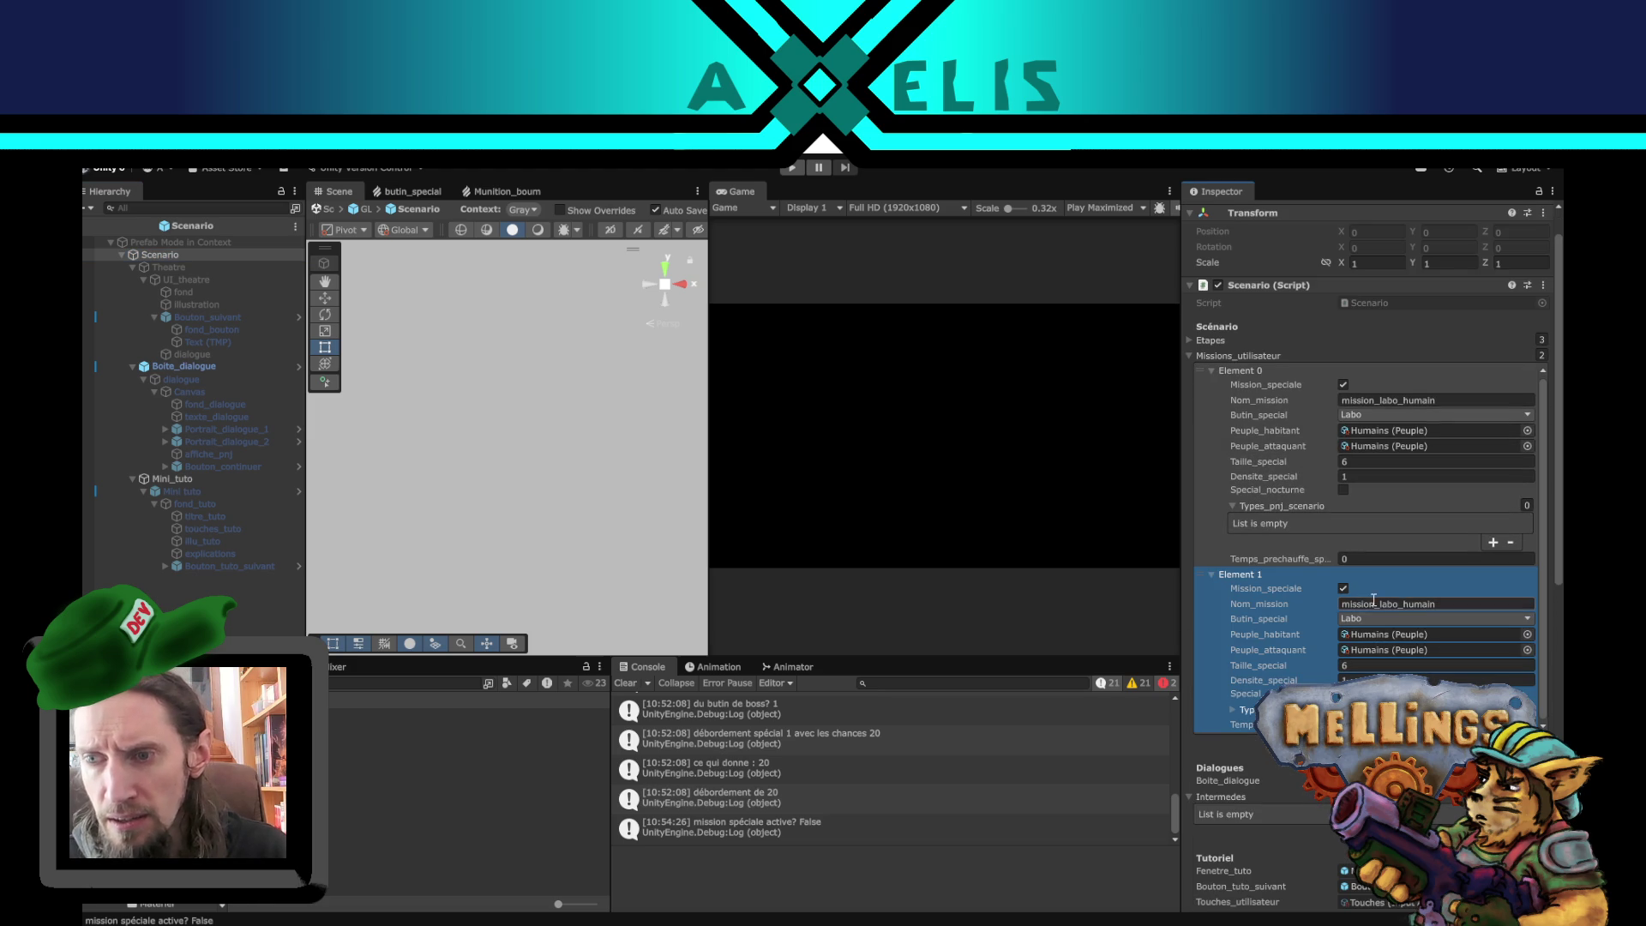
pyautogui.scroll(1, 1338, 600)
pyautogui.click(1460, 649)
pyautogui.doubleClick(1460, 649)
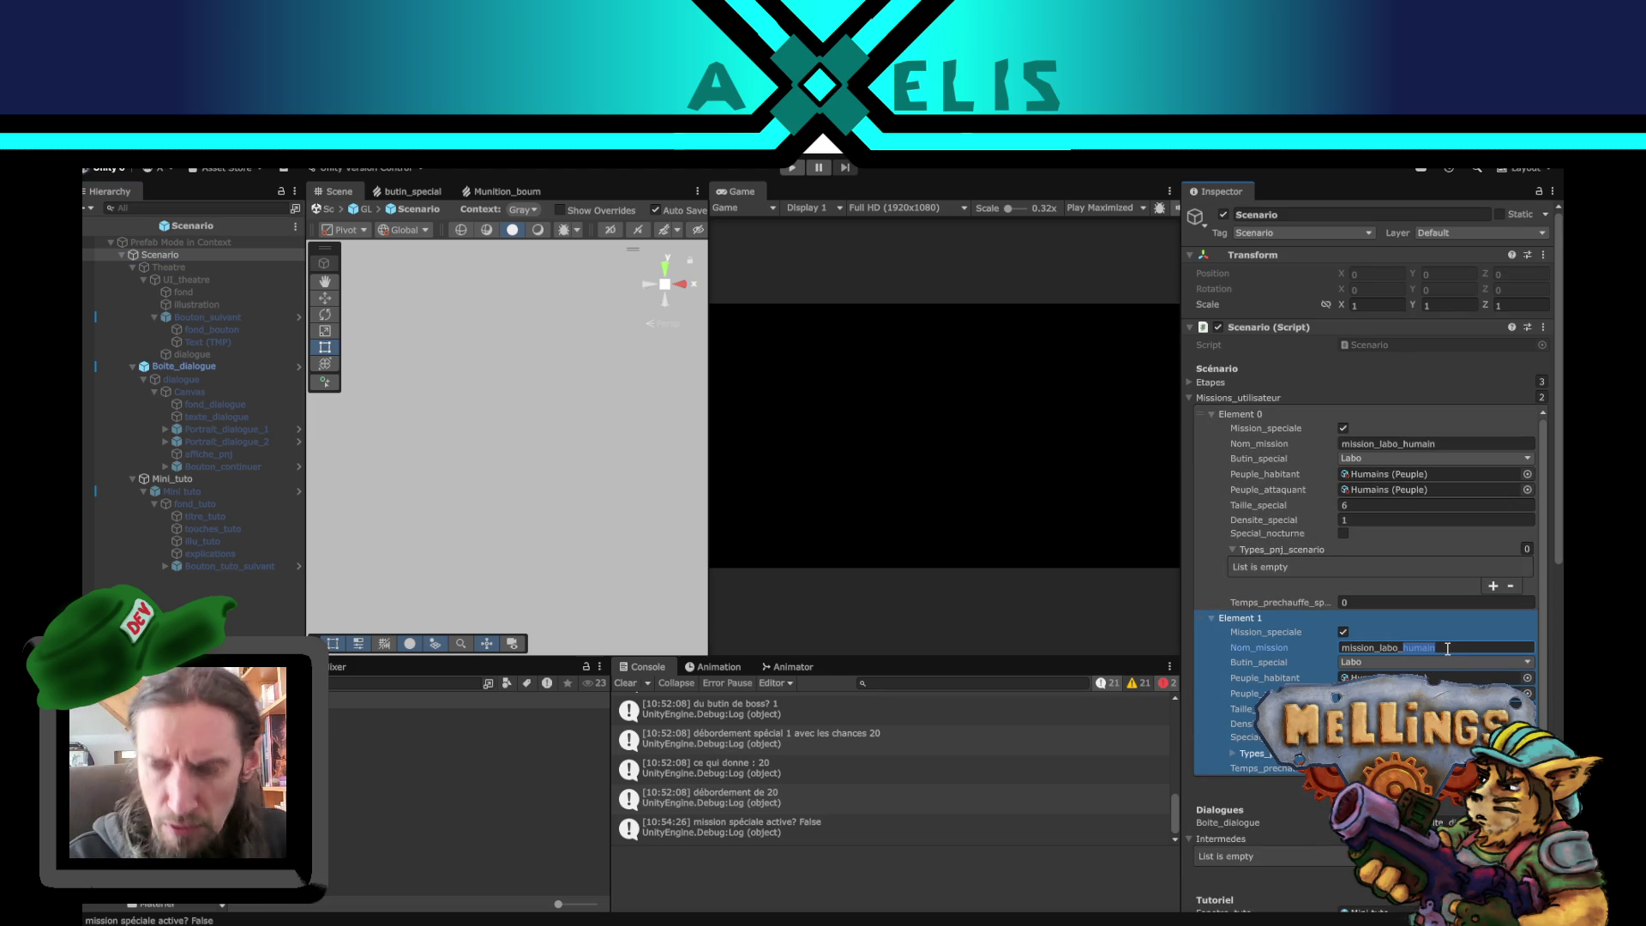
pyautogui.press('Left')
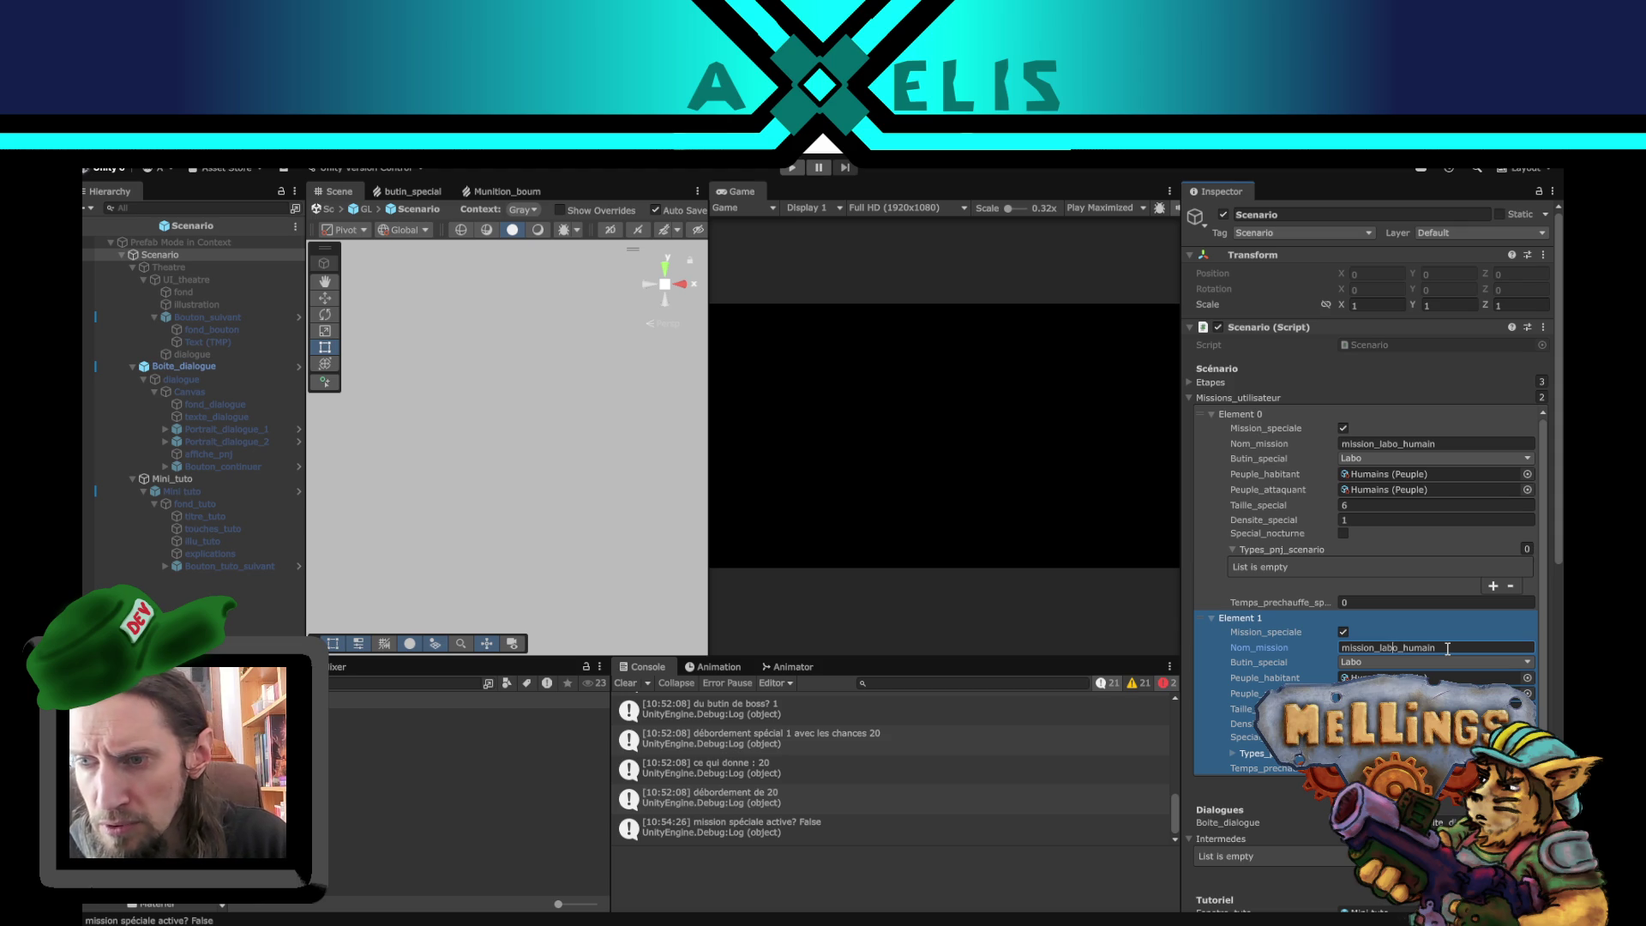
pyautogui.press('BackSpace')
pyautogui.press('BackSpace')
pyautogui.press('BackSpace')
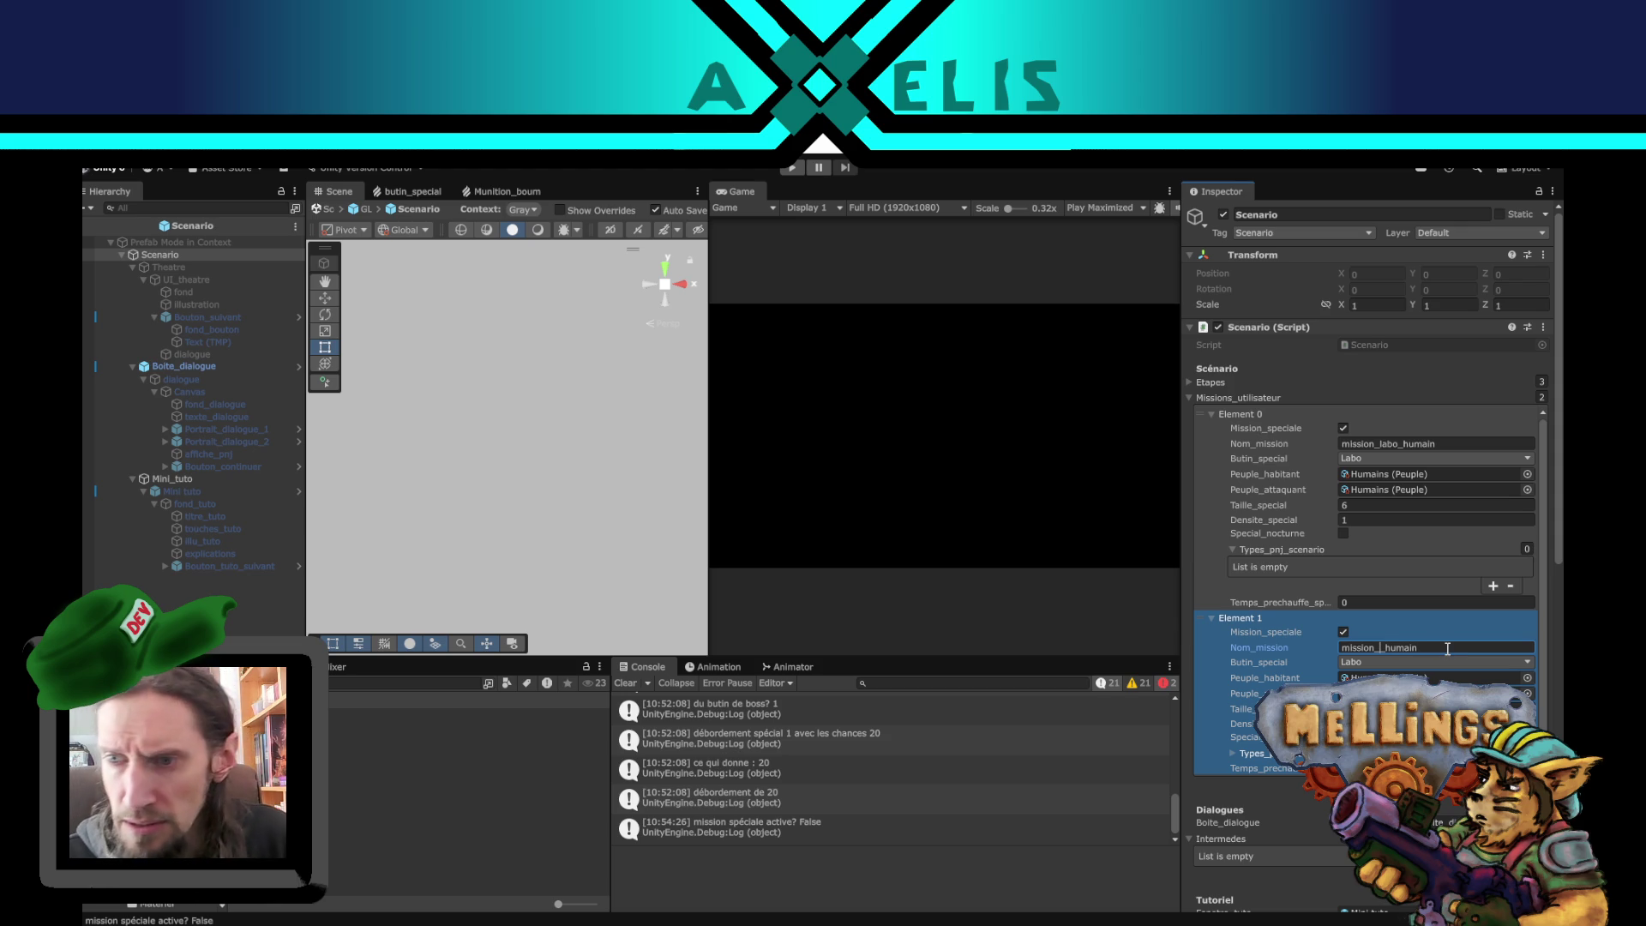
pyautogui.write('boss')
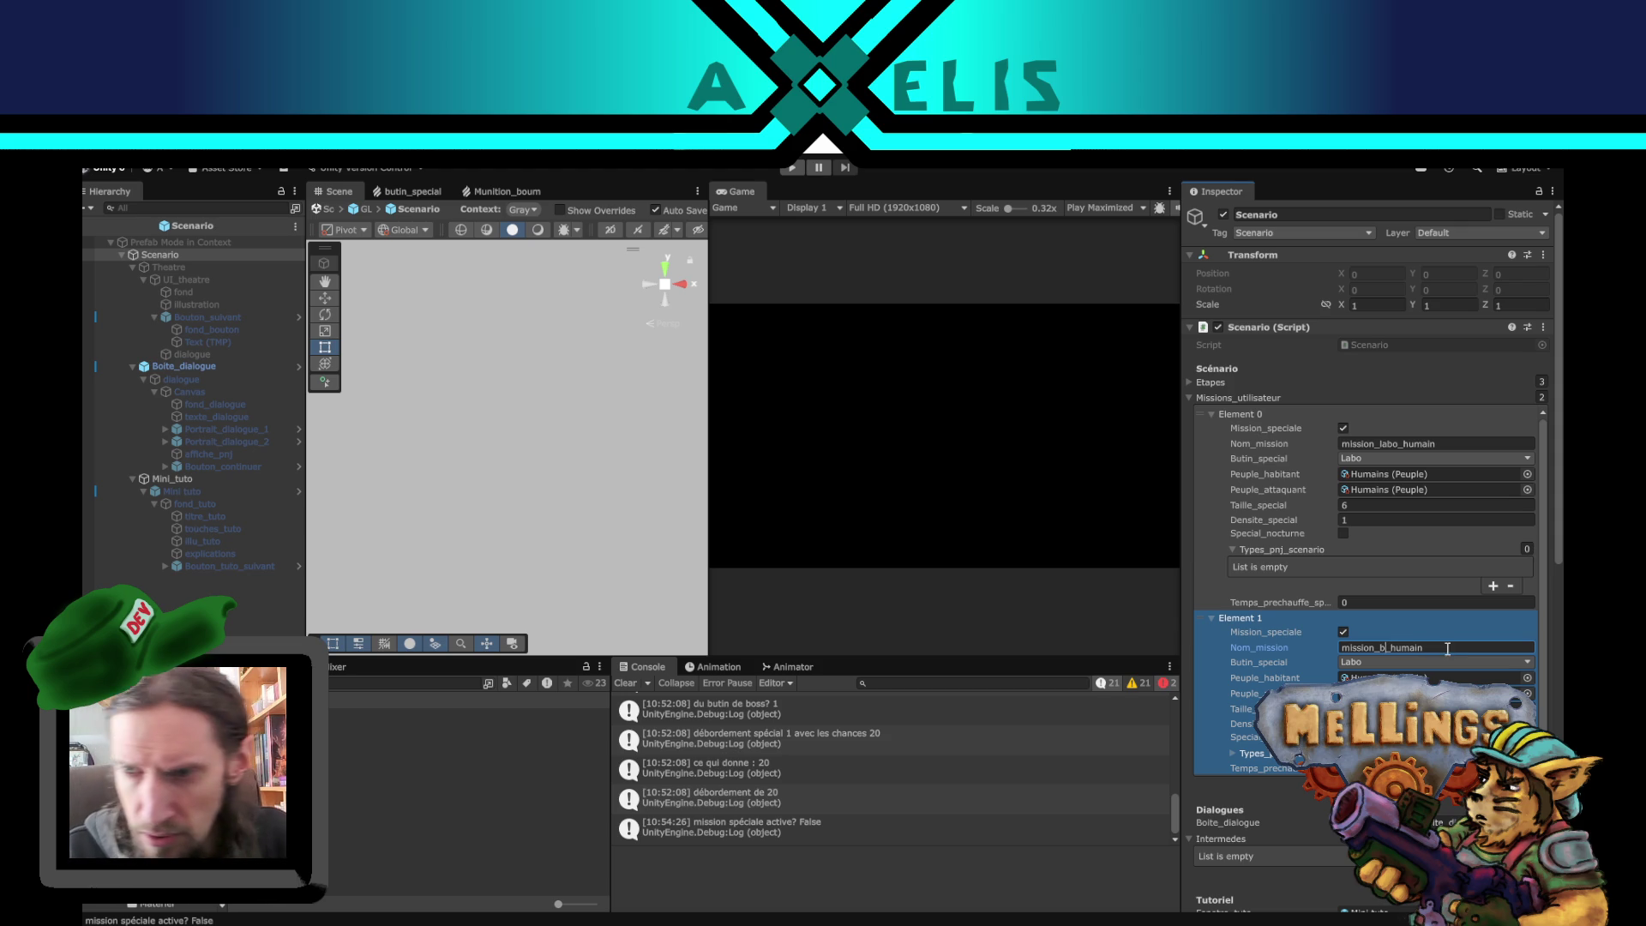
# - Set mission_boss_humain's special loot to Boss and return to the GLOBAL scene
pyautogui.click(1448, 659)
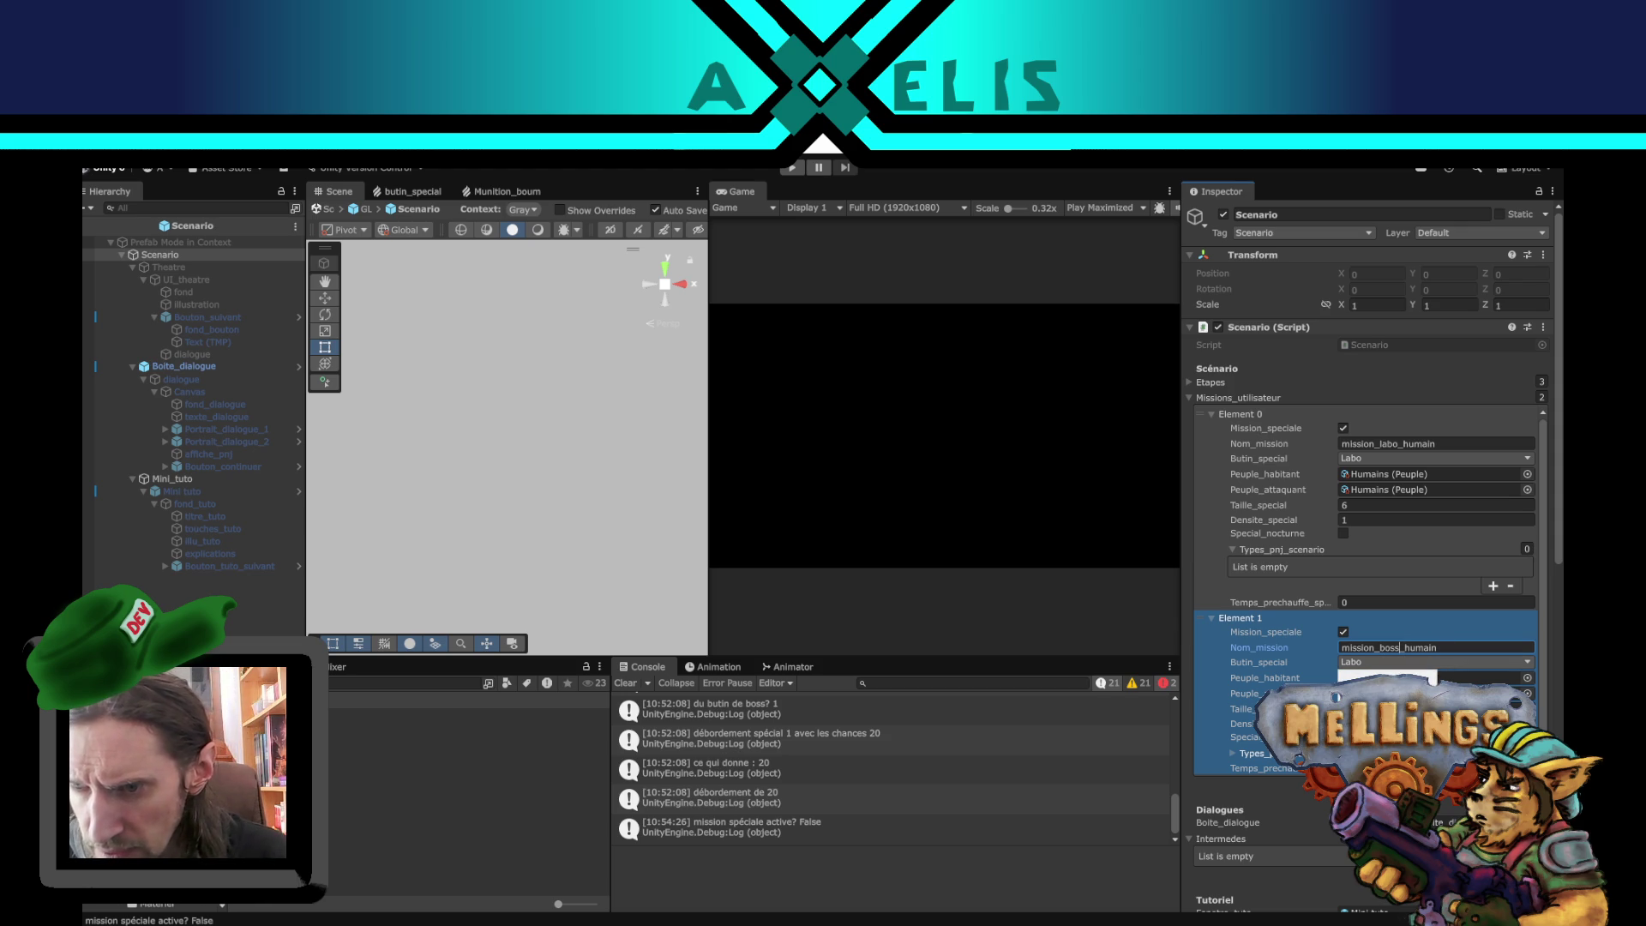
pyautogui.click(1380, 699)
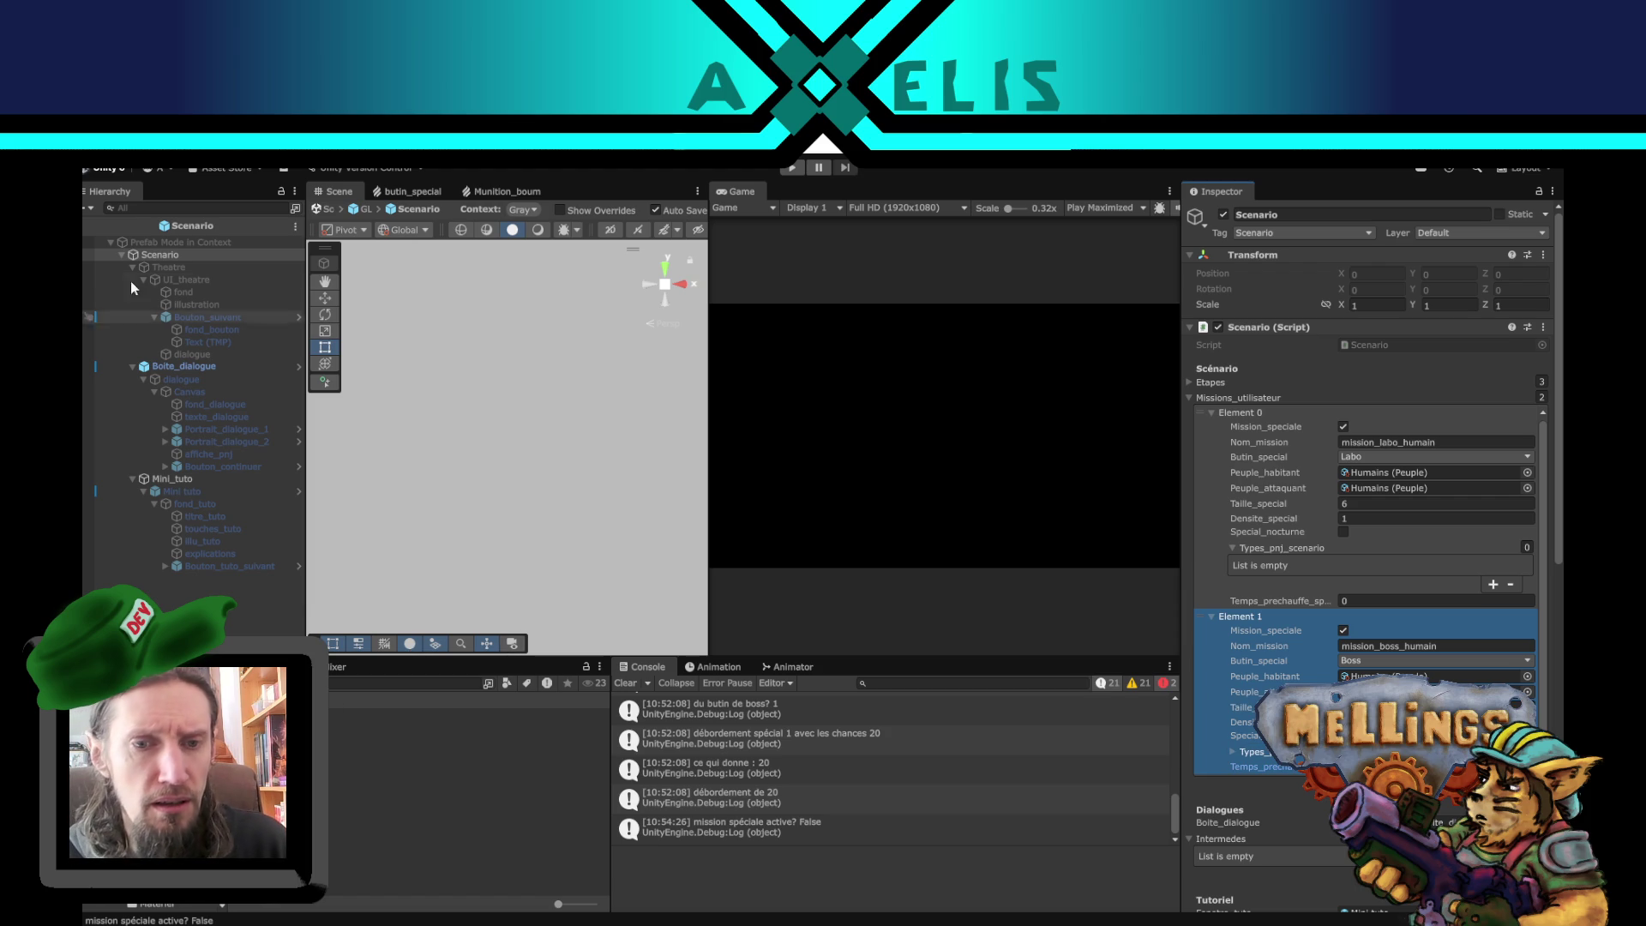
pyautogui.click(90, 225)
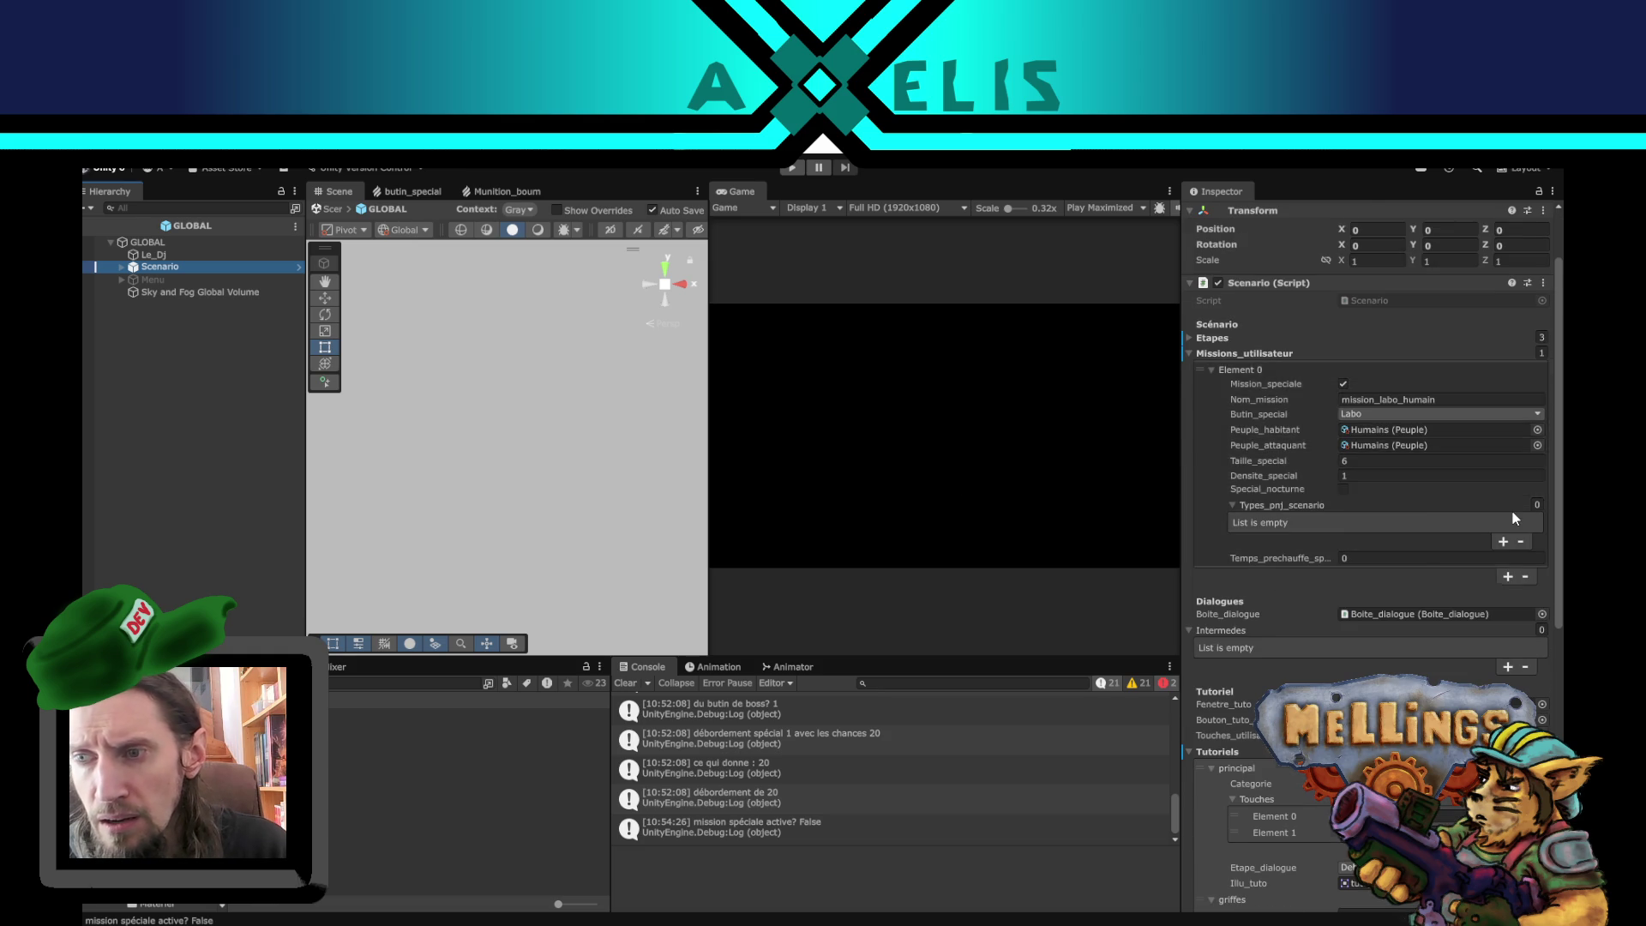
# - Re-inspect the first mission entry and bring up the Scenario instance's prefab overrides review
pyautogui.click(1217, 455)
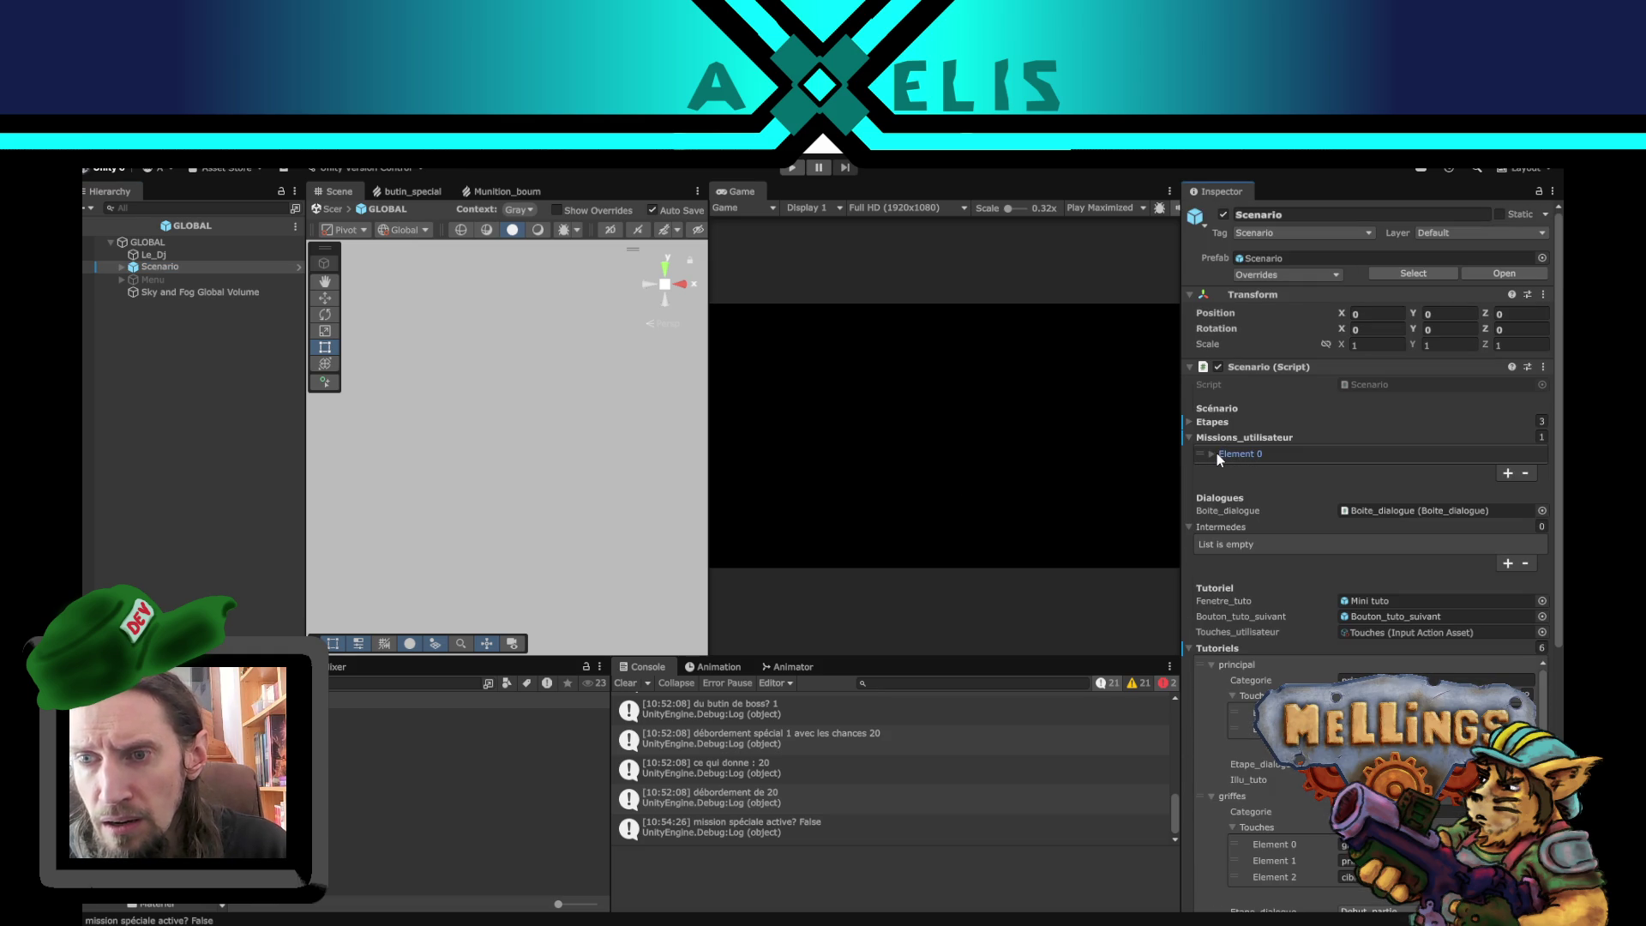
pyautogui.click(1216, 453)
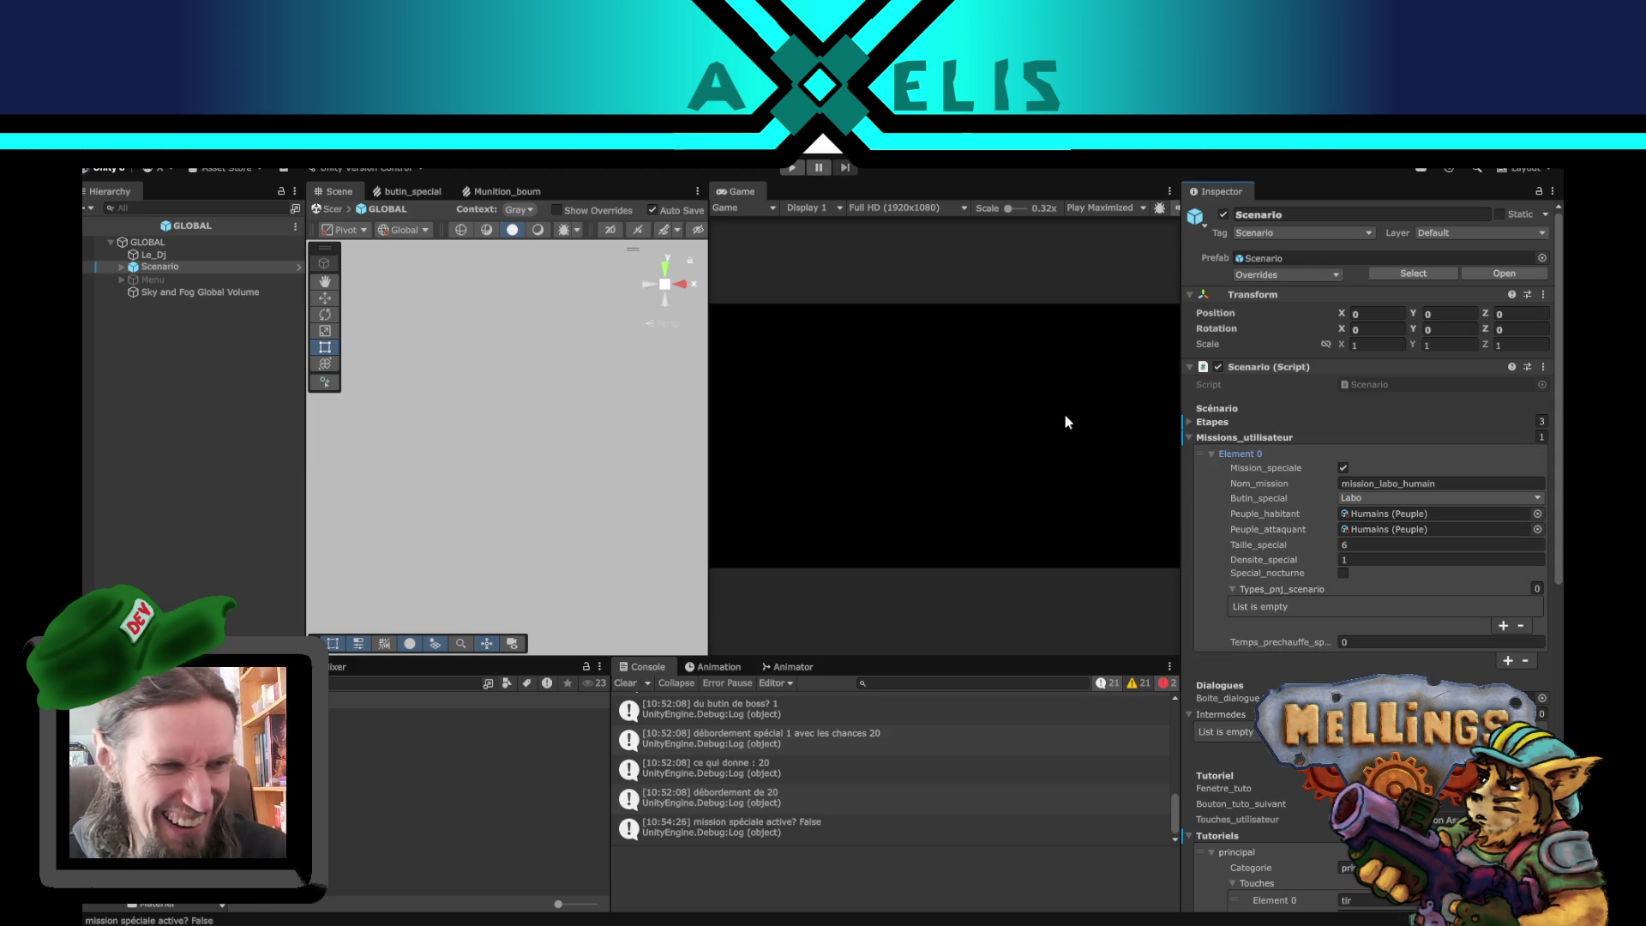
pyautogui.click(1335, 275)
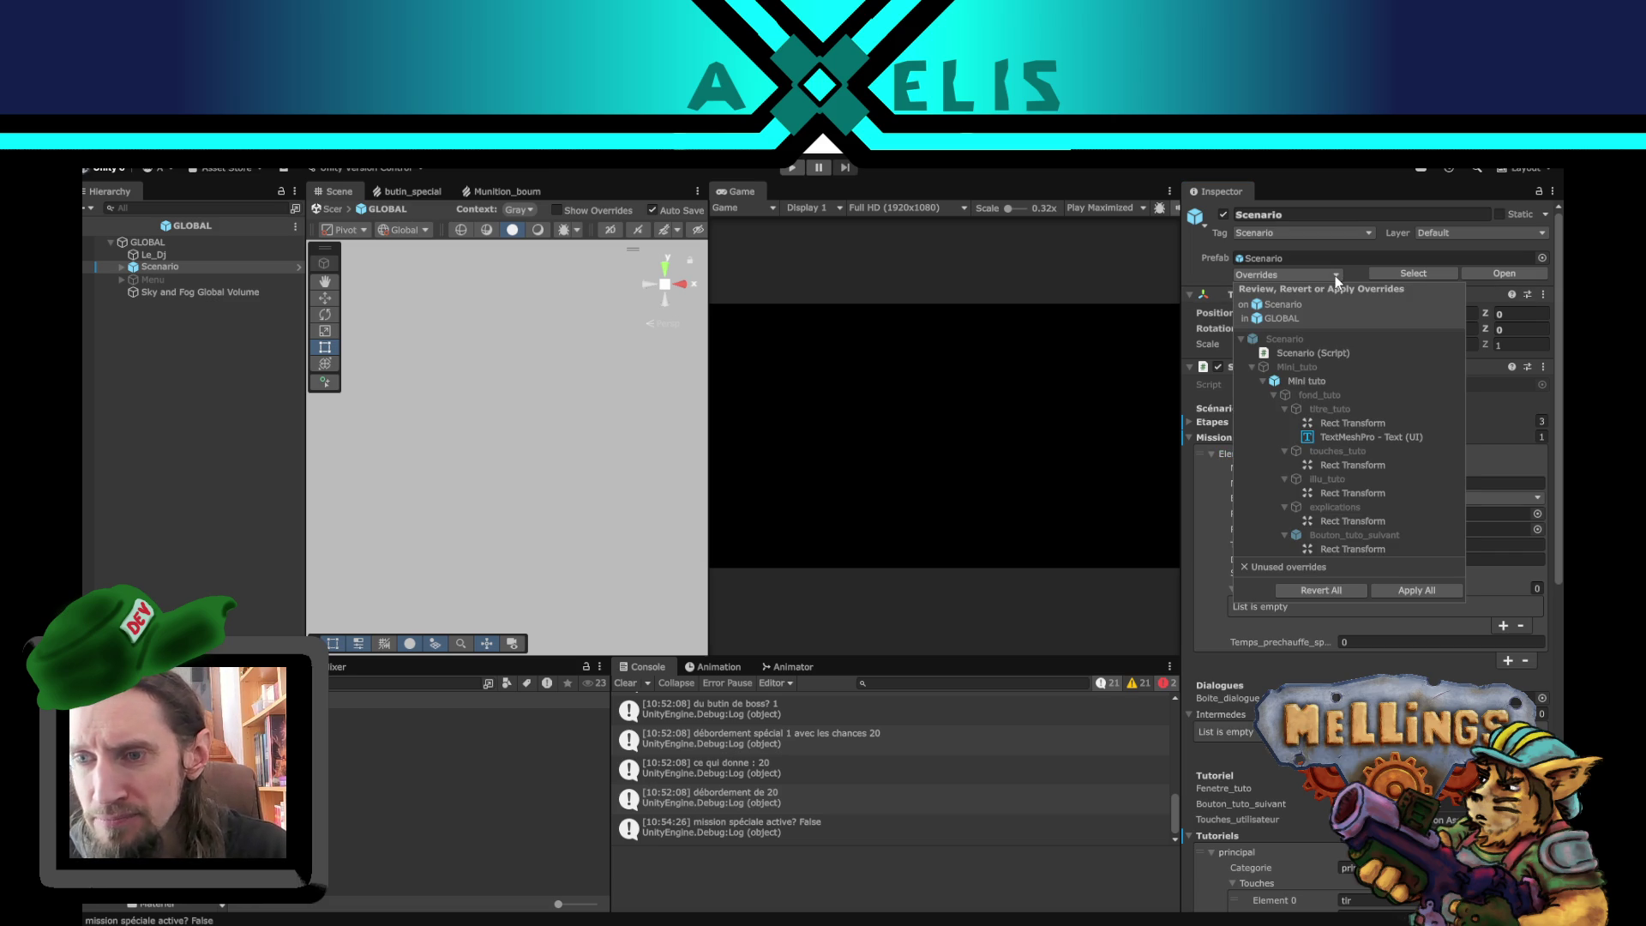
# - Compare Scenario (Script)'s prefab source with the instance's override values, then dismiss the comparison
pyautogui.click(1331, 355)
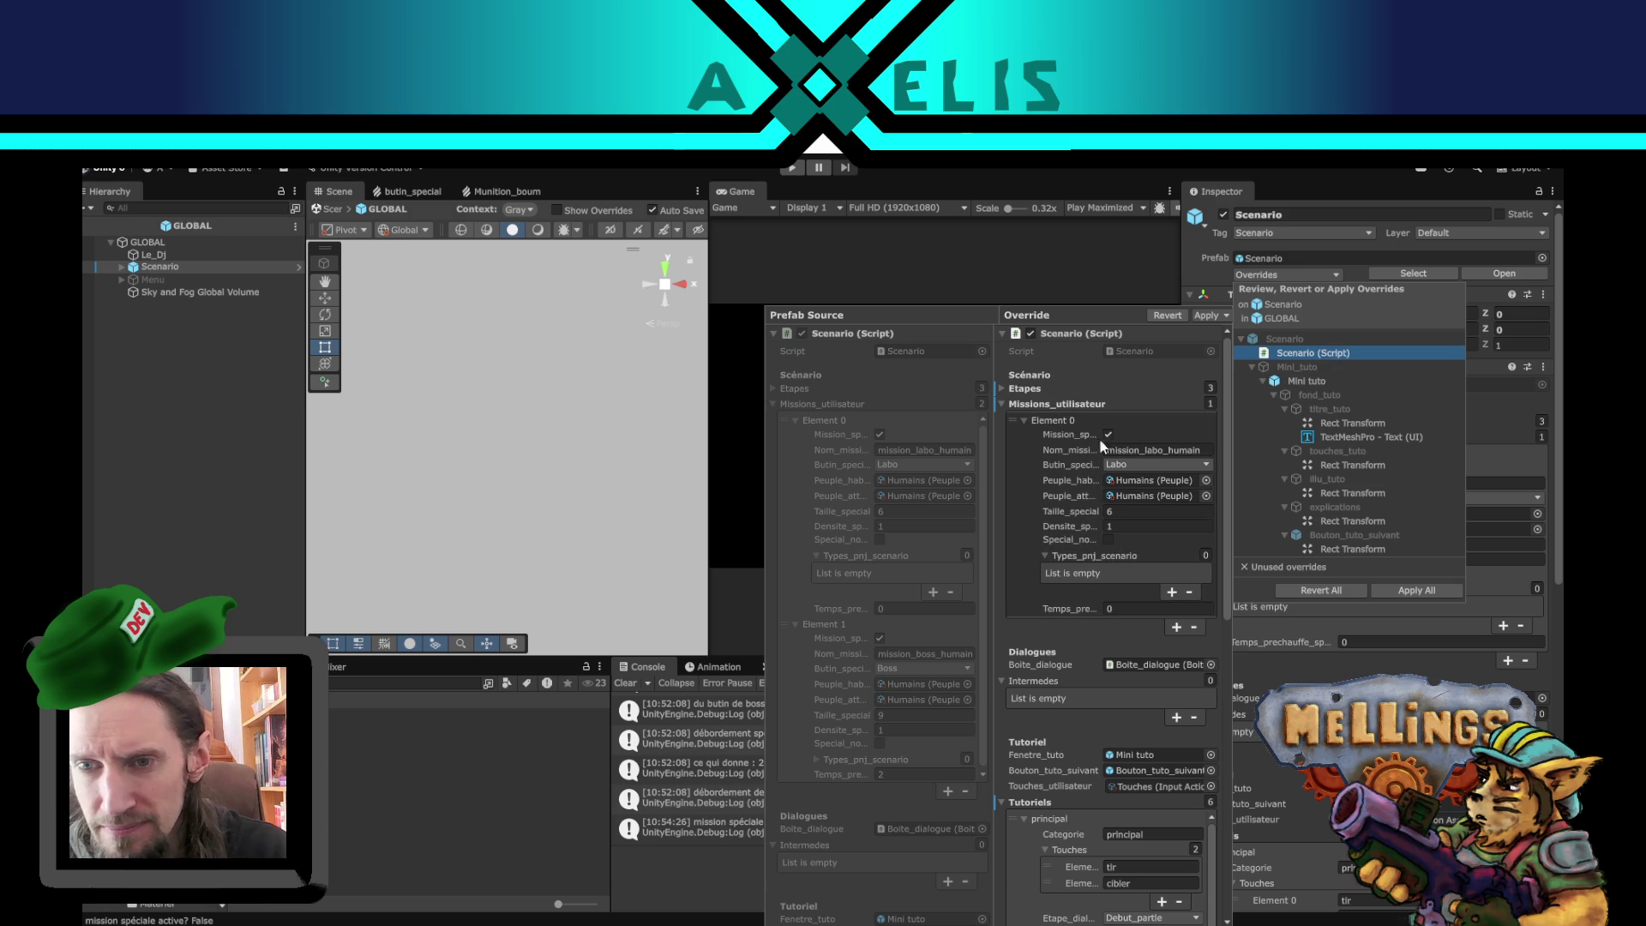
pyautogui.scroll(-2, 907, 529)
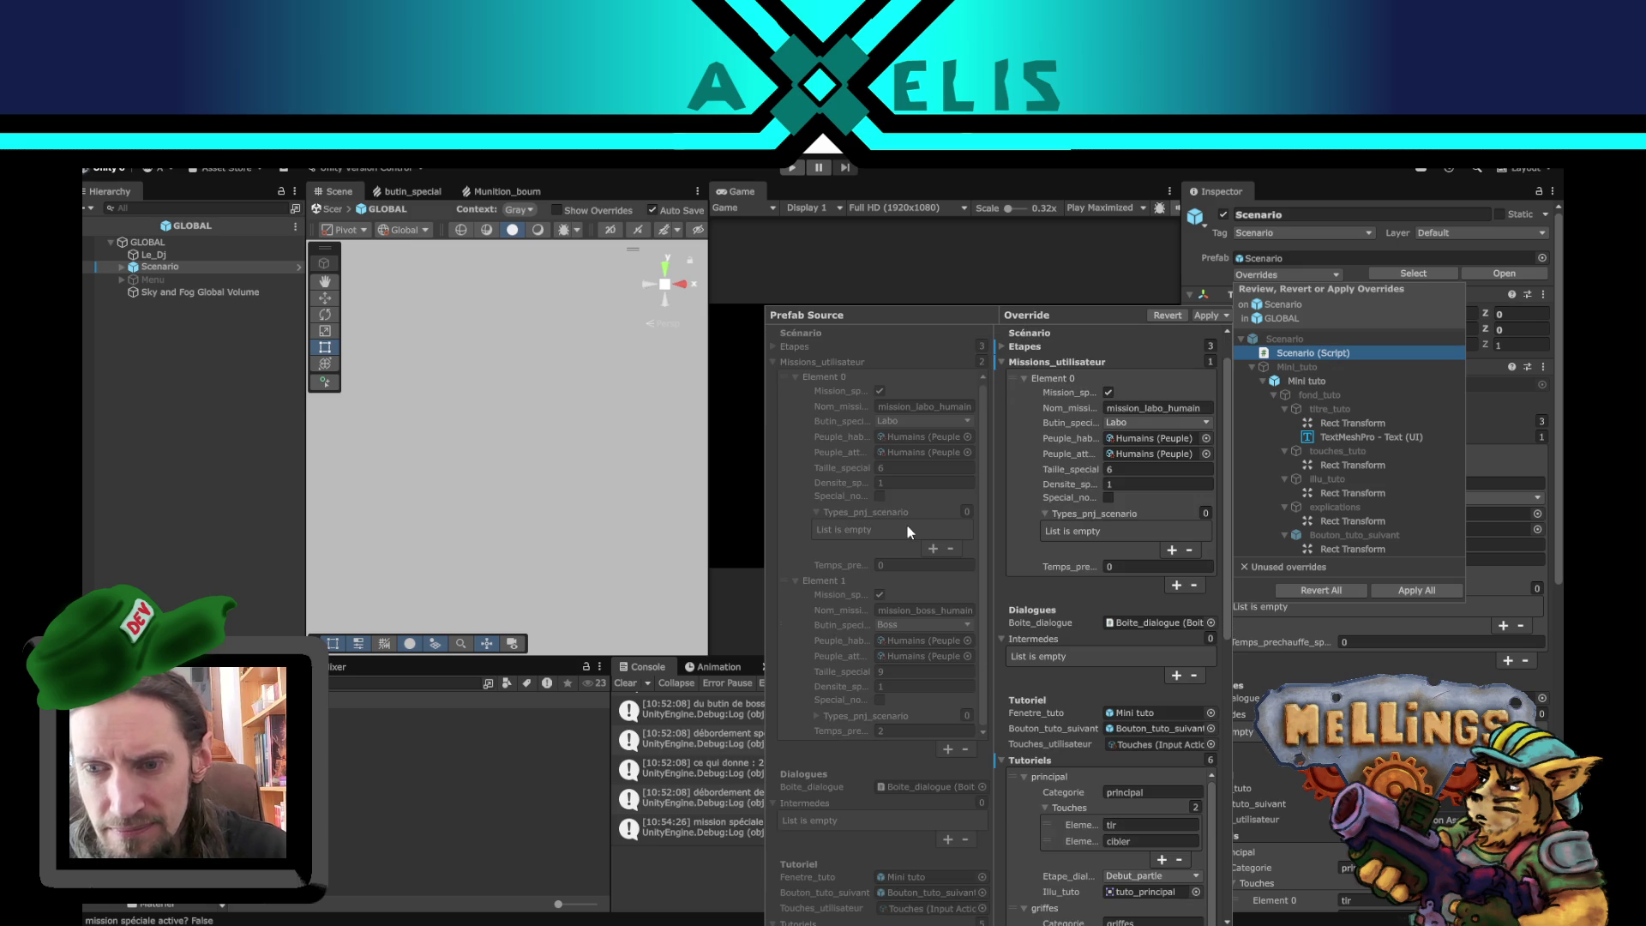
pyautogui.scroll(-5, 907, 523)
pyautogui.scroll(-4, 870, 490)
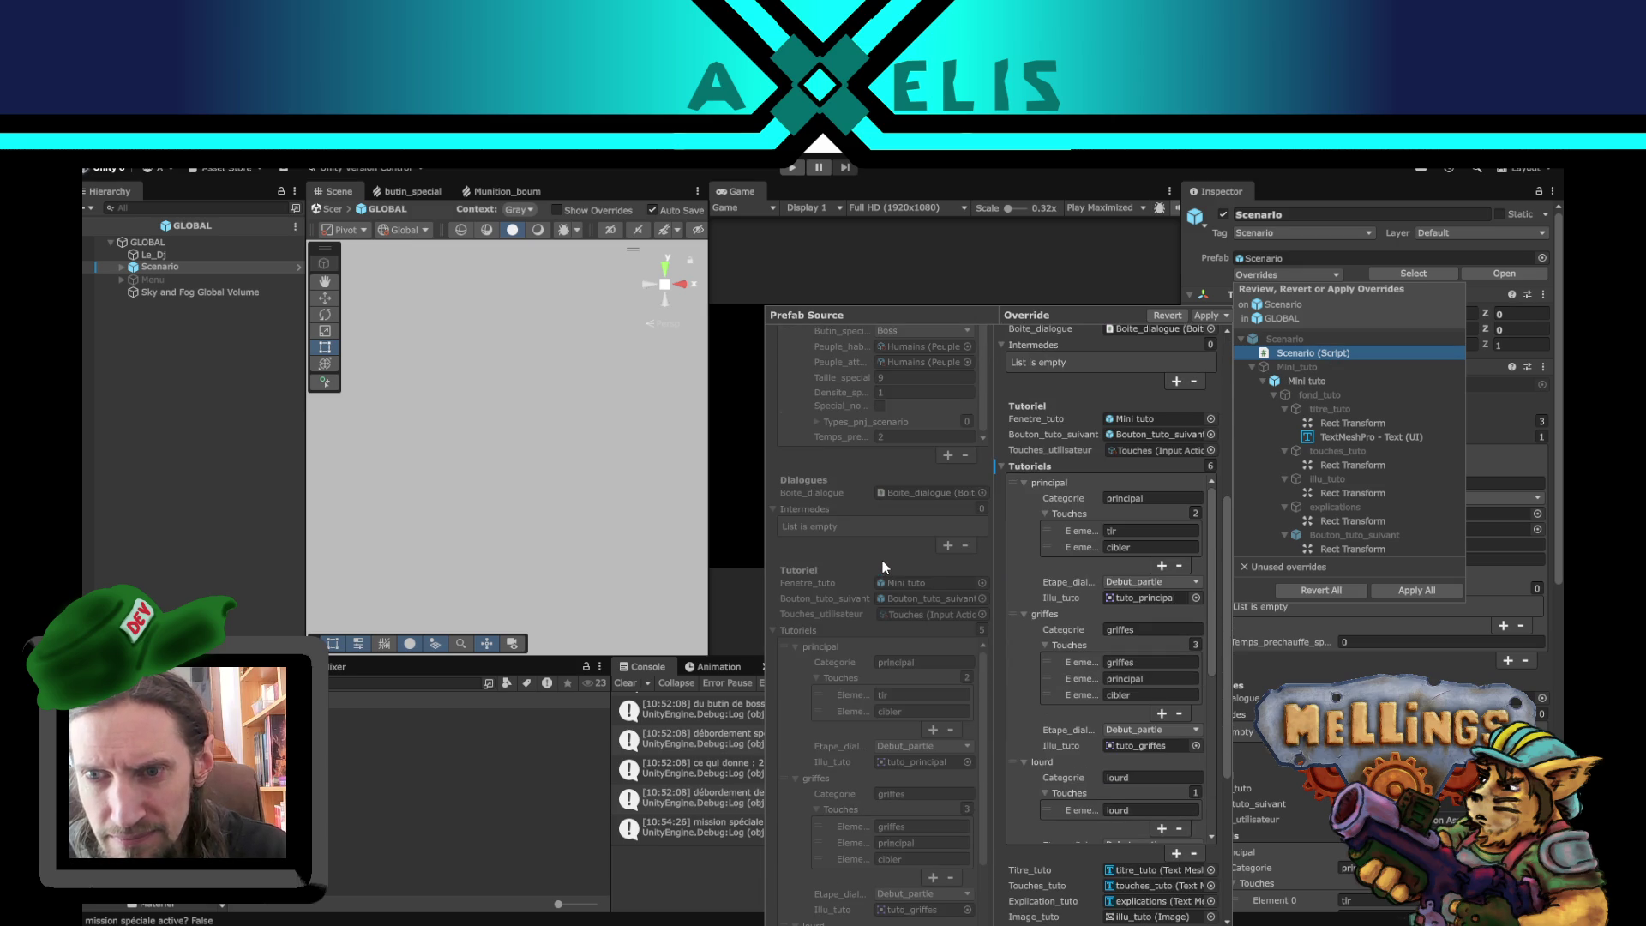
pyautogui.scroll(2, 890, 547)
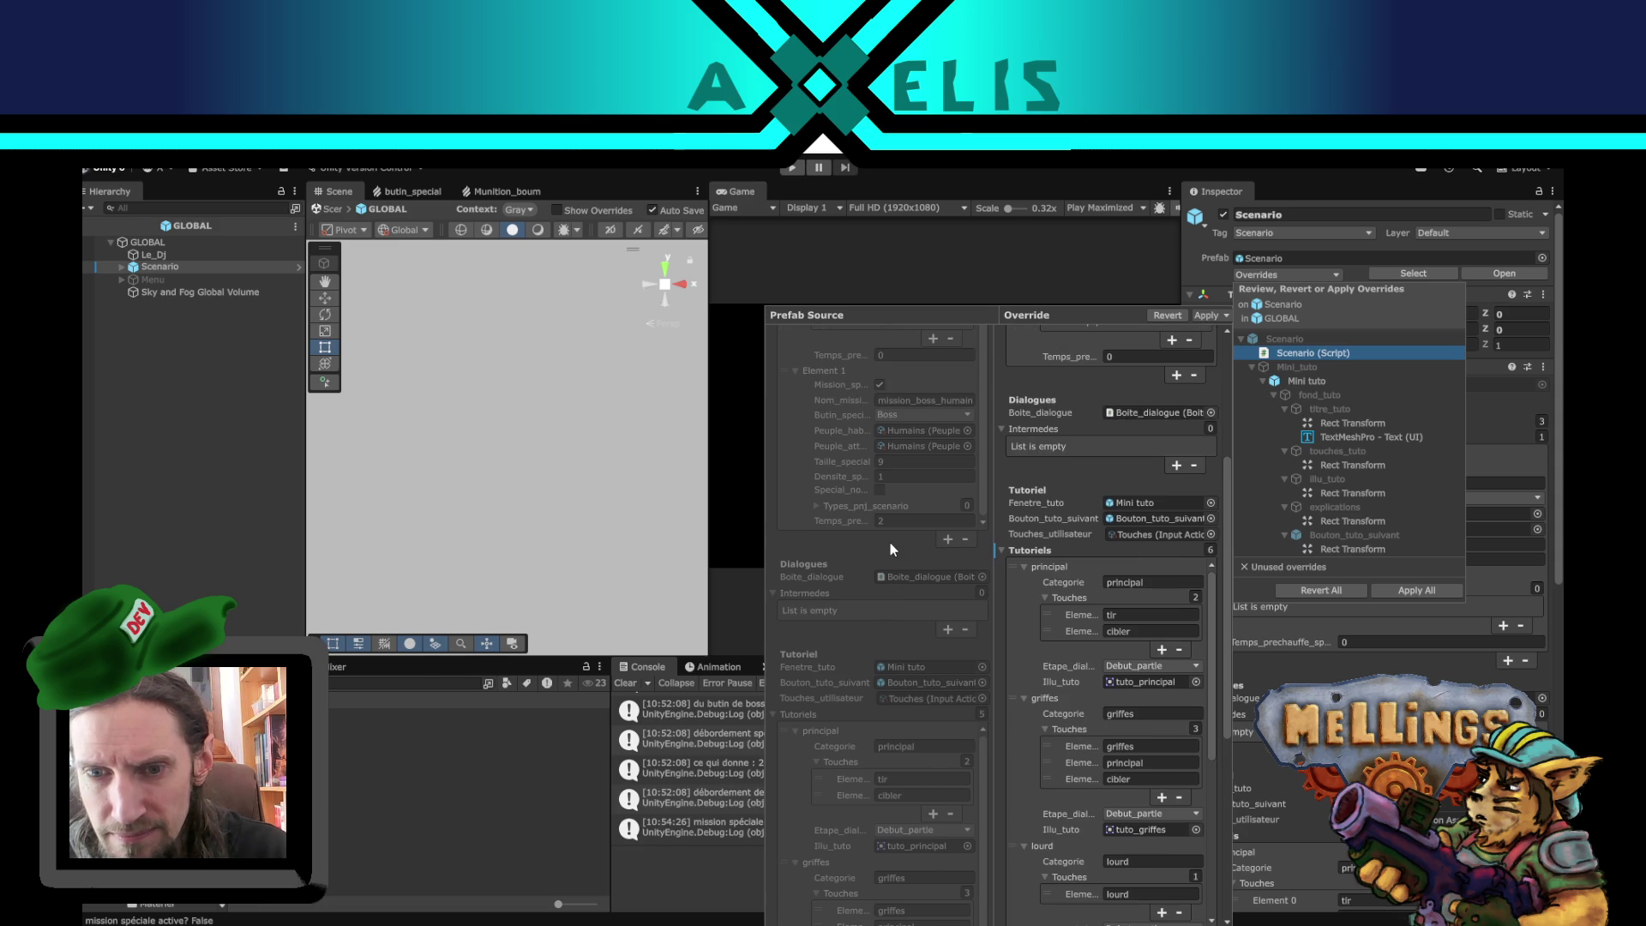
pyautogui.scroll(-3, 888, 548)
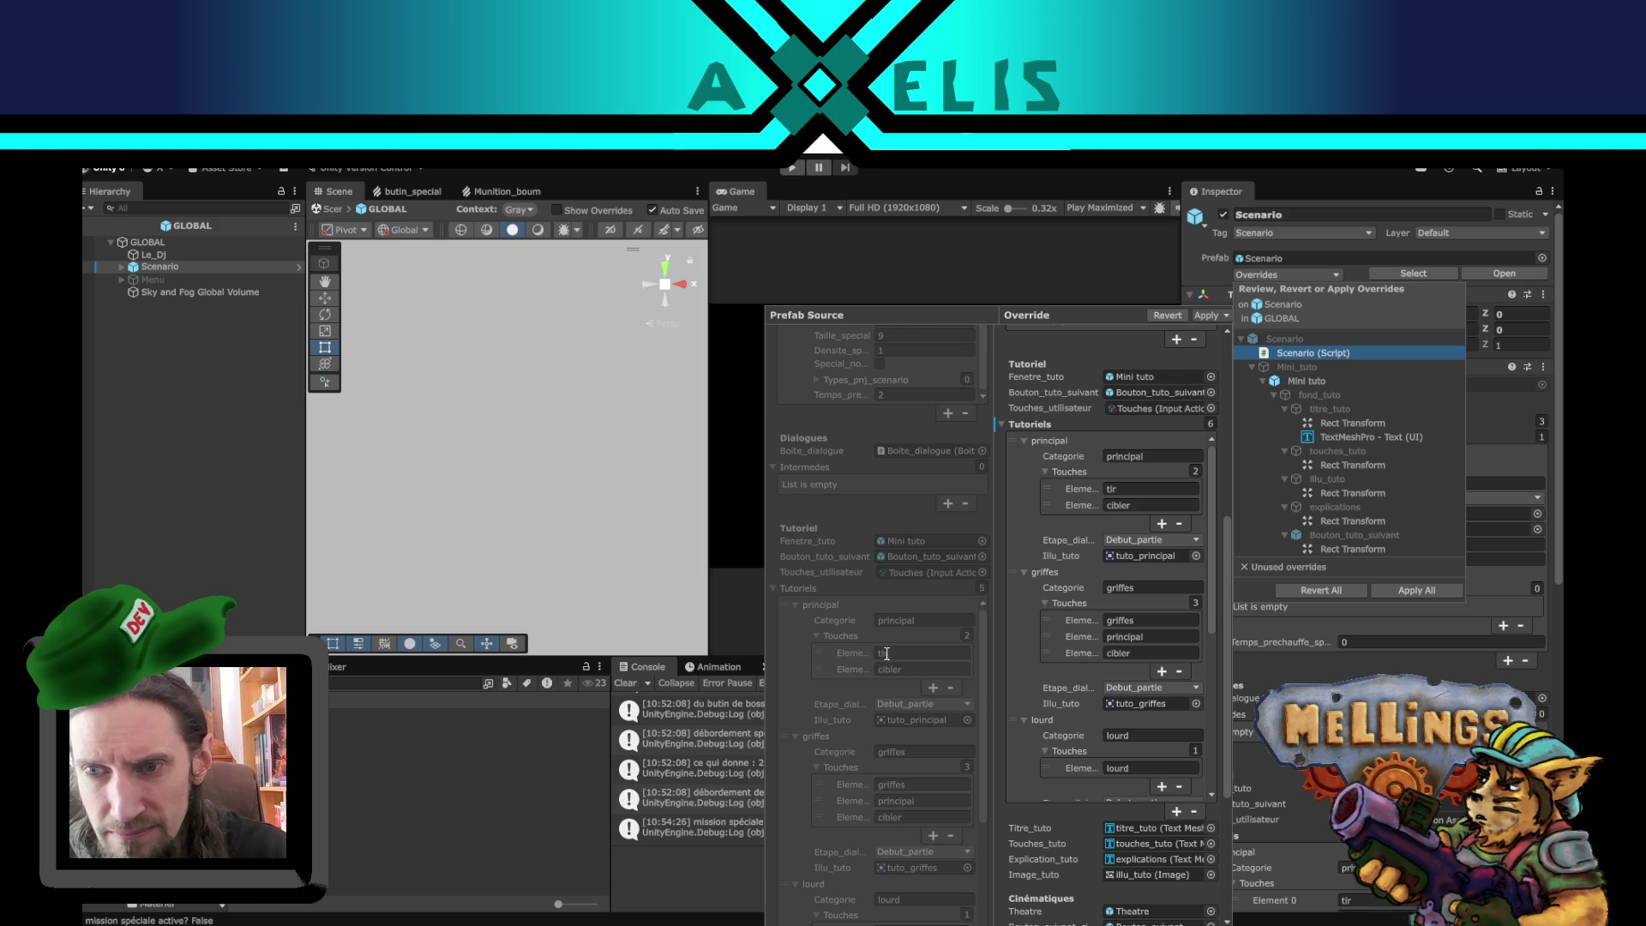
pyautogui.scroll(9, 931, 589)
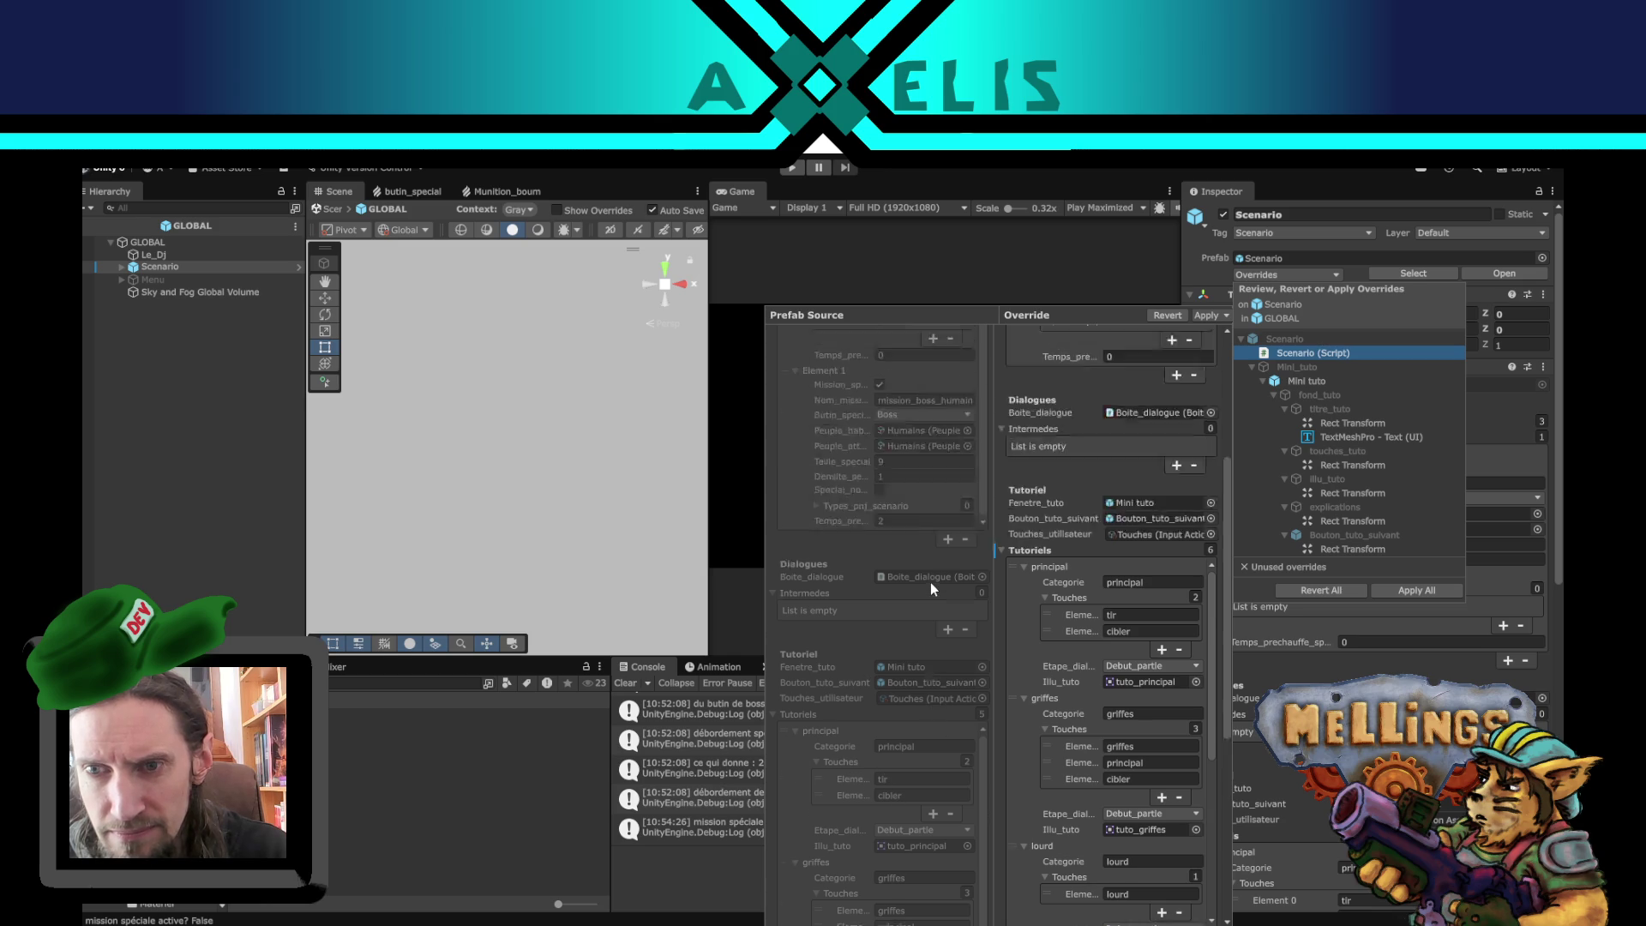
pyautogui.scroll(-8, 930, 583)
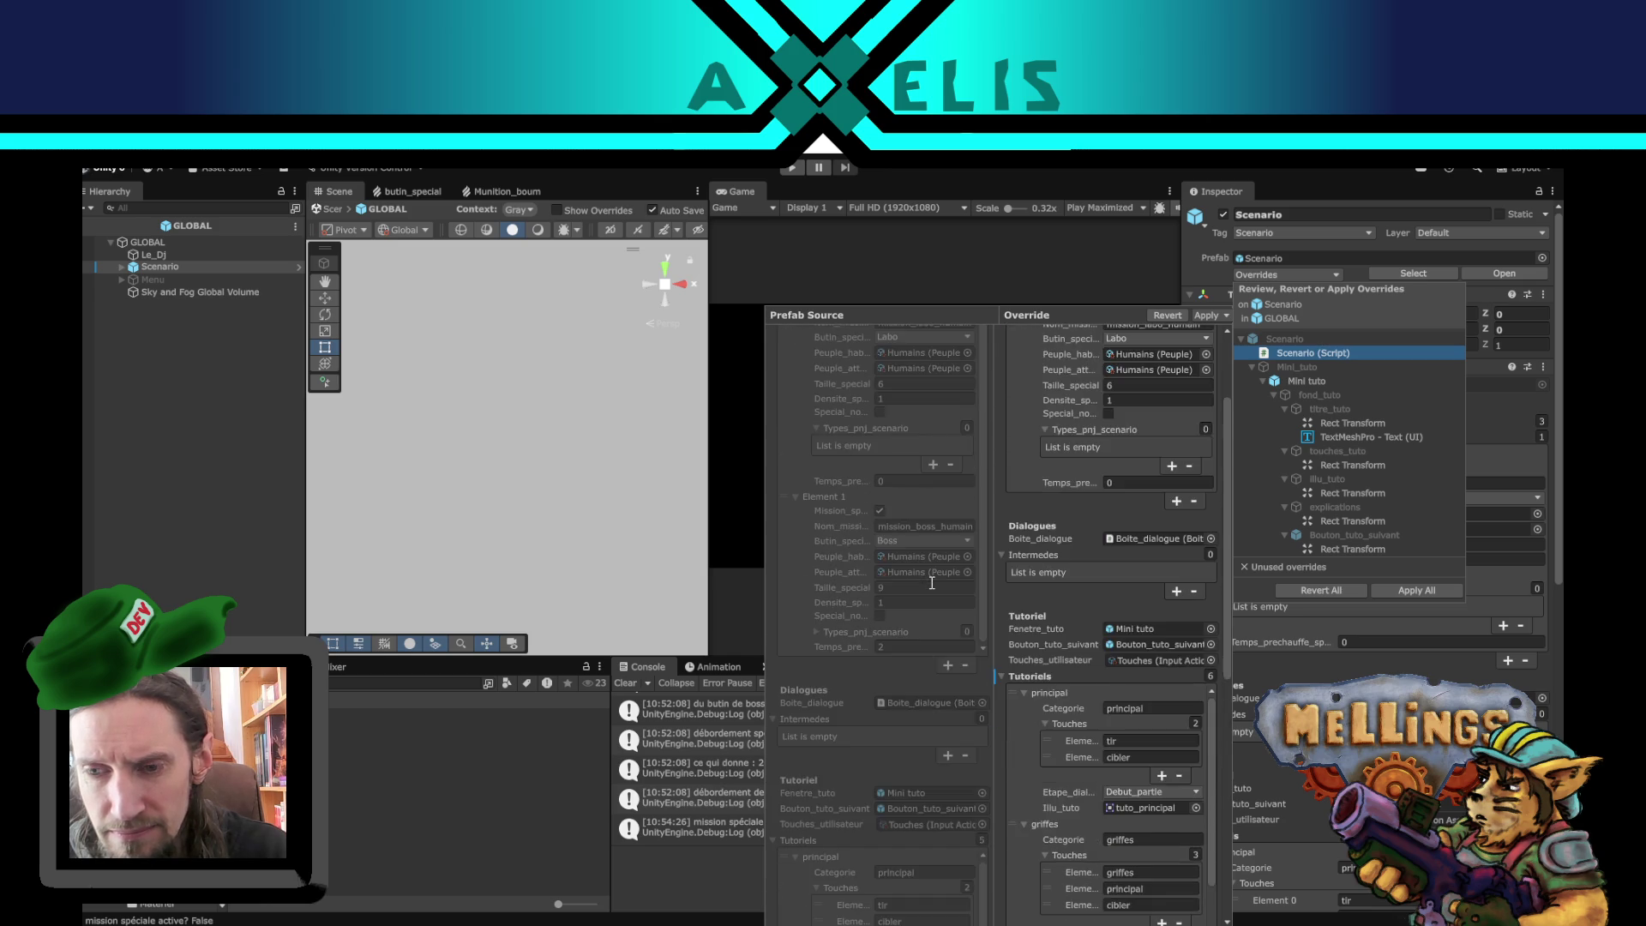
pyautogui.click(1352, 187)
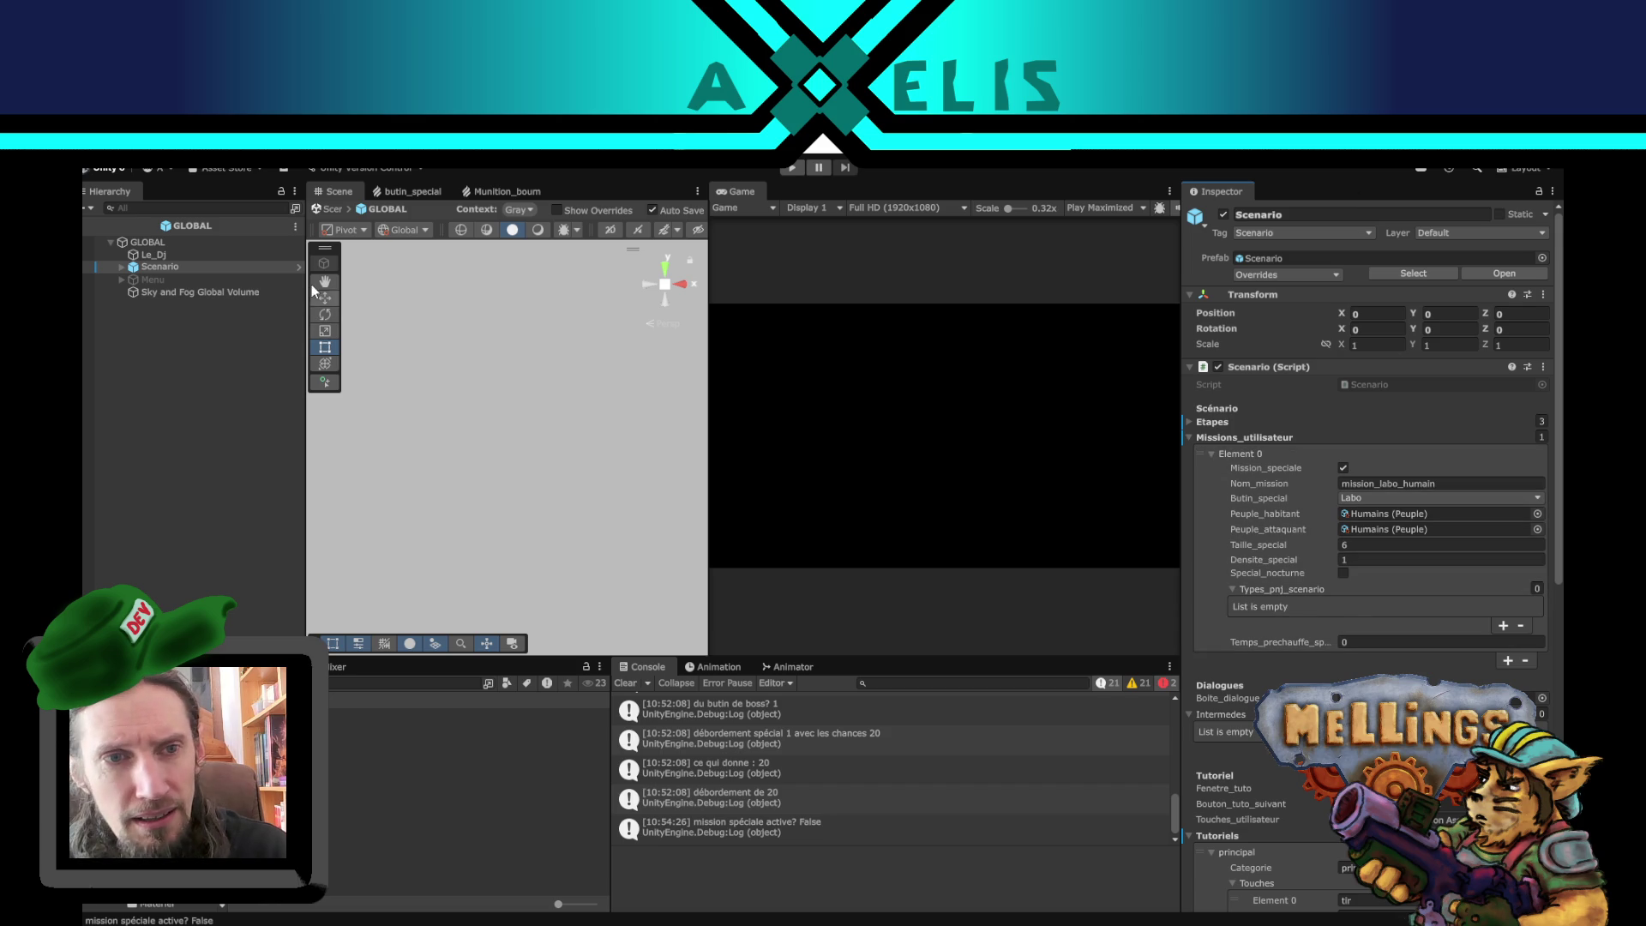
# - Scroll to the Tutoriels list and bring up revert/apply options for the recherche entry
pyautogui.scroll(-3, 1310, 495)
pyautogui.scroll(-2, 1324, 657)
pyautogui.scroll(-6, 1323, 657)
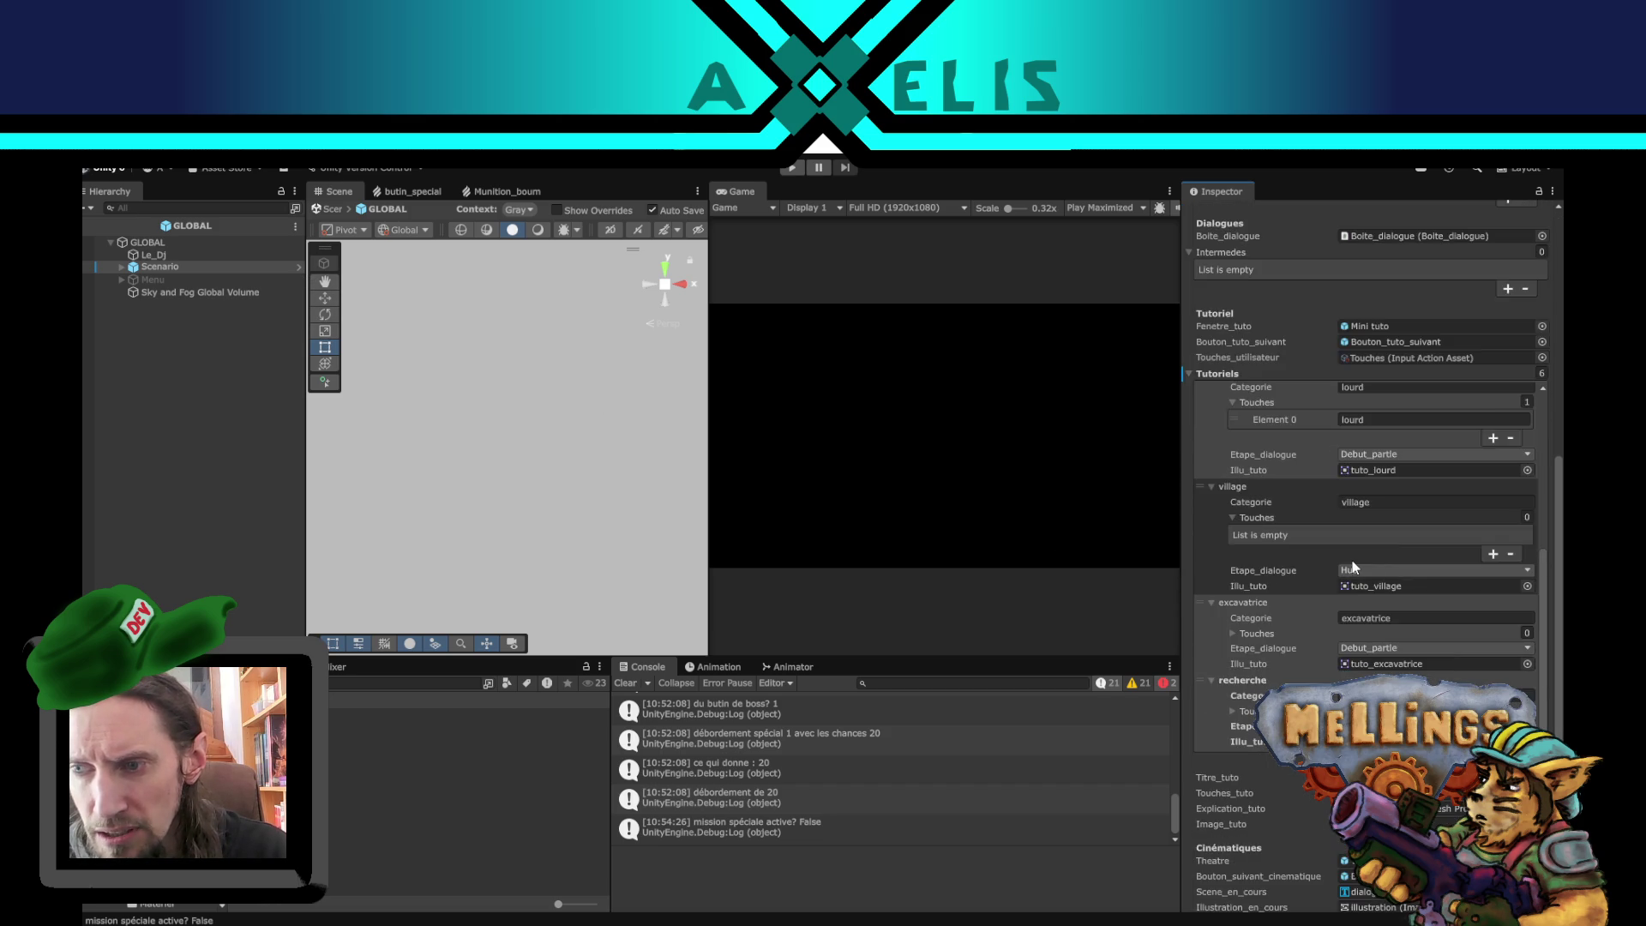
pyautogui.scroll(-2, 1353, 567)
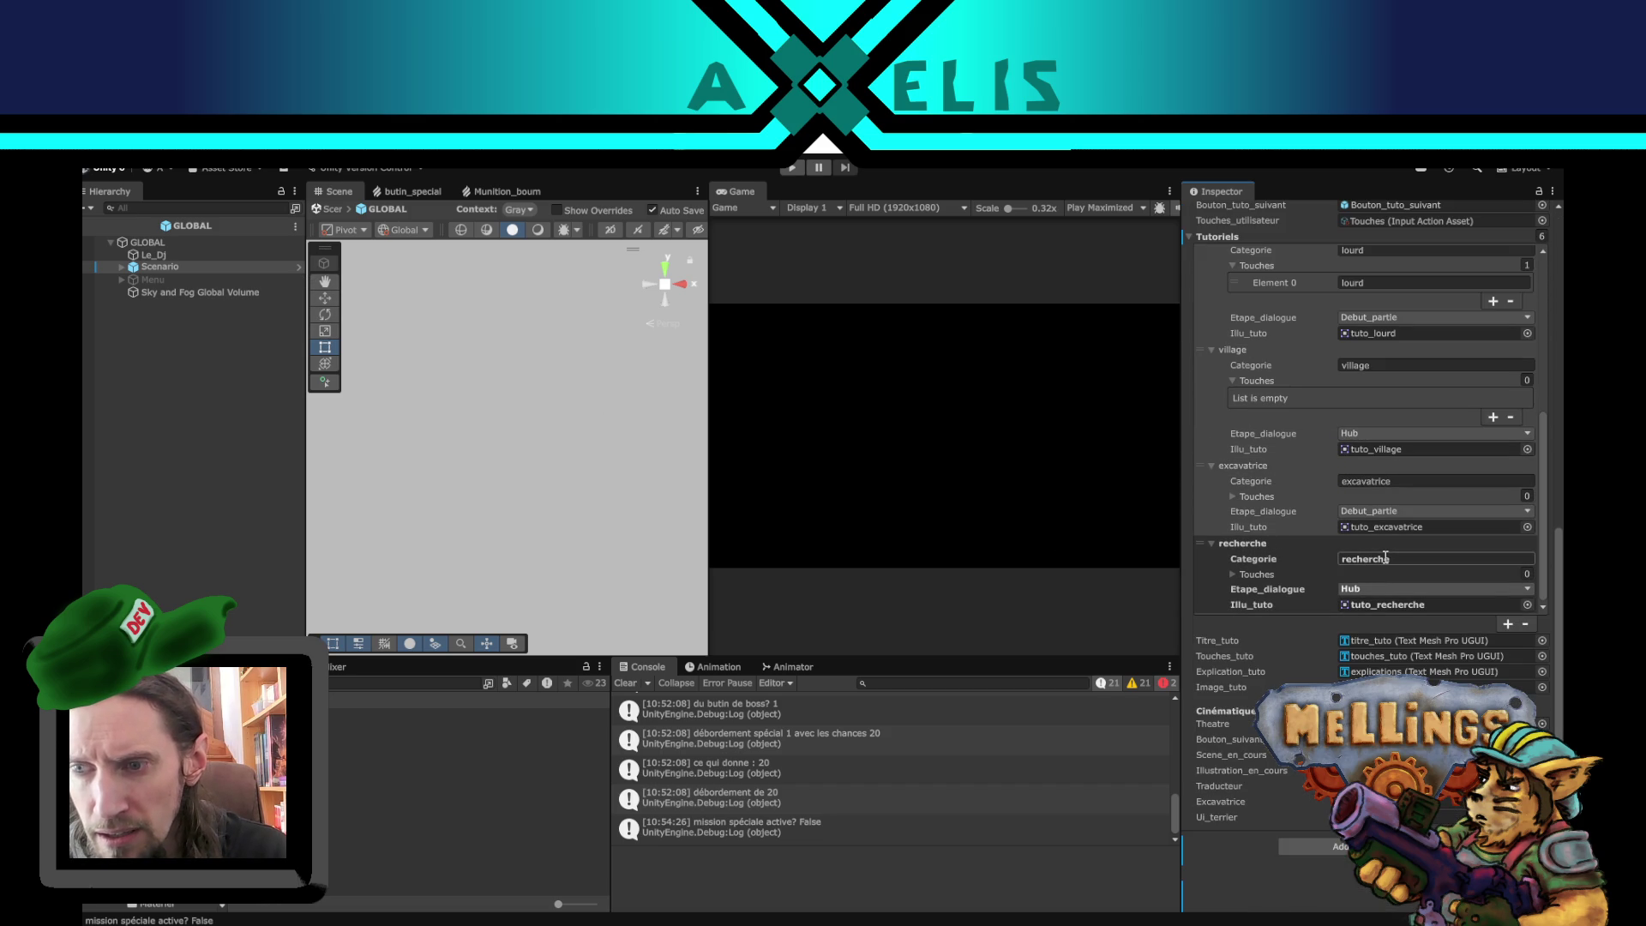
pyautogui.rightClick(1264, 545)
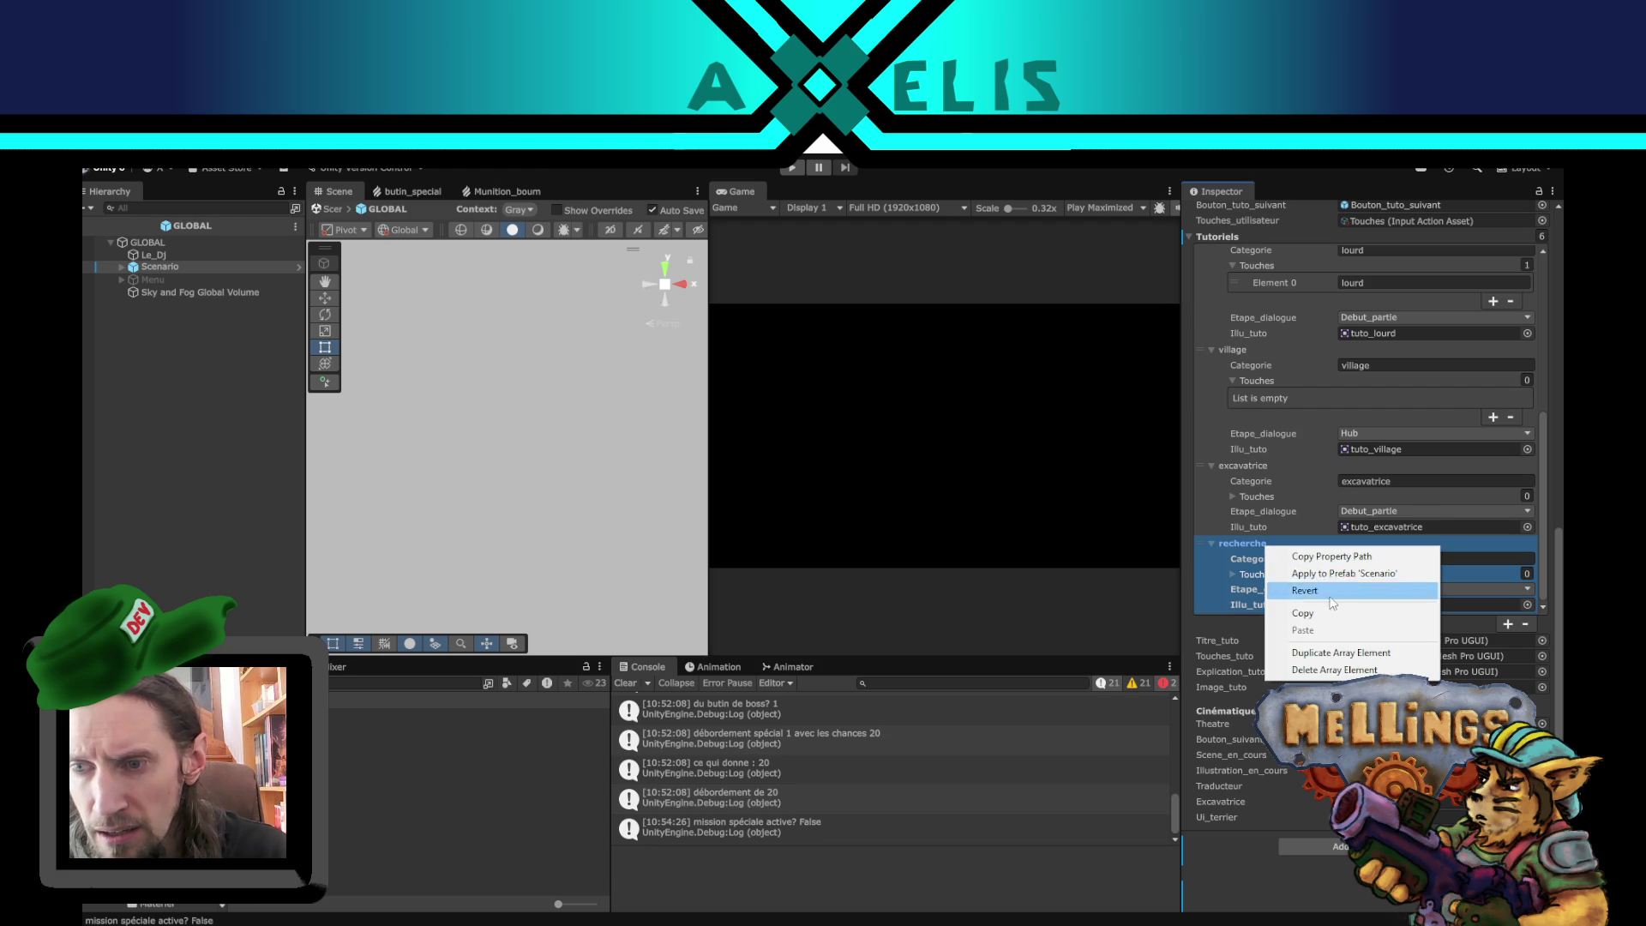
# - Copy the recherche tutorial entry and open the Scenario prefab
pyautogui.click(1336, 614)
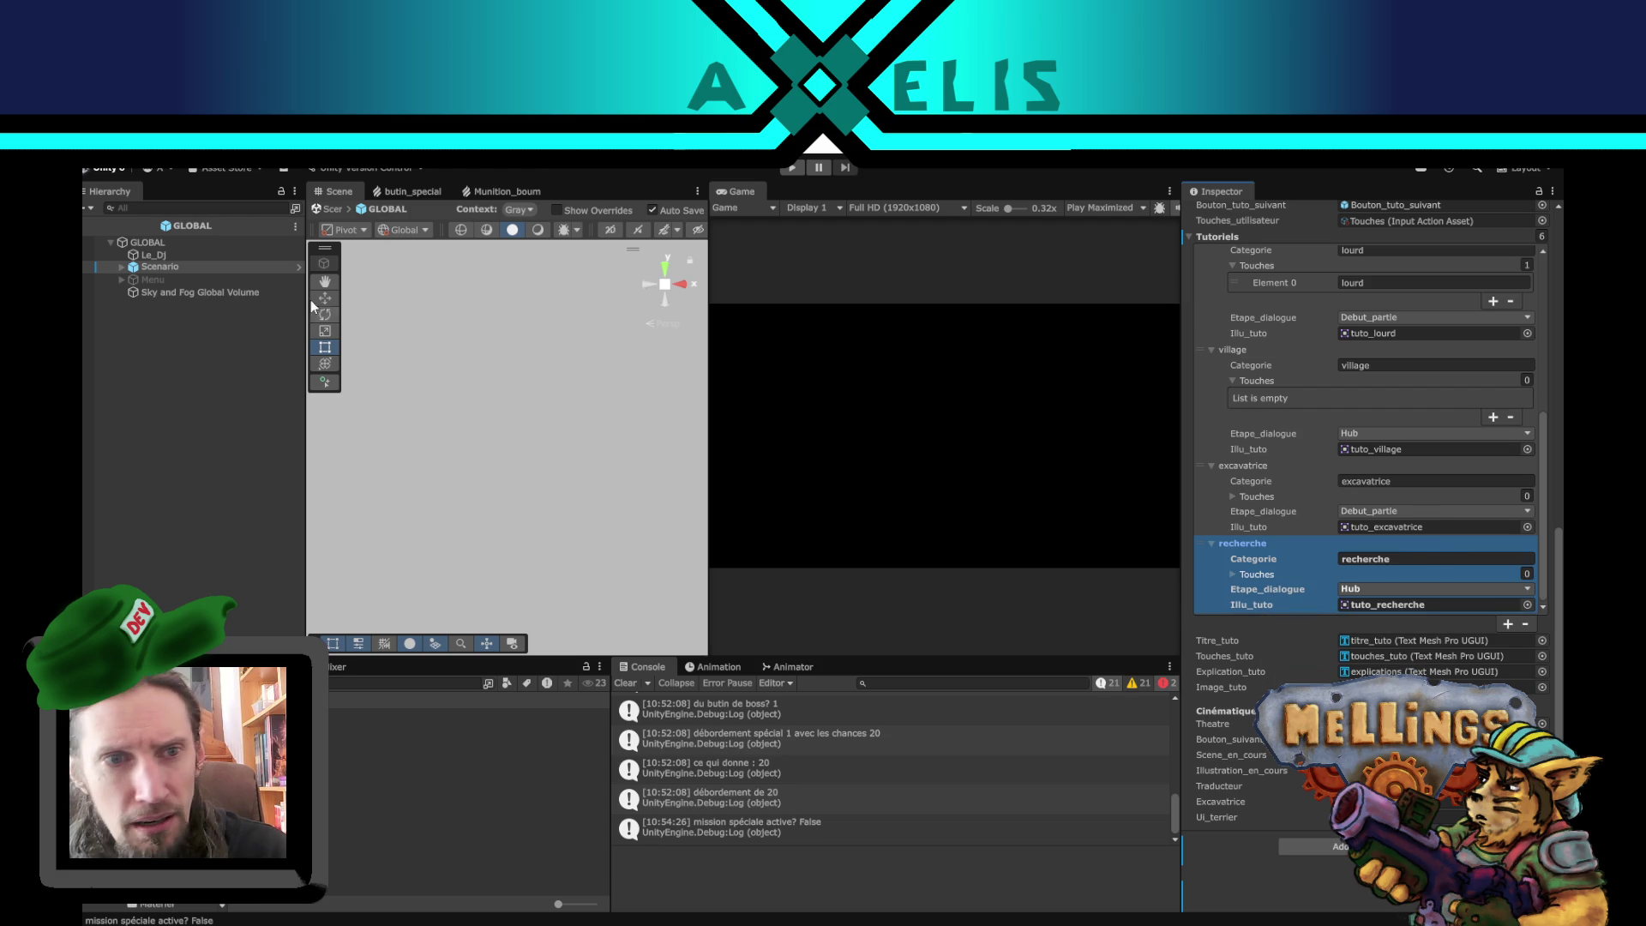
pyautogui.click(296, 267)
pyautogui.scroll(-5, 1320, 568)
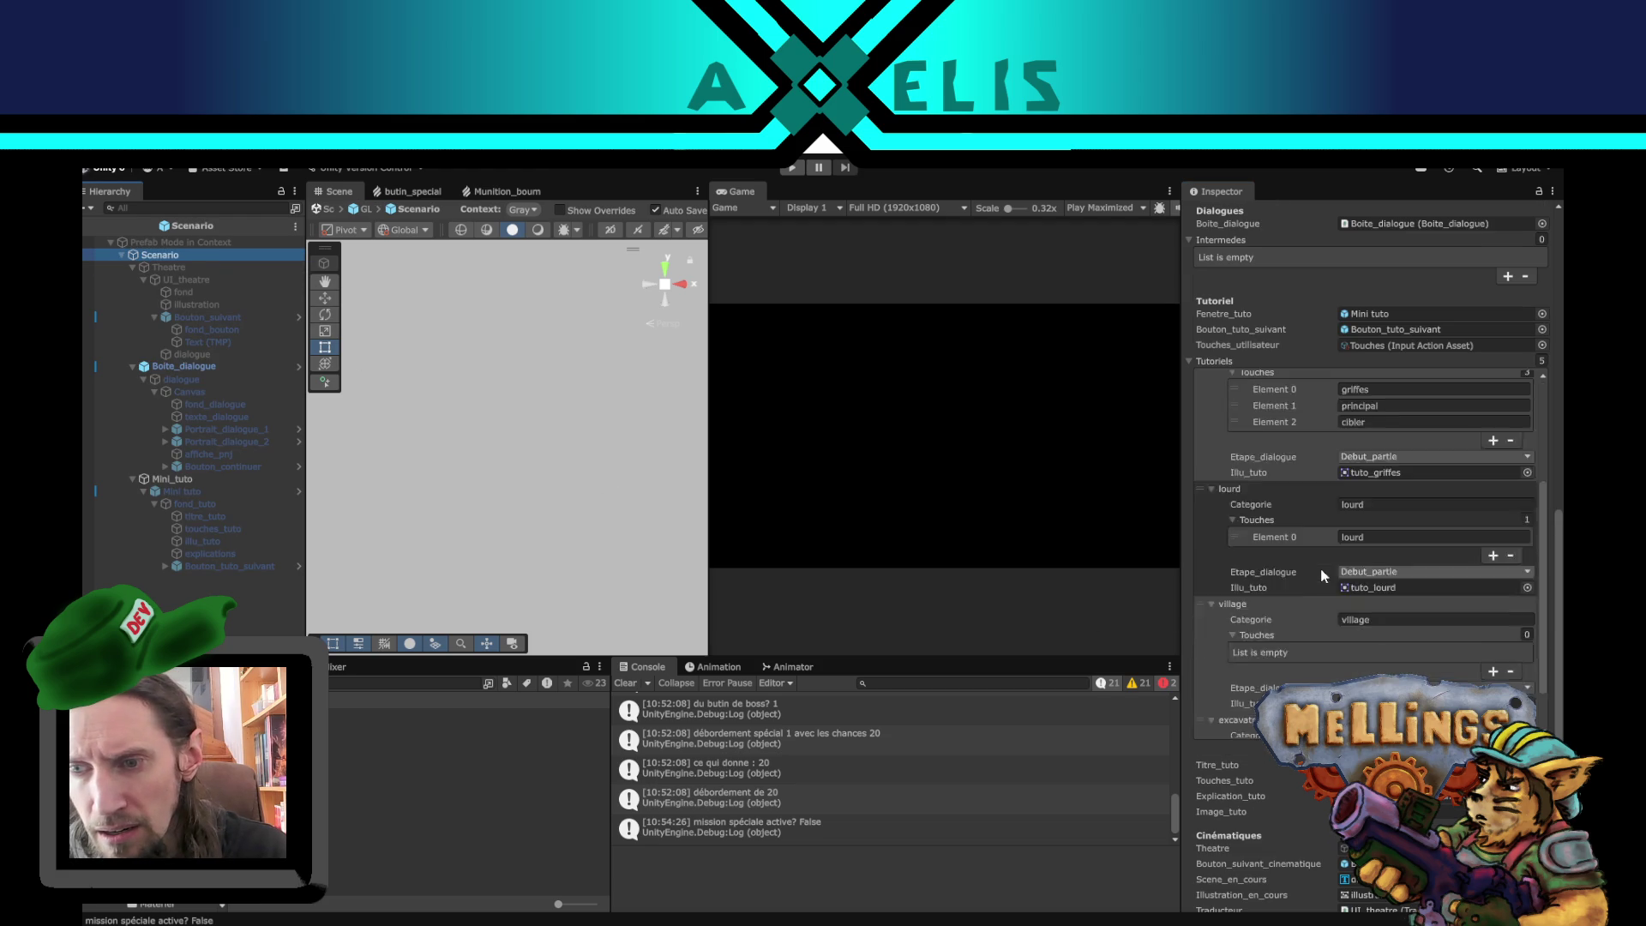
pyautogui.scroll(-2, 1339, 616)
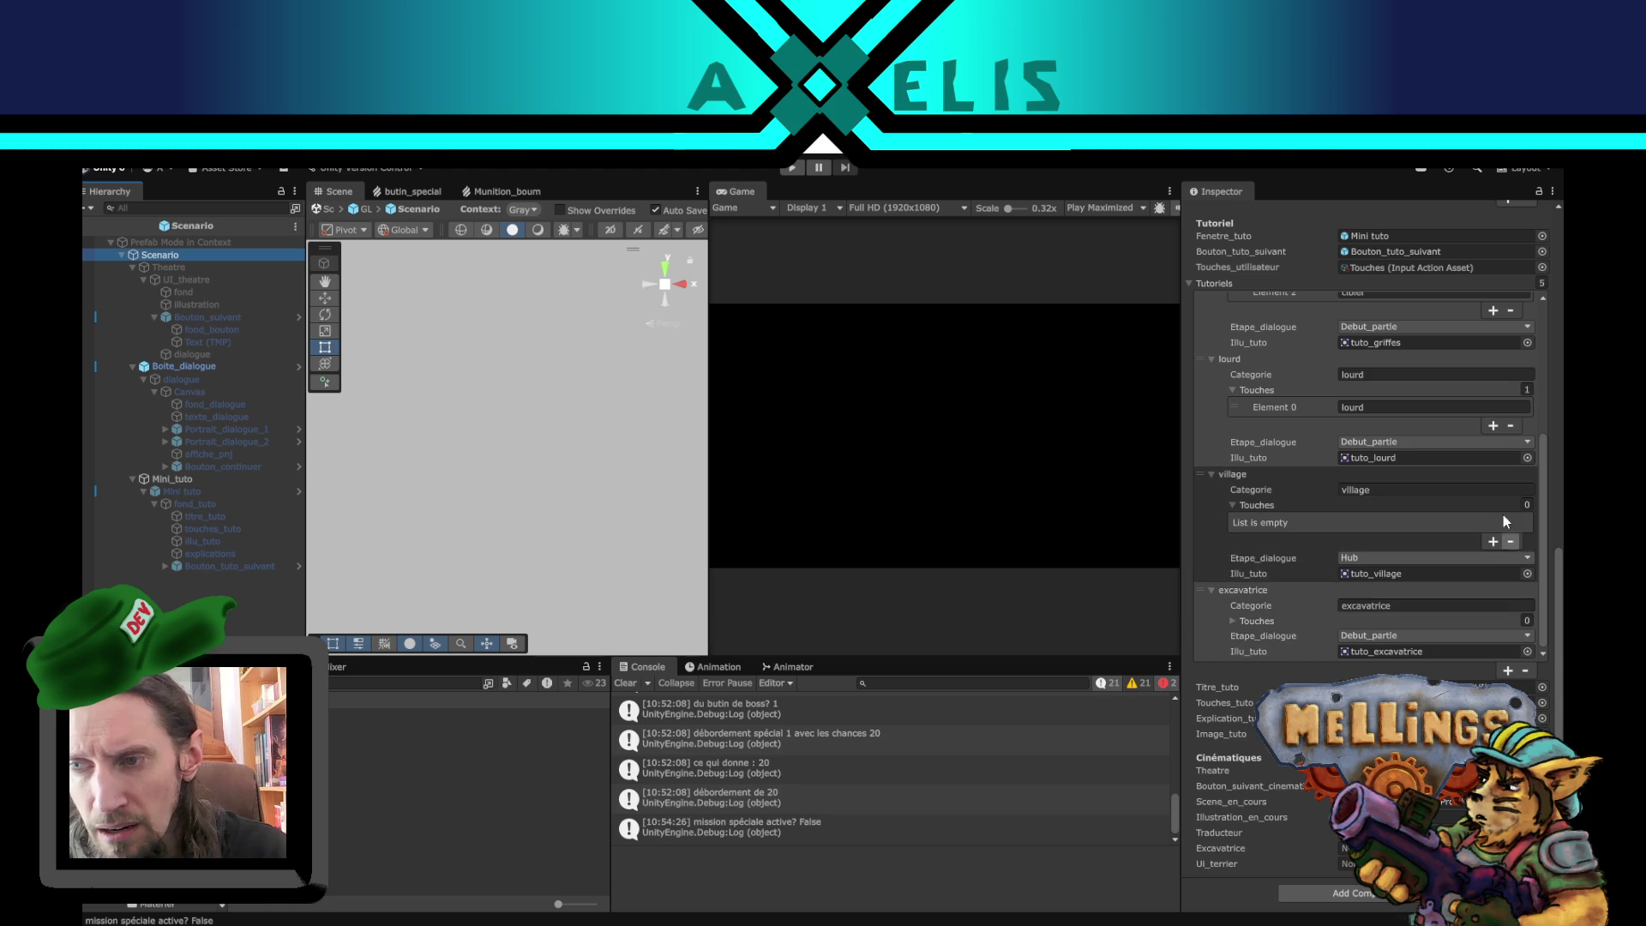
# - Paste recherche (Hub, tuto_recherche) into a new sixth tutorial slot, then return to the GLOBAL scene
pyautogui.click(1508, 670)
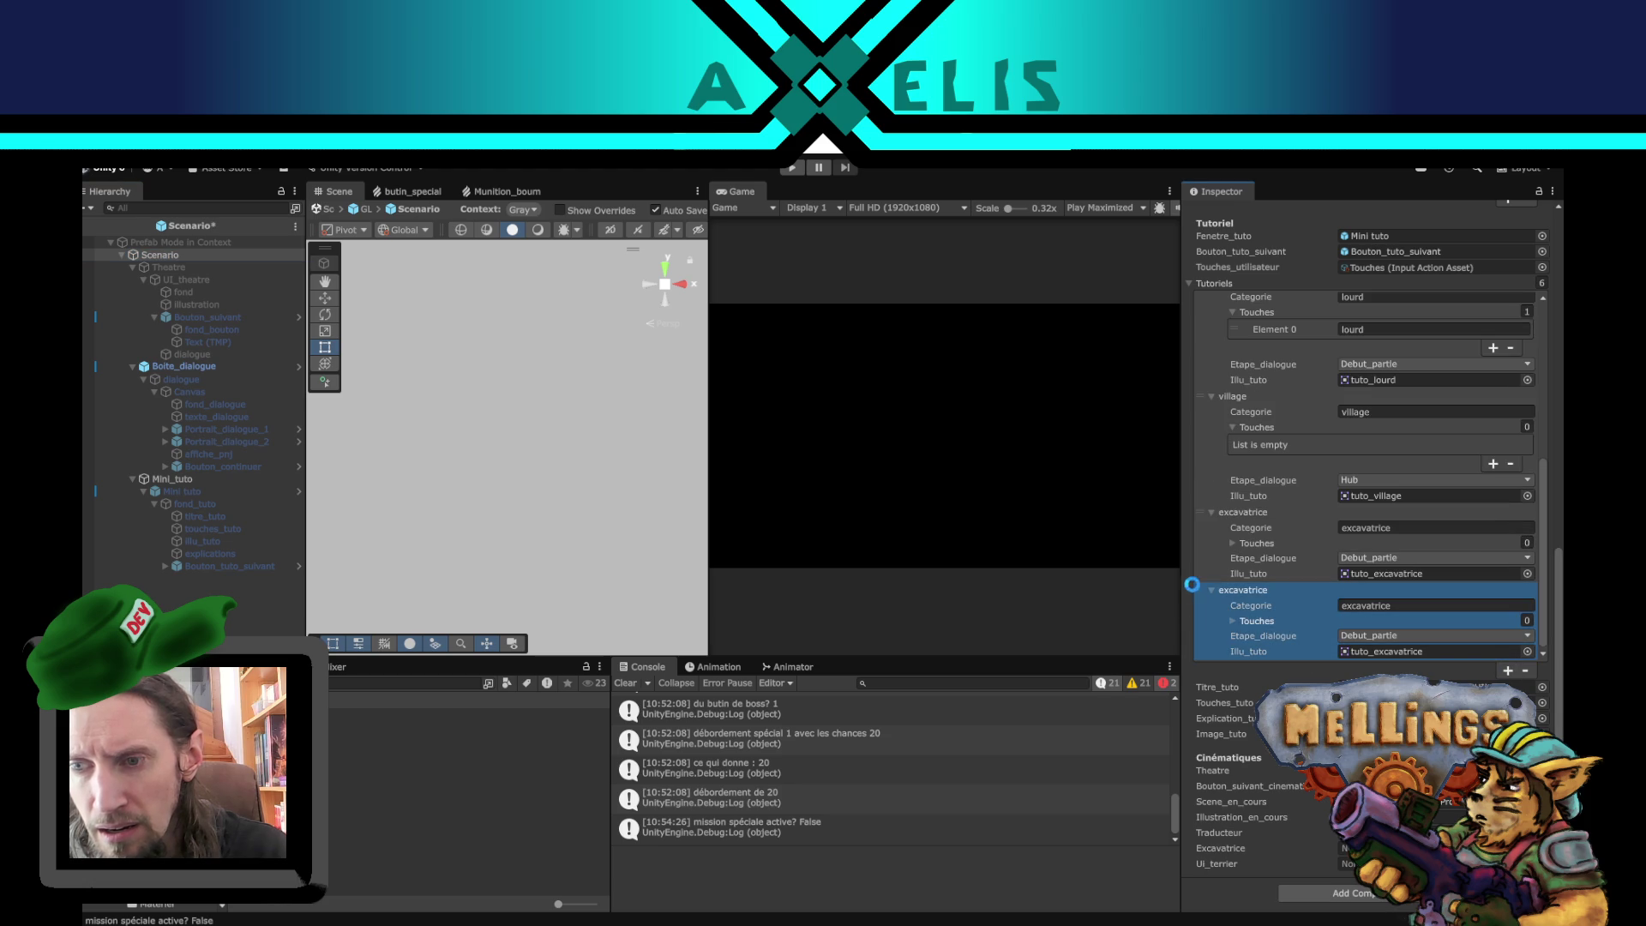
pyautogui.rightClick(1226, 589)
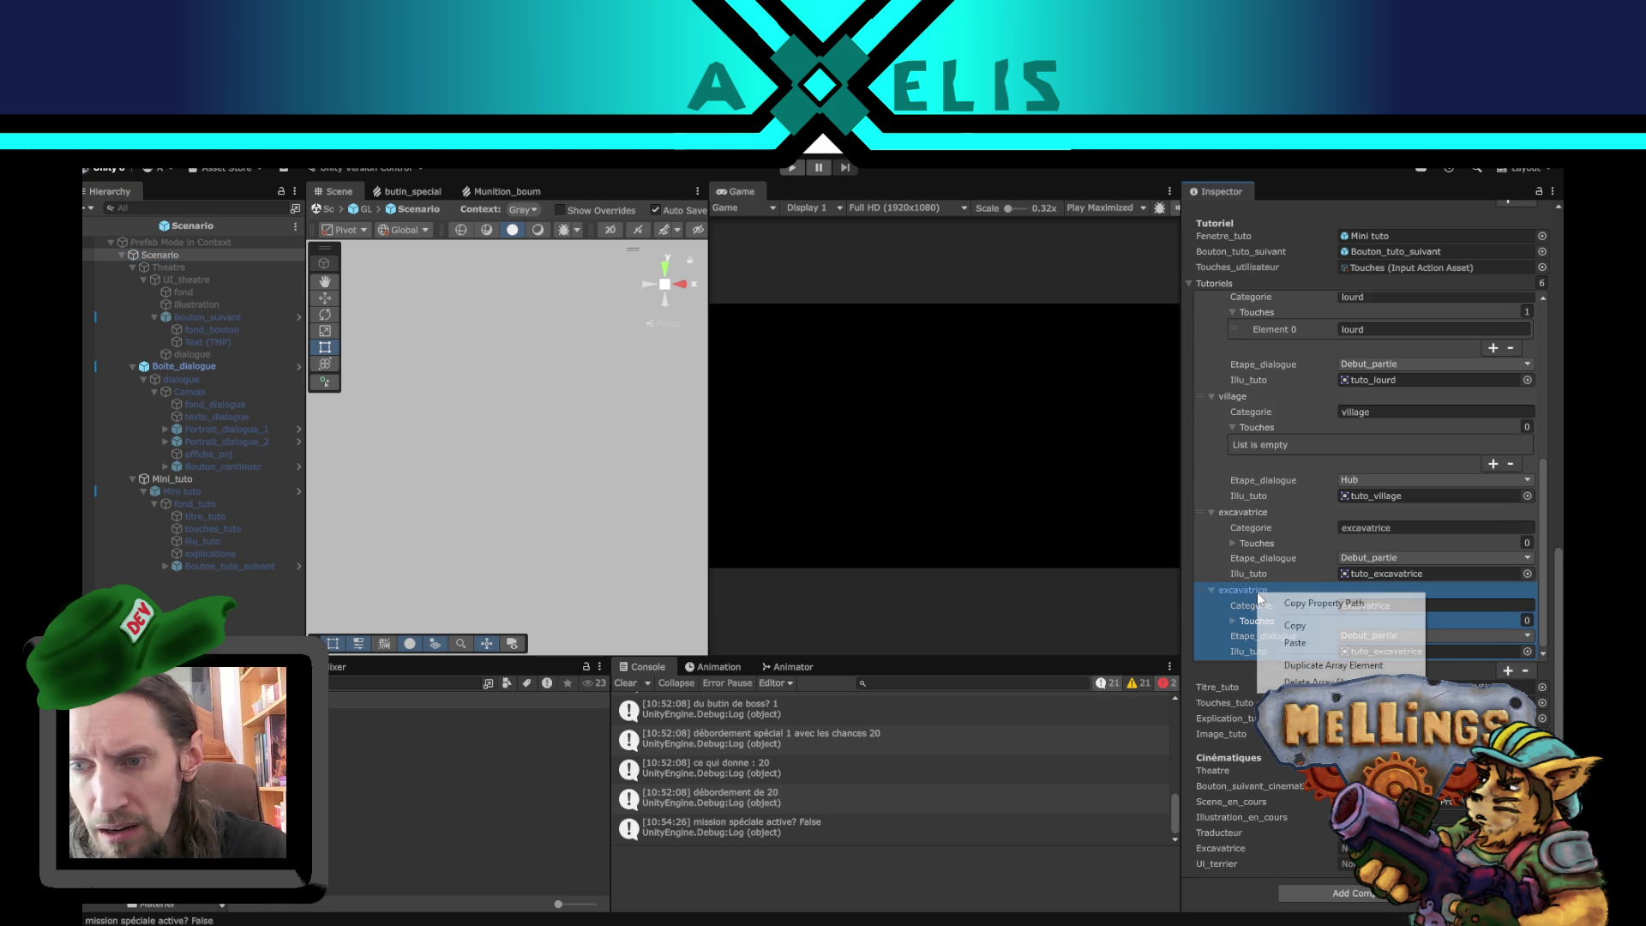
pyautogui.click(1310, 641)
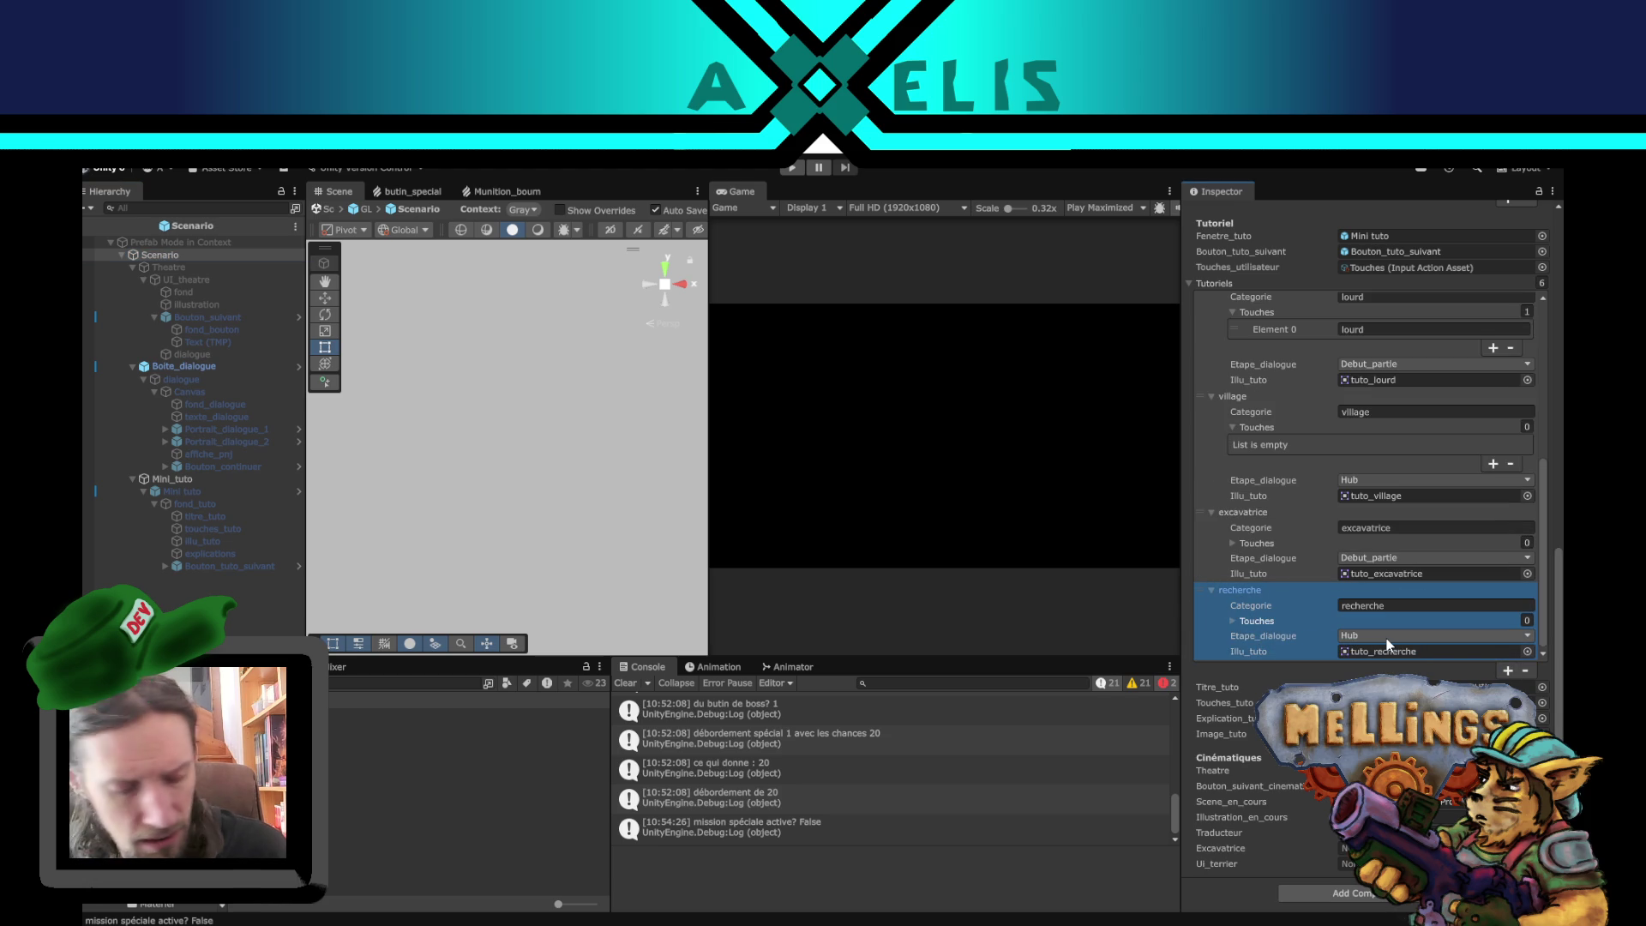
pyautogui.click(89, 228)
pyautogui.scroll(10, 1442, 423)
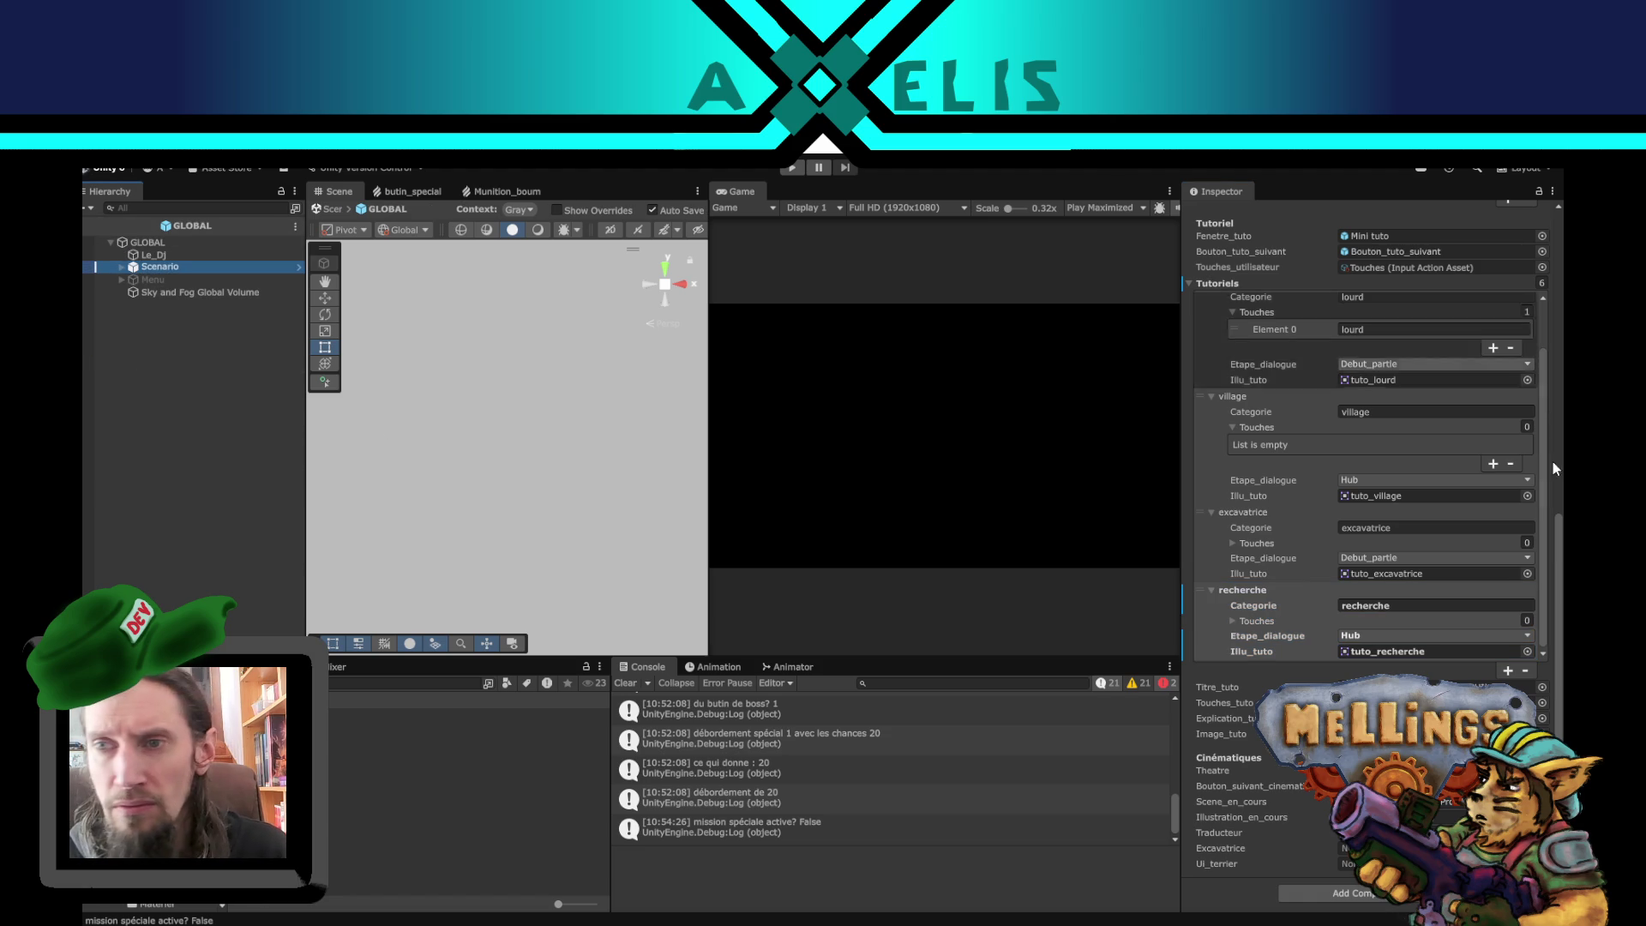
# - Compare the Scenario (Script) overrides with the prefab source and apply them
pyautogui.scroll(2, 1316, 300)
pyautogui.click(1284, 276)
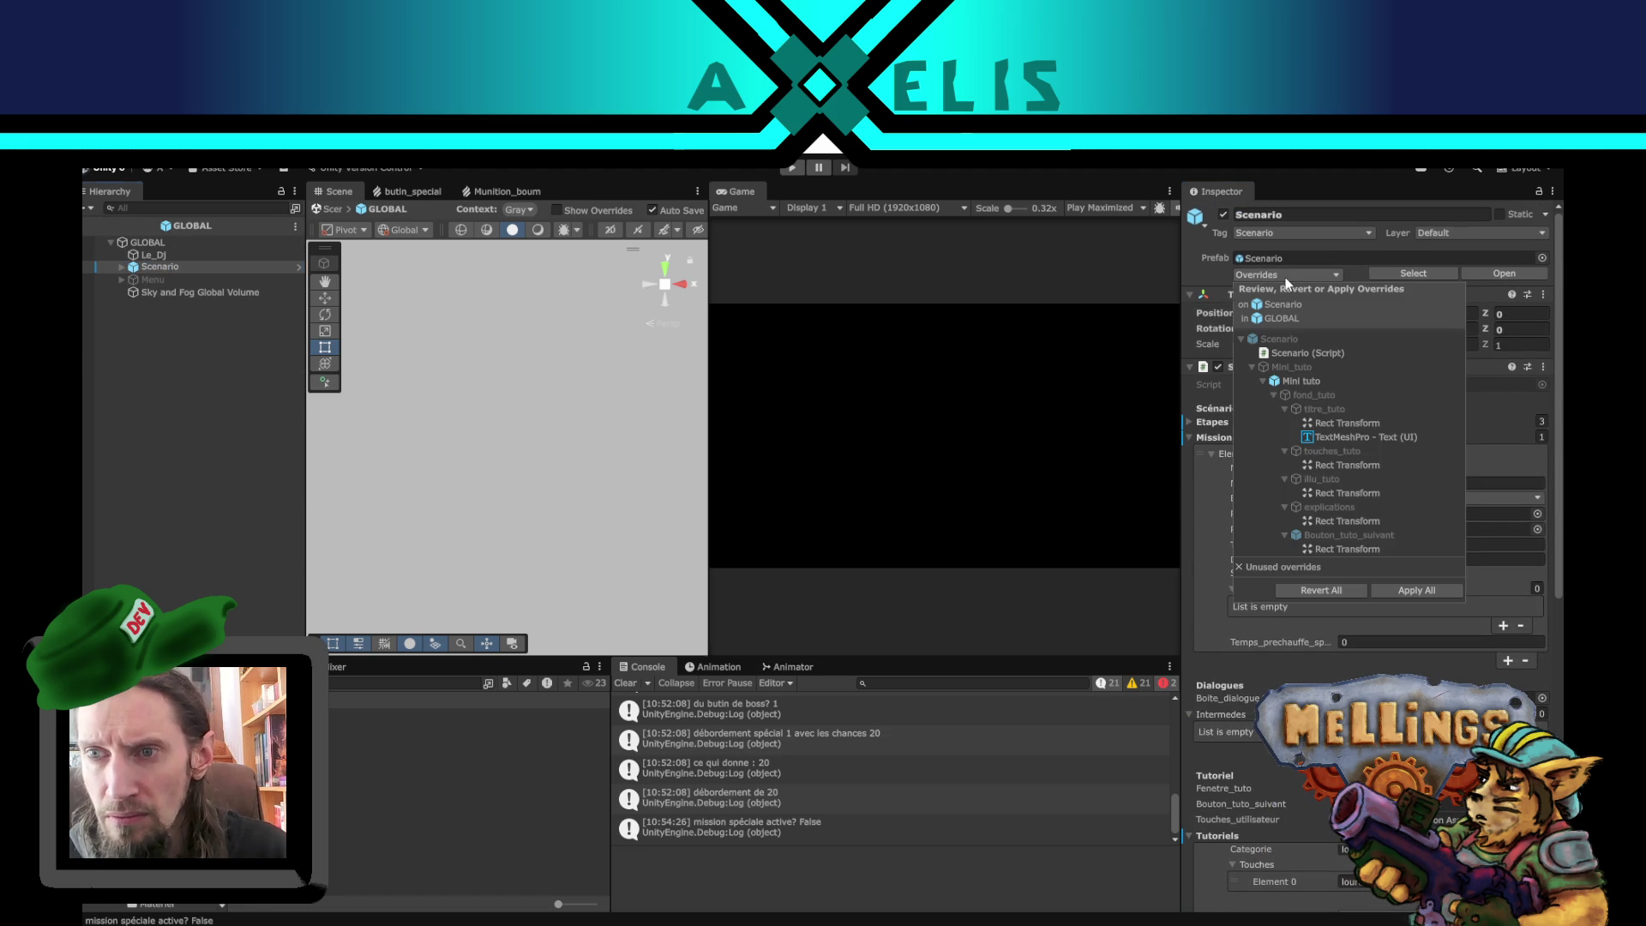
pyautogui.click(1308, 354)
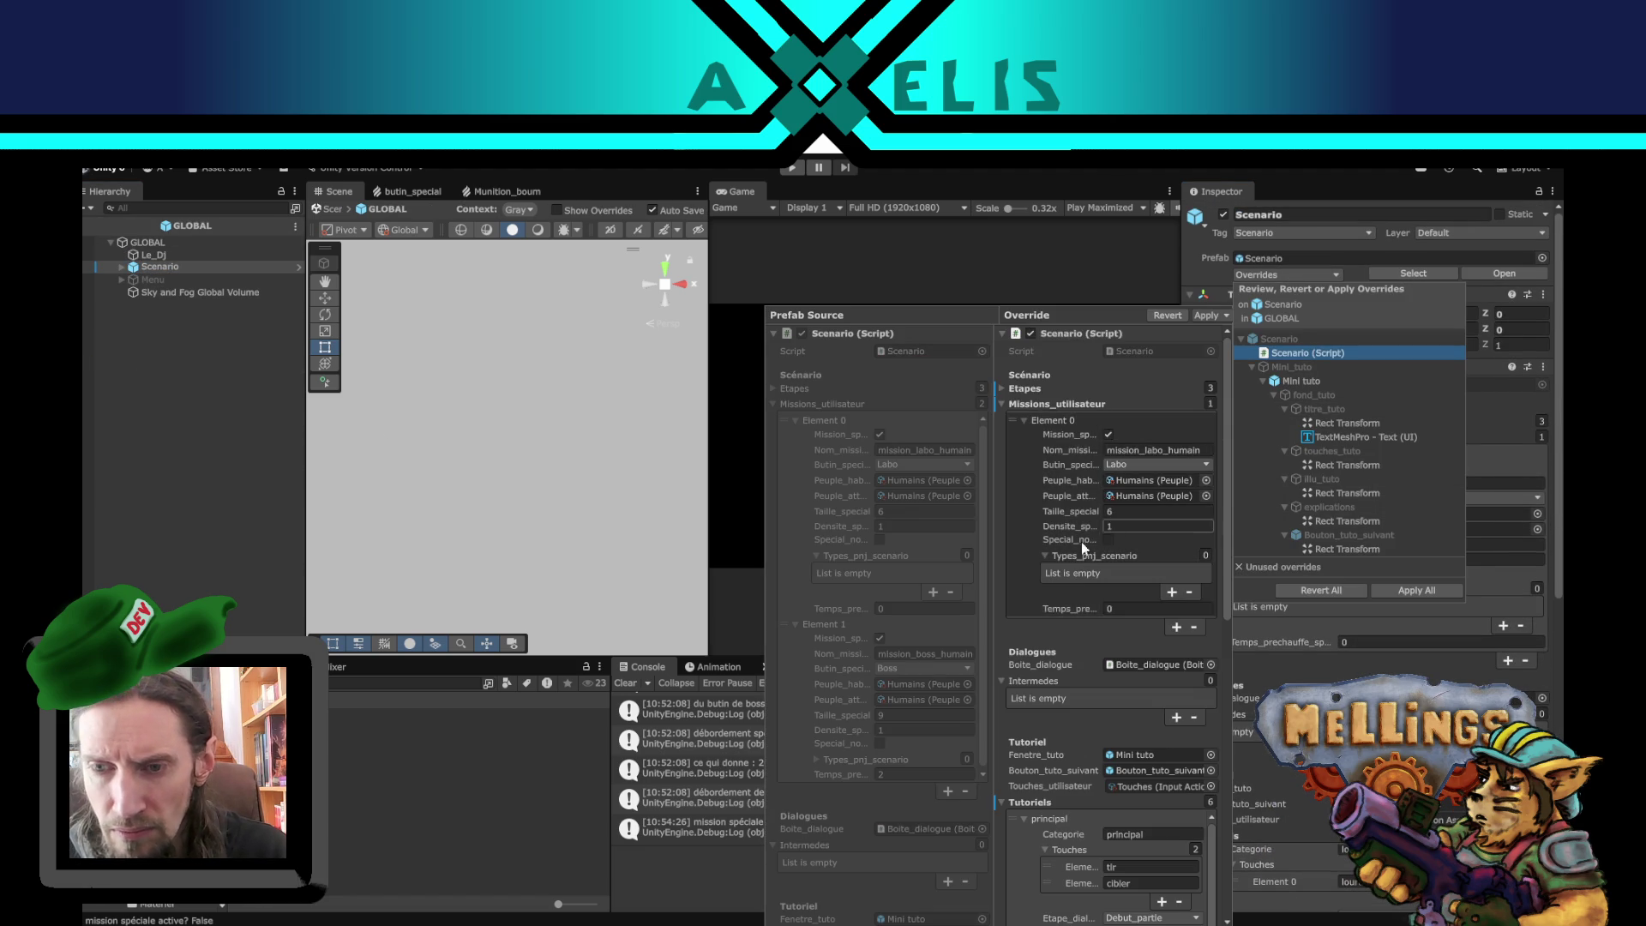
pyautogui.scroll(-8, 1081, 506)
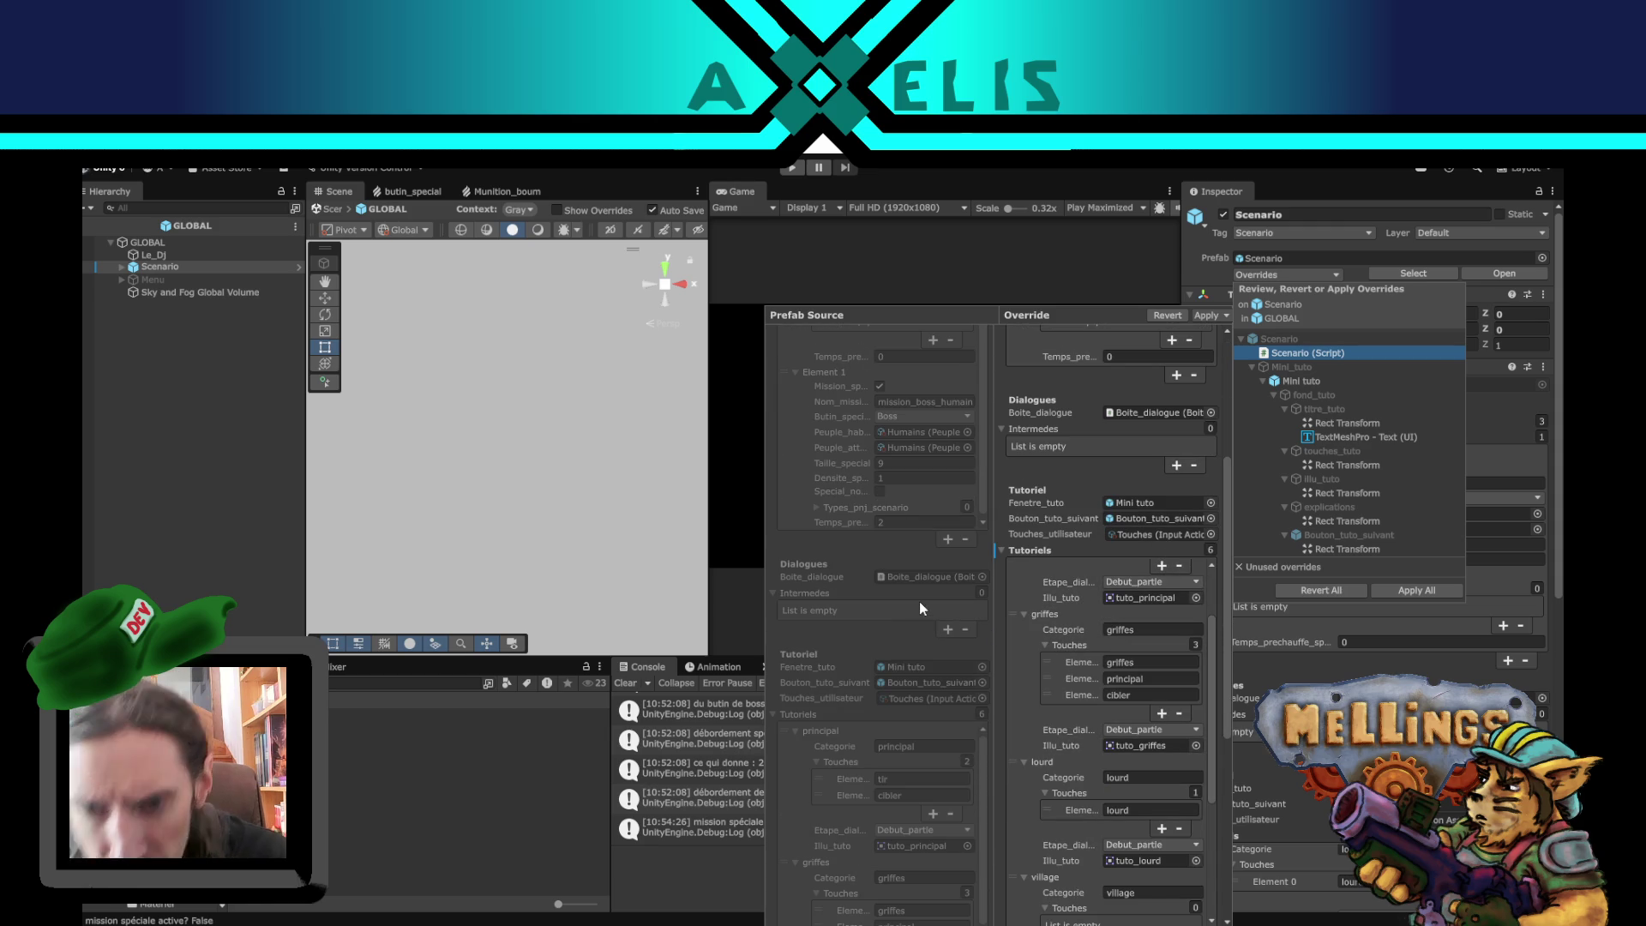
pyautogui.scroll(-4, 934, 610)
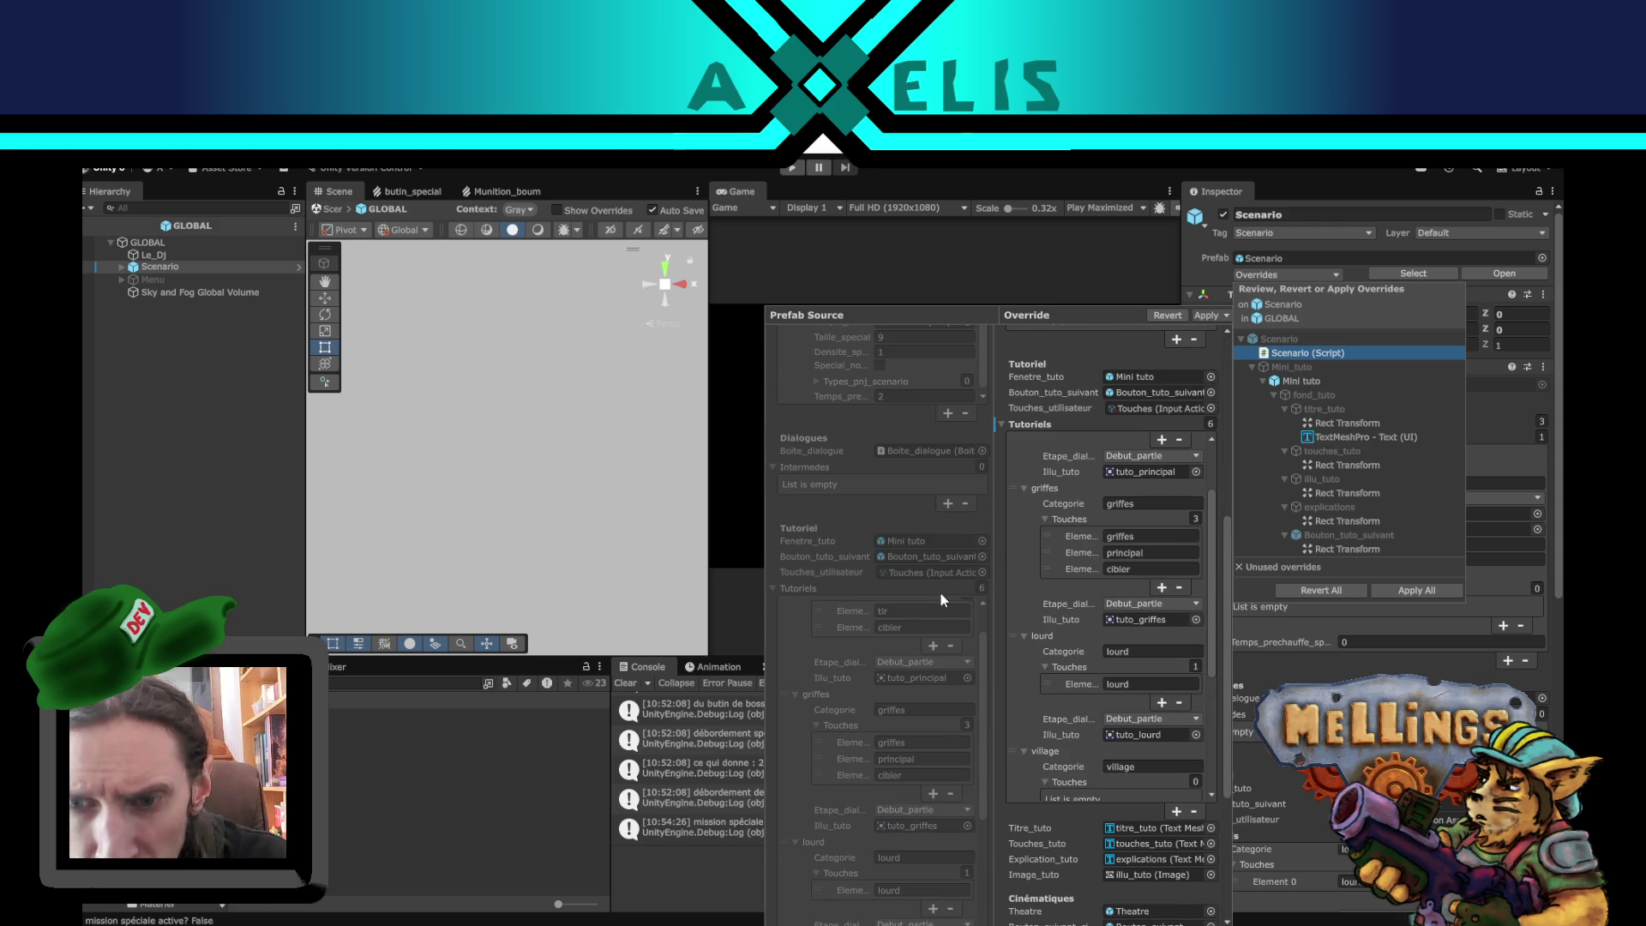
pyautogui.scroll(-5, 943, 587)
pyautogui.scroll(-3, 933, 583)
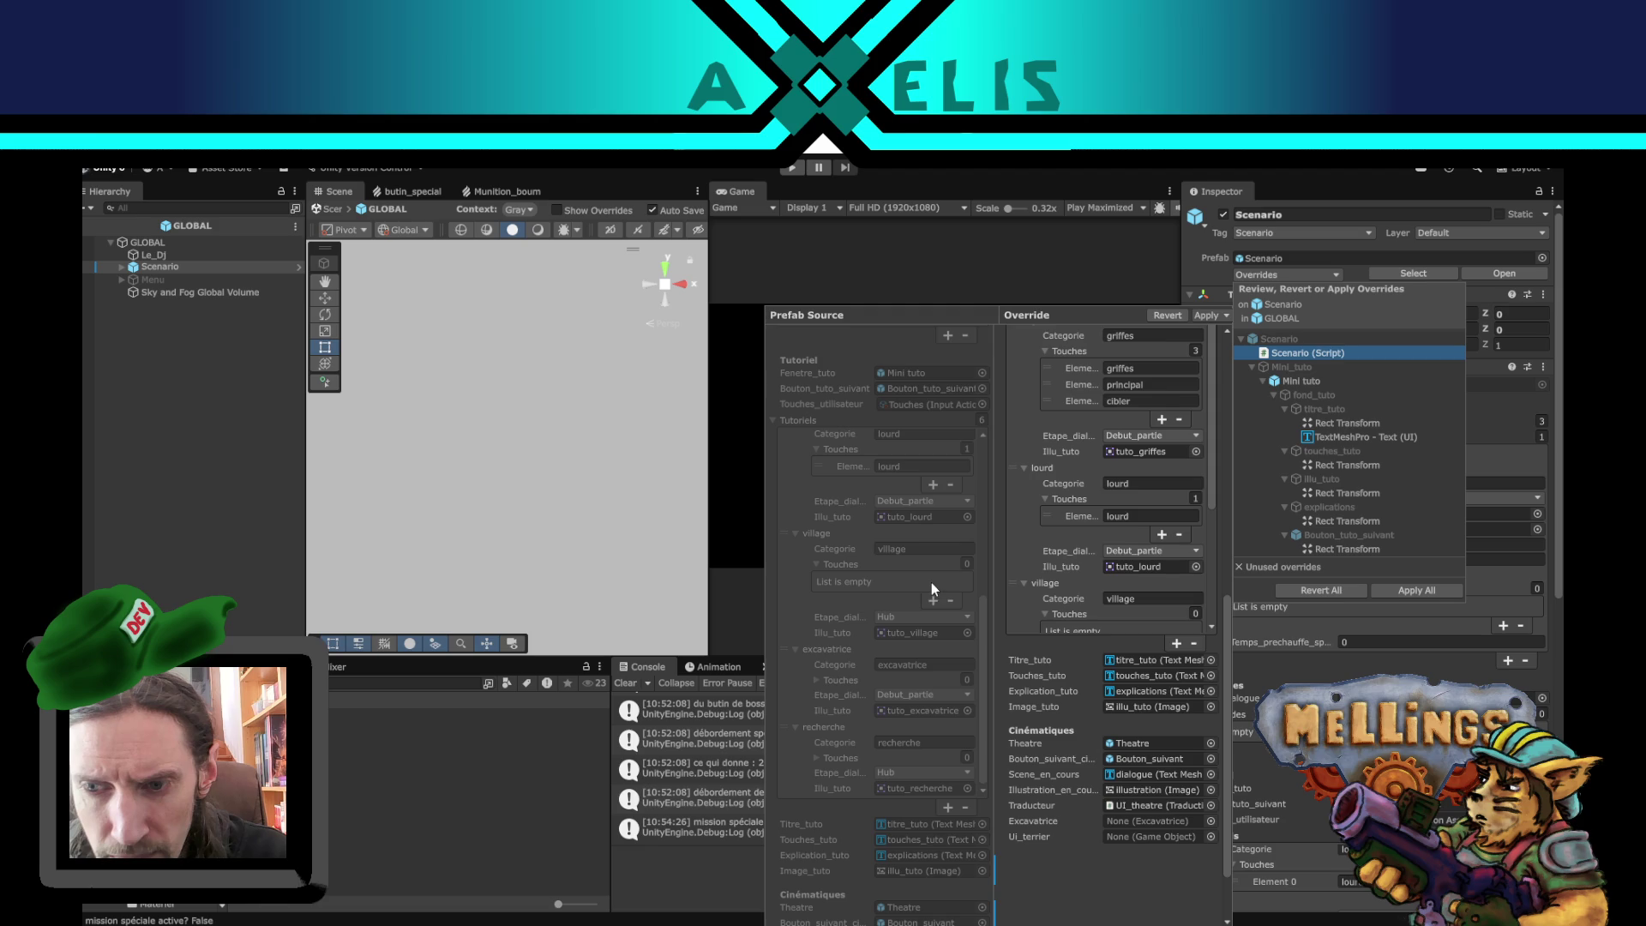
pyautogui.scroll(-3, 959, 662)
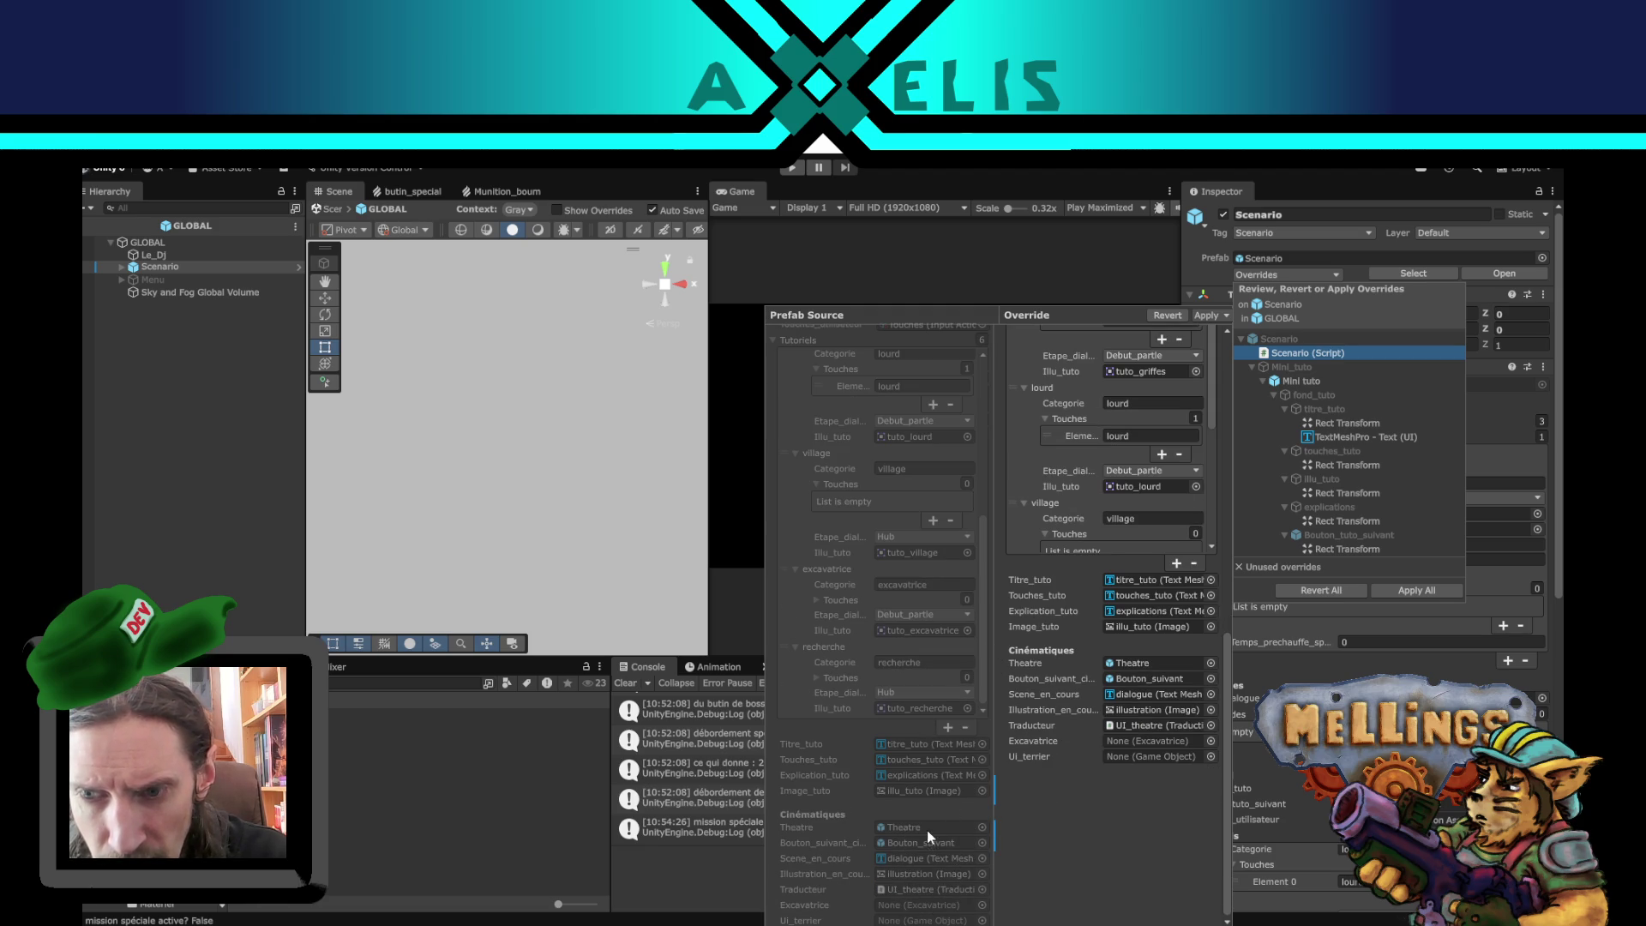
pyautogui.scroll(5, 920, 703)
pyautogui.scroll(3, 1006, 367)
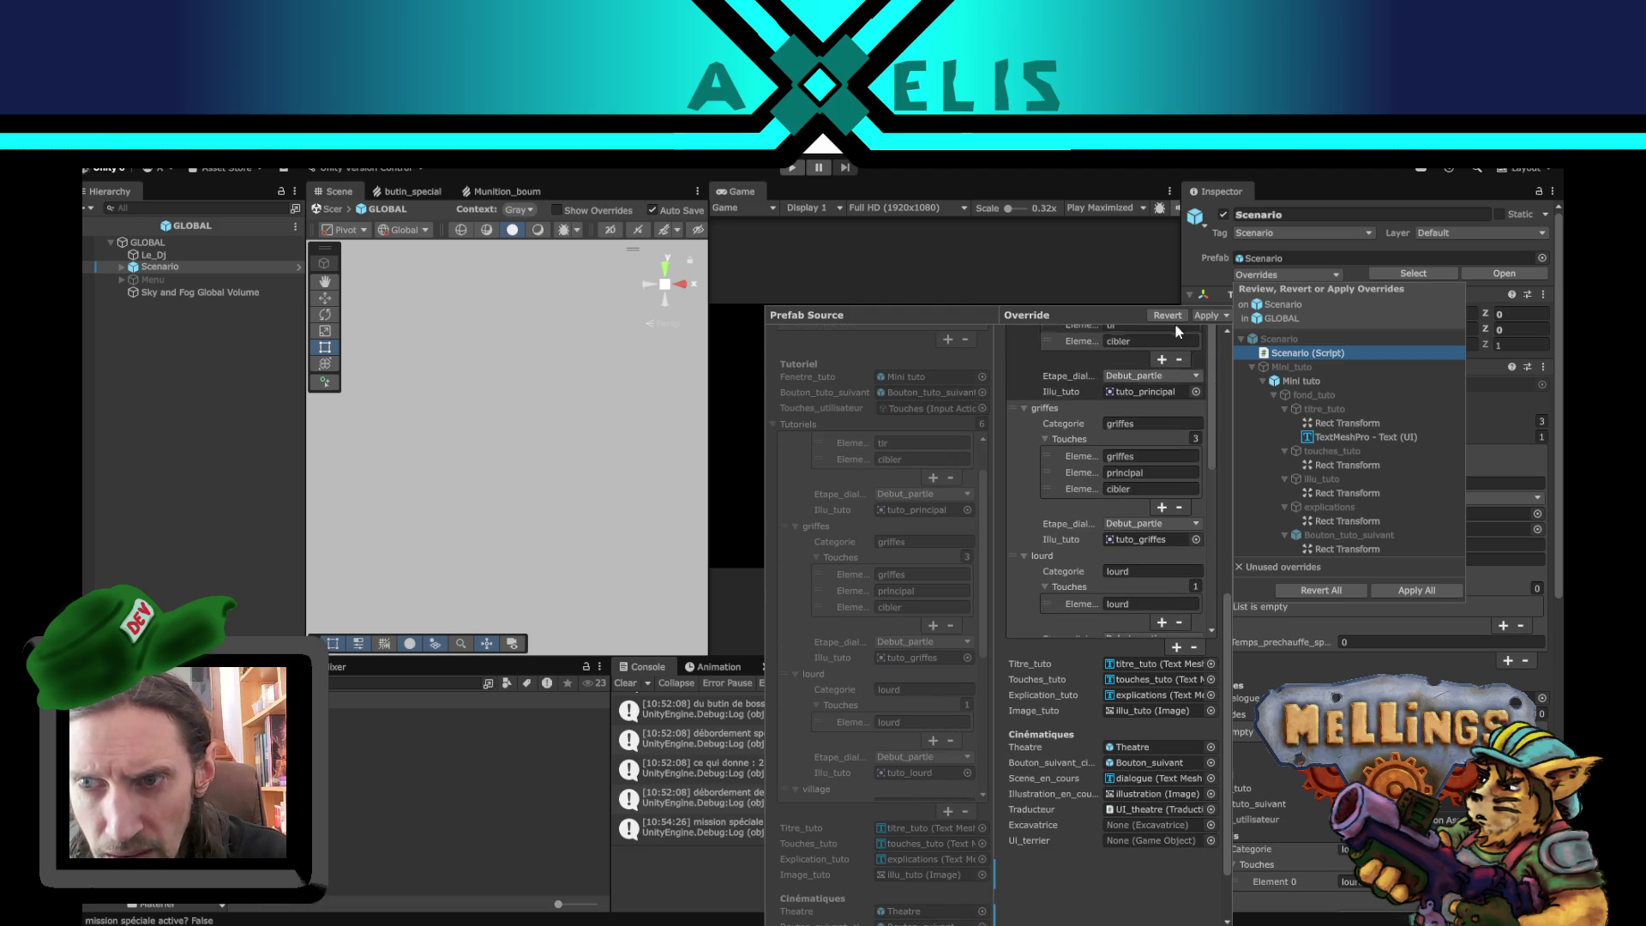
pyautogui.click(1167, 316)
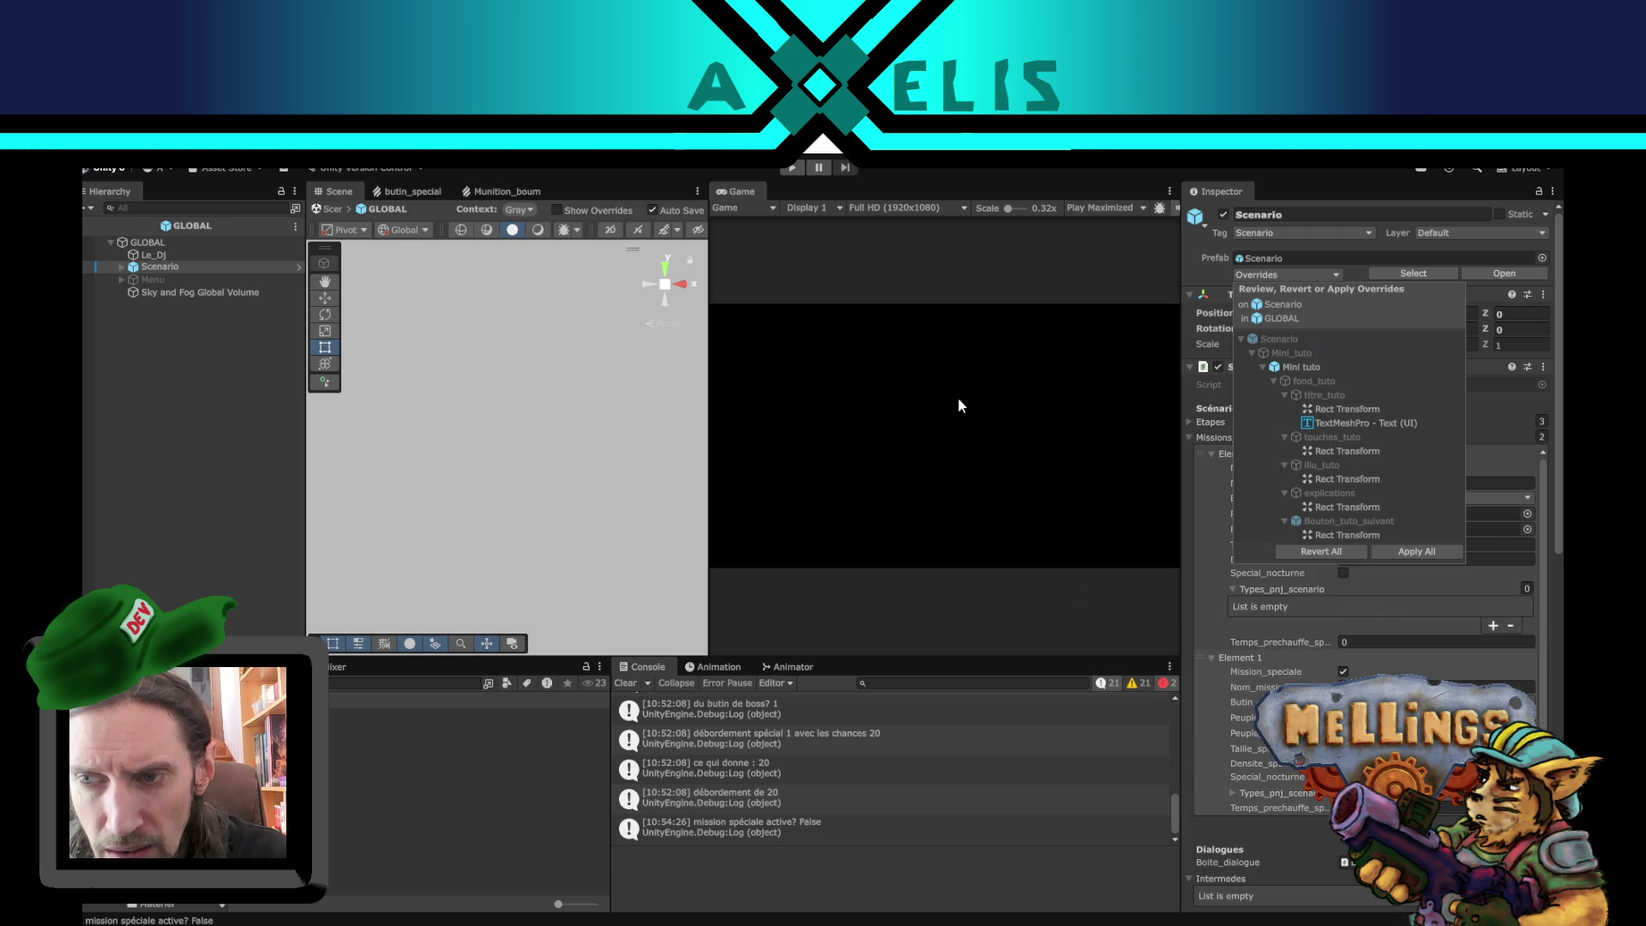
# - Close the overrides list, deselect Scenario, exit prefab mode to the Intro scene, then leave Unity
pyautogui.click(1198, 275)
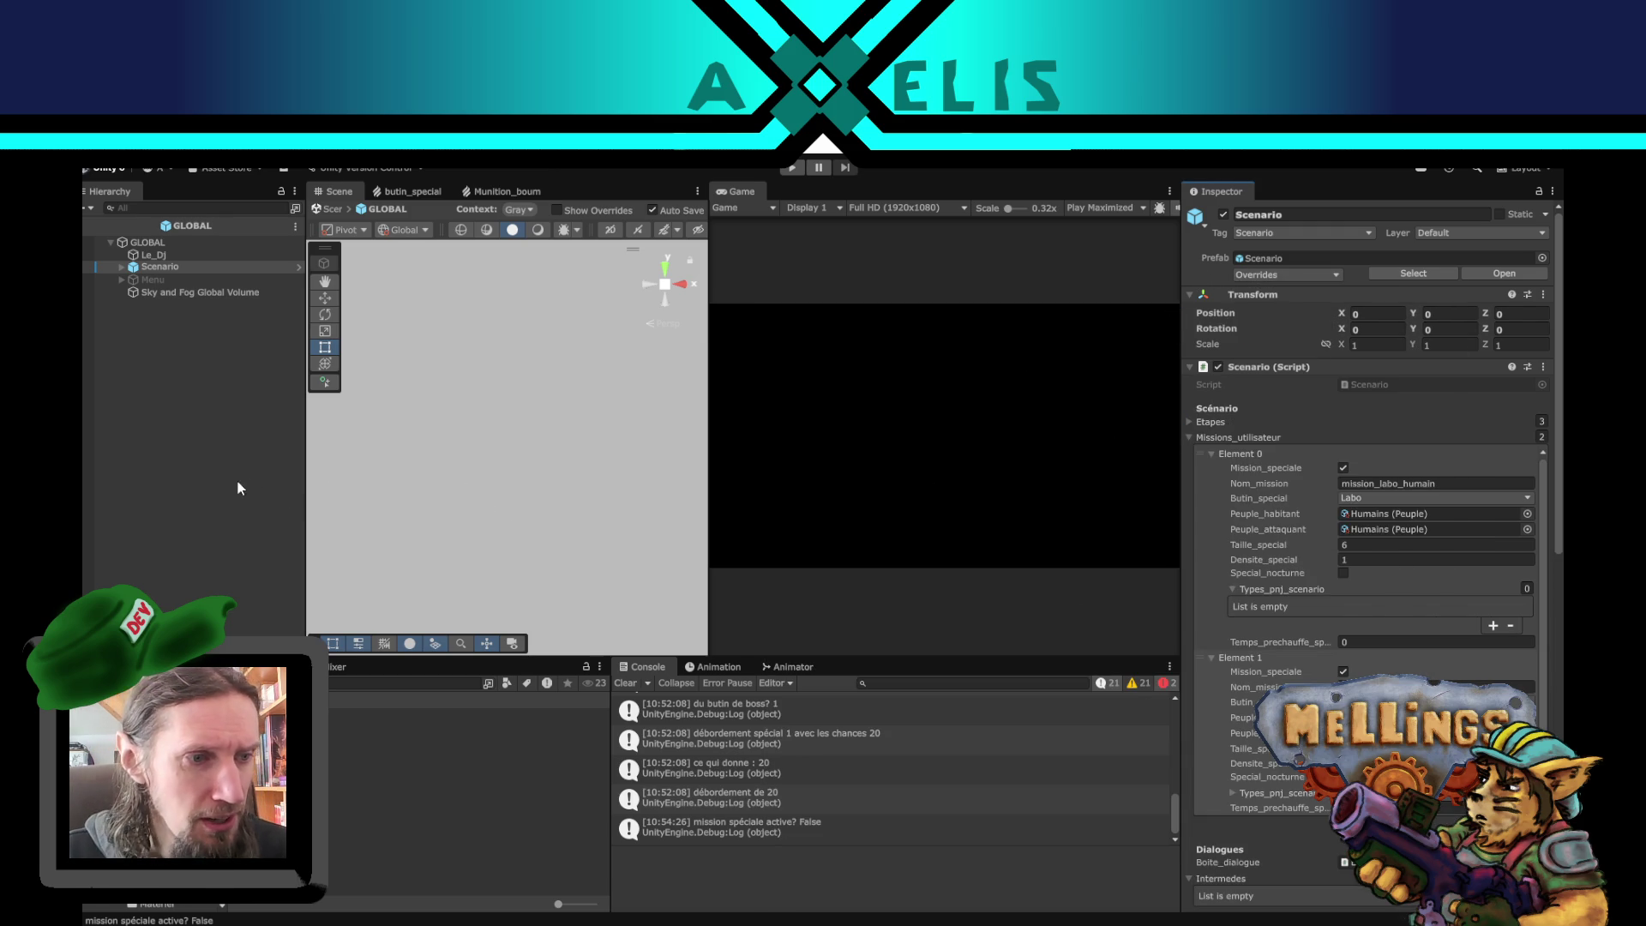
pyautogui.click(226, 460)
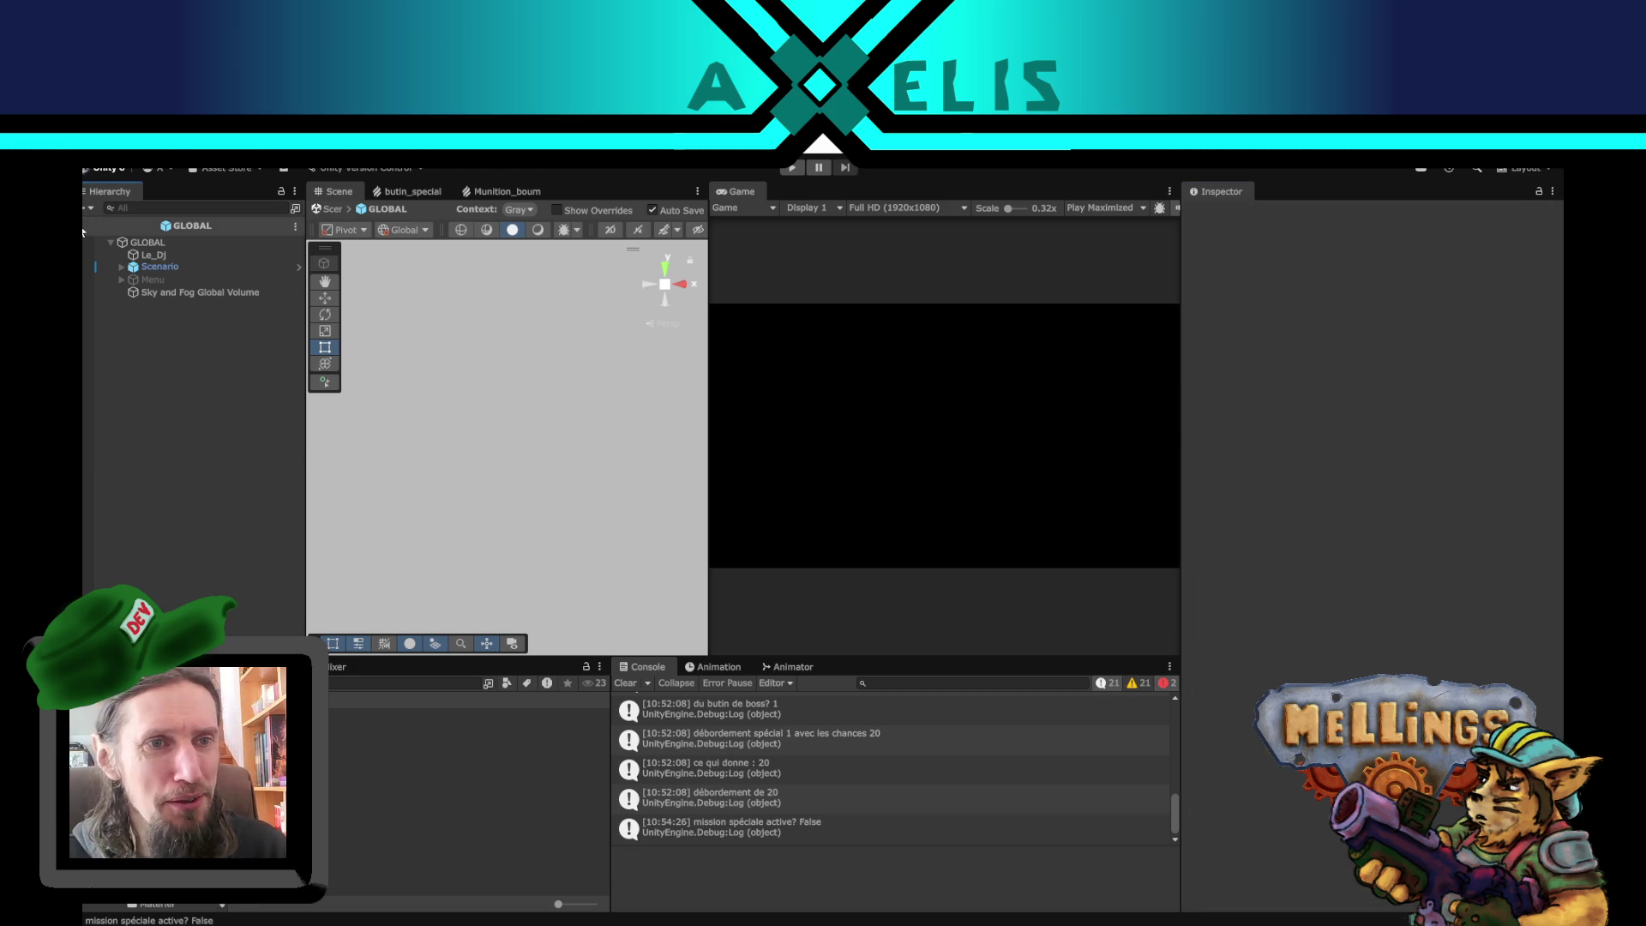
pyautogui.click(84, 228)
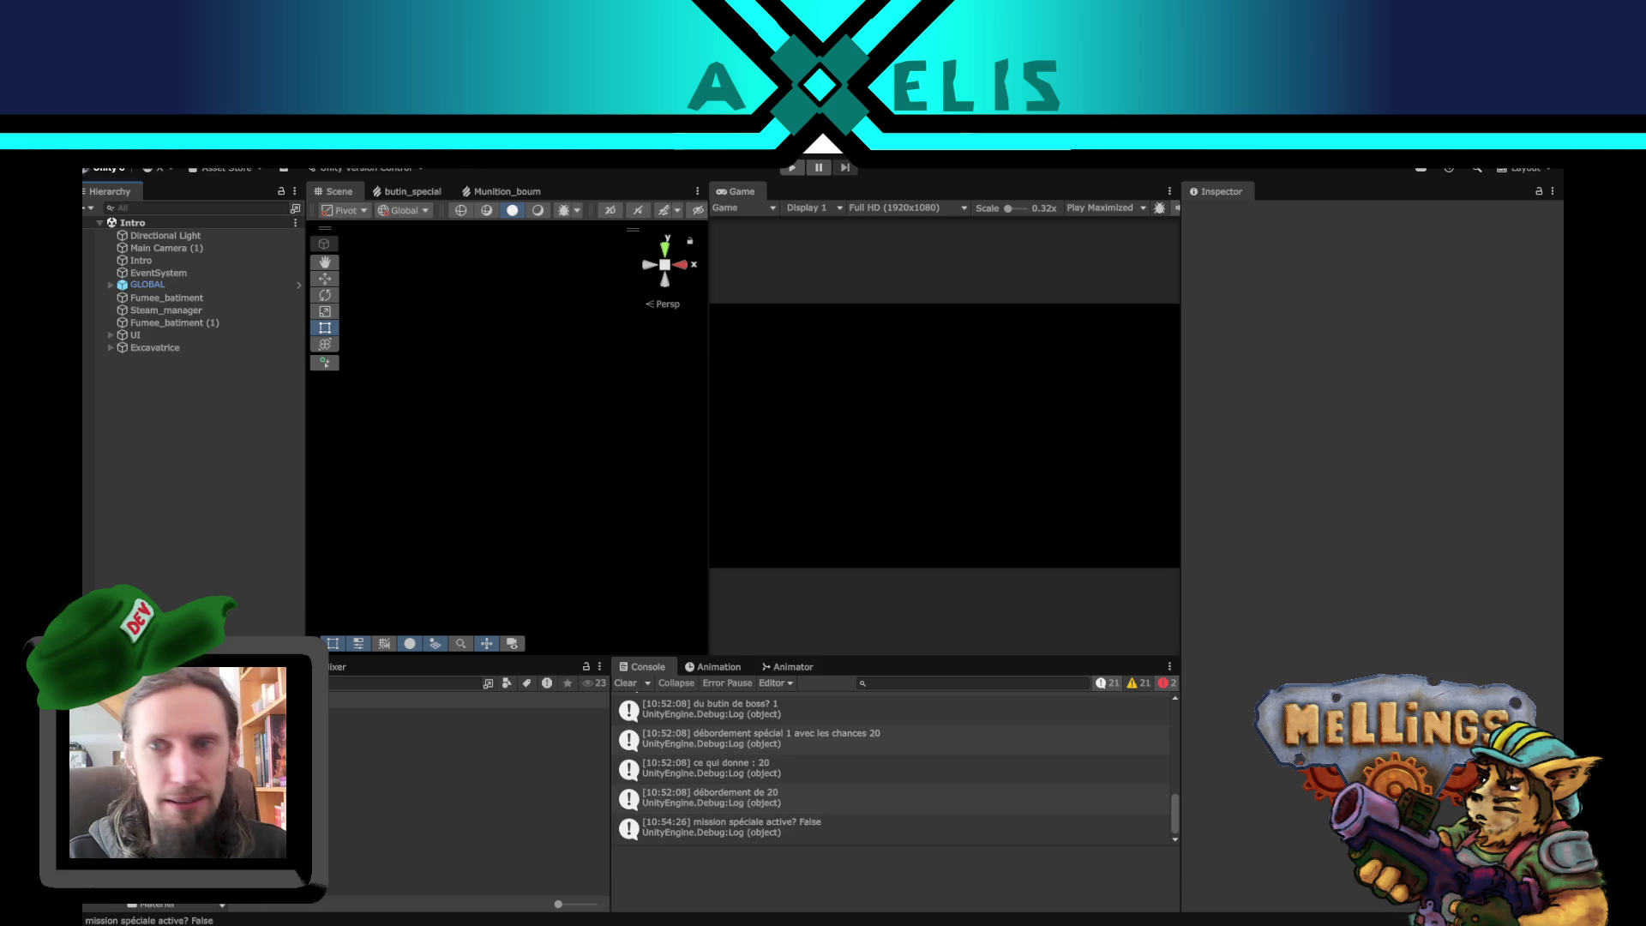
pyautogui.hotkey('alt', 'Tab')
# - Open Nouveau document texte (2).txt from the desktop, delete all its notes, and begin a dashed name list
pyautogui.press('super+d')
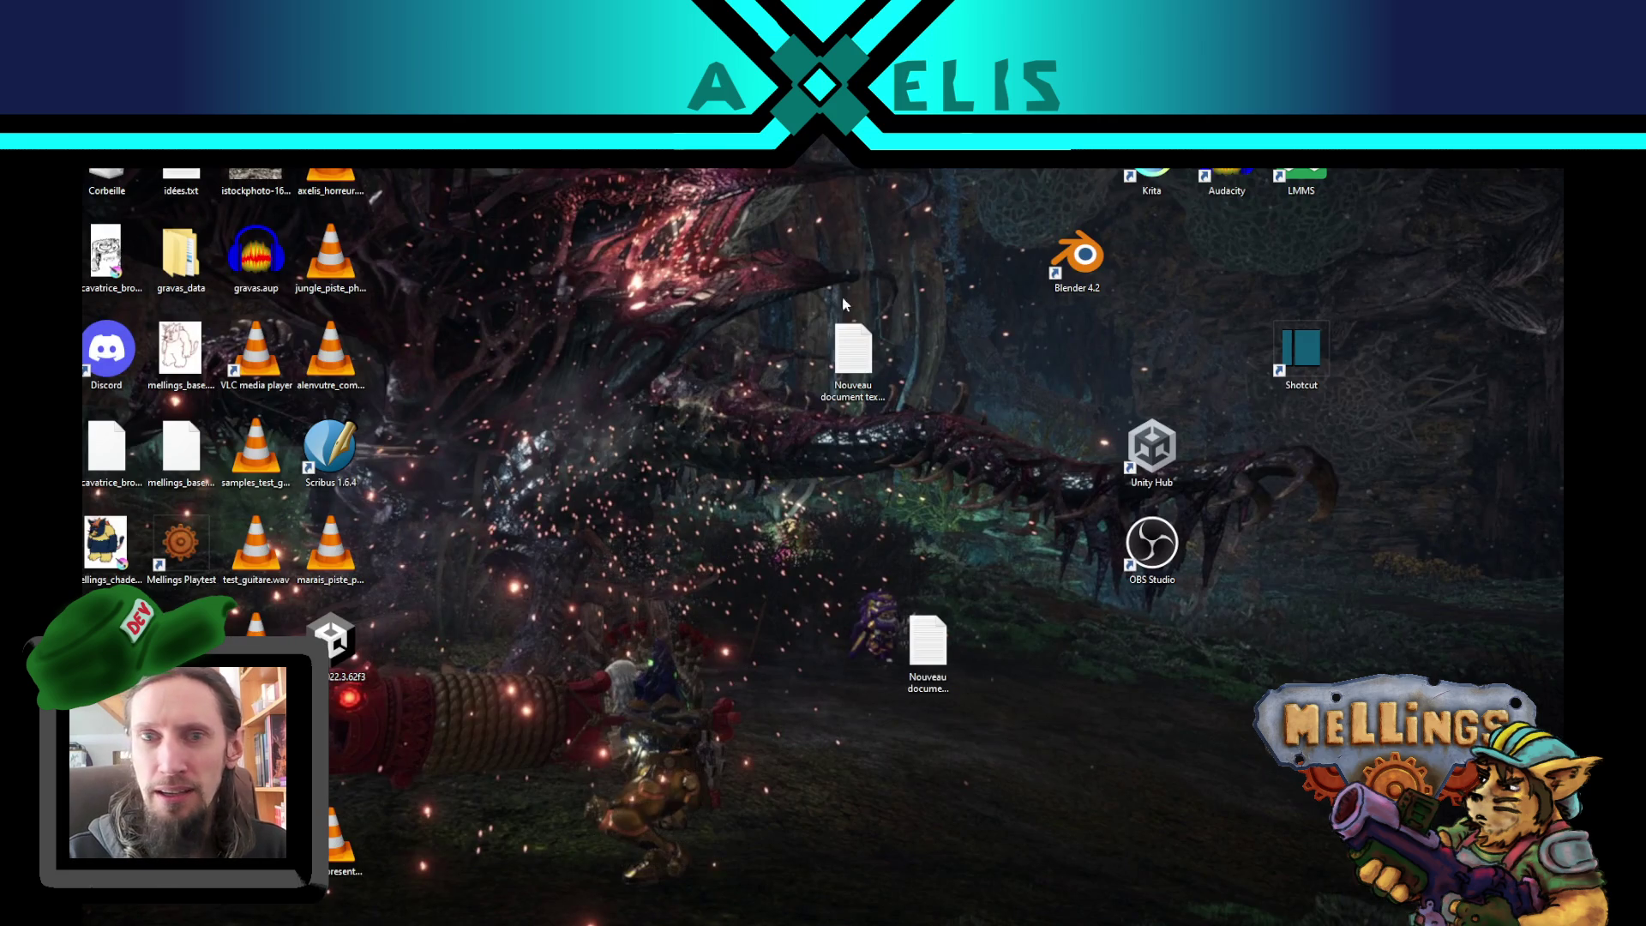
pyautogui.doubleClick(881, 355)
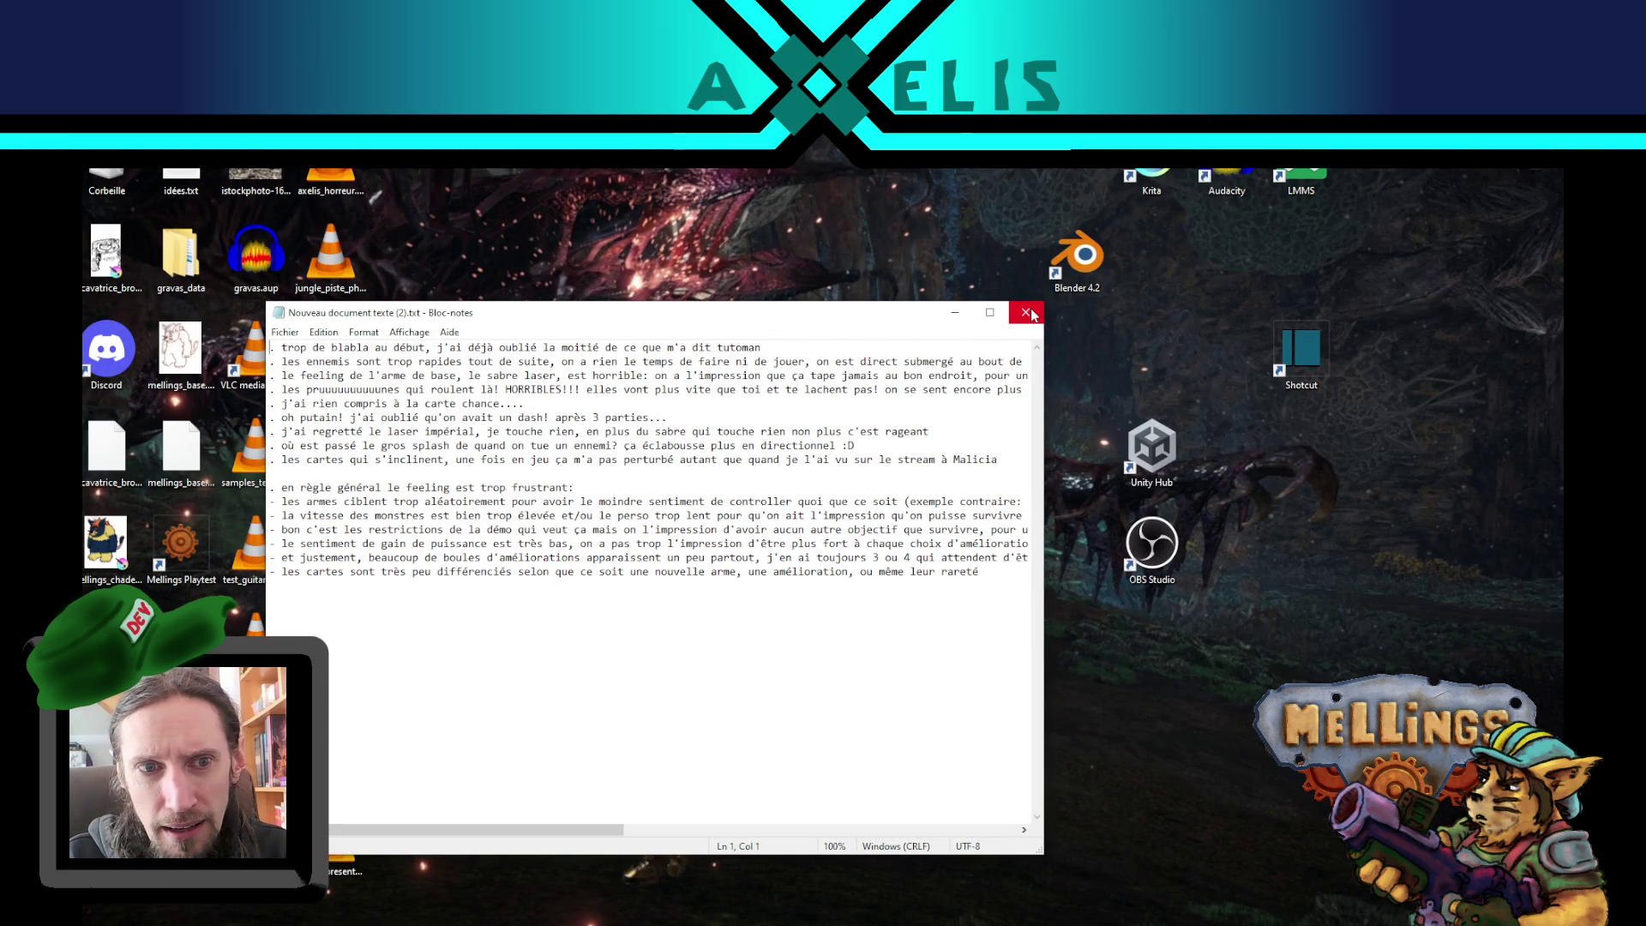
pyautogui.moveTo(337, 605); pyautogui.dragTo(210, 330)
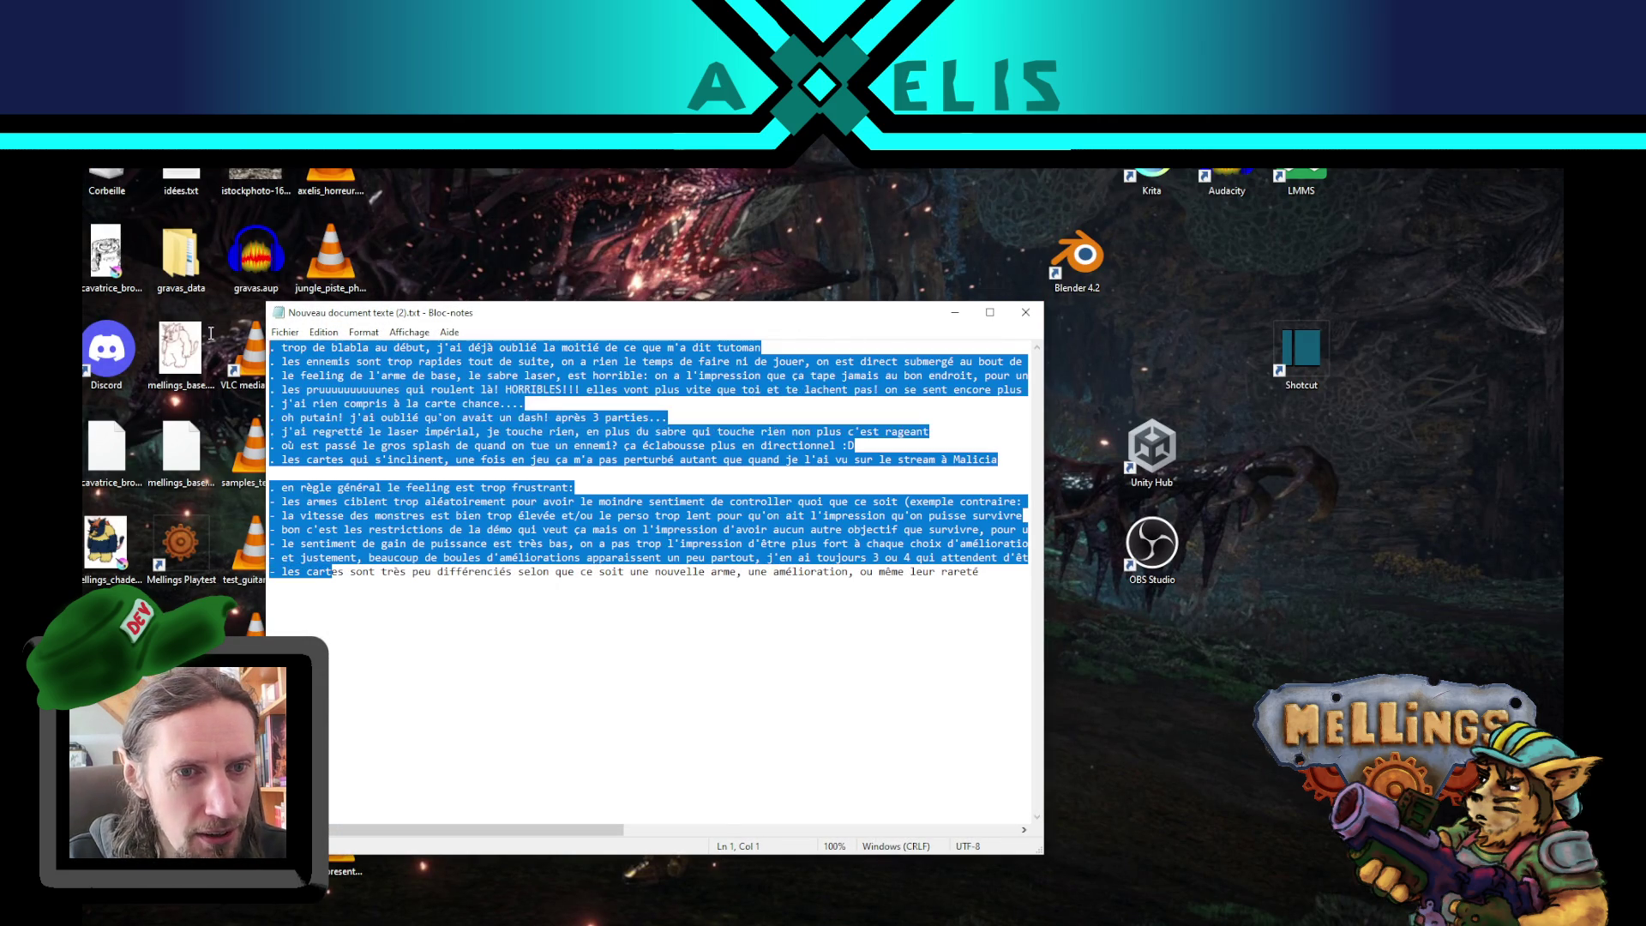
pyautogui.click(477, 404)
pyautogui.moveTo(977, 582)
pyautogui.mouseDown()
pyautogui.moveTo(737, 539)
pyautogui.moveTo(100, 330)
pyautogui.mouseUp()
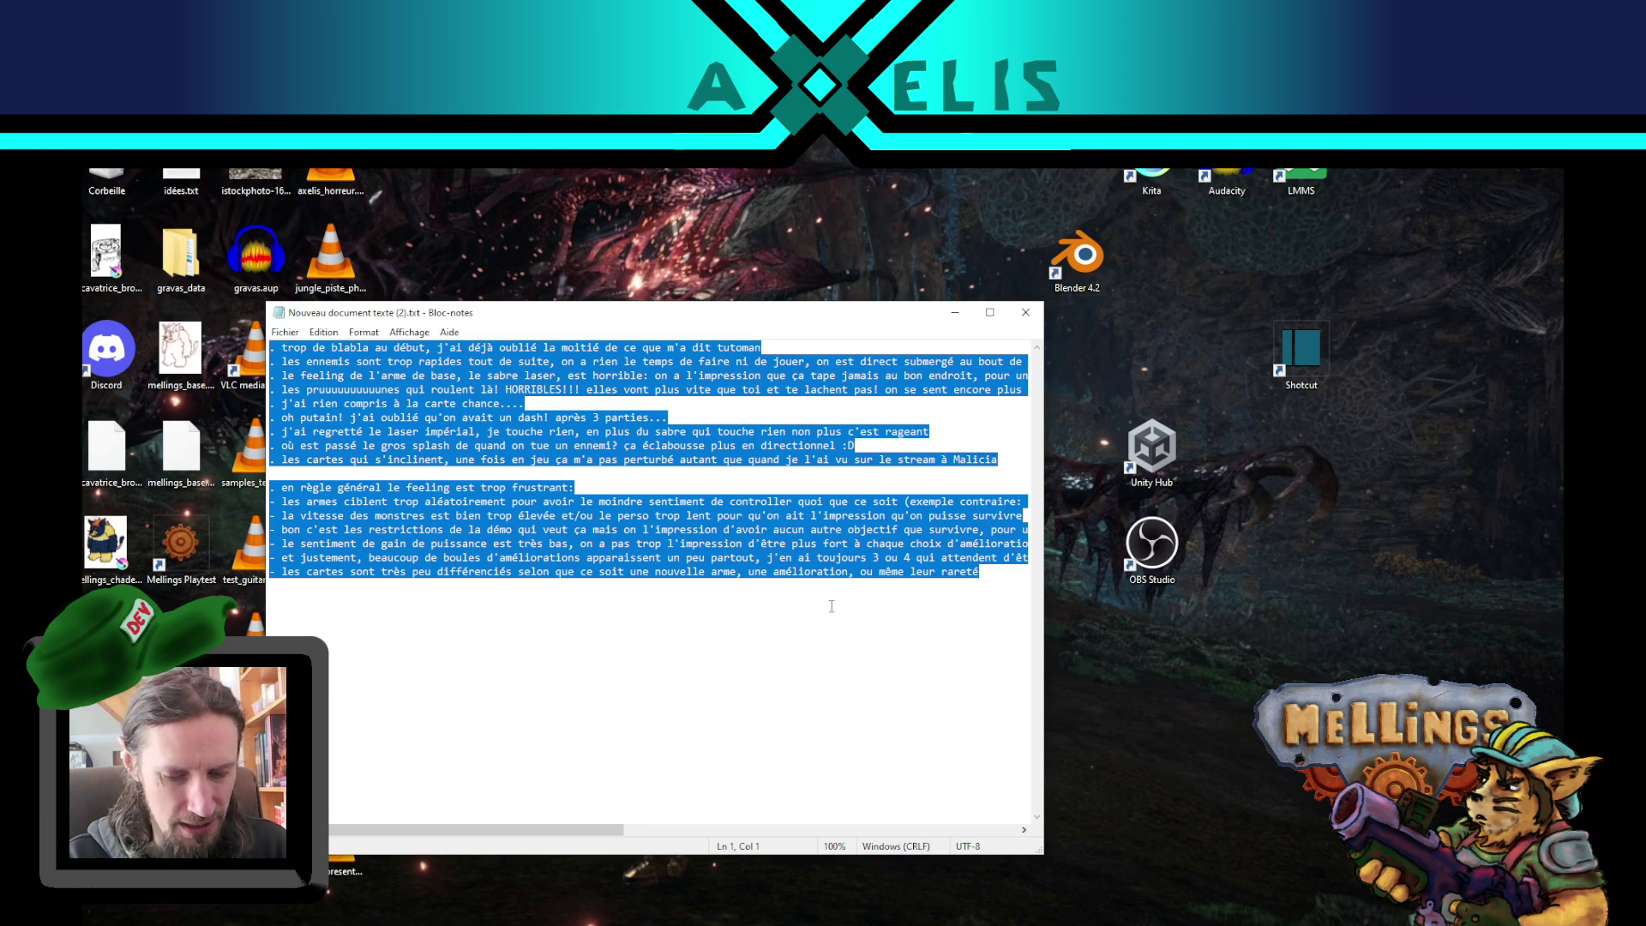
pyautogui.press('Delete')
pyautogui.write('-')
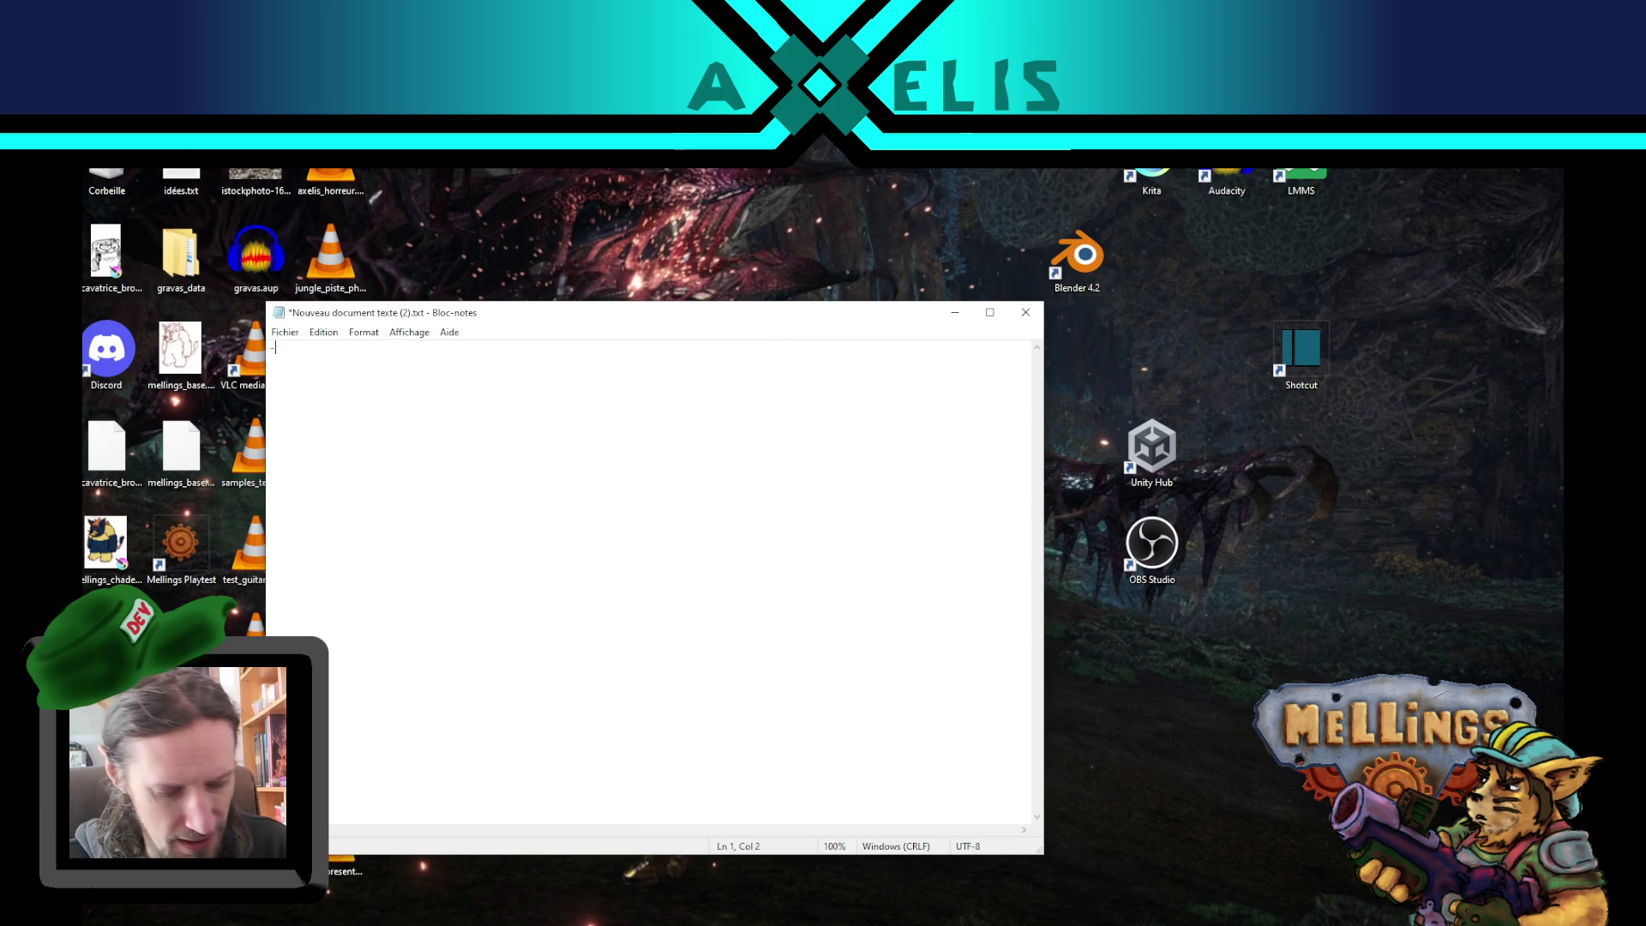
pyautogui.write(' woum lar')
# - Remove the leading dash and type the remaining names of the list, one per line
pyautogui.press('BackSpace')
pyautogui.press('BackSpace')
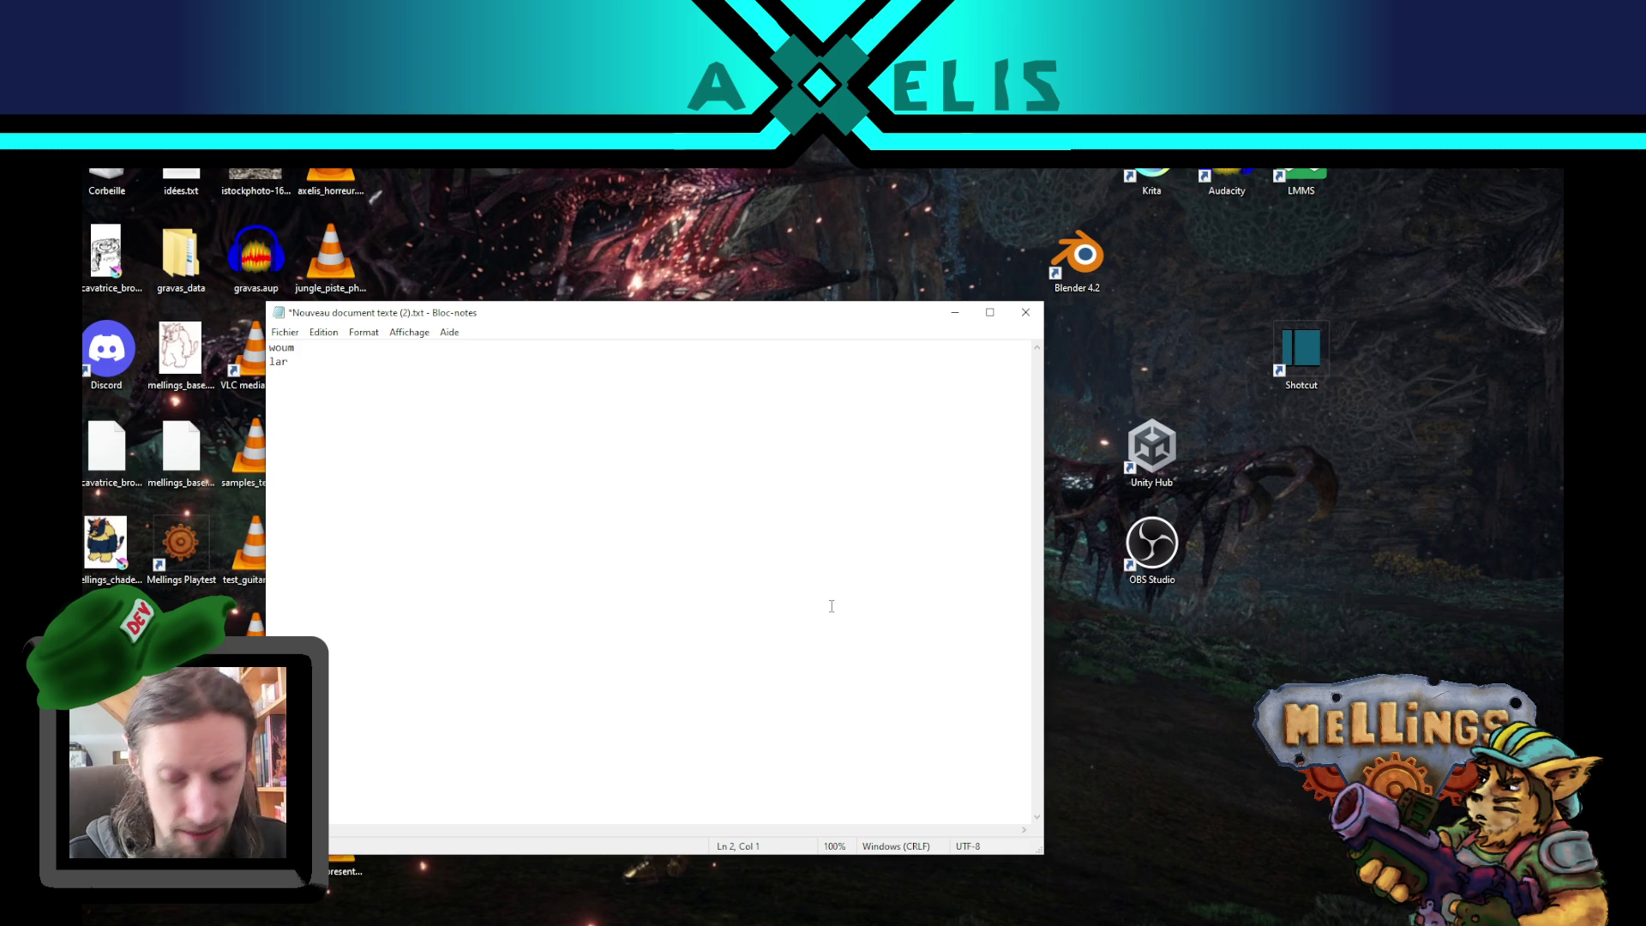
pyautogui.write('tisan ')
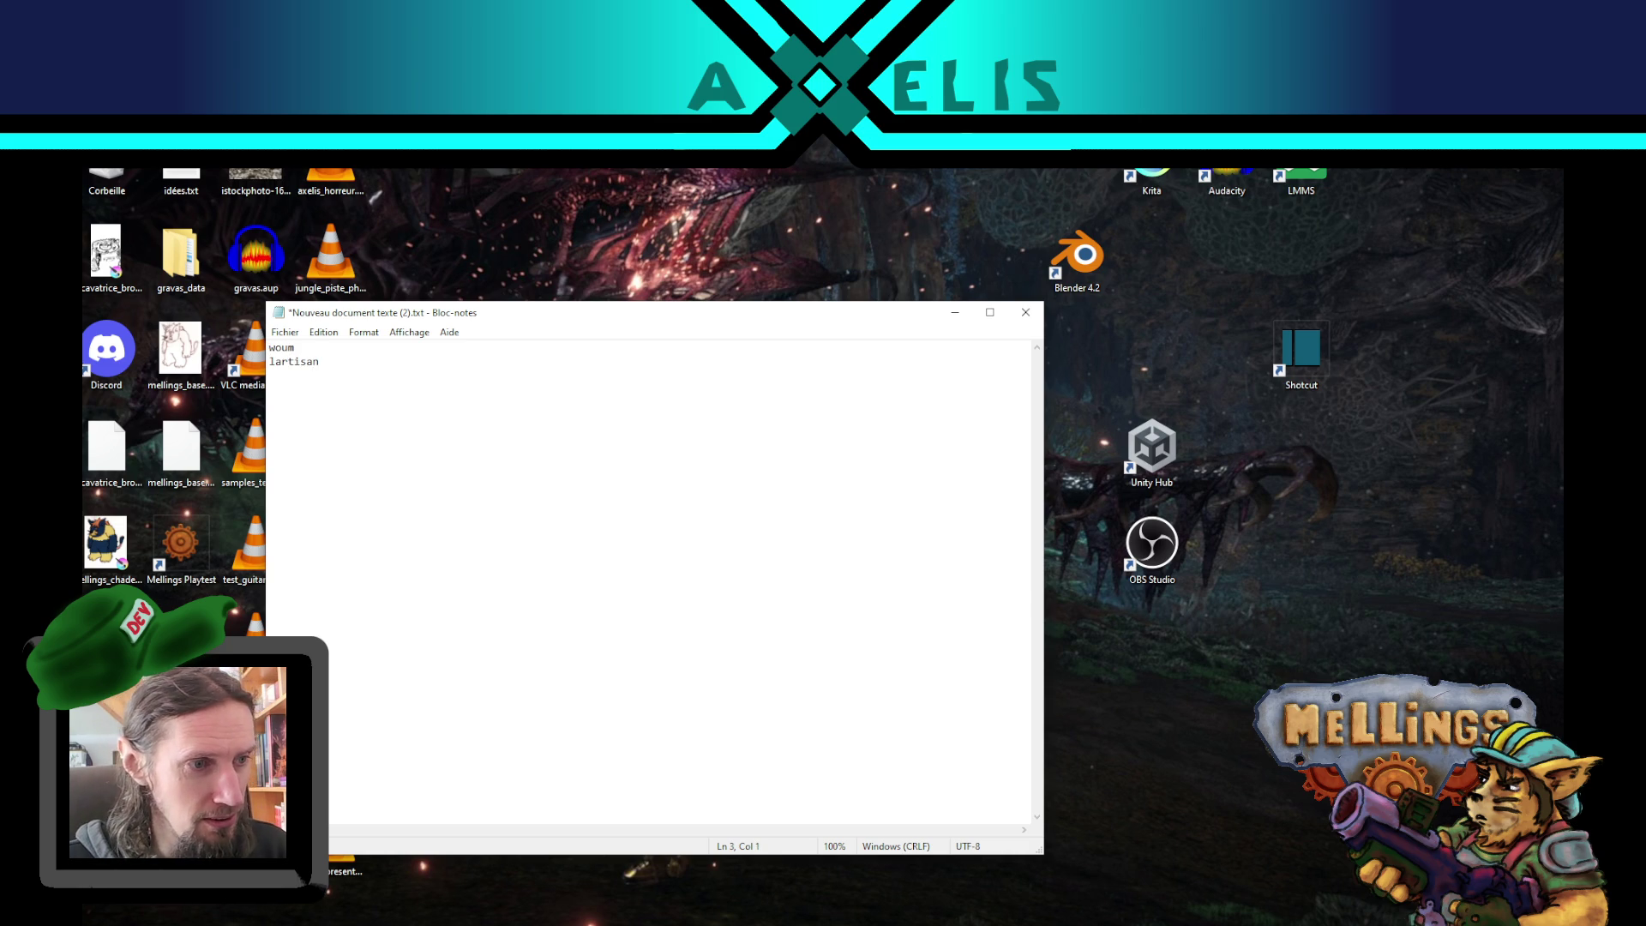
pyautogui.write('kulin')
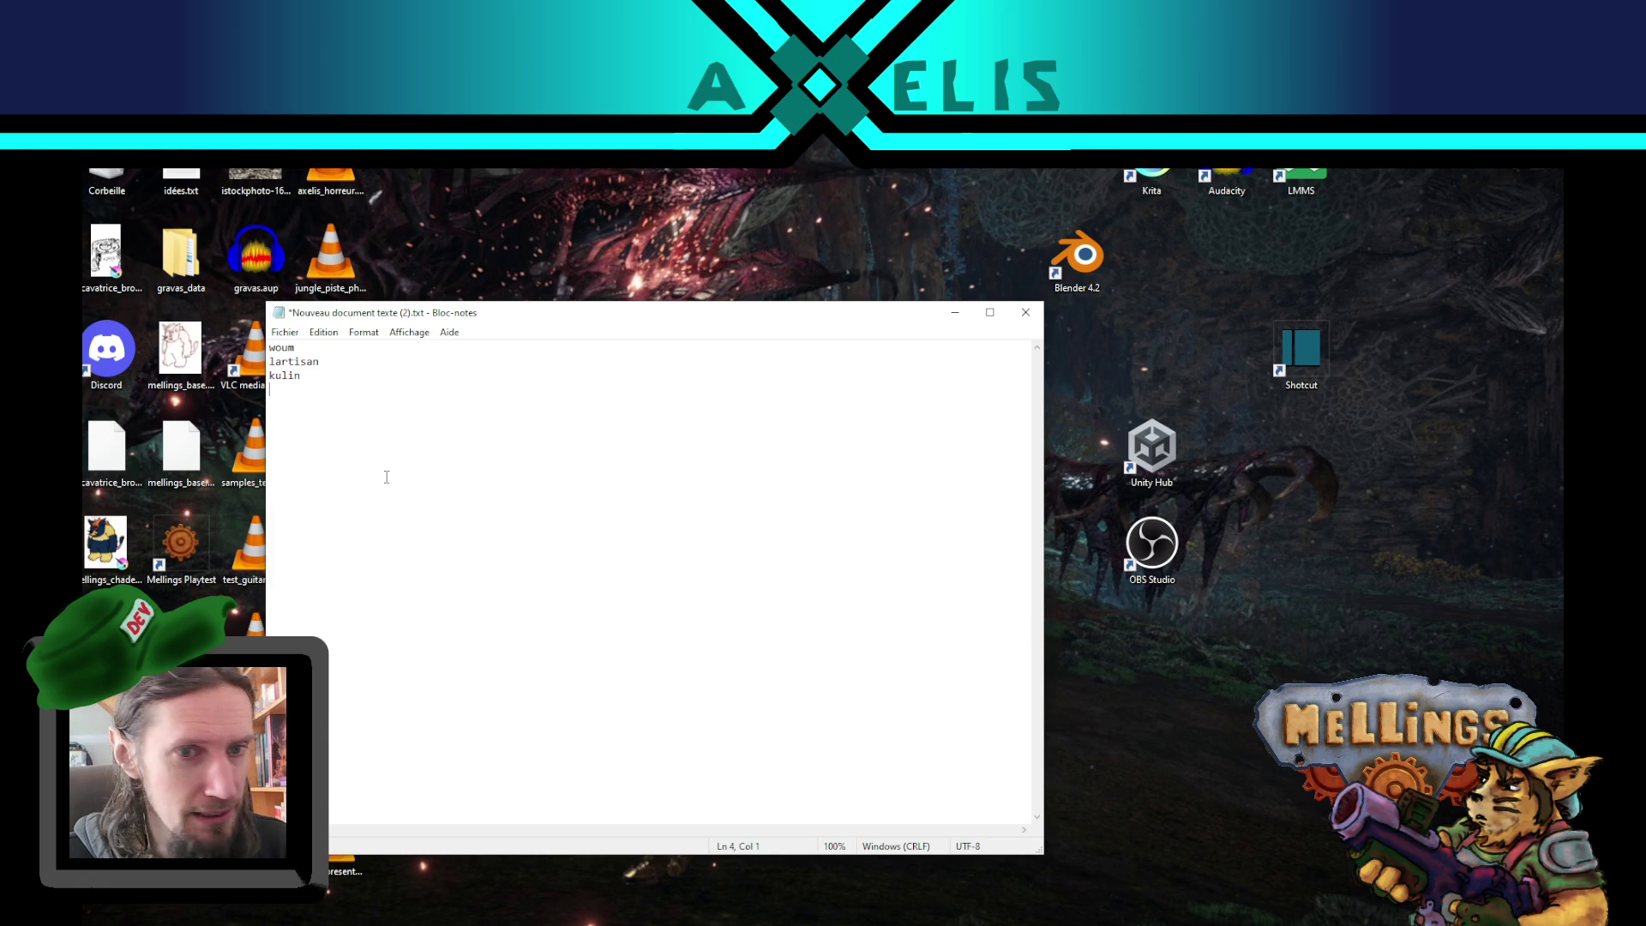
pyautogui.write('baba ')
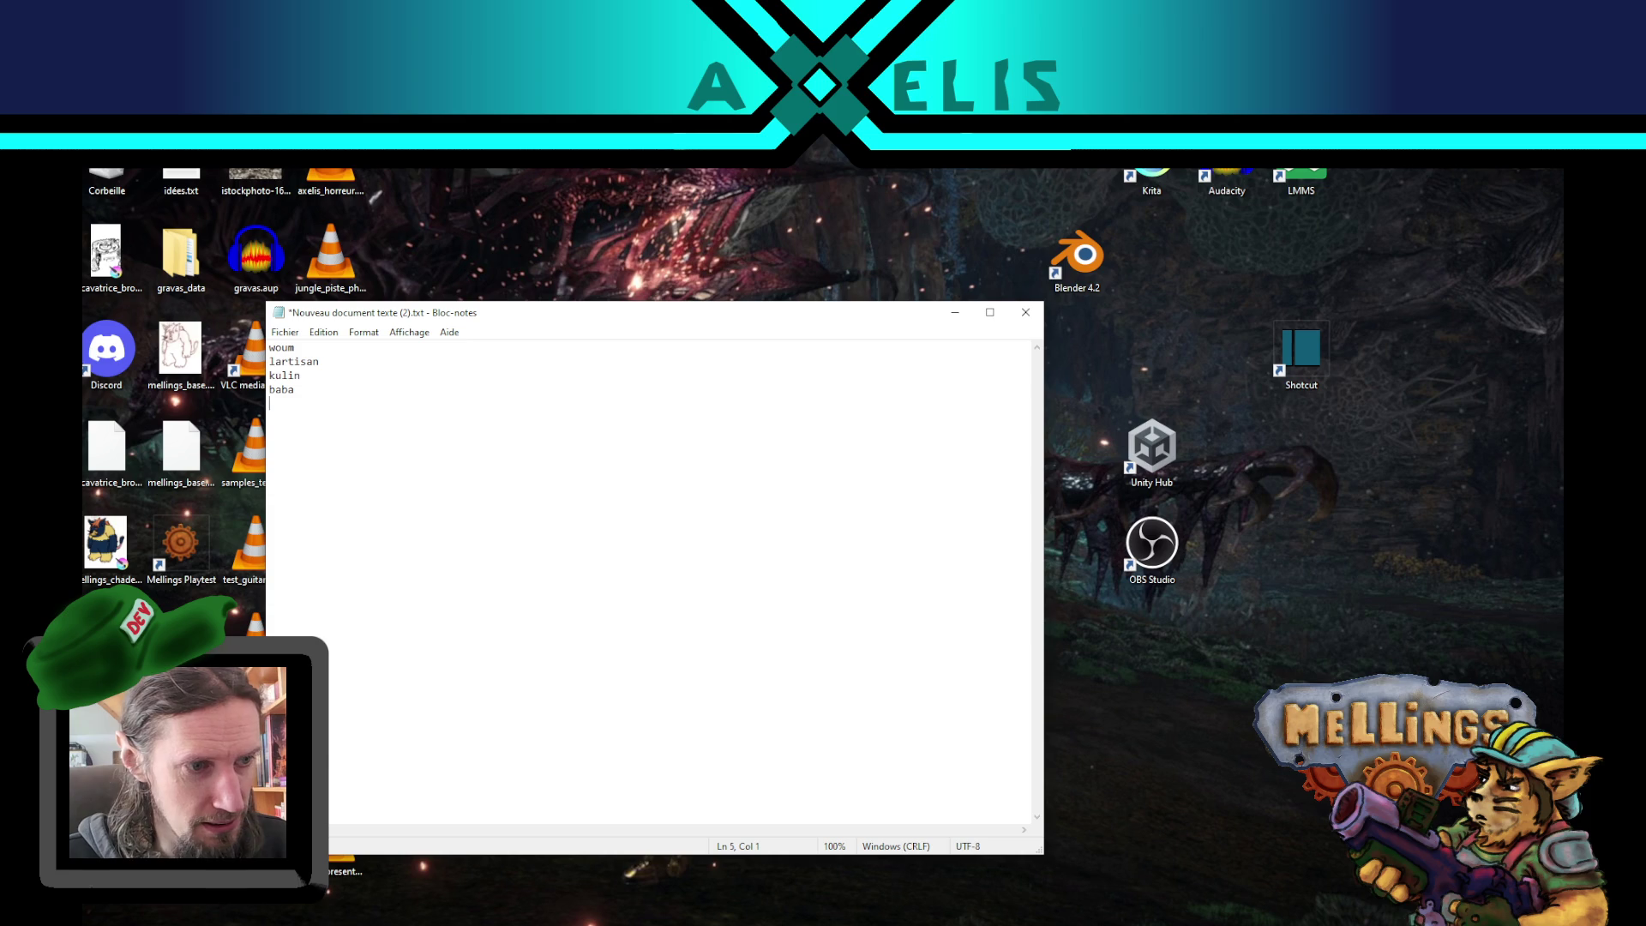
pyautogui.write('chano ')
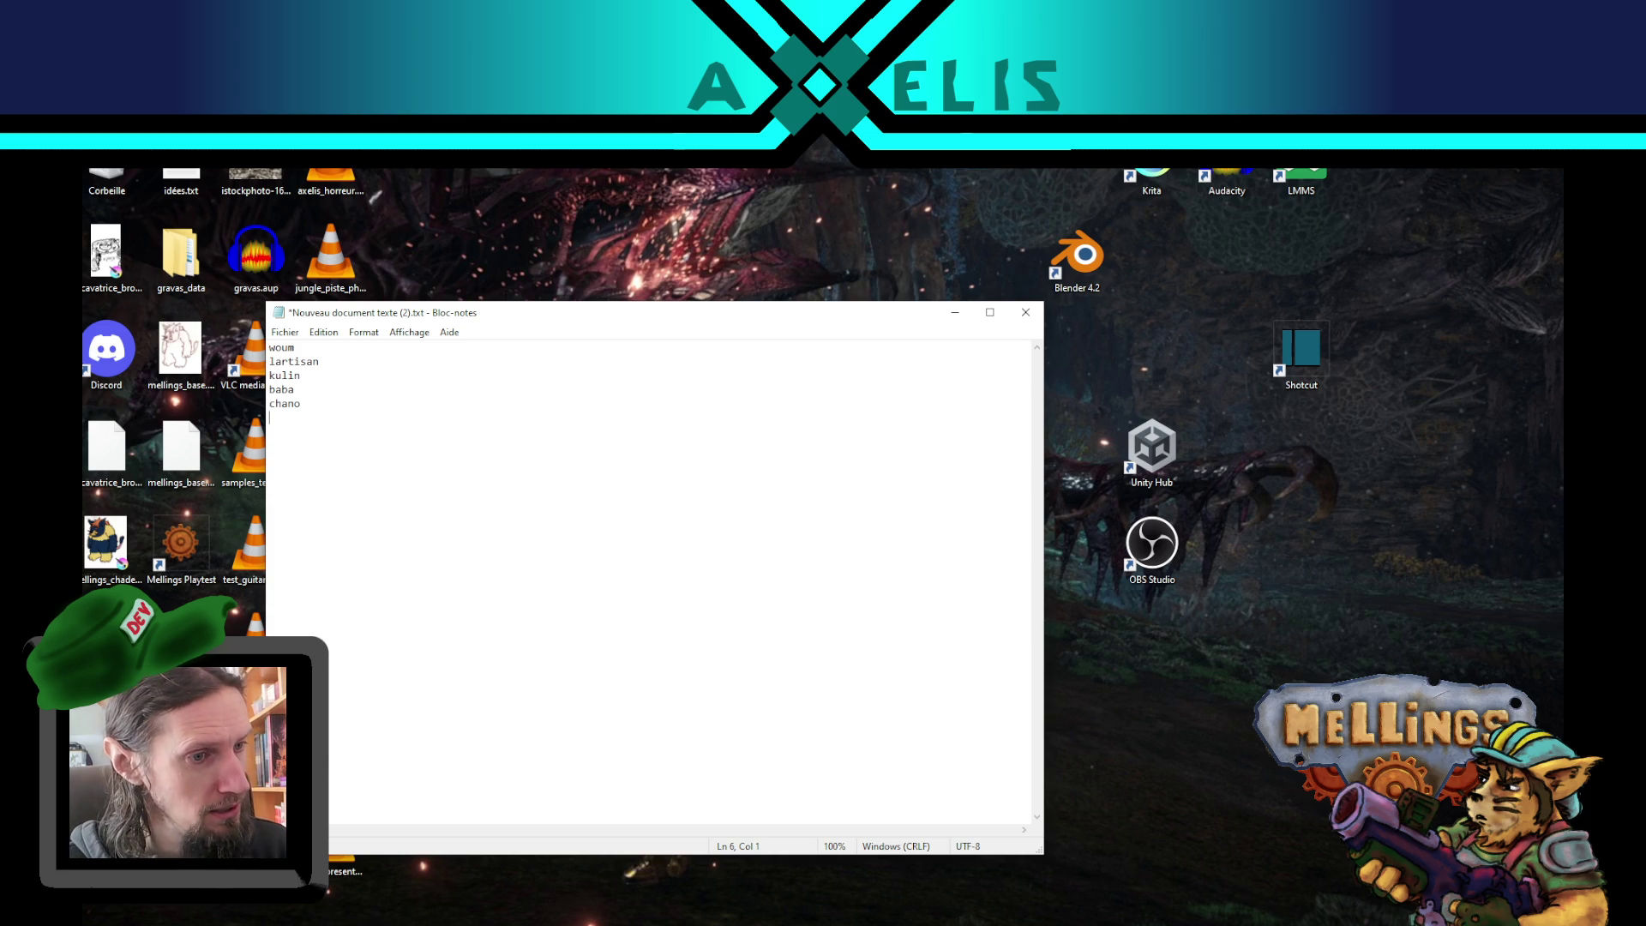
pyautogui.write('avnuts ')
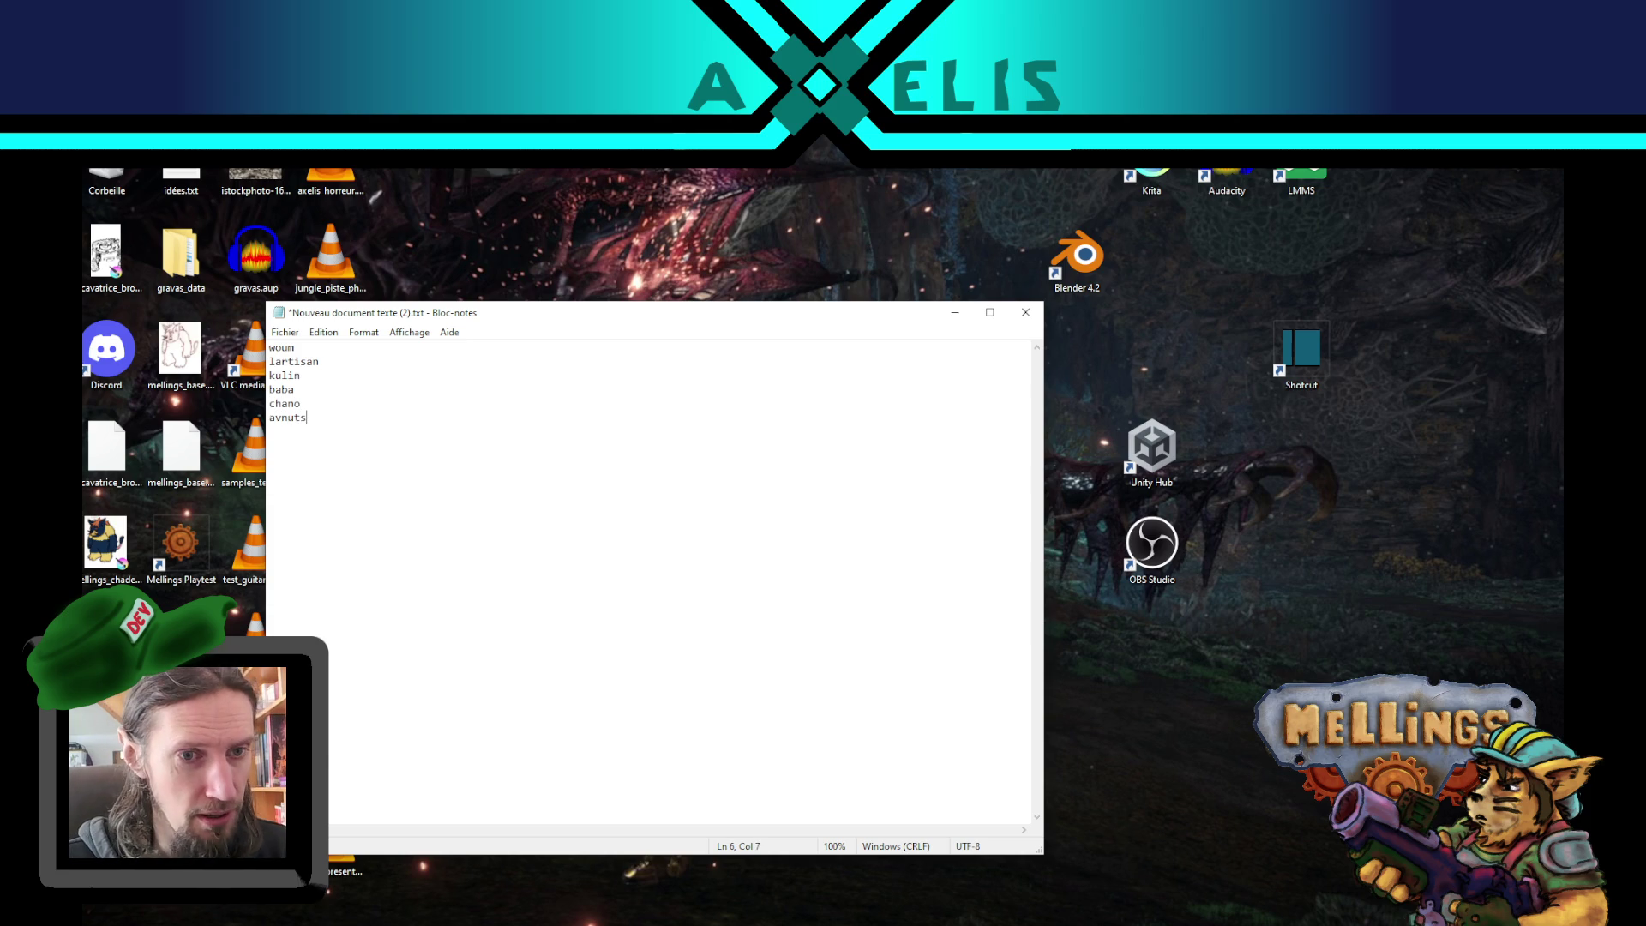
pyautogui.write('axelis')
pyautogui.press('Return')
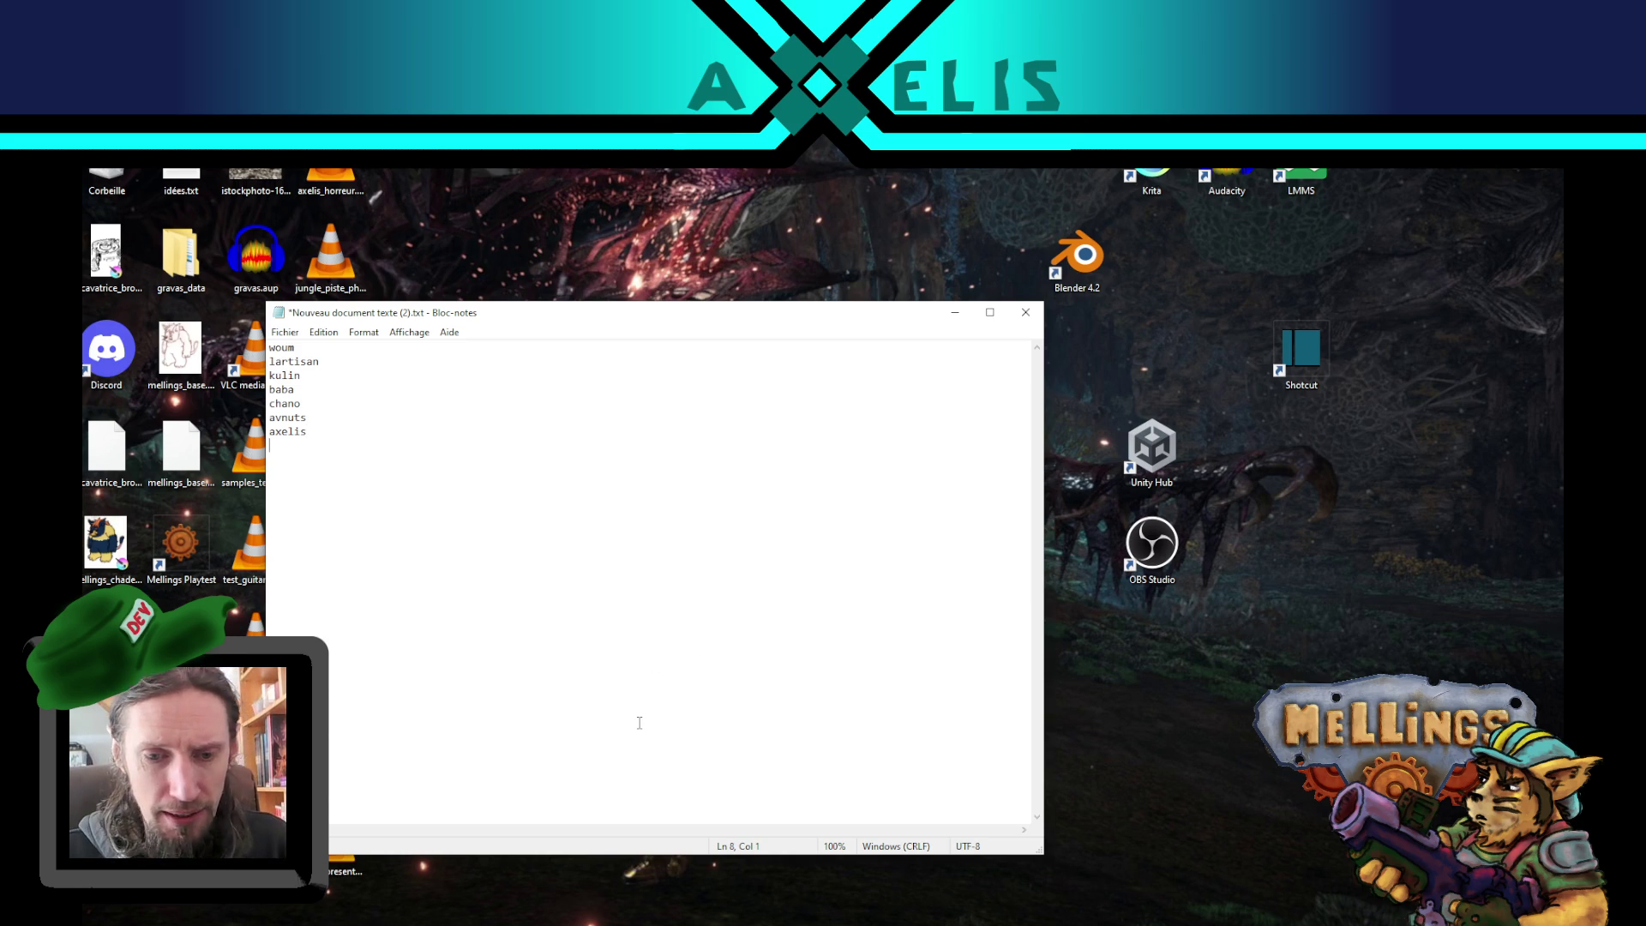
pyautogui.write('eonir')
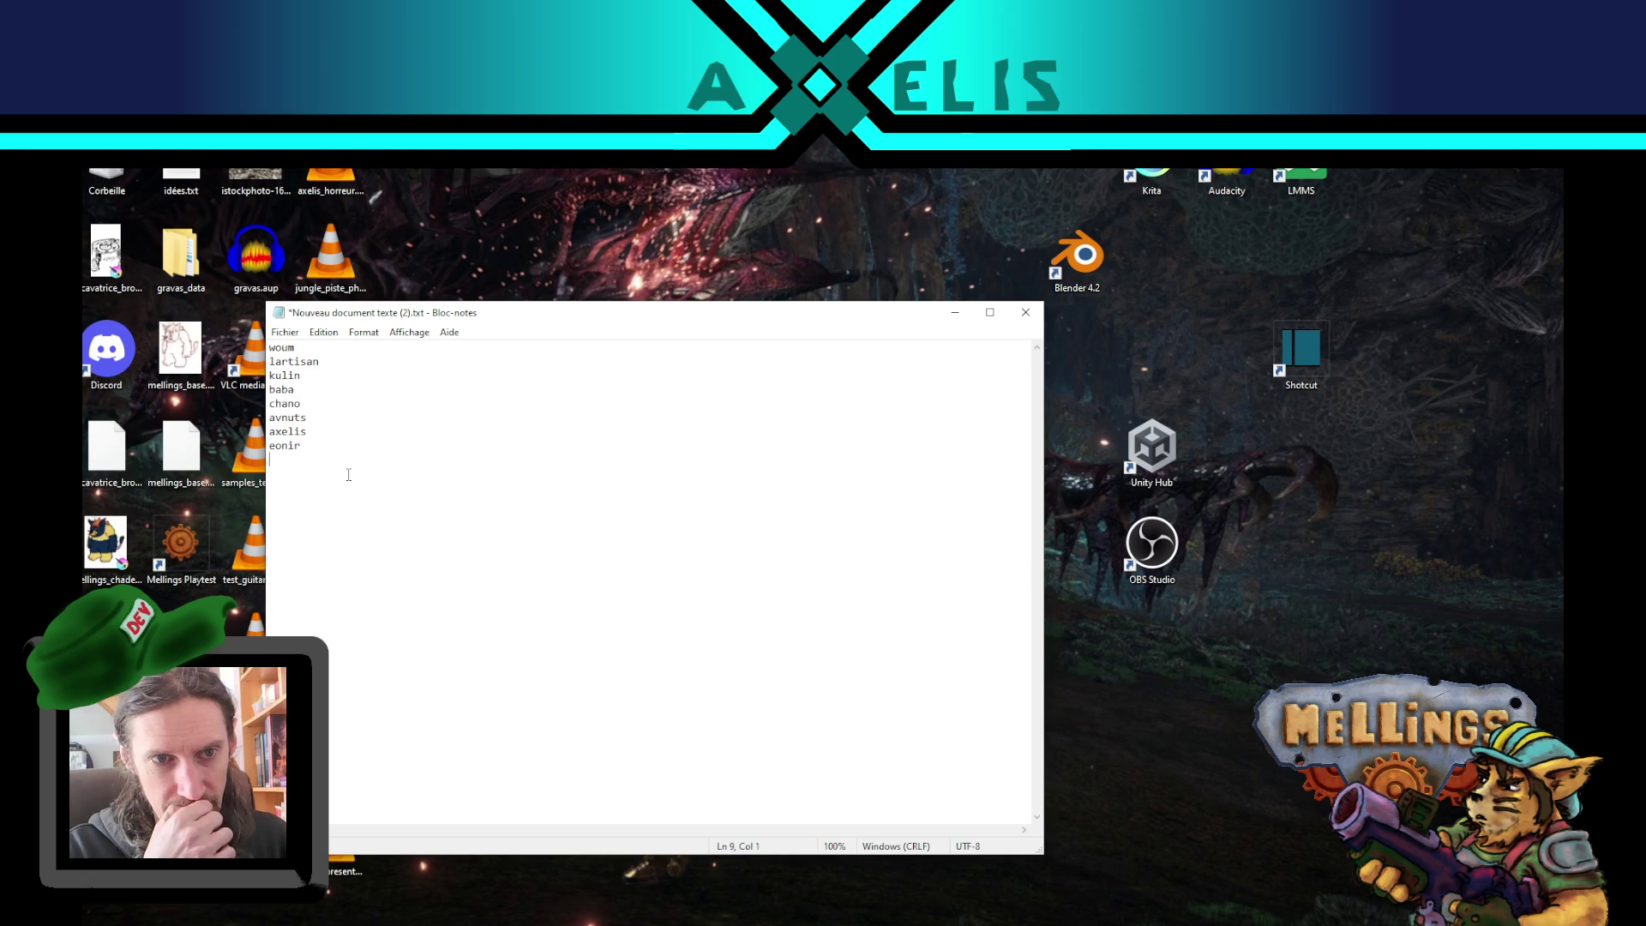
# - Add the final name on its own line, then bring up the Void Reaver Steam store page
pyautogui.write('shidy')
pyautogui.press('Return')
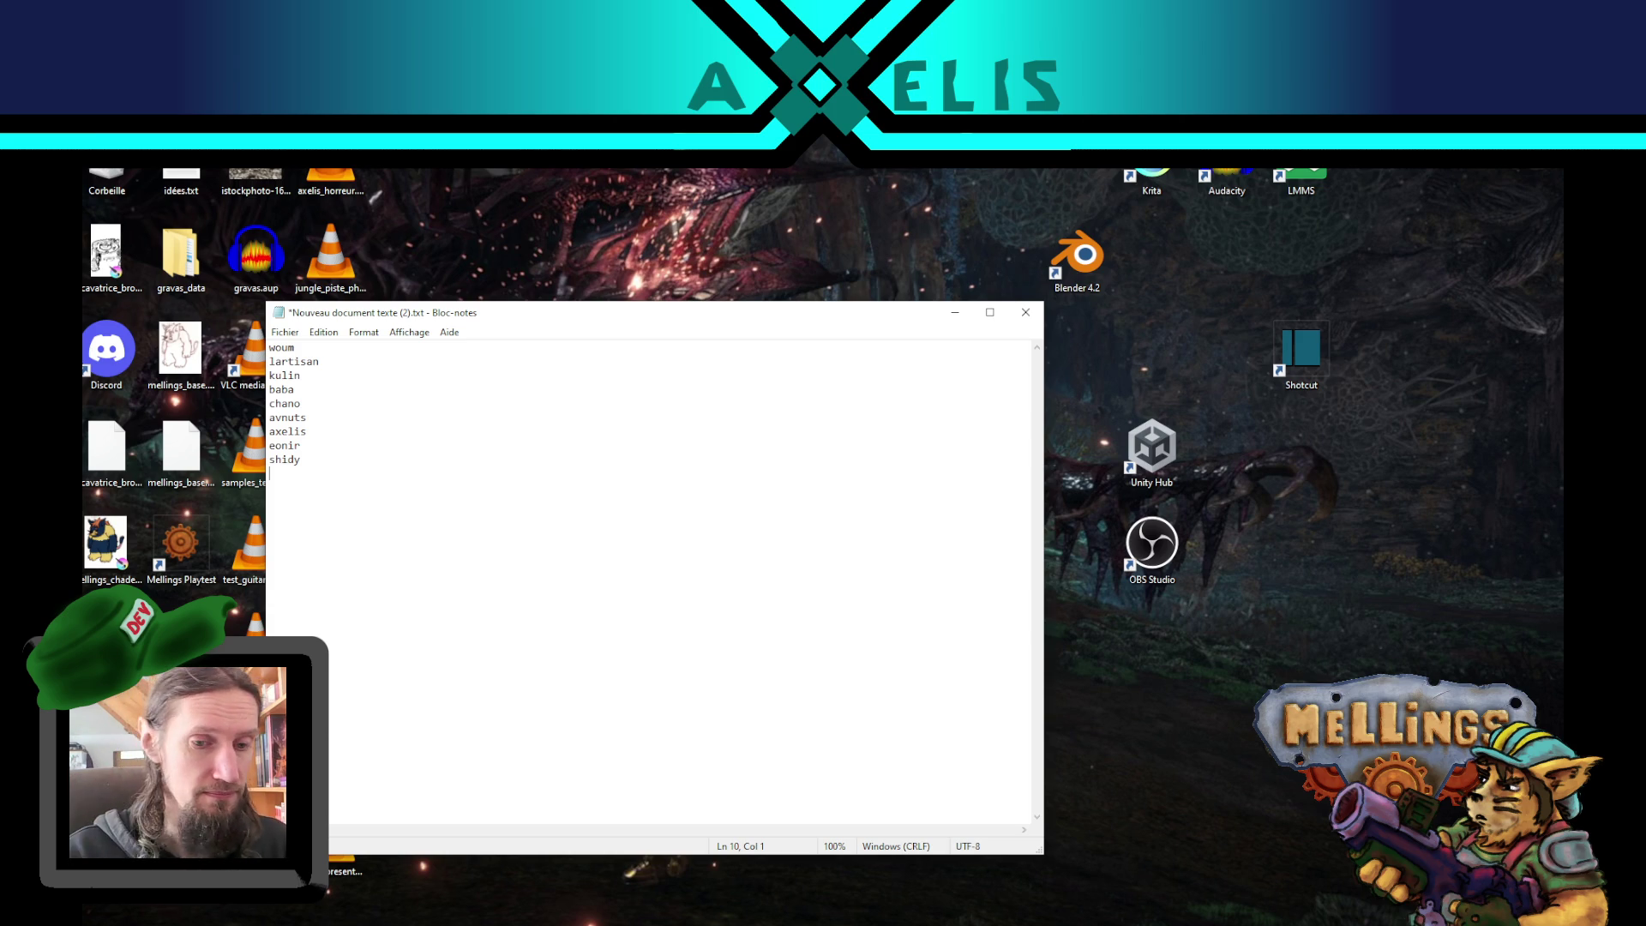
pyautogui.hotkey('alt', 'Tab')
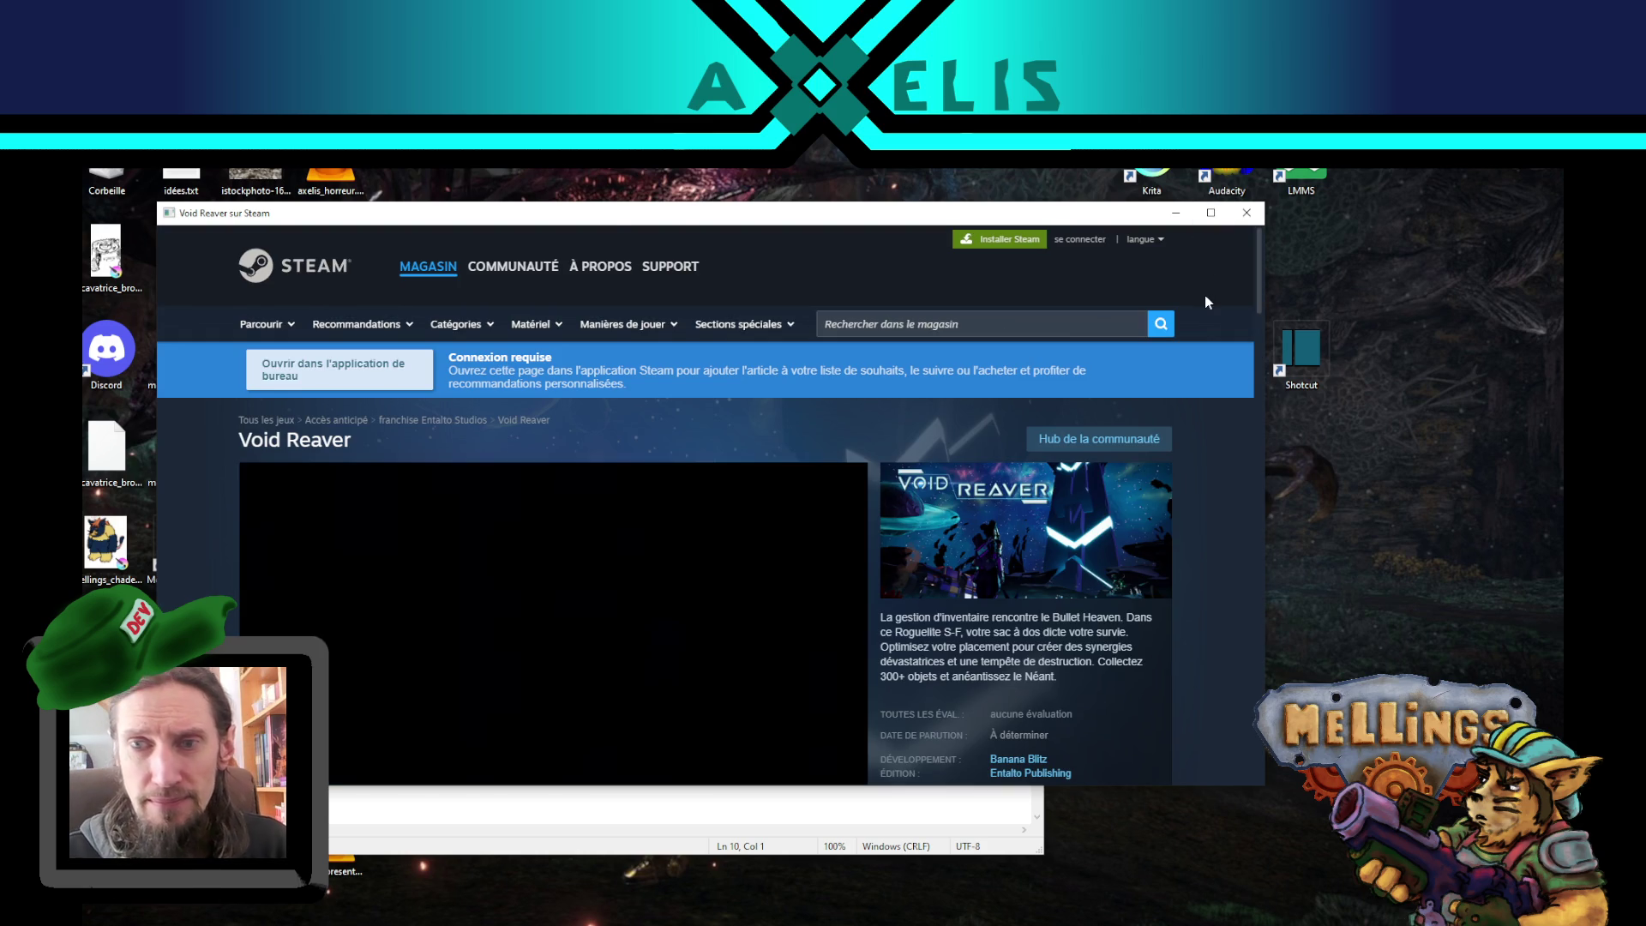
pyautogui.scroll(-3, 1206, 295)
pyautogui.scroll(1, 1211, 346)
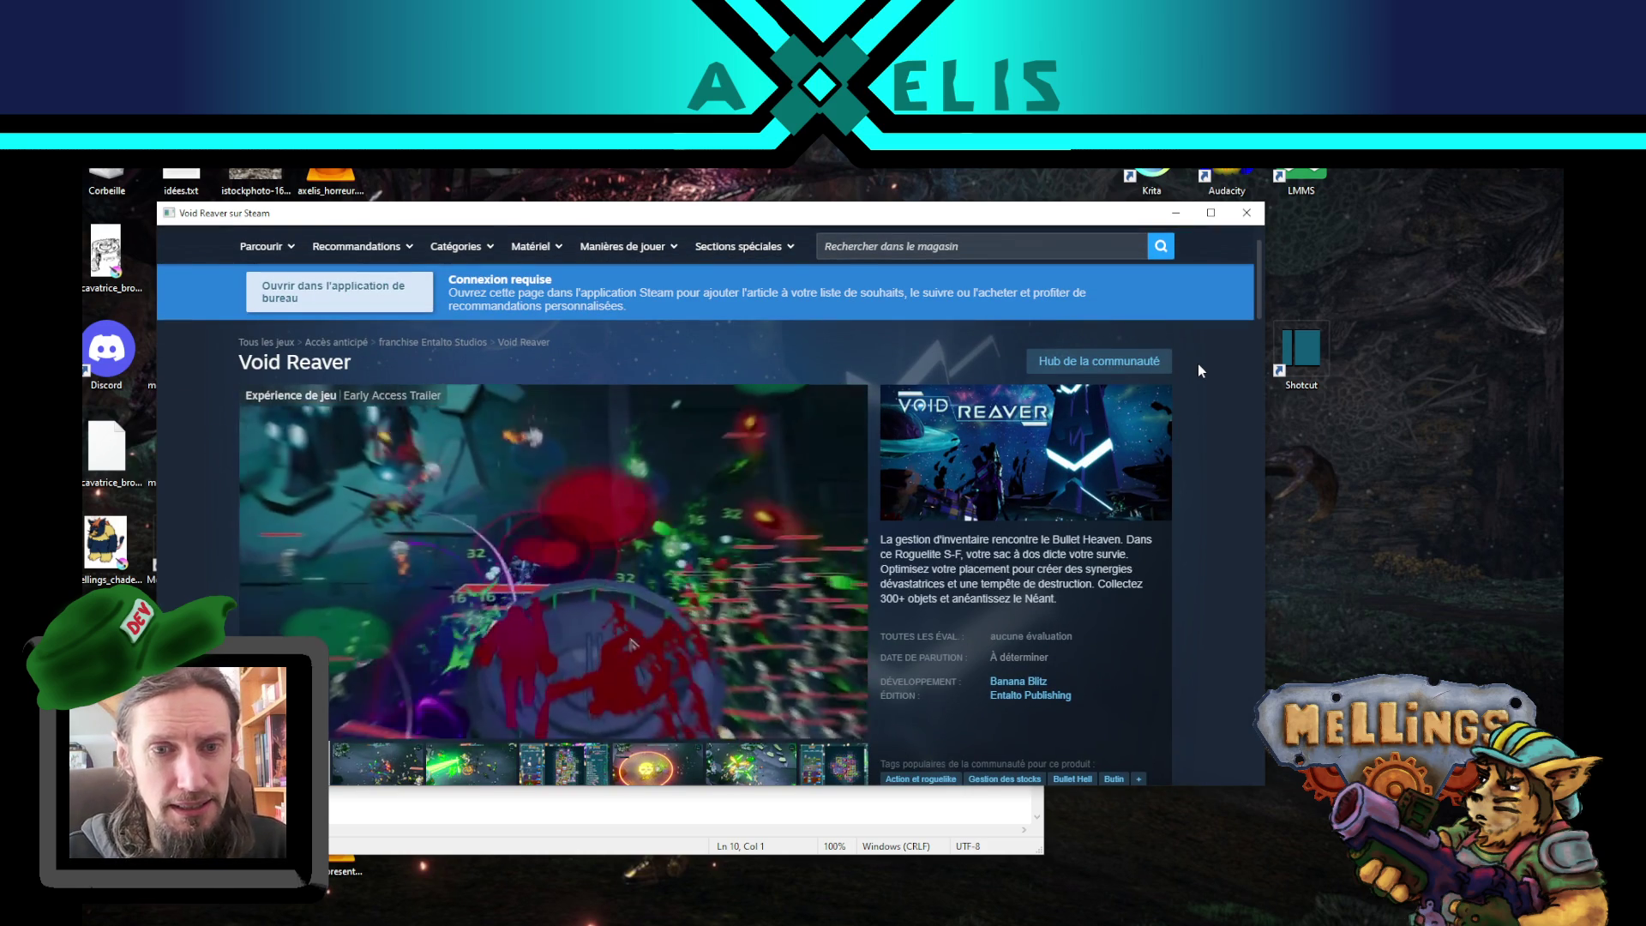
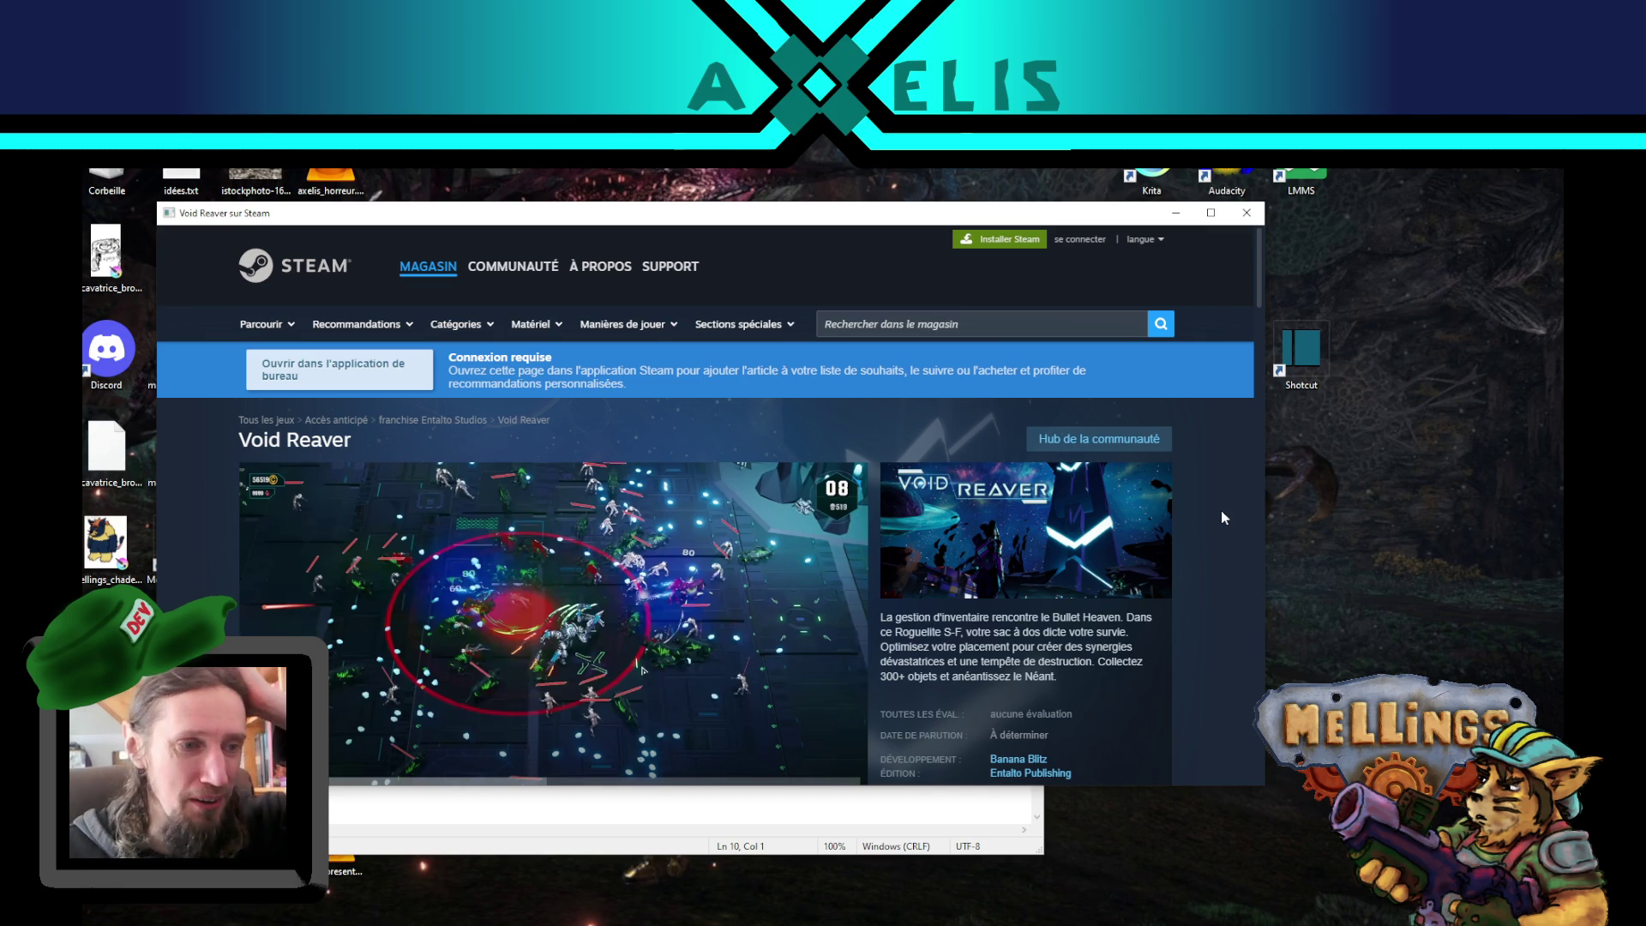
# - Add a tenth name under the last entry of the Notepad list and save the file
pyautogui.scroll(-1, 1221, 518)
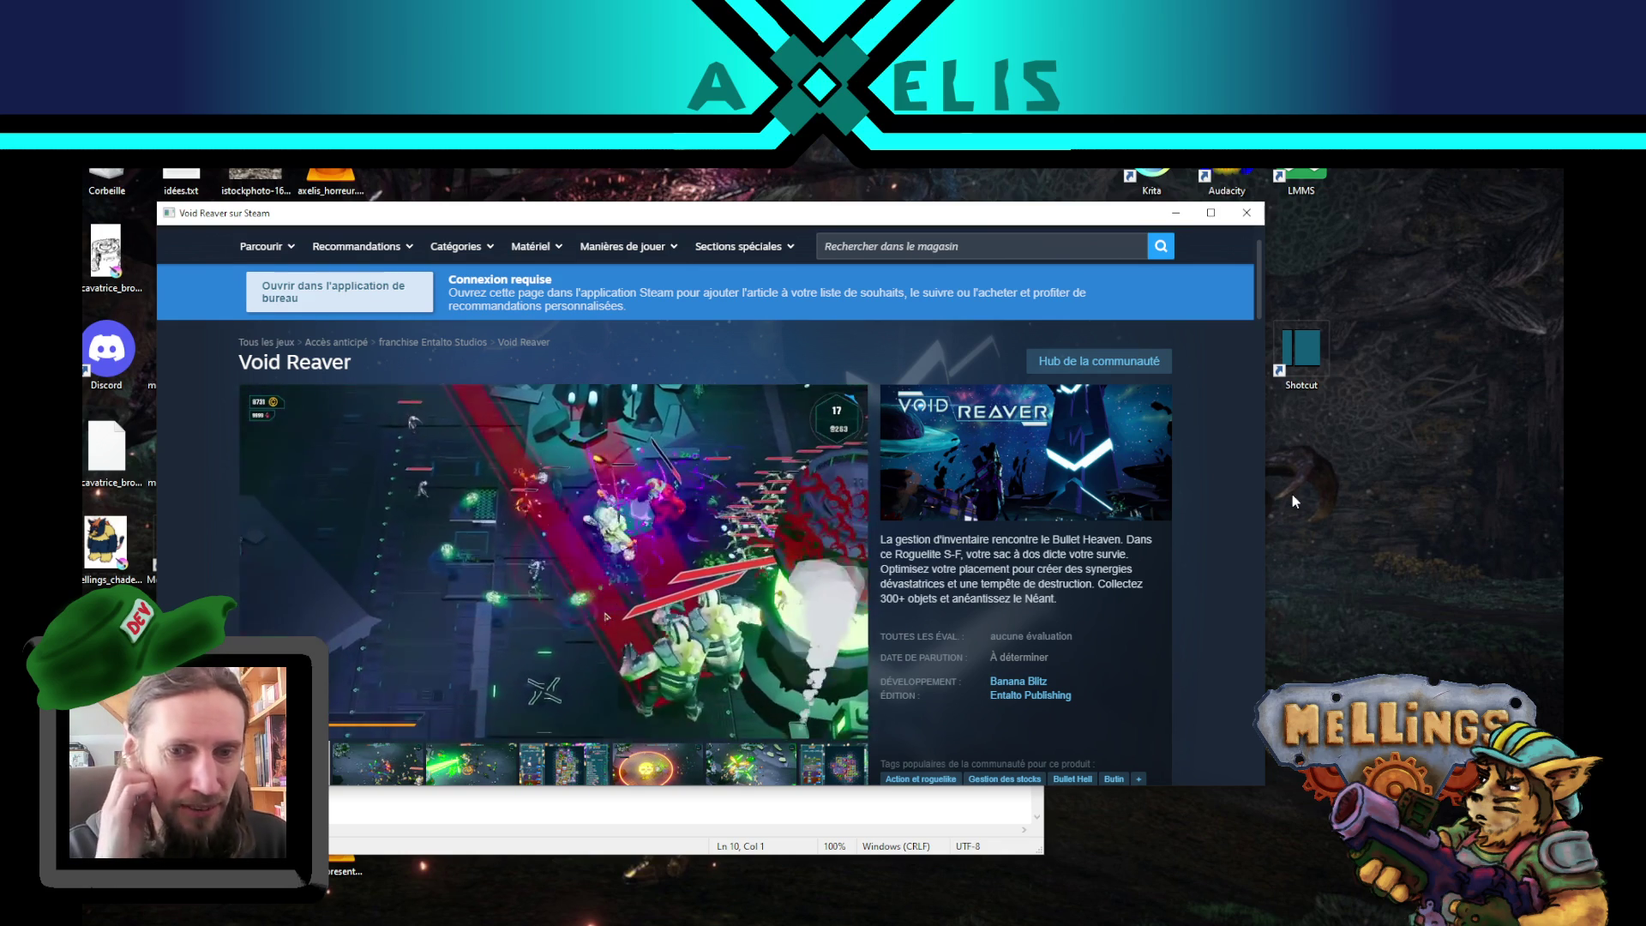
pyautogui.moveTo(567, 708)
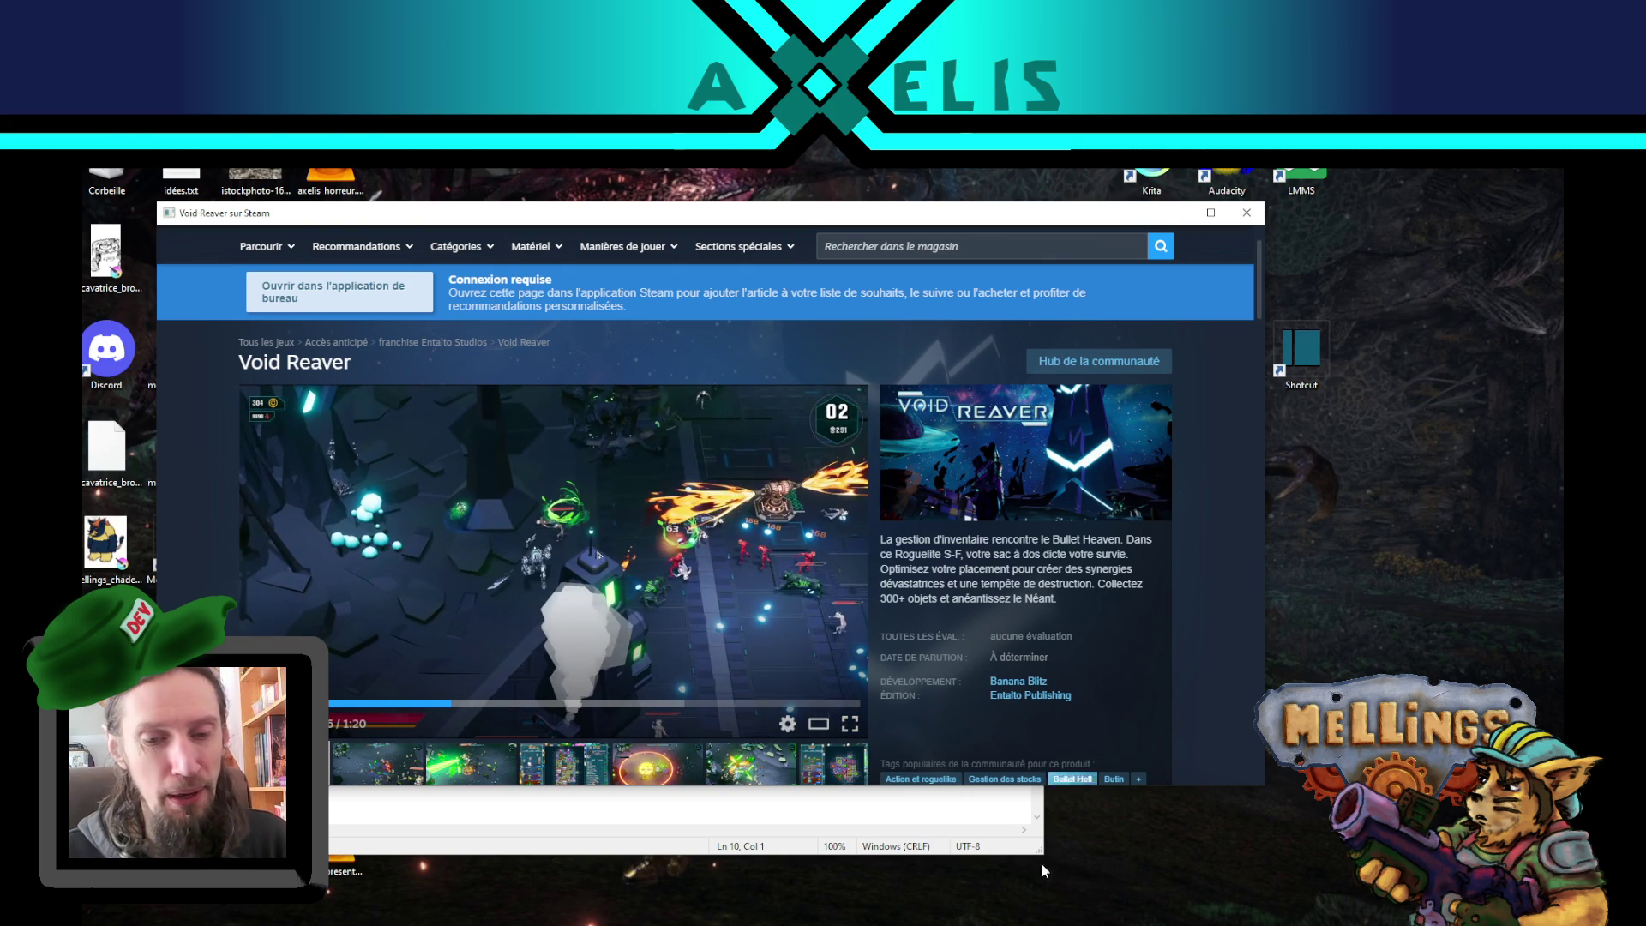
pyautogui.click(986, 801)
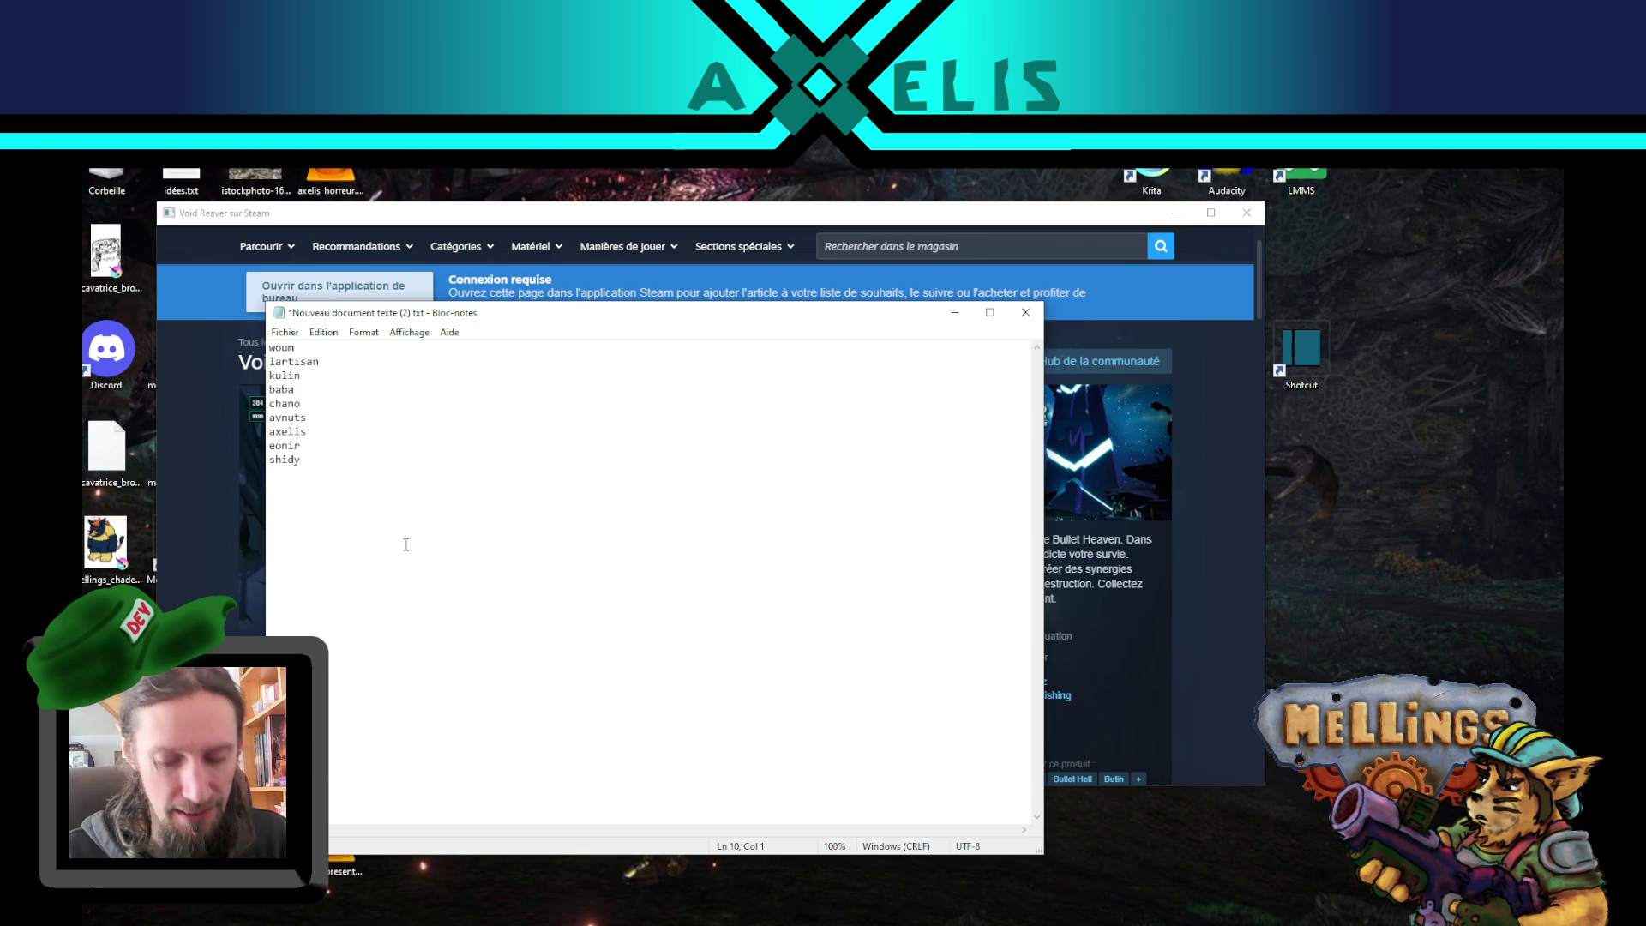
pyautogui.write('pyair')
pyautogui.press('Return')
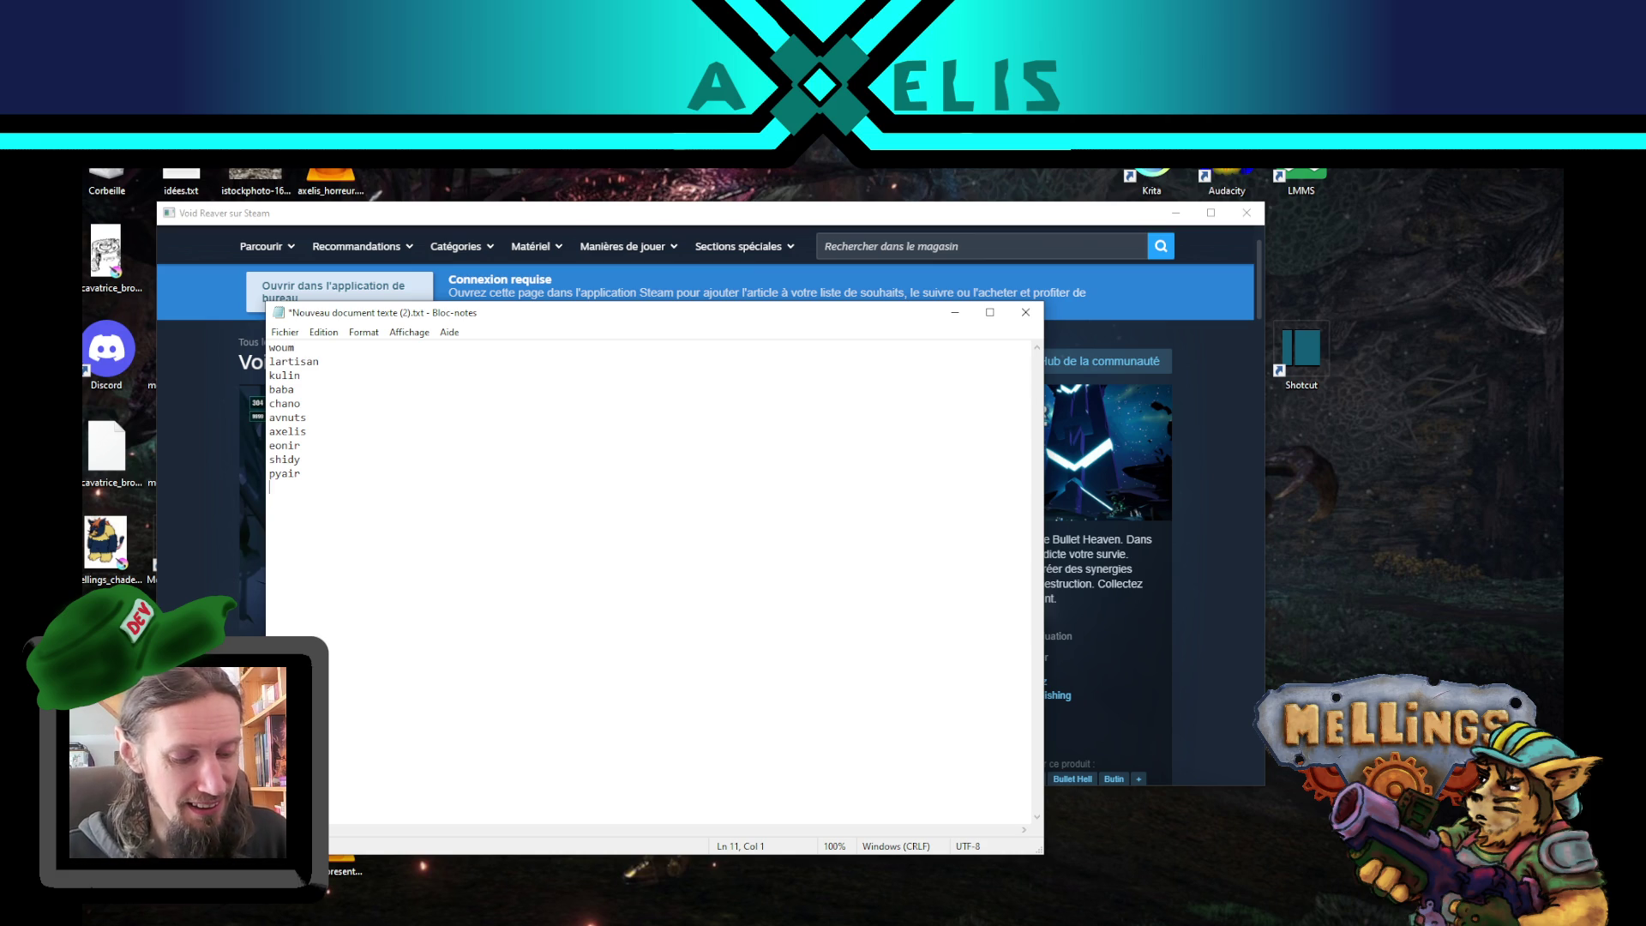
pyautogui.hotkey('ctrl', 's')
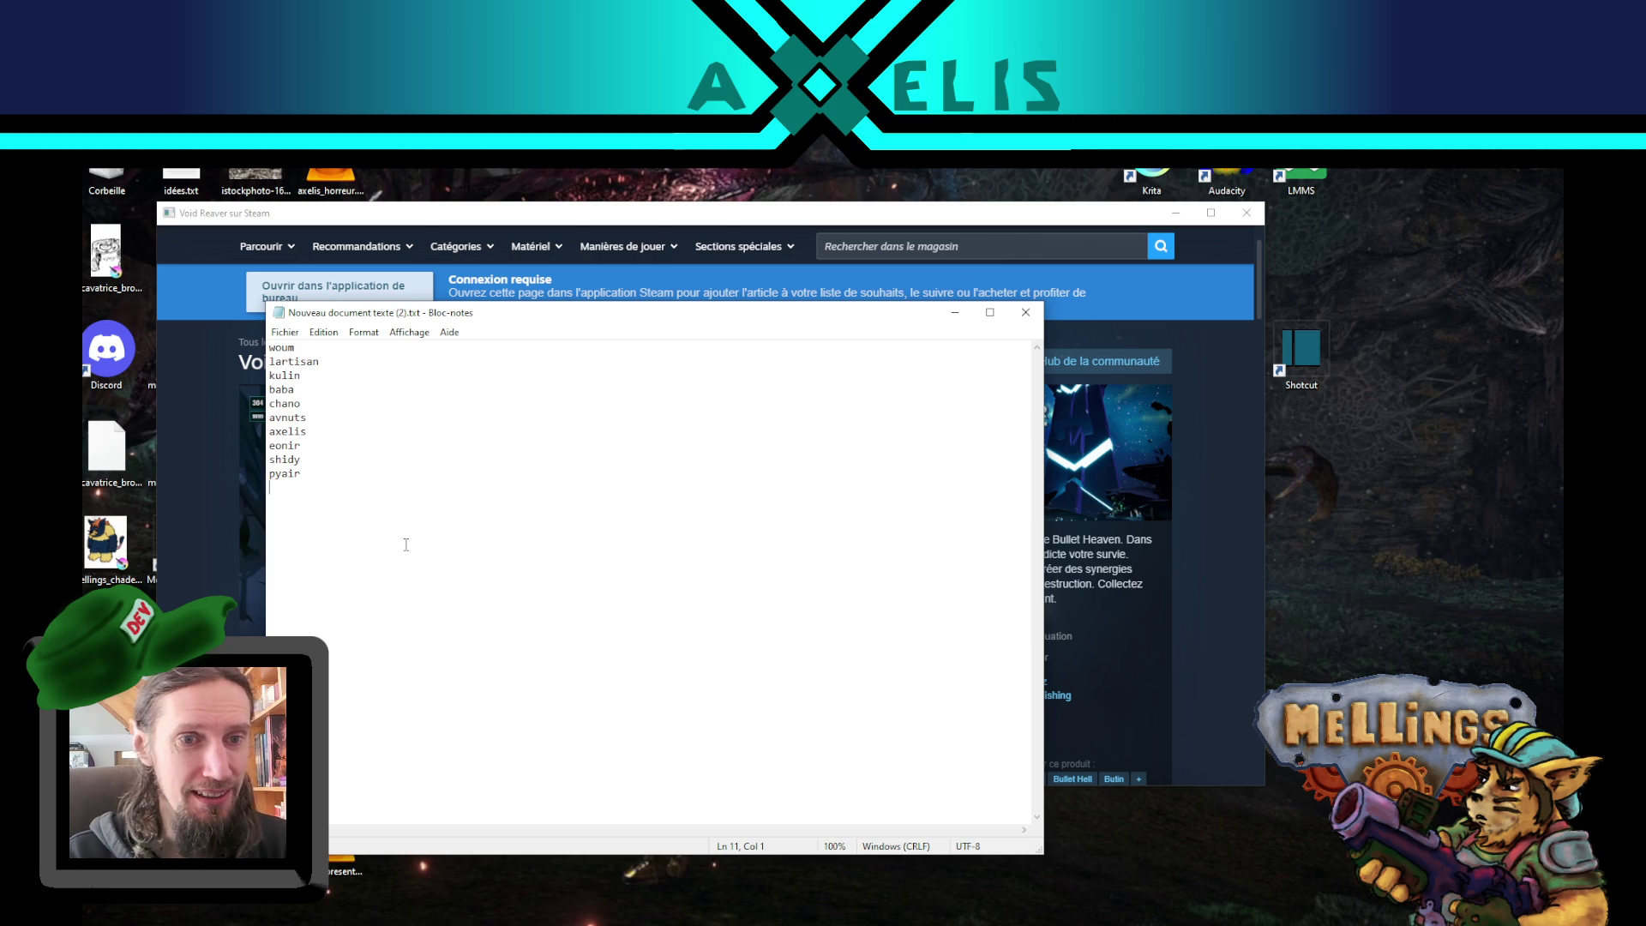
# - Select and deselect all ten names, then bring the Steam store page back
pyautogui.moveTo(340, 496); pyautogui.dragTo(269, 345)
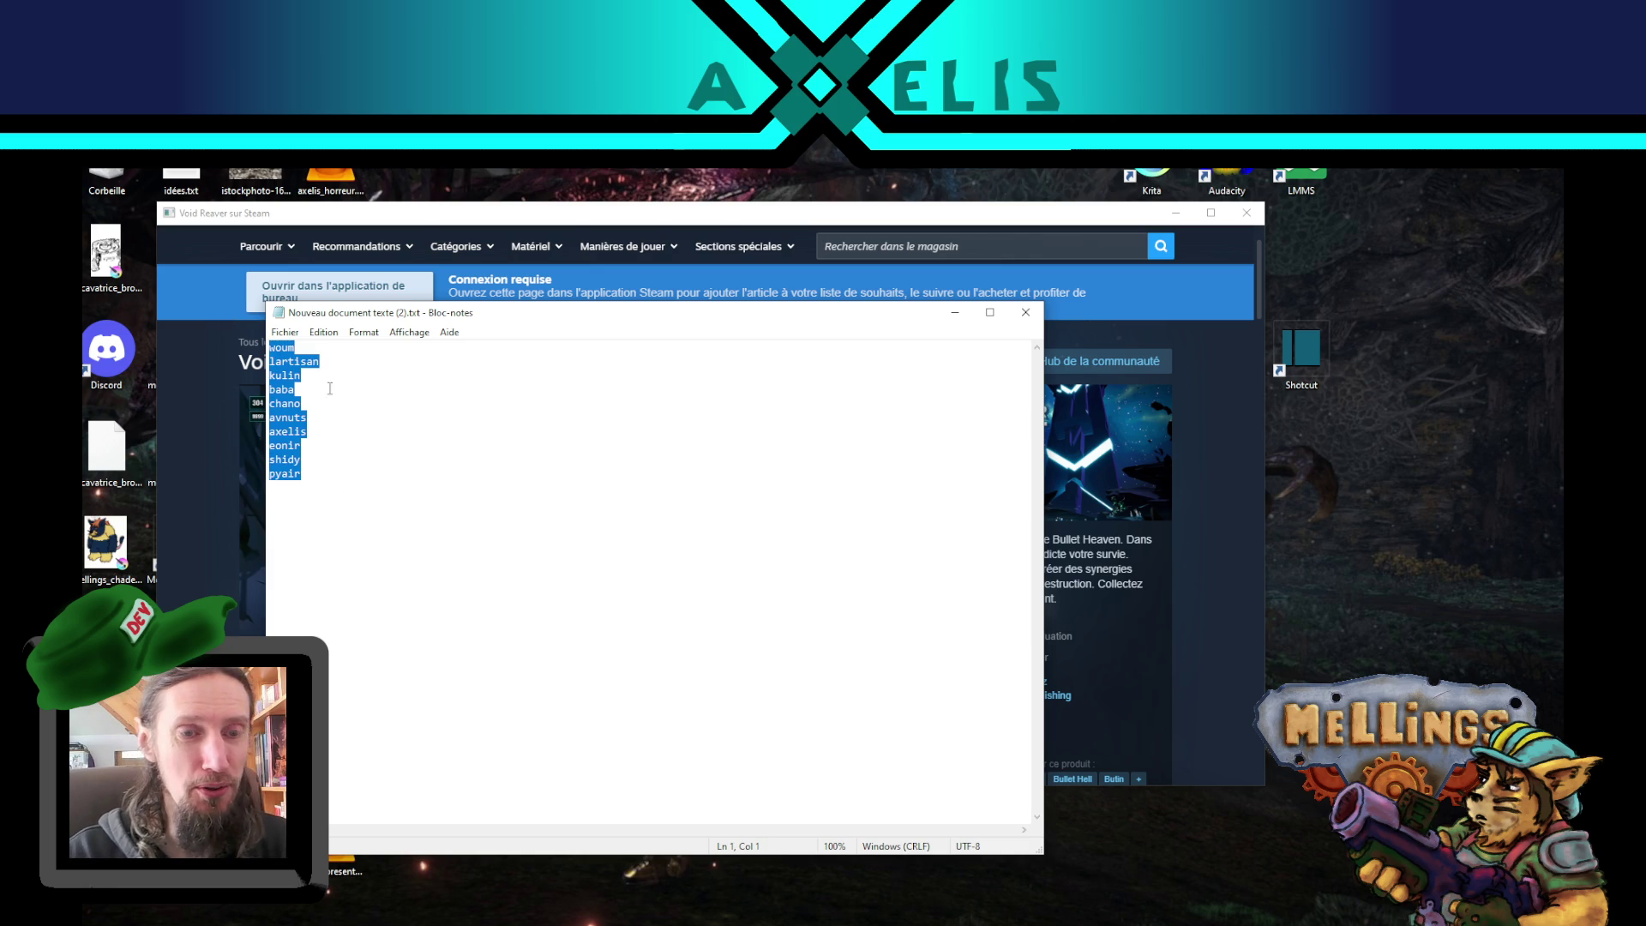
pyautogui.click(299, 507)
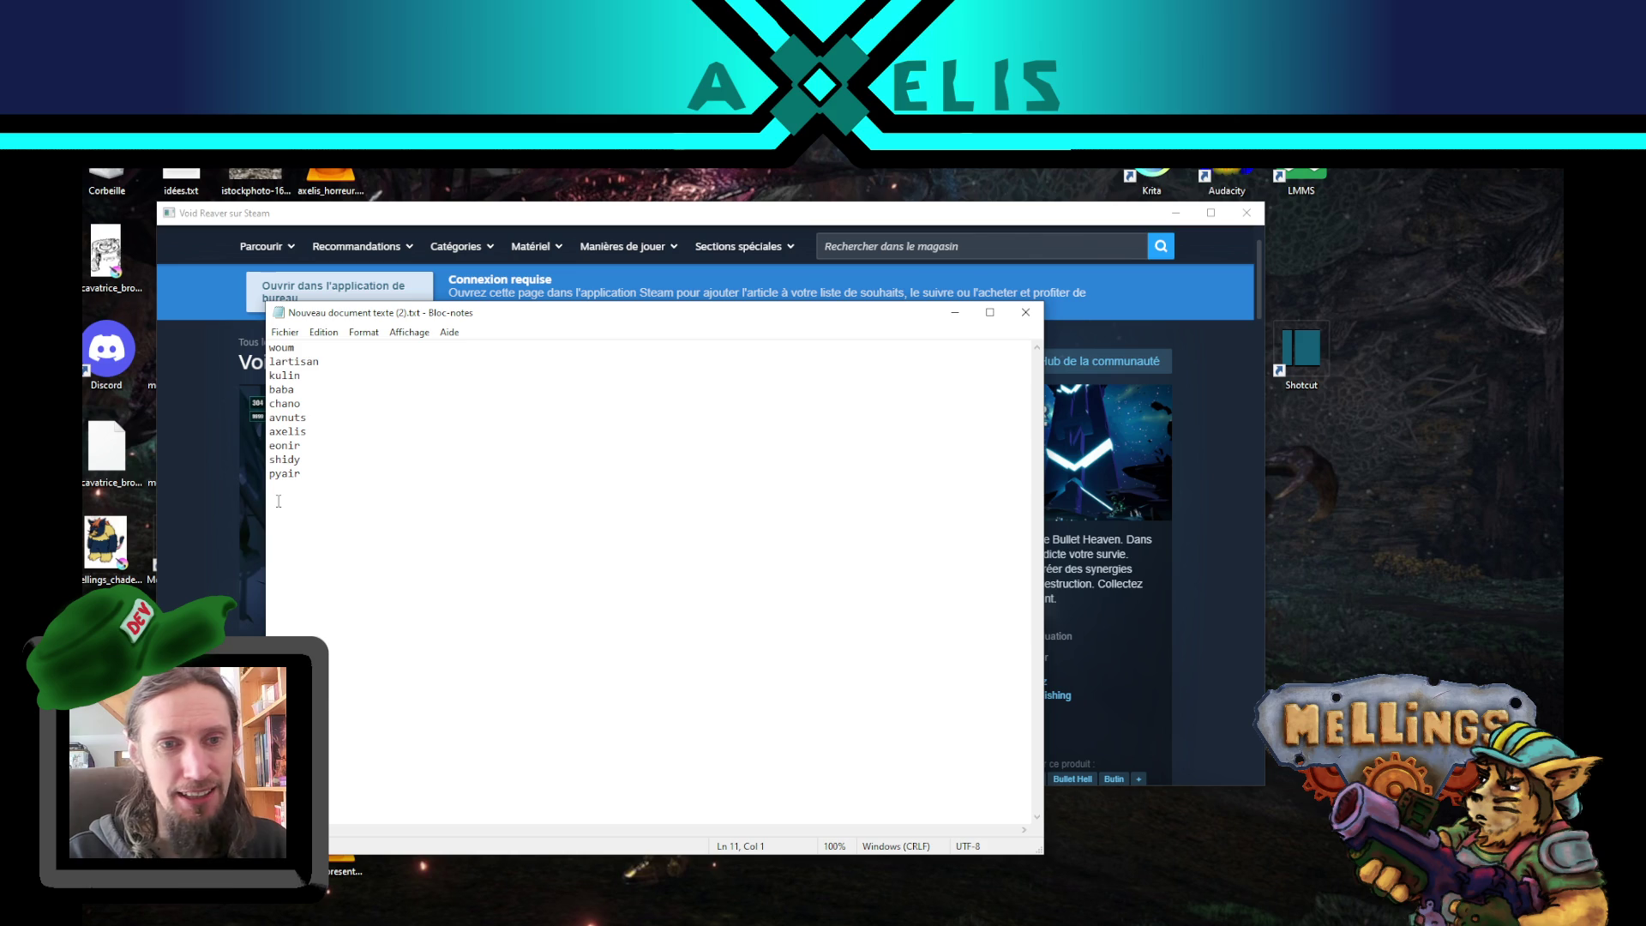
pyautogui.moveTo(314, 484); pyautogui.dragTo(269, 346)
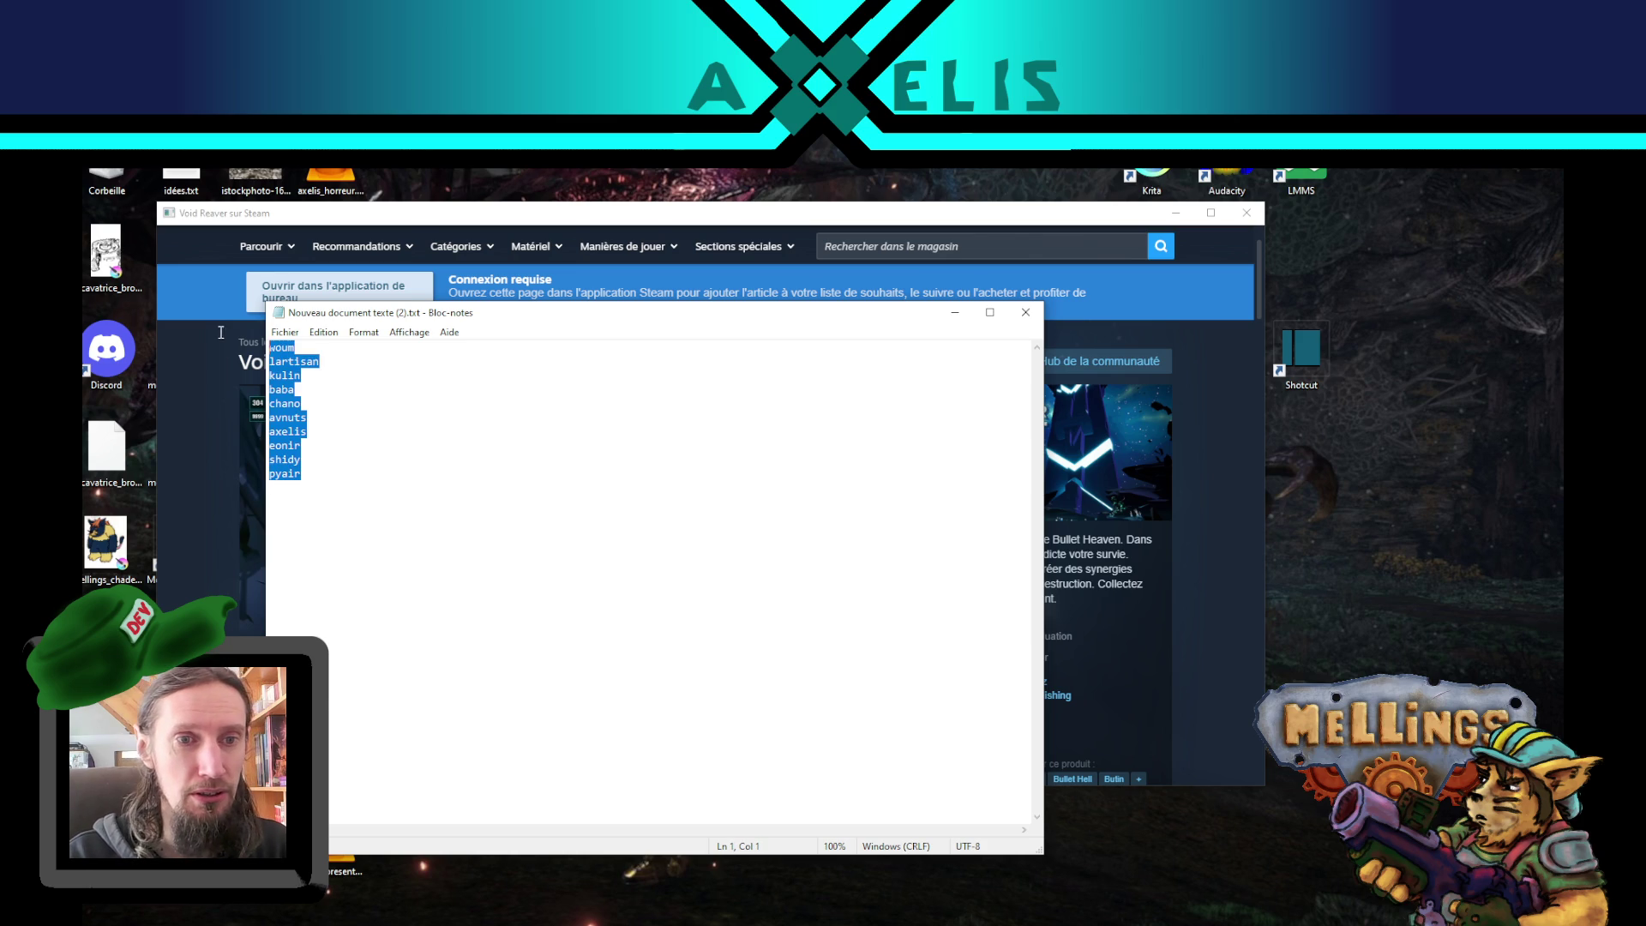
pyautogui.click(456, 625)
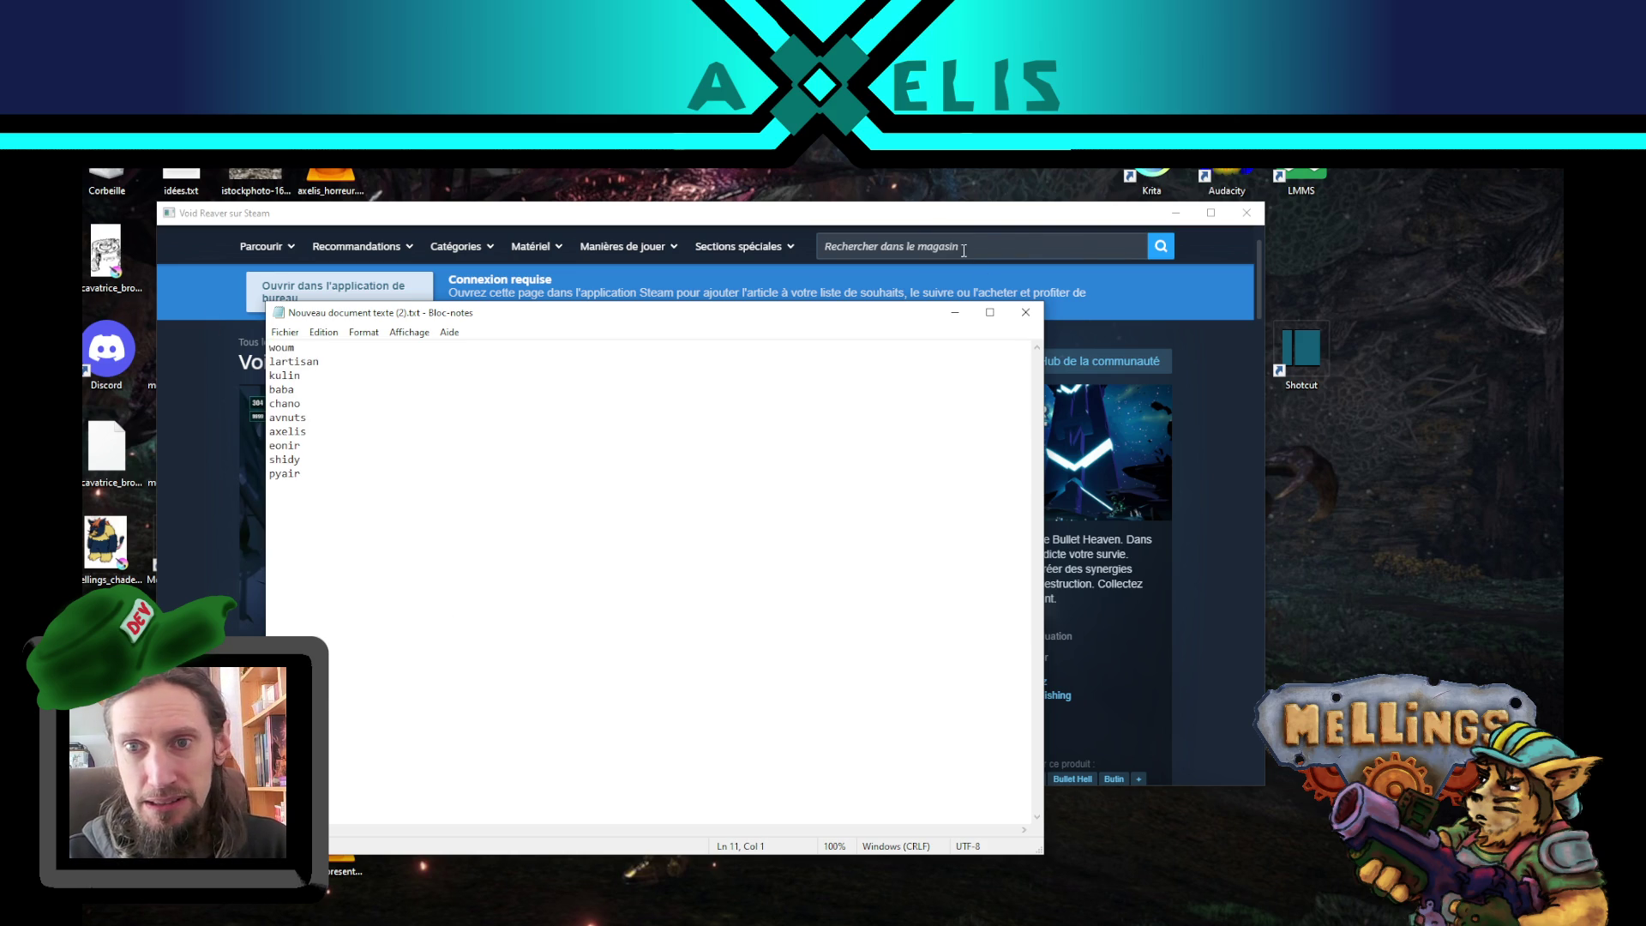
pyautogui.click(938, 236)
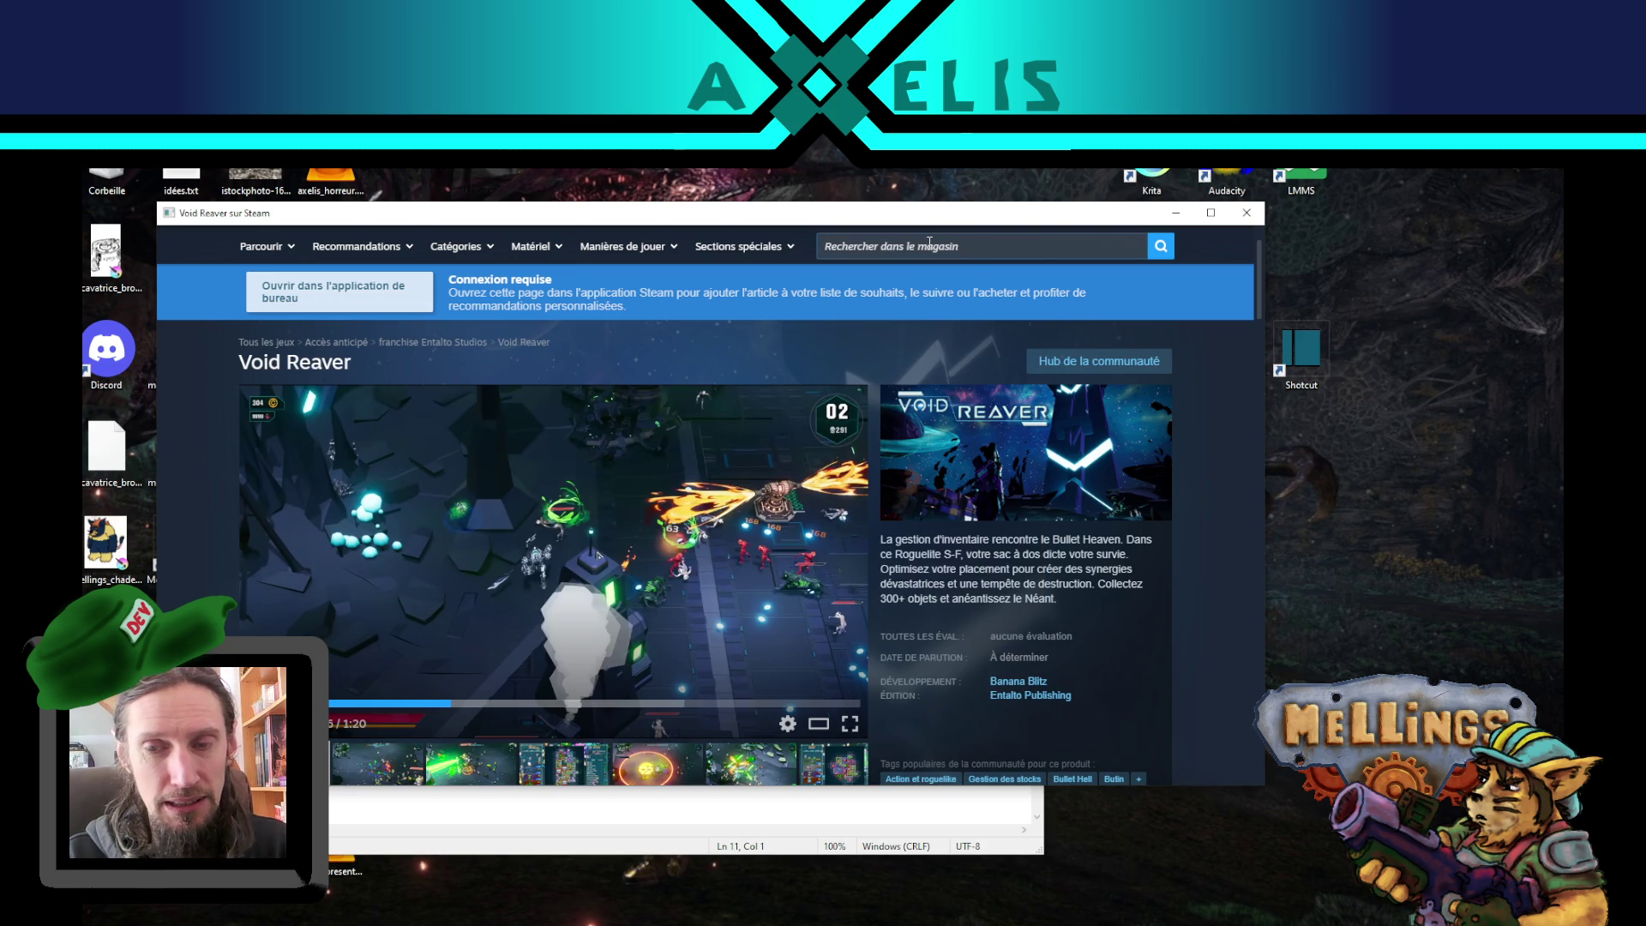
# - Close the Void Reaver store page window in Steam
pyautogui.click(929, 243)
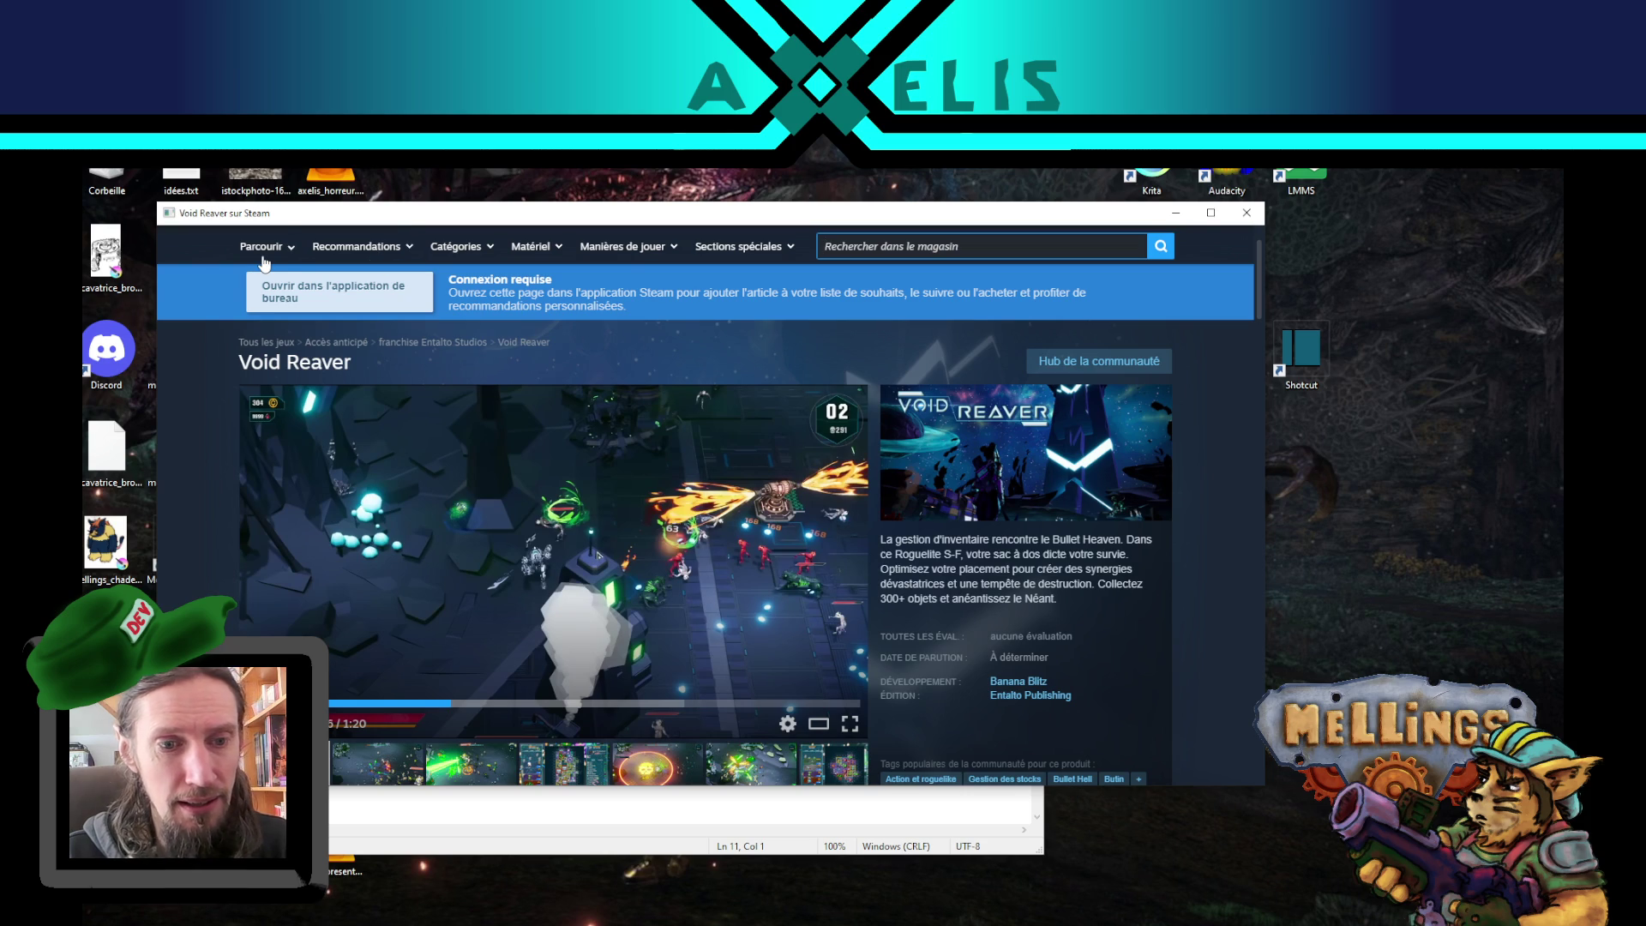
pyautogui.click(1246, 213)
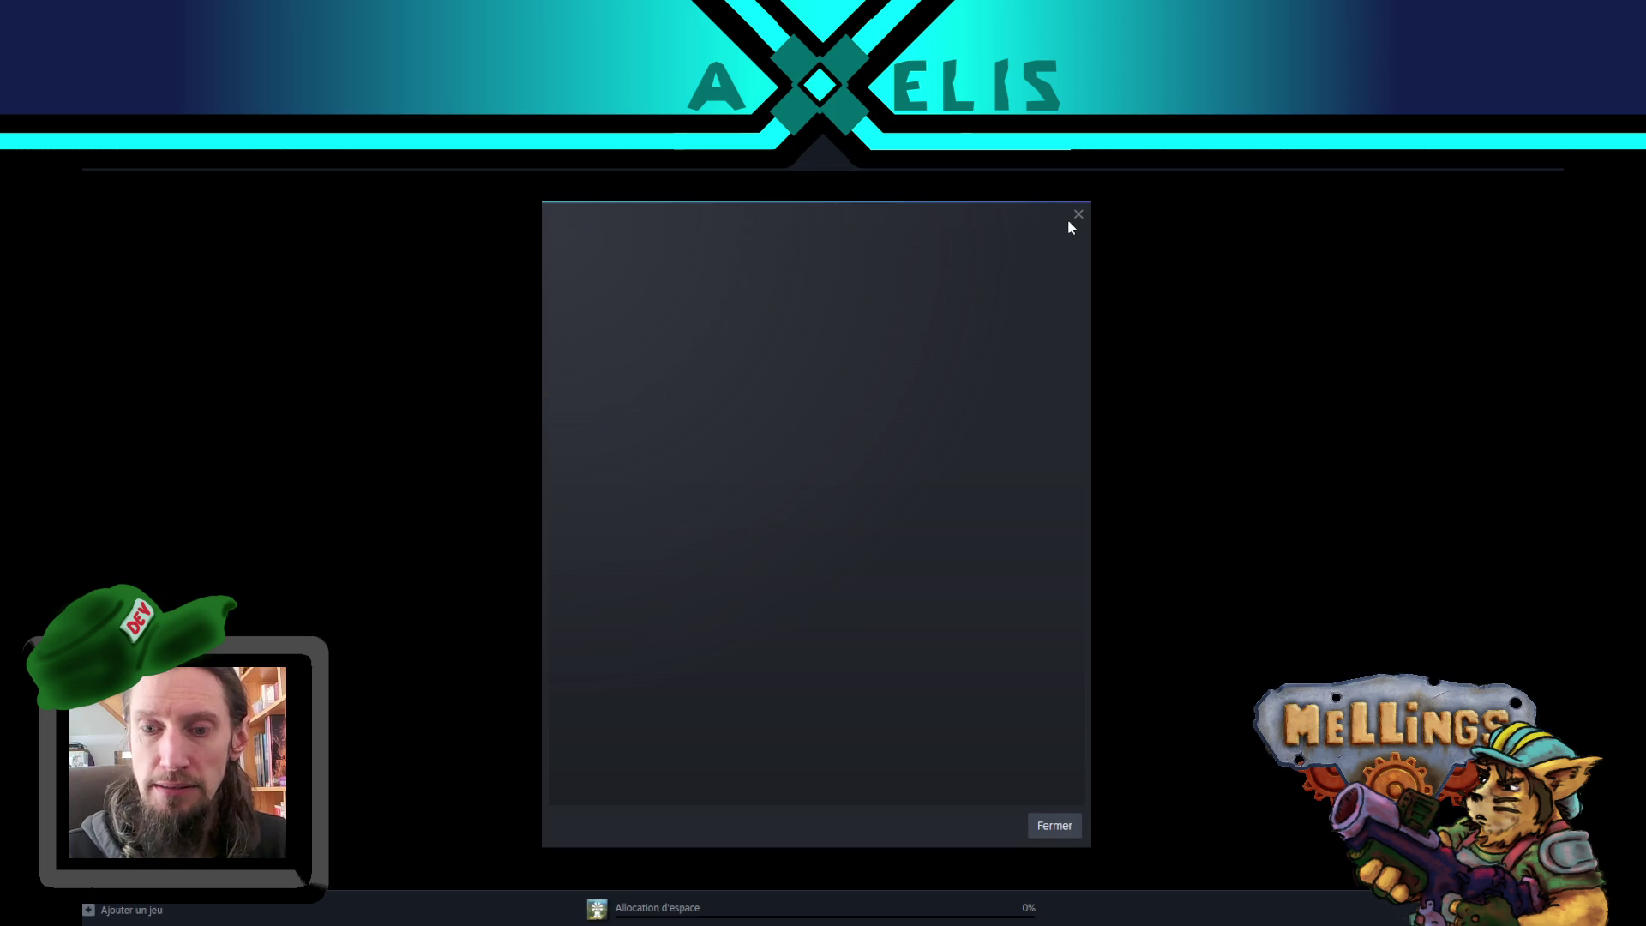
# - Dismiss the news popup and open the wishlist
pyautogui.click(1078, 215)
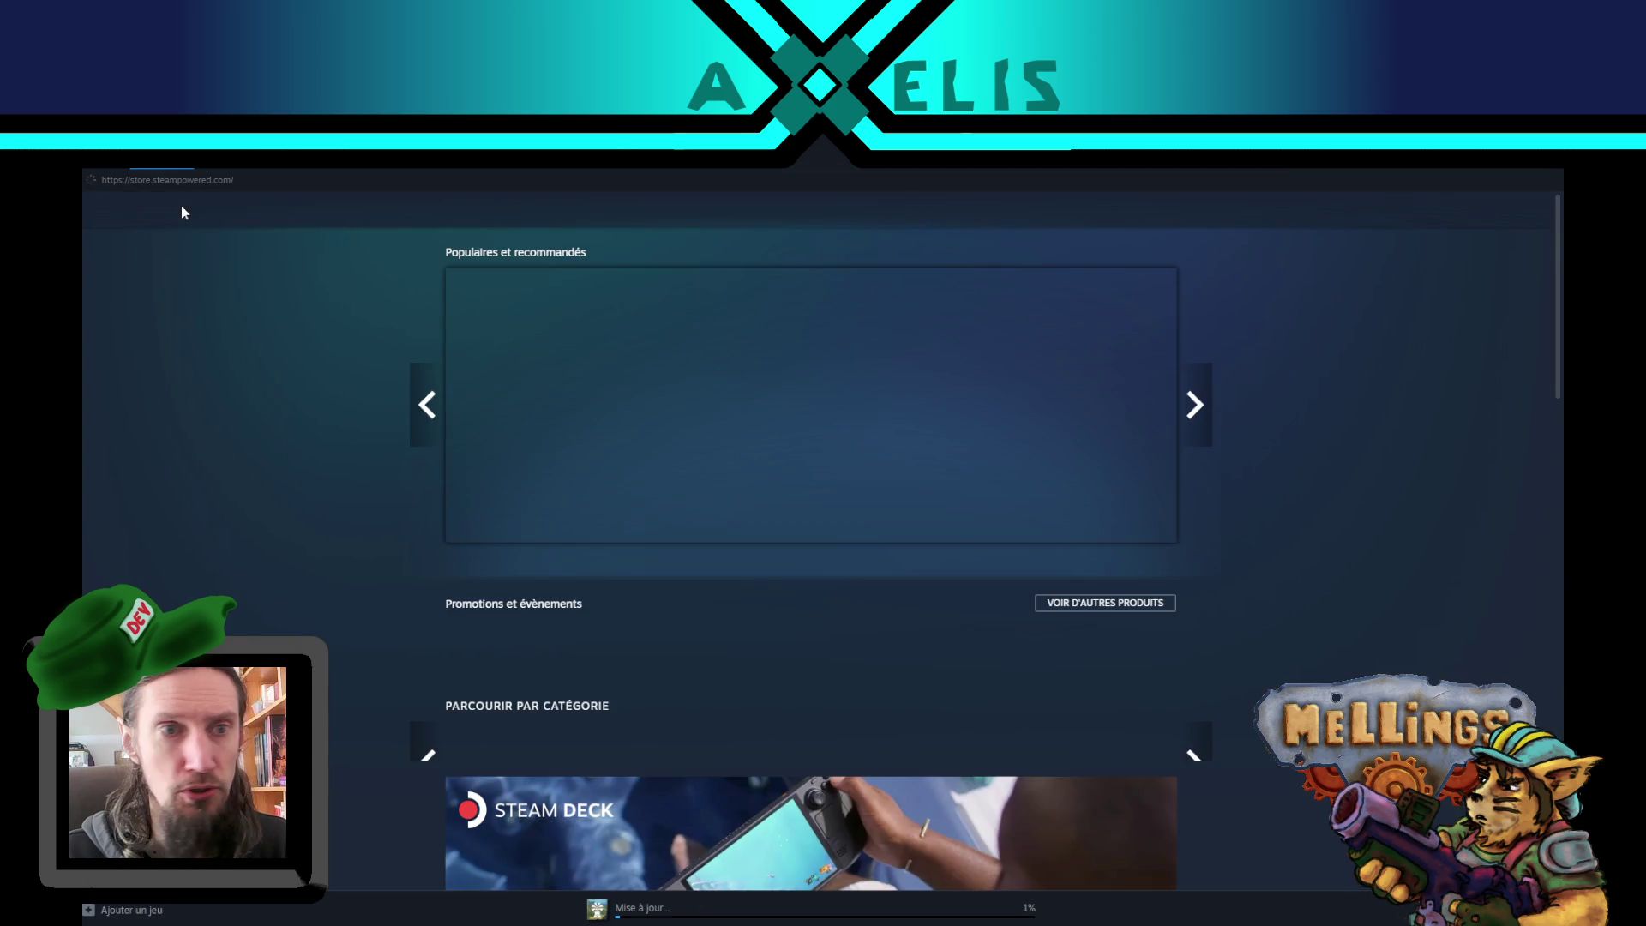
pyautogui.moveTo(189, 213)
pyautogui.click(178, 242)
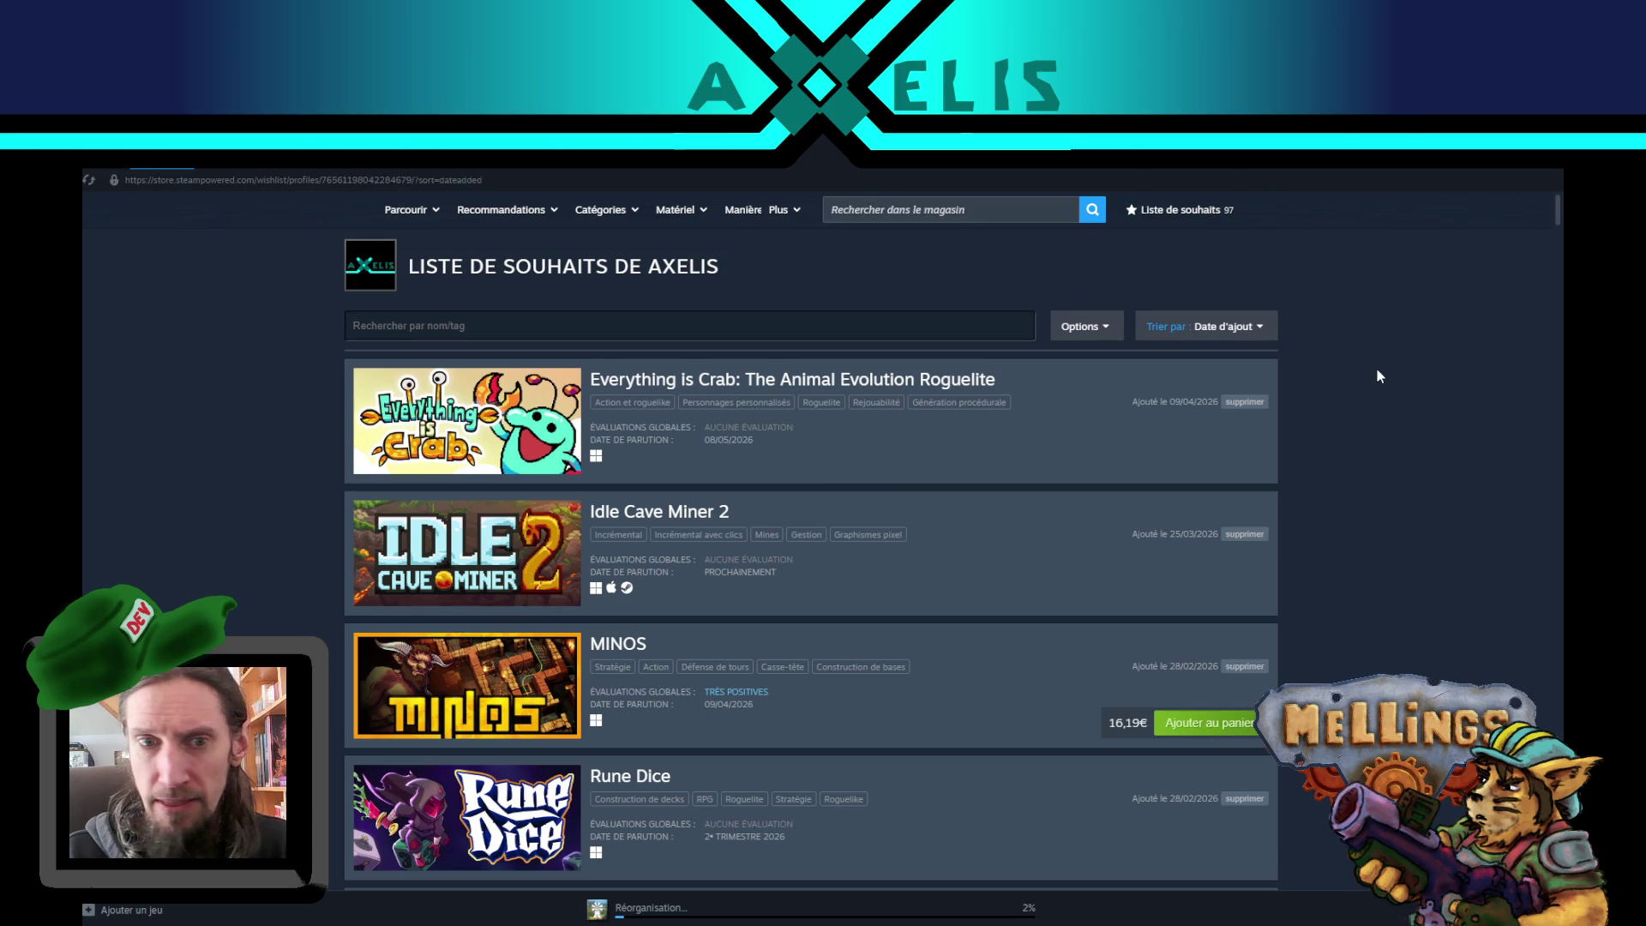
# - Scroll down the wishlist and open the Cozy Fast Hanoï store page
pyautogui.scroll(-3, 1371, 377)
pyautogui.scroll(-3, 1293, 415)
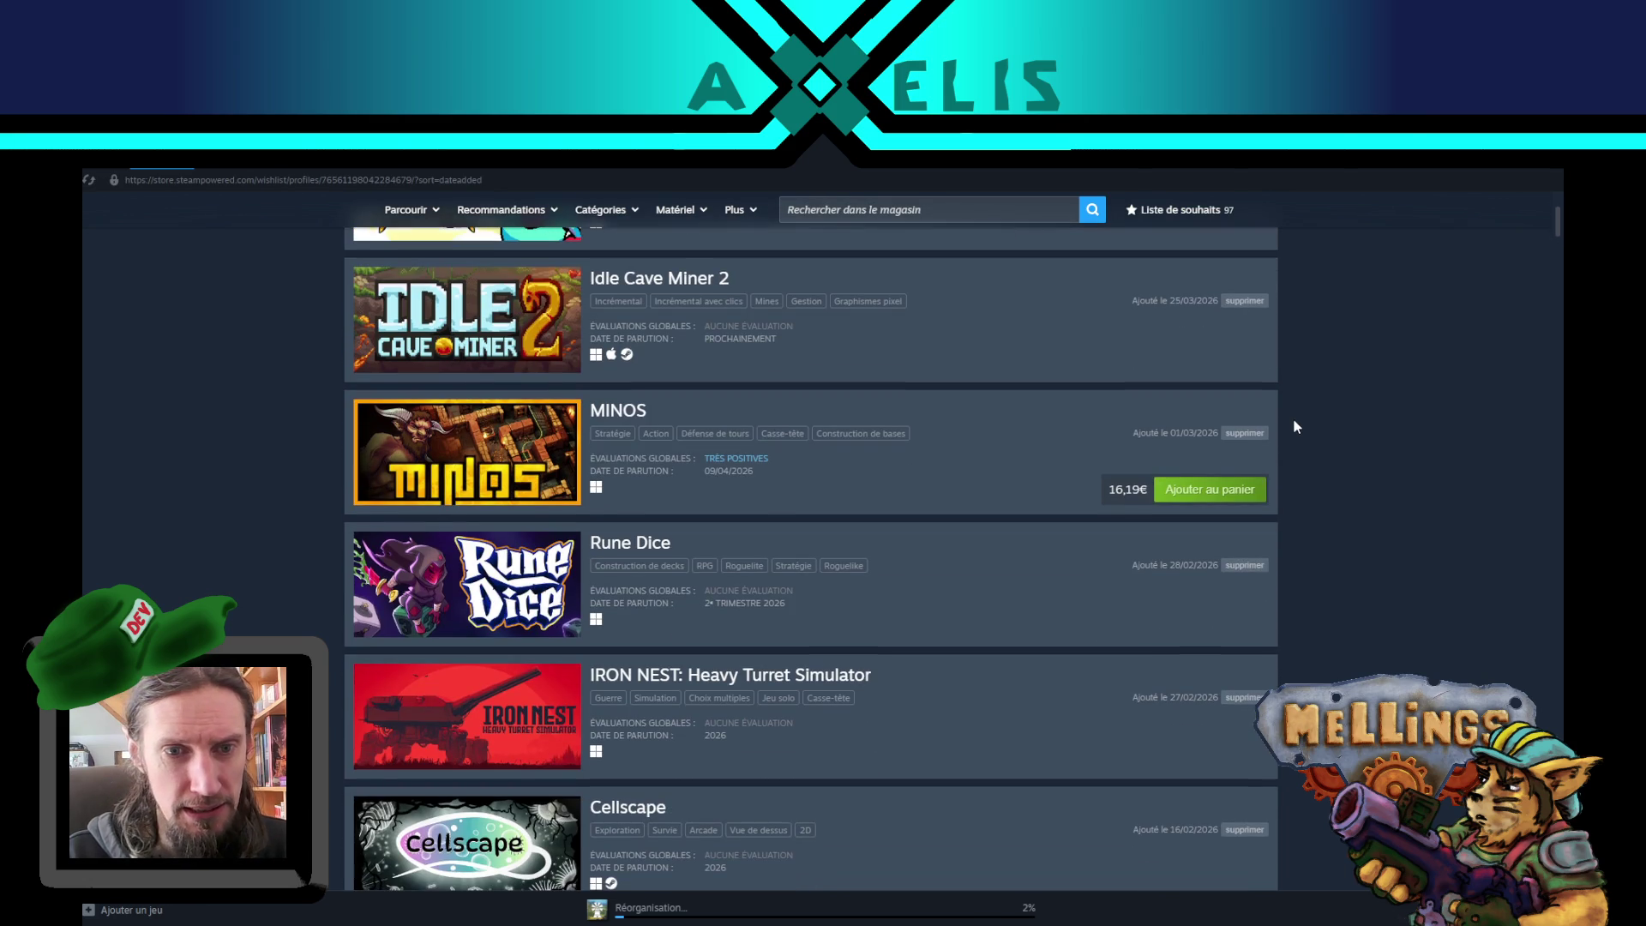
pyautogui.scroll(-4, 250, 557)
pyautogui.scroll(-2, 270, 512)
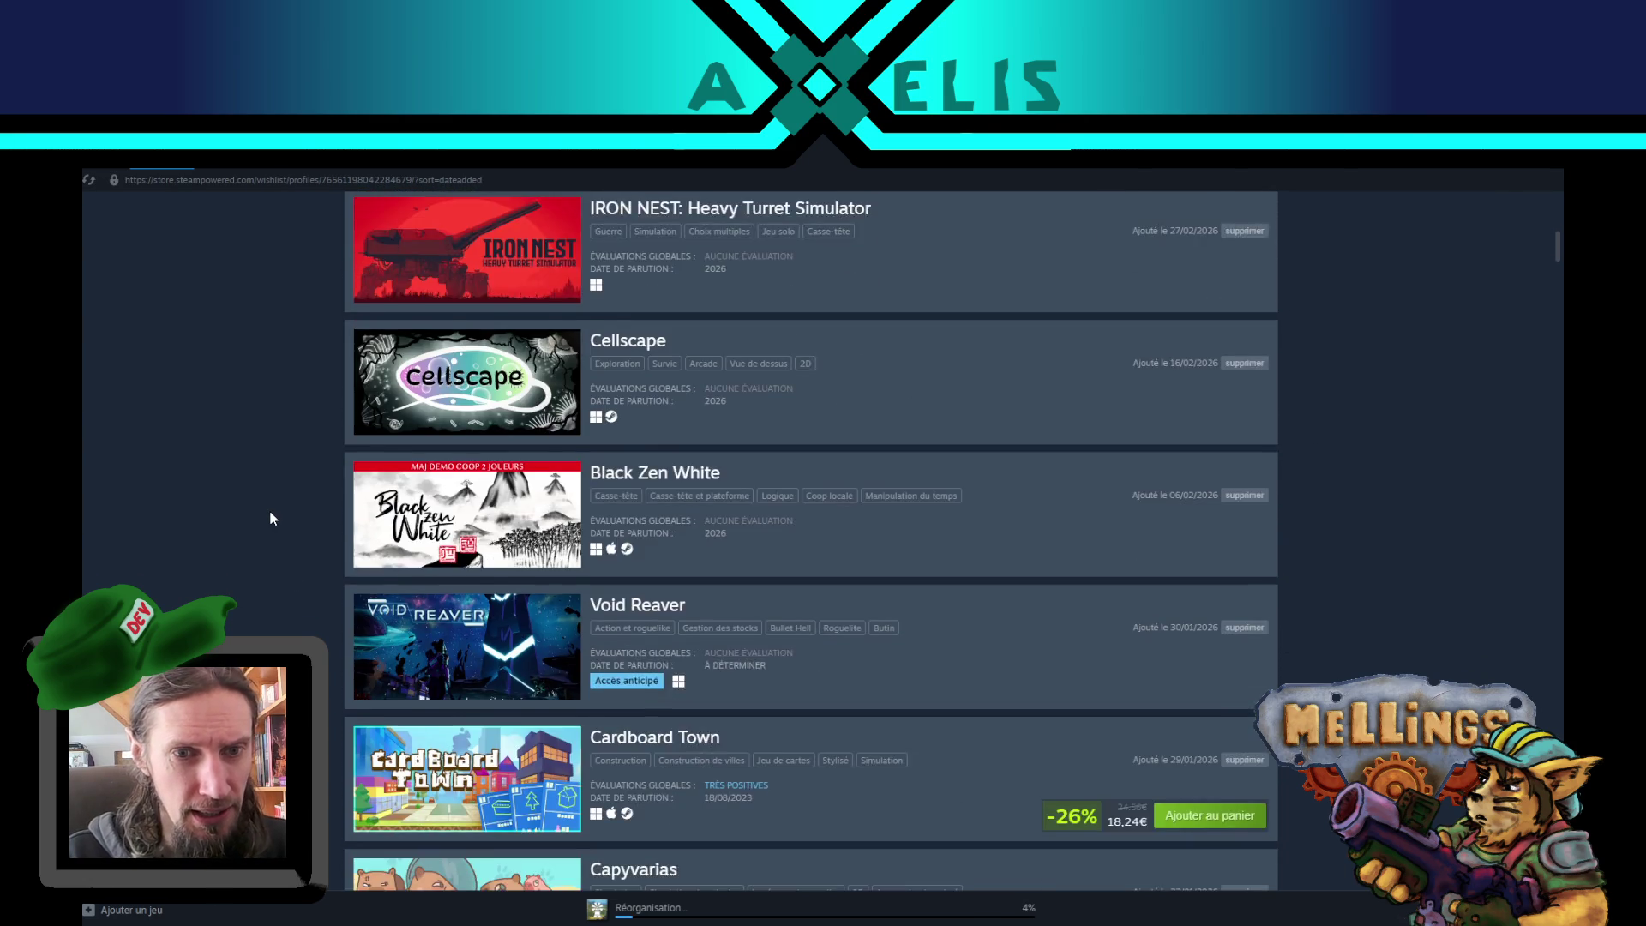
pyautogui.scroll(-2, 269, 513)
pyautogui.scroll(-2, 269, 513)
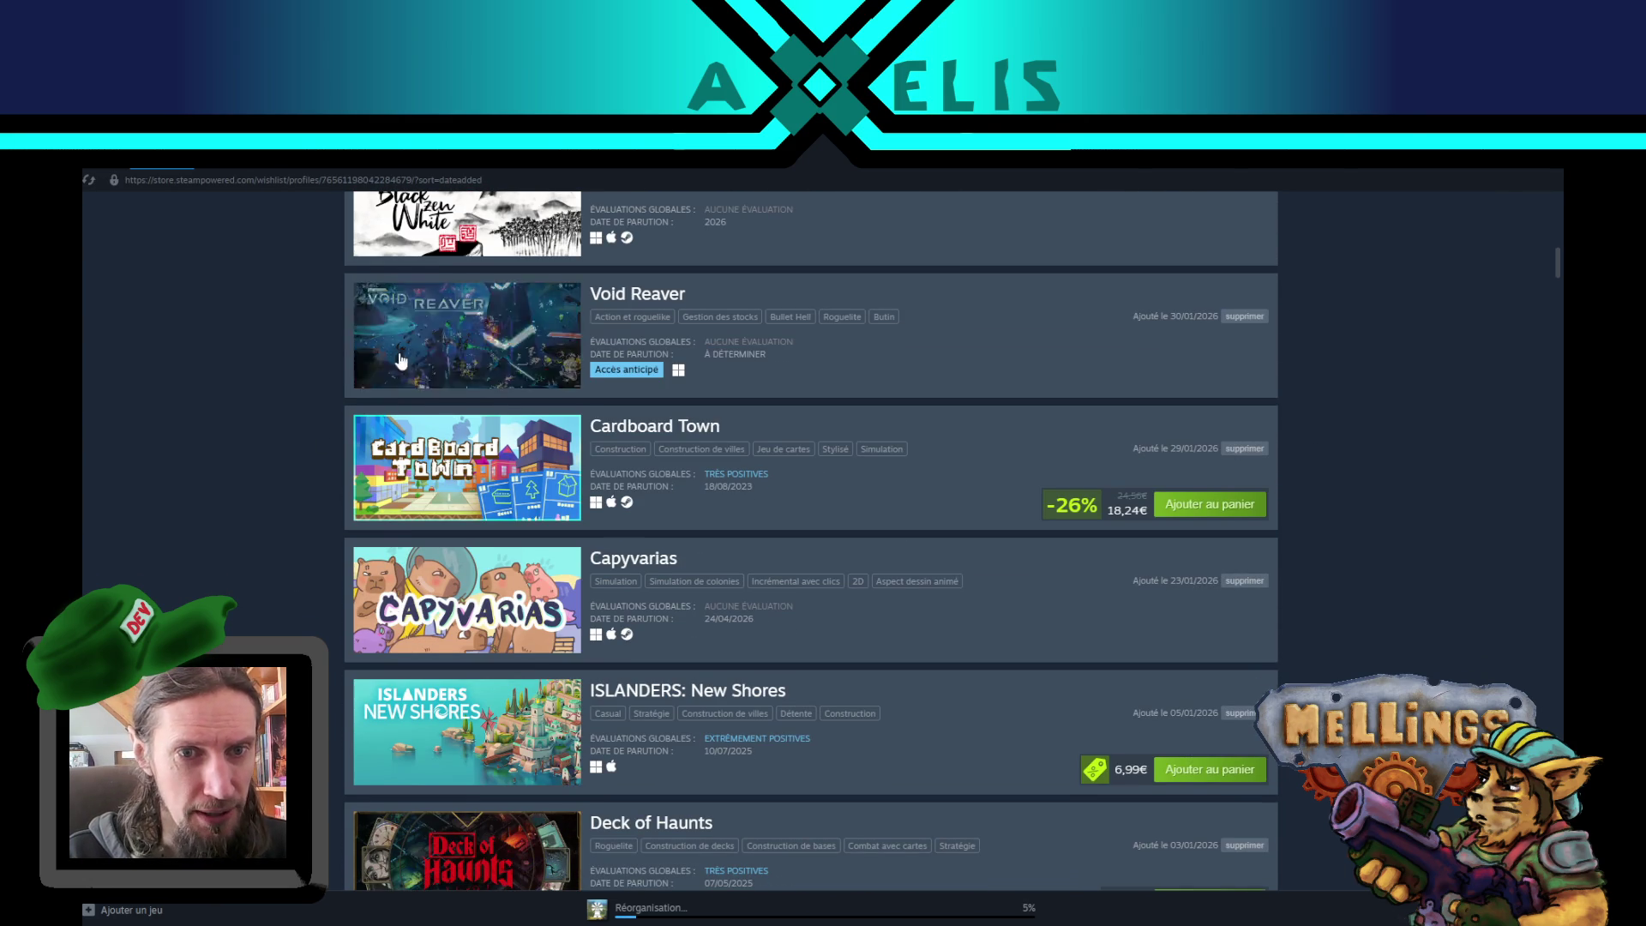
pyautogui.scroll(-5, 271, 448)
pyautogui.scroll(-4, 270, 447)
pyautogui.scroll(-2, 292, 463)
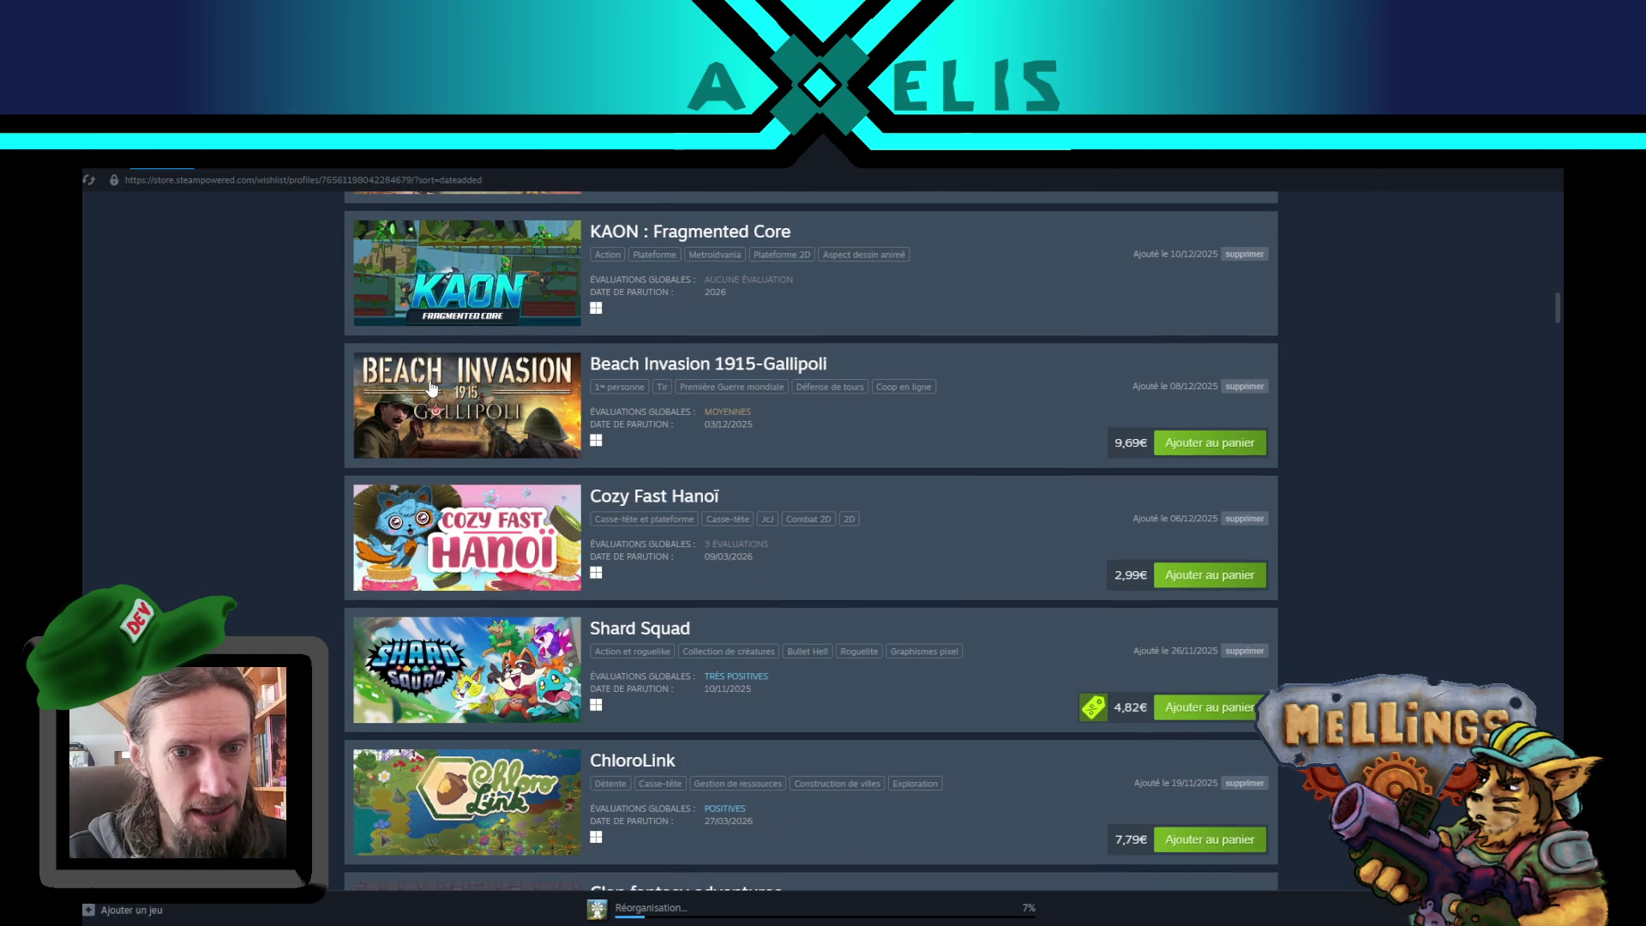
pyautogui.scroll(1, 286, 427)
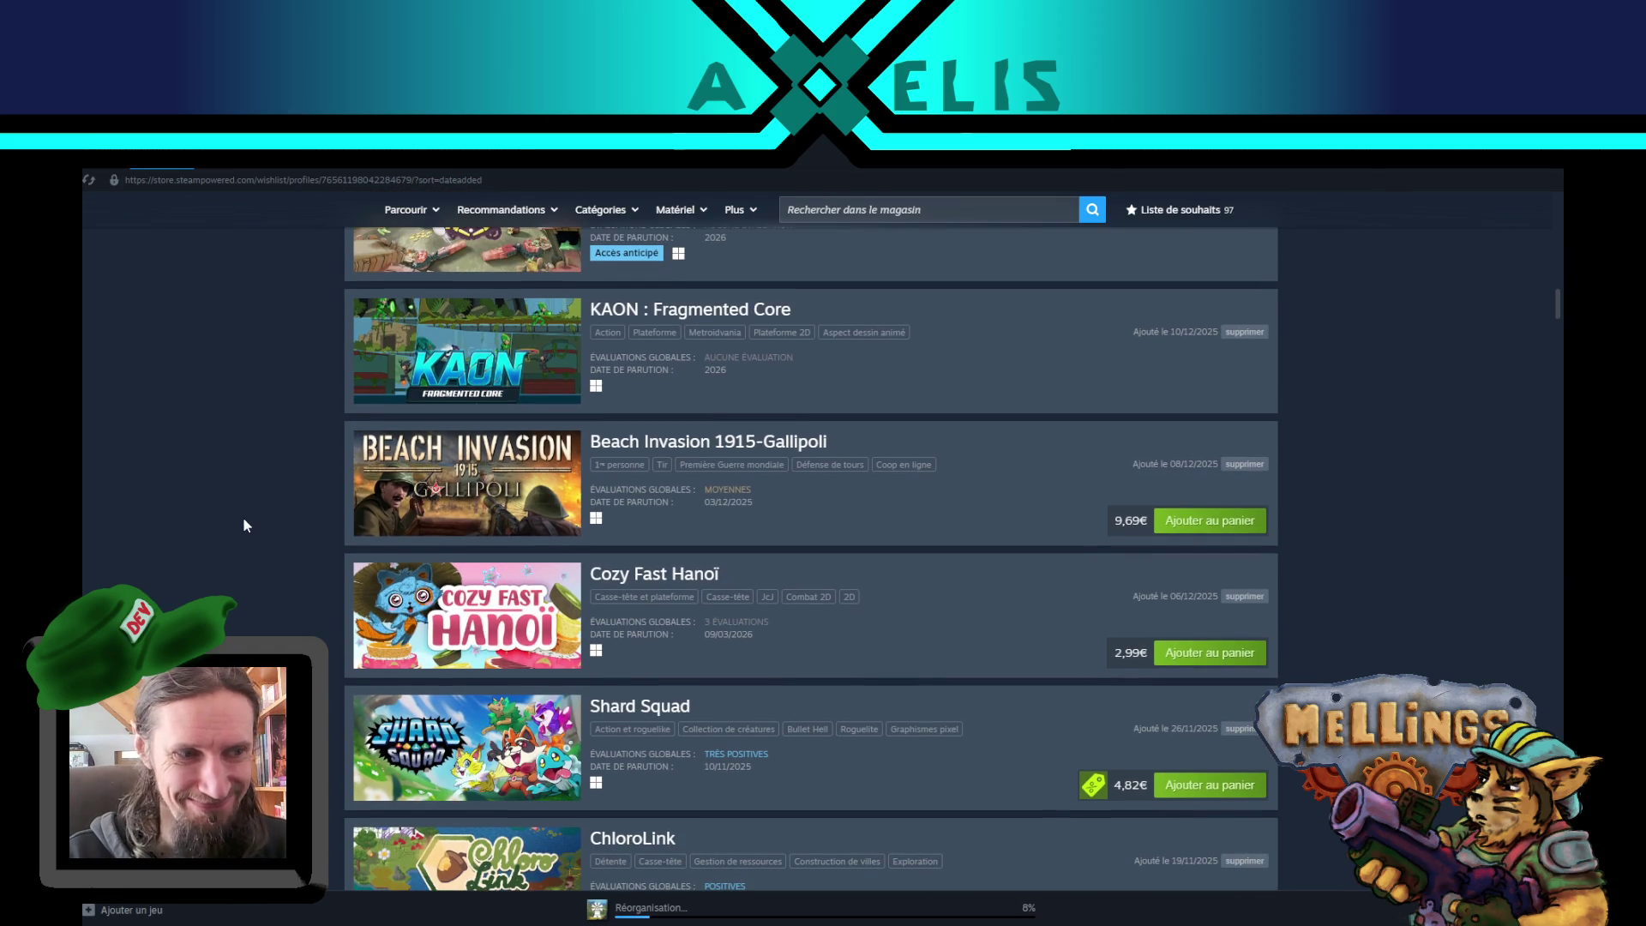
pyautogui.scroll(-3, 253, 506)
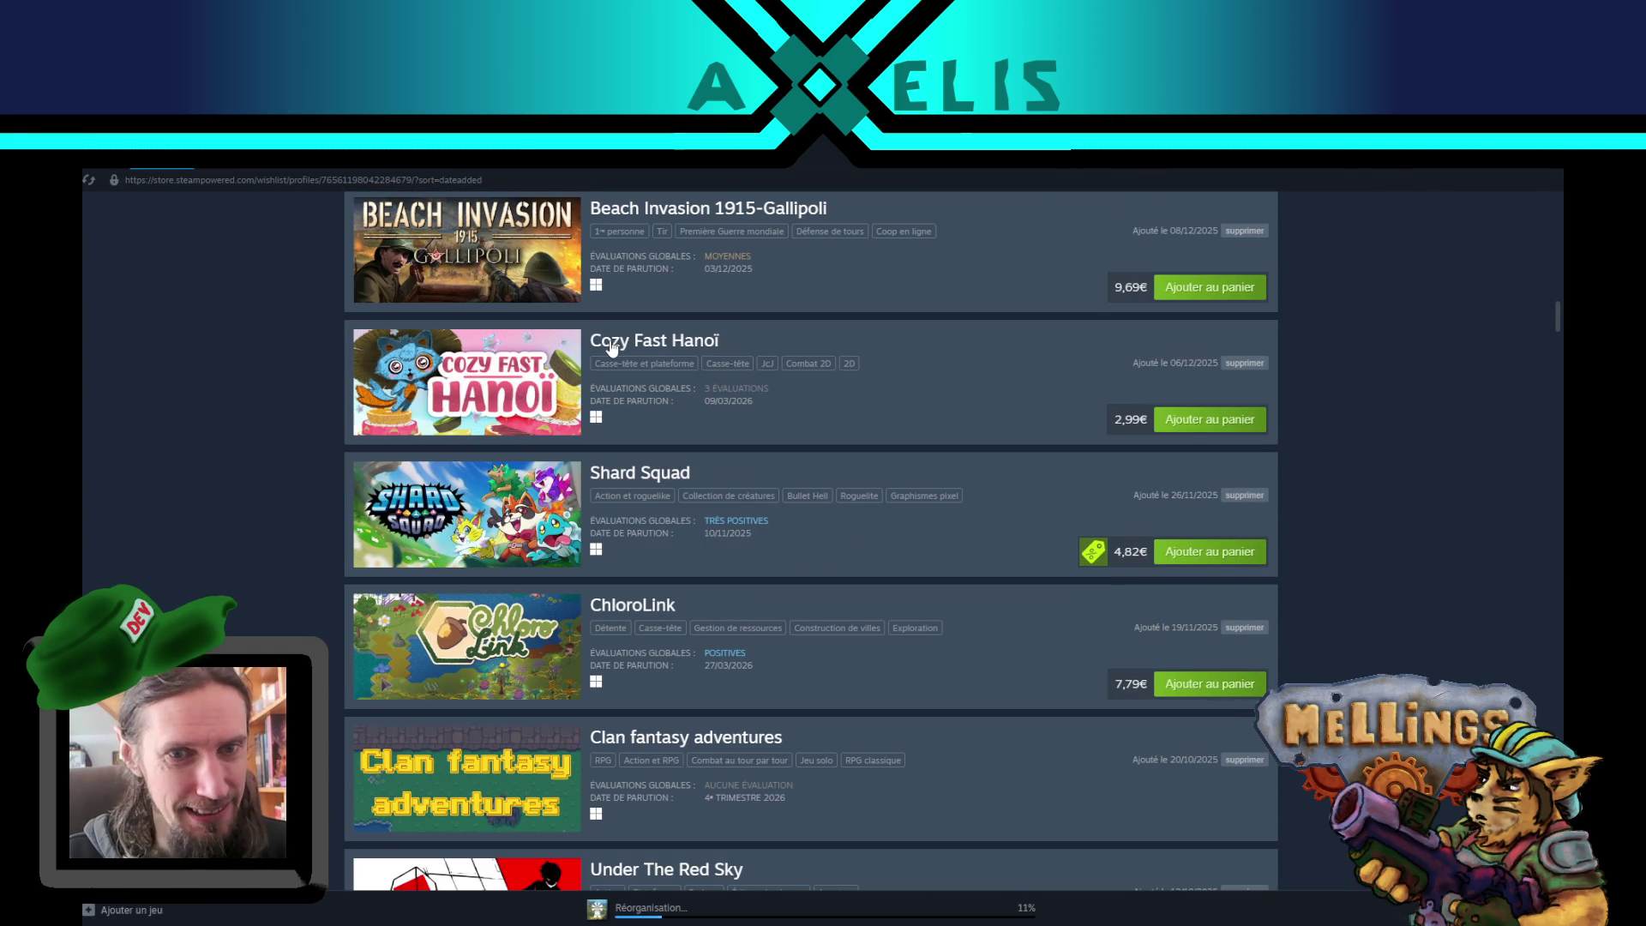
pyautogui.click(519, 369)
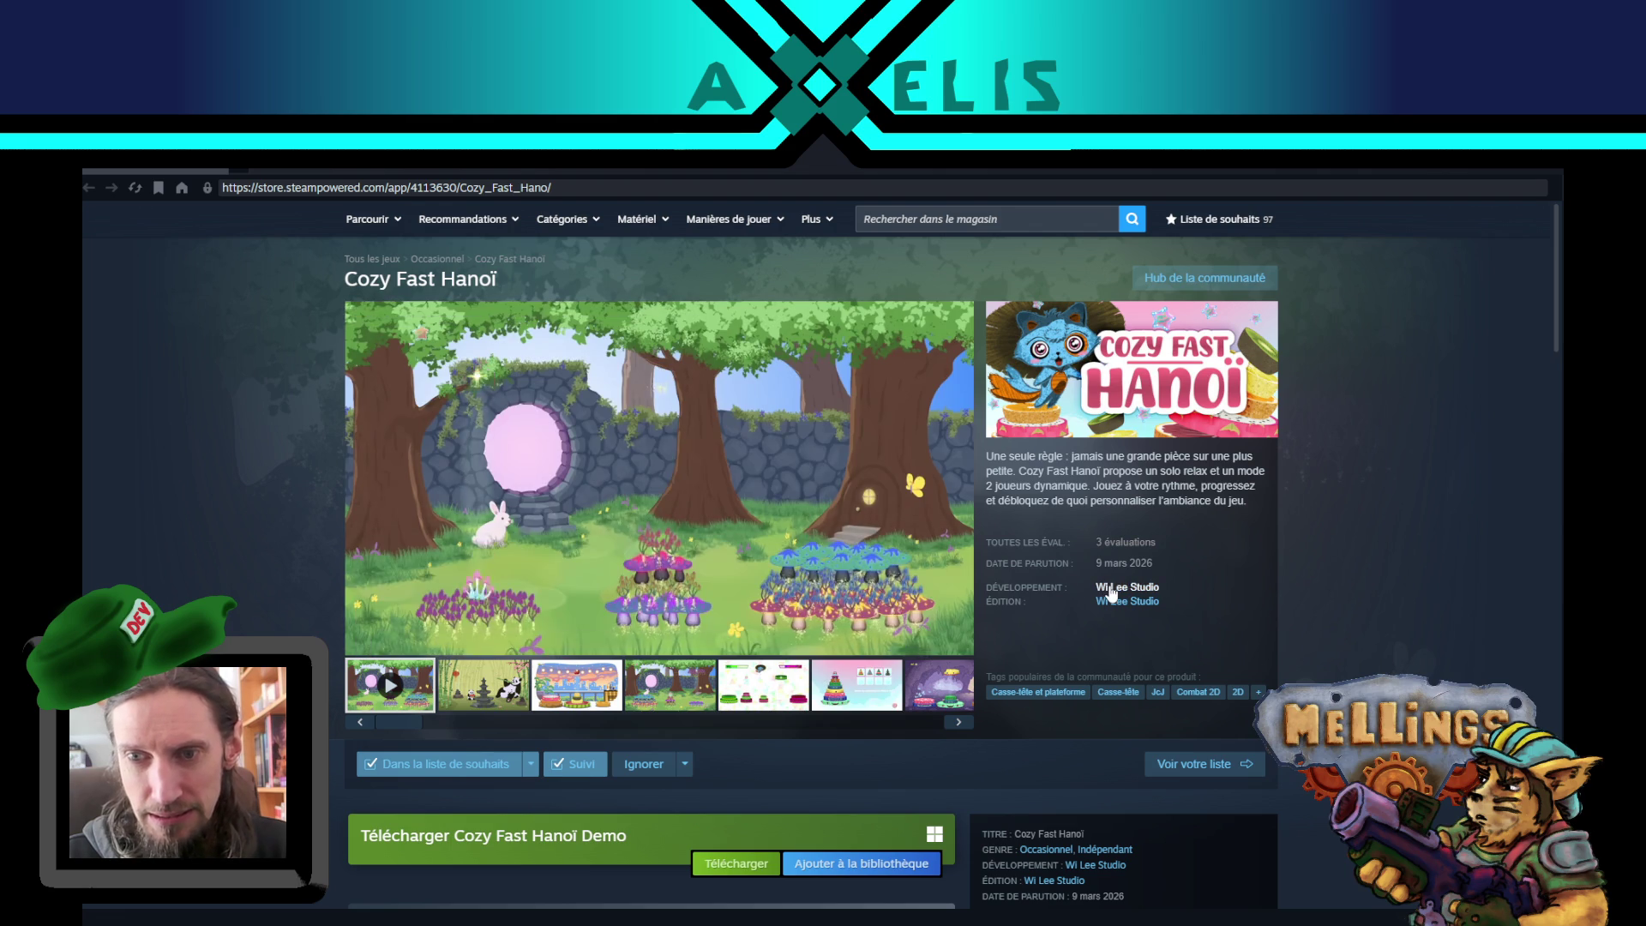
# - Look over developer Wi Lee Studio's page, then go back to the wishlist
pyautogui.click(1112, 593)
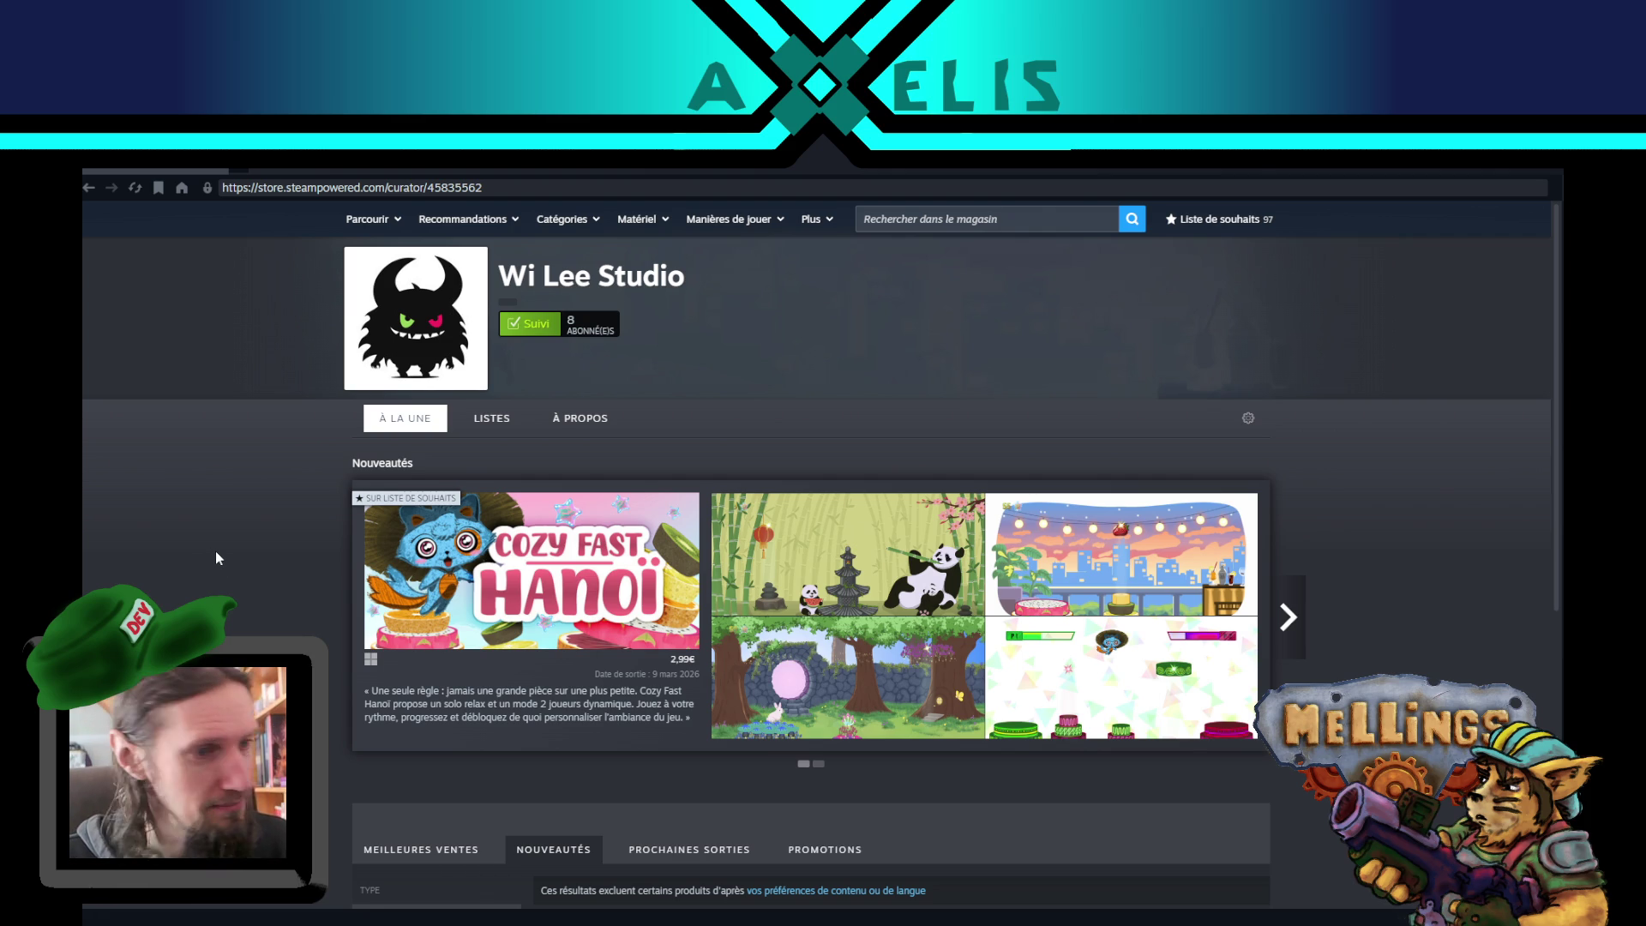
pyautogui.scroll(-1, 216, 558)
pyautogui.scroll(-2, 216, 558)
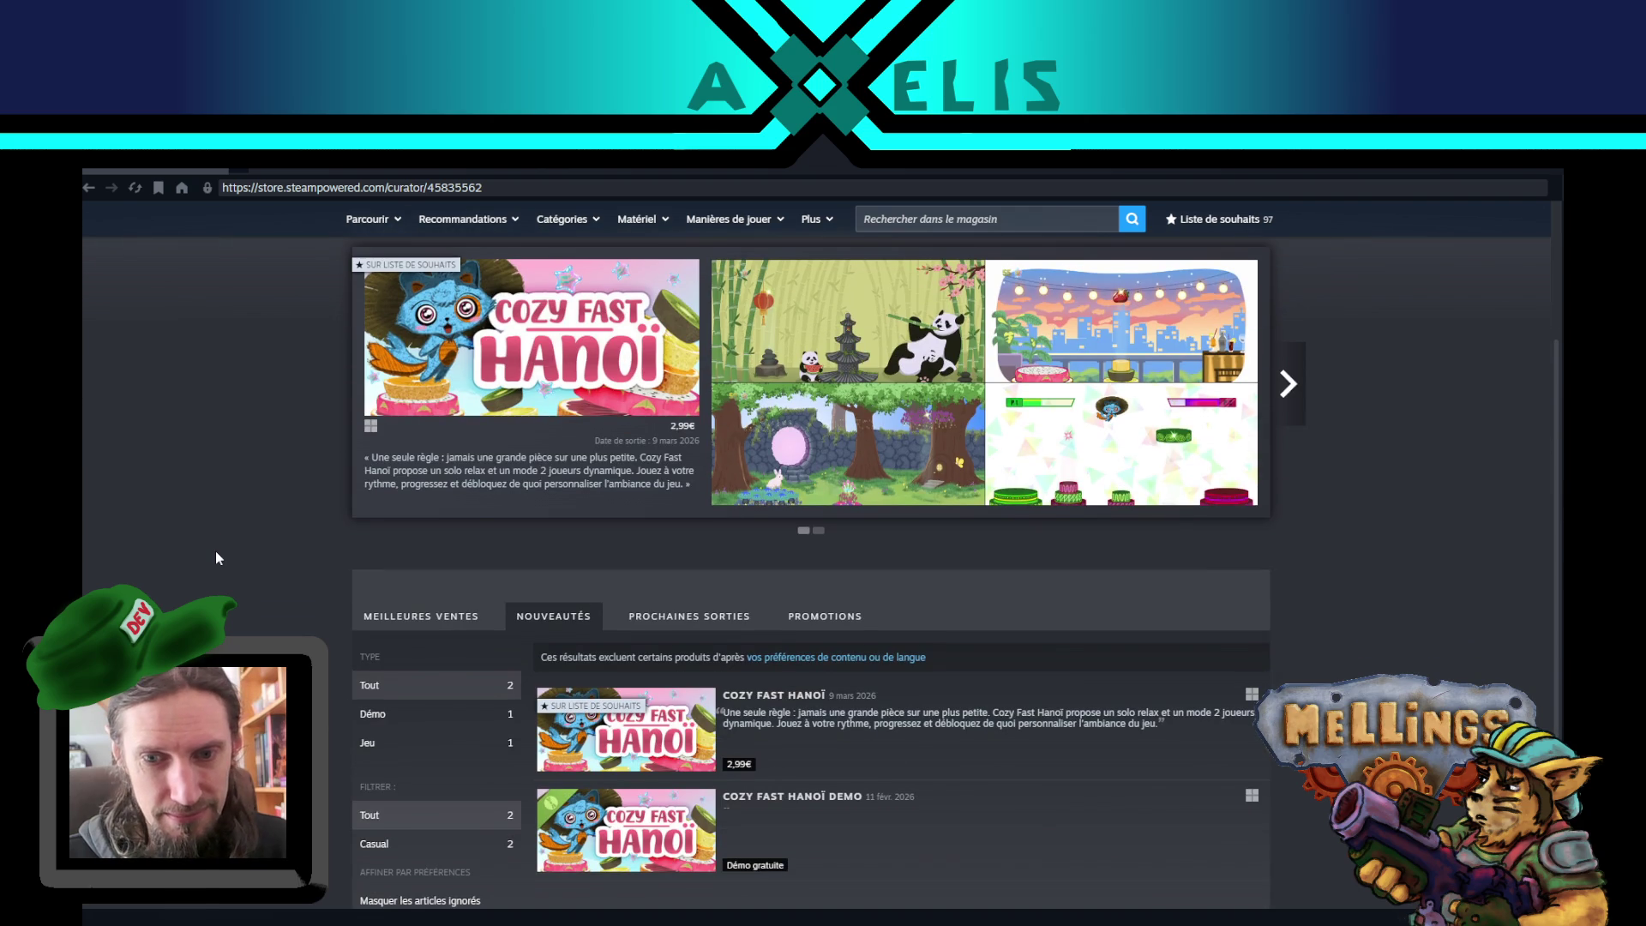
pyautogui.scroll(3, 216, 558)
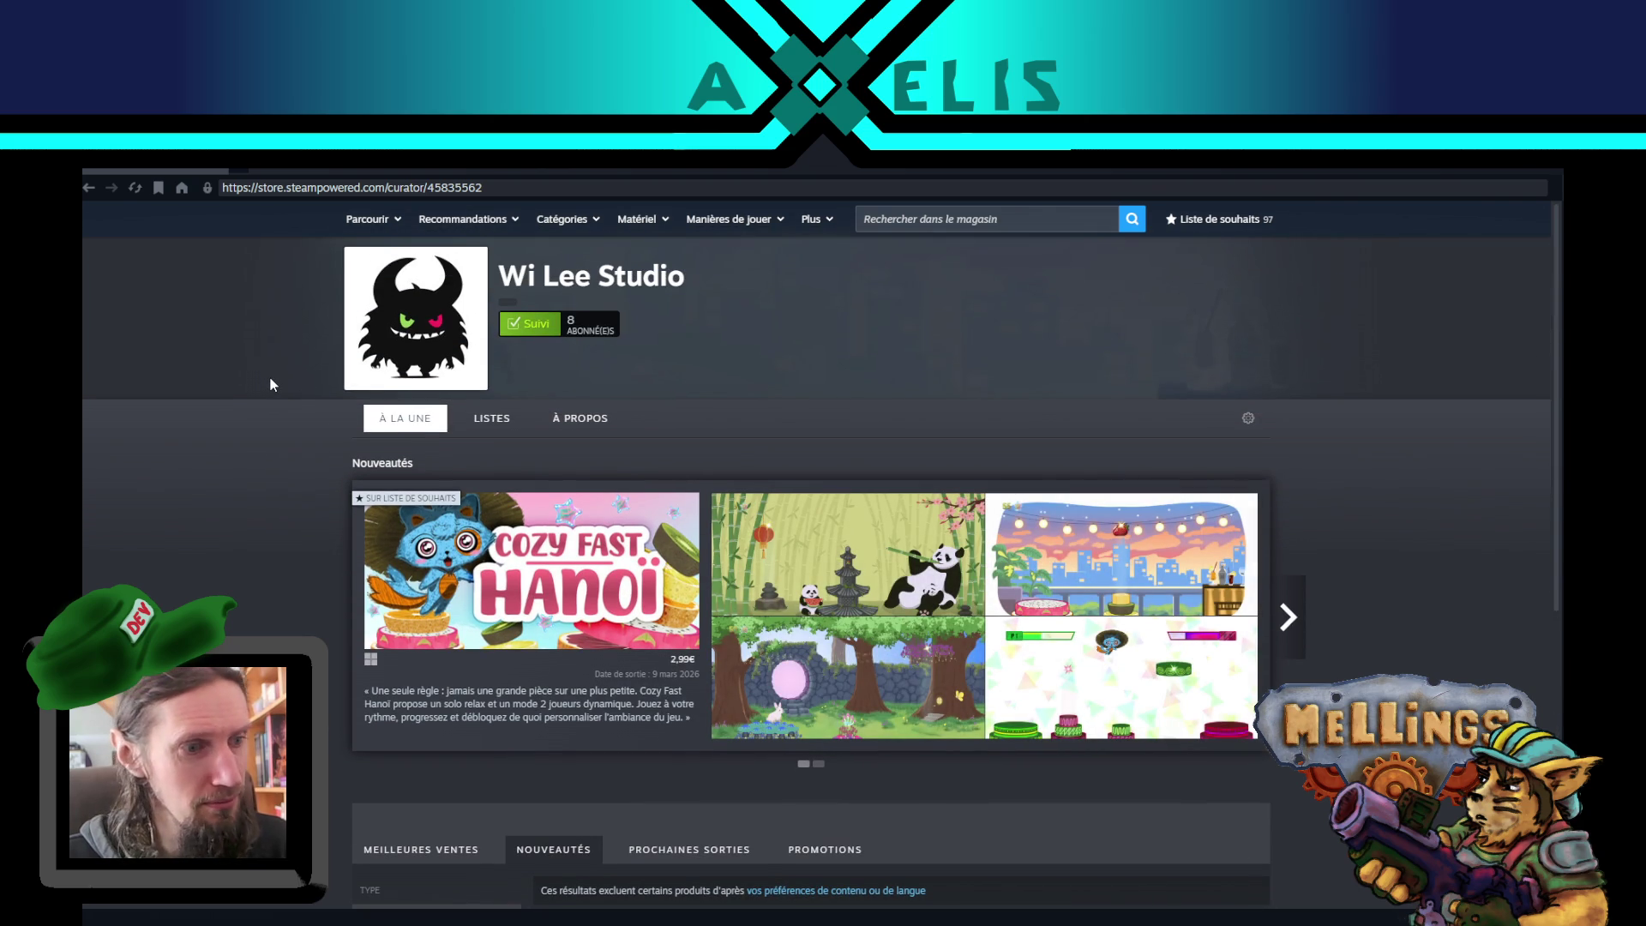
pyautogui.hotkey('alt', 'Left')
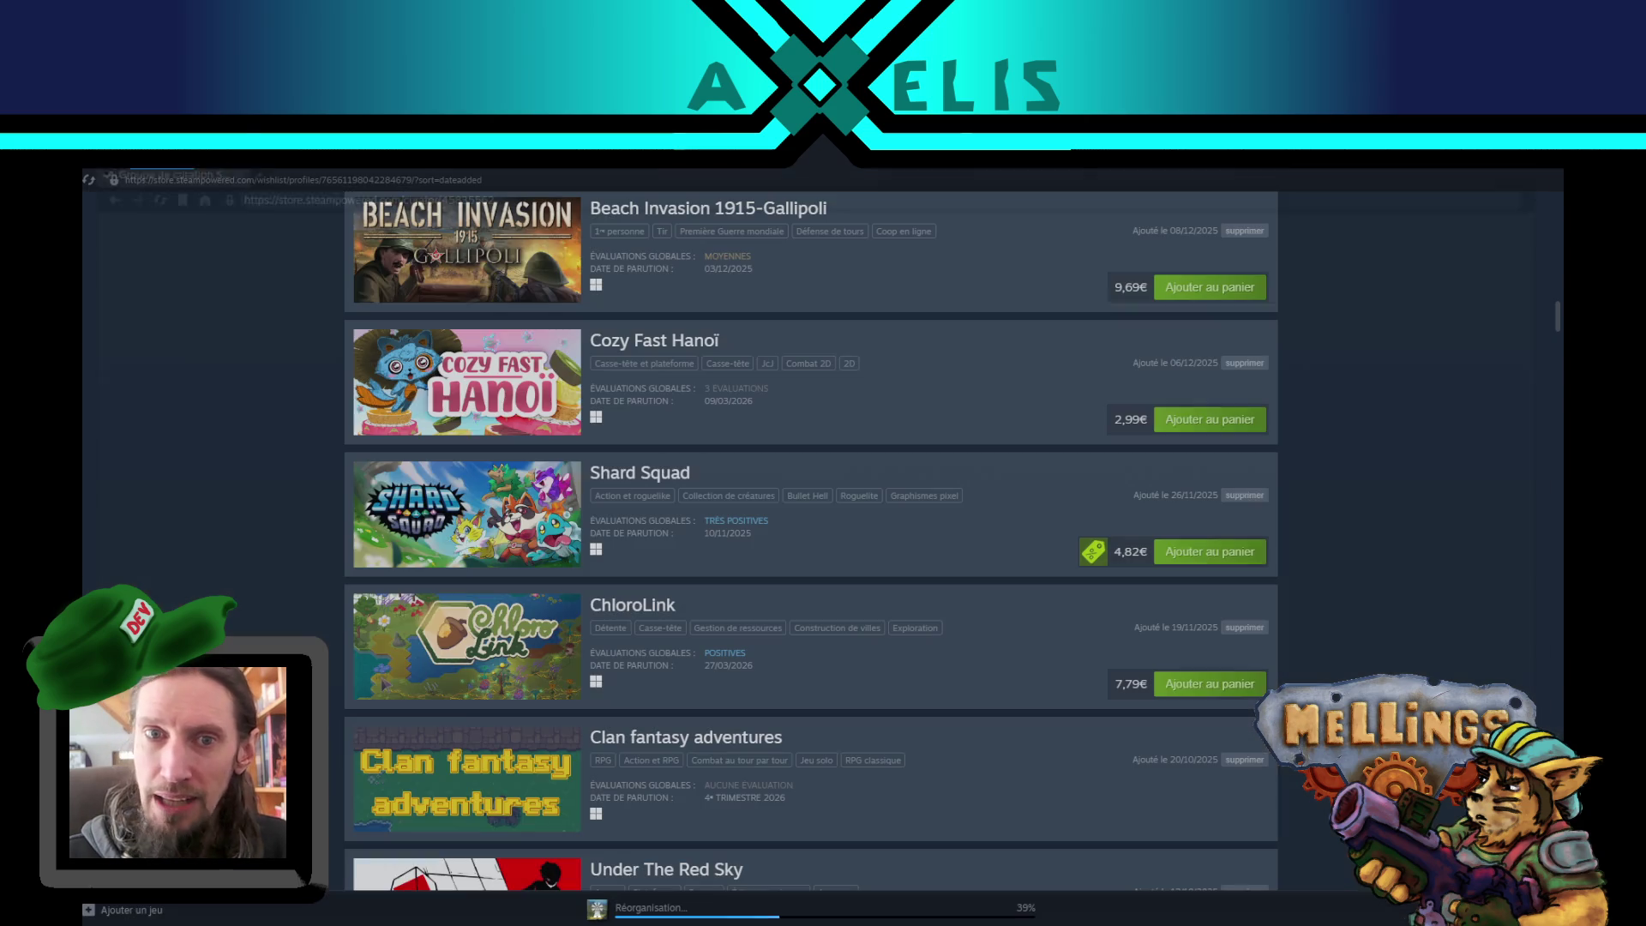
# - Glance at Clan fantasy adventures, then open VIKING - Sagas of the Norse Lands from the wishlist
pyautogui.scroll(-5, 101, 553)
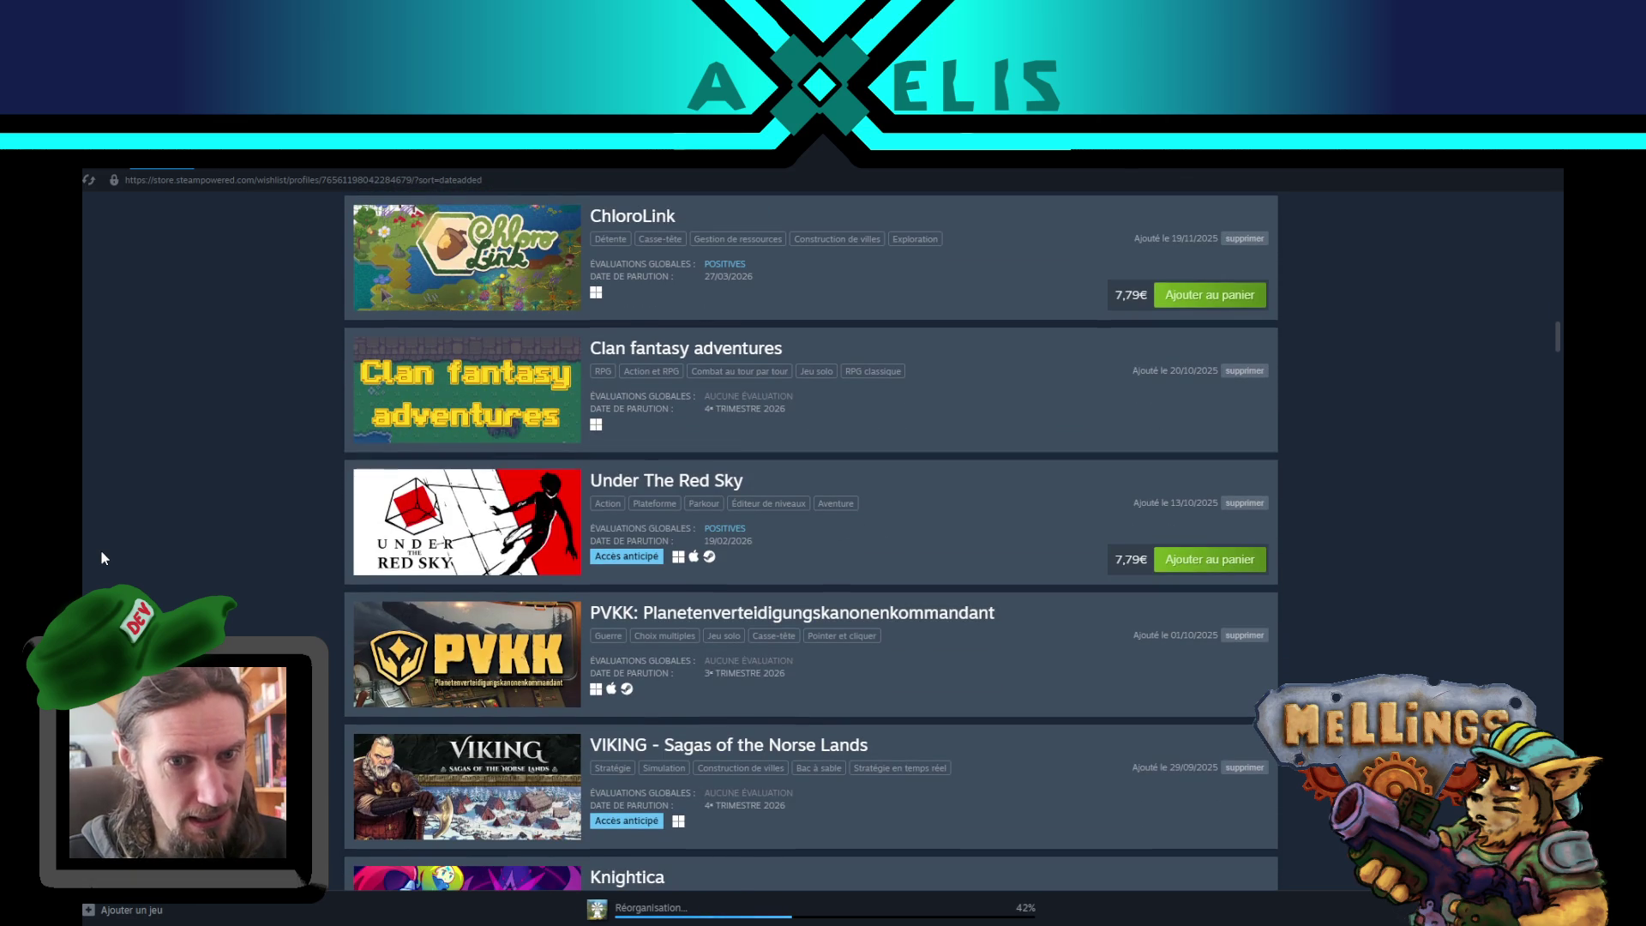
pyautogui.click(668, 357)
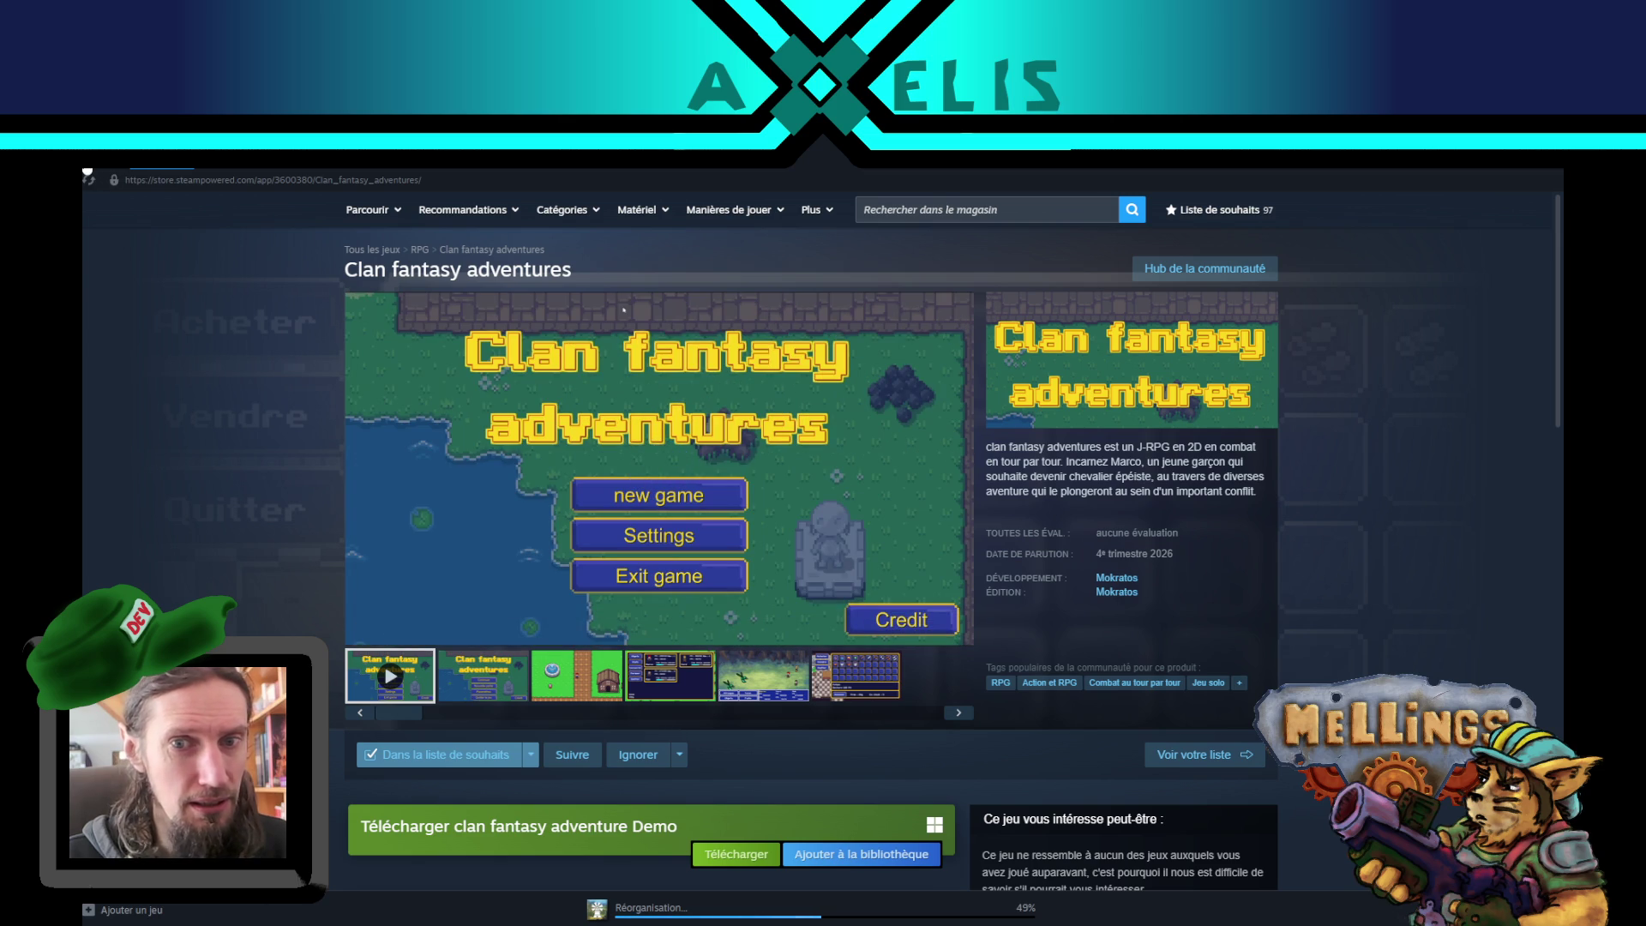
pyautogui.click(87, 171)
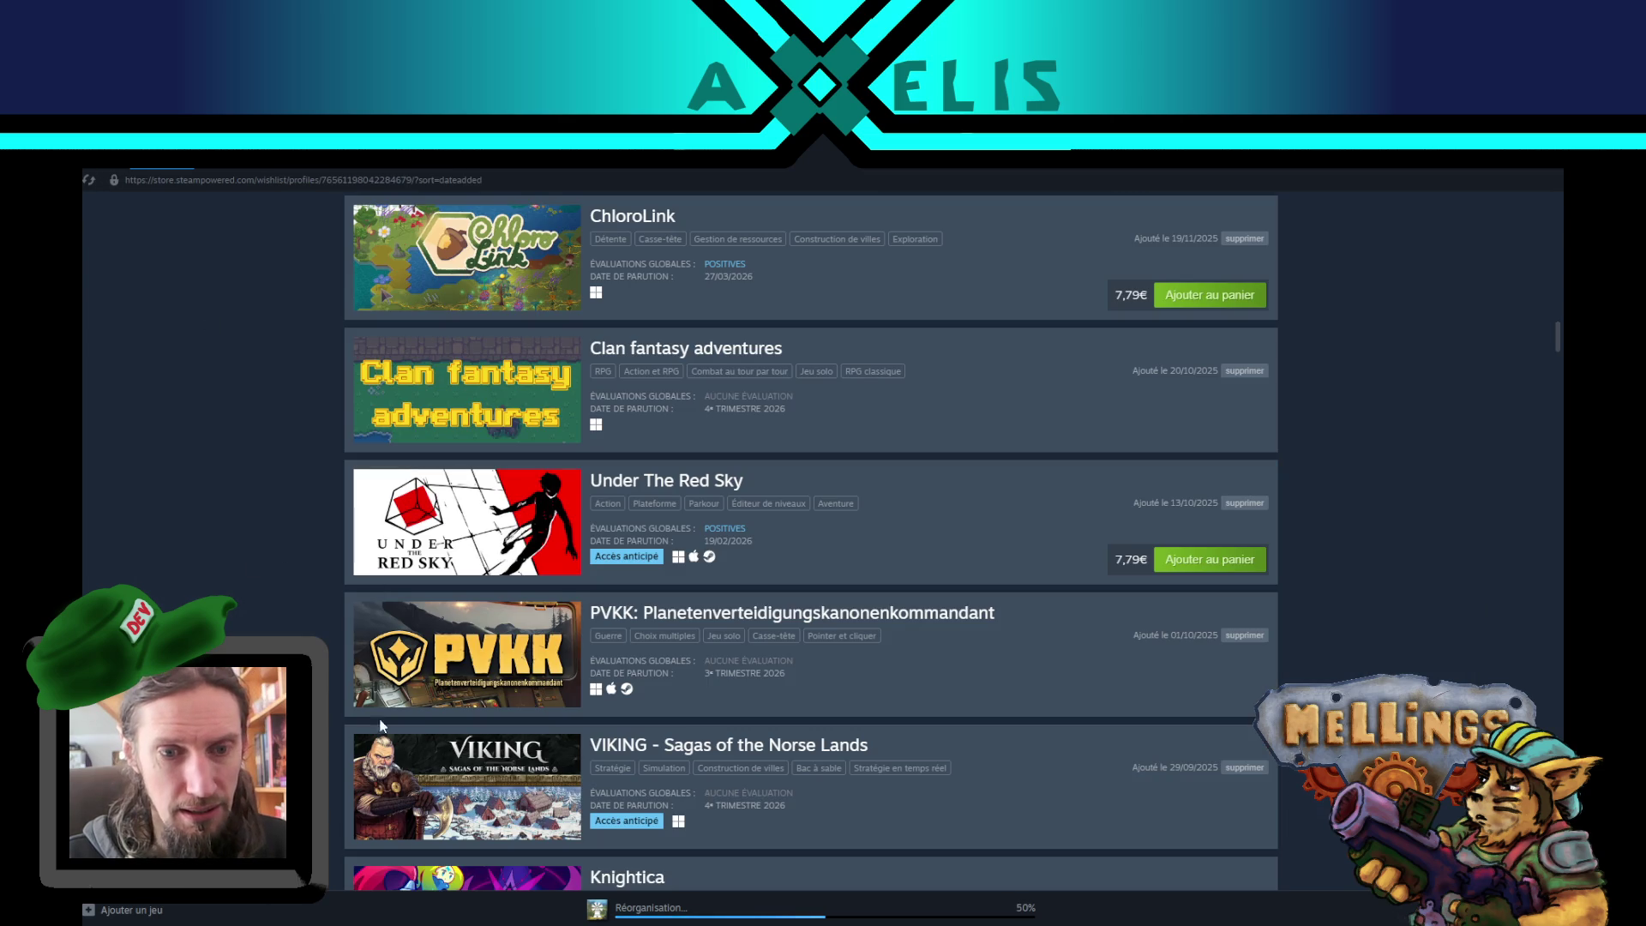
pyautogui.scroll(-3, 748, 523)
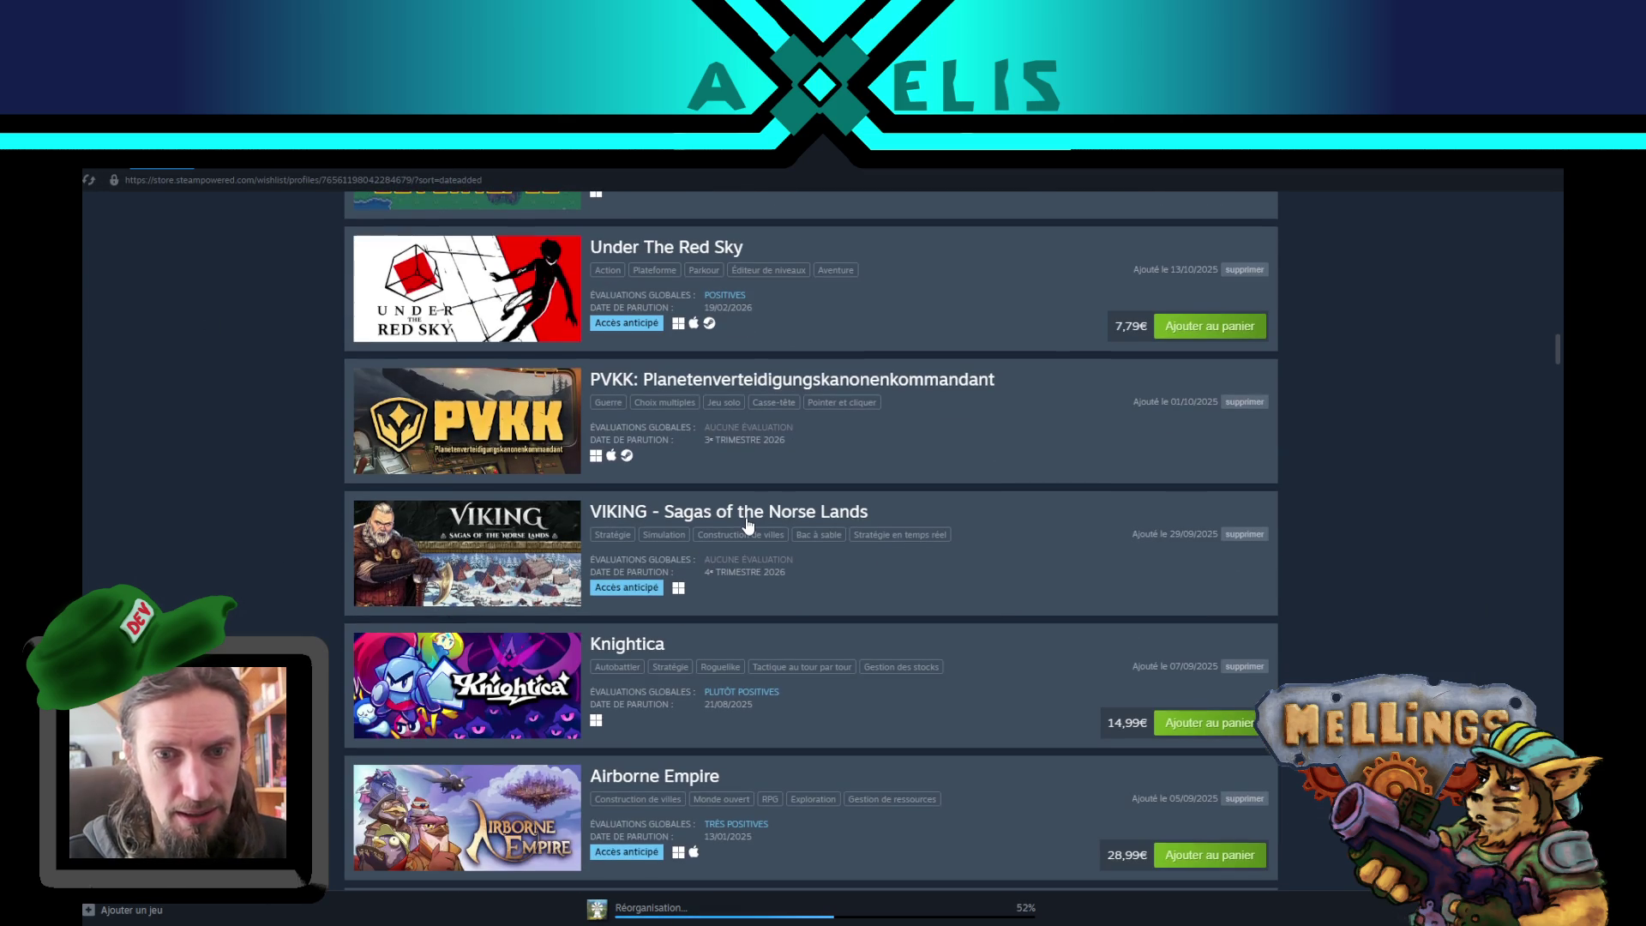
pyautogui.click(747, 523)
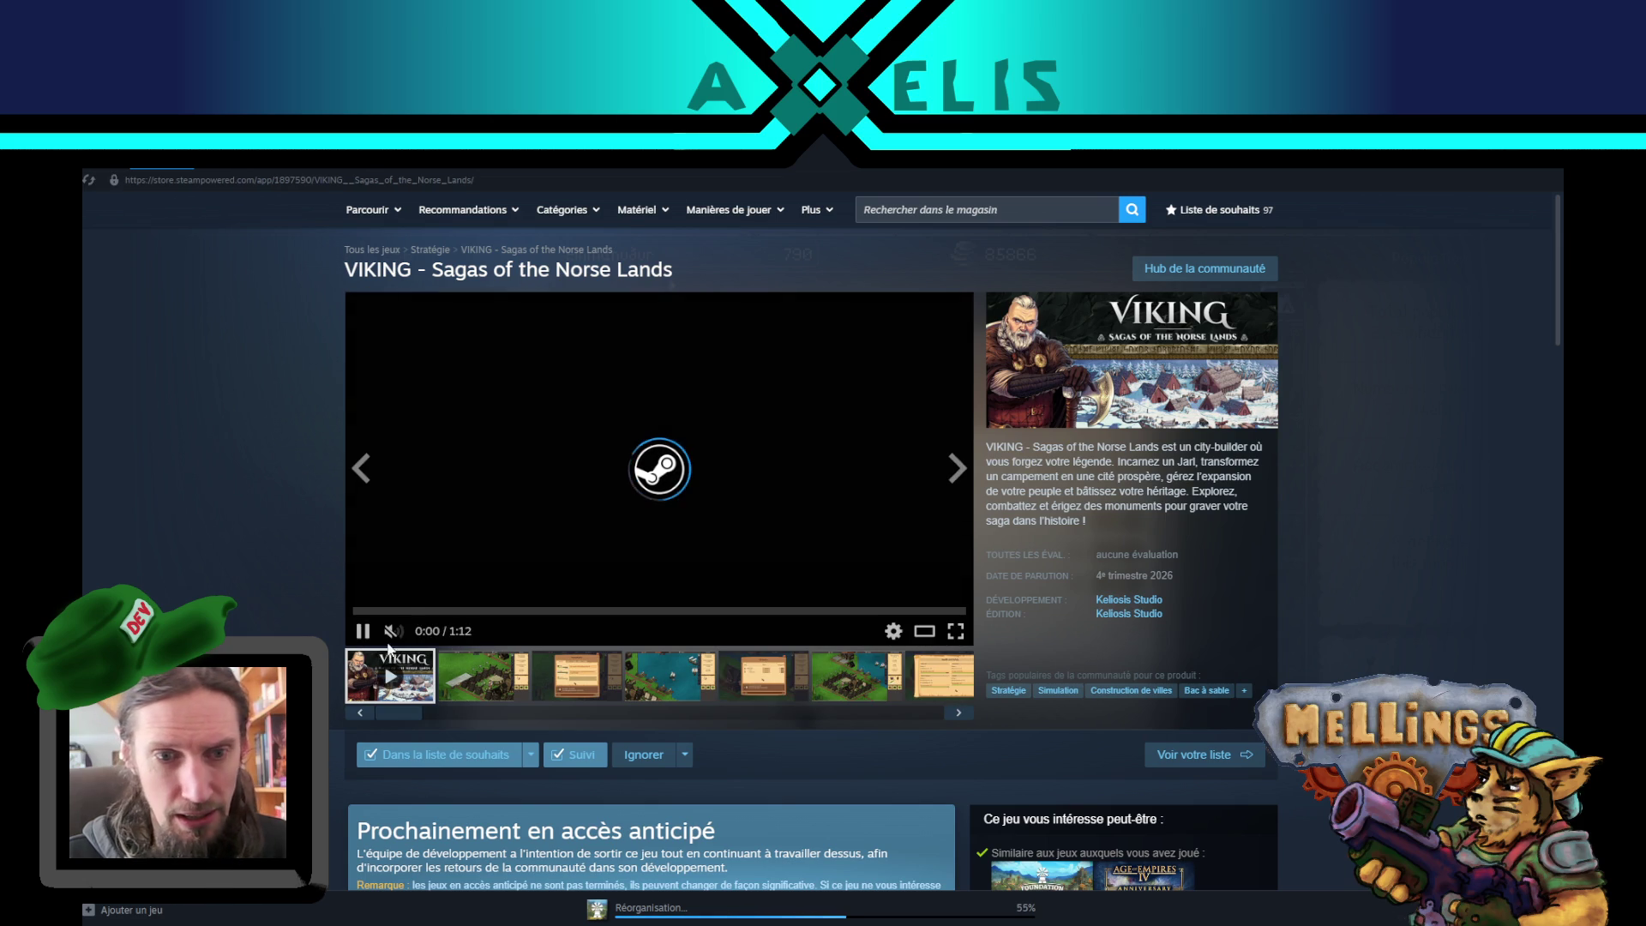
pyautogui.hotkey('alt', 'Tab')
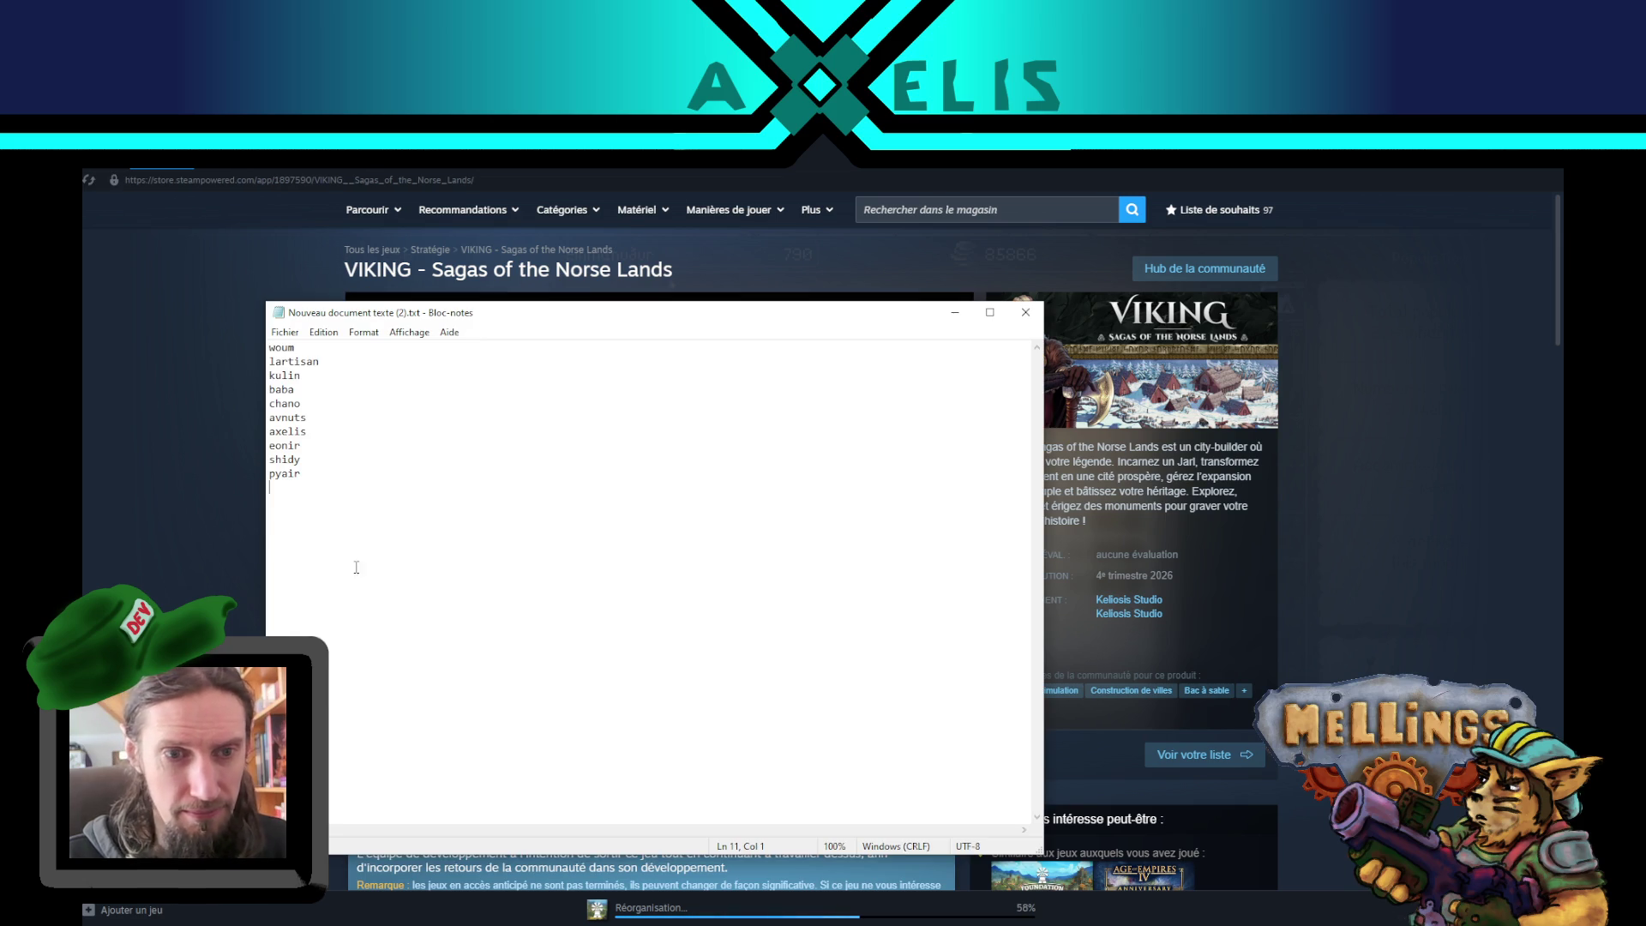
# - Append two more names on separate lines, bringing the Notepad list to twelve
pyautogui.write('lord kelioso')
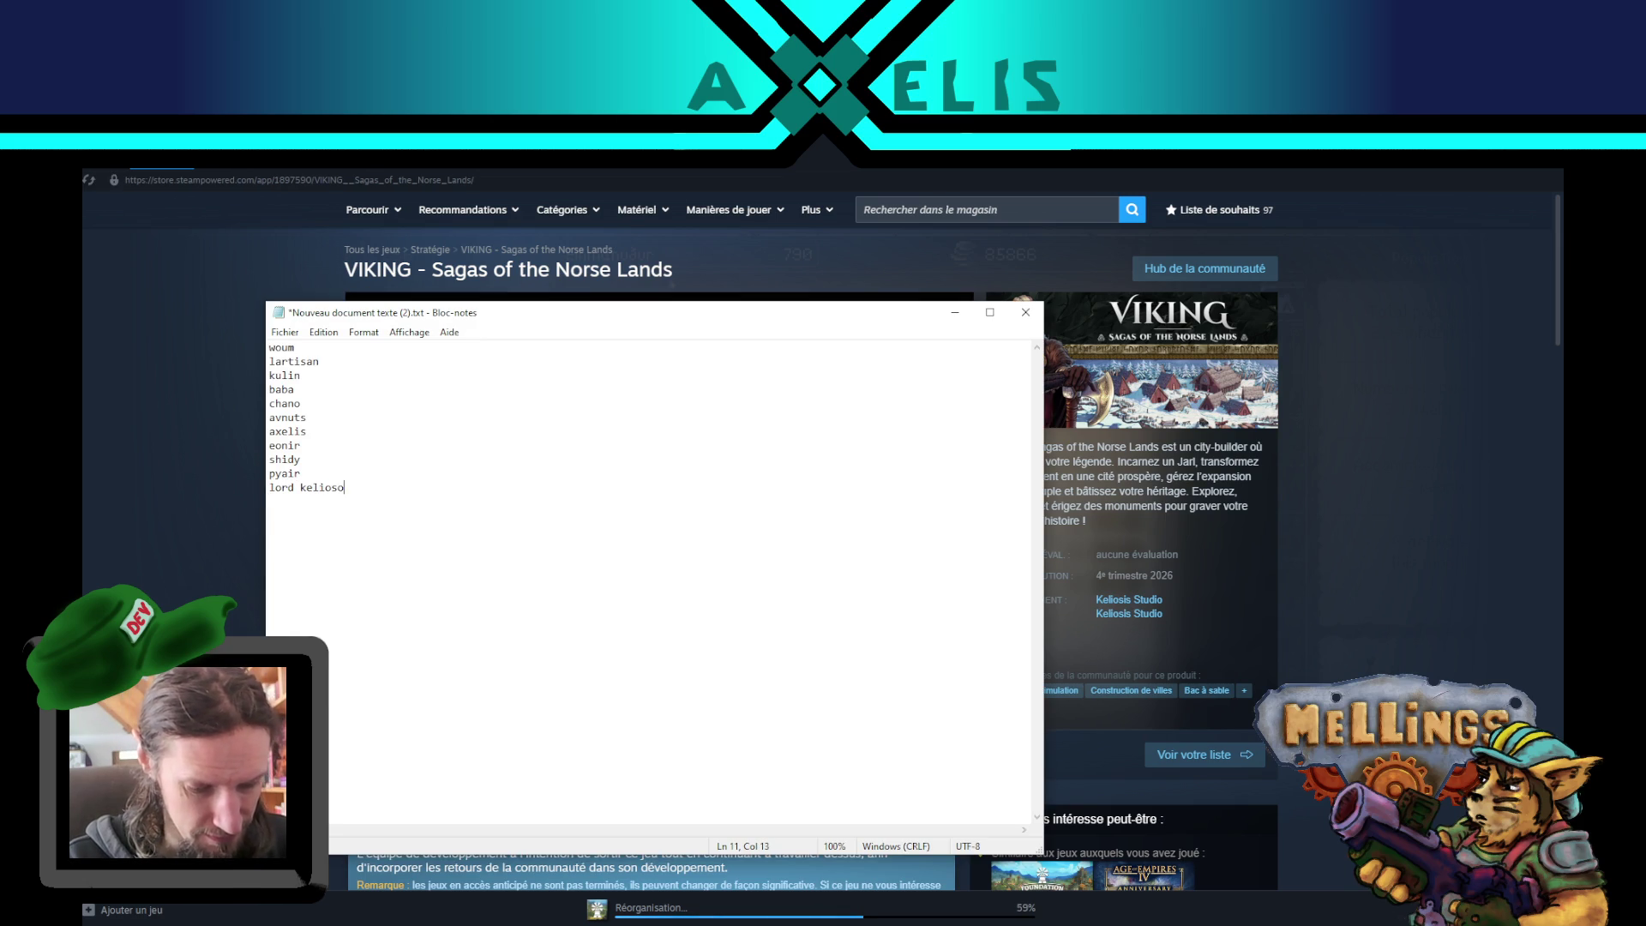
pyautogui.press('BackSpace')
pyautogui.write('is')
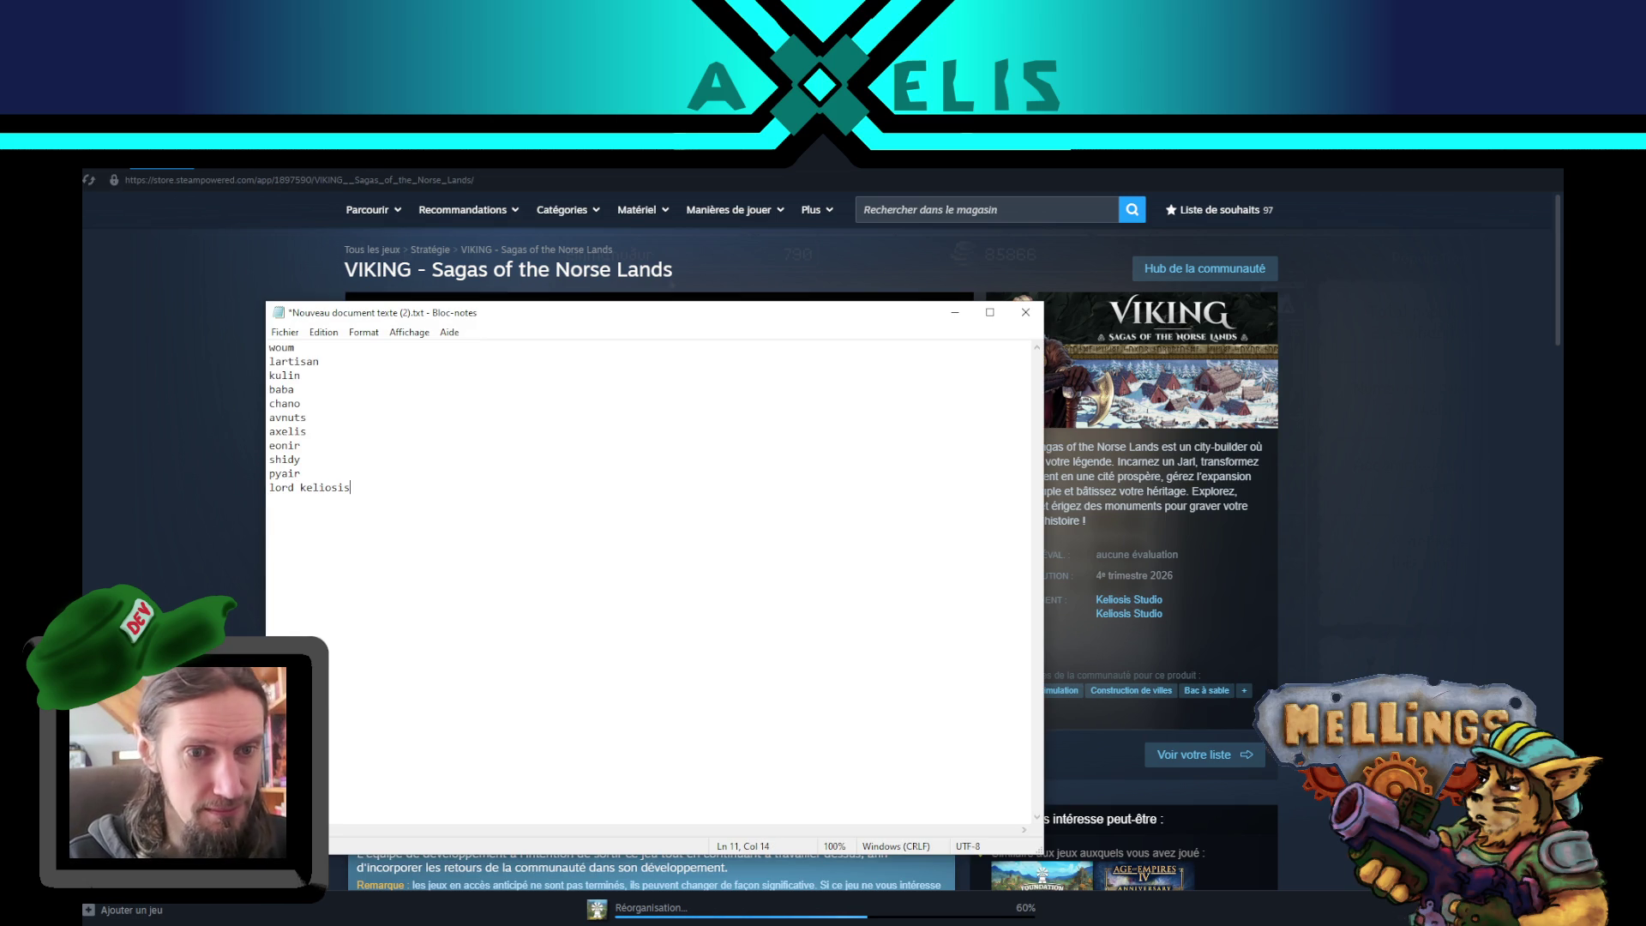
pyautogui.press('Return')
pyautogui.write('mokratos')
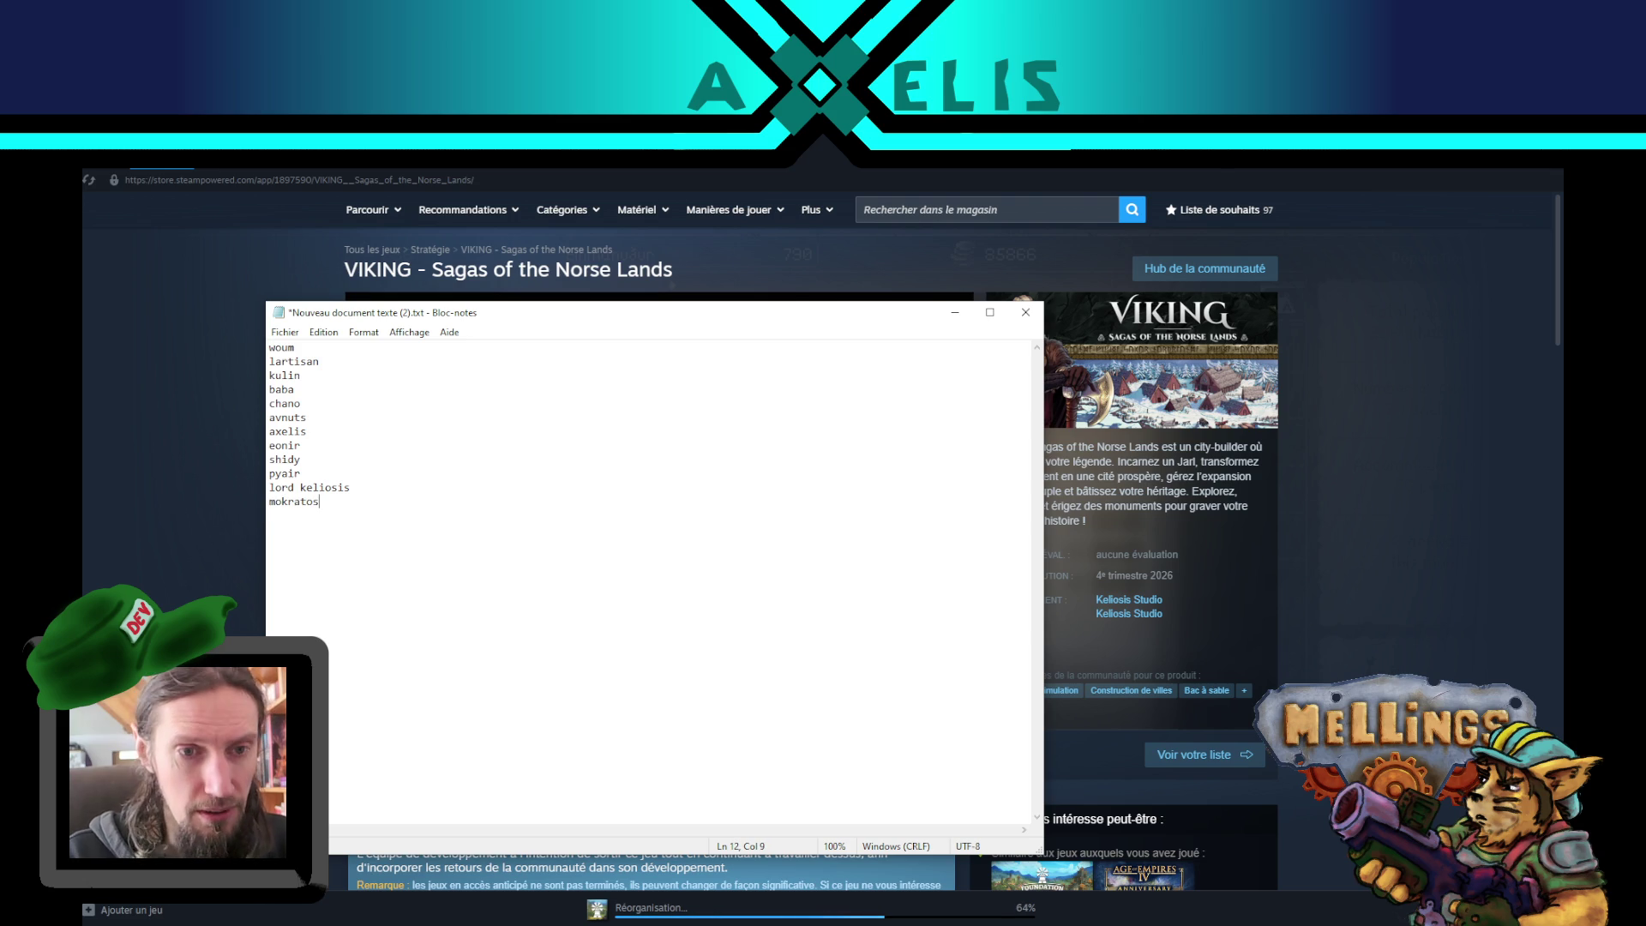
pyautogui.click(165, 533)
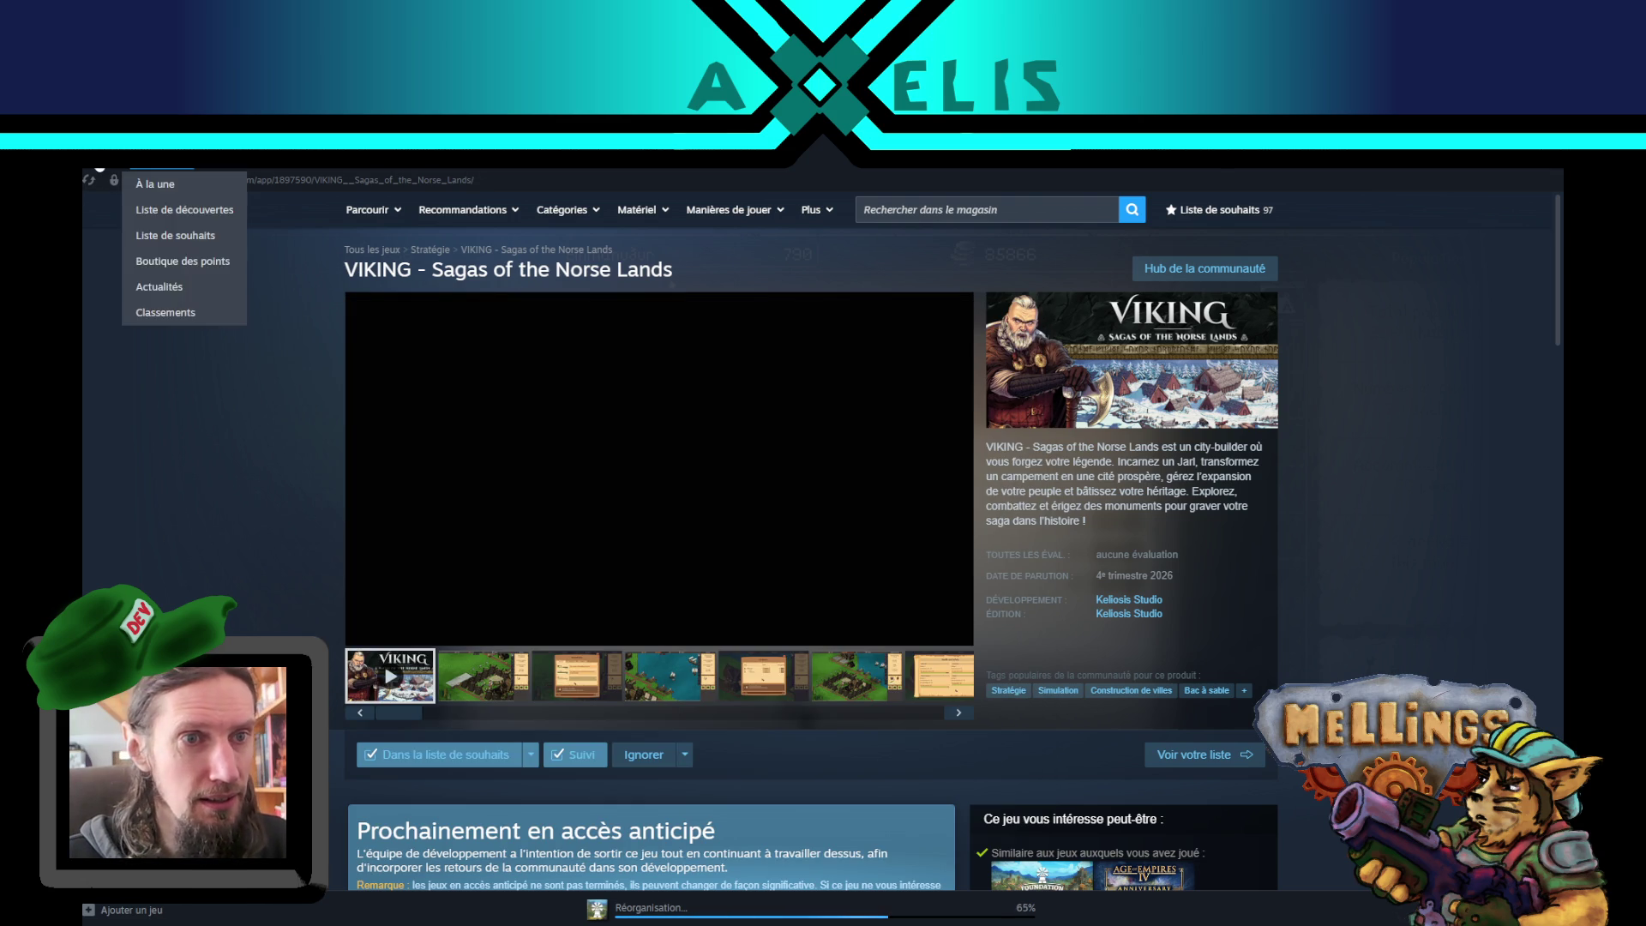
# - Return to the wishlist, scroll down, and open Monsters are Coming! Rock & Road
pyautogui.click(214, 231)
pyautogui.scroll(-3, 235, 583)
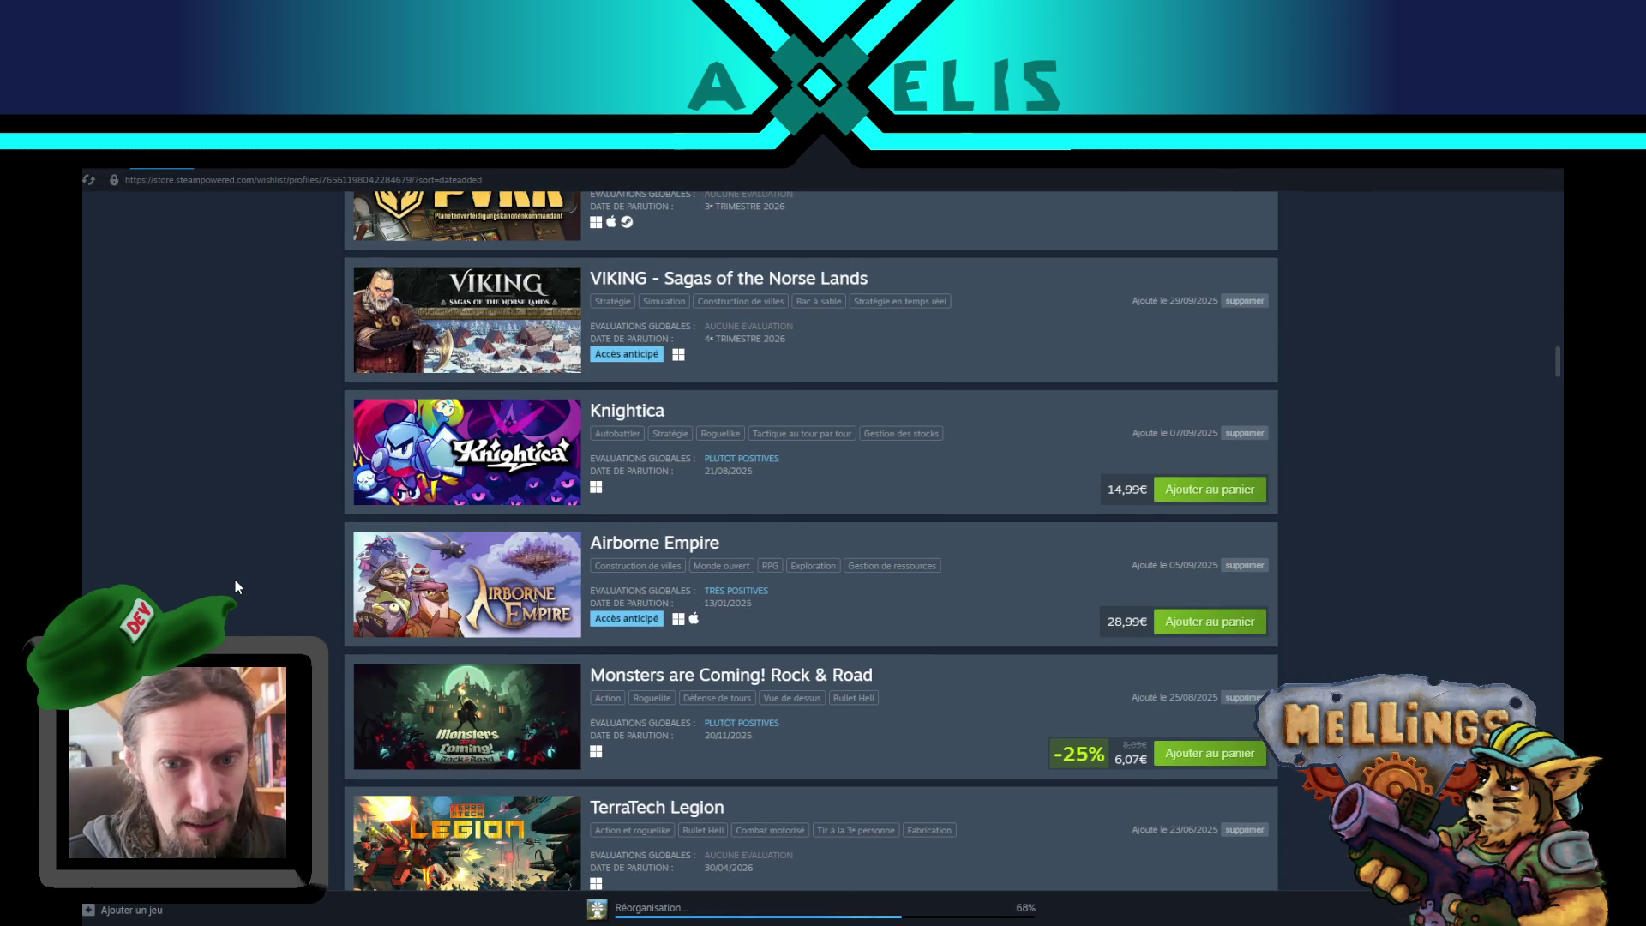
pyautogui.scroll(-3, 235, 581)
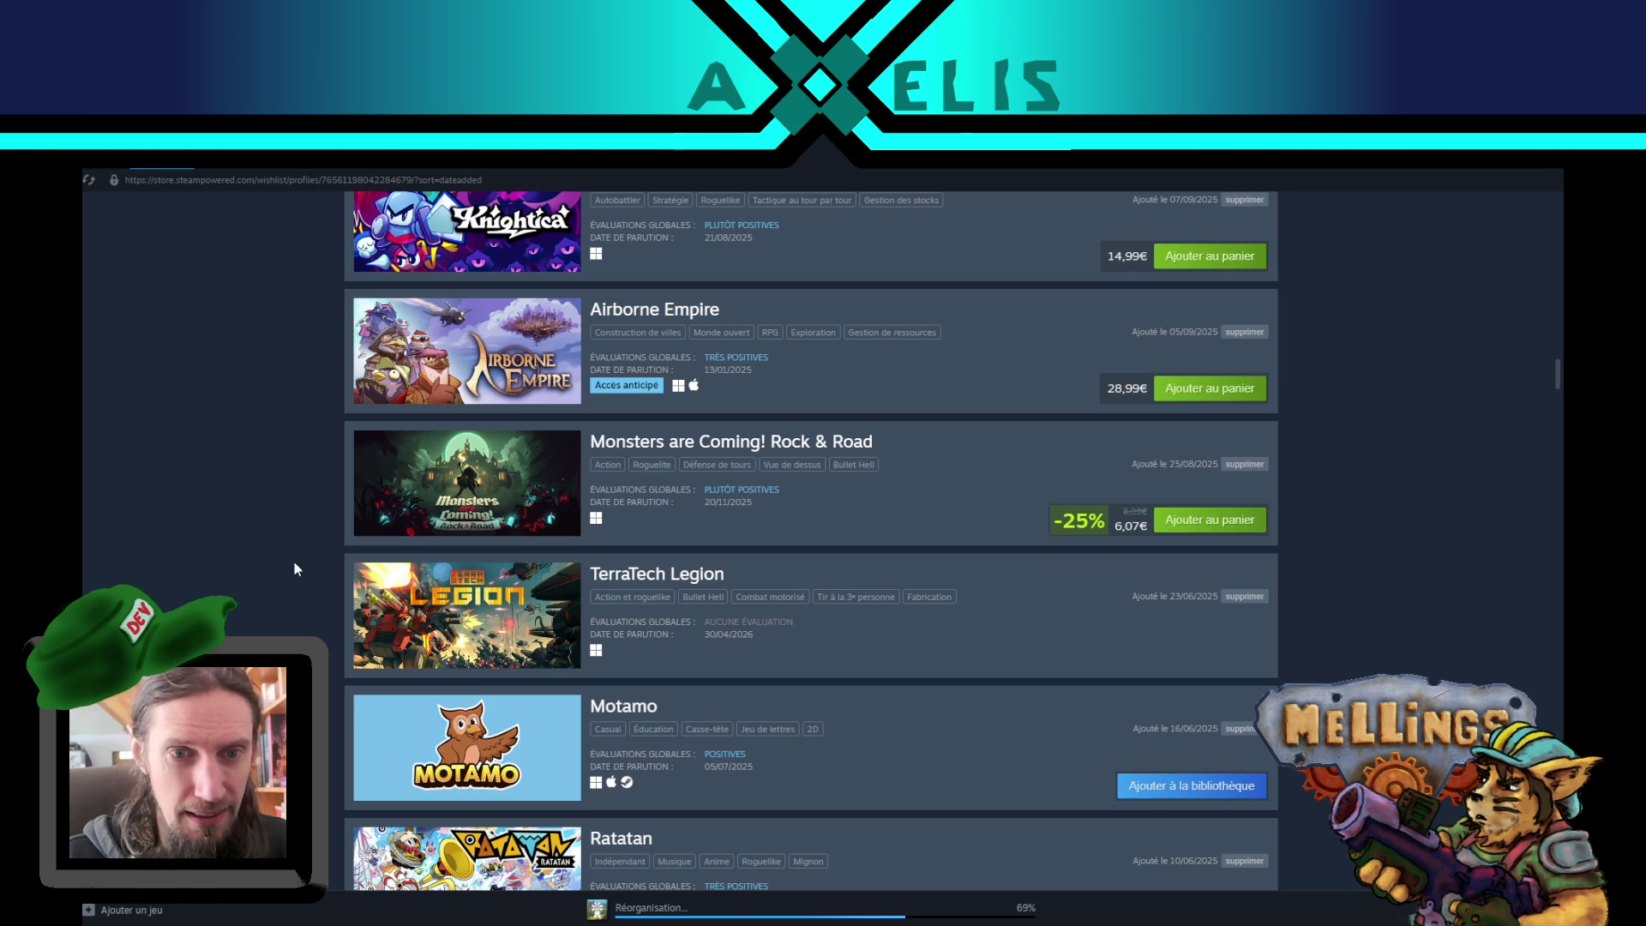
pyautogui.scroll(-2, 811, 549)
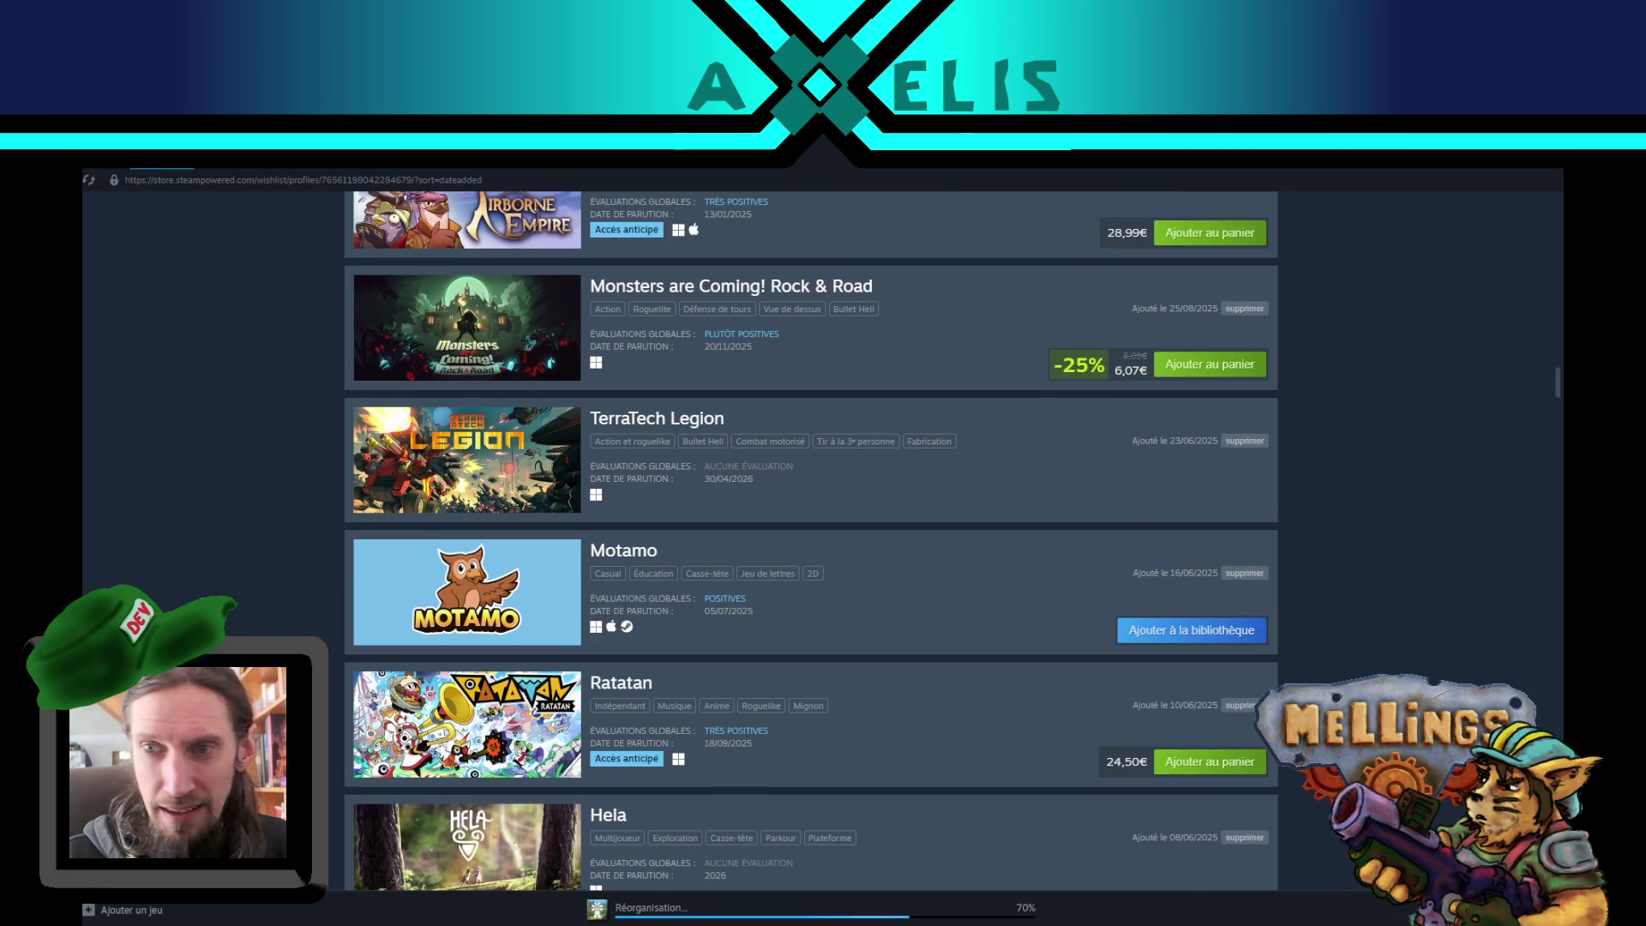
pyautogui.click(684, 293)
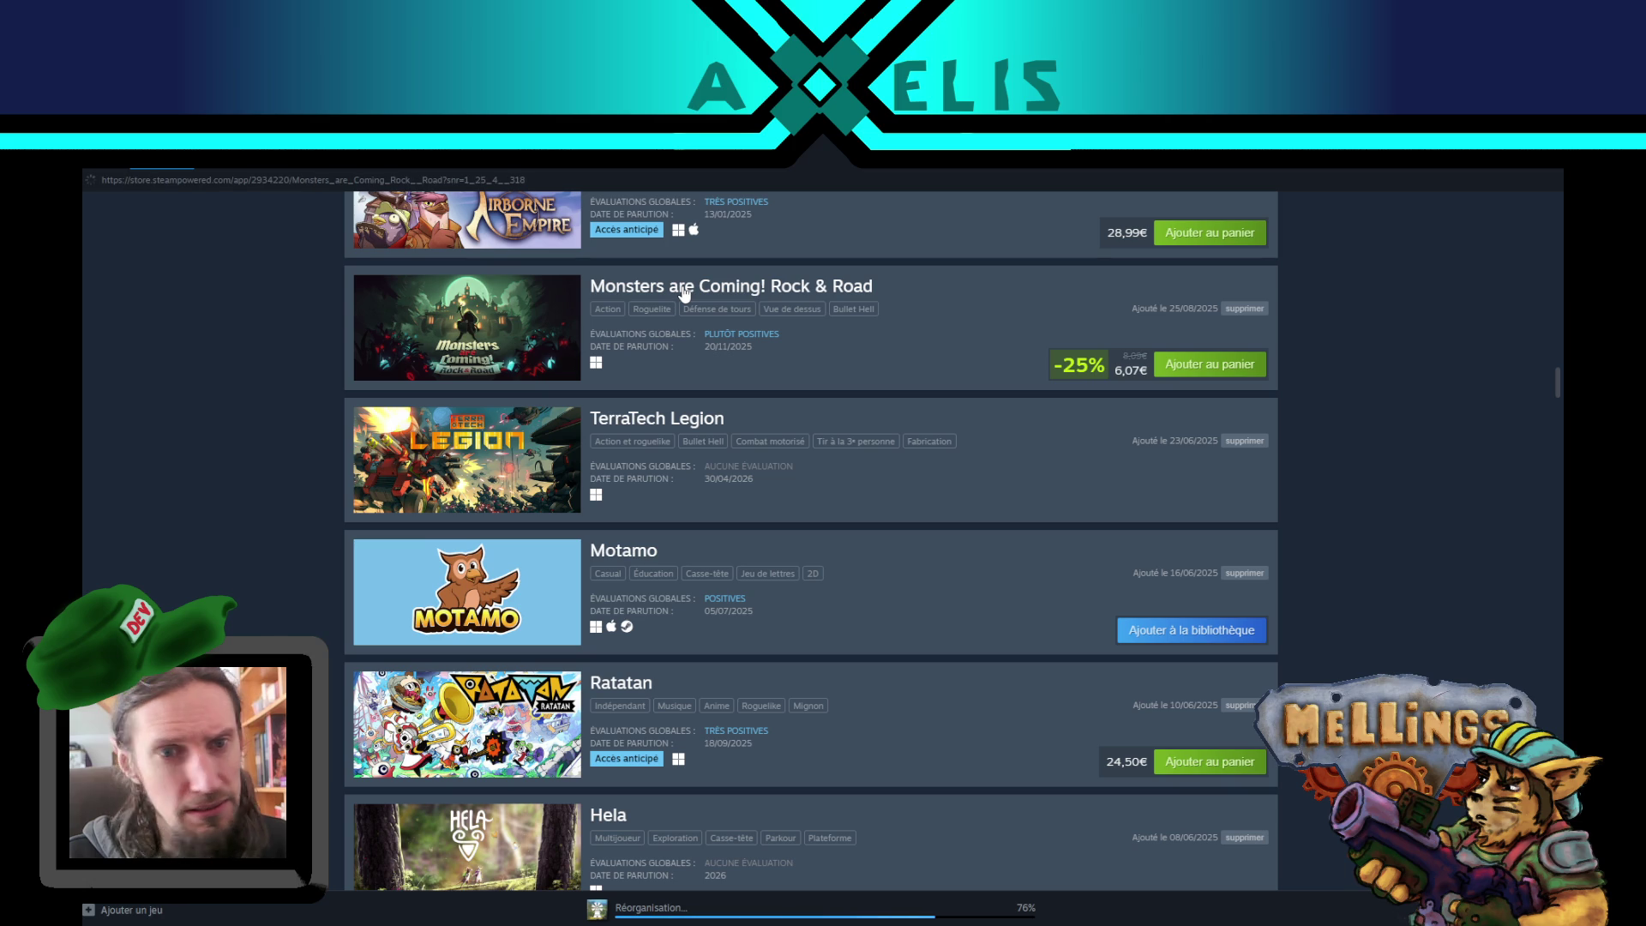
pyautogui.scroll(-5, 196, 596)
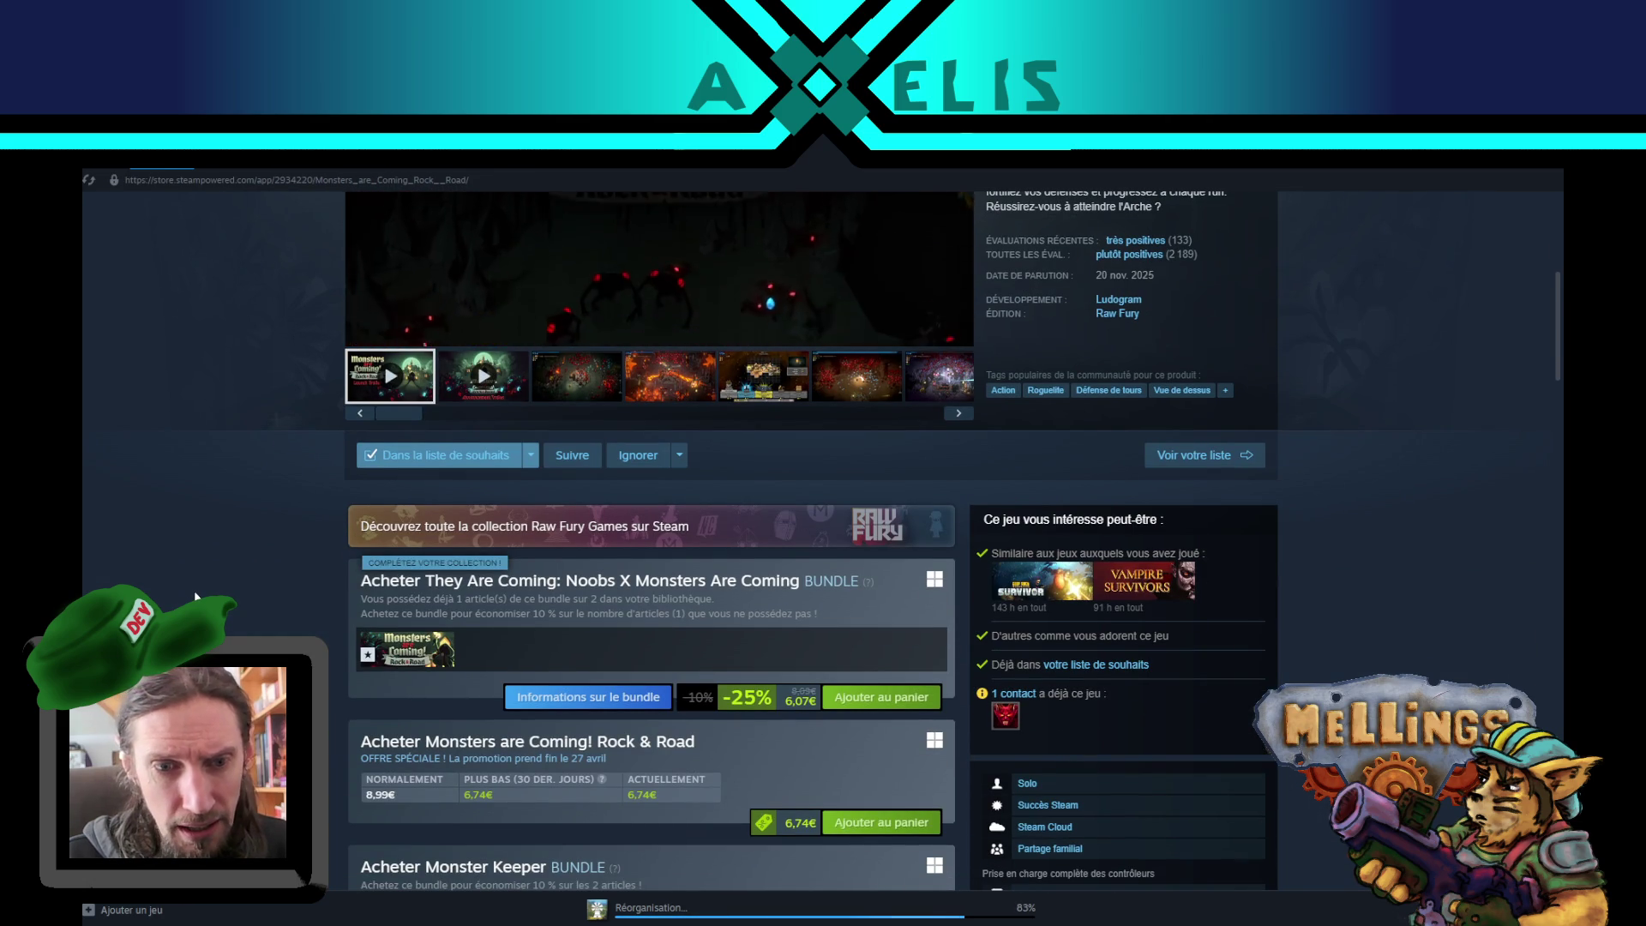
pyautogui.scroll(3, 195, 595)
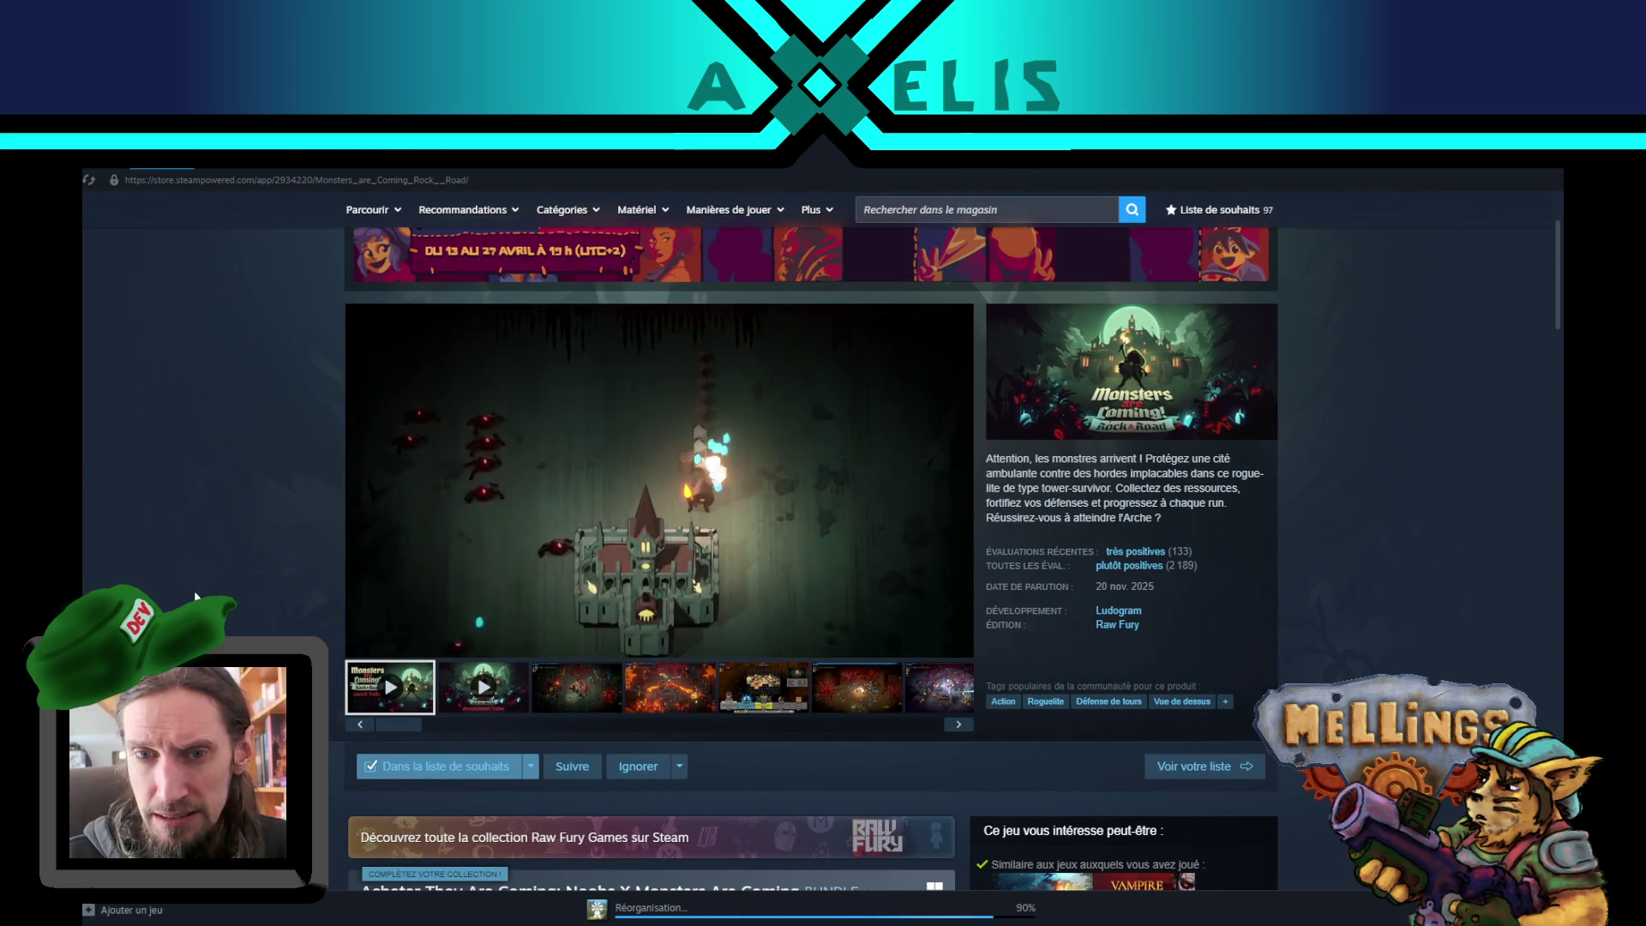
pyautogui.scroll(-6, 196, 595)
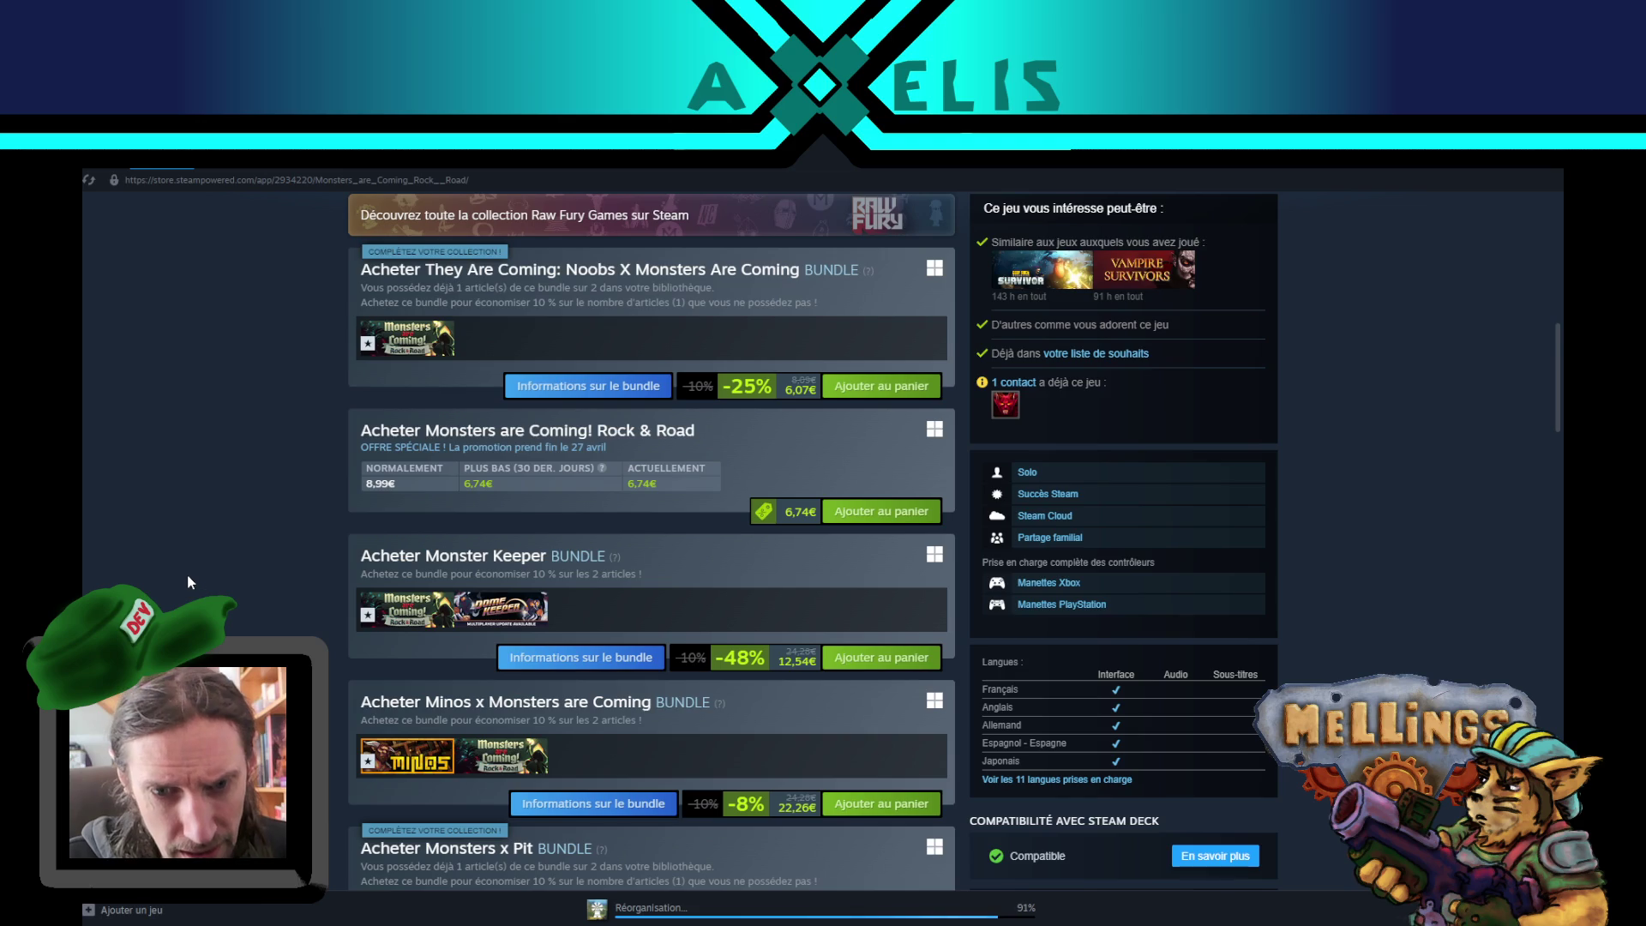
pyautogui.scroll(-2, 190, 587)
pyautogui.scroll(-3, 189, 582)
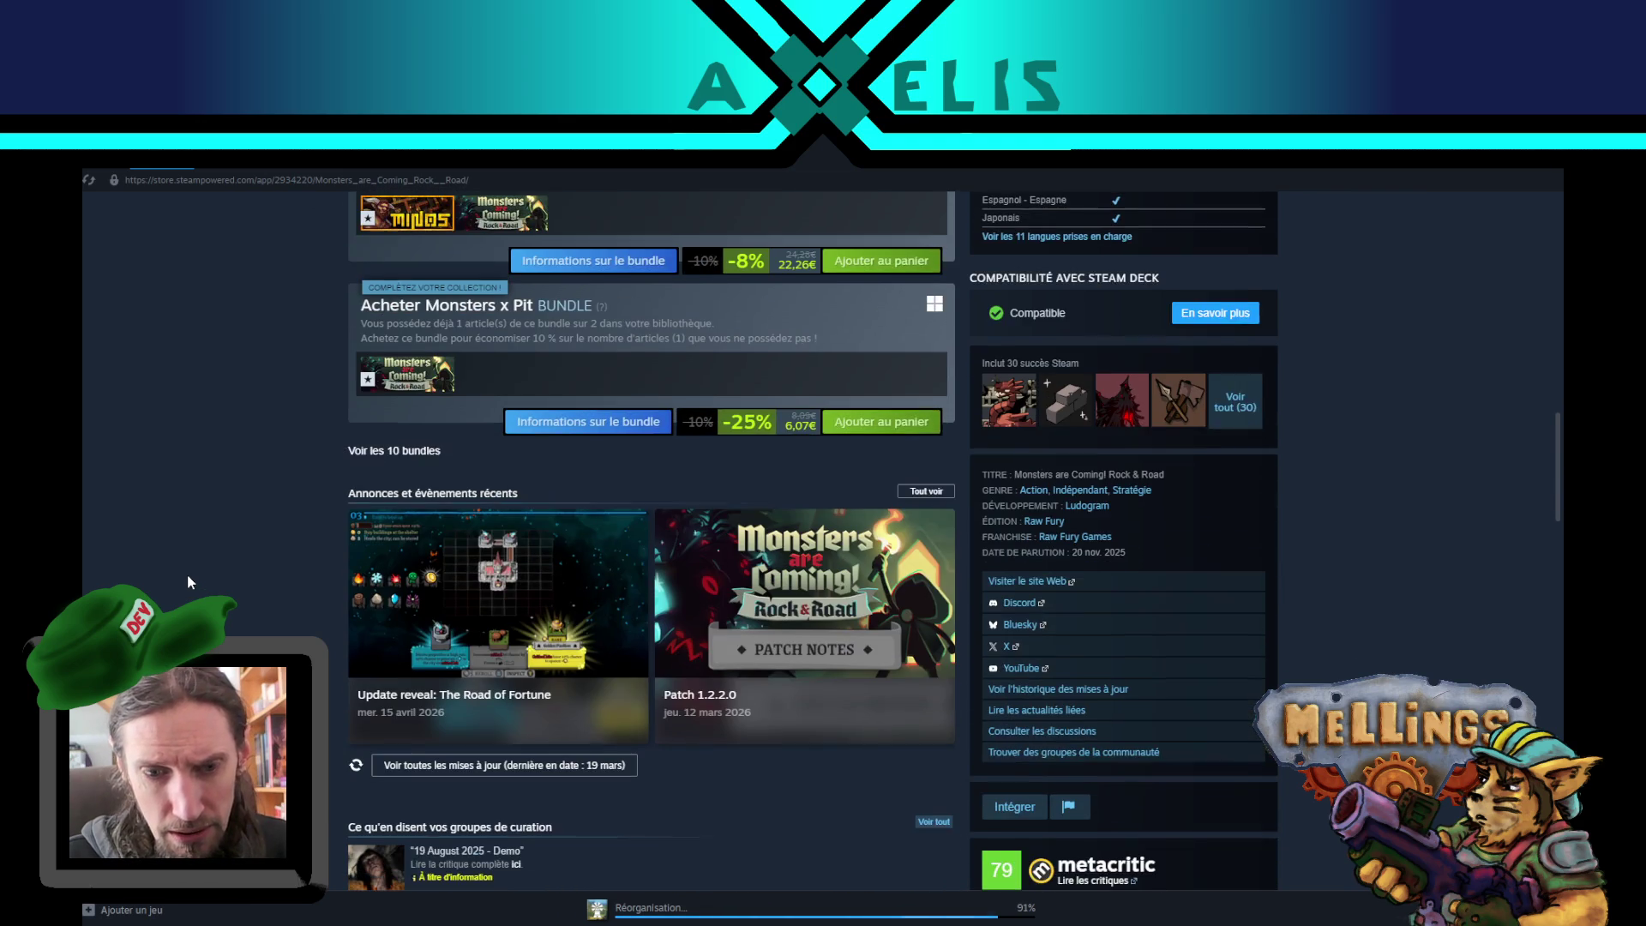
pyautogui.scroll(6, 188, 583)
pyautogui.hotkey('alt', 'Left')
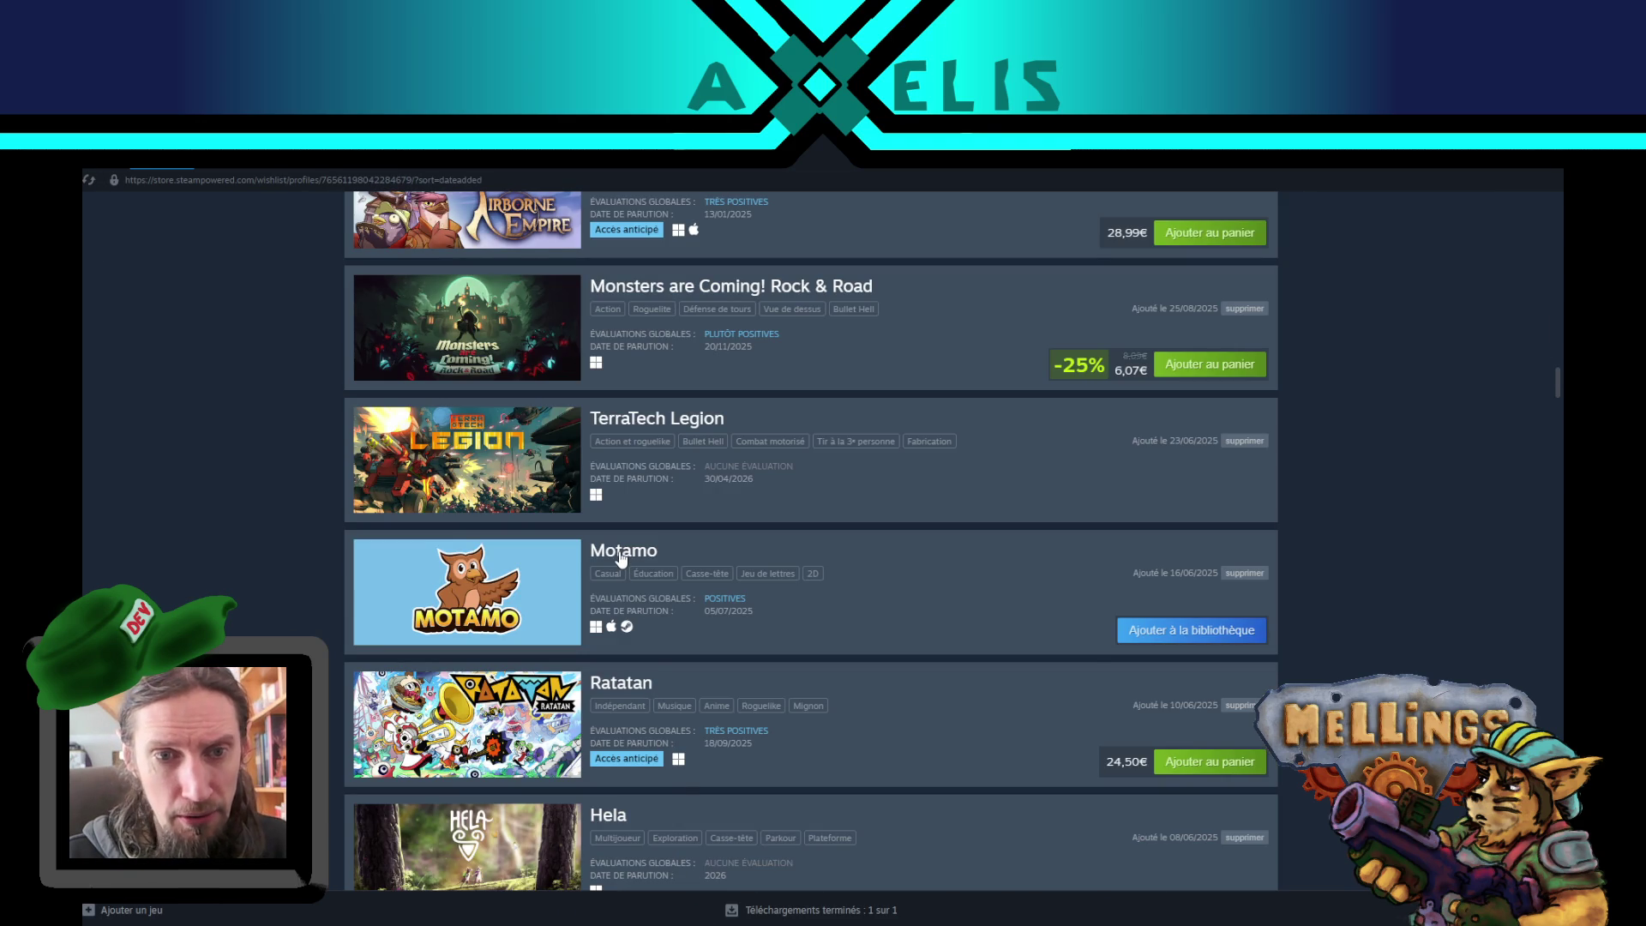
pyautogui.scroll(-2, 283, 553)
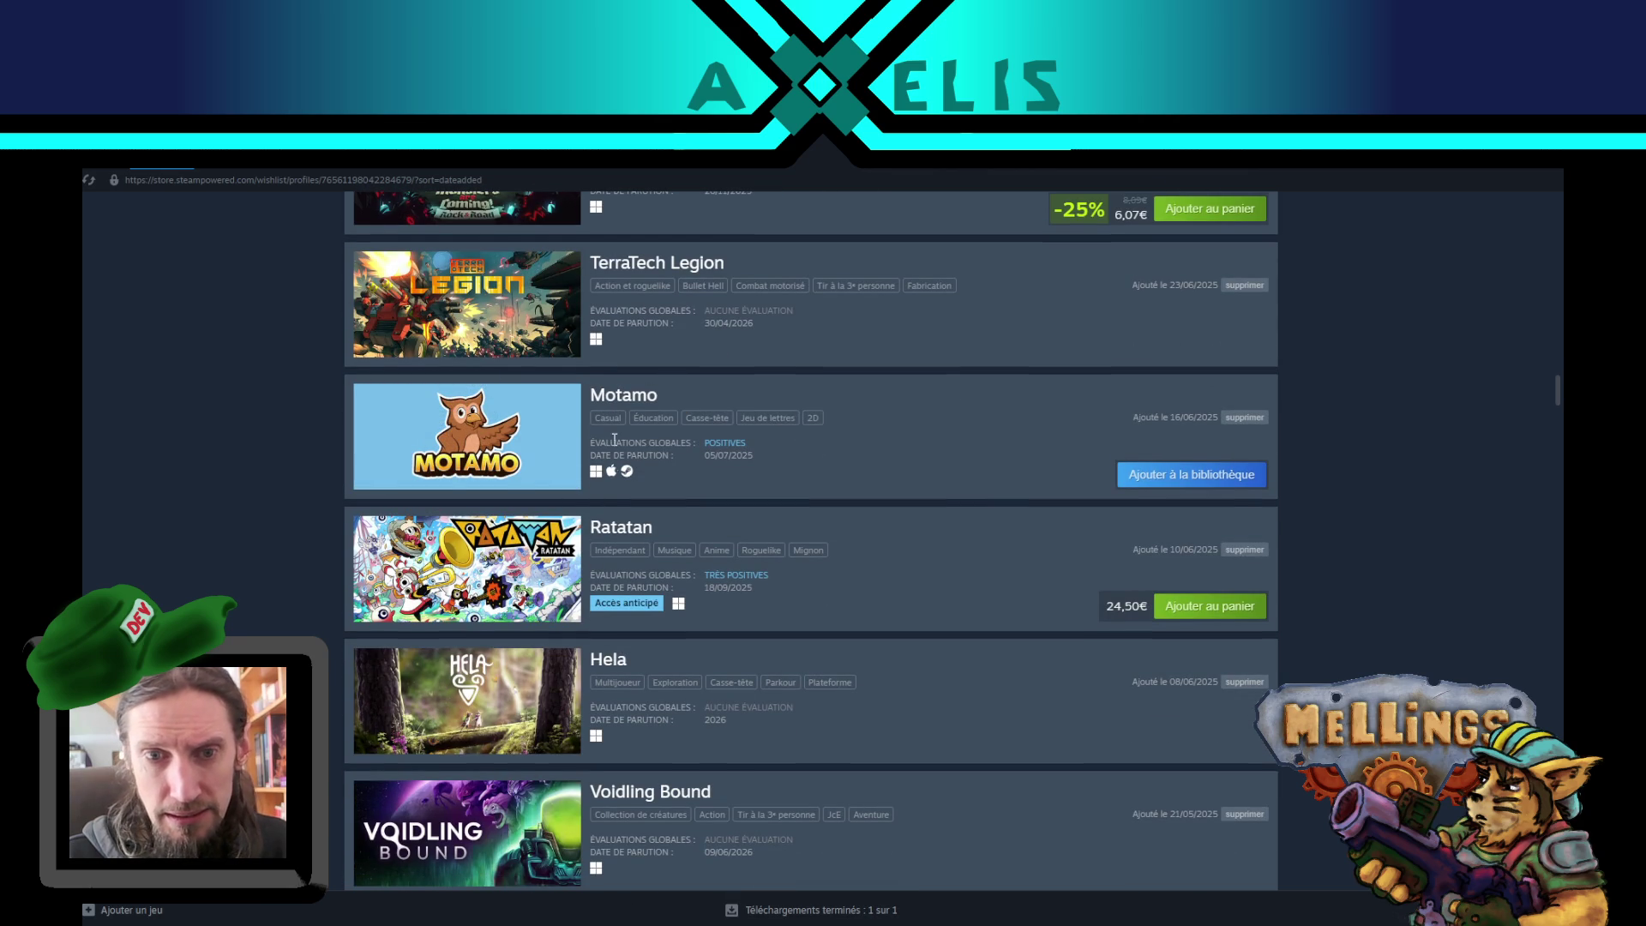
pyautogui.click(614, 406)
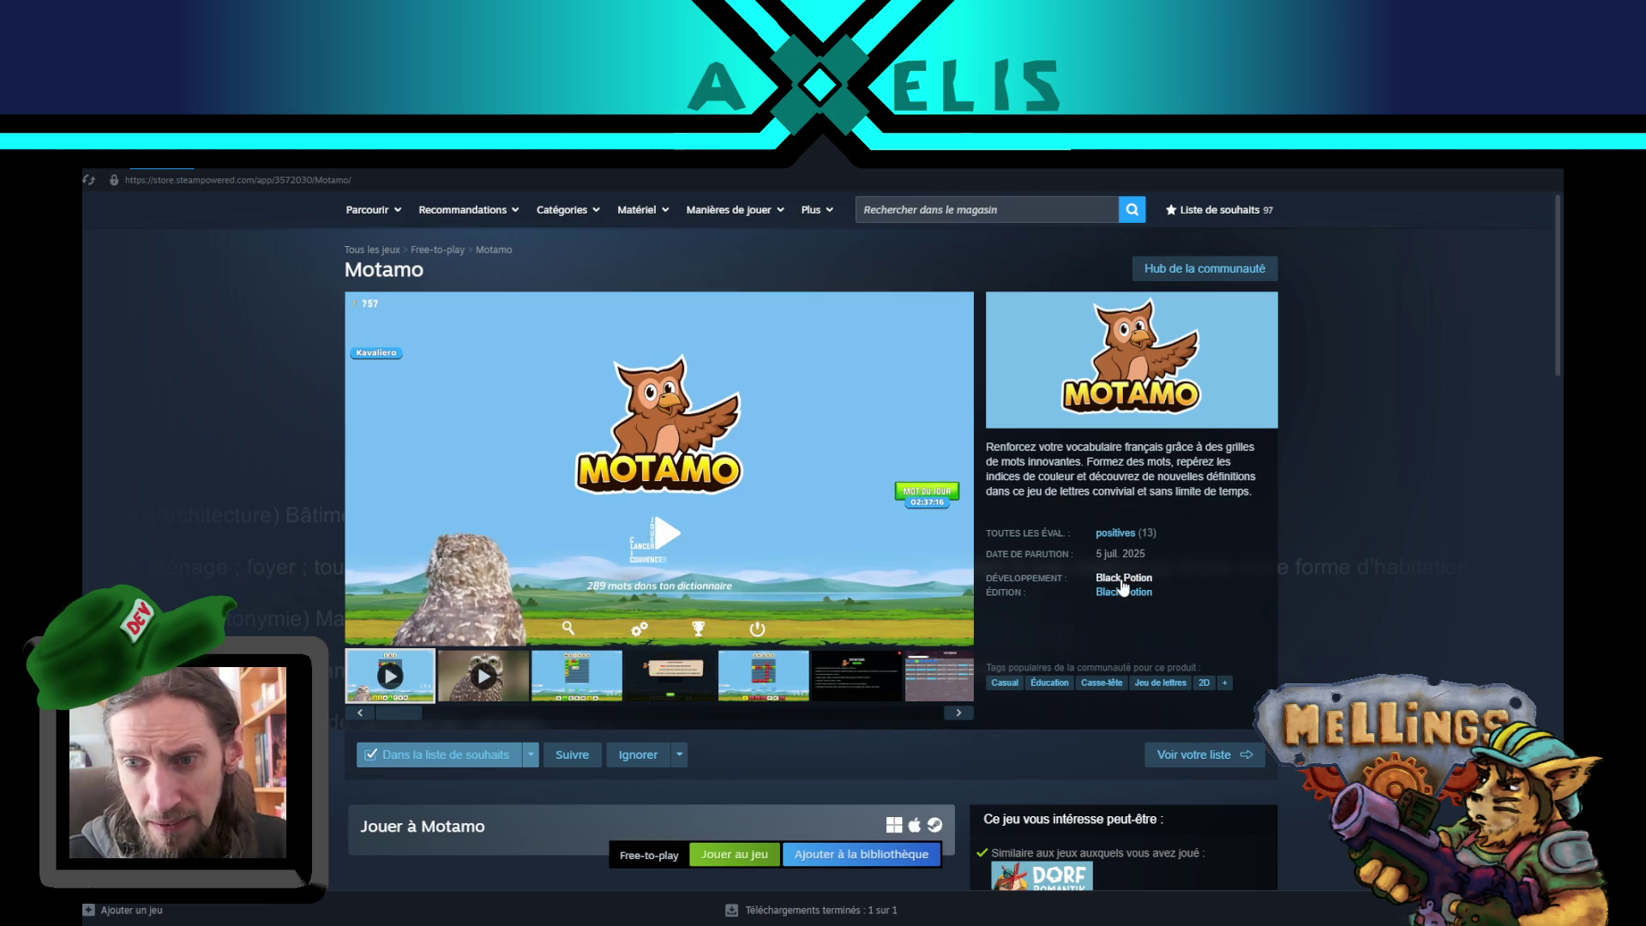
pyautogui.click(85, 176)
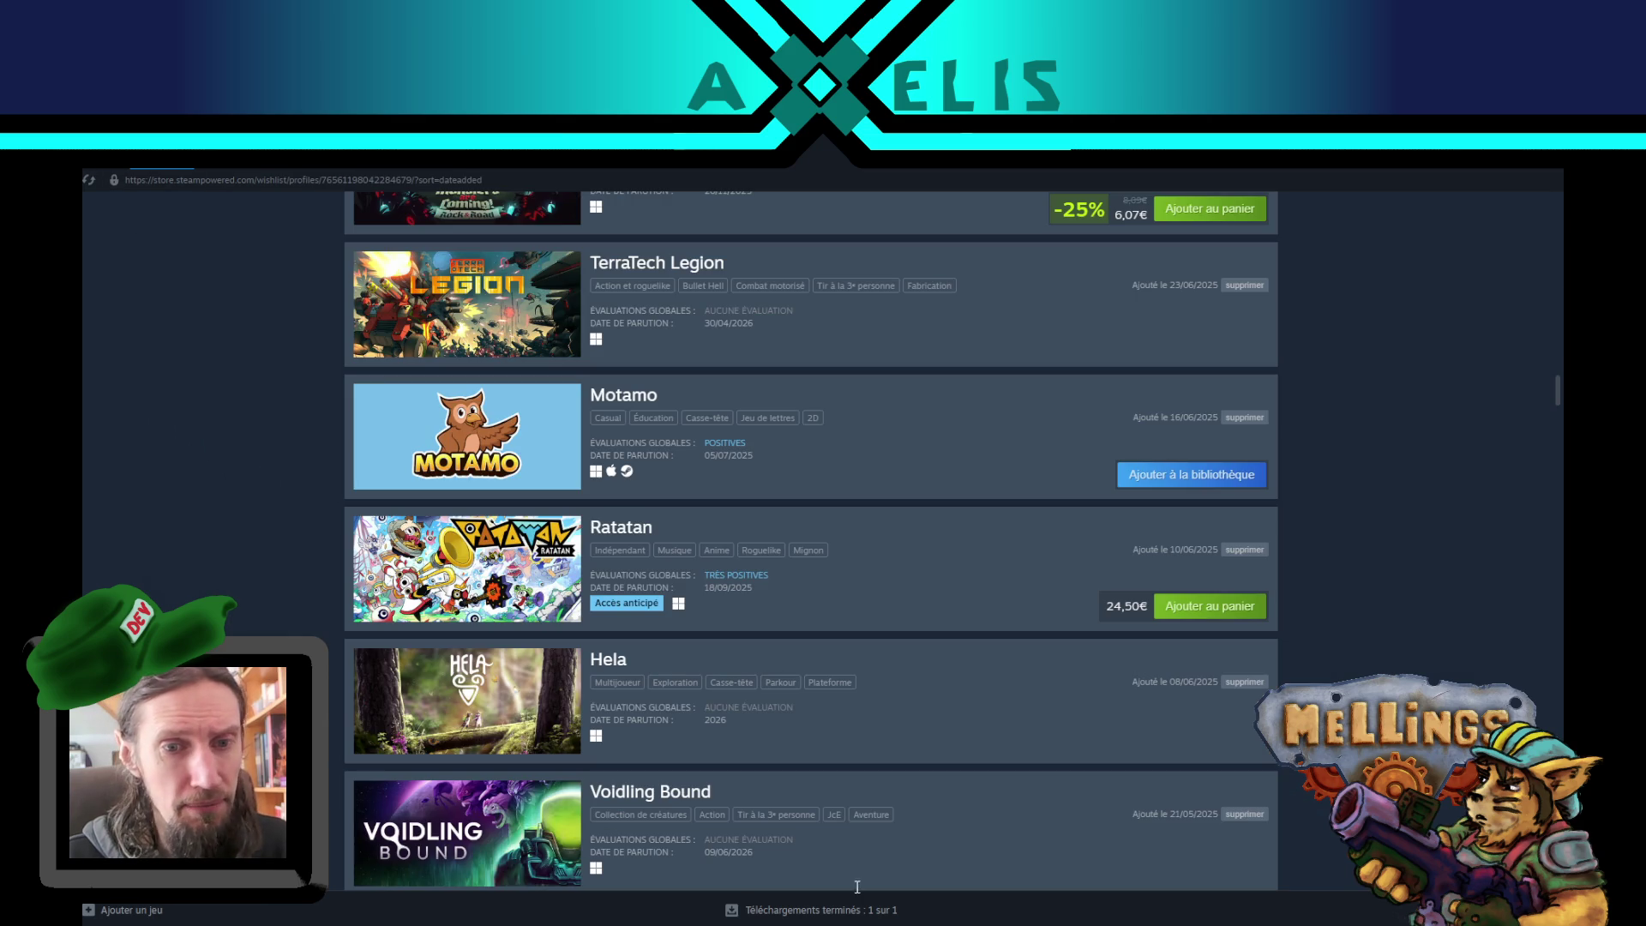
pyautogui.hotkey('alt', 'Tab')
# - Add more names on new lines at the end of the Notepad list, then show the wishlist again
pyautogui.click(341, 509)
pyautogui.press('Return')
pyautogui.write('pipapoupi')
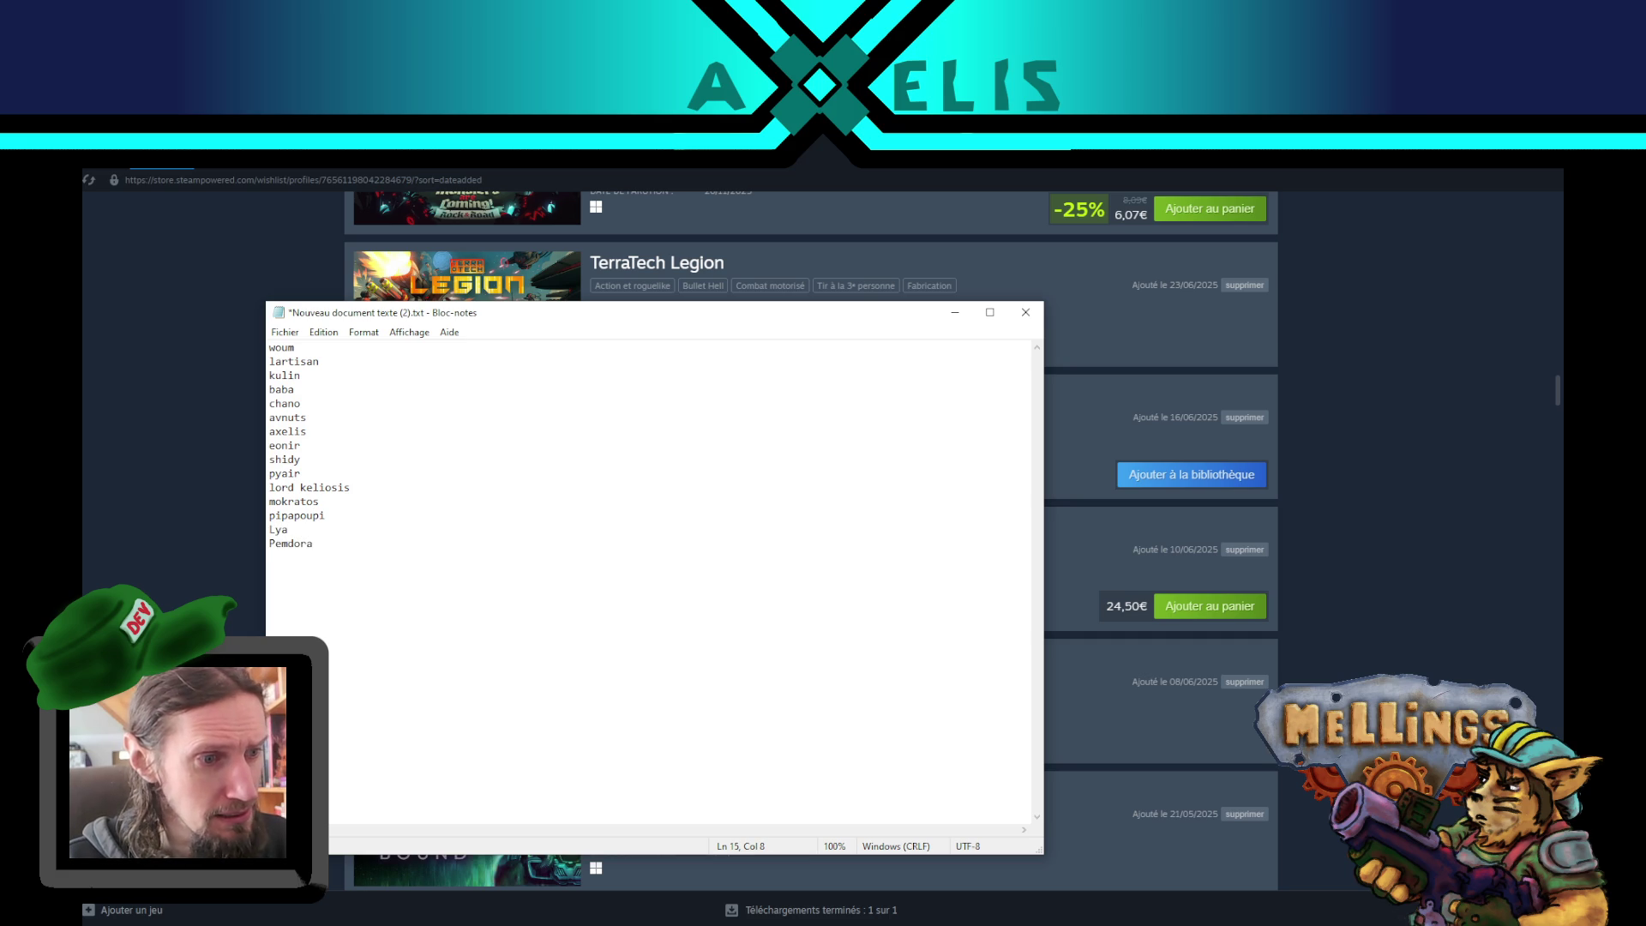
pyautogui.hotkey('alt', 'Tab')
pyautogui.hotkey('alt', 'Tab')
pyautogui.hotkey('alt', 'Tab')
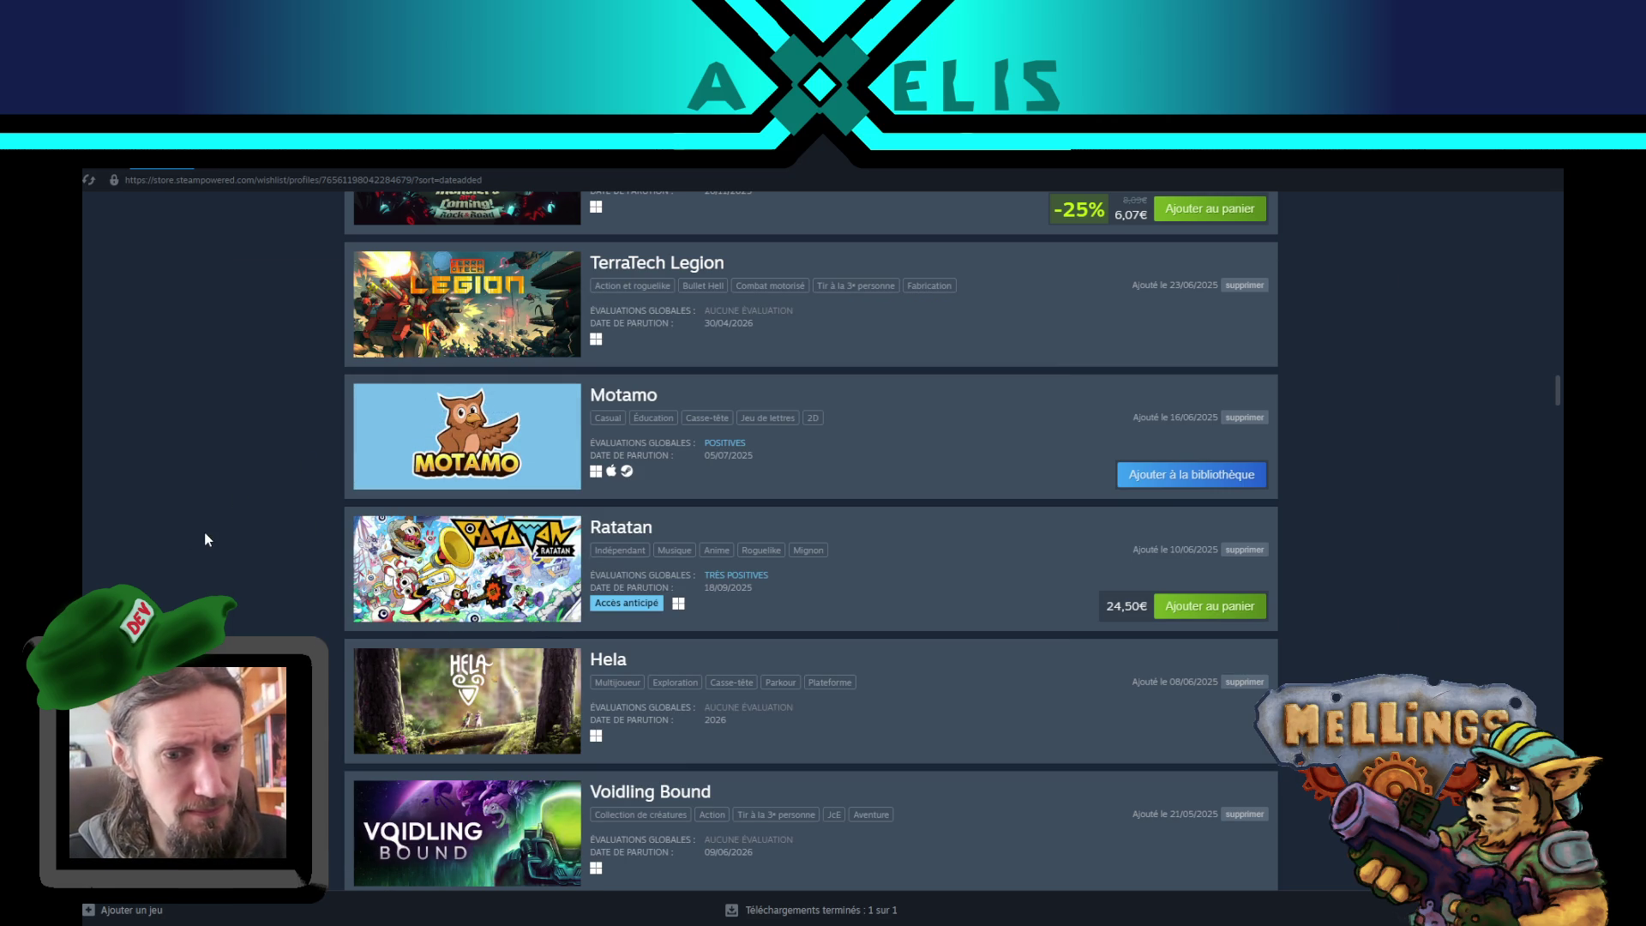
# - Scroll down to the early-2025 wishlist entries and open Snakeloop's store page
pyautogui.scroll(-3, 274, 536)
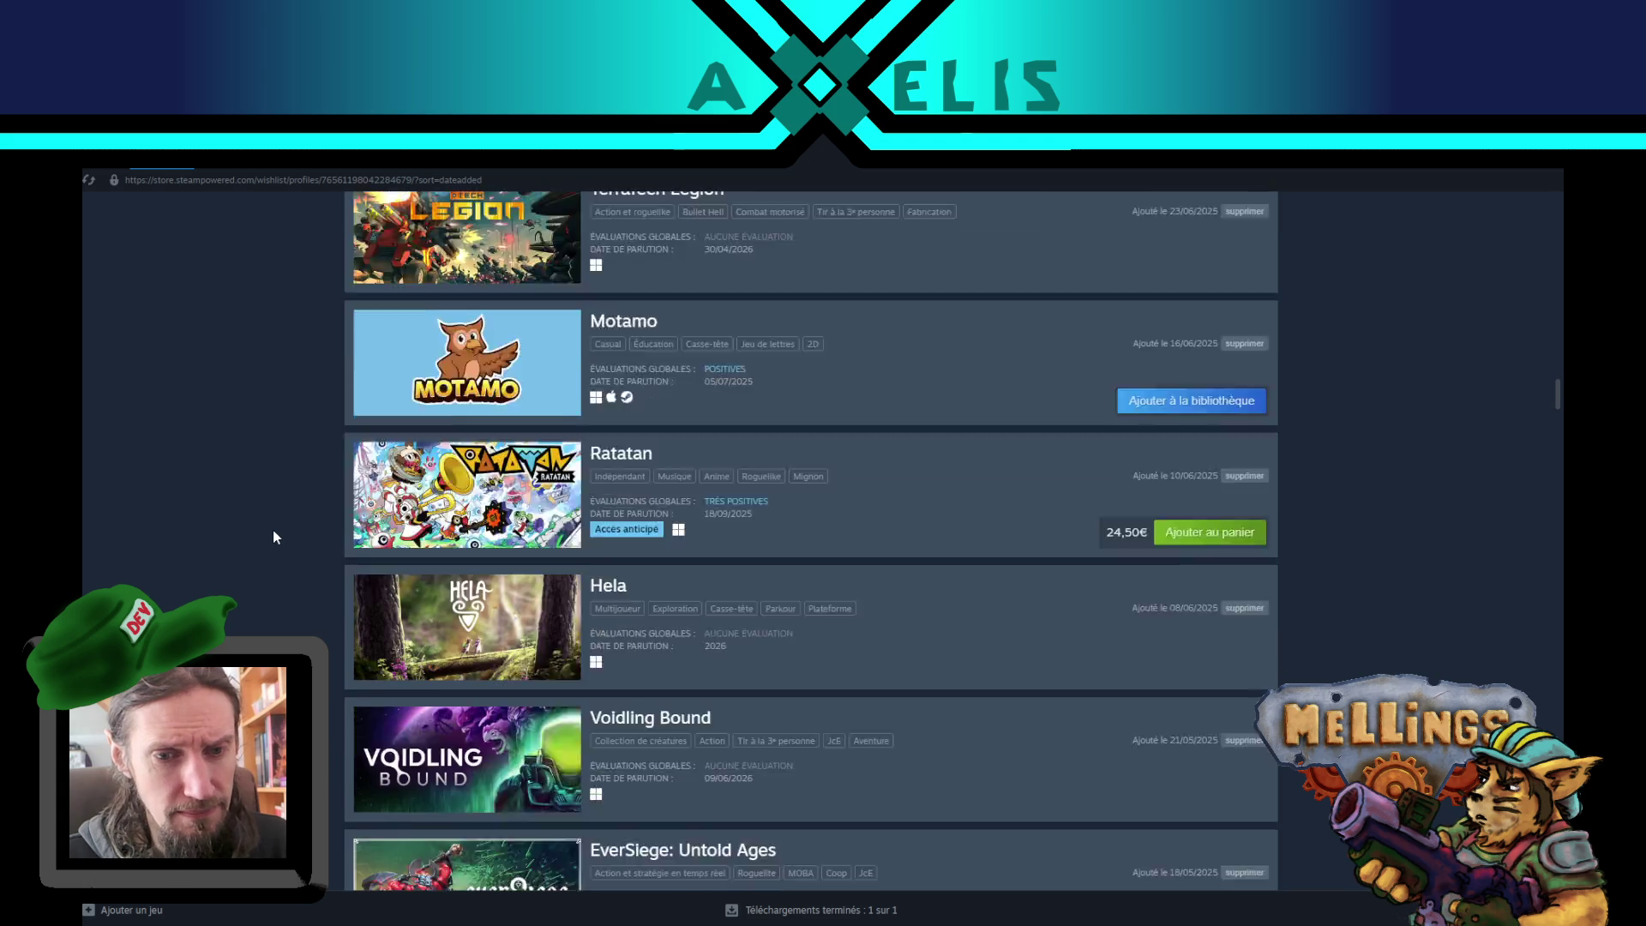
pyautogui.scroll(-2, 272, 530)
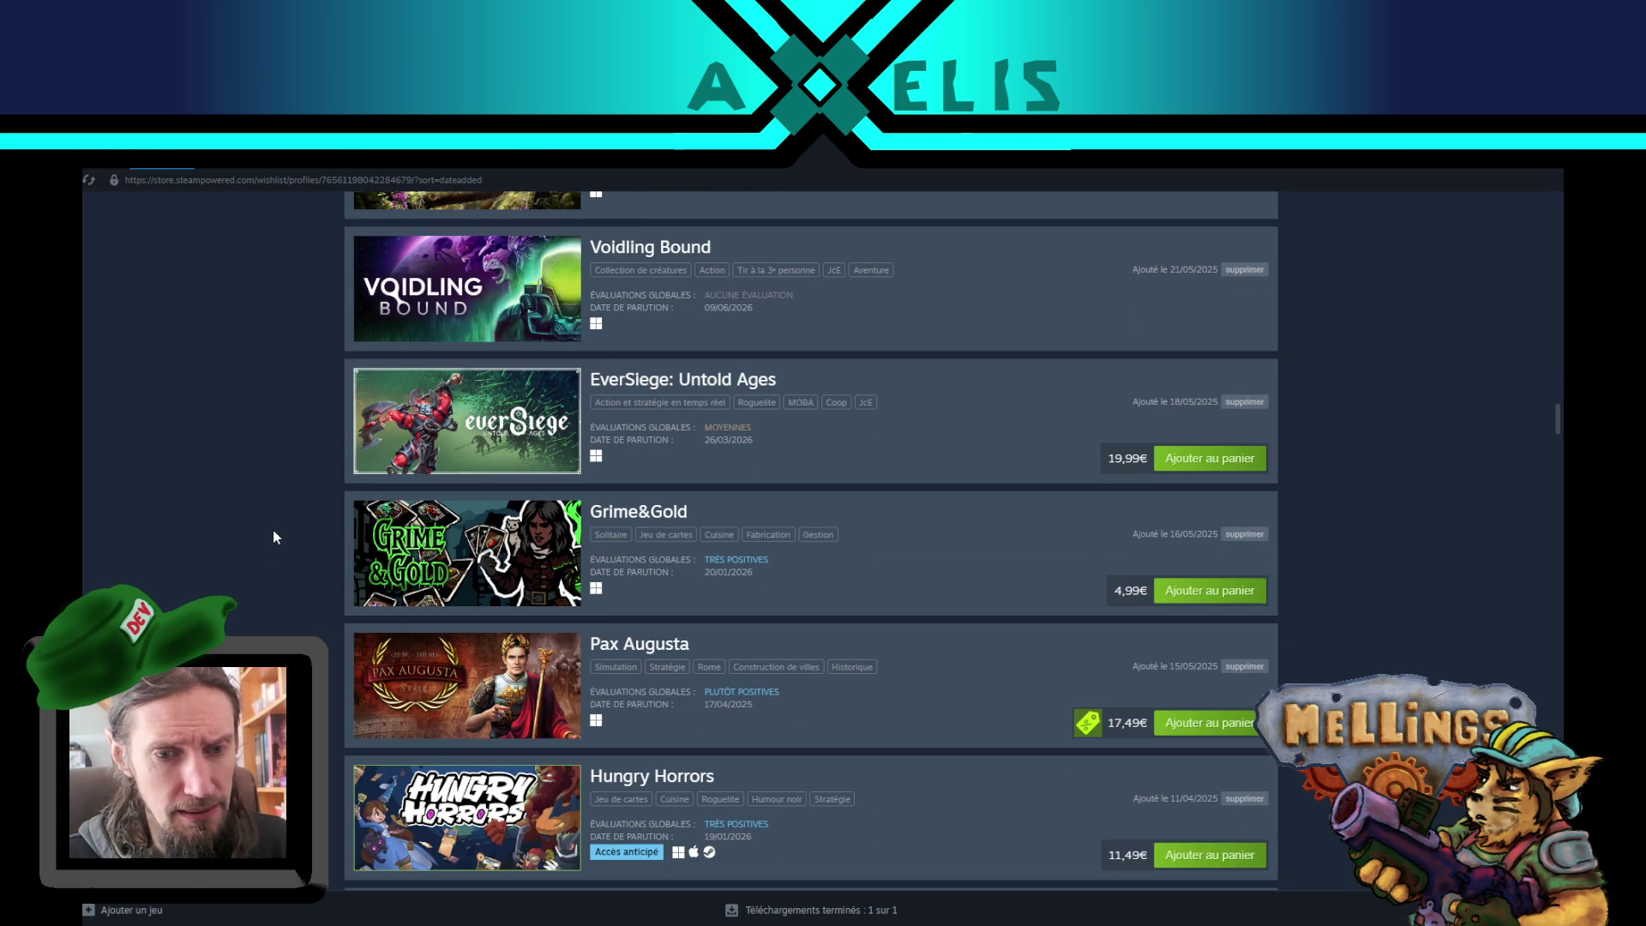
pyautogui.scroll(-3, 260, 551)
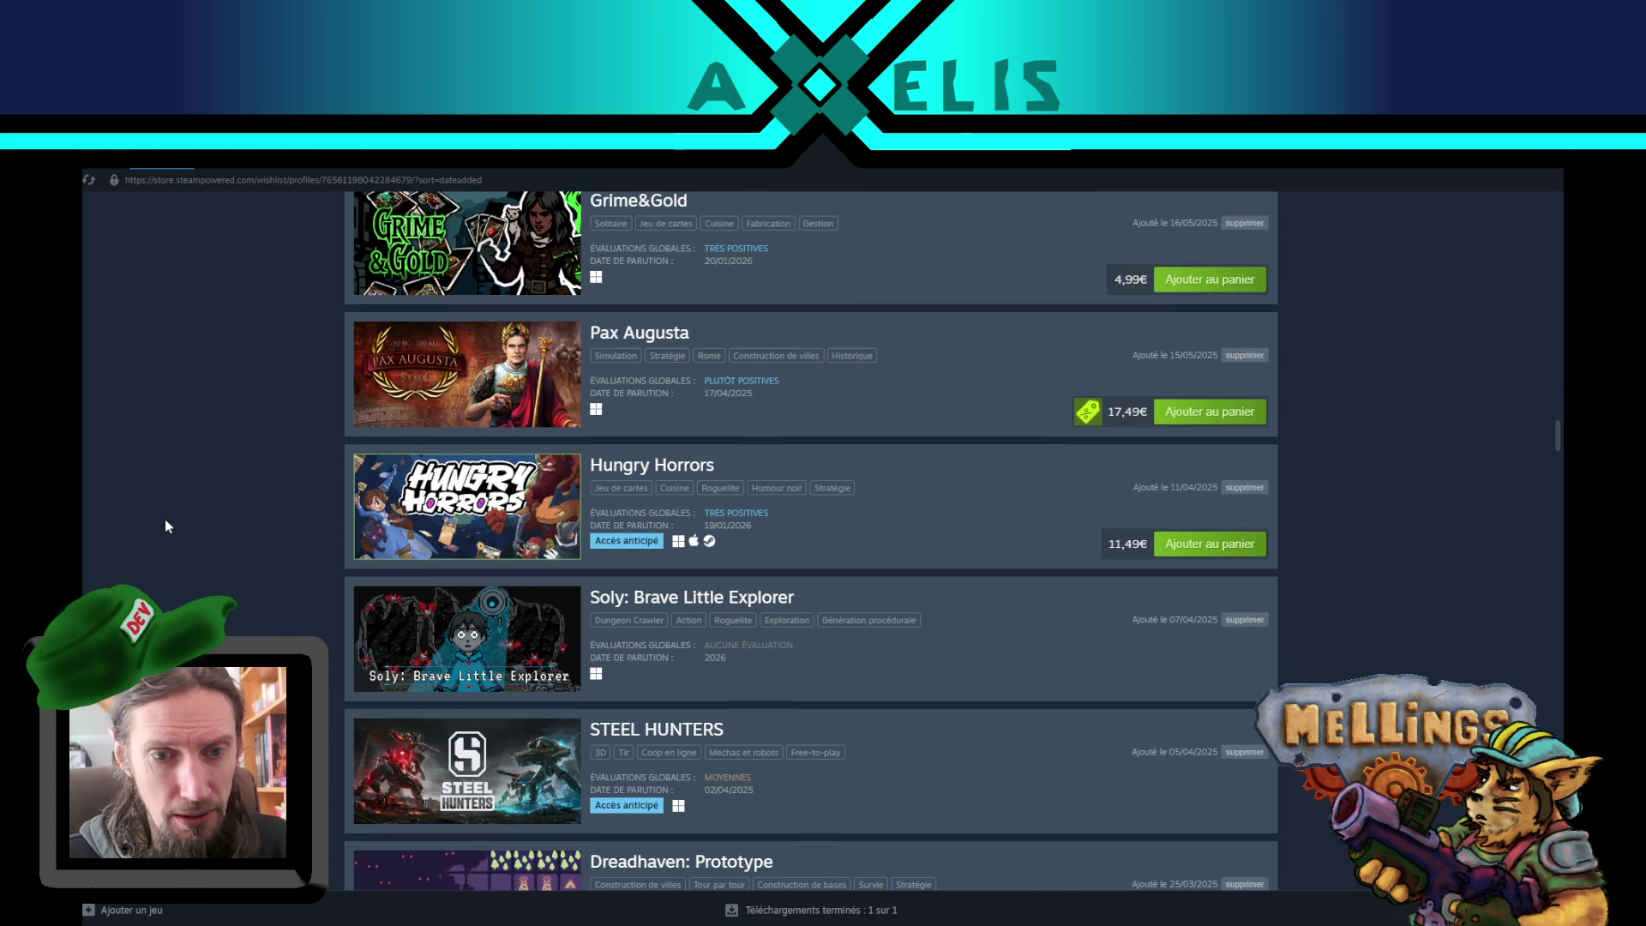
pyautogui.scroll(-2, 164, 518)
pyautogui.moveTo(478, 461)
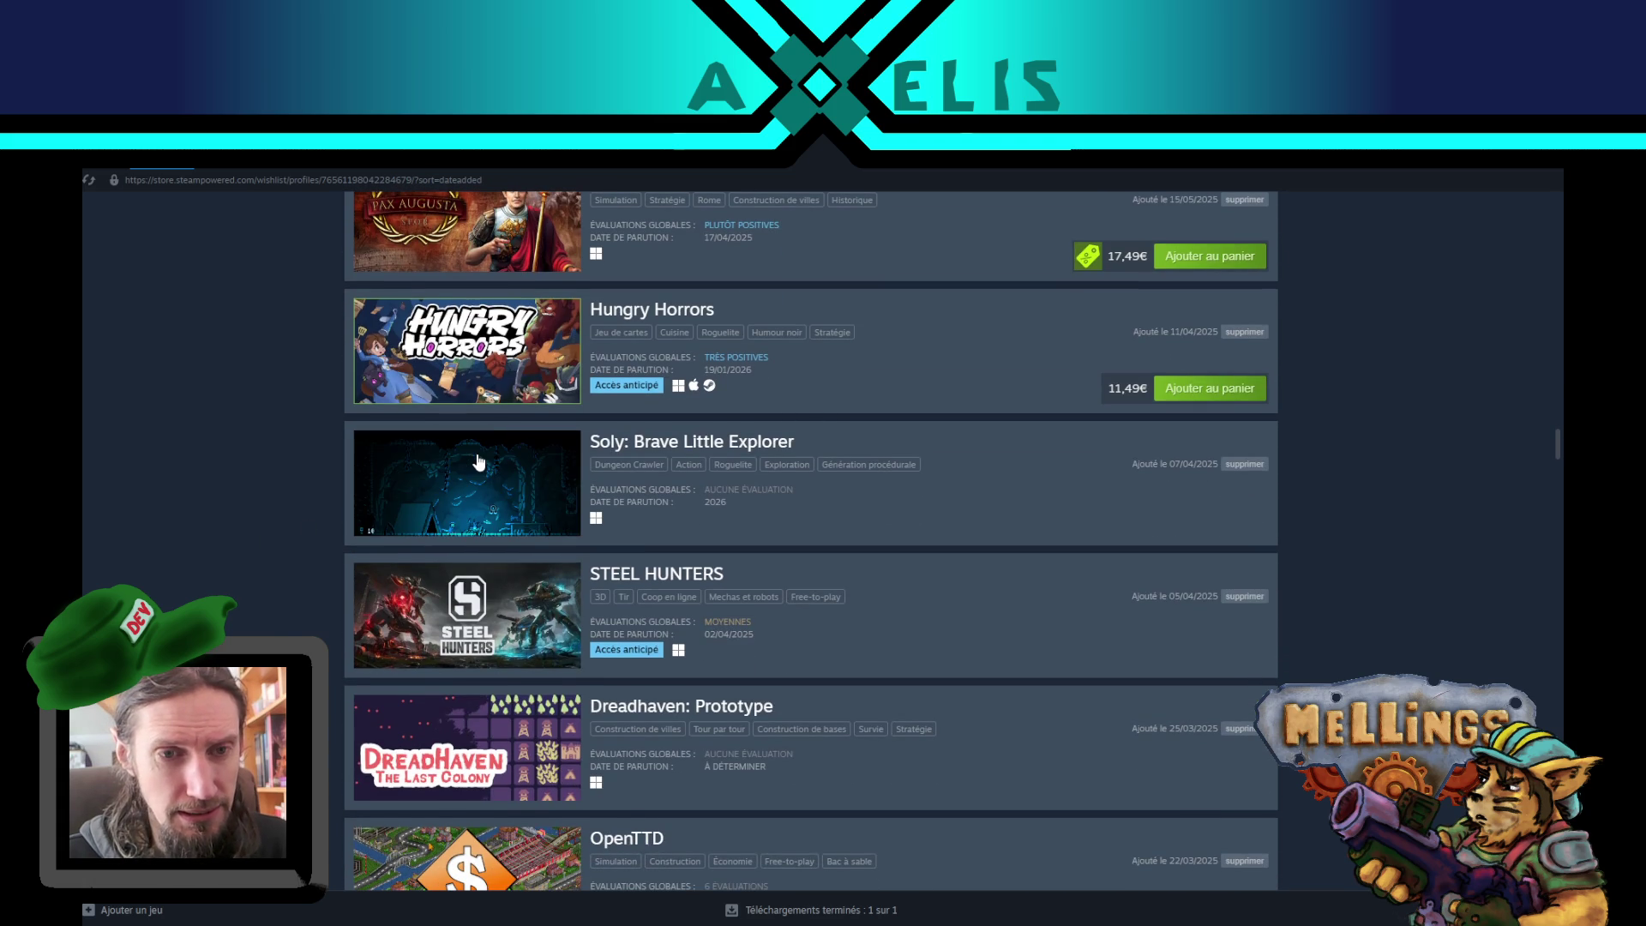
pyautogui.scroll(-3, 169, 555)
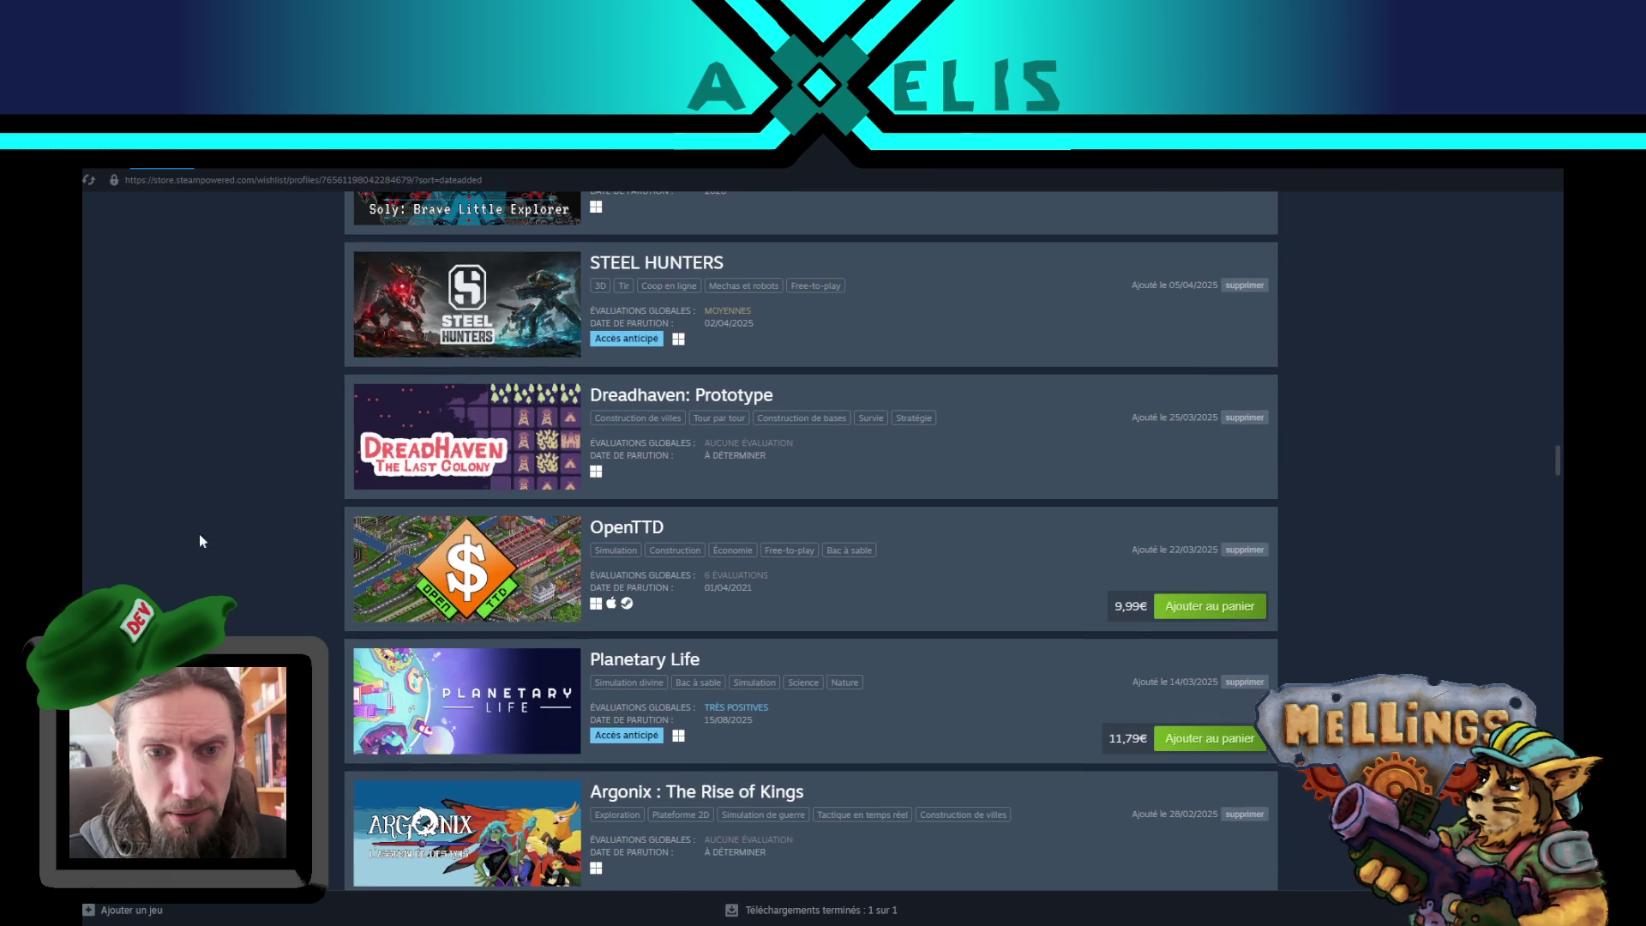
pyautogui.scroll(-2, 261, 471)
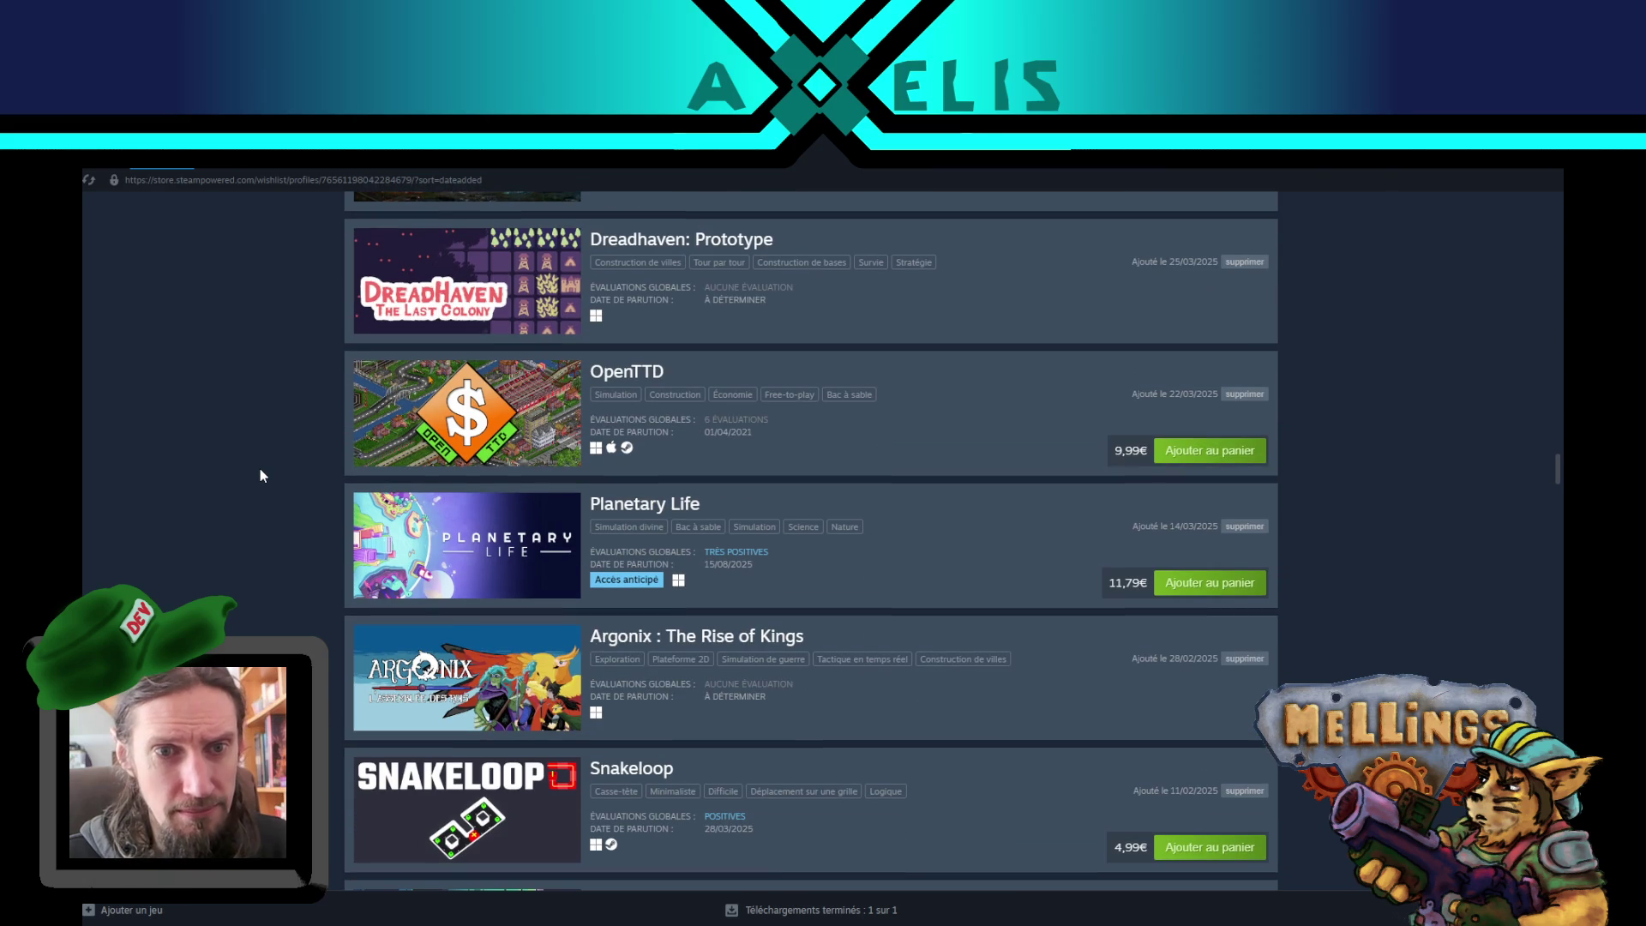
pyautogui.scroll(-2, 260, 468)
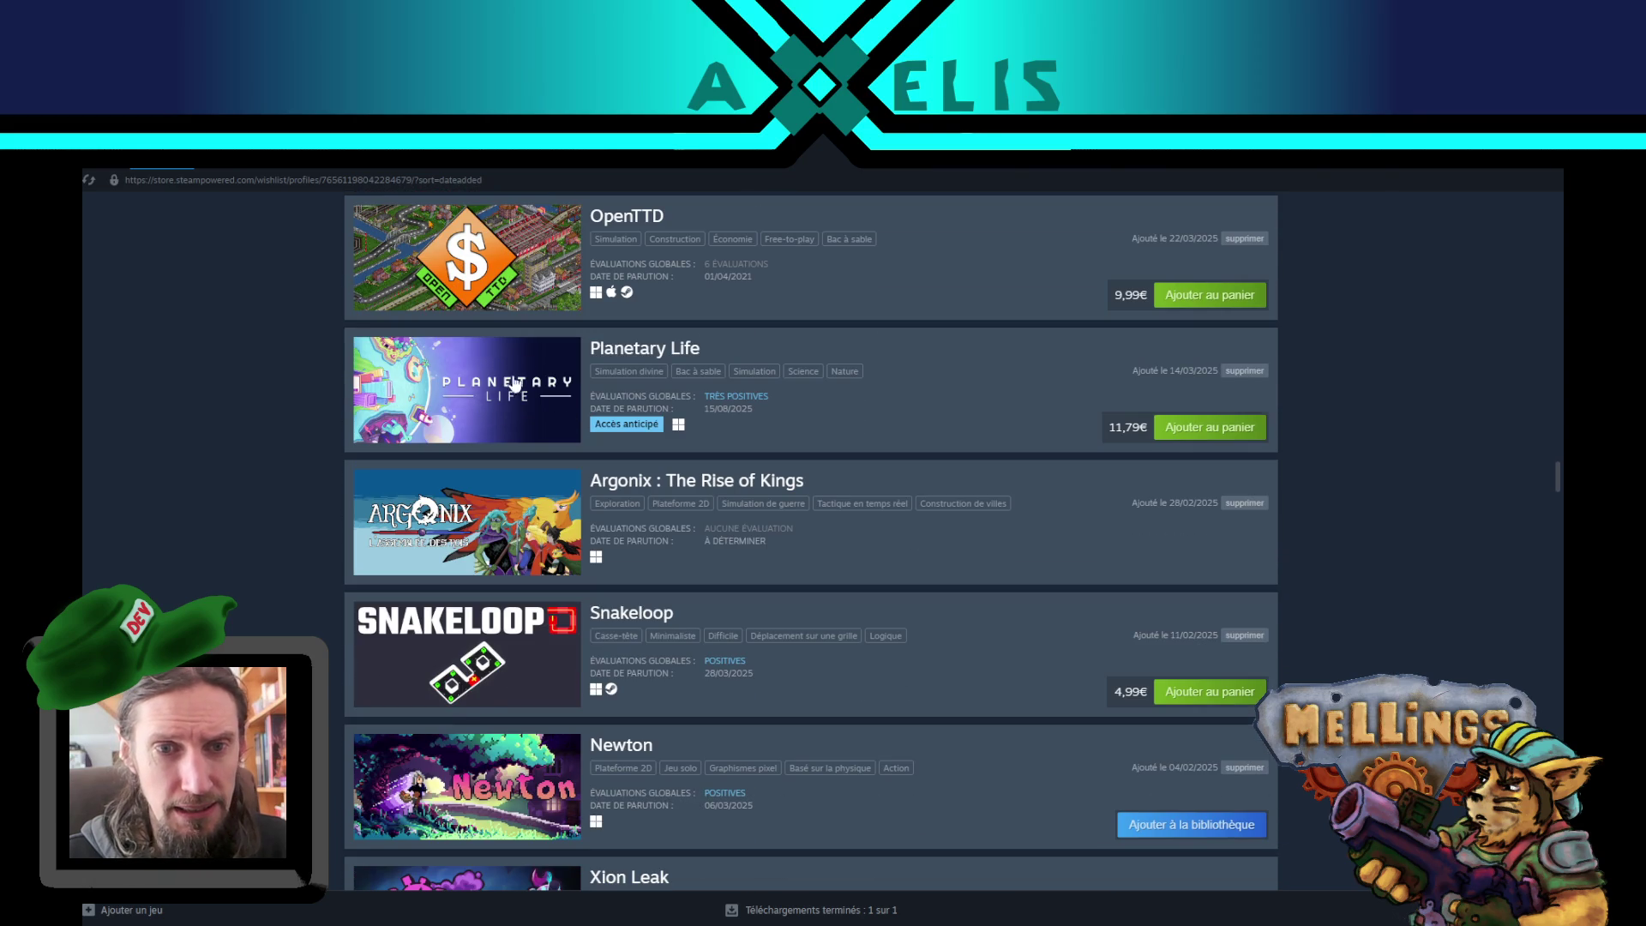
pyautogui.moveTo(506, 388)
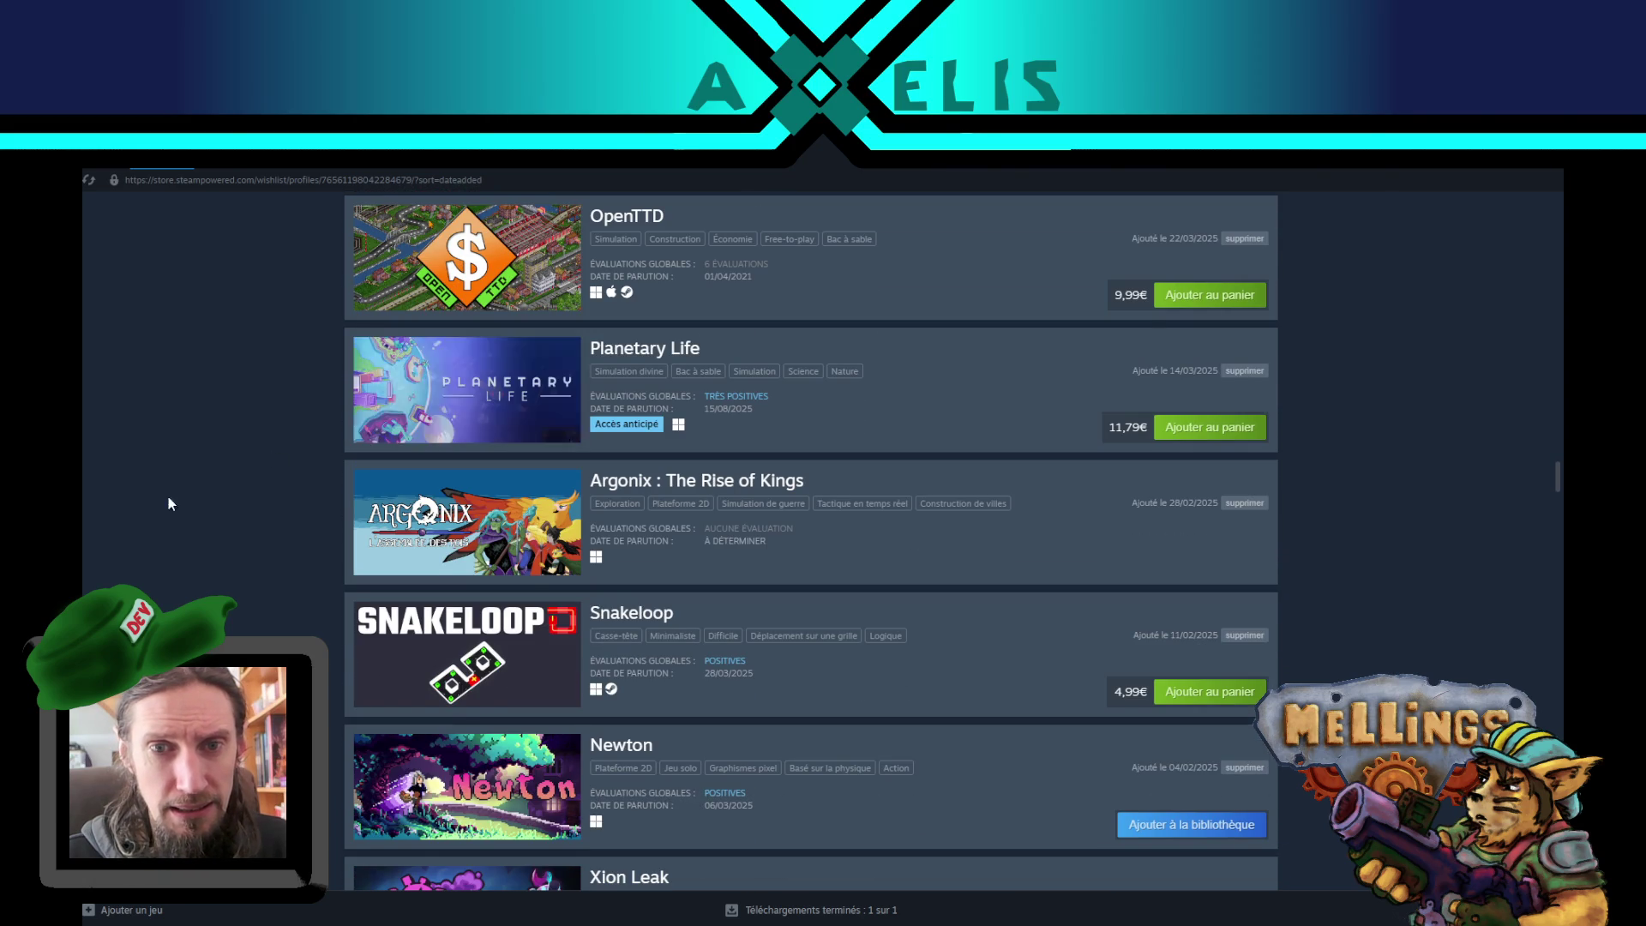
pyautogui.scroll(-2, 187, 544)
pyautogui.scroll(-1, 187, 543)
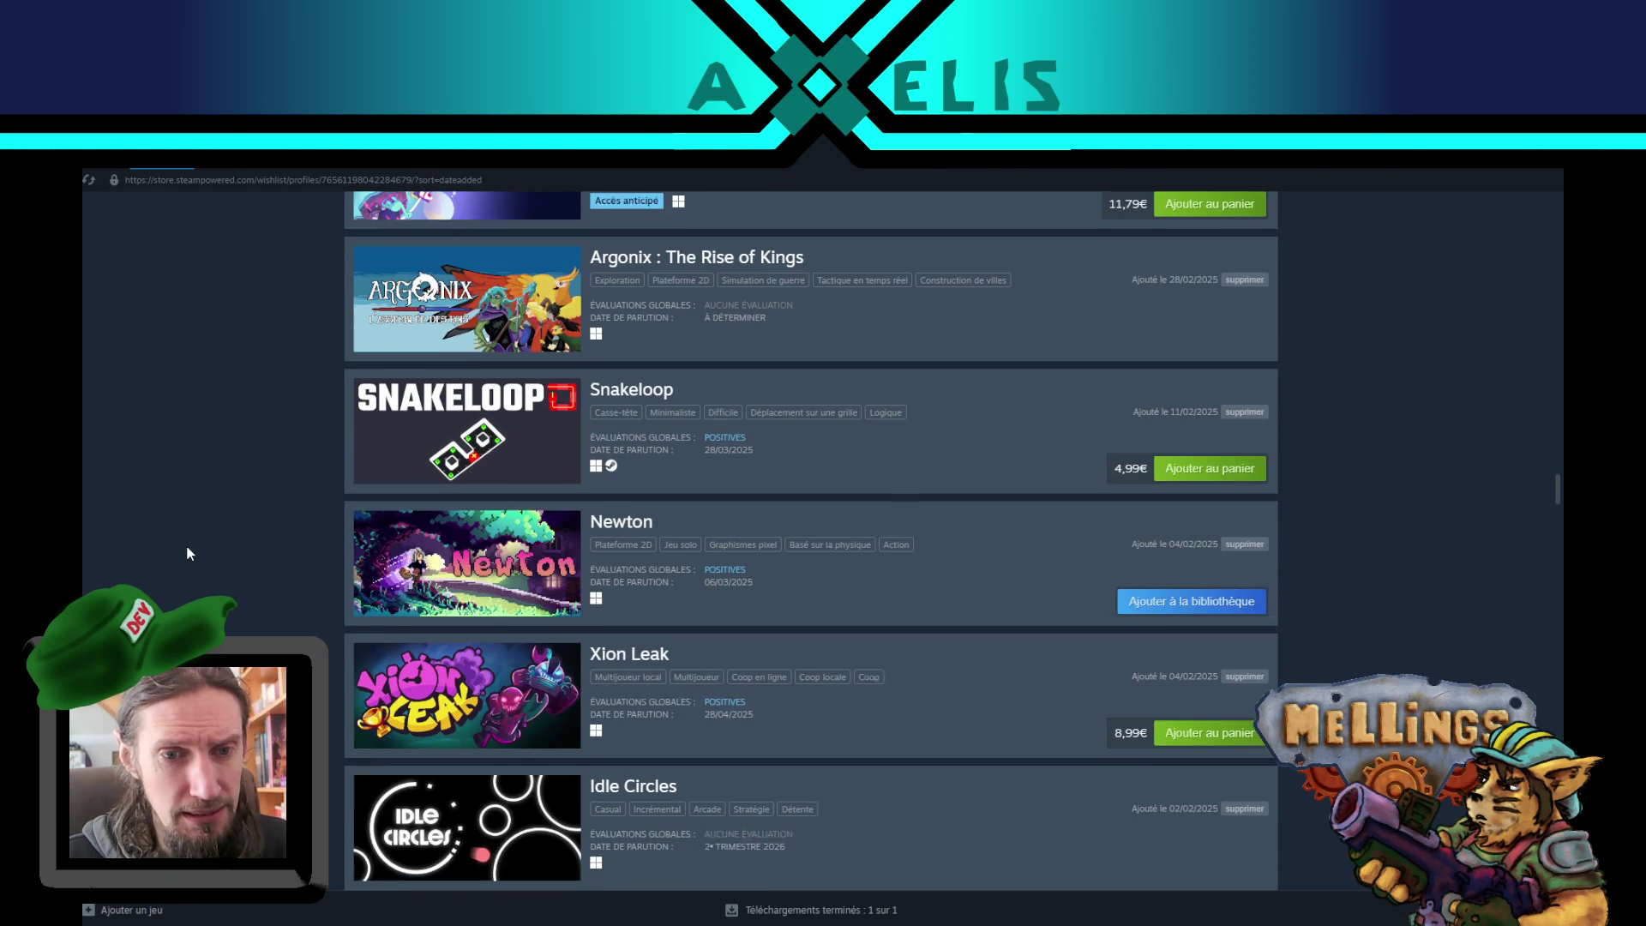
pyautogui.click(631, 388)
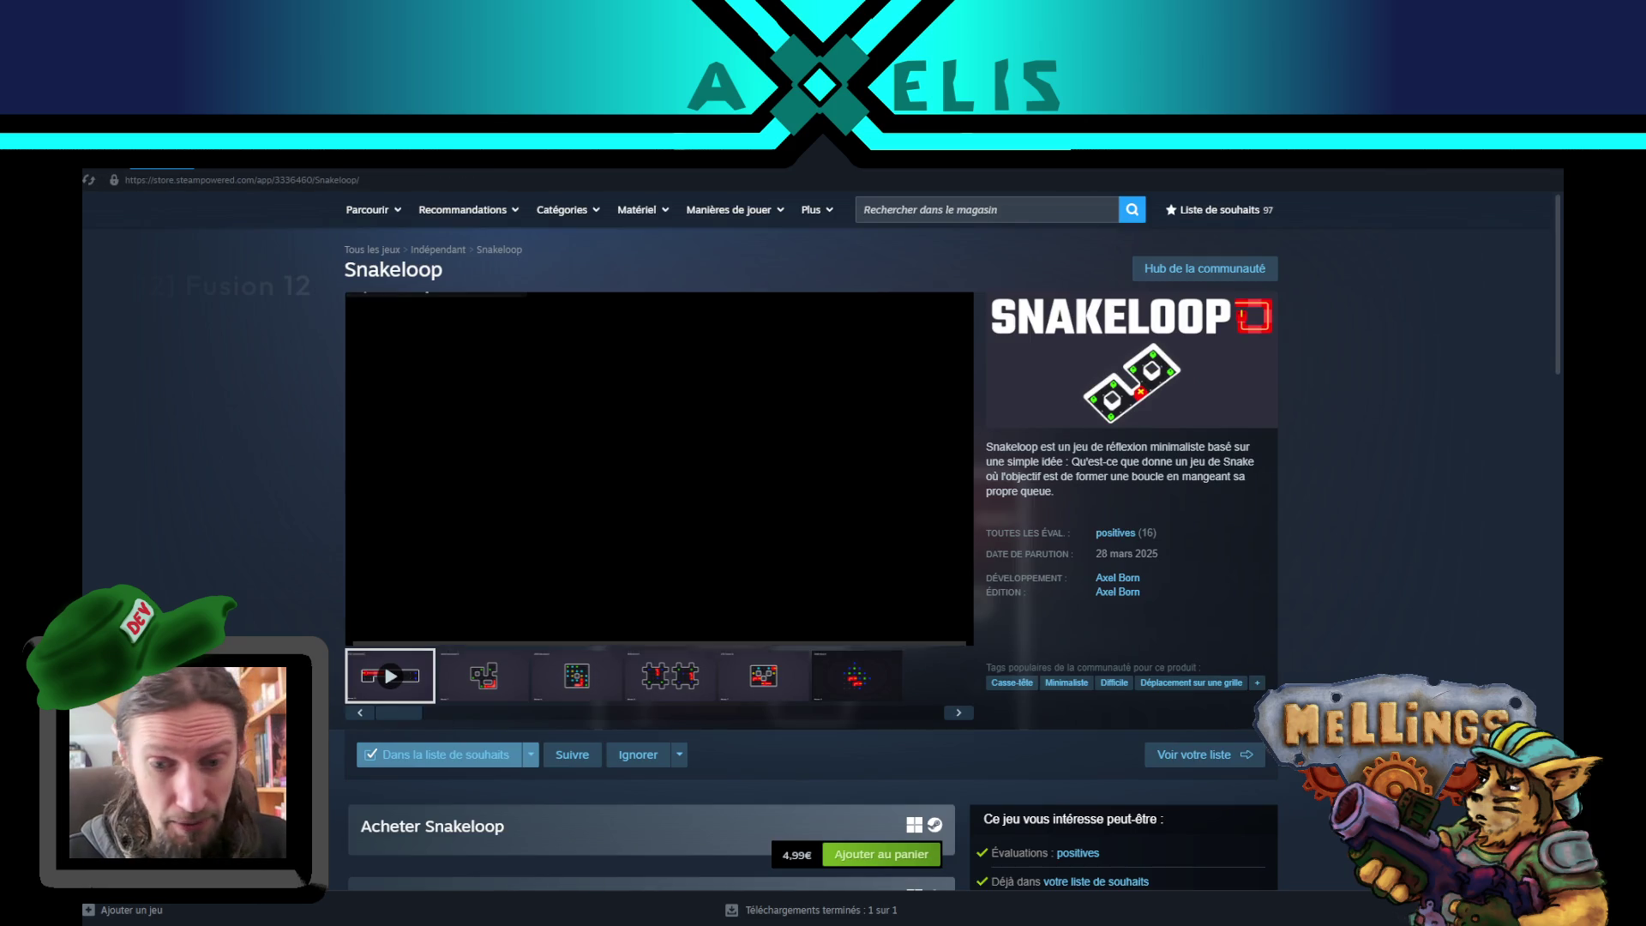
# - Add a sixteenth name to the Notepad list, save it, and return to the wishlist
pyautogui.click(806, 874)
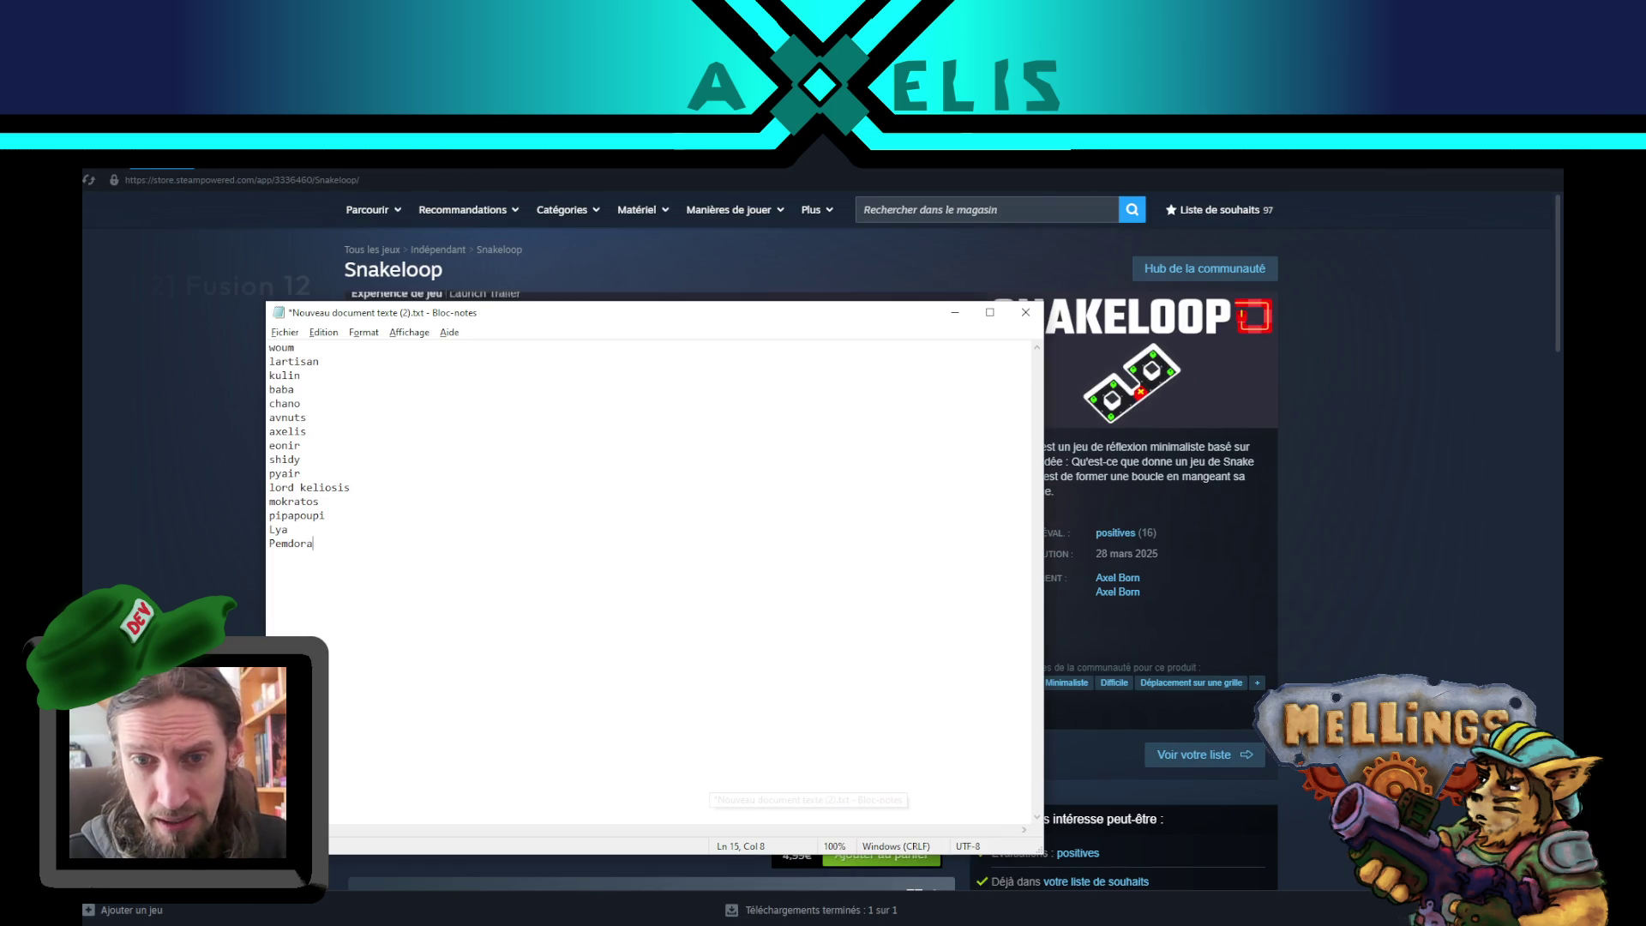
pyautogui.press('Return')
pyautogui.write('Ttlre')
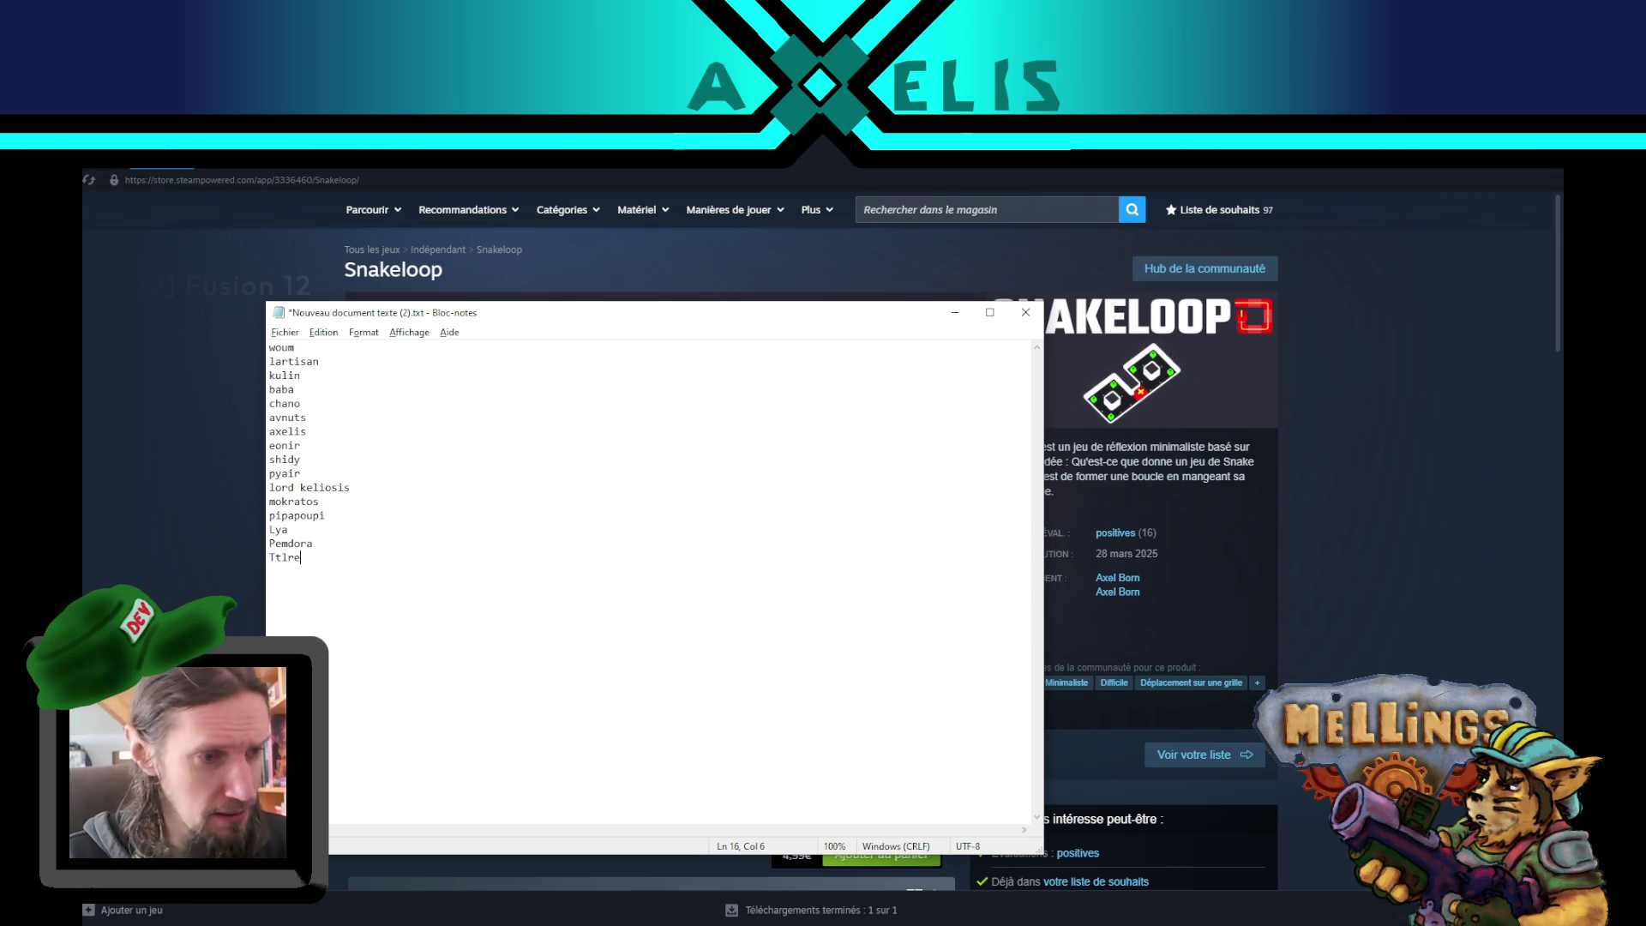
pyautogui.press('BackSpace')
pyautogui.press('BackSpace')
pyautogui.write('l')
pyautogui.hotkey('ctrl', 's')
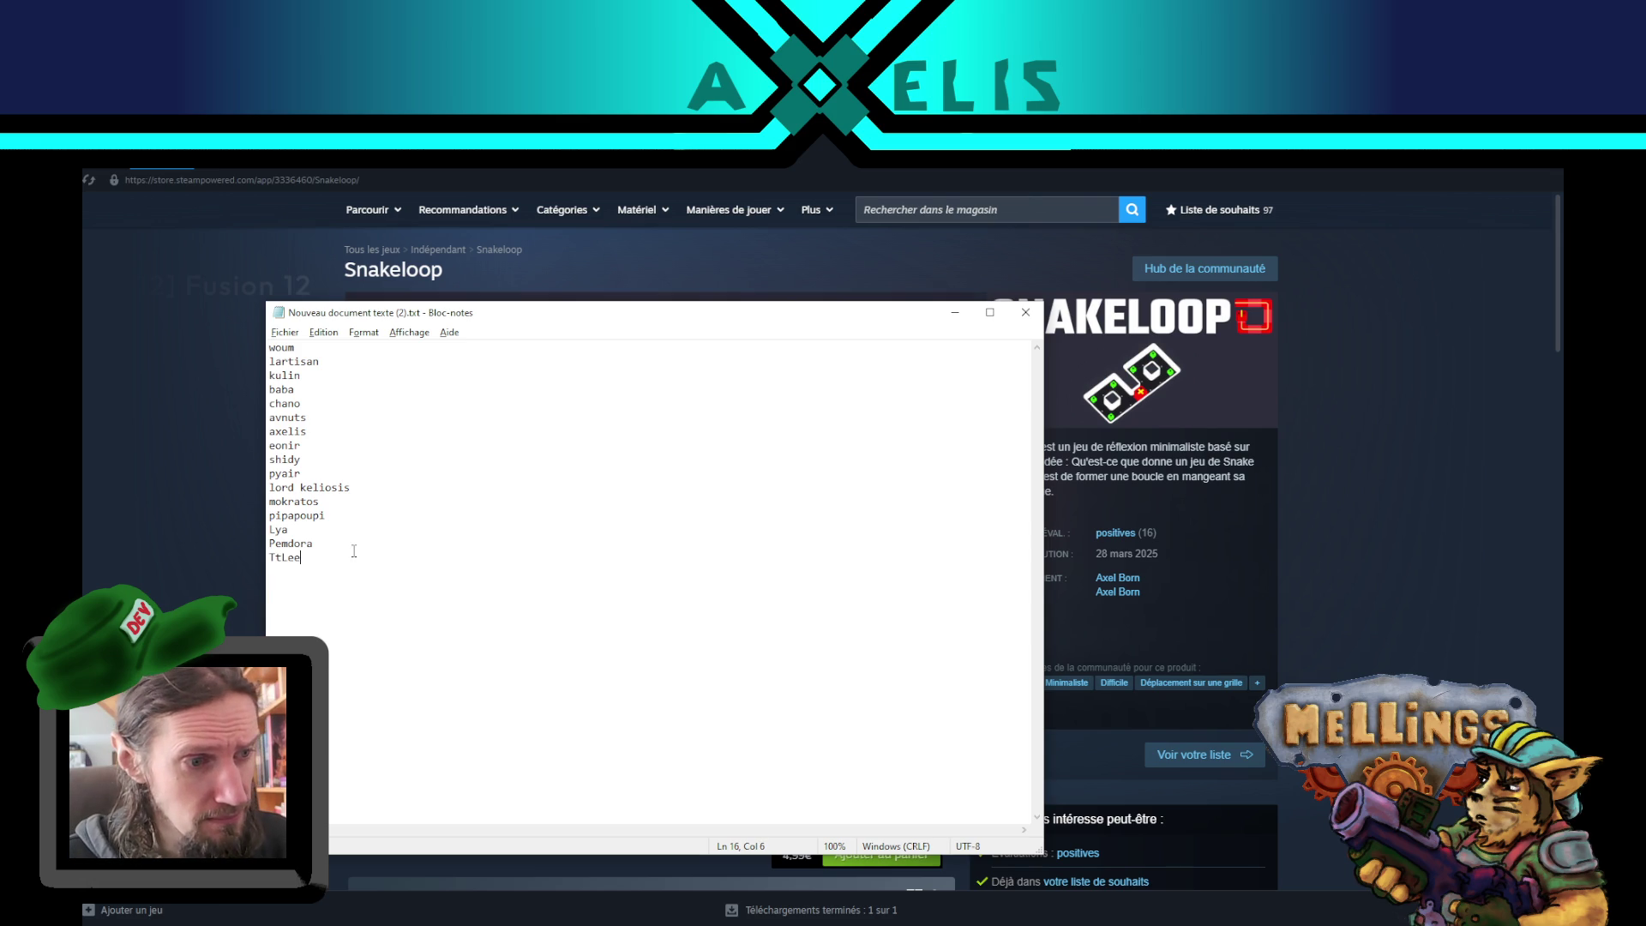
pyautogui.click(176, 504)
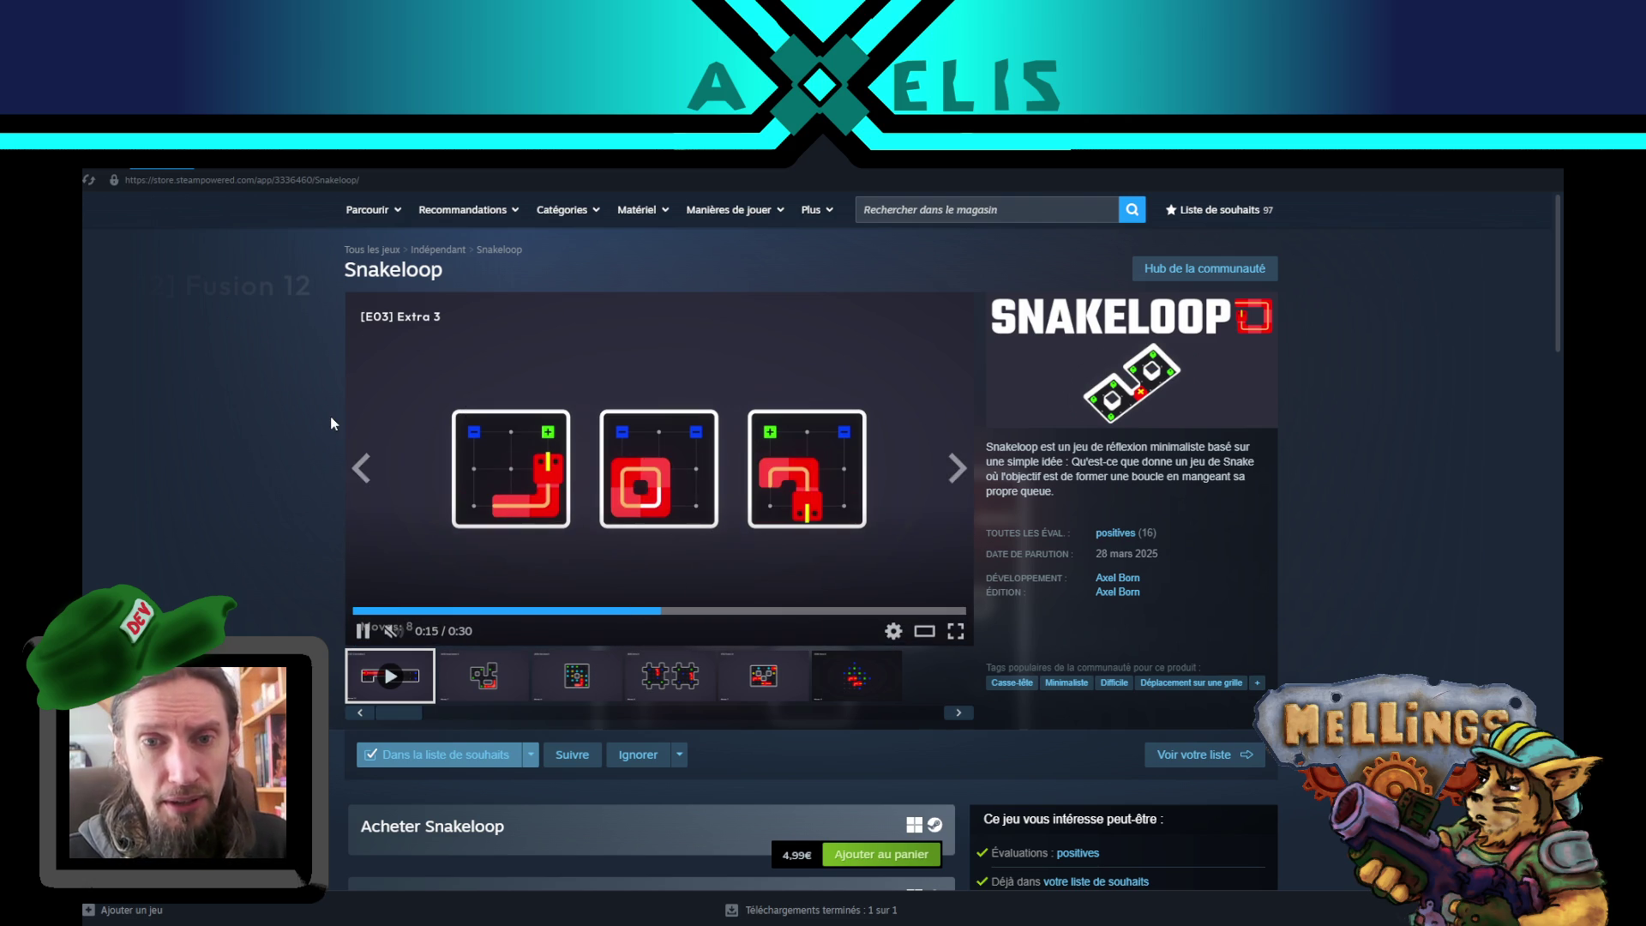
pyautogui.hotkey('alt', 'Left')
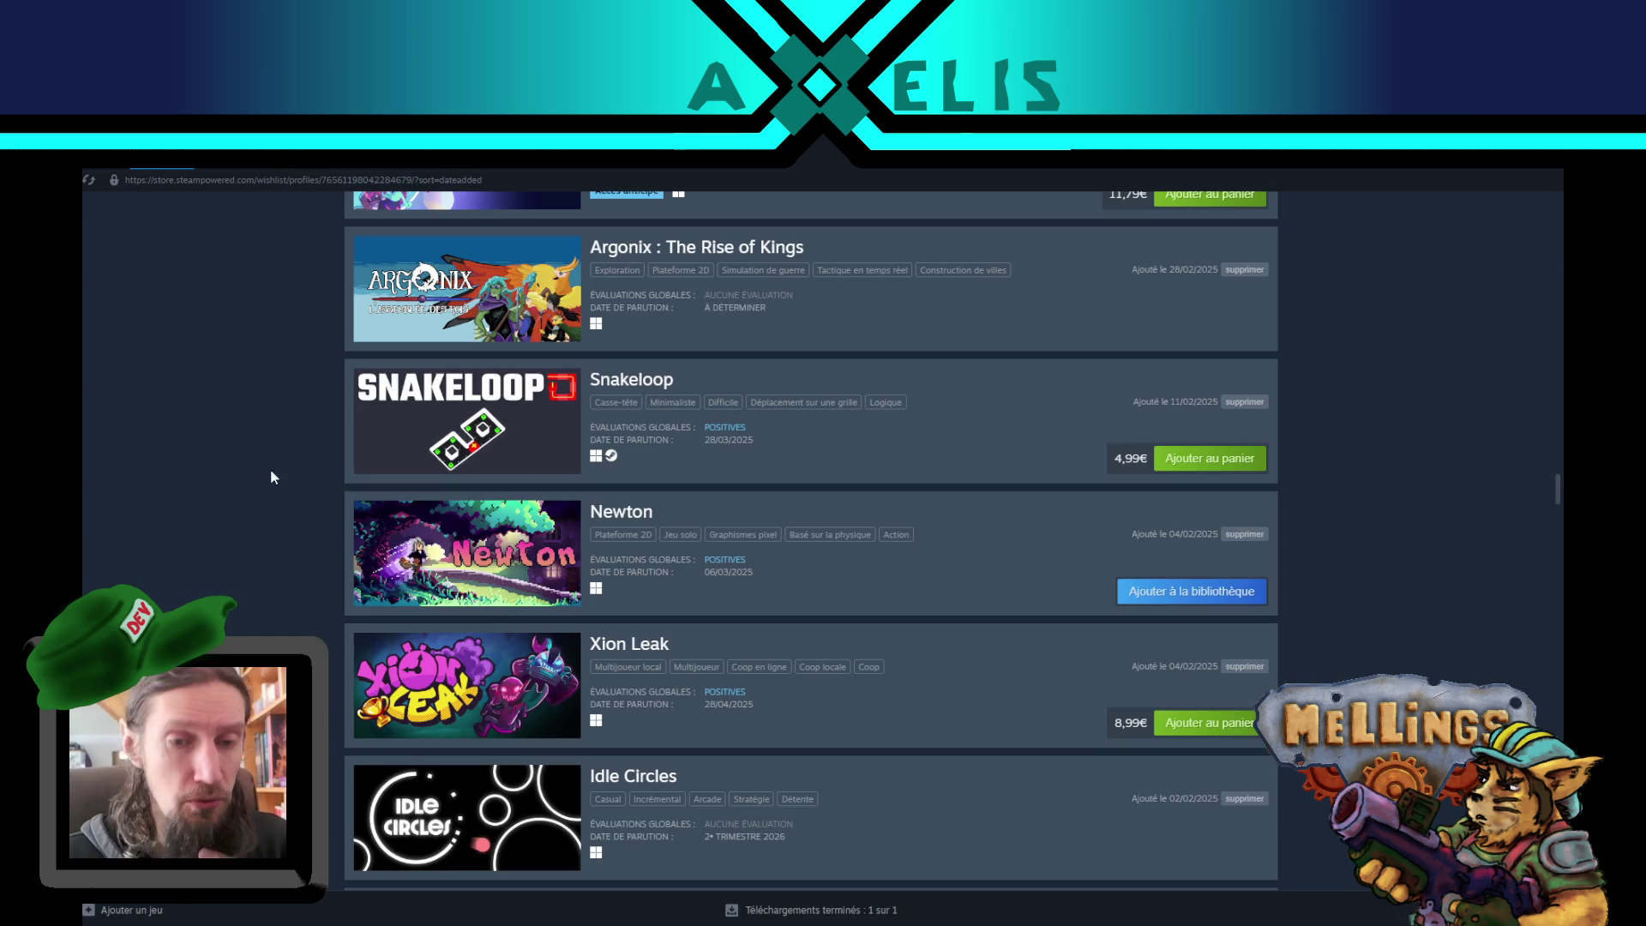
# - Scroll the wishlist further down toward Kabuto Park, then bring the Notepad names list forward
pyautogui.scroll(-4, 235, 558)
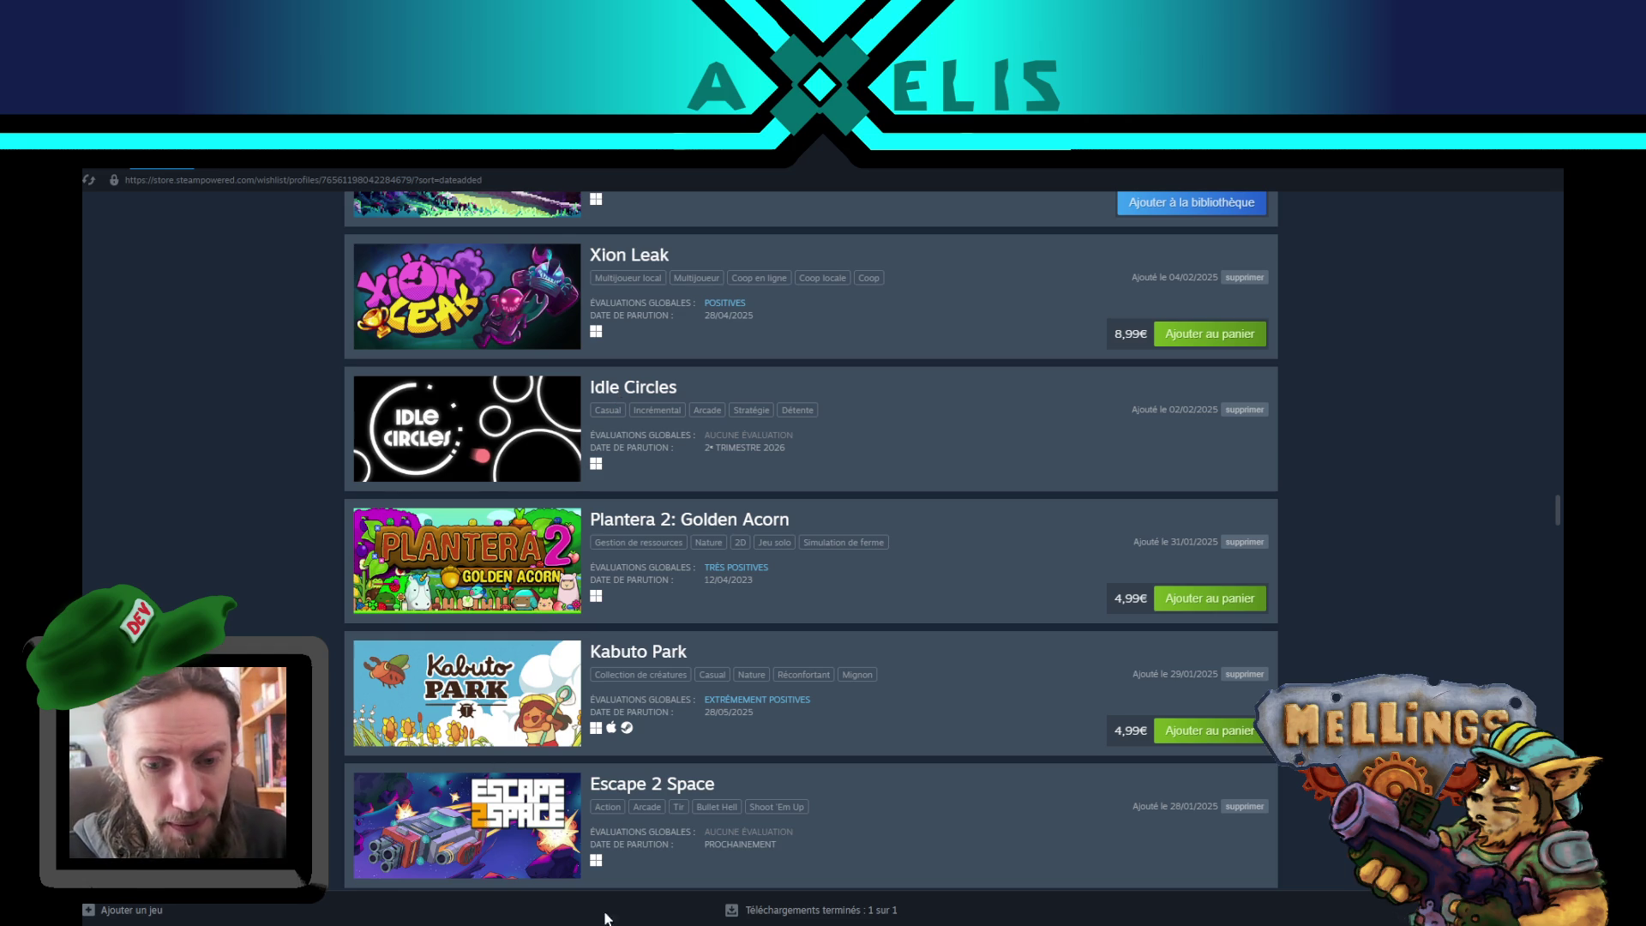
pyautogui.hotkey('alt', 'Tab')
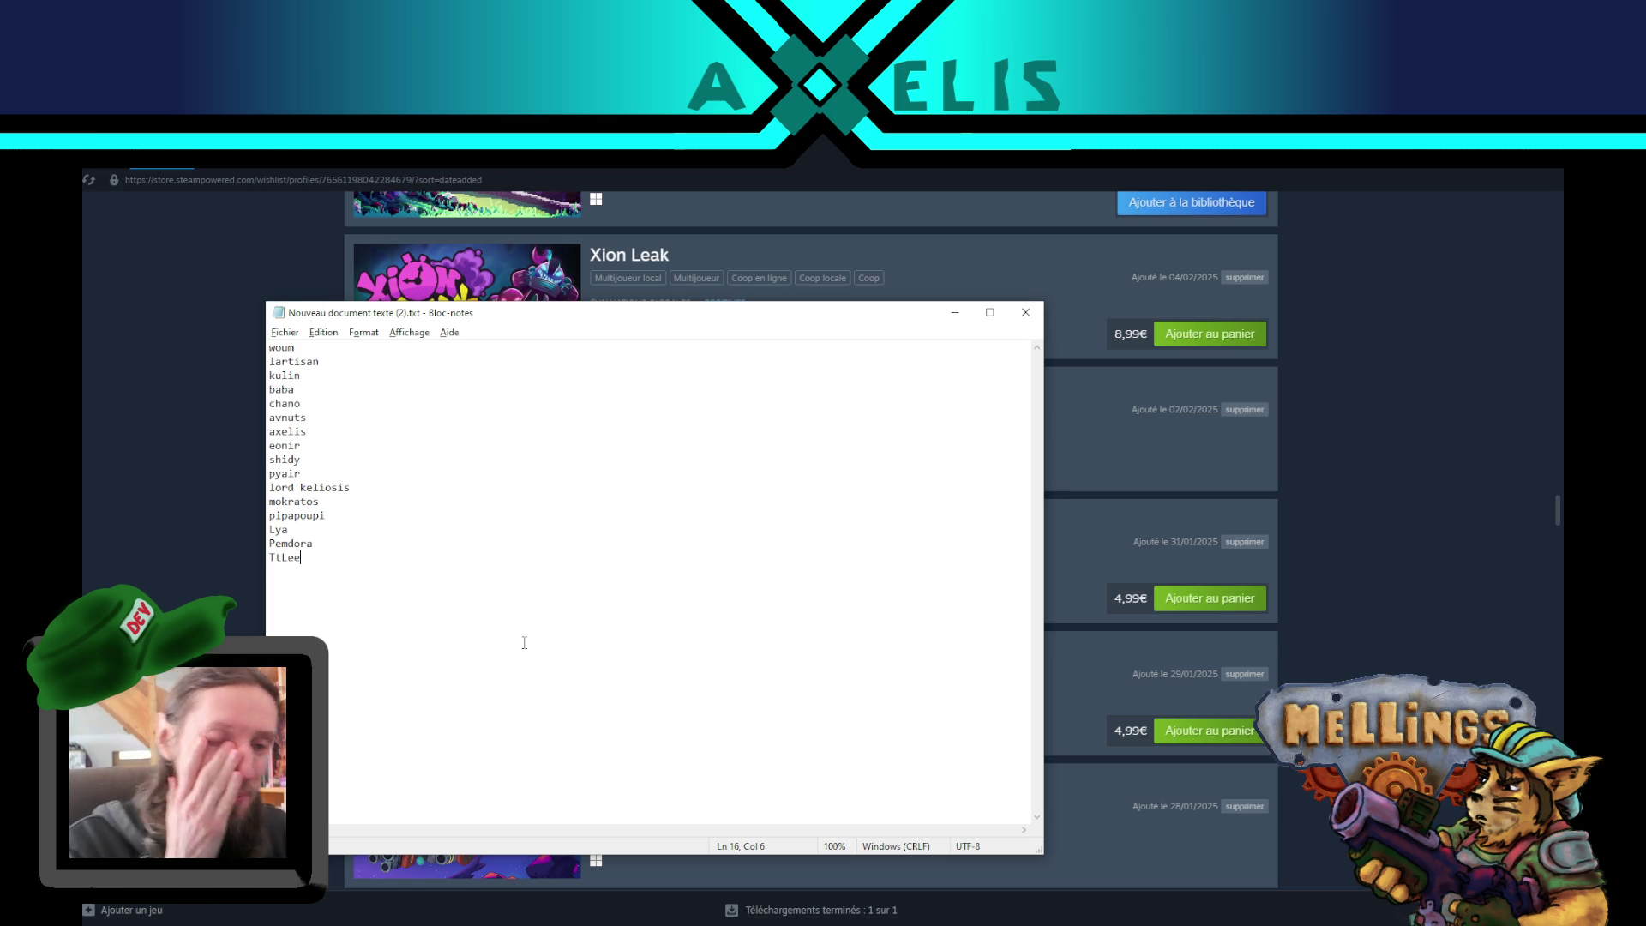
# - Return to the Steam wishlist and scroll further down through it
pyautogui.hotkey('alt', 'Tab')
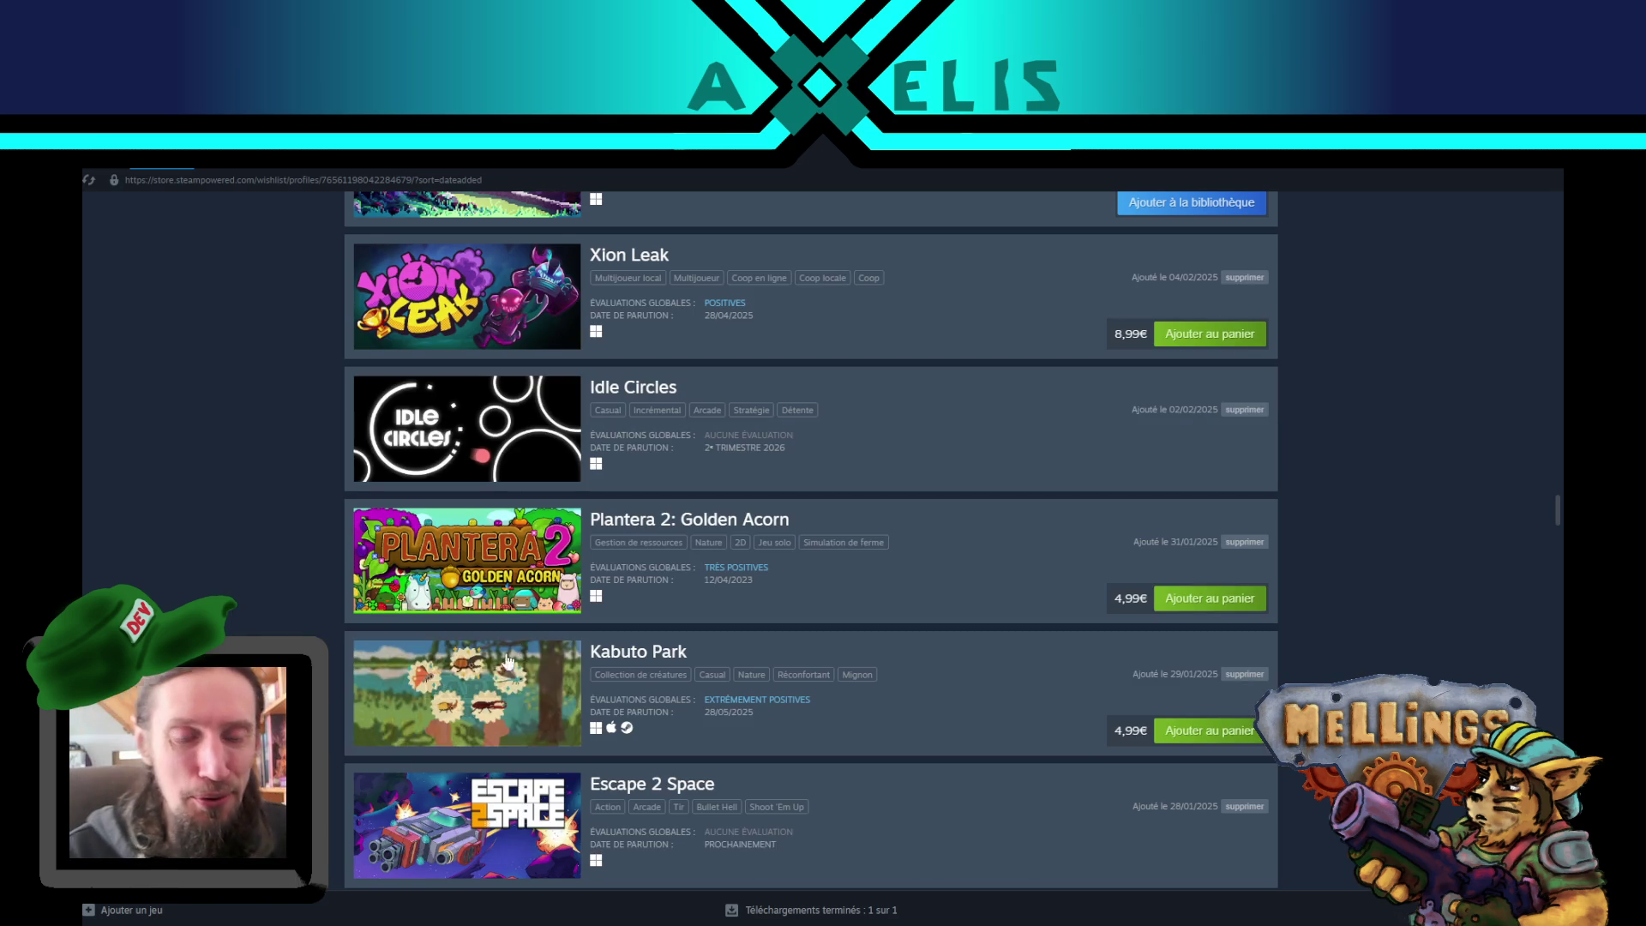
pyautogui.scroll(-3, 224, 522)
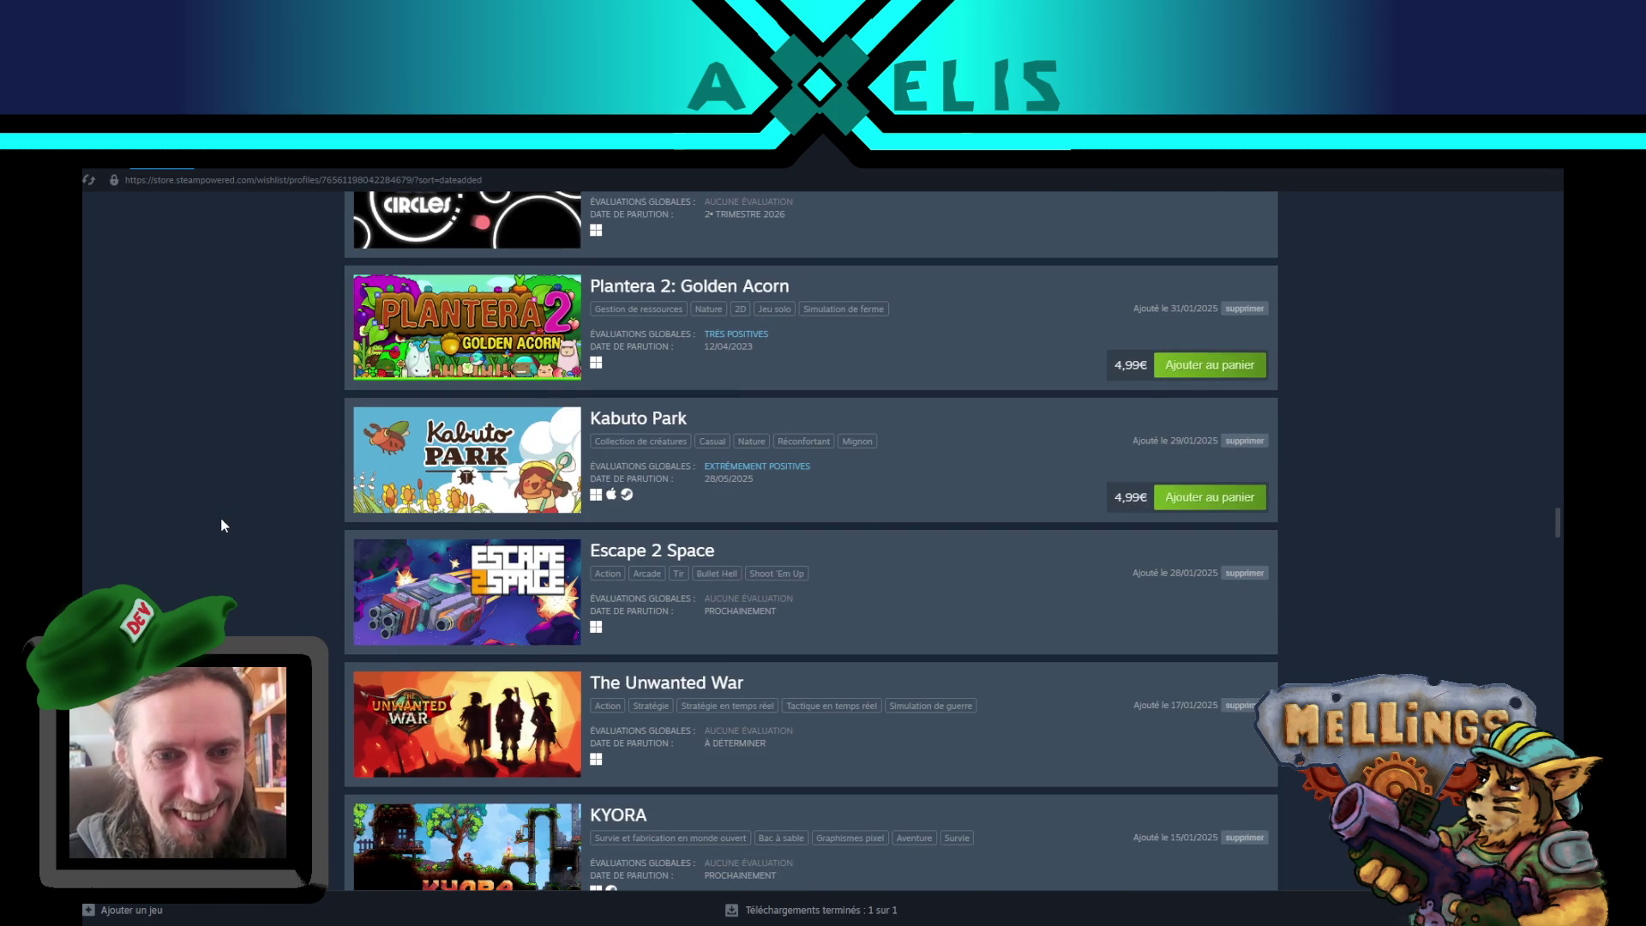
pyautogui.scroll(-3, 220, 517)
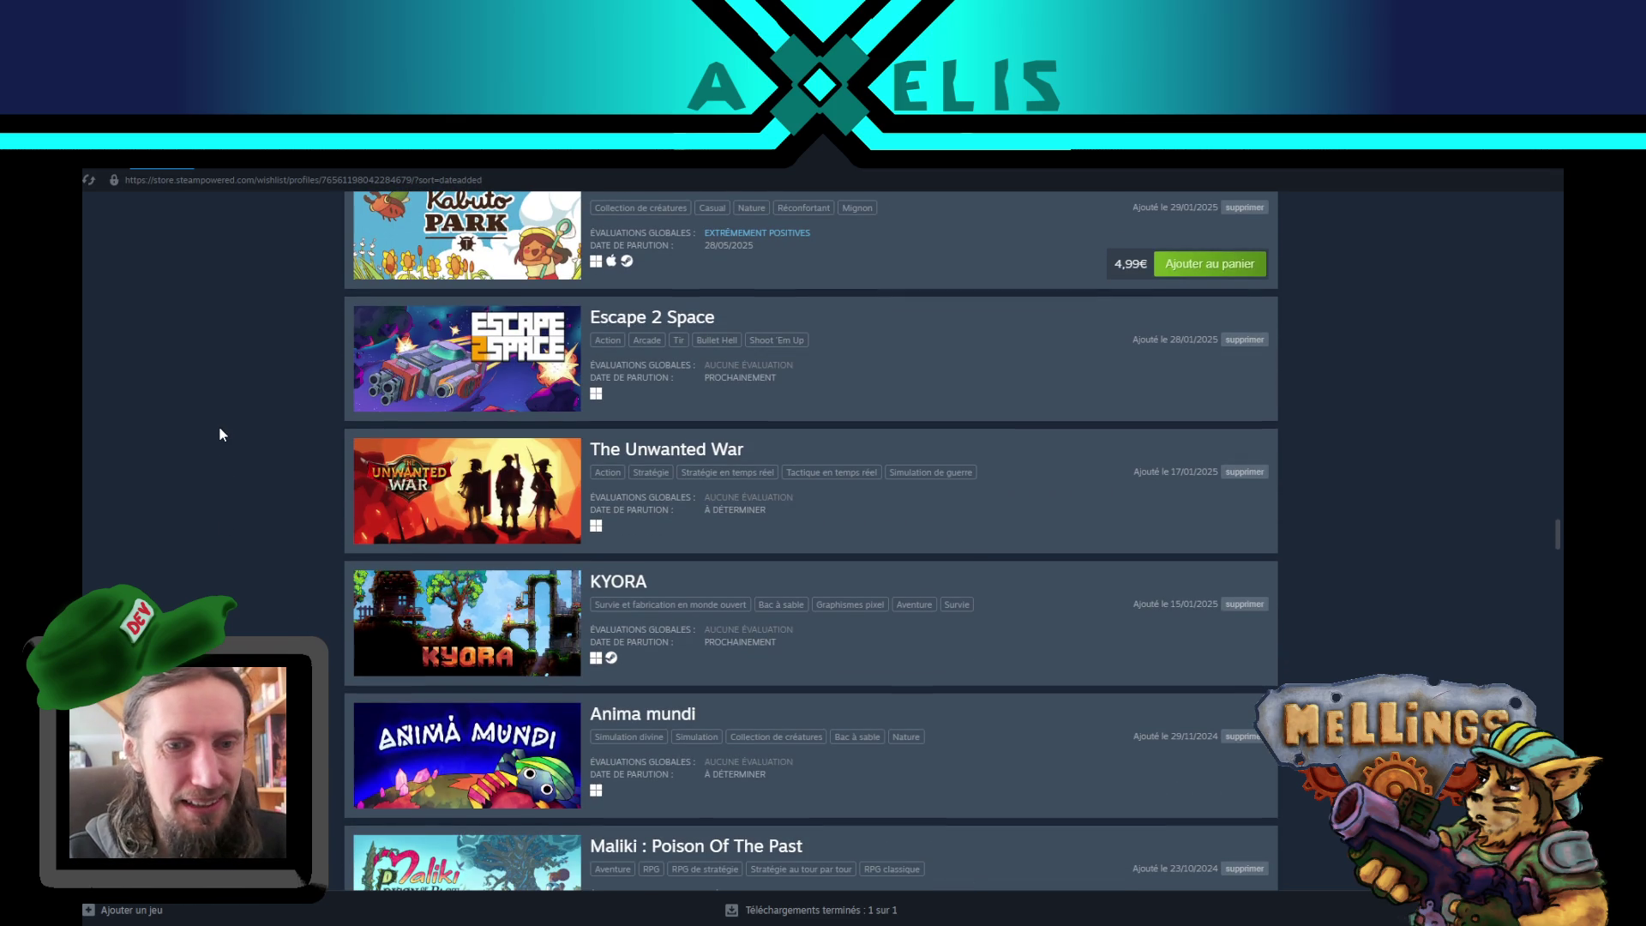
pyautogui.scroll(-2, 225, 513)
pyautogui.scroll(-2, 224, 513)
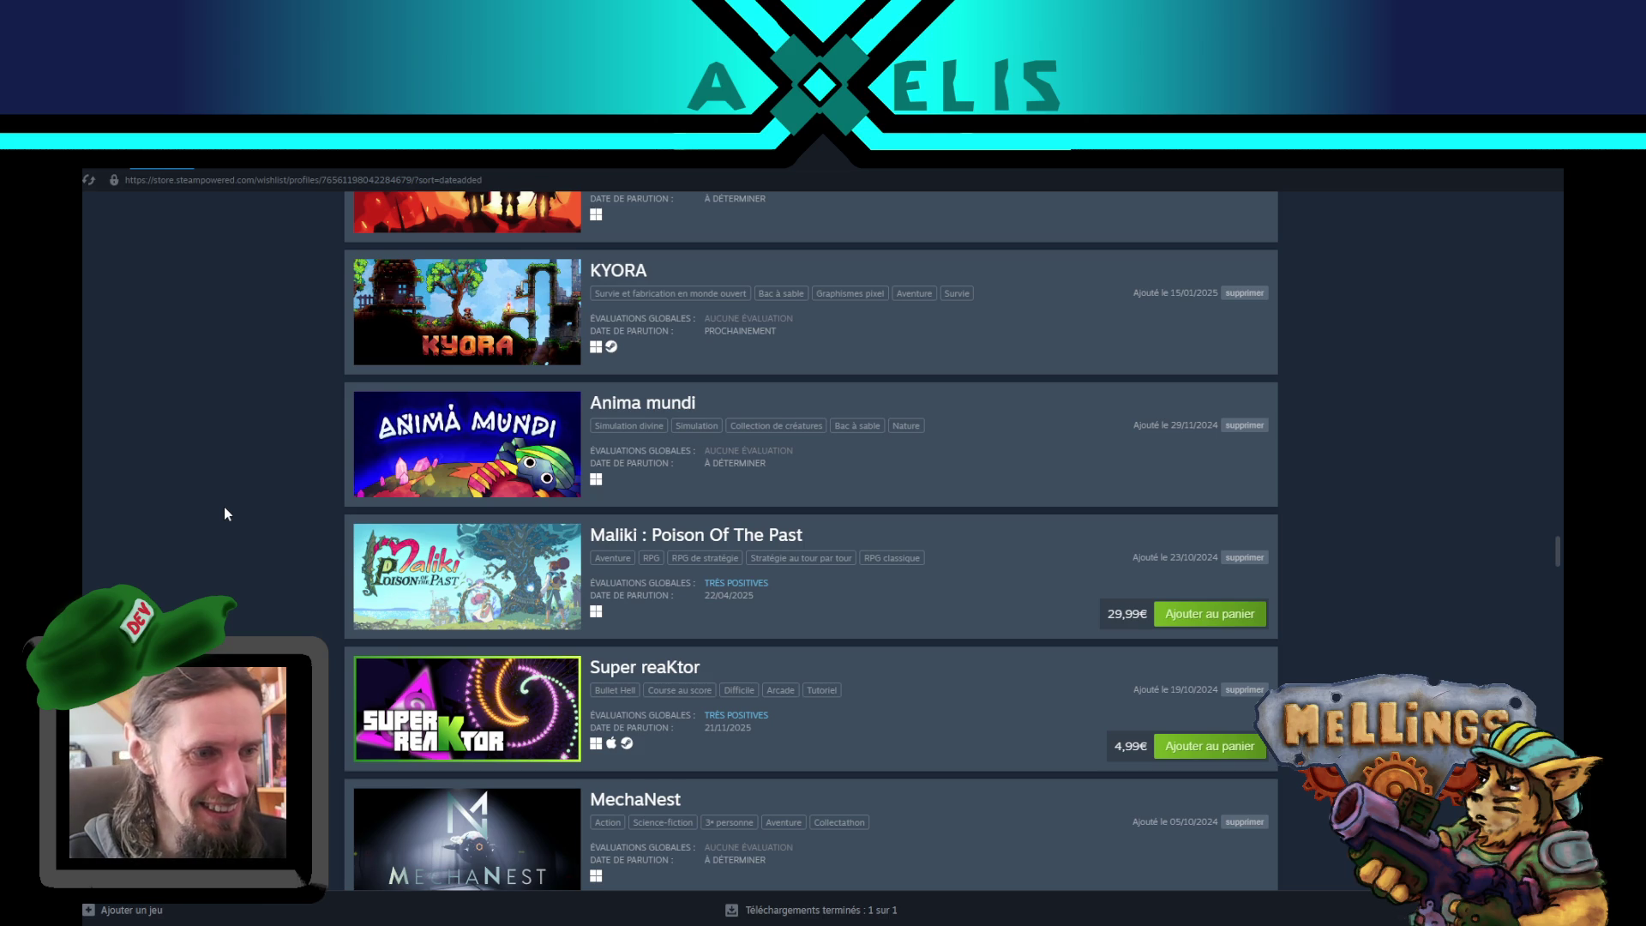
pyautogui.scroll(-2, 224, 512)
pyautogui.scroll(2, 225, 513)
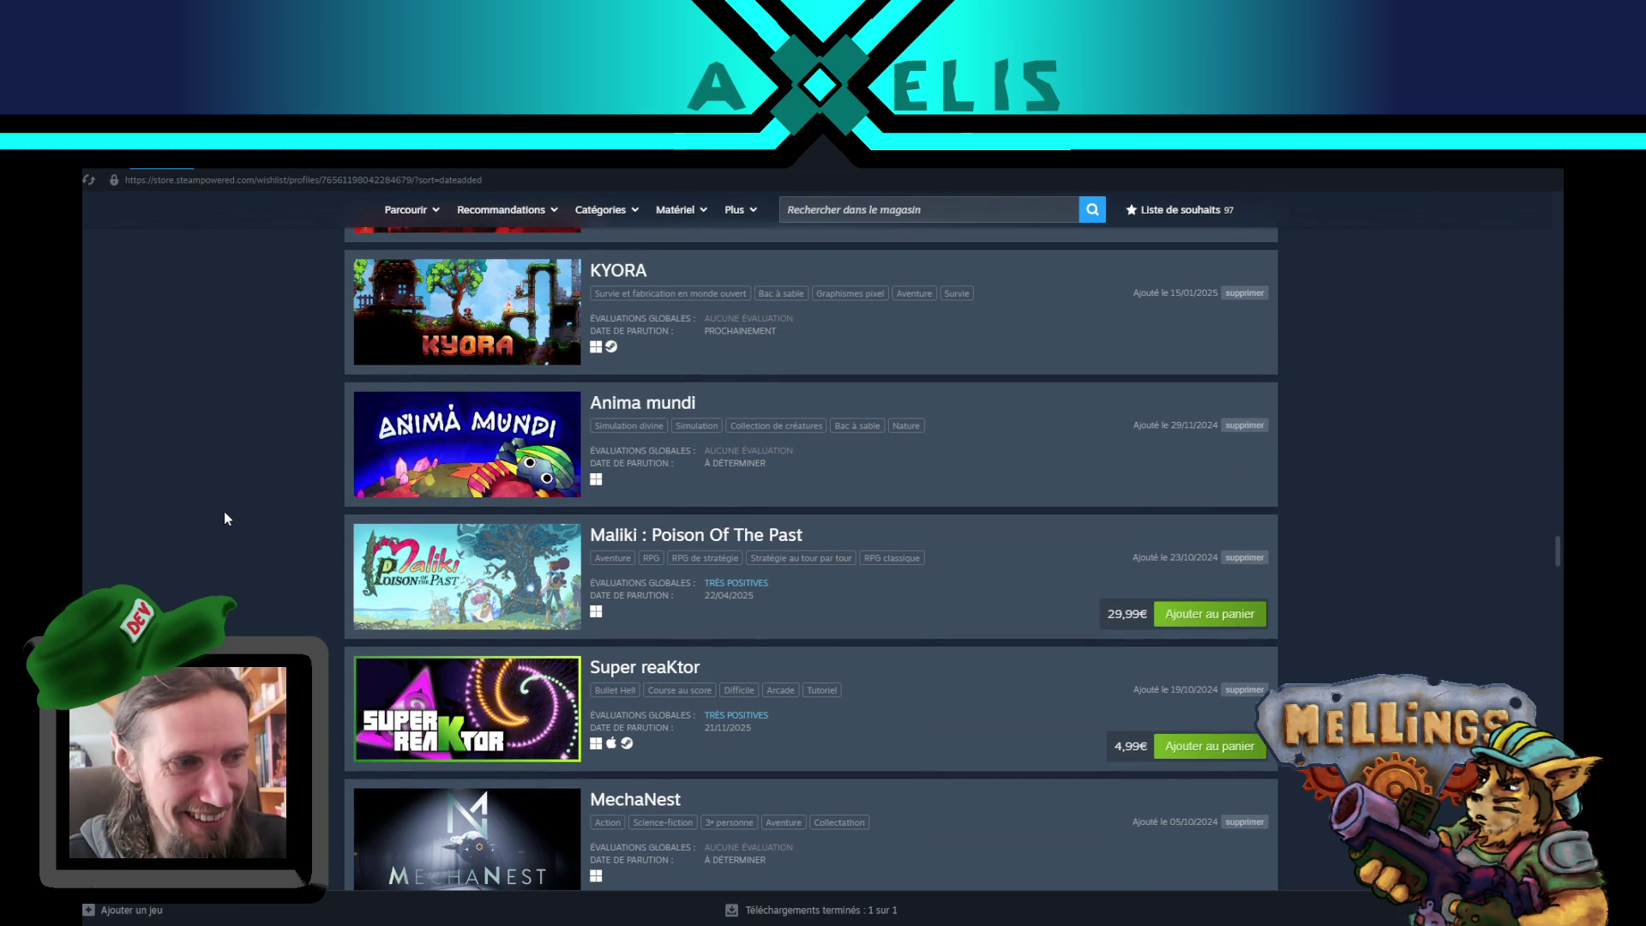
pyautogui.scroll(-2, 225, 513)
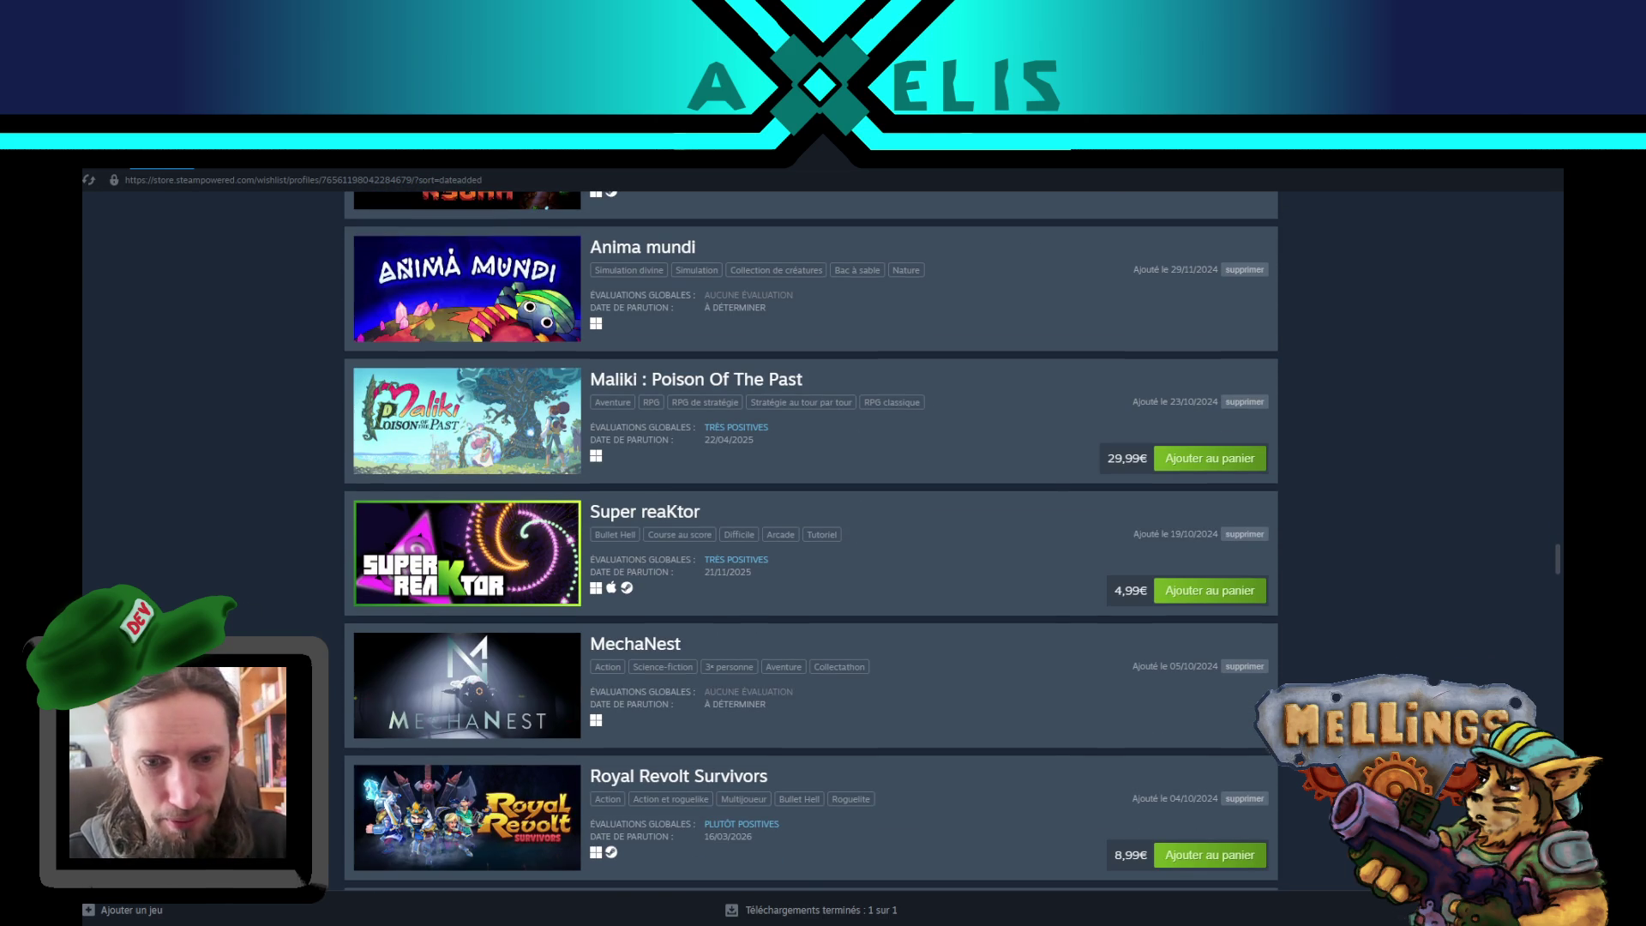
# - Start a new line at the end of the Notepad list, then scroll back up the wishlist
pyautogui.hotkey('alt', 'Tab')
pyautogui.press('Return')
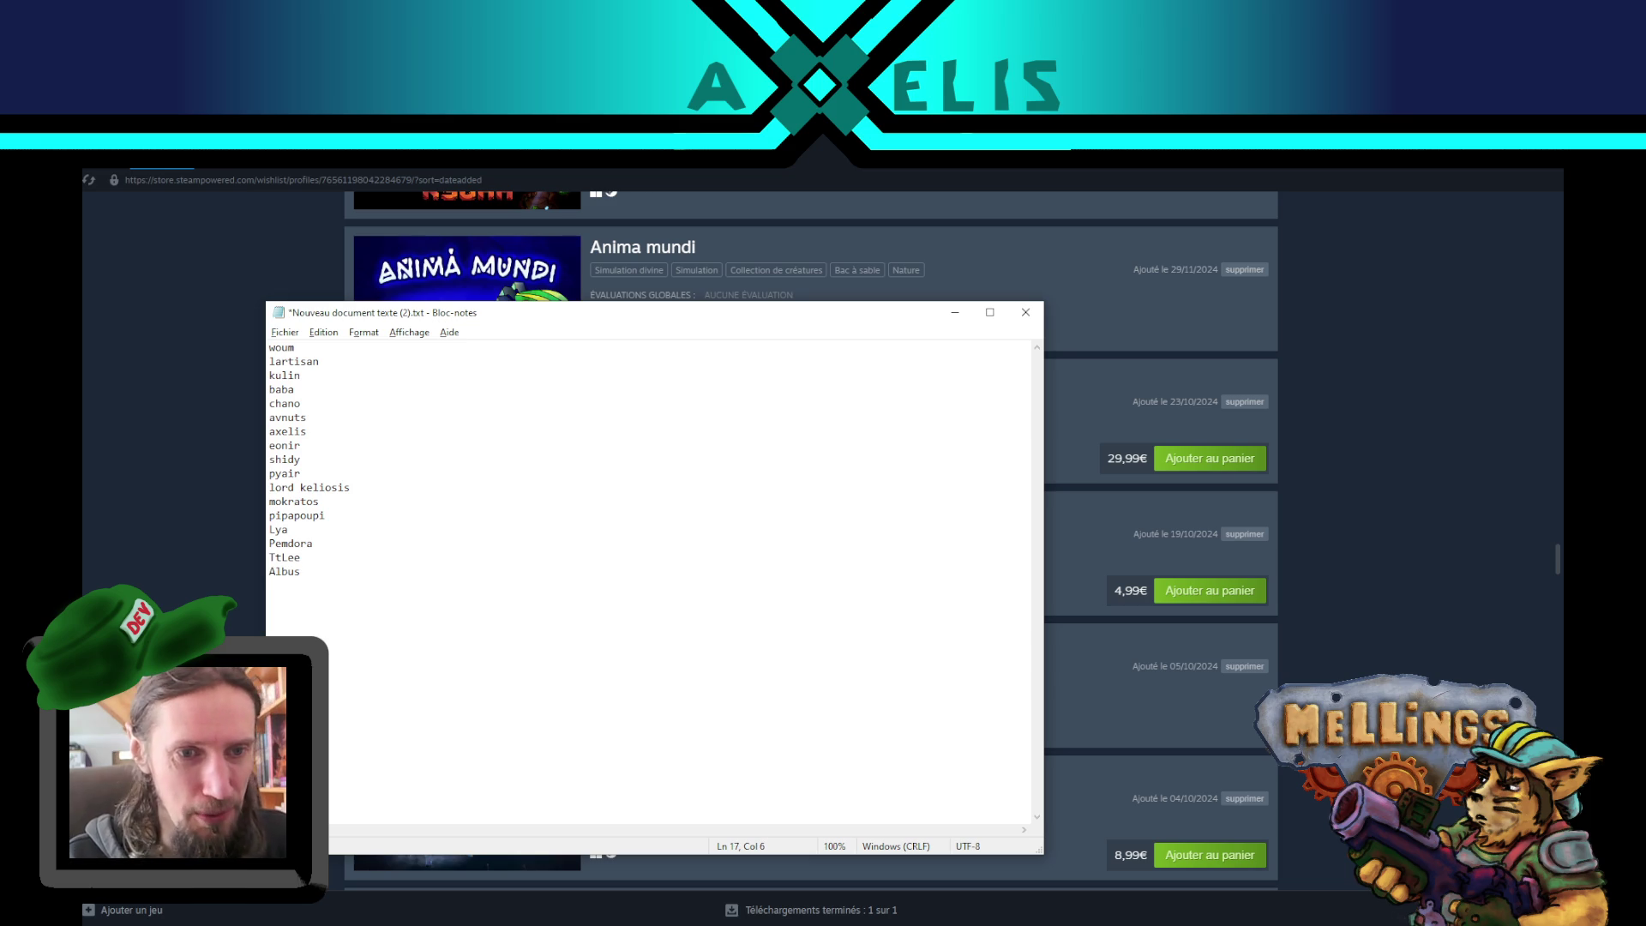
pyautogui.hotkey('alt', 'Tab')
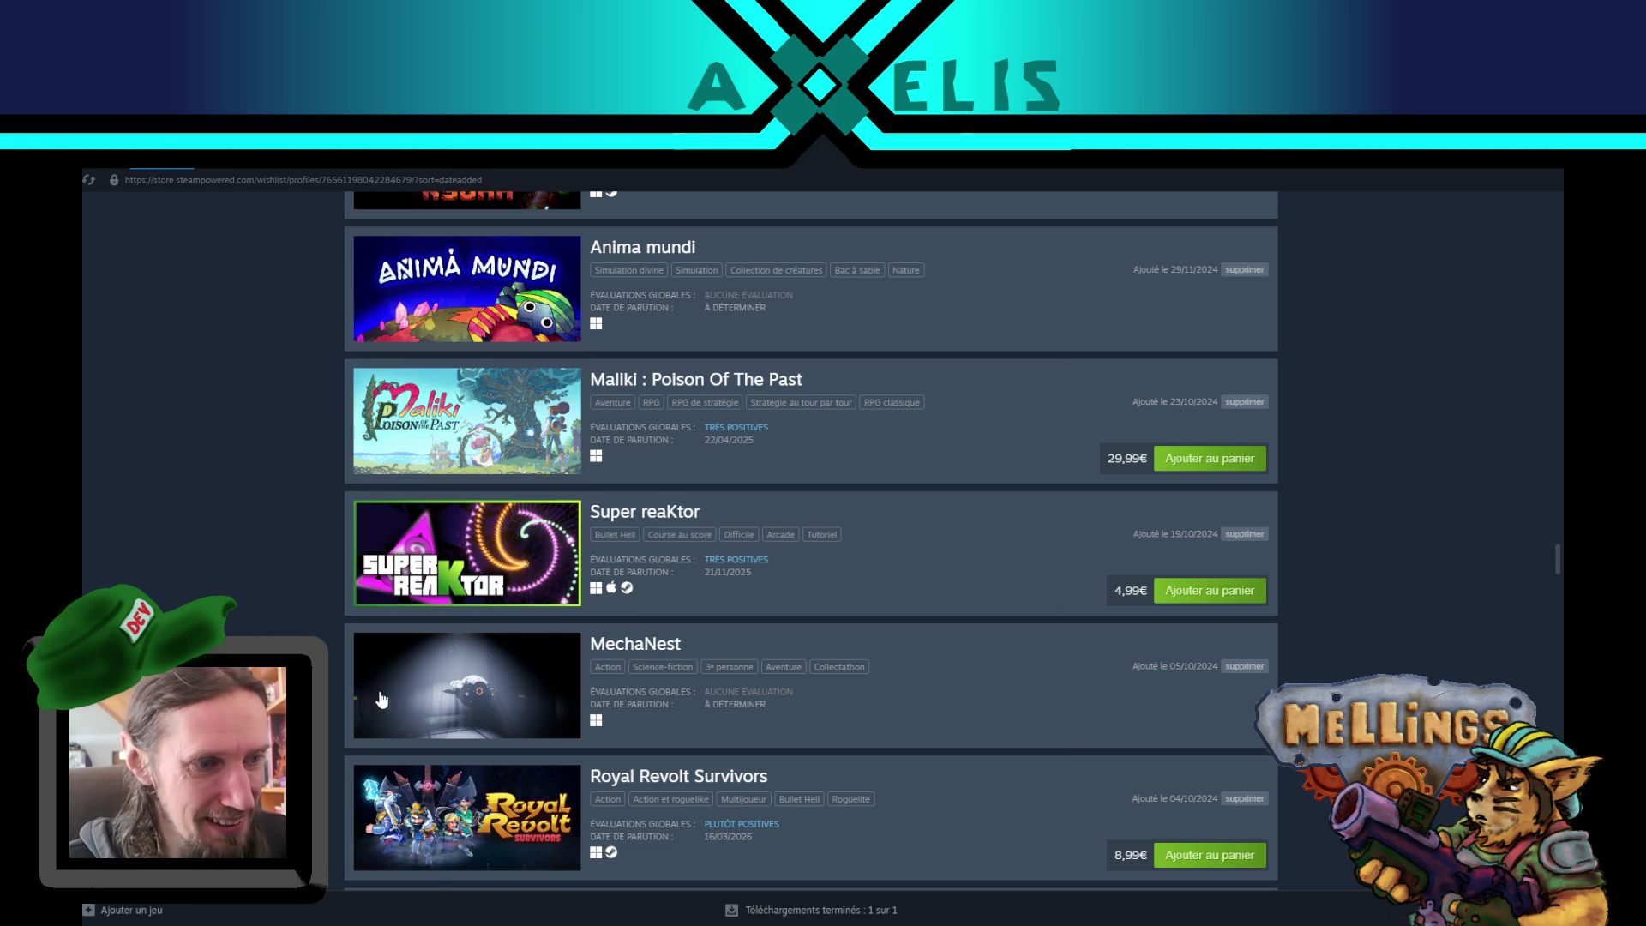
pyautogui.scroll(1, 264, 573)
pyautogui.scroll(3, 261, 566)
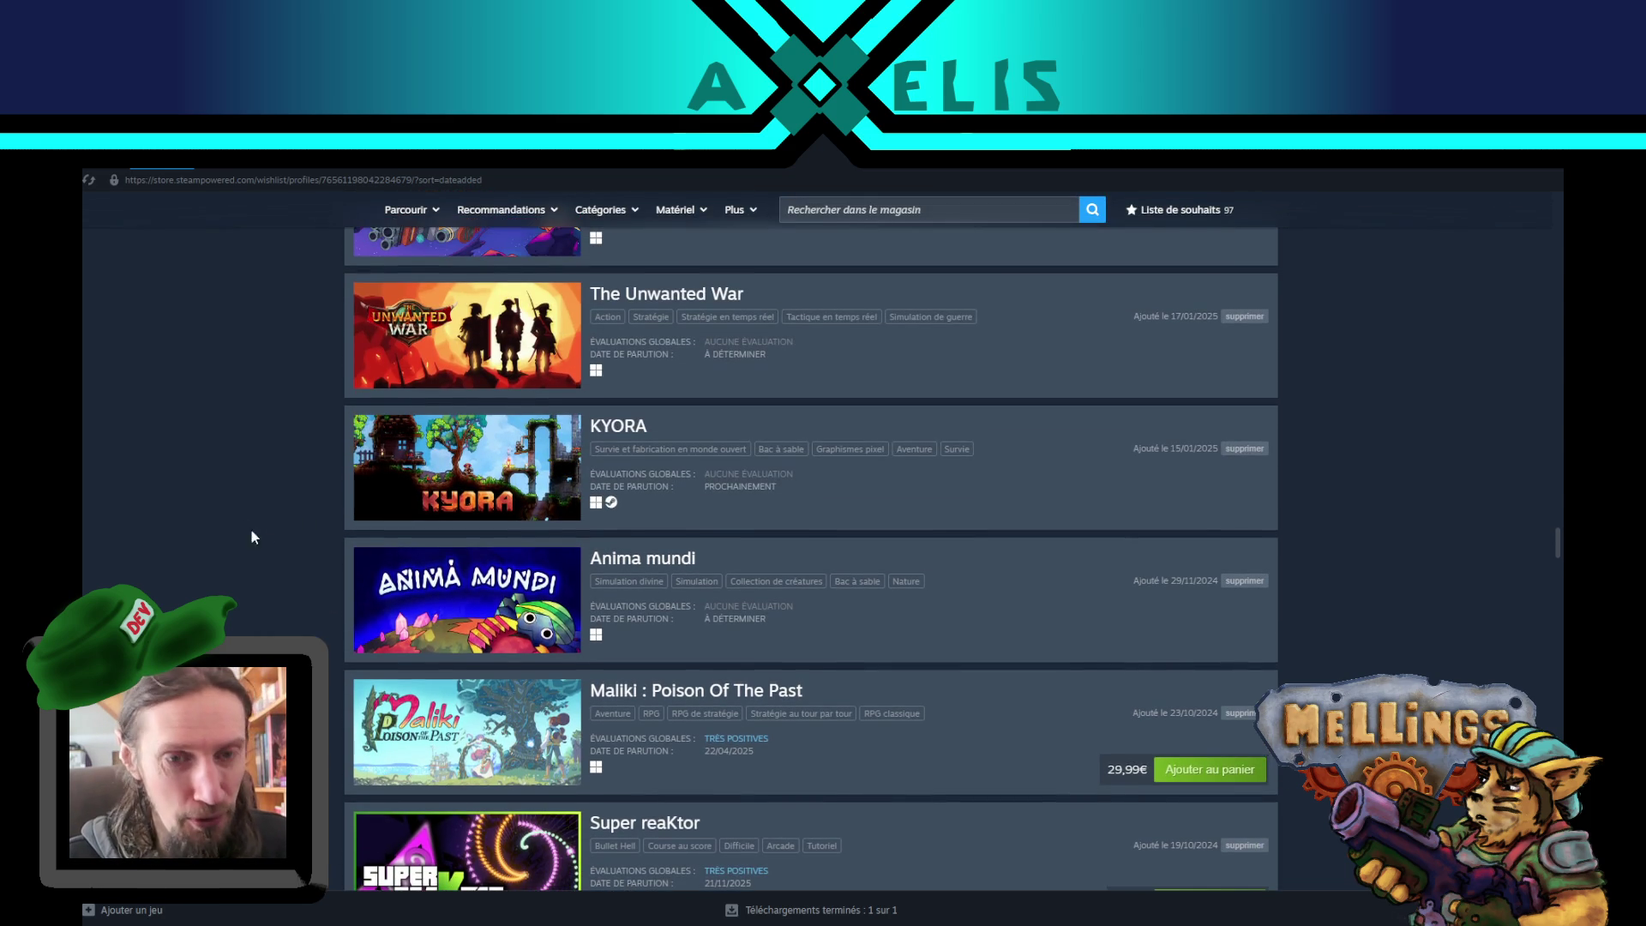
pyautogui.scroll(8, 249, 527)
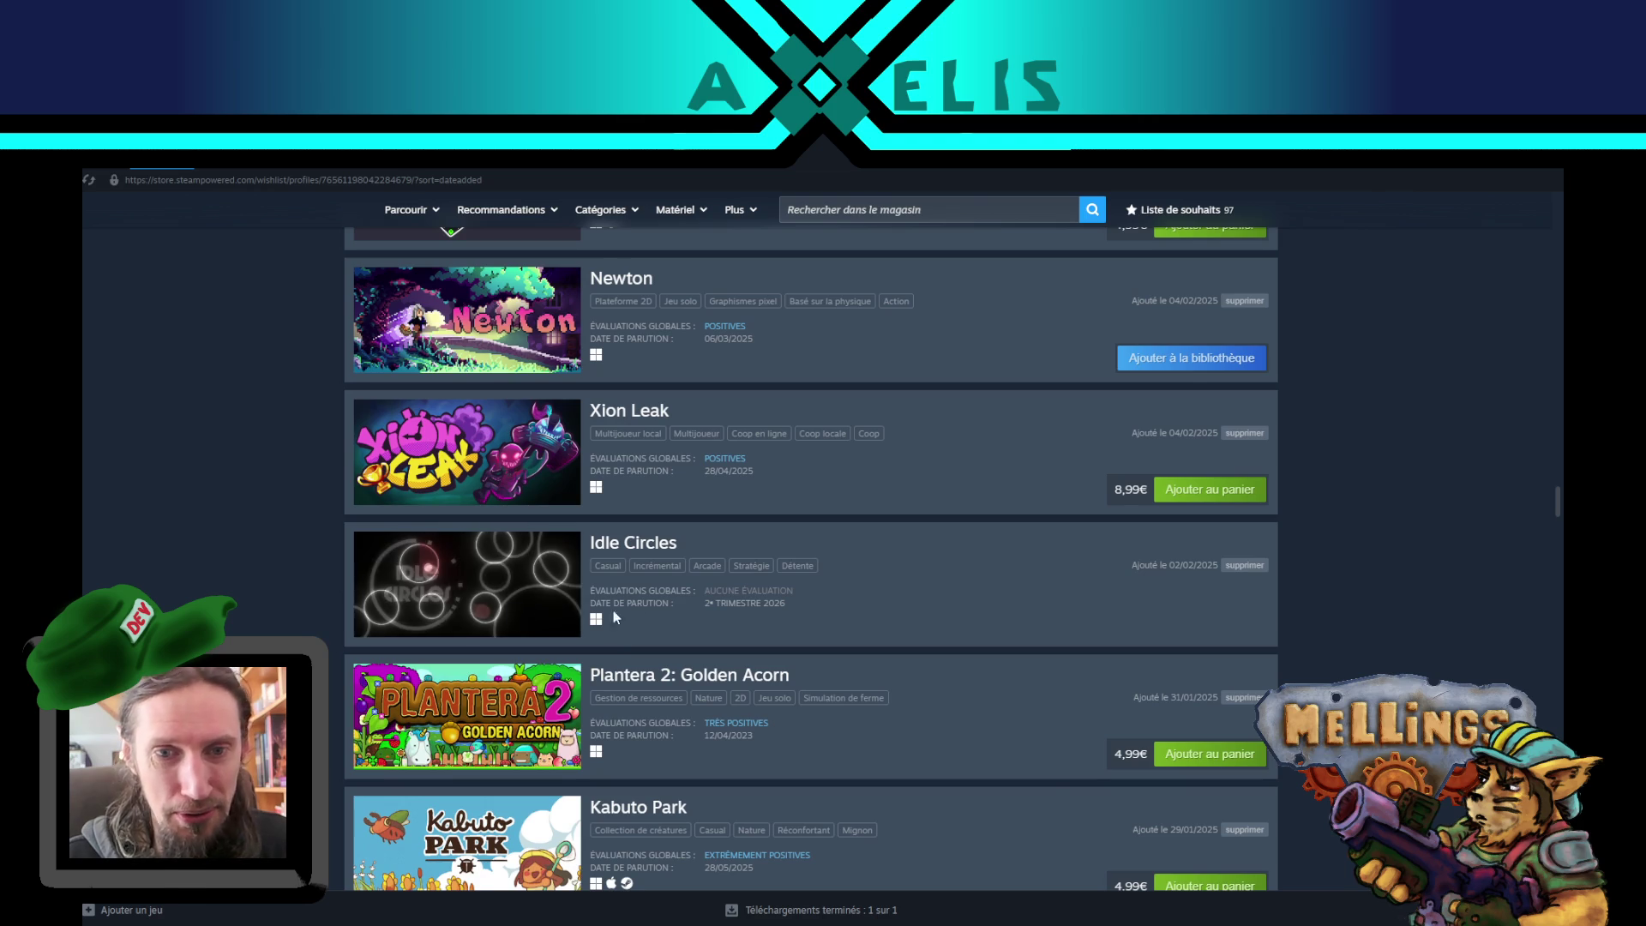
# - Type the seventeenth person's name on a new line in Notepad and save the list
pyautogui.hotkey('alt', 'Tab')
pyautogui.press('Return')
pyautogui.write('Flora')
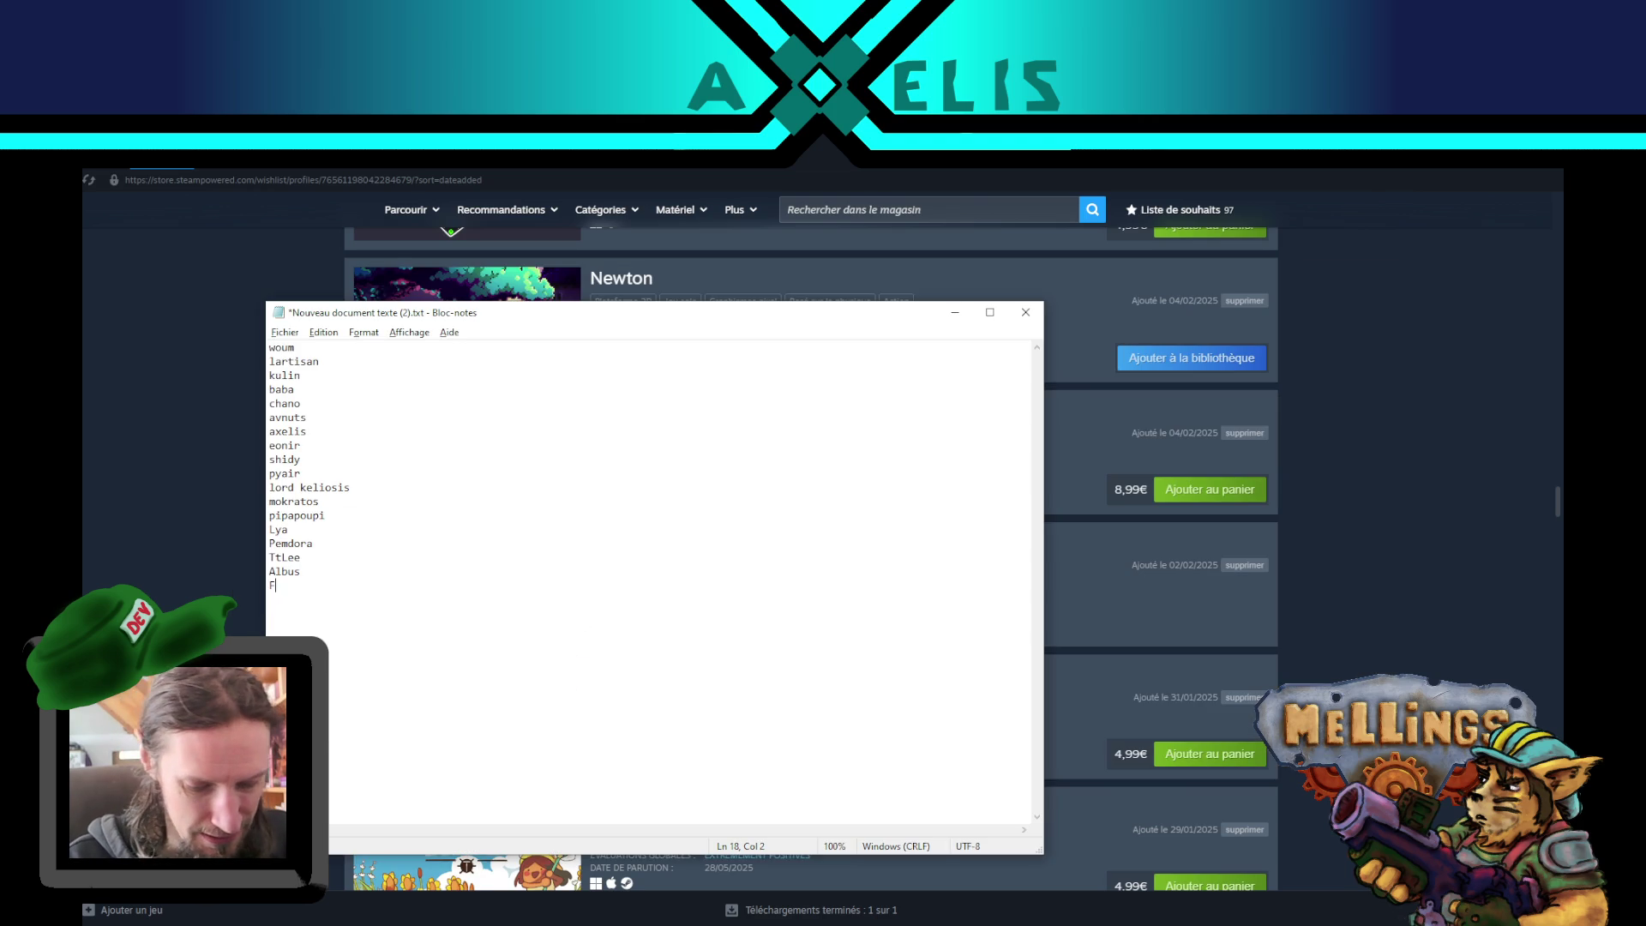
pyautogui.press('BackSpace')
pyautogui.write('ent ')
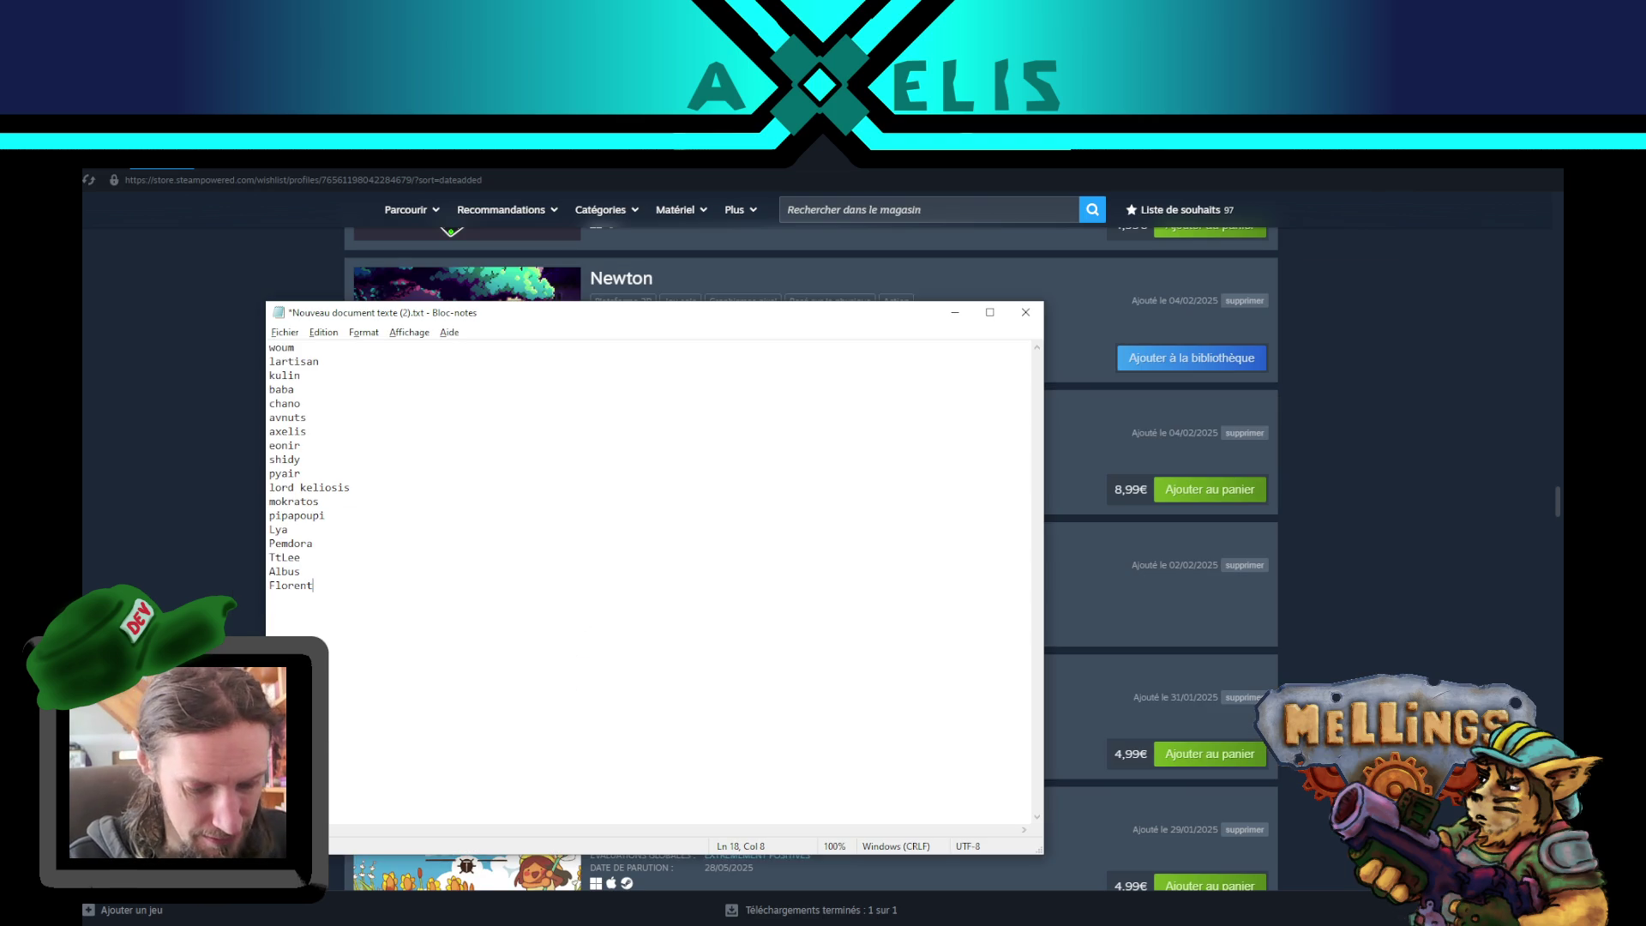
pyautogui.write('Forta')
pyautogui.hotkey('ctrl', 's')
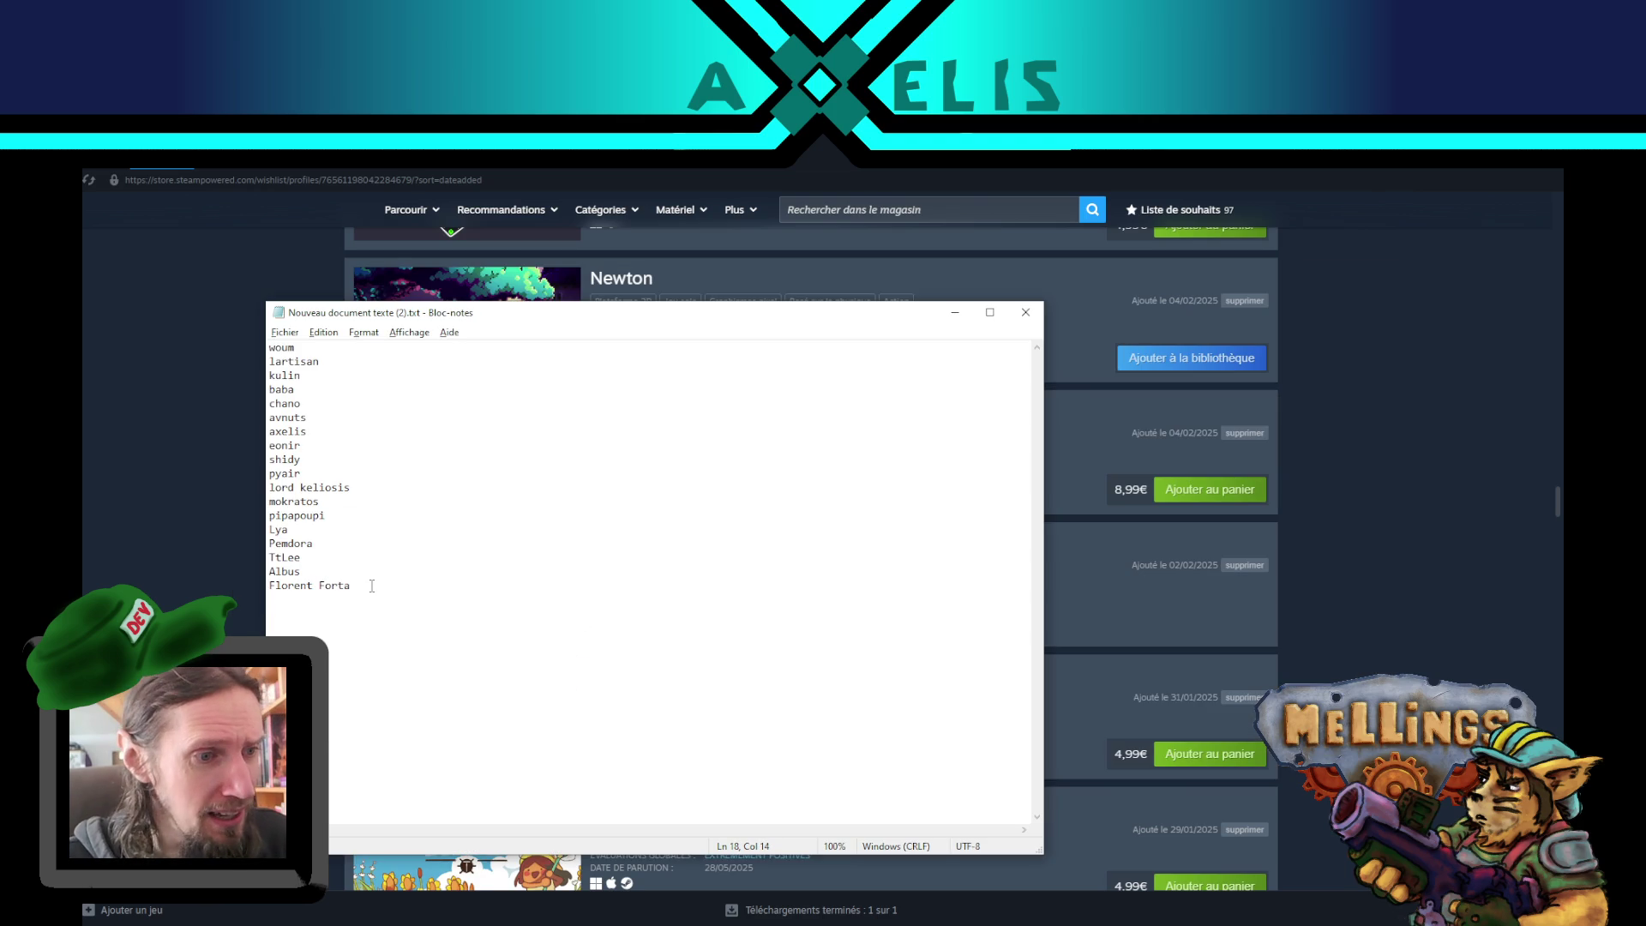
pyautogui.click(260, 502)
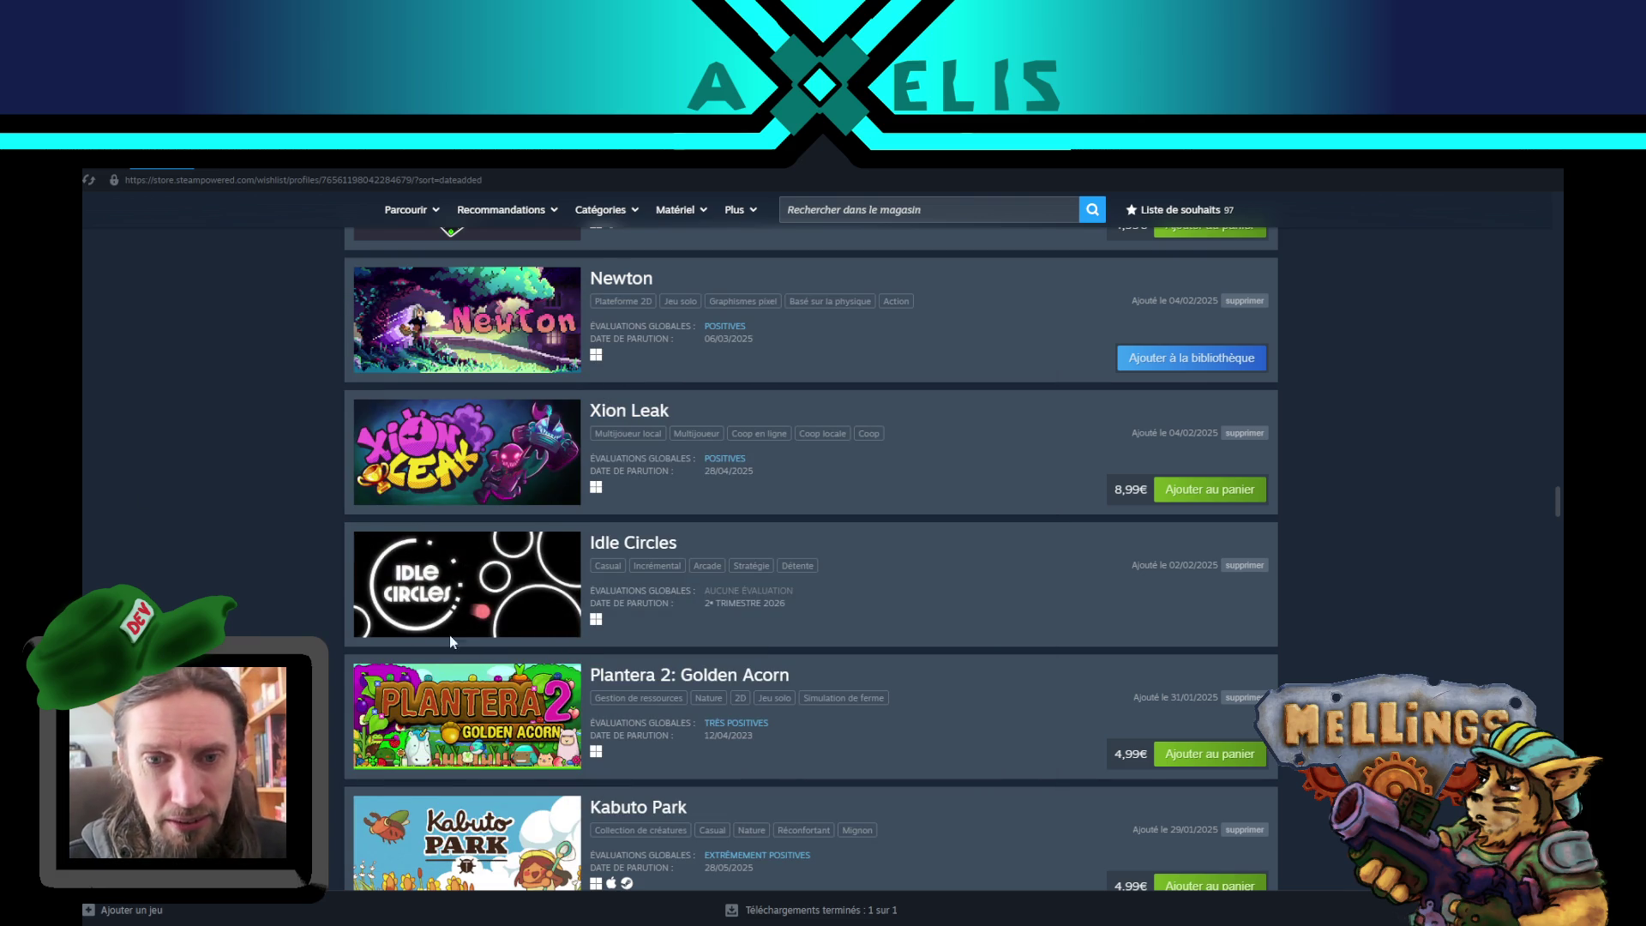
# - Scroll the Steam wishlist down to Arrogue, Ostera and Memoriapolis
pyautogui.scroll(-2, 285, 629)
pyautogui.scroll(-6, 283, 625)
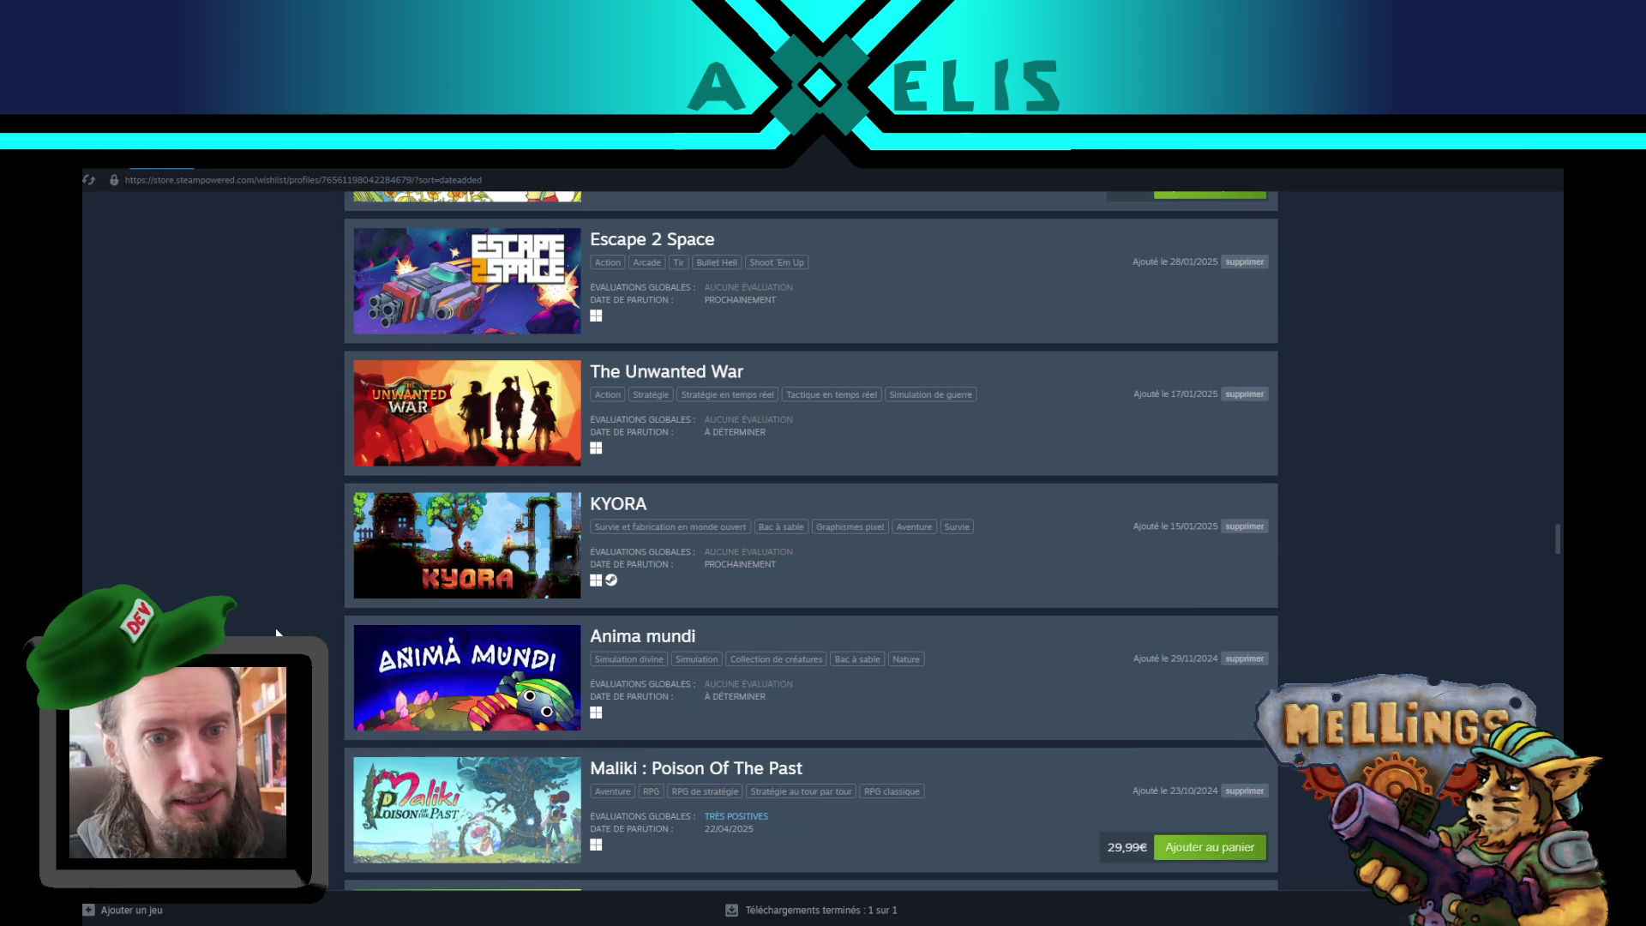
pyautogui.scroll(-2, 291, 602)
pyautogui.scroll(-1, 242, 619)
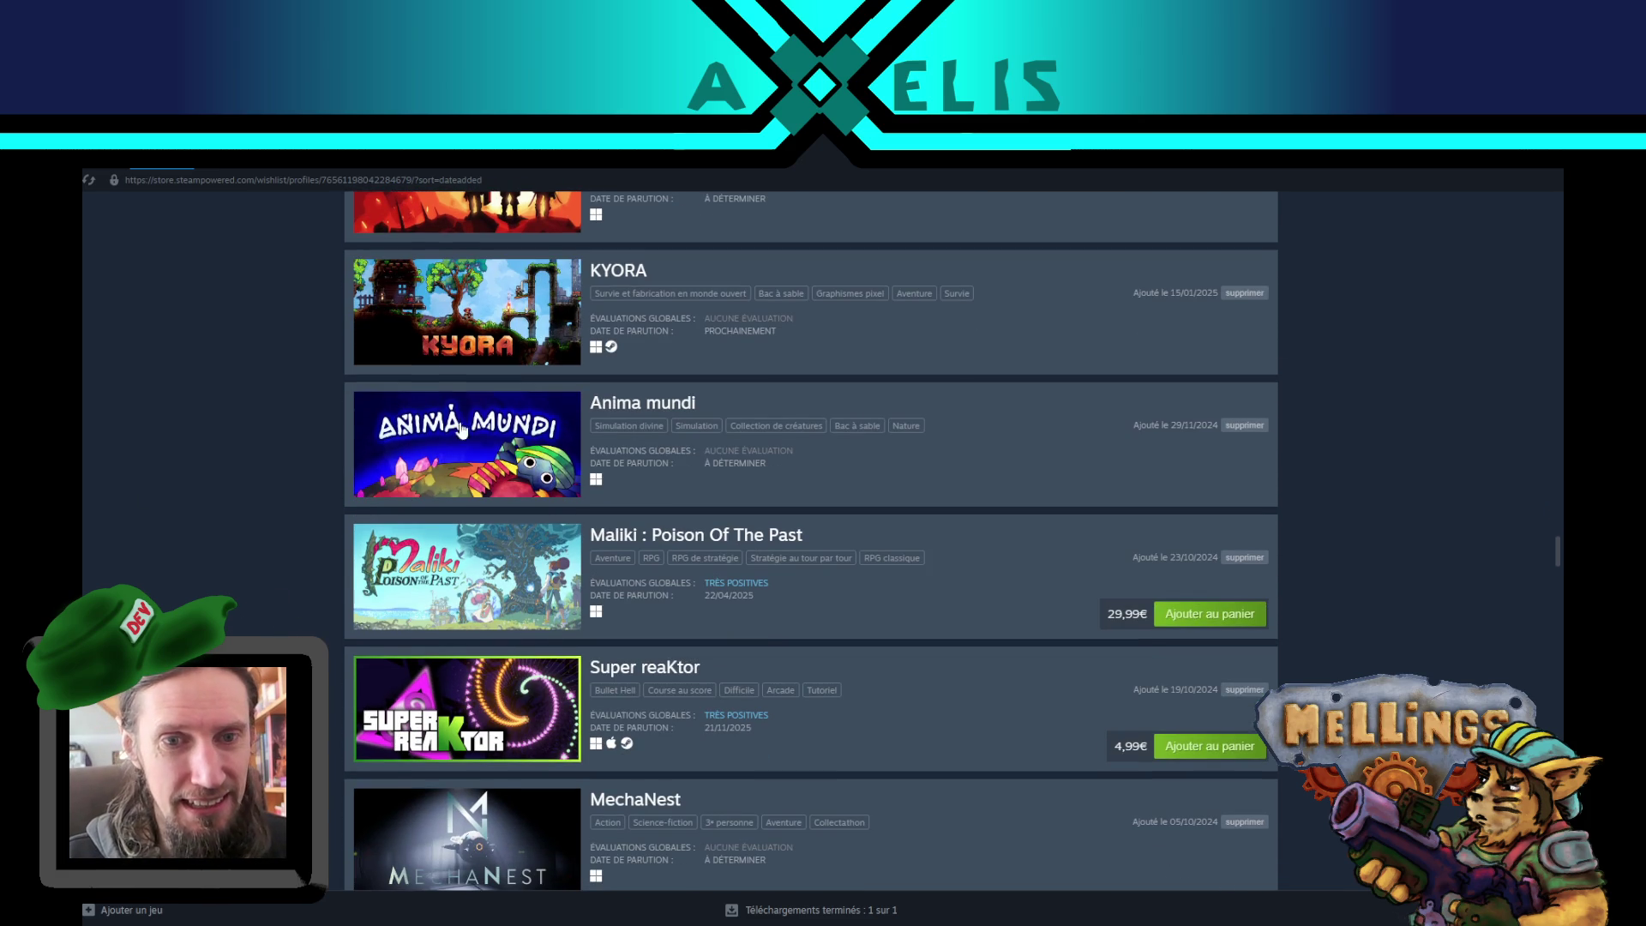
pyautogui.scroll(-2, 214, 505)
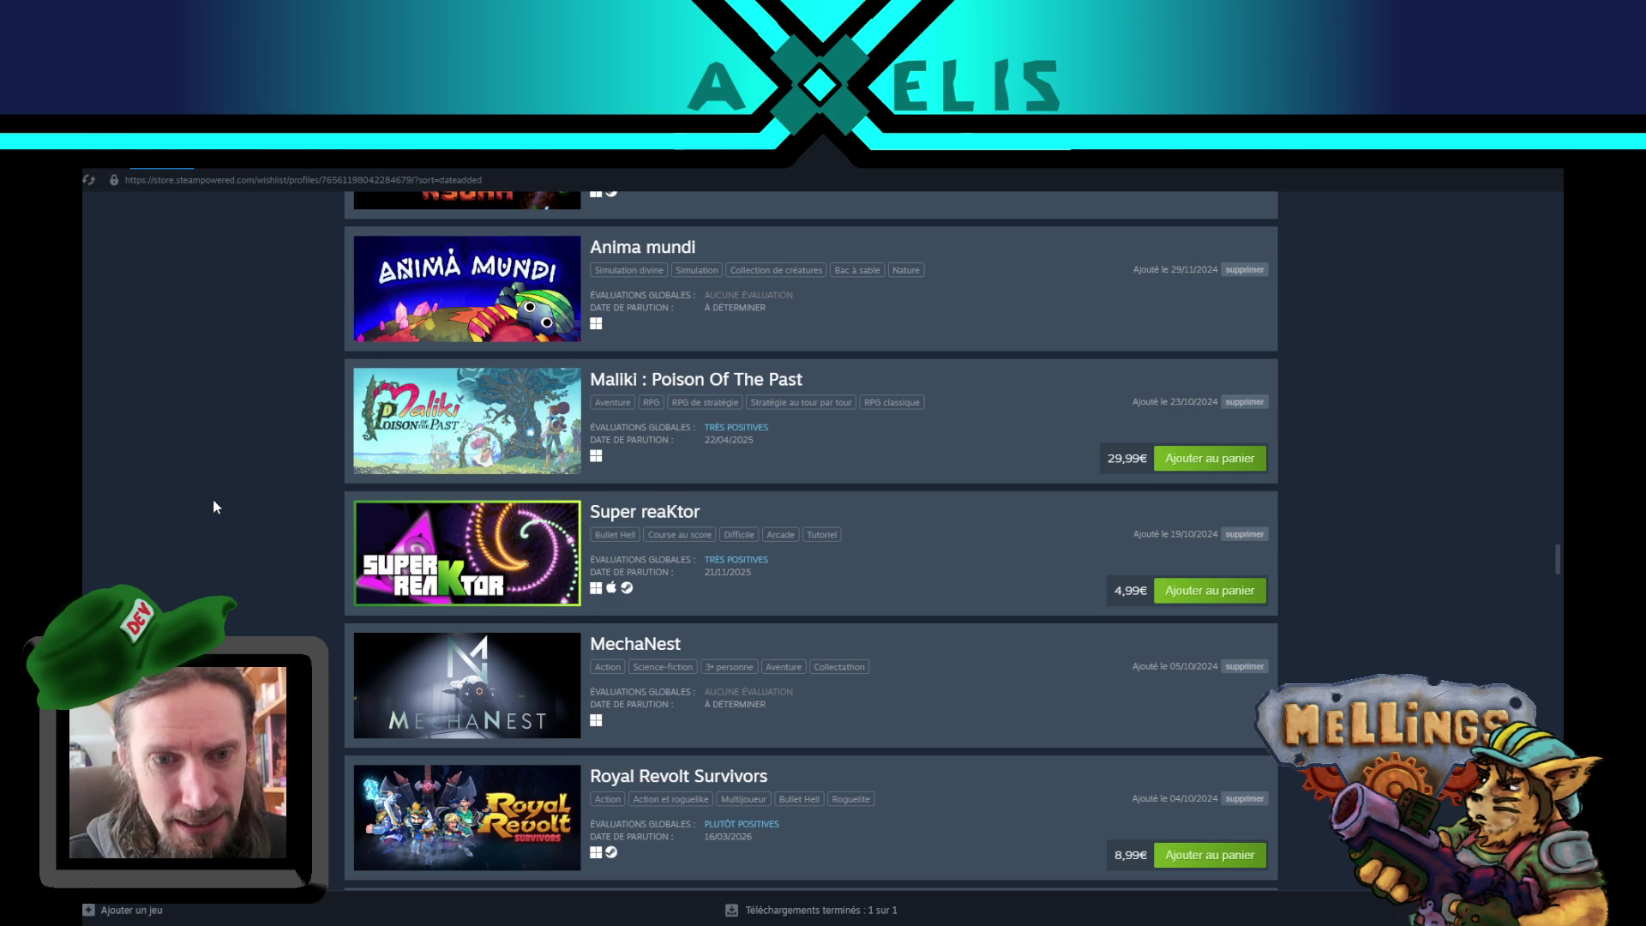
pyautogui.scroll(-5, 220, 495)
pyautogui.scroll(-8, 219, 490)
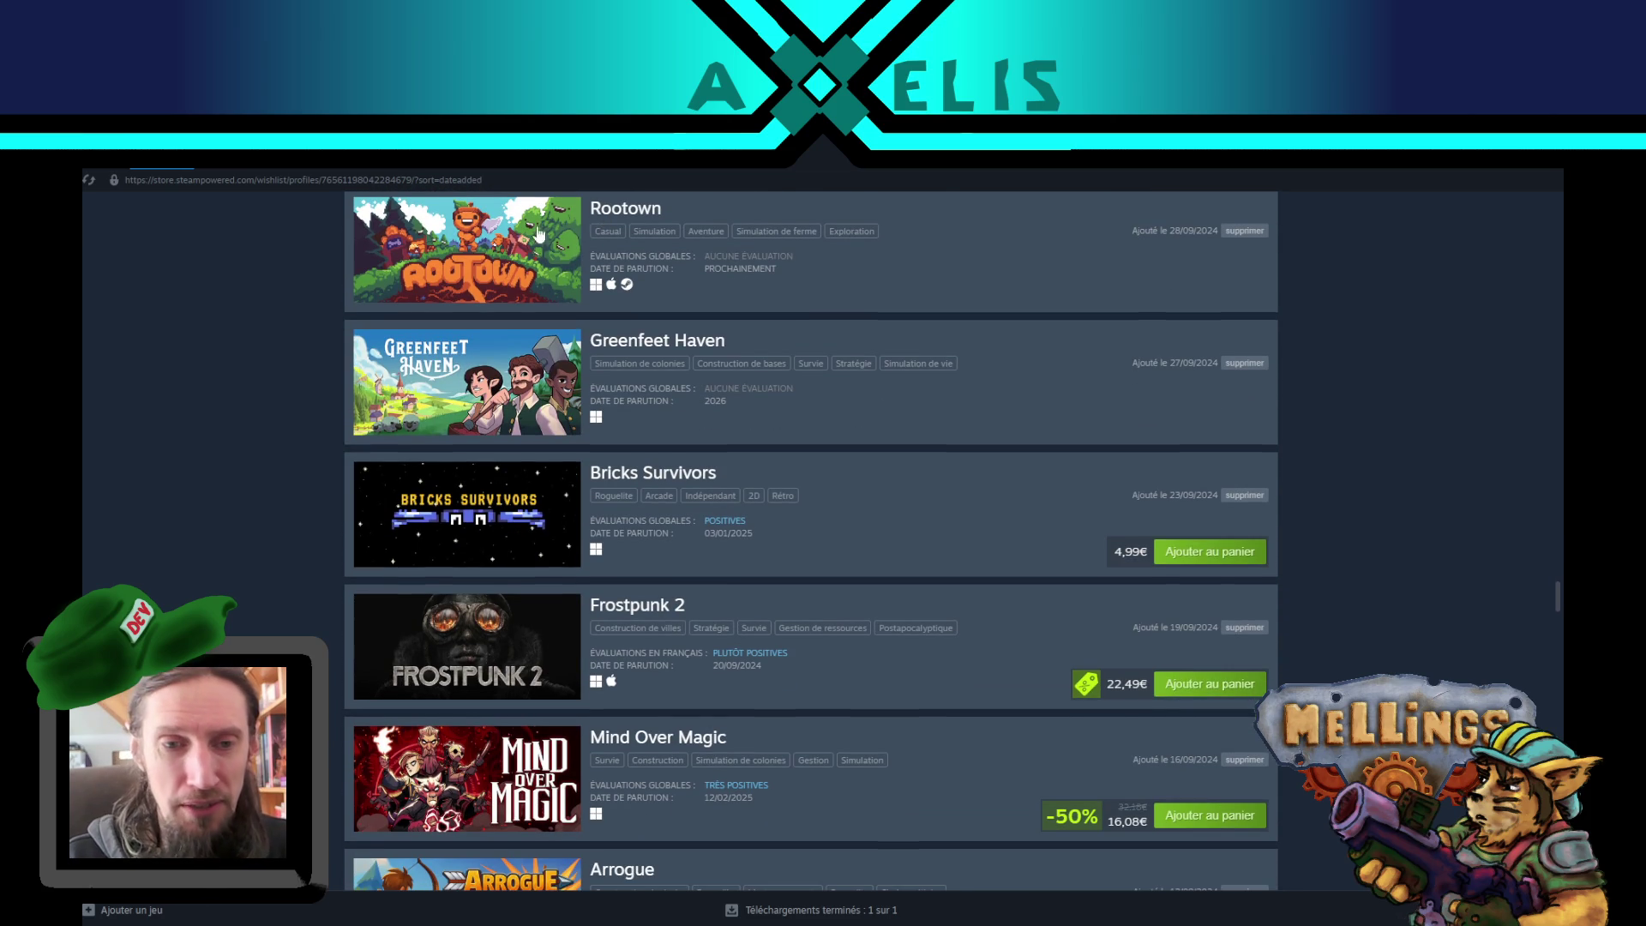
pyautogui.scroll(-5, 180, 416)
pyautogui.scroll(-3, 183, 426)
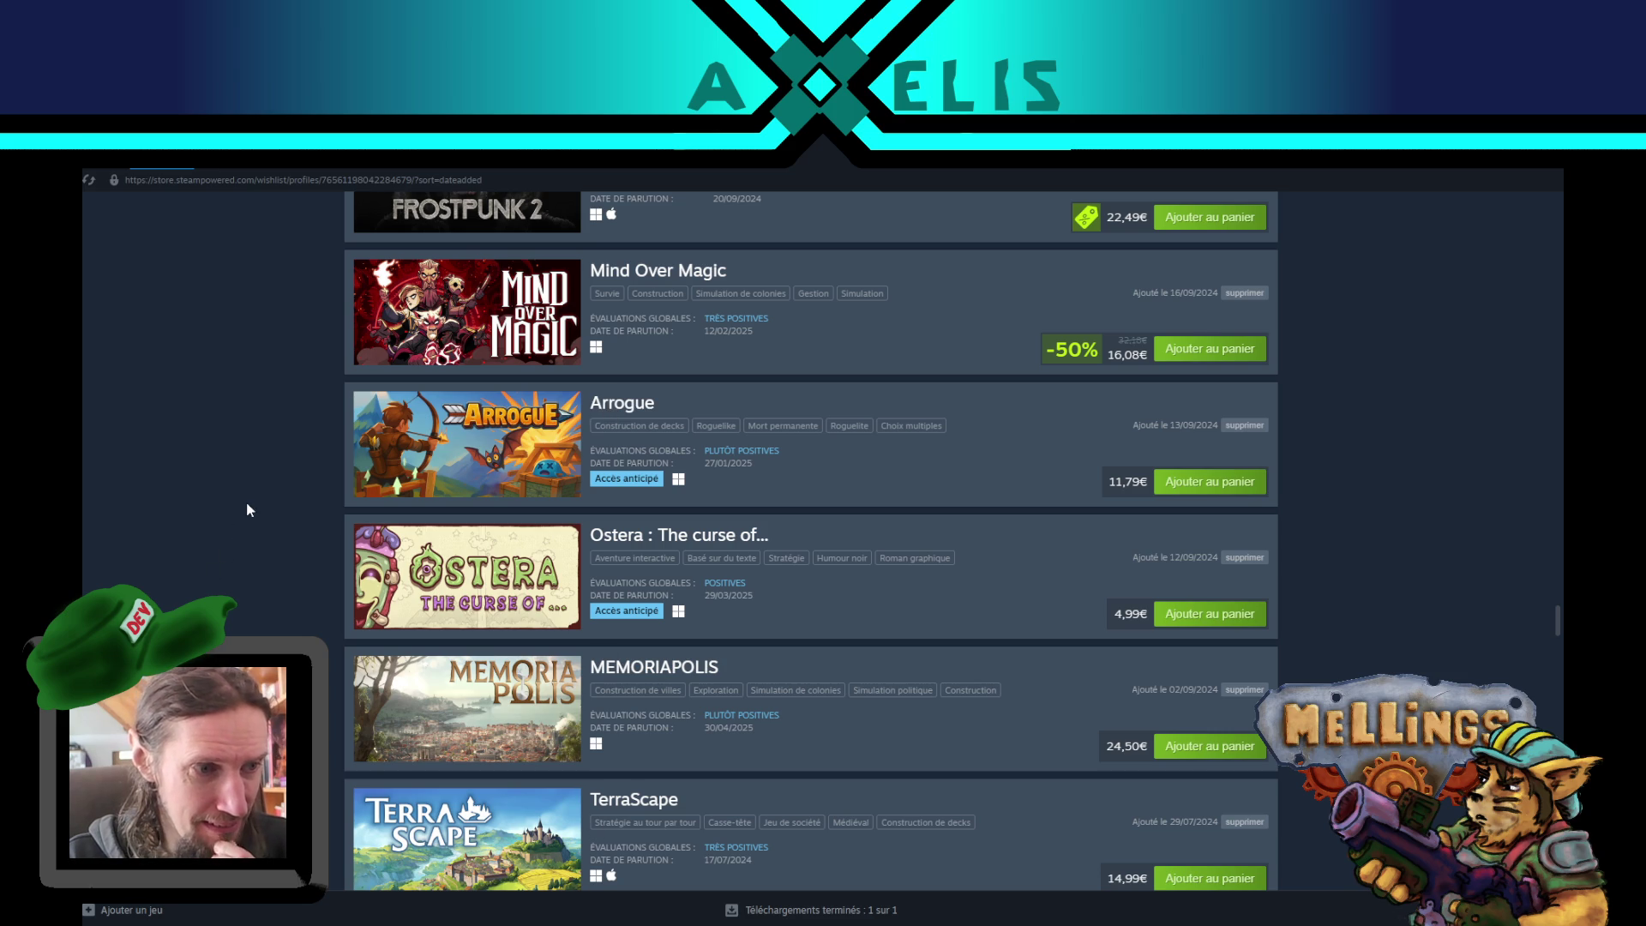
pyautogui.scroll(1, 268, 491)
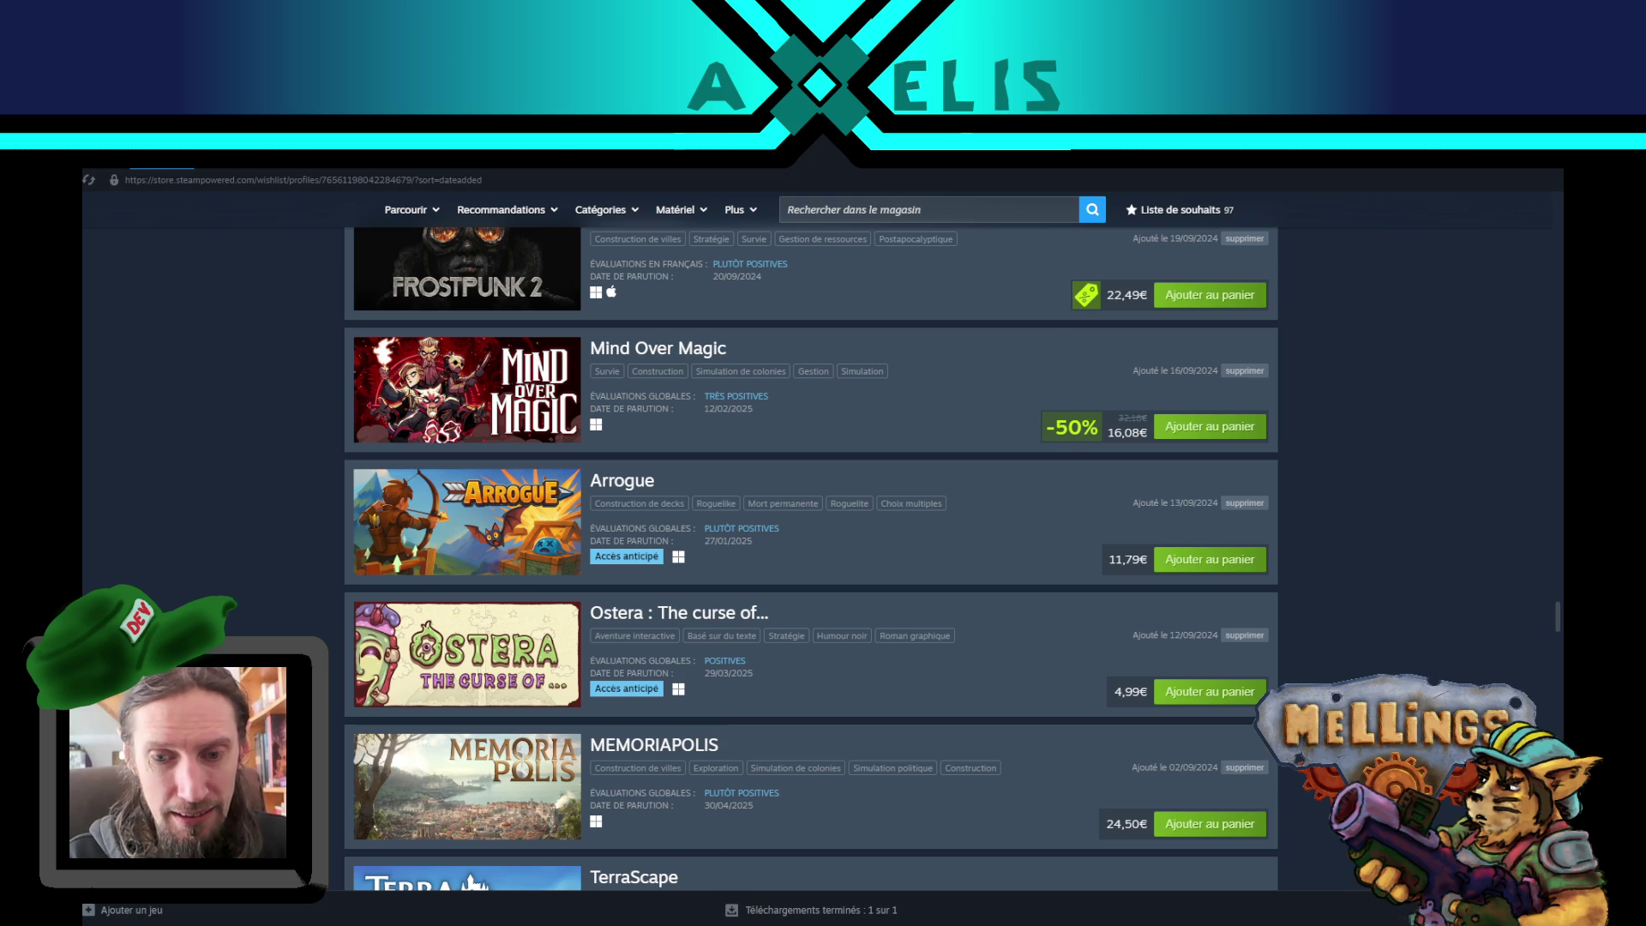
# - Append the eighteenth name on a new Notepad line and save the list
pyautogui.hotkey('alt', 'Tab')
pyautogui.press('Return')
pyautogui.write('Toadzillart')
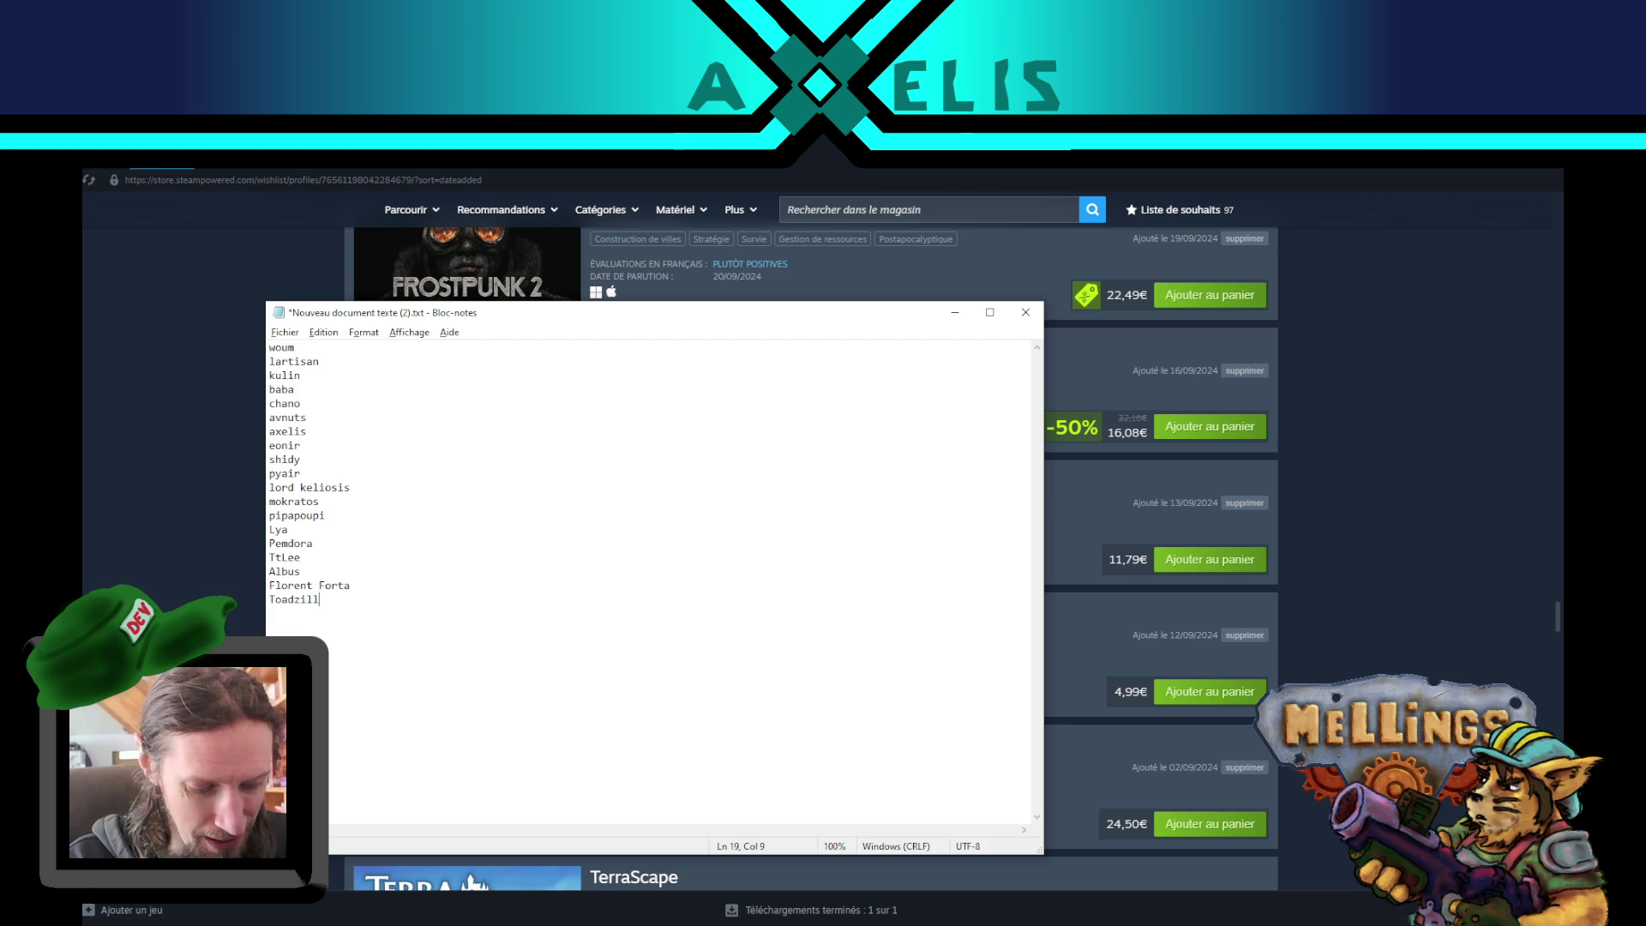
pyautogui.hotkey('ctrl', 's')
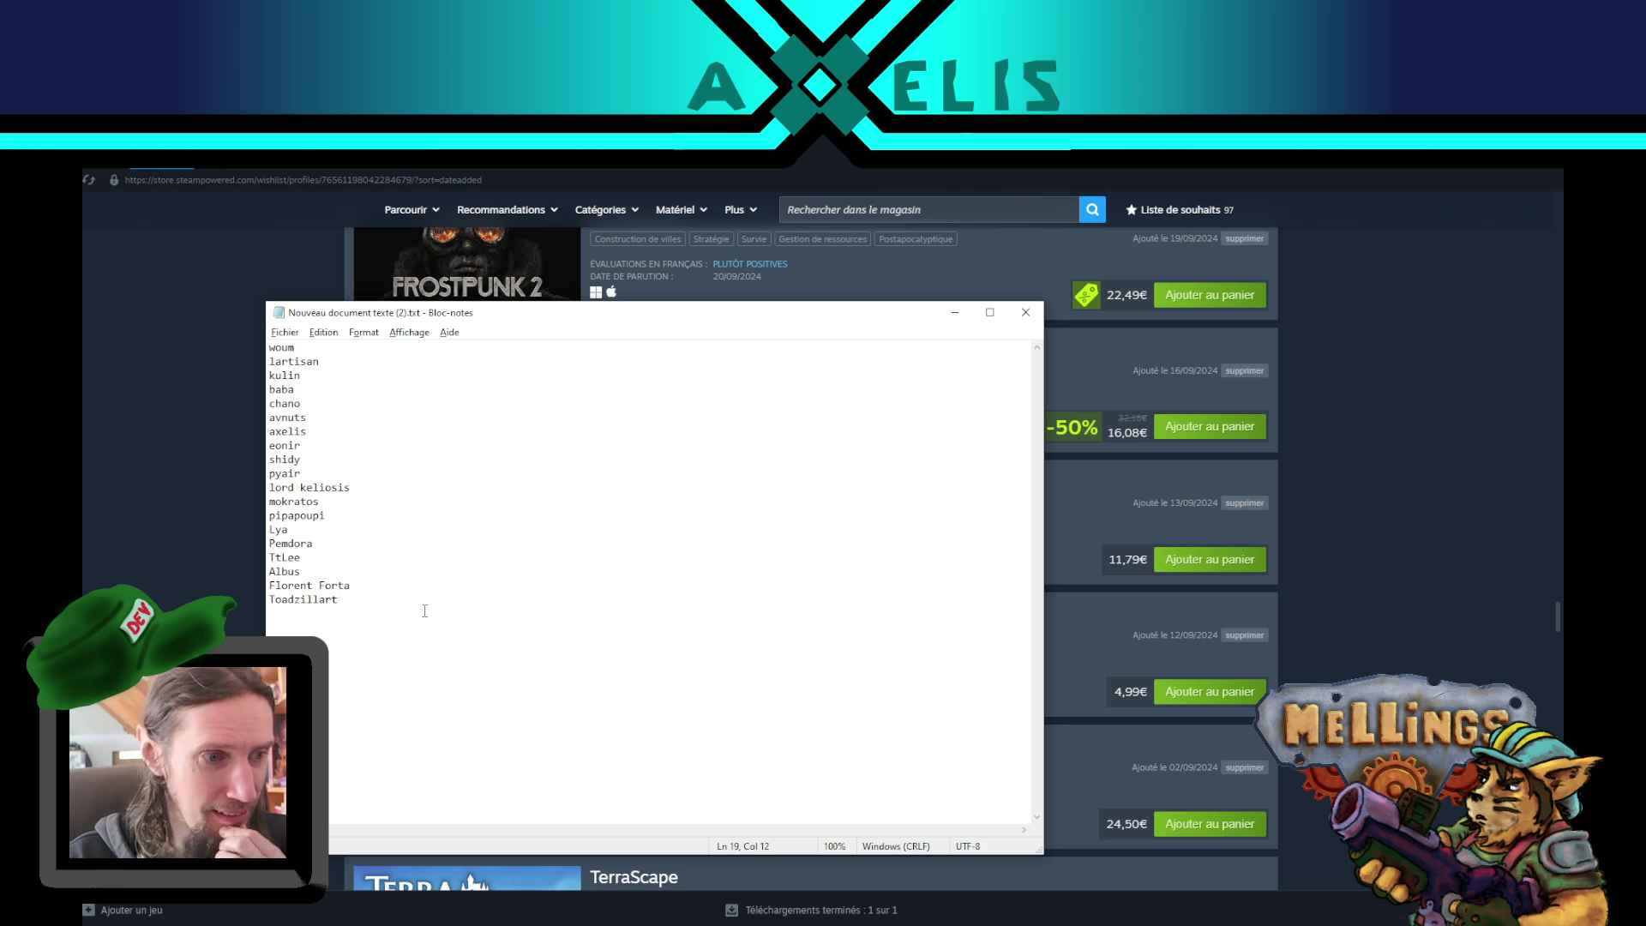
pyautogui.click(201, 561)
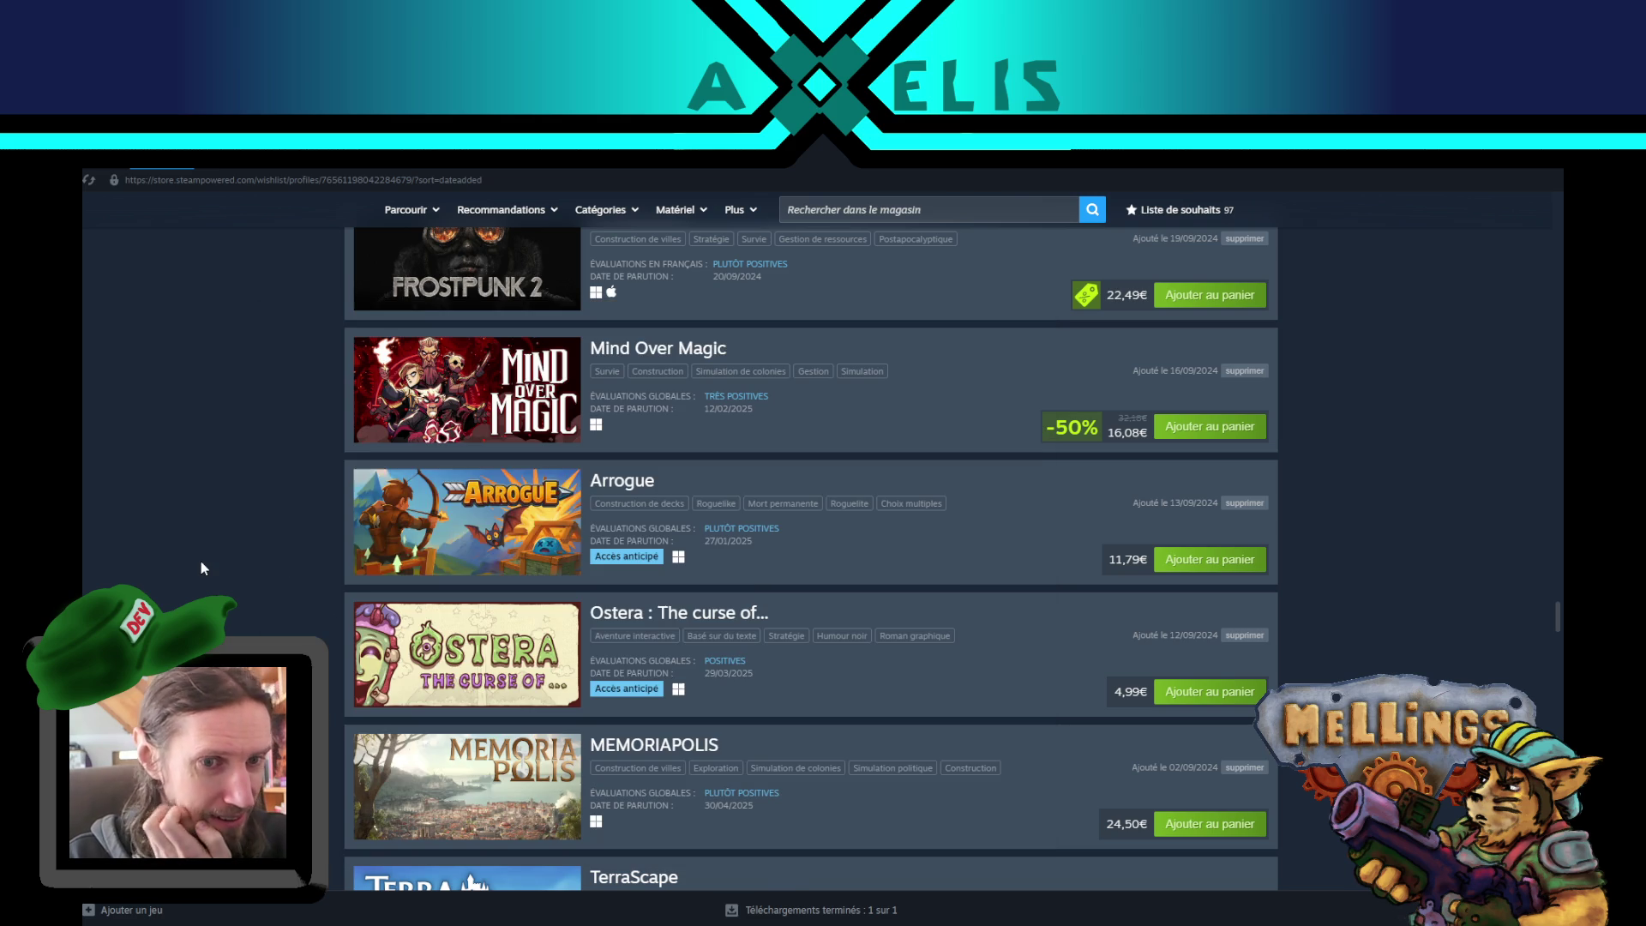
# - View Ostera's store page, return, and scroll the wishlist down to Star Birds and Gacha Fever
pyautogui.click(668, 619)
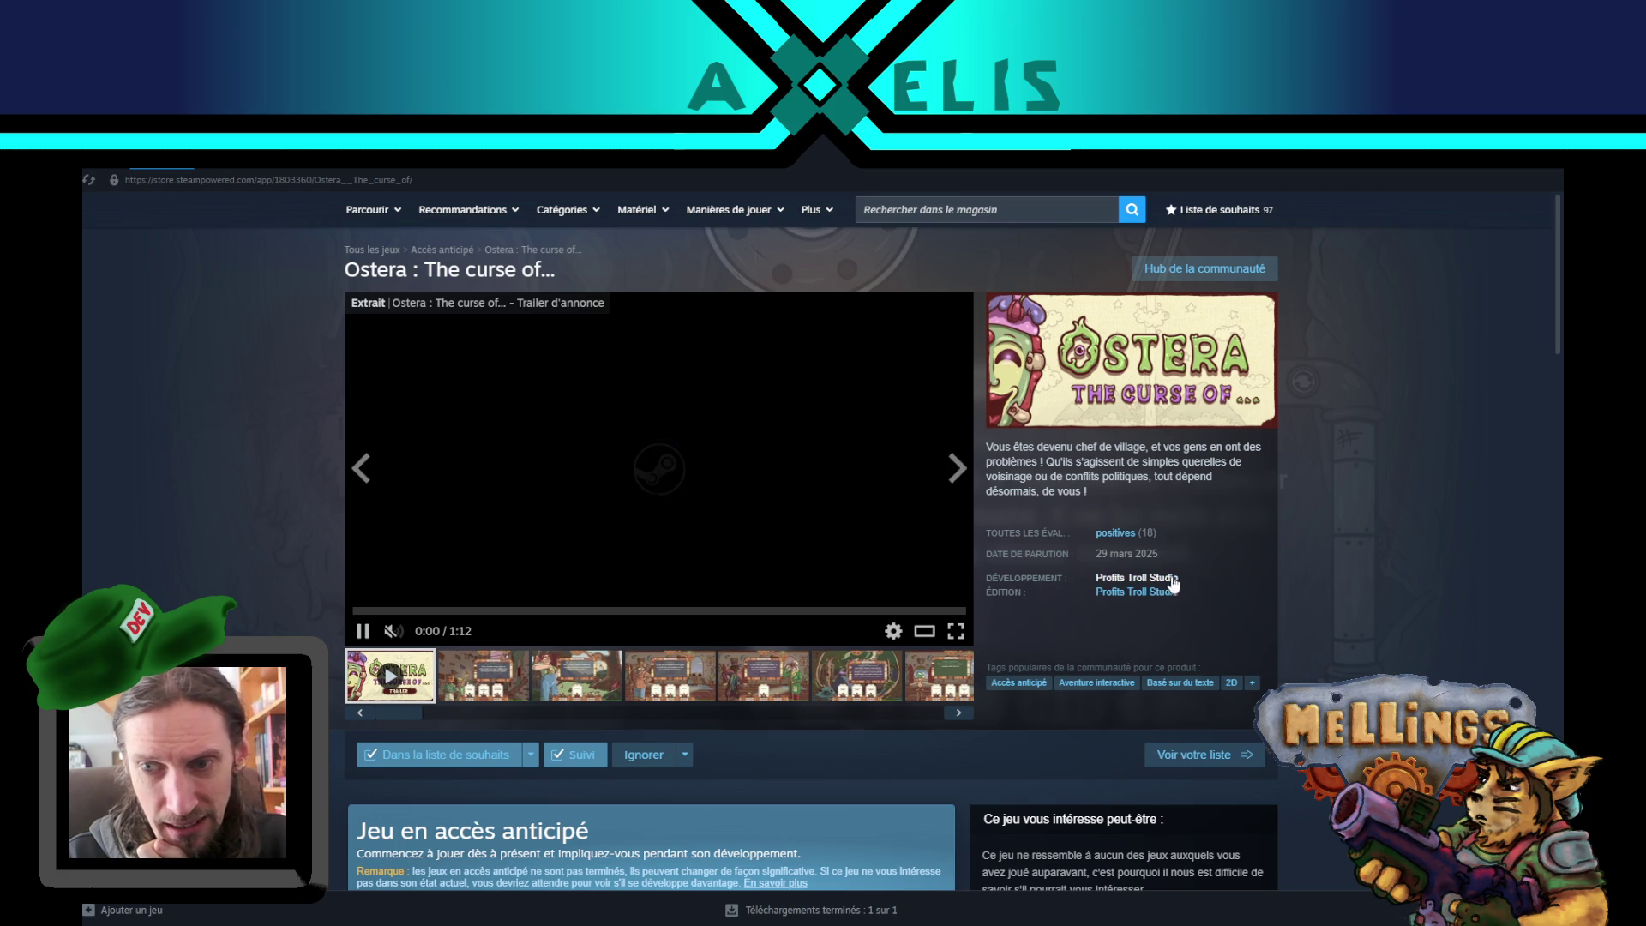
pyautogui.click(93, 167)
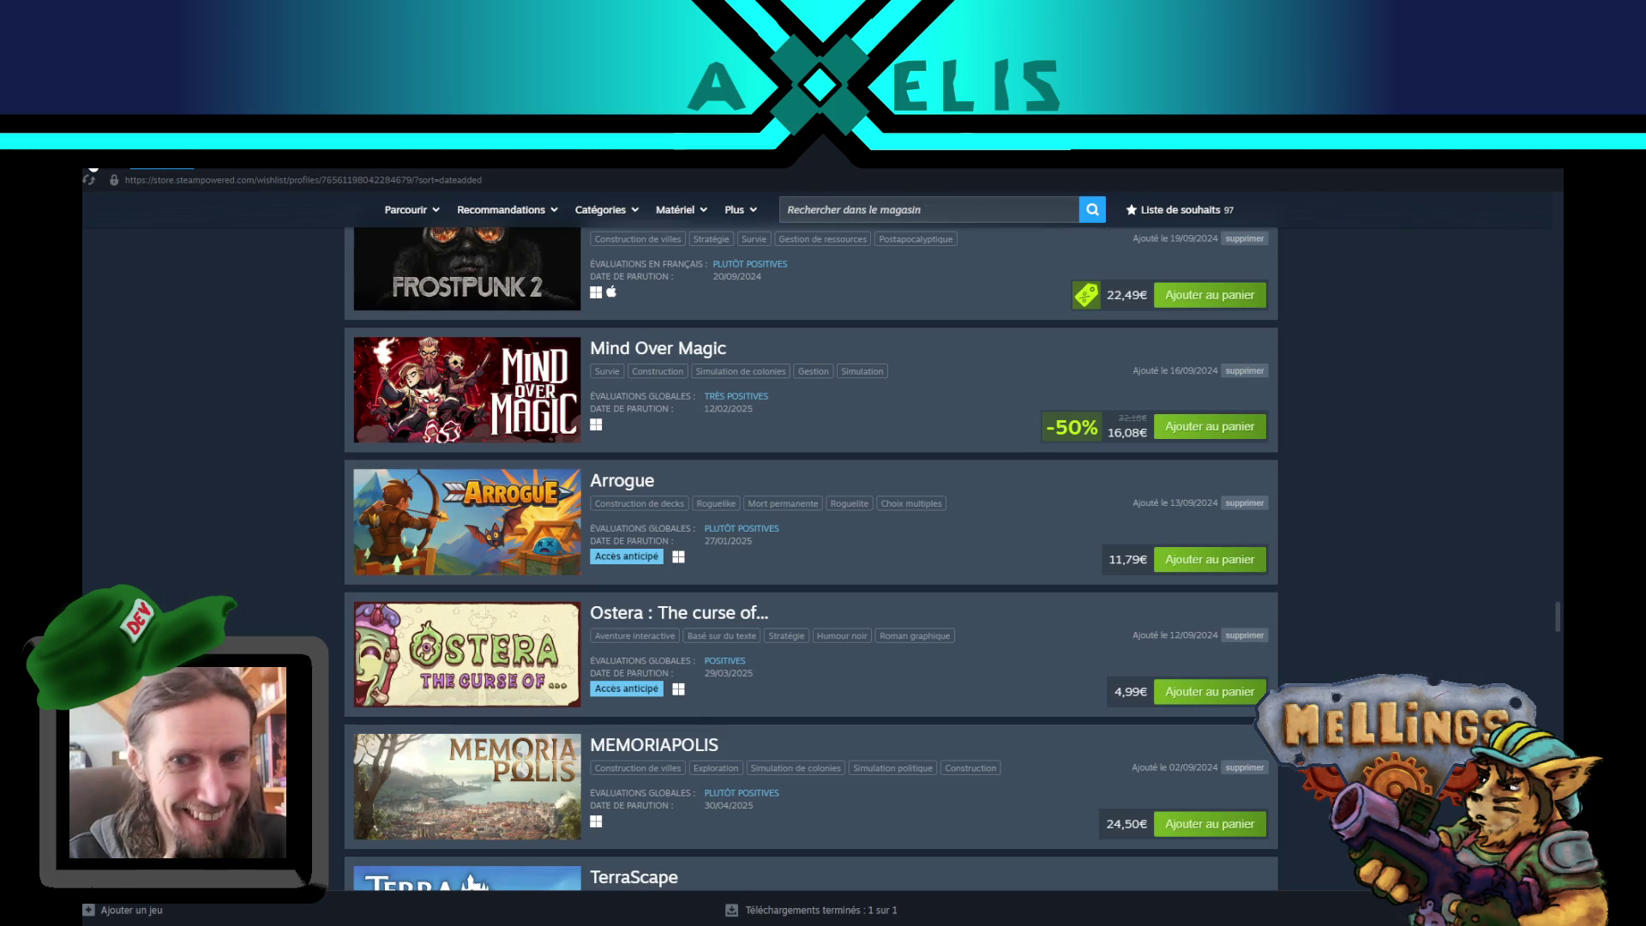
pyautogui.scroll(-2, 185, 573)
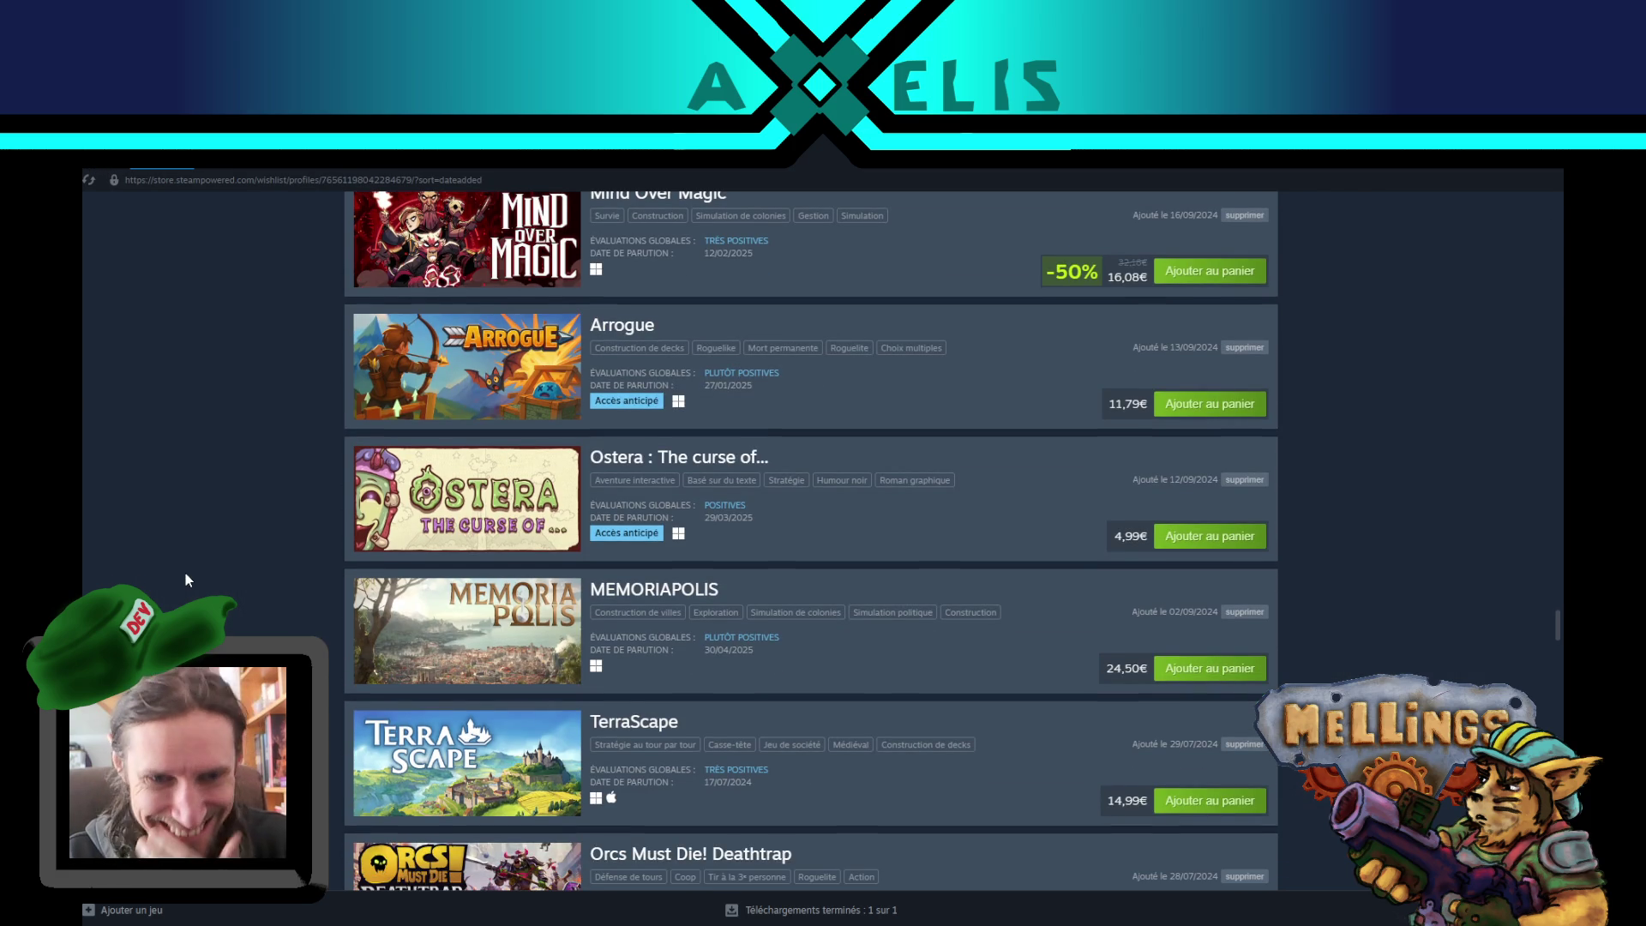
pyautogui.scroll(-3, 185, 572)
pyautogui.scroll(2, 456, 435)
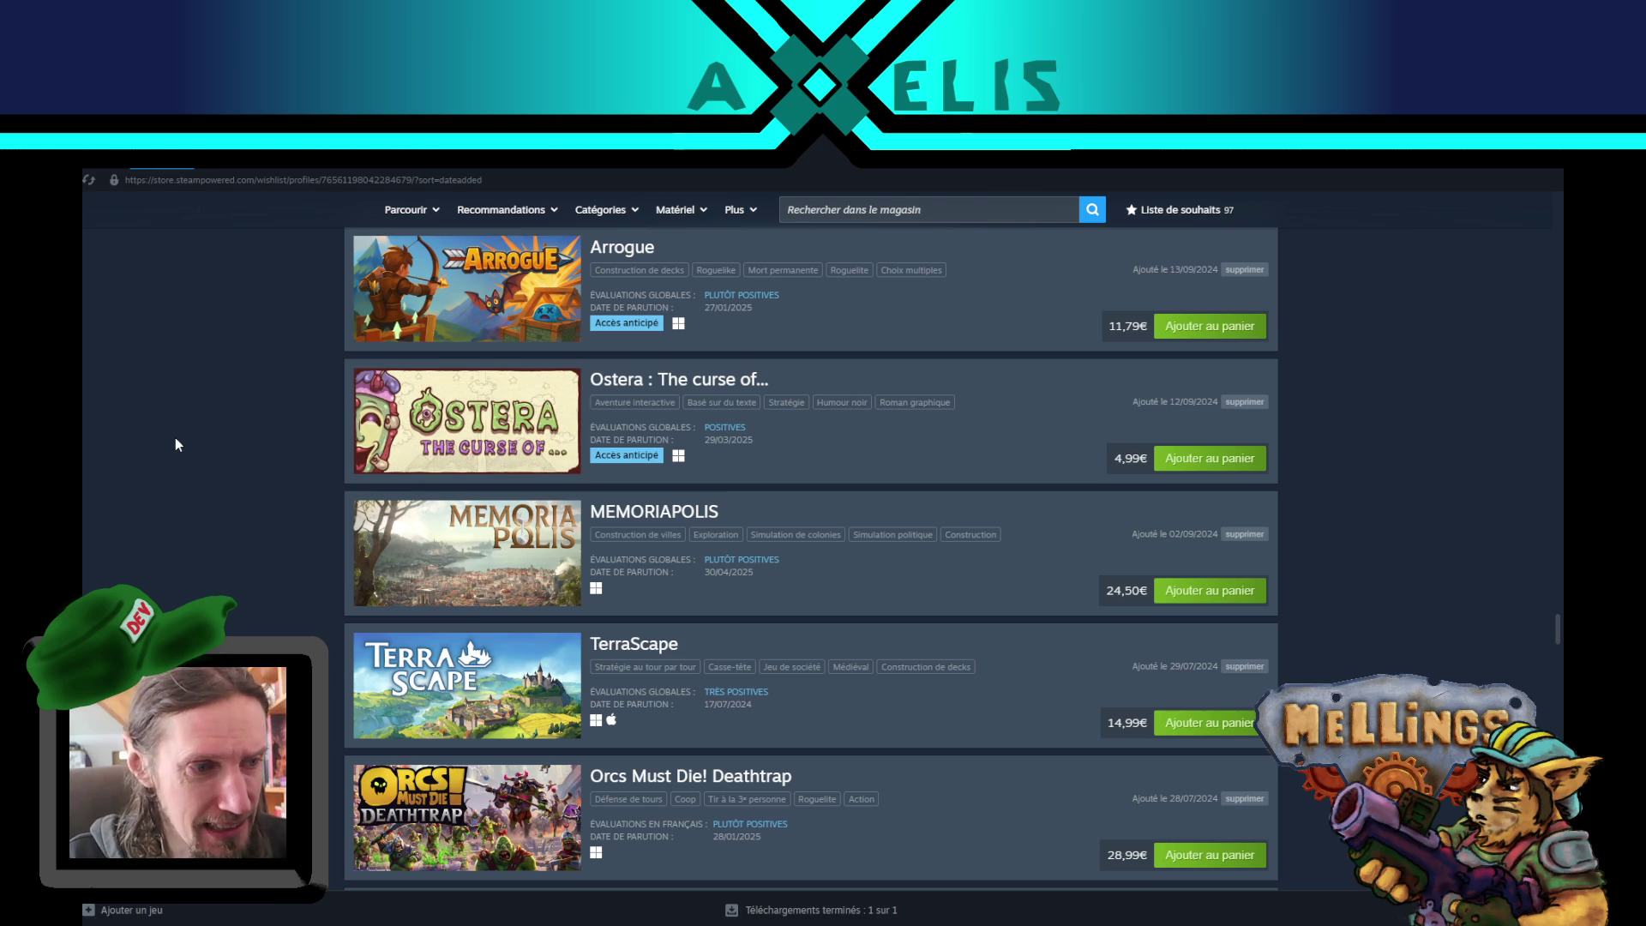
pyautogui.scroll(-5, 167, 466)
pyautogui.scroll(-3, 165, 478)
pyautogui.scroll(-2, 166, 478)
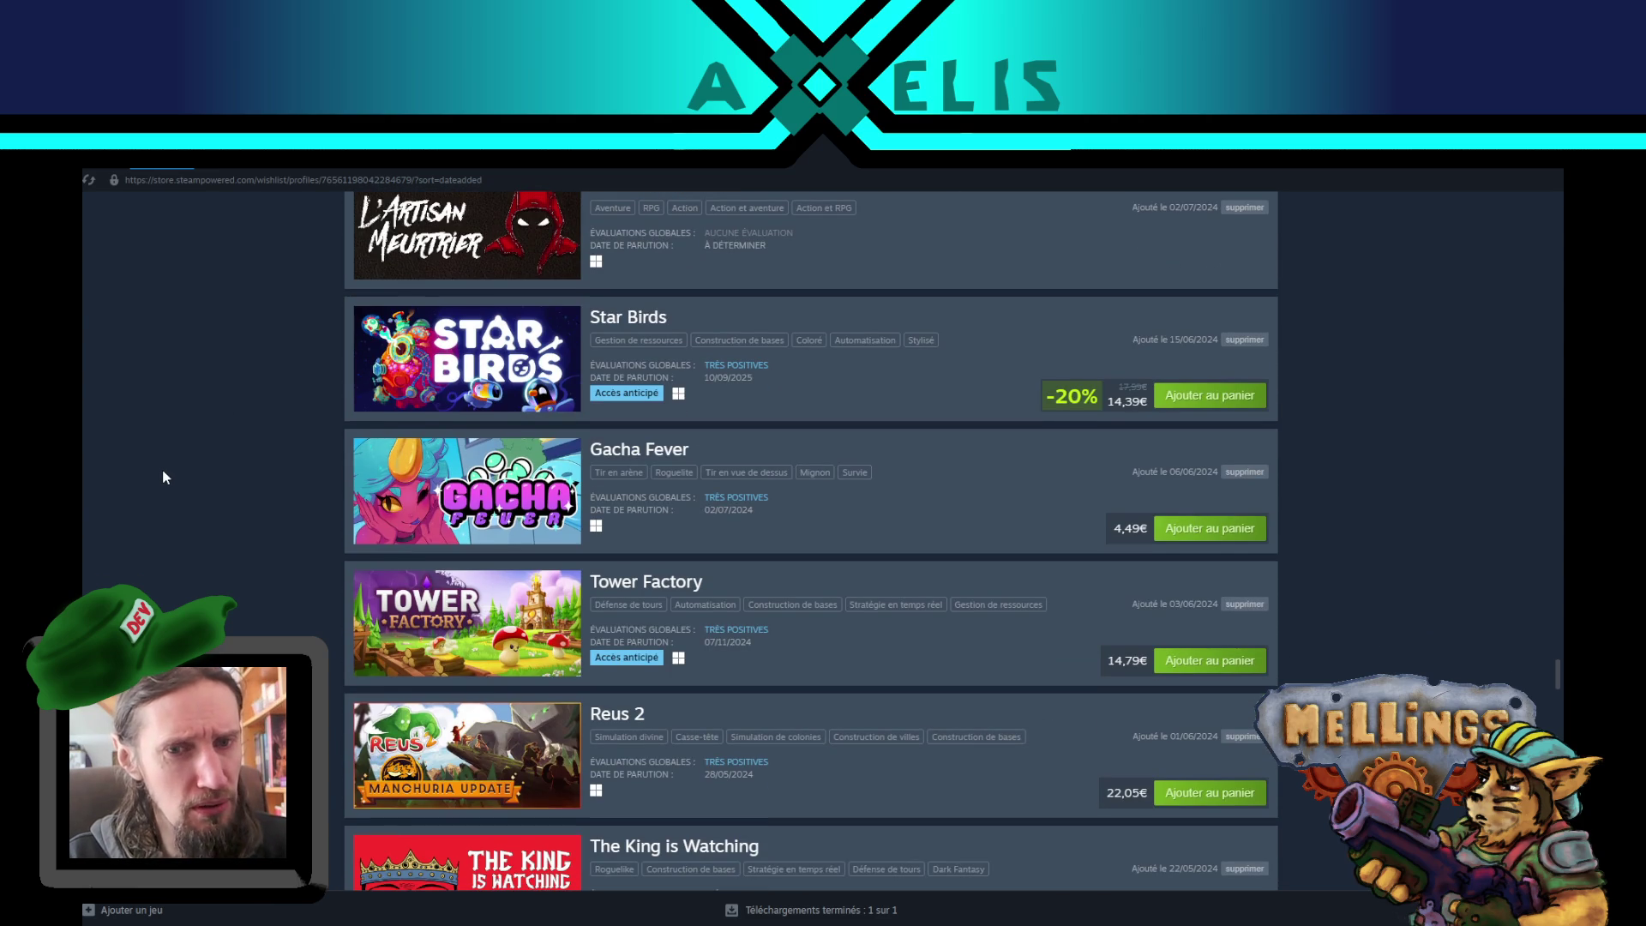
# - Open Gacha Fever's store page, pause its trailer, and check its reviews and 4,49€ bundle
pyautogui.click(659, 455)
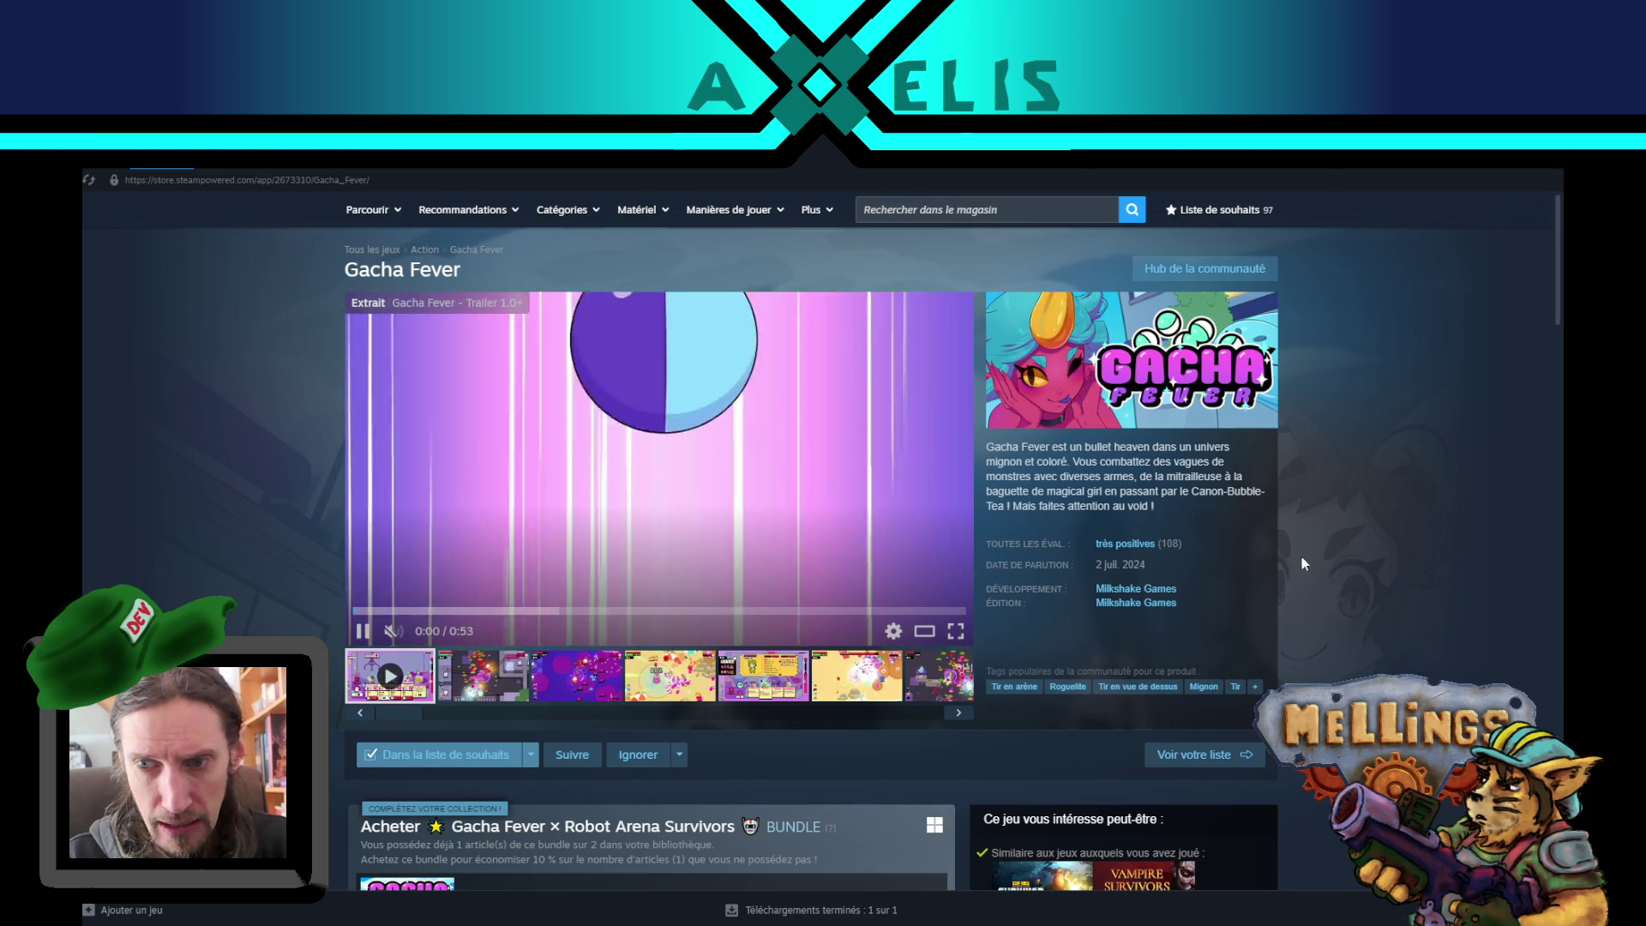
pyautogui.click(364, 635)
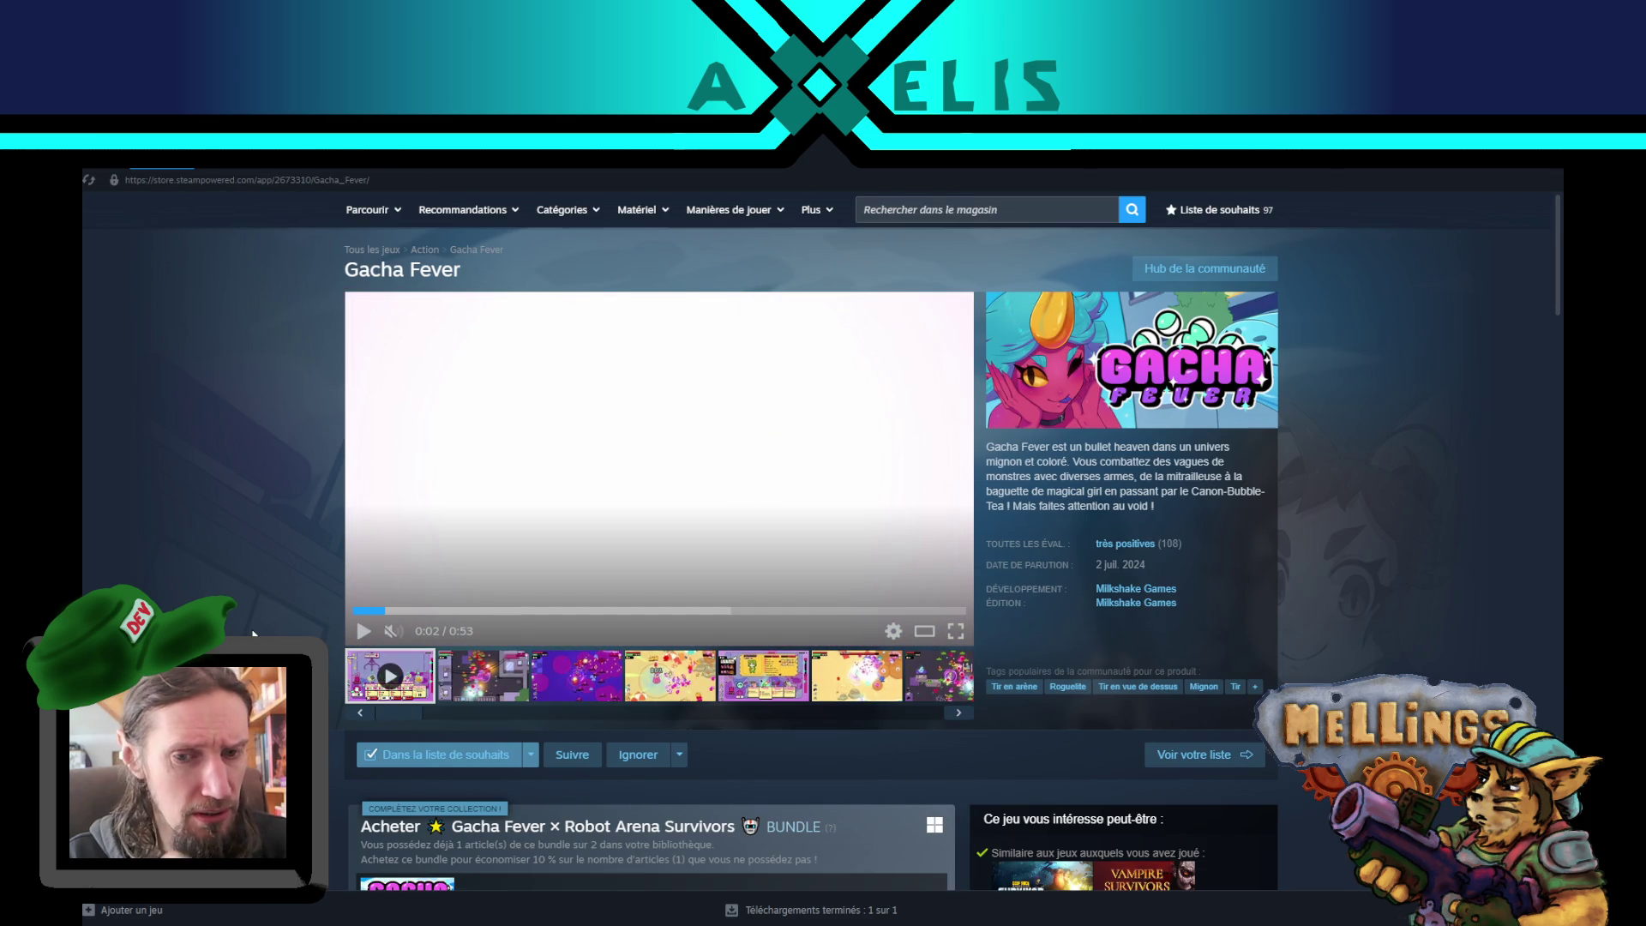
pyautogui.scroll(-2, 253, 634)
pyautogui.scroll(2, 253, 635)
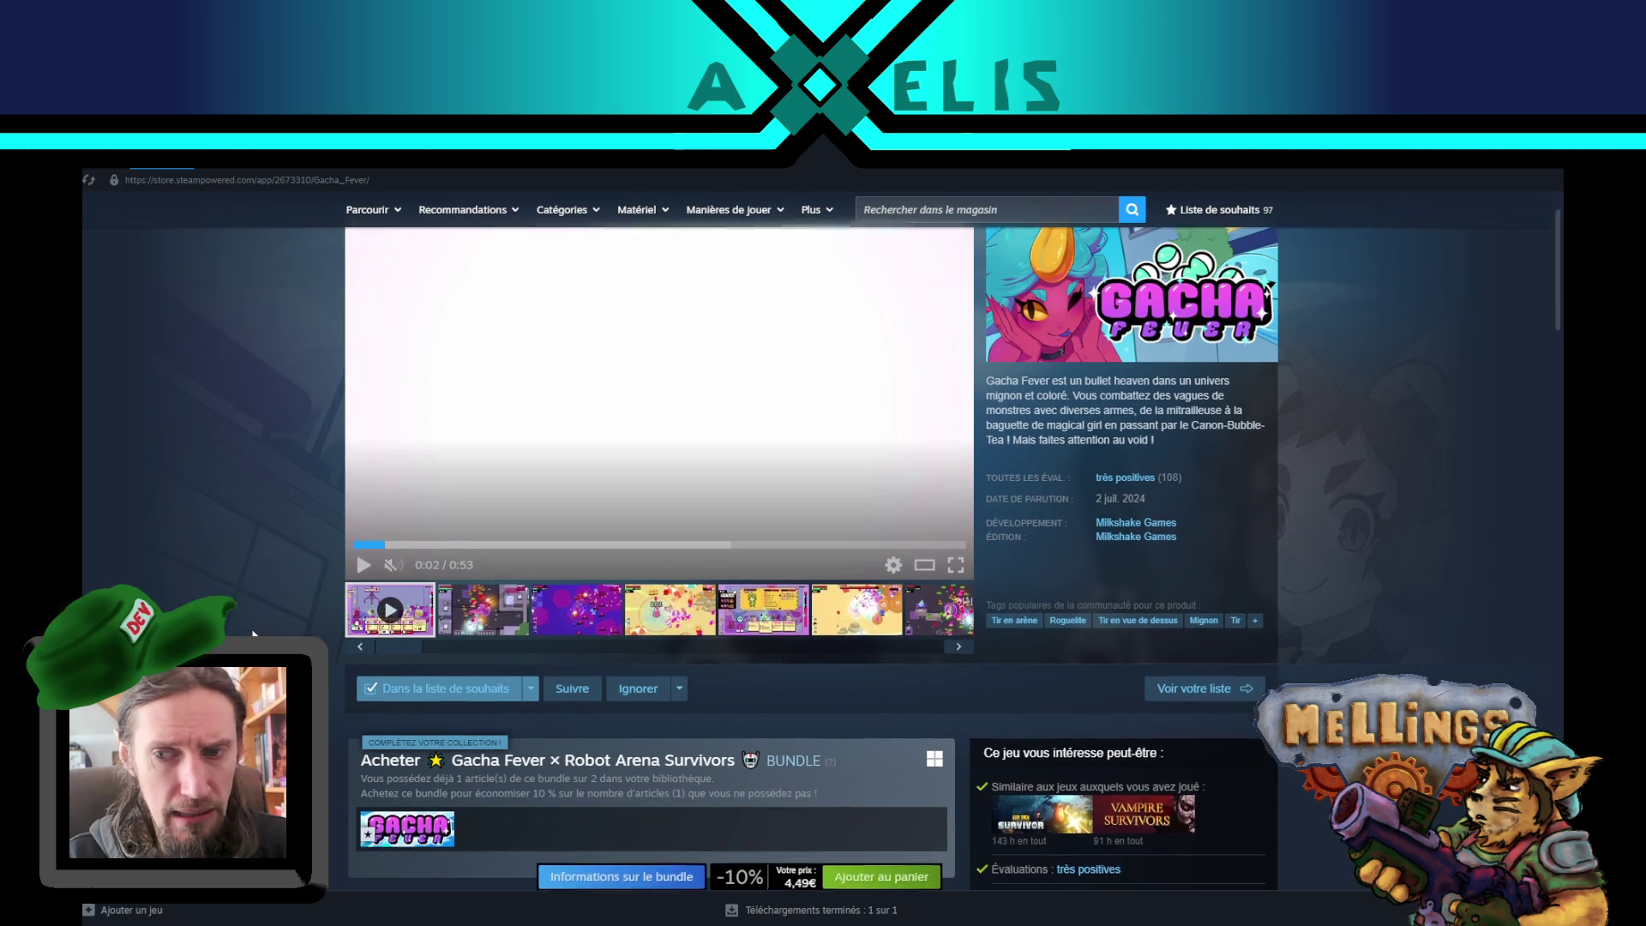